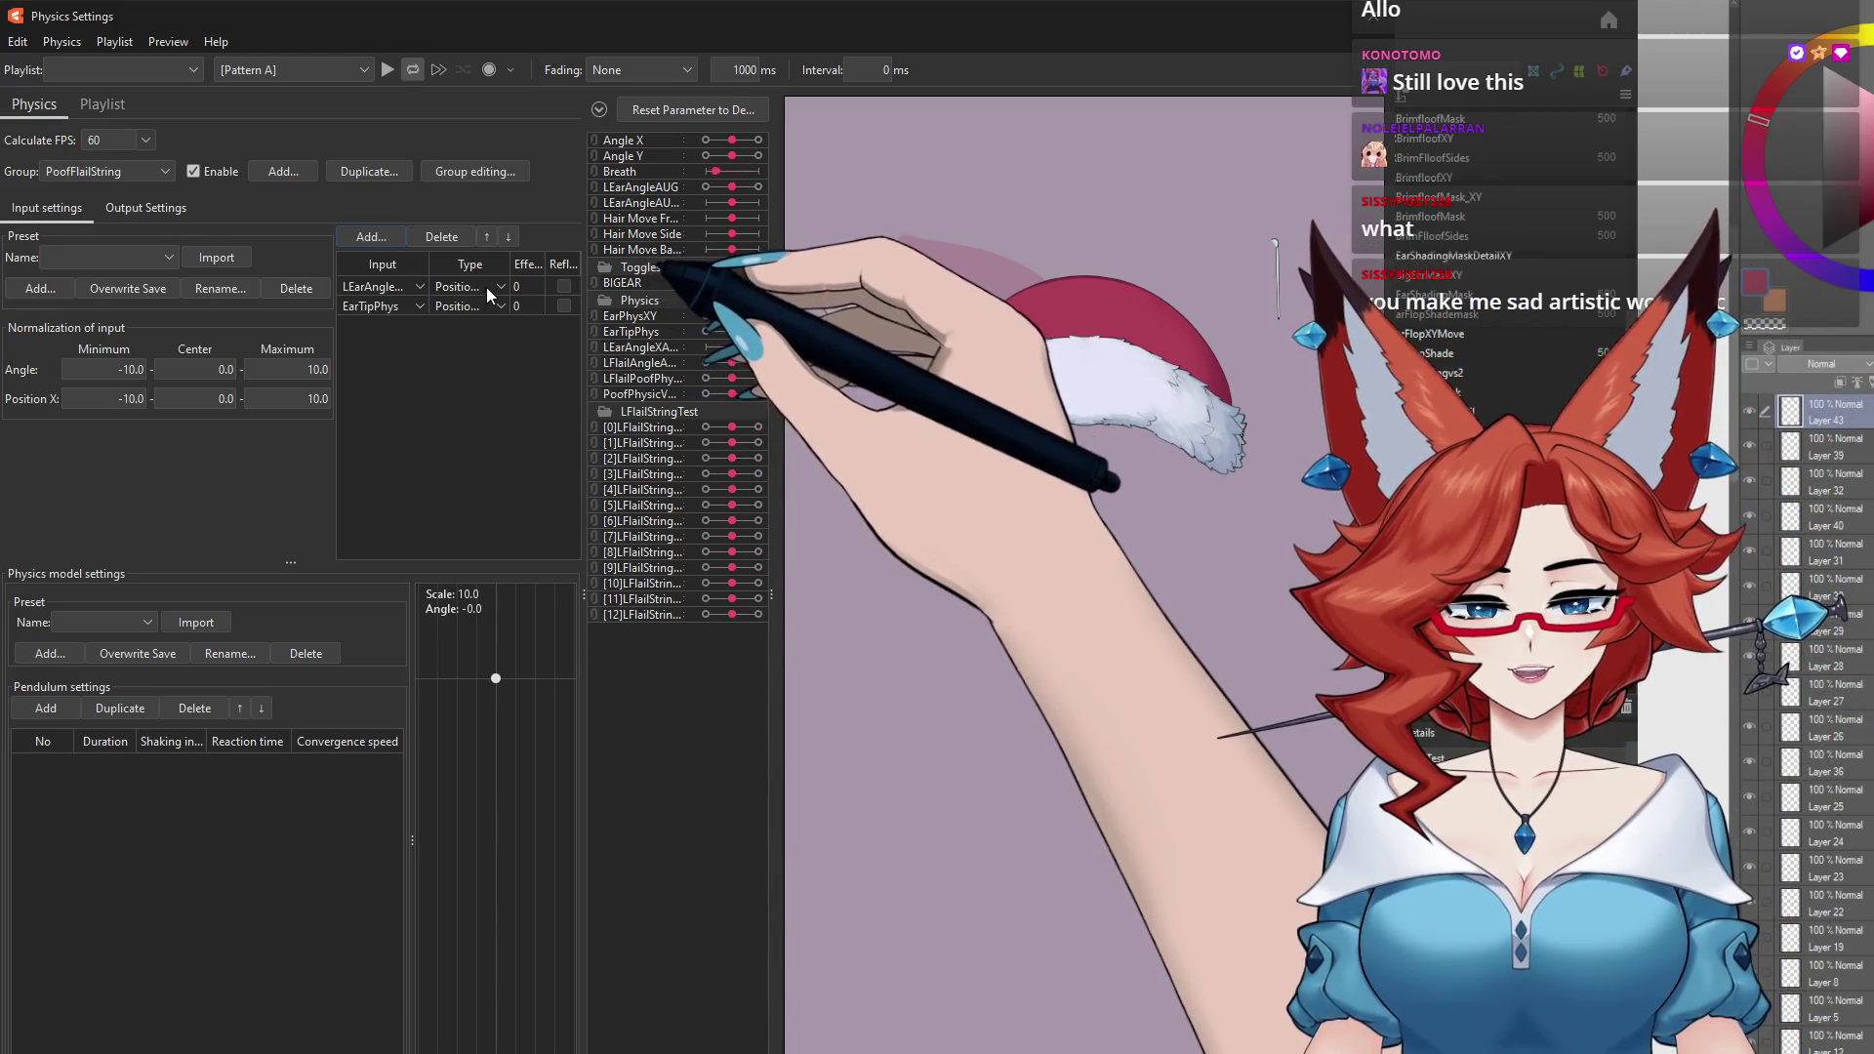
Step: Set the LEarAngle input type to Angle and the EarTipPhys effect to 50
left_click(489, 306)
left_click(484, 285)
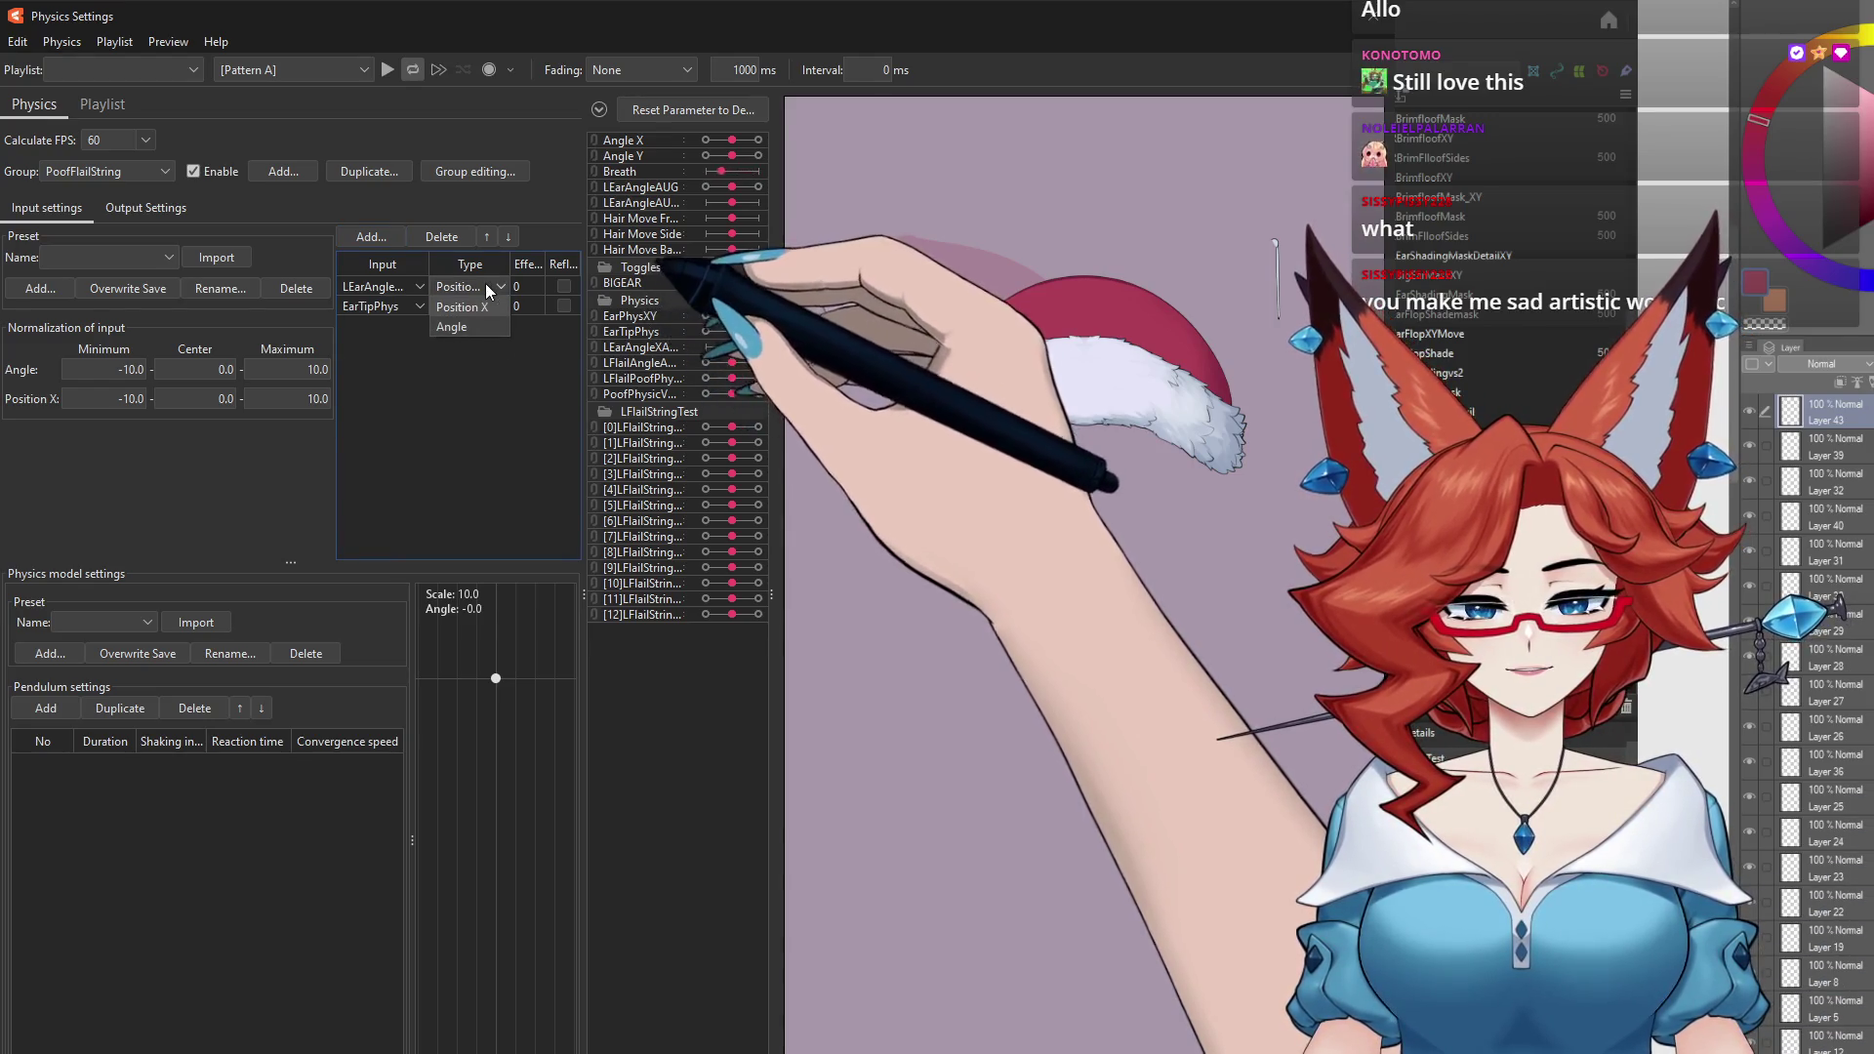
left_click(451, 325)
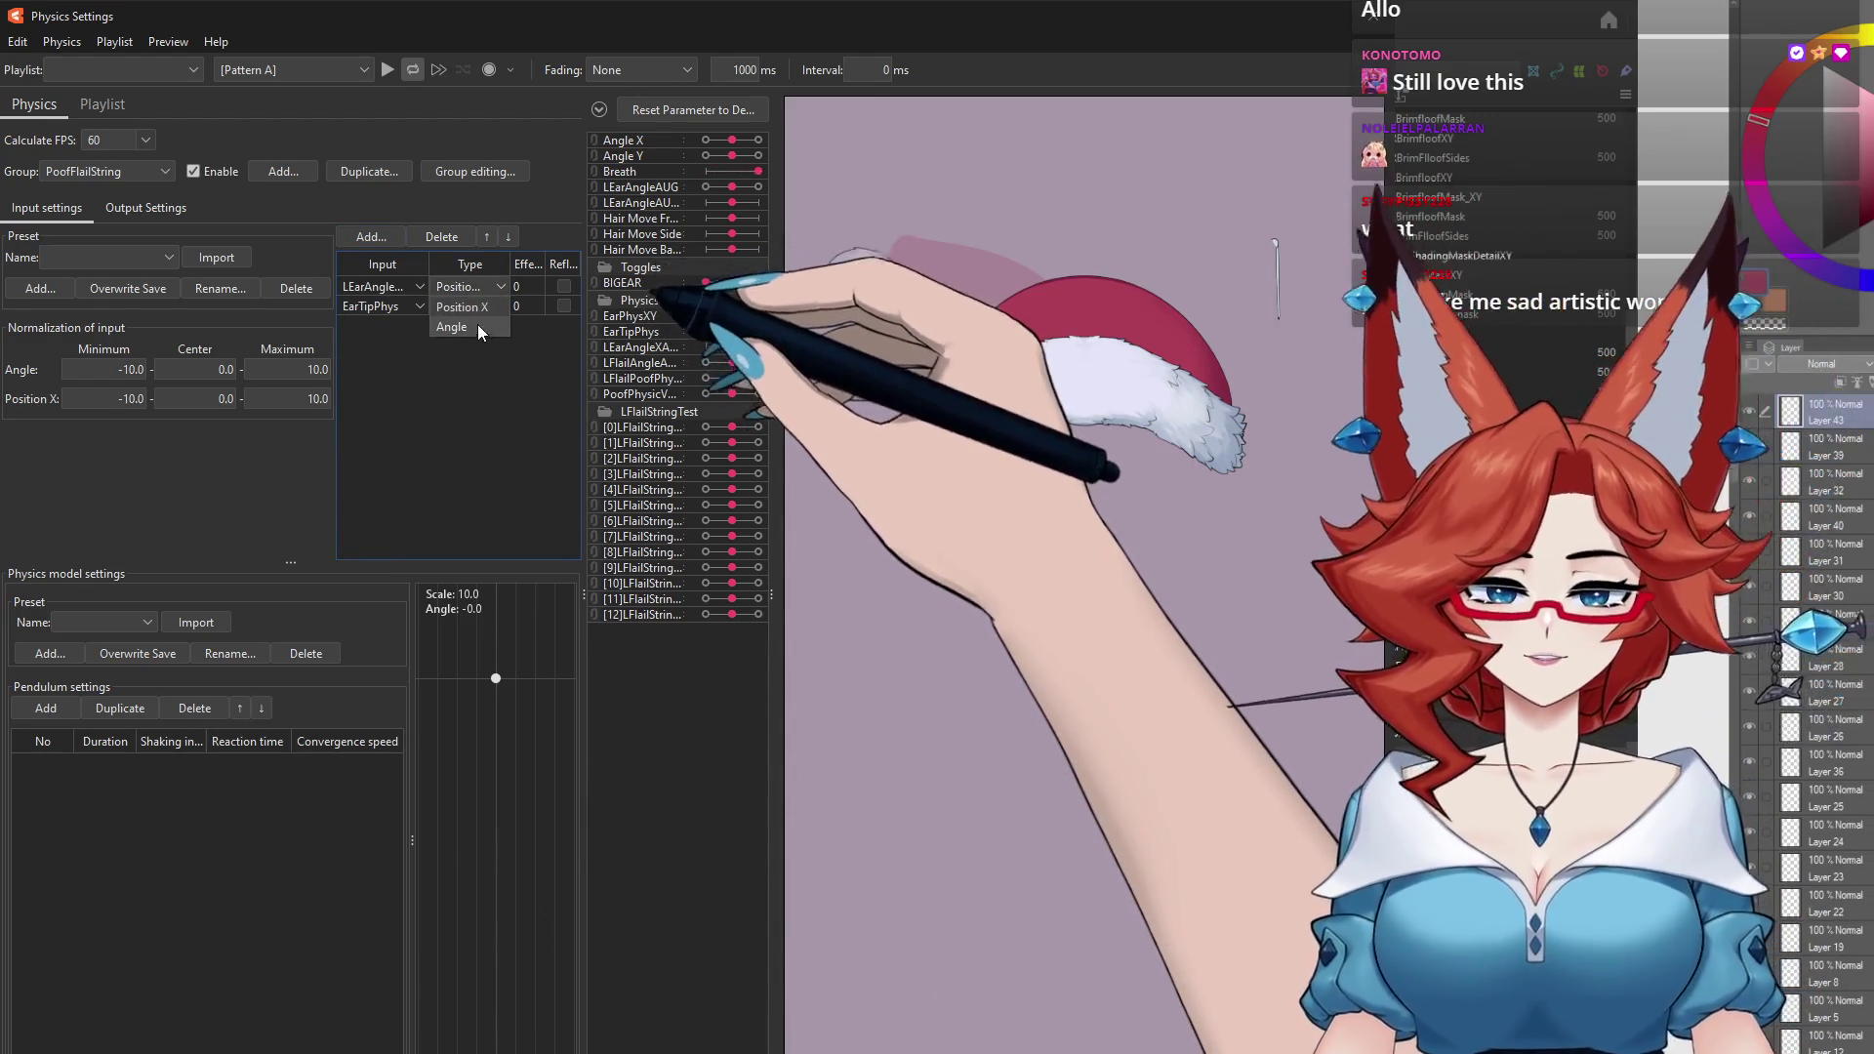
double_click(526, 305)
type("50")
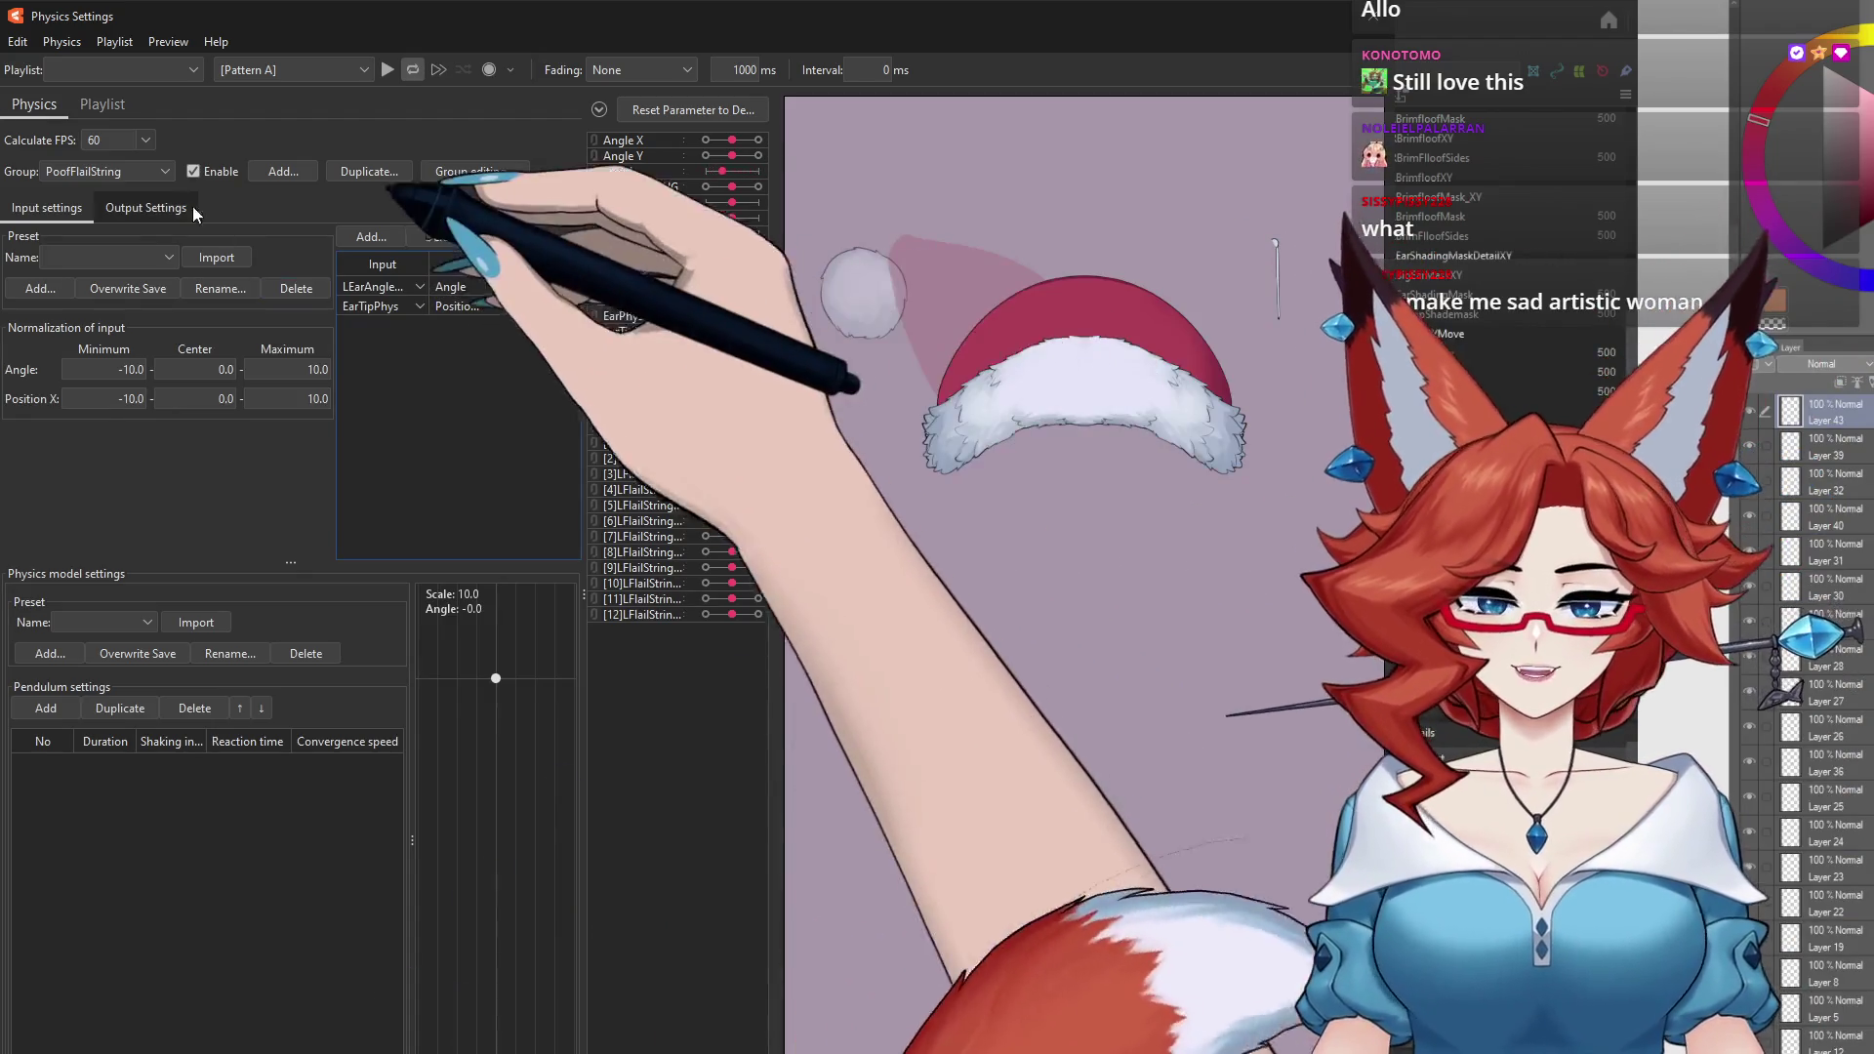
Step: In Output Settings, add pendulums until the string has 13 of them
left_click(148, 207)
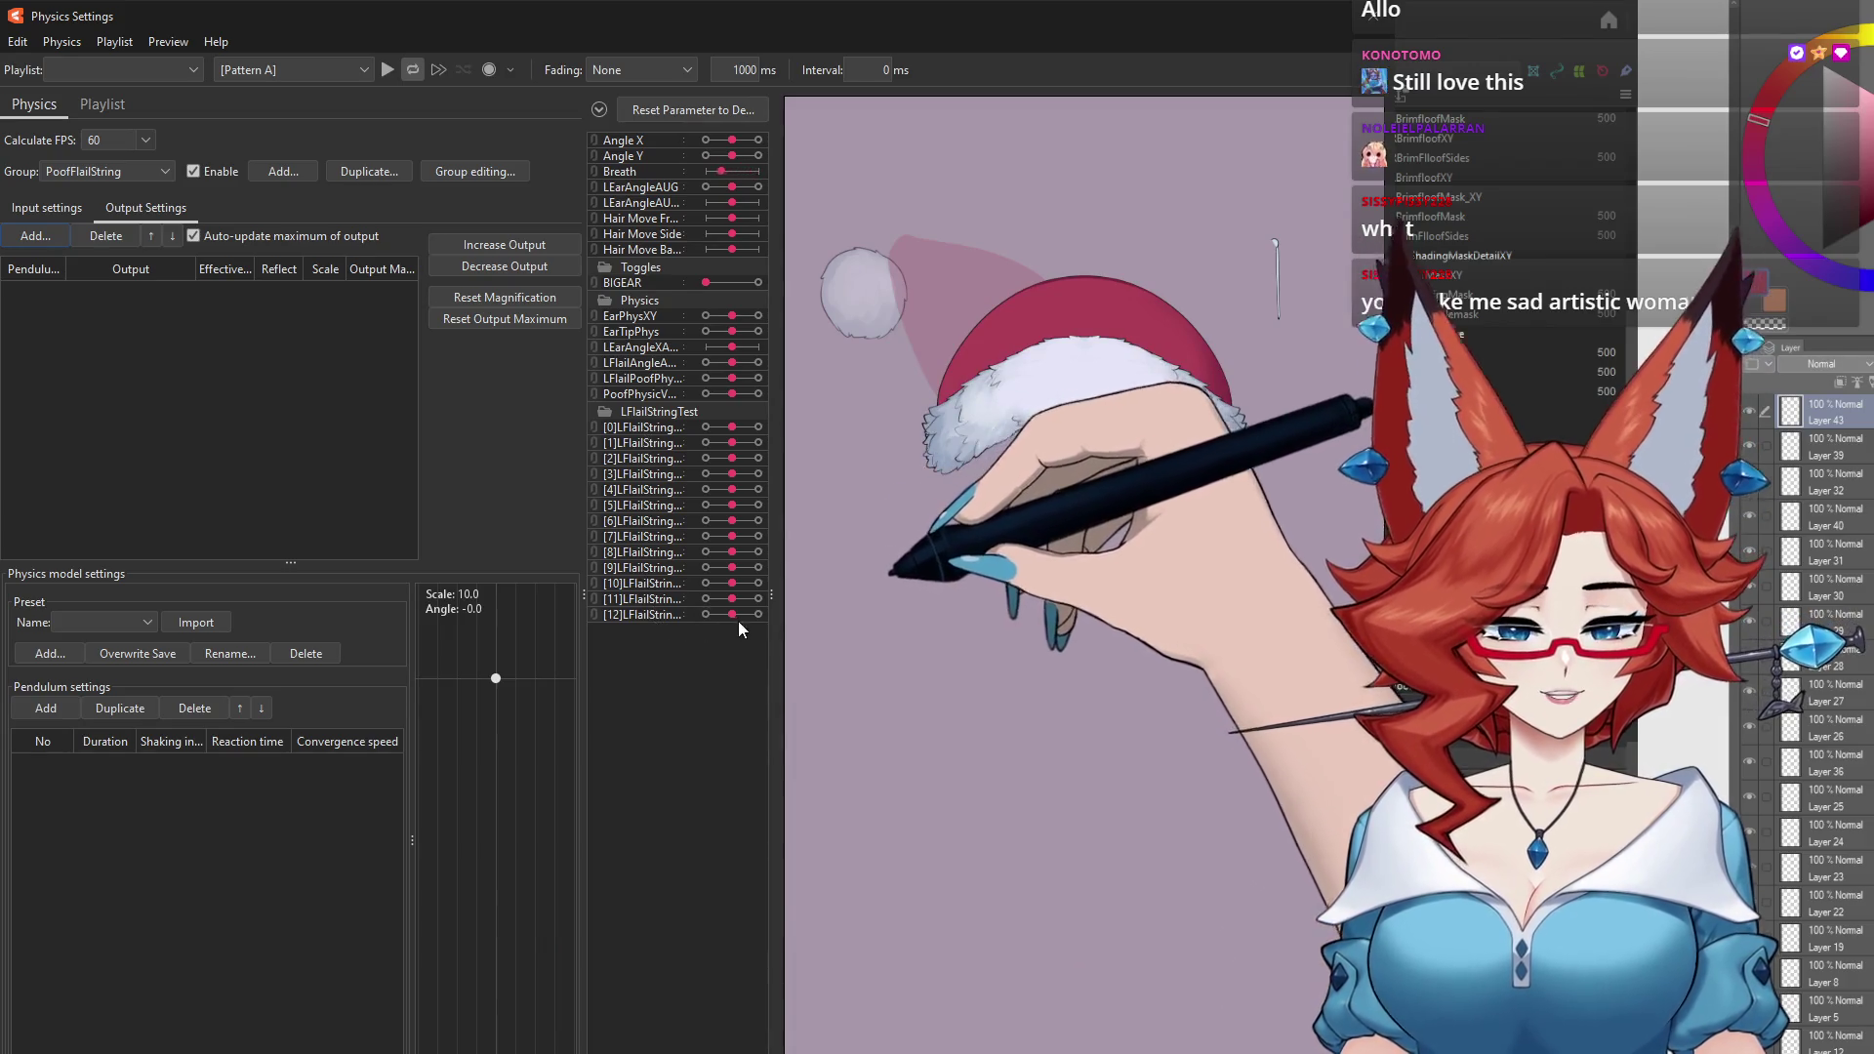
left_click(51, 700)
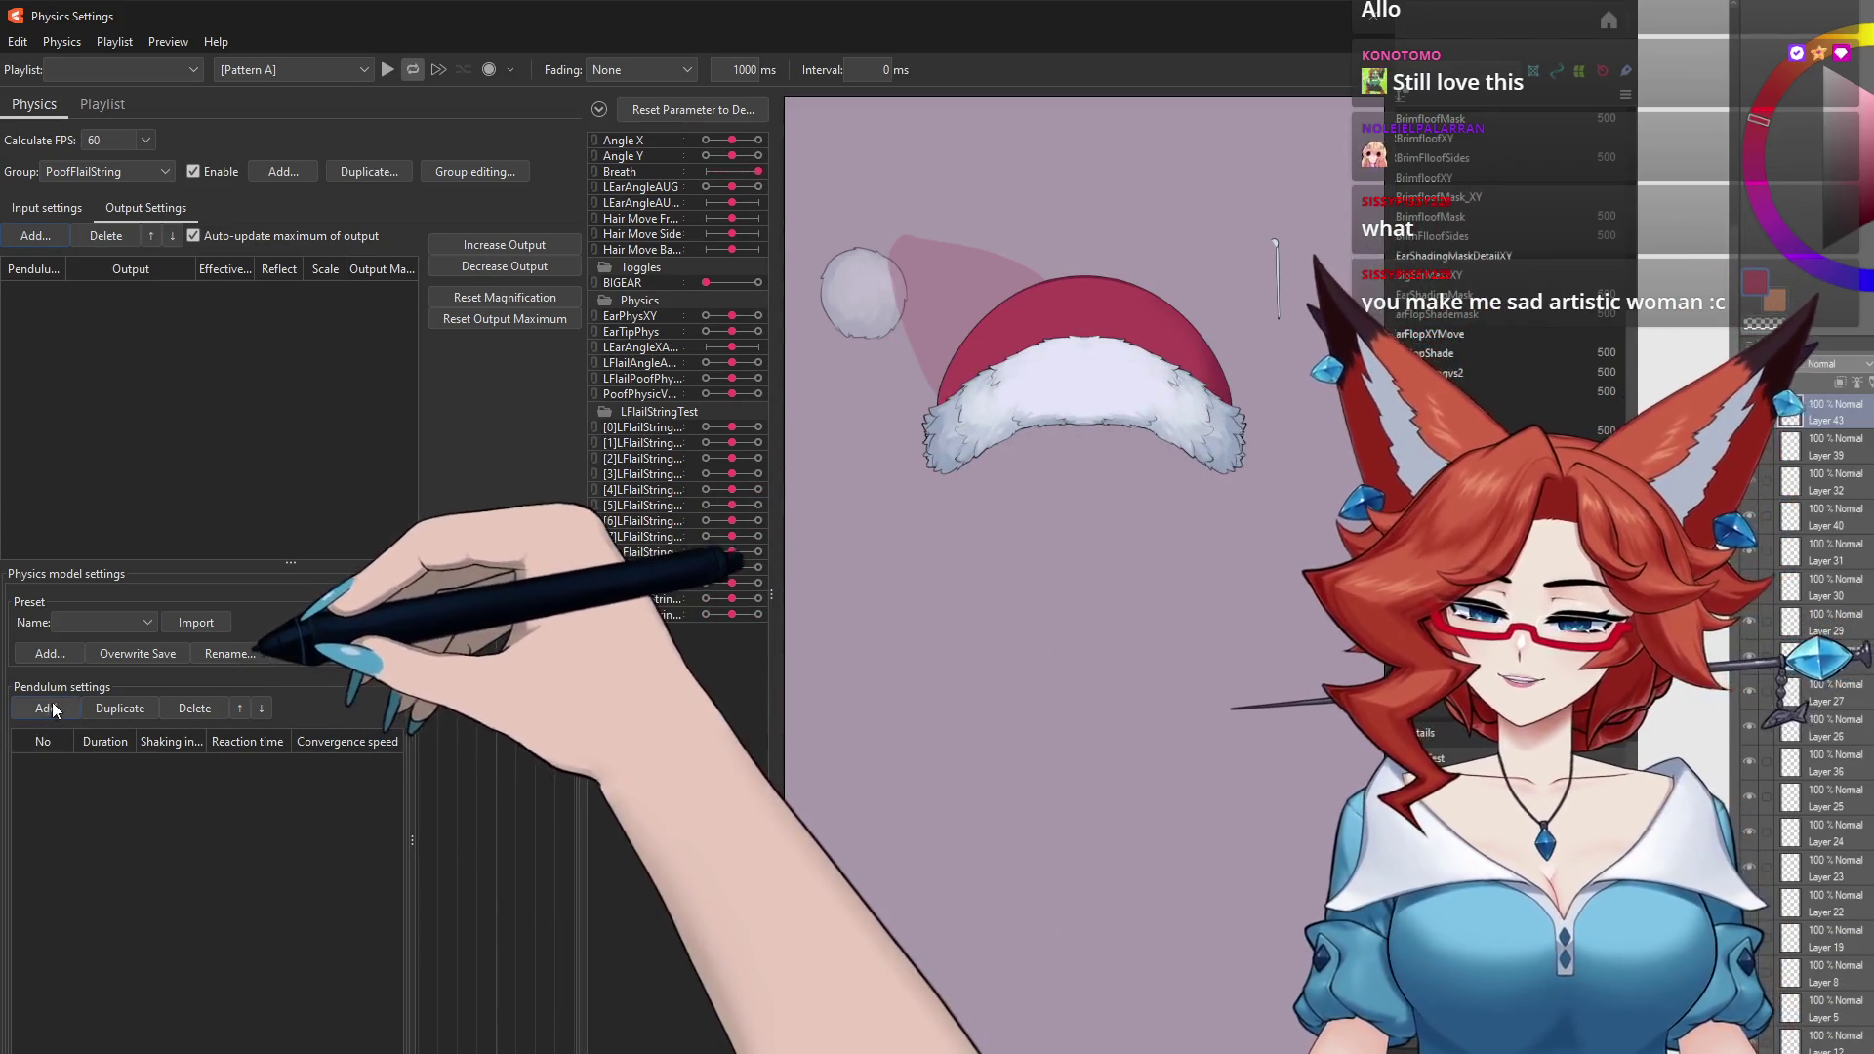
left_click(53, 703)
left_click(56, 706)
left_click(54, 708)
left_click(53, 710)
double_click(52, 711)
double_click(50, 712)
double_click(50, 713)
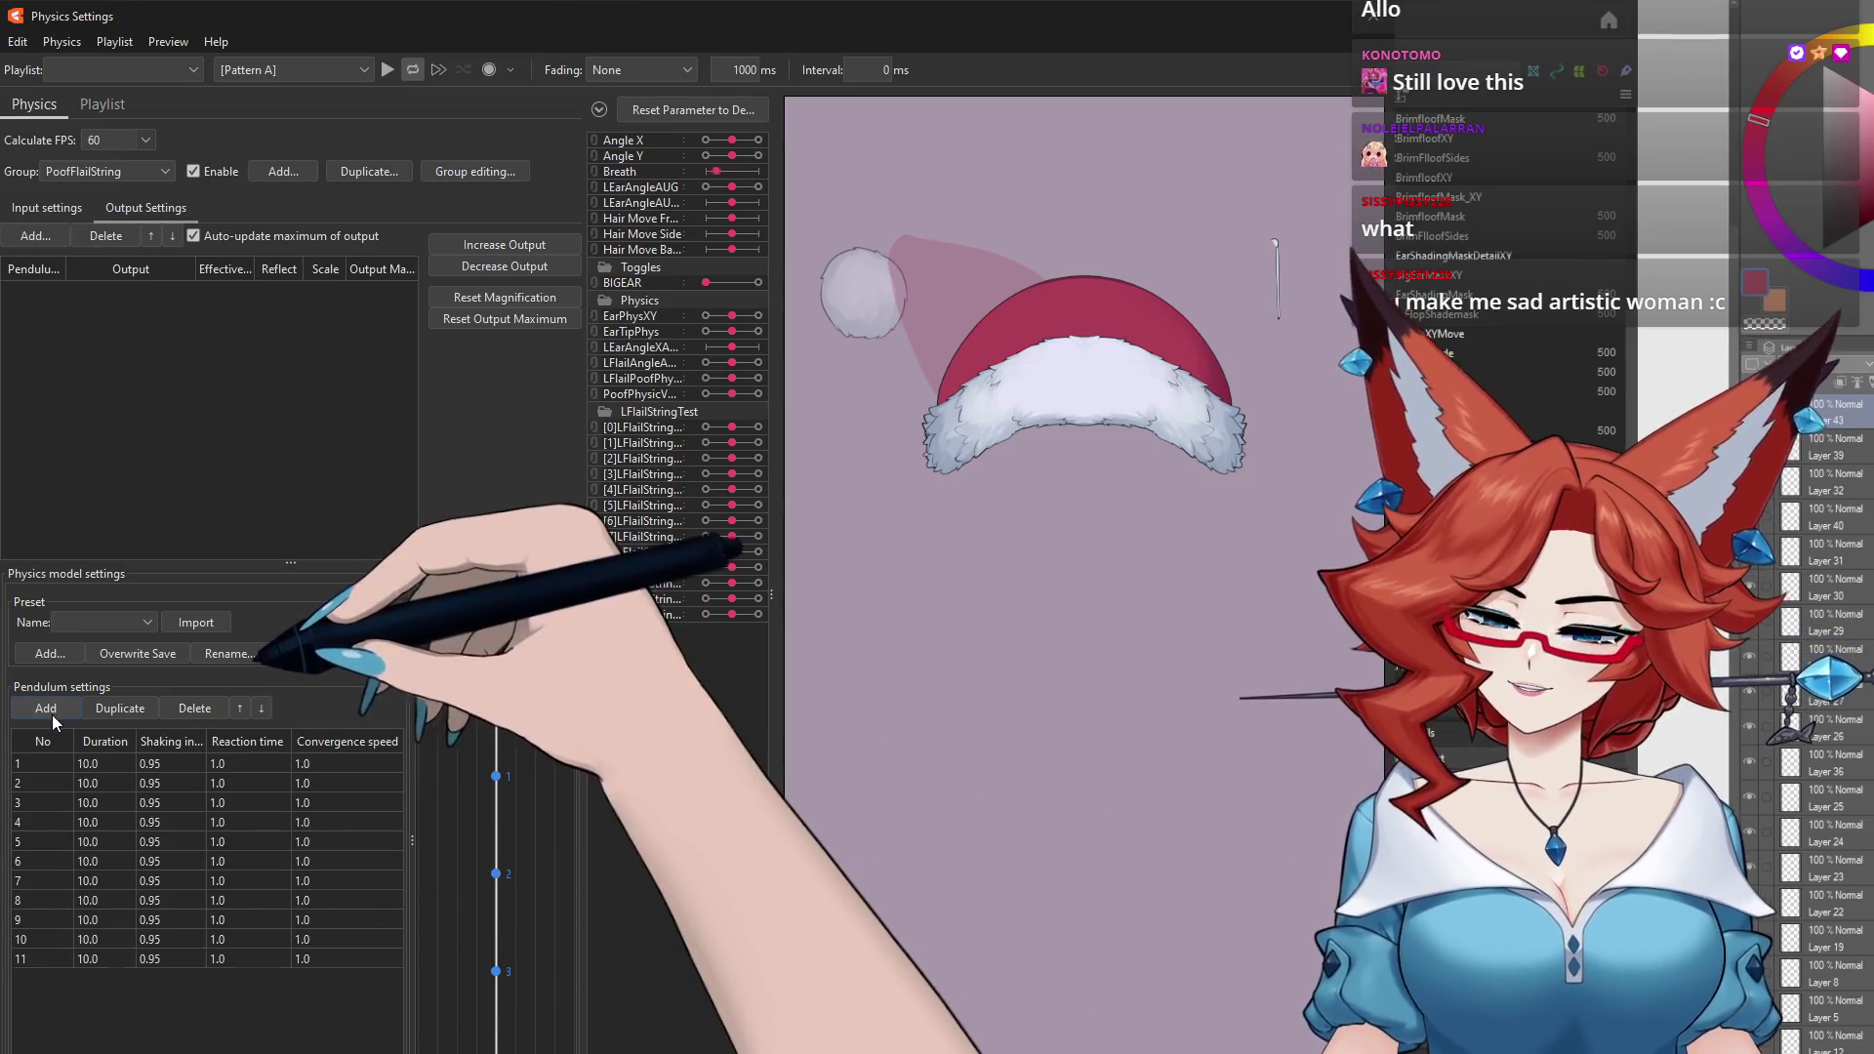
double_click(51, 715)
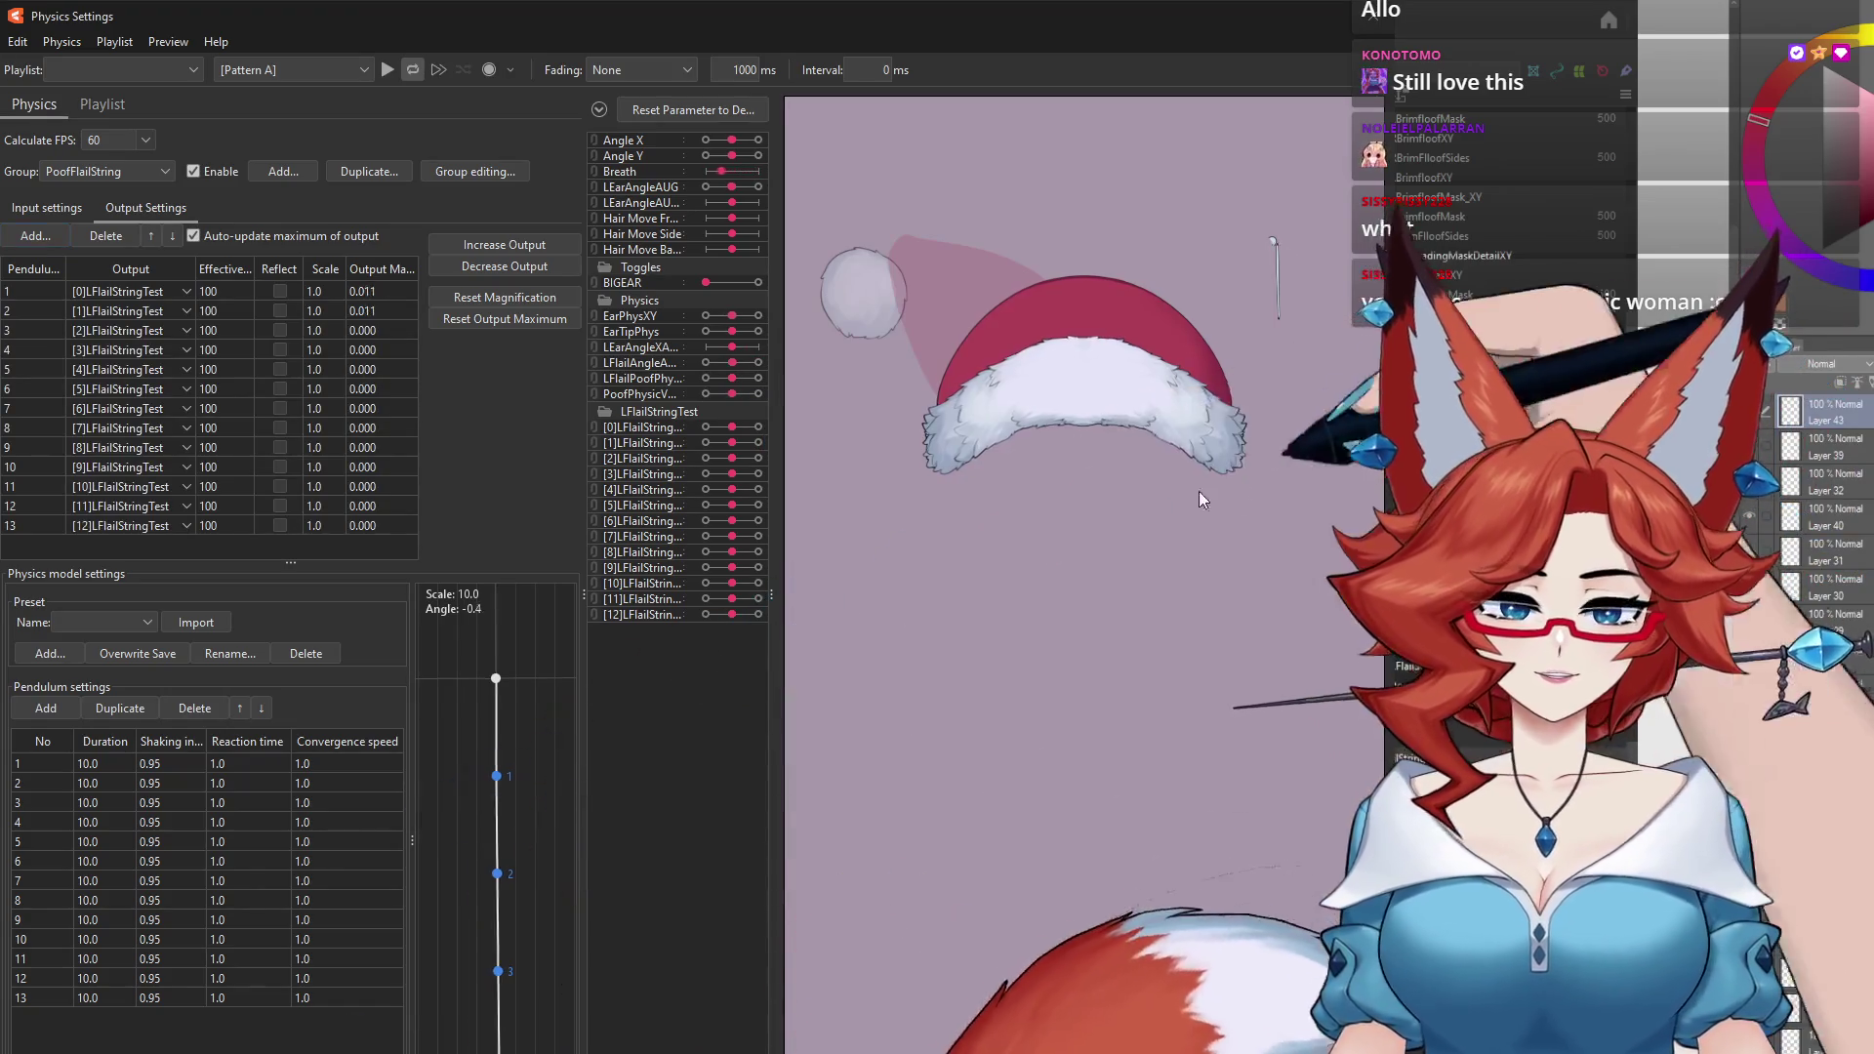
Step: Swing the model back and forth in the physics preview to test the string
mouse_move(1198, 490)
left_mouse_down()
mouse_move(1216, 593)
mouse_move(1003, 595)
left_mouse_up()
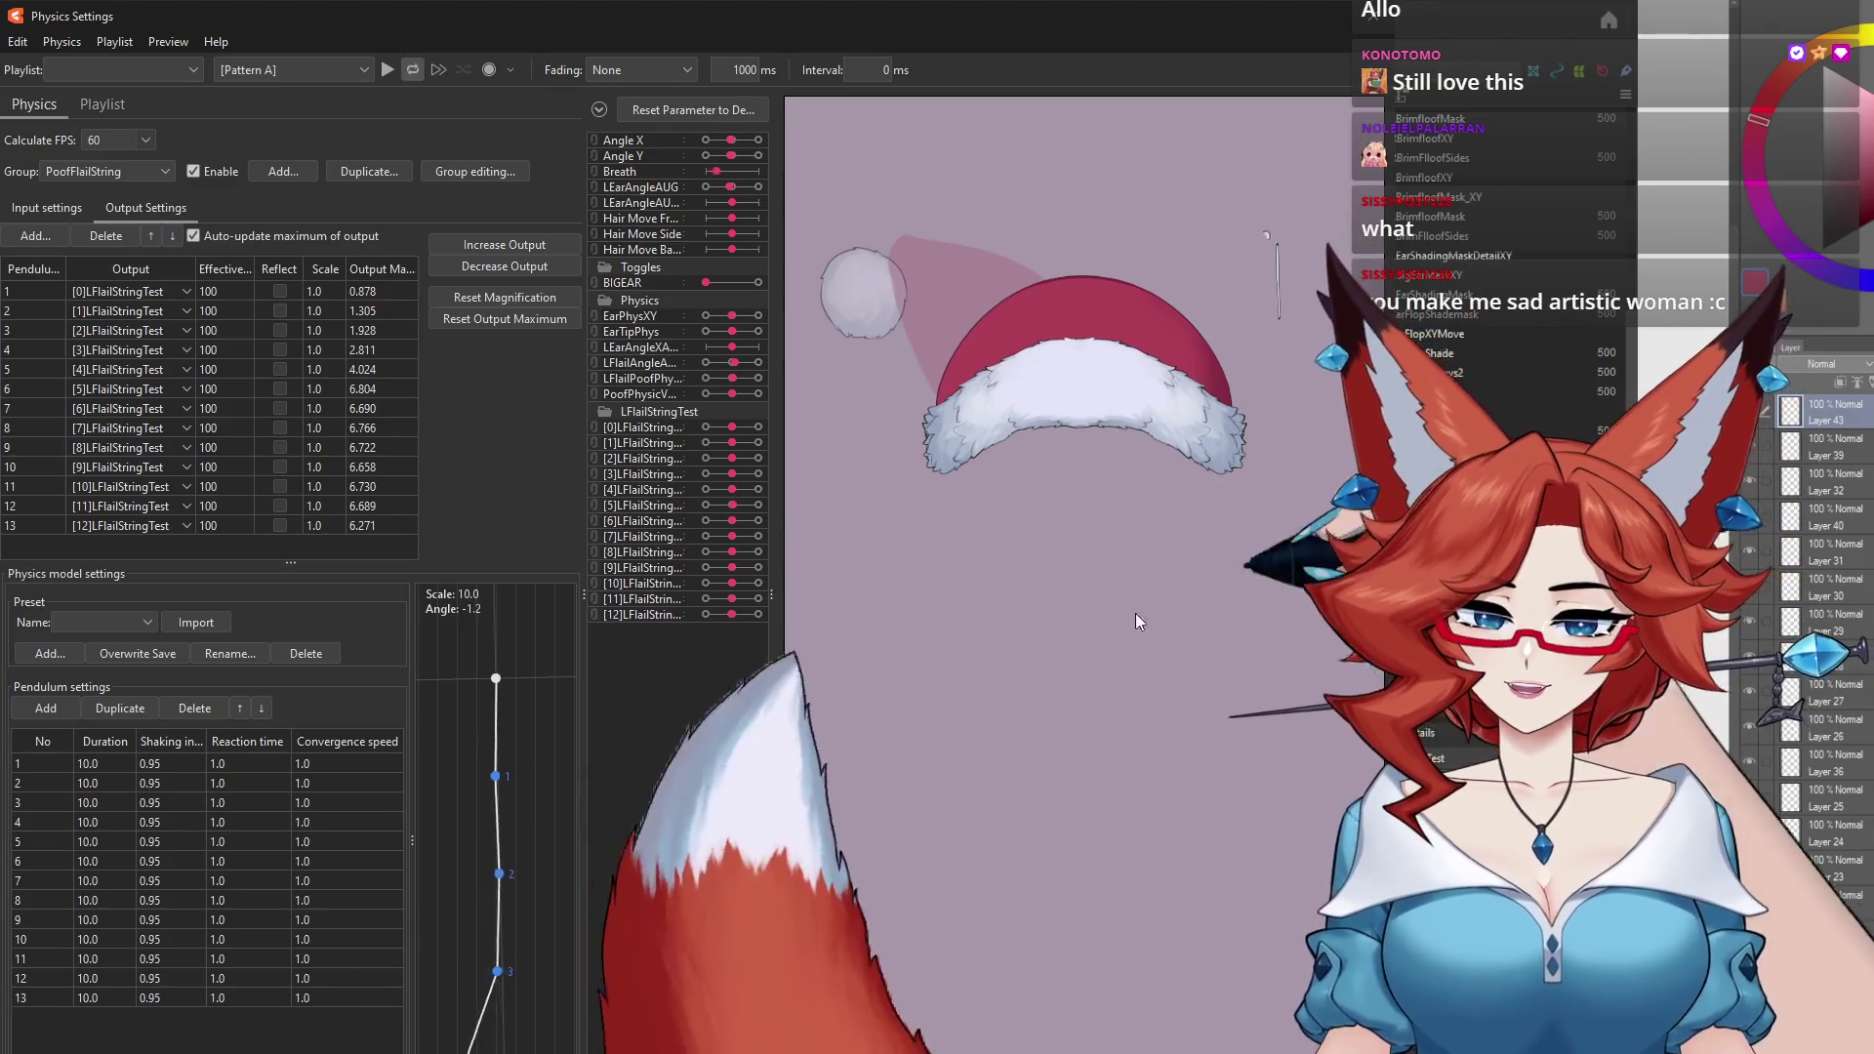
mouse_move(1003, 595)
left_mouse_down()
mouse_move(1121, 566)
mouse_move(1280, 291)
left_mouse_up()
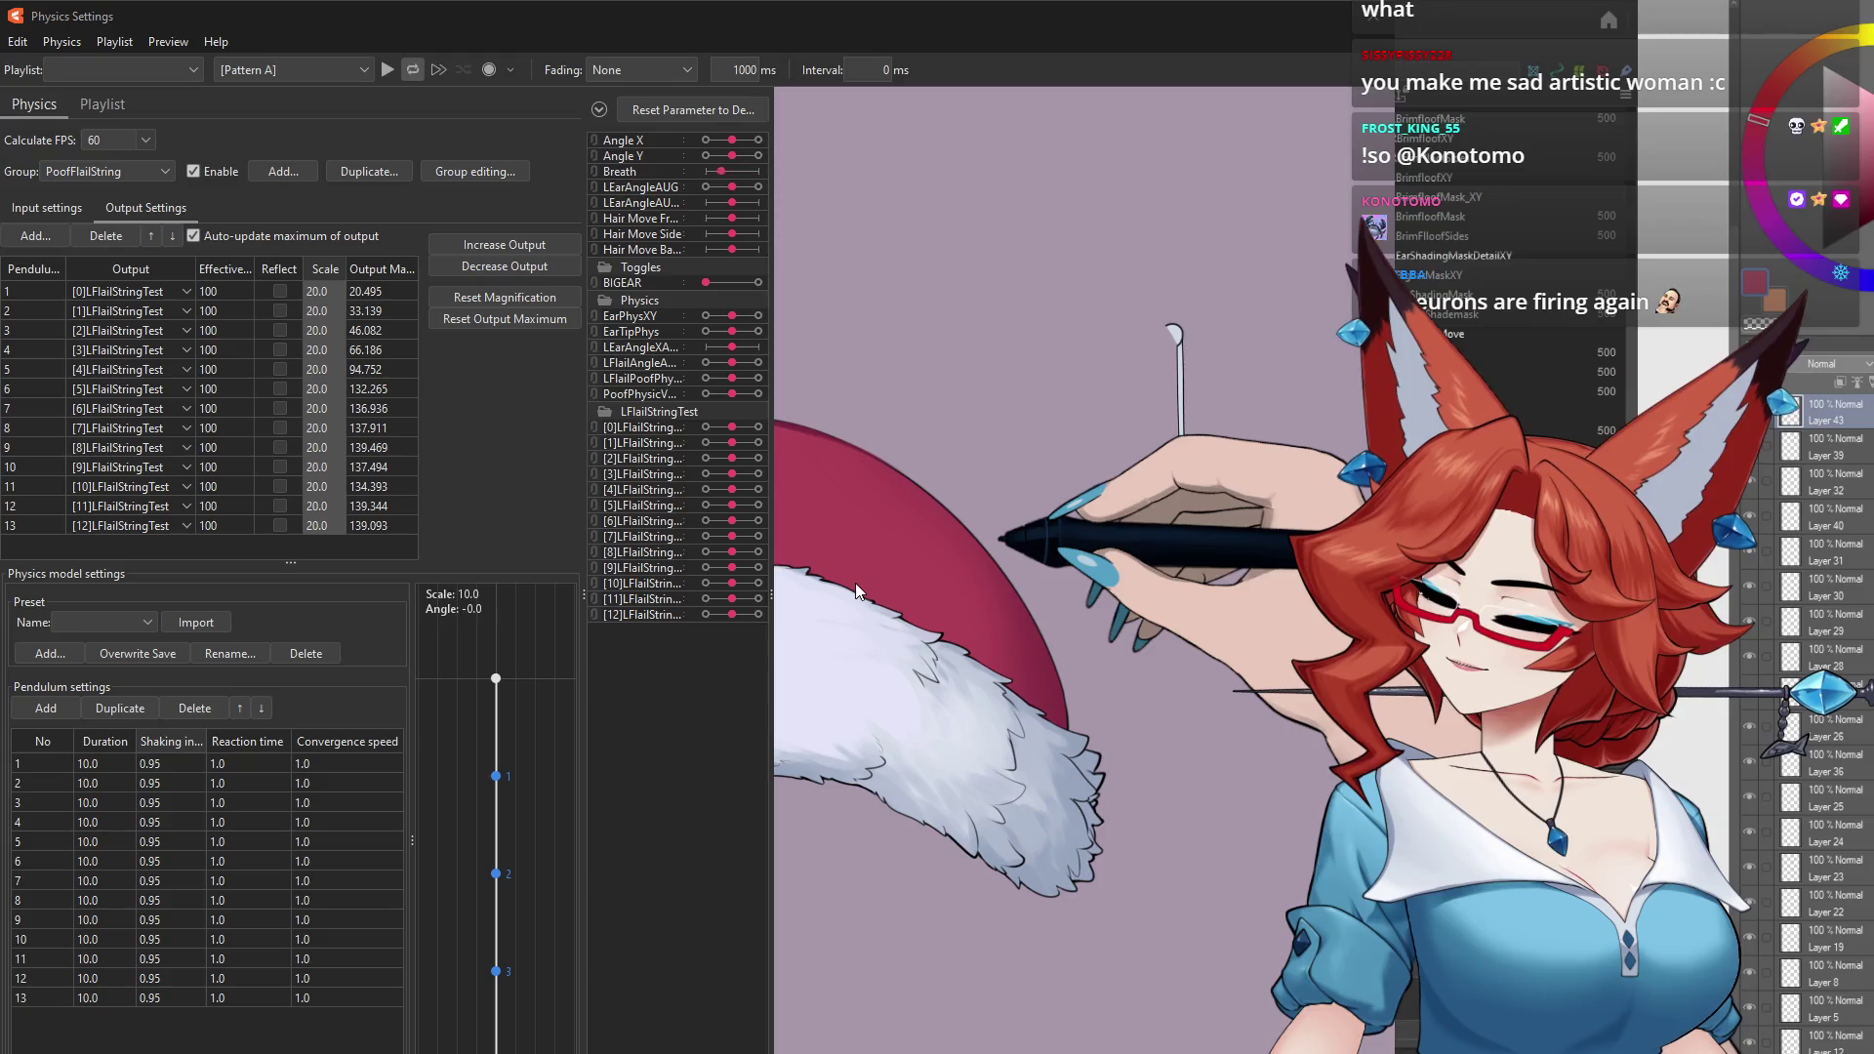
Step: Give every pendulum shaking 0.85, preview the swing, and close Physics Settings
key("ctrl+z")
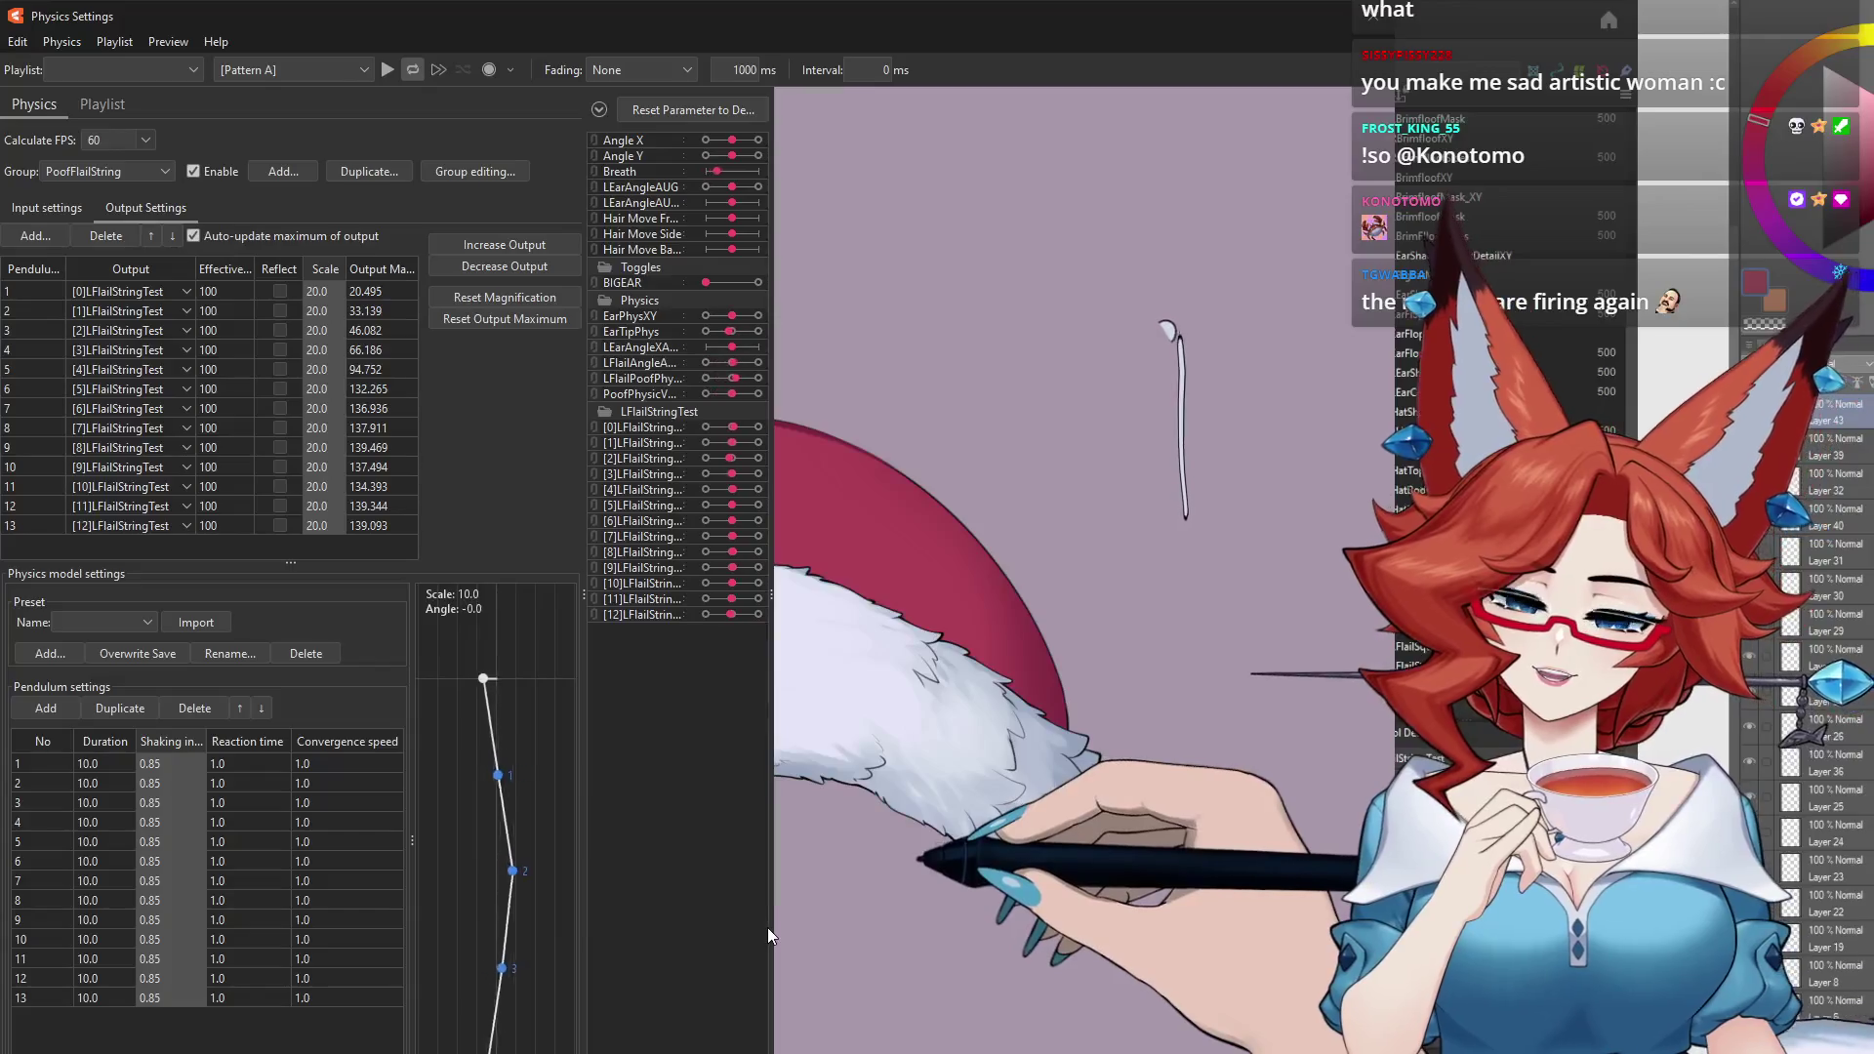
mouse_move(800, 853)
left_mouse_down()
mouse_move(1347, 698)
mouse_move(1286, 735)
mouse_move(1127, 658)
left_mouse_up()
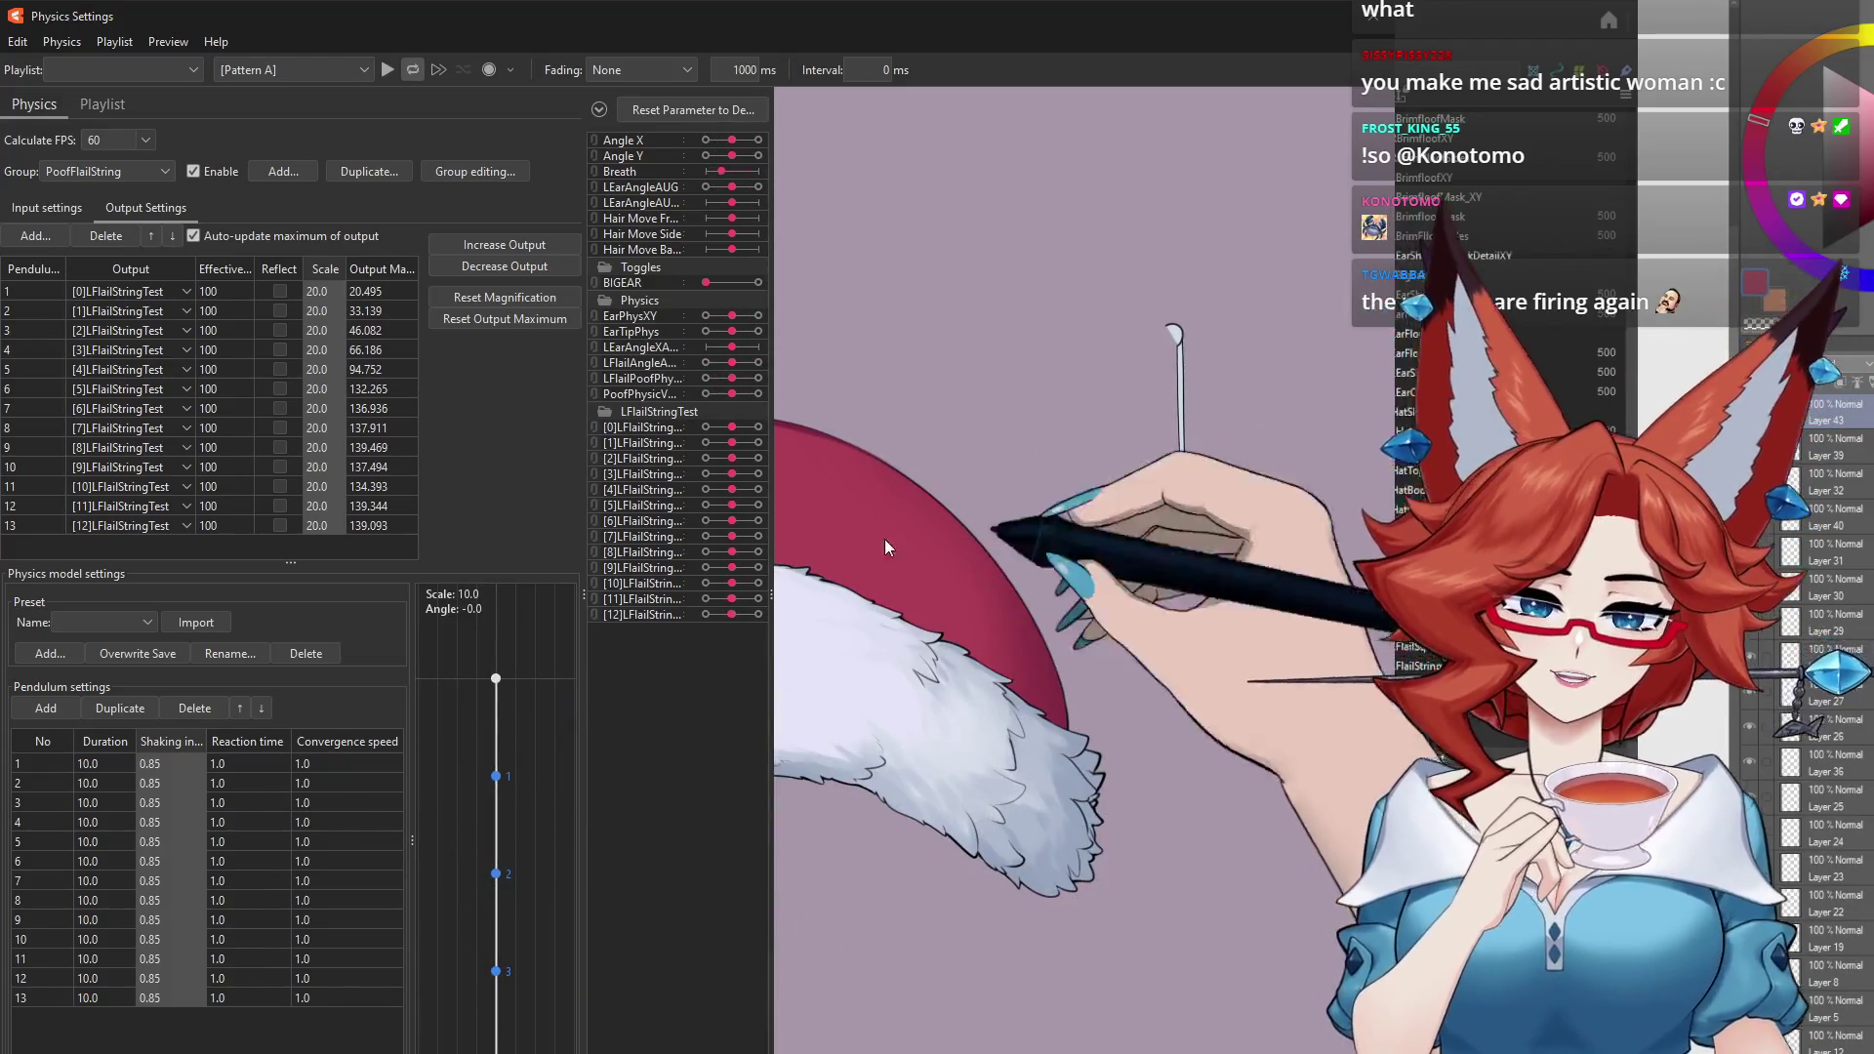
key("Escape")
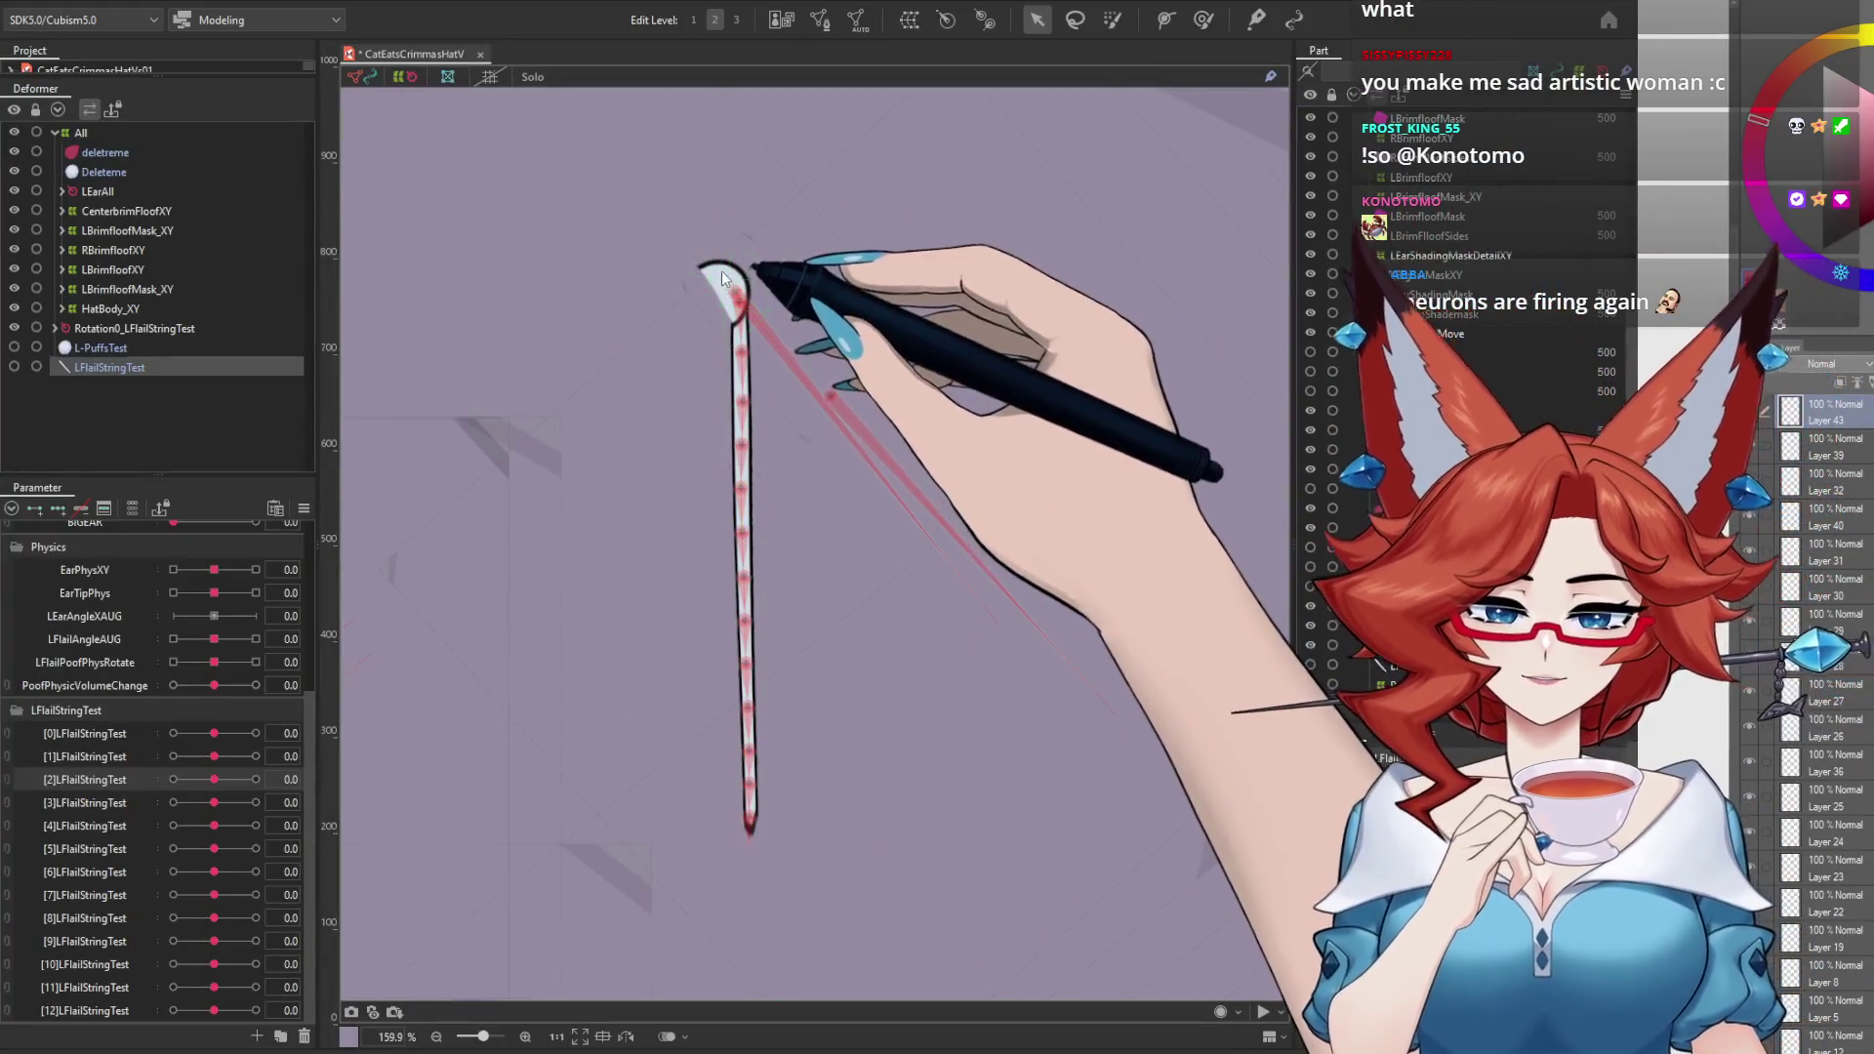
Step: Select EarFlailsHattatch via Object at Cursor and reopen Modeling > Physics Settings
right_click(722, 272)
mouse_move(849, 331)
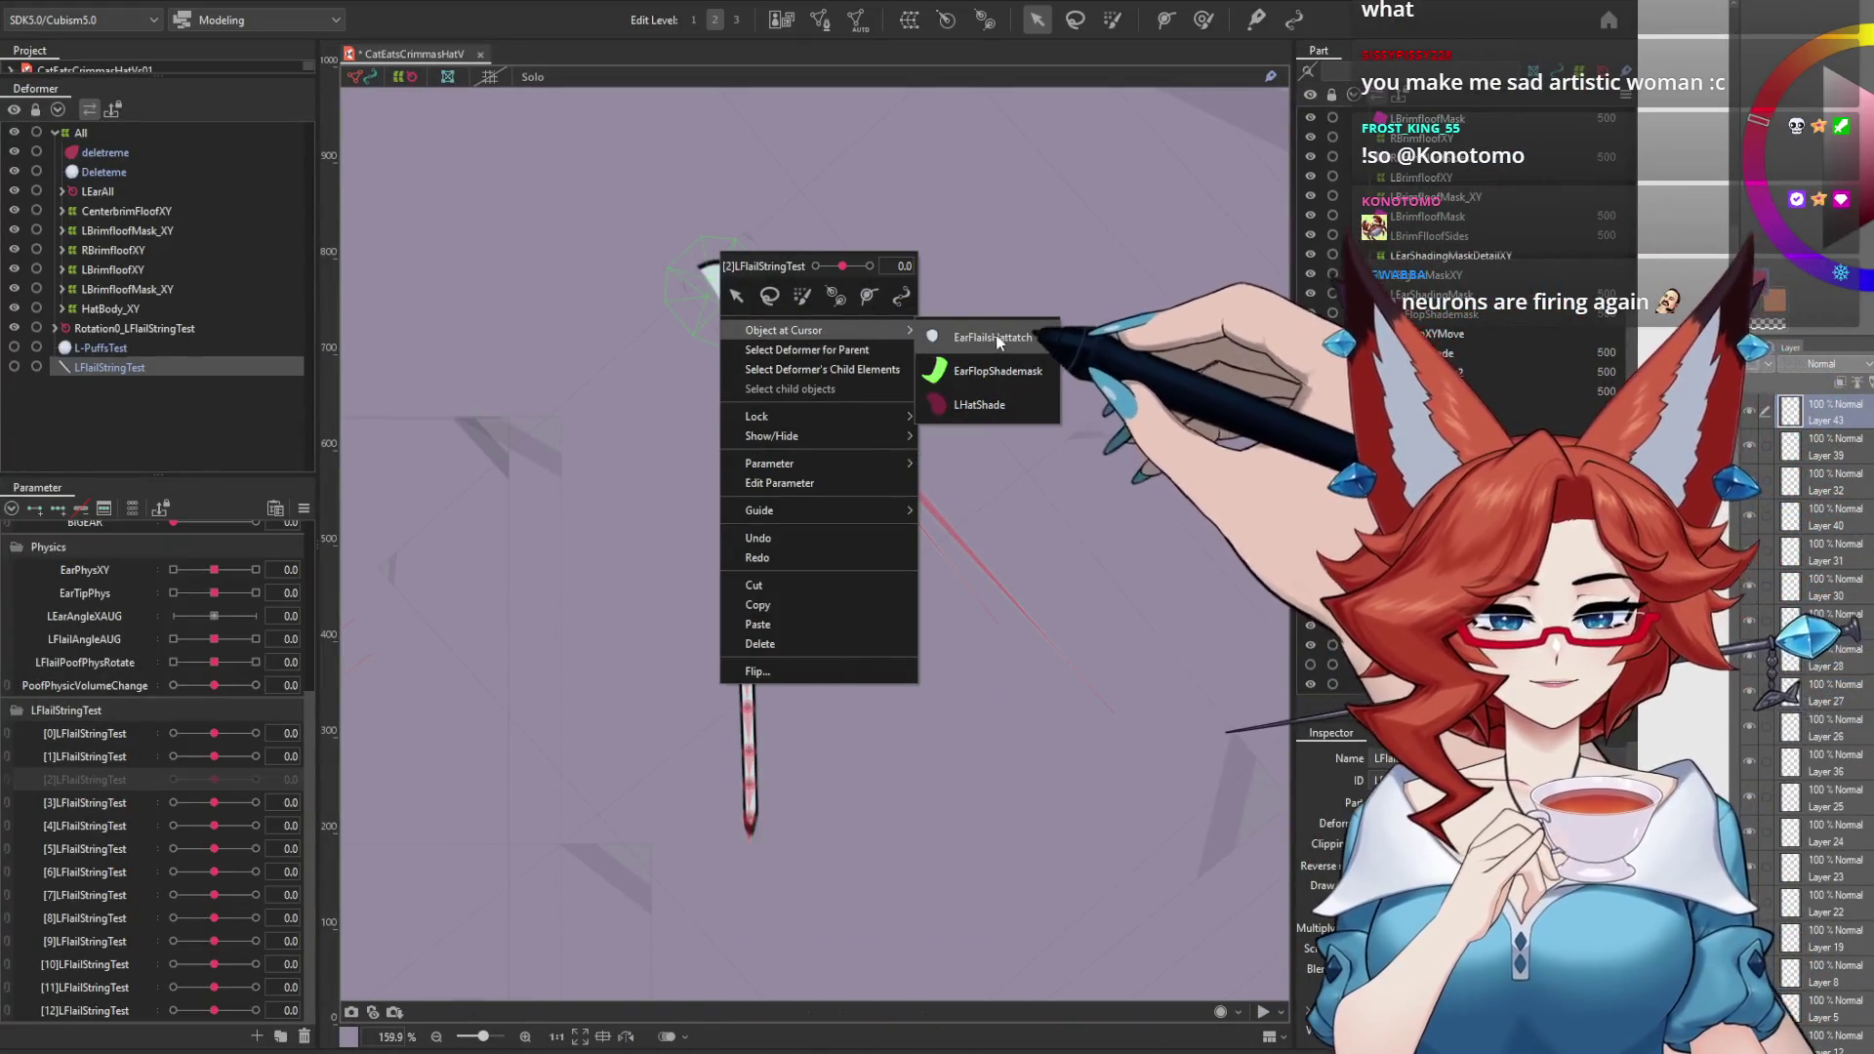
left_click(995, 335)
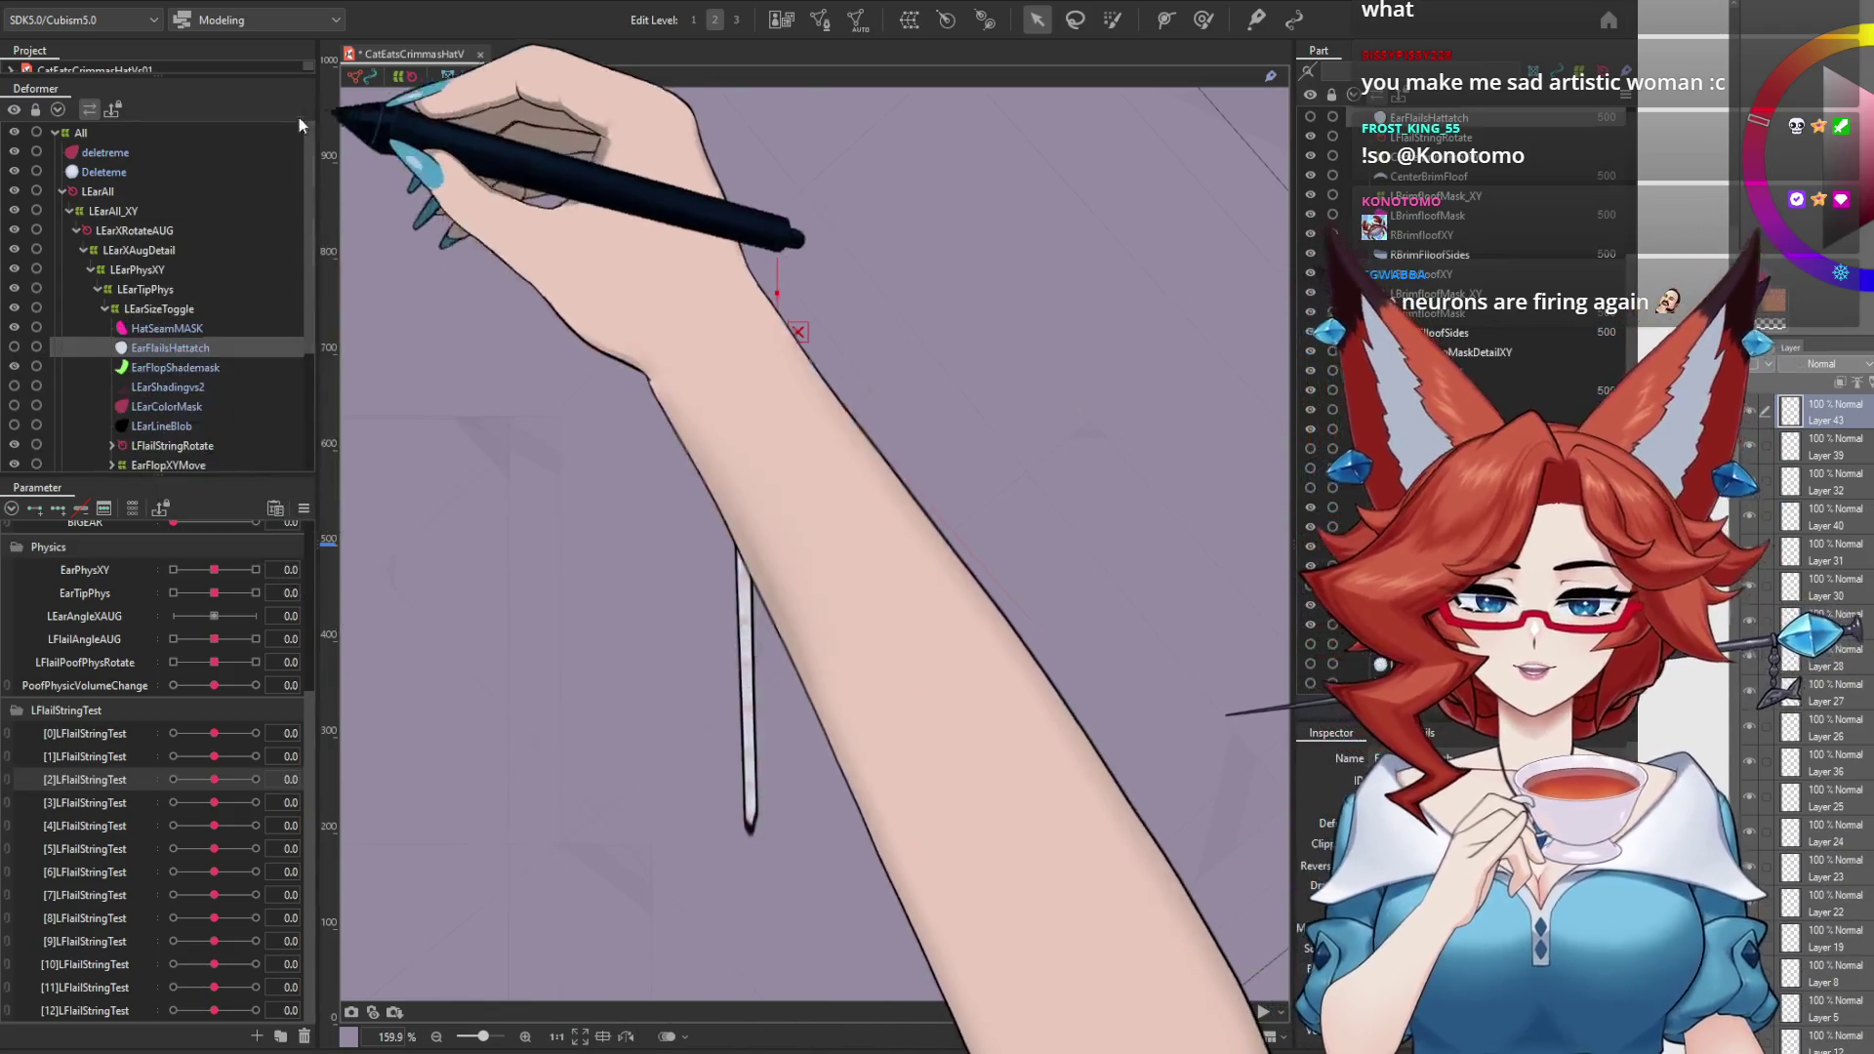
left_click(132, 2)
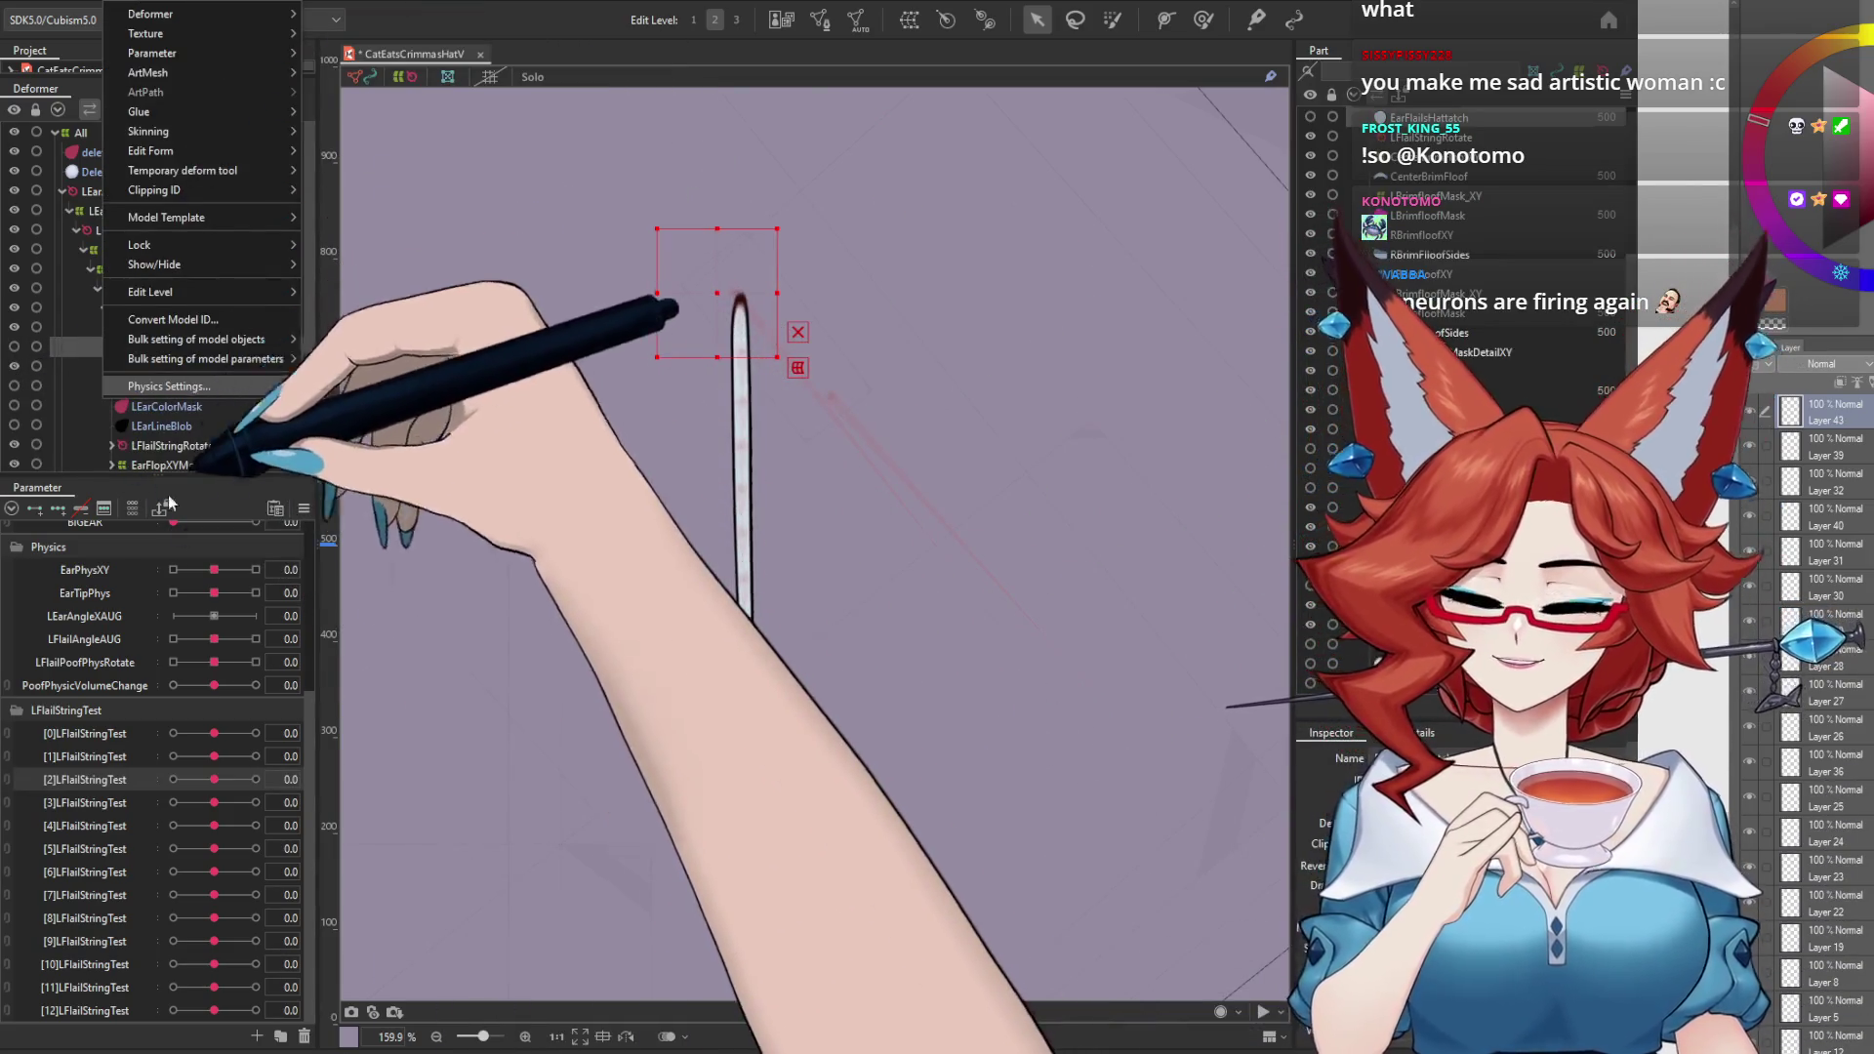
left_click(168, 386)
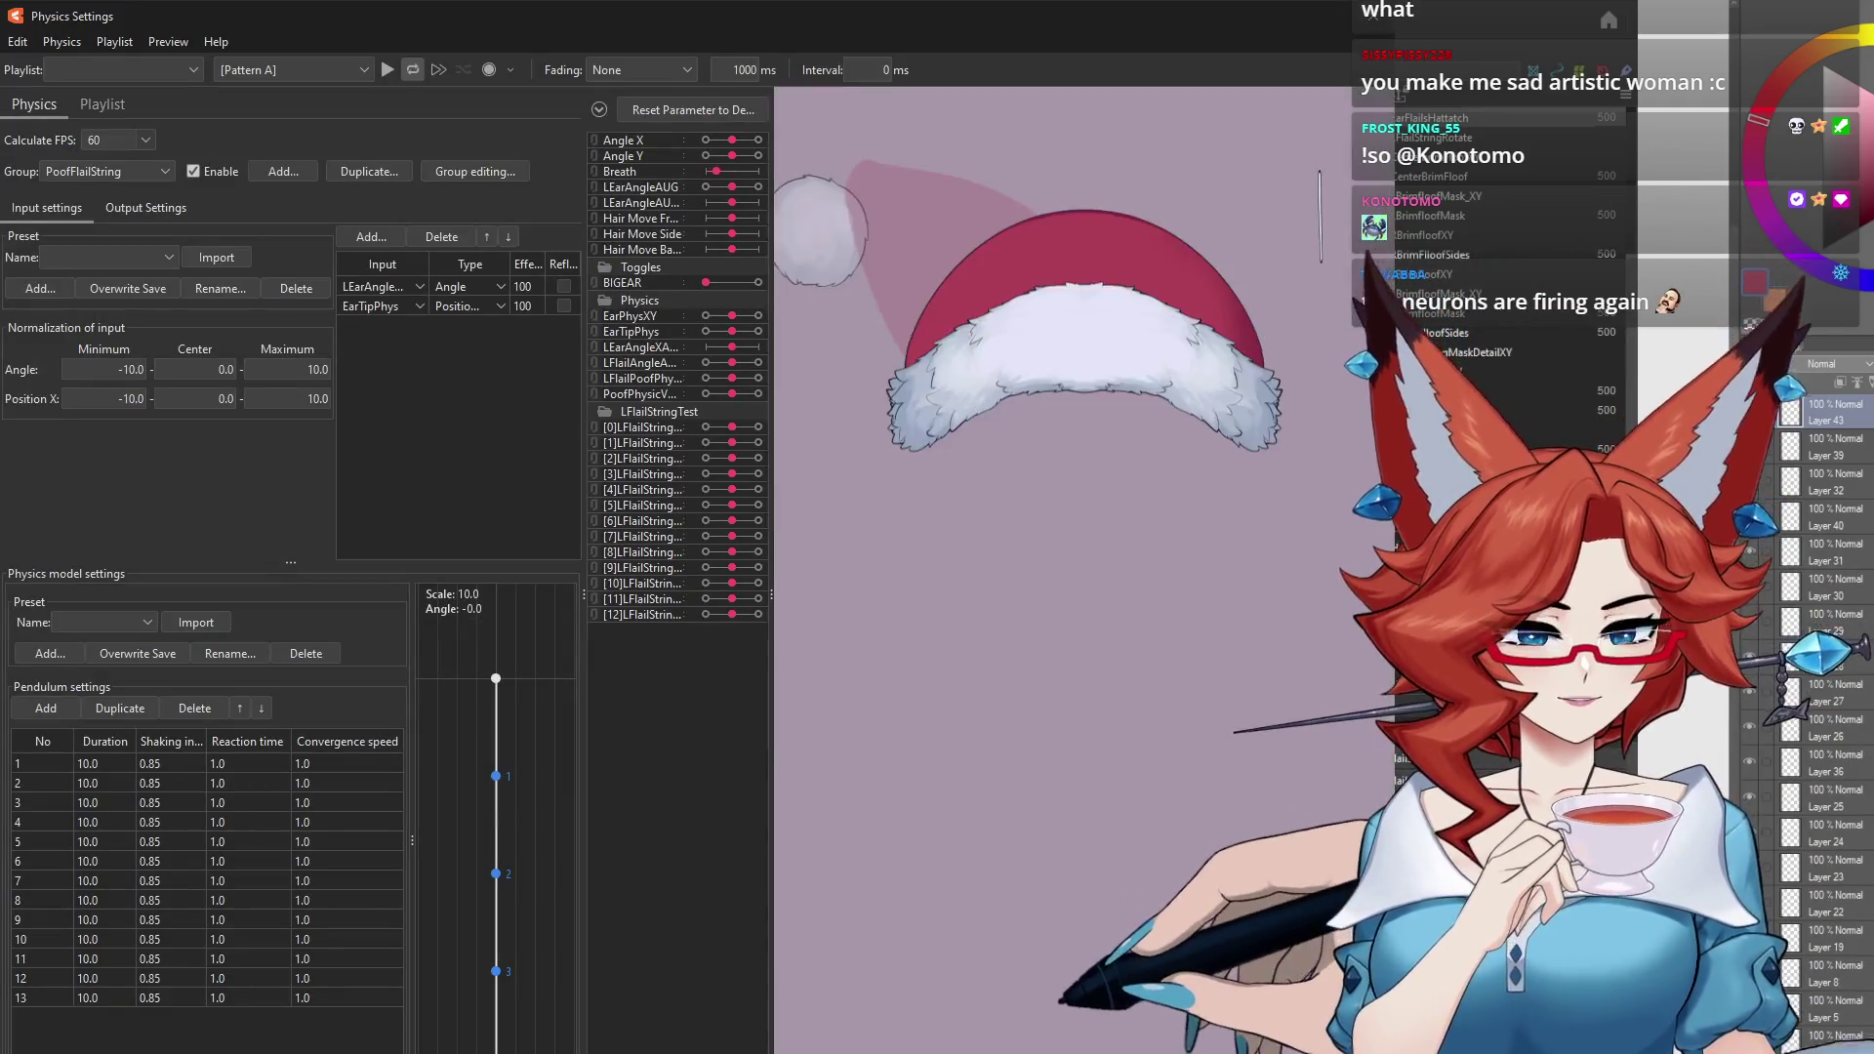
Step: Tilt the model in the preview to test the string and review the output list
scroll(968, 894, "up", 5)
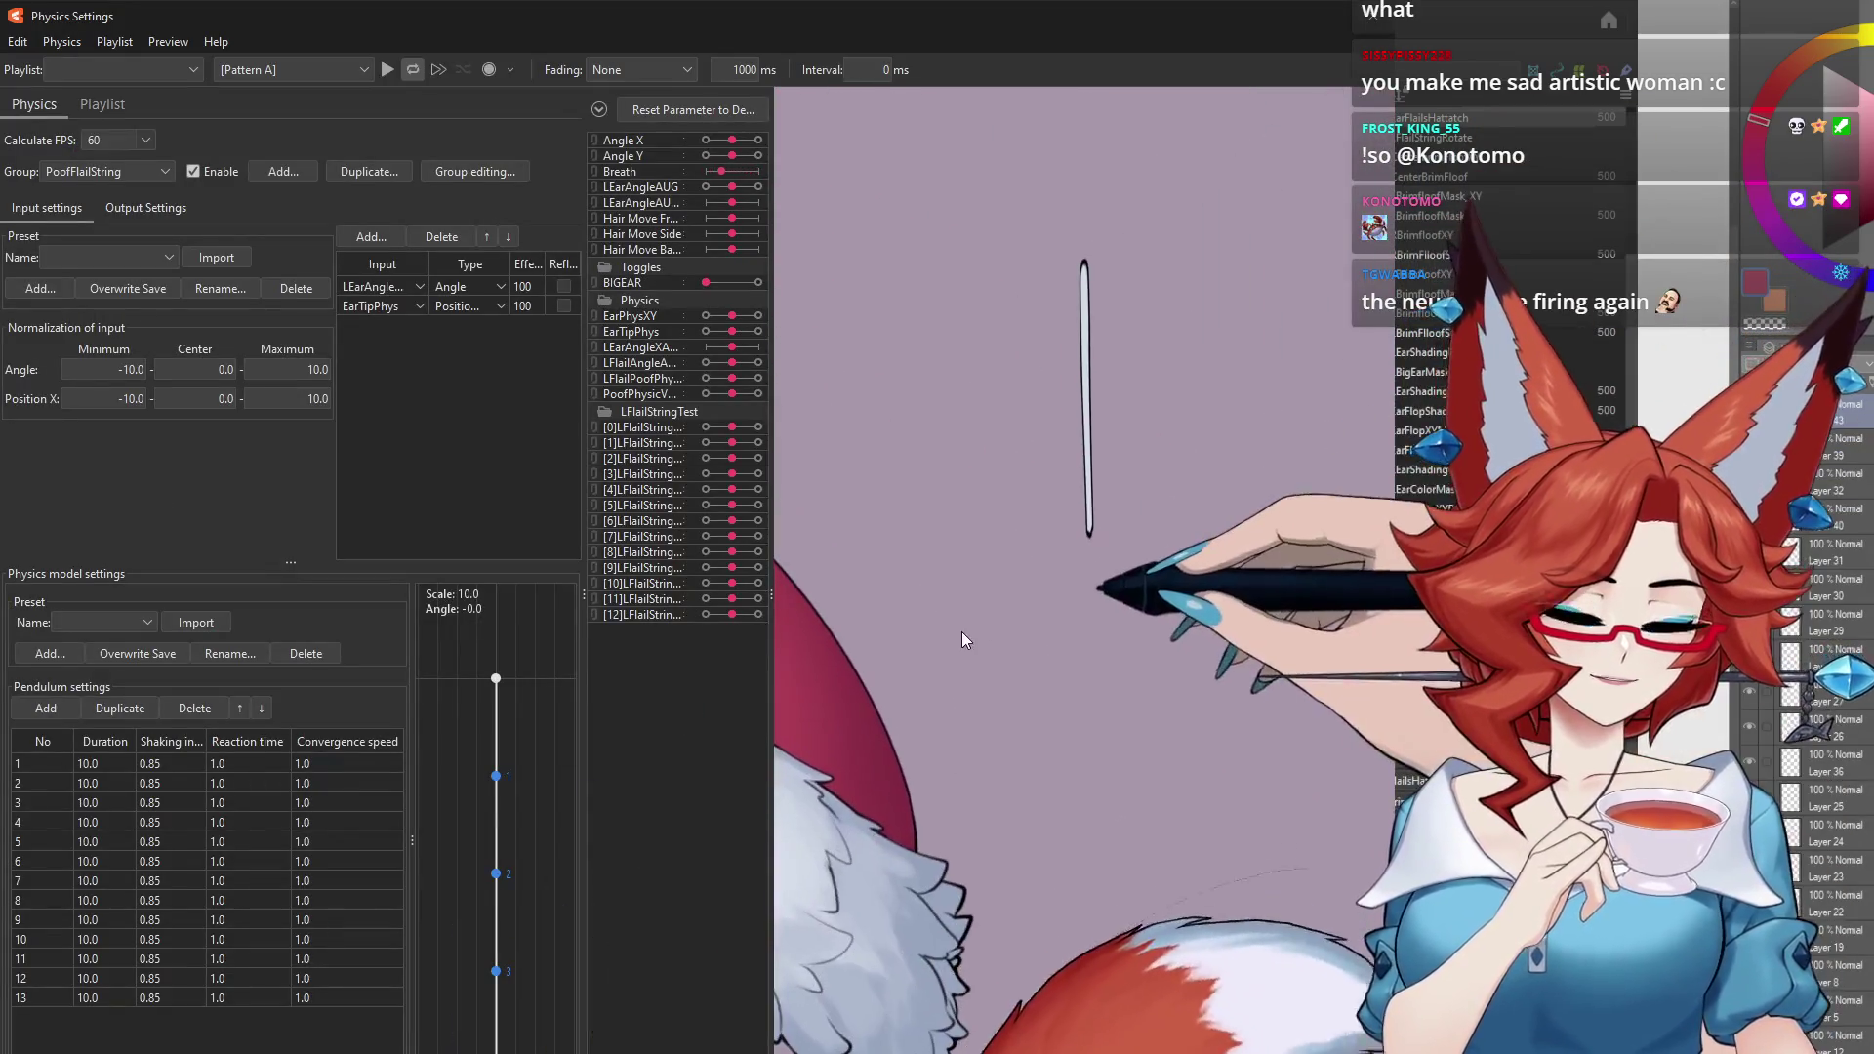
mouse_move(898, 517)
left_mouse_down()
mouse_move(761, 750)
mouse_move(1213, 511)
mouse_move(1324, 518)
left_mouse_up()
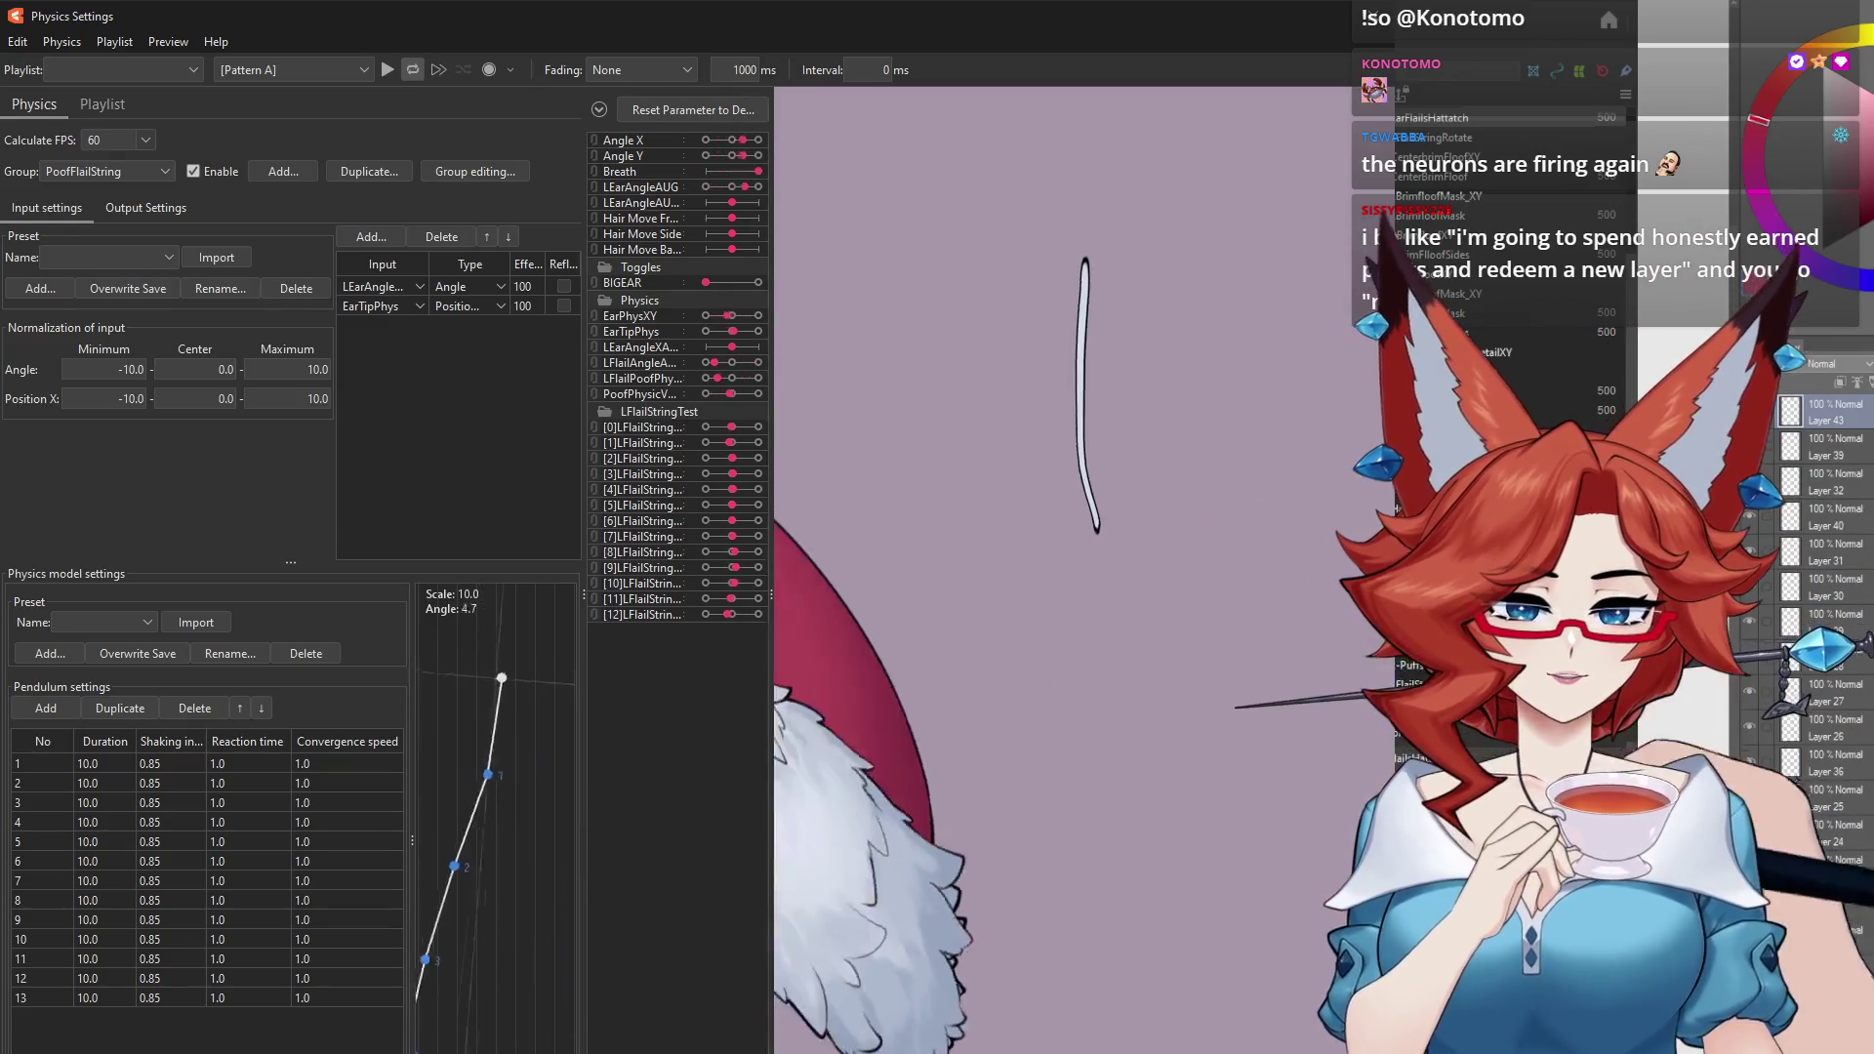
left_click_drag(1325, 518, 1058, 589)
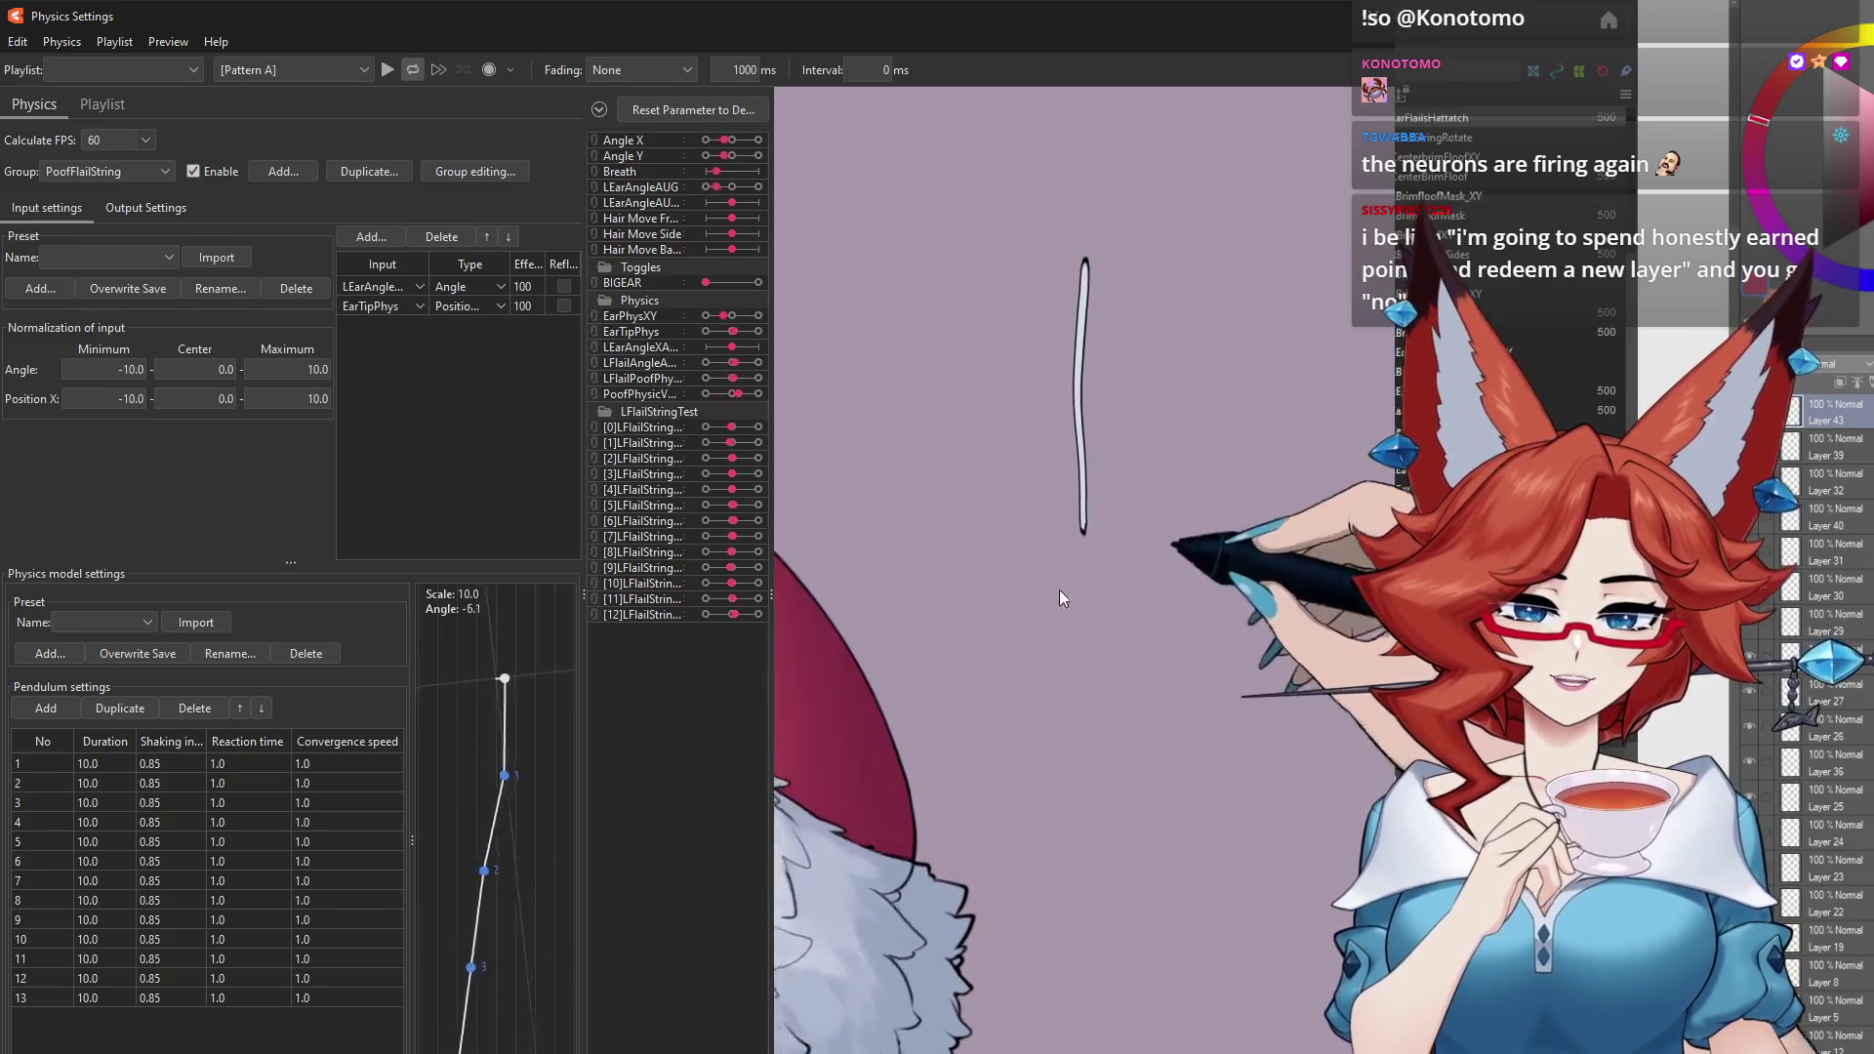
left_click(145, 209)
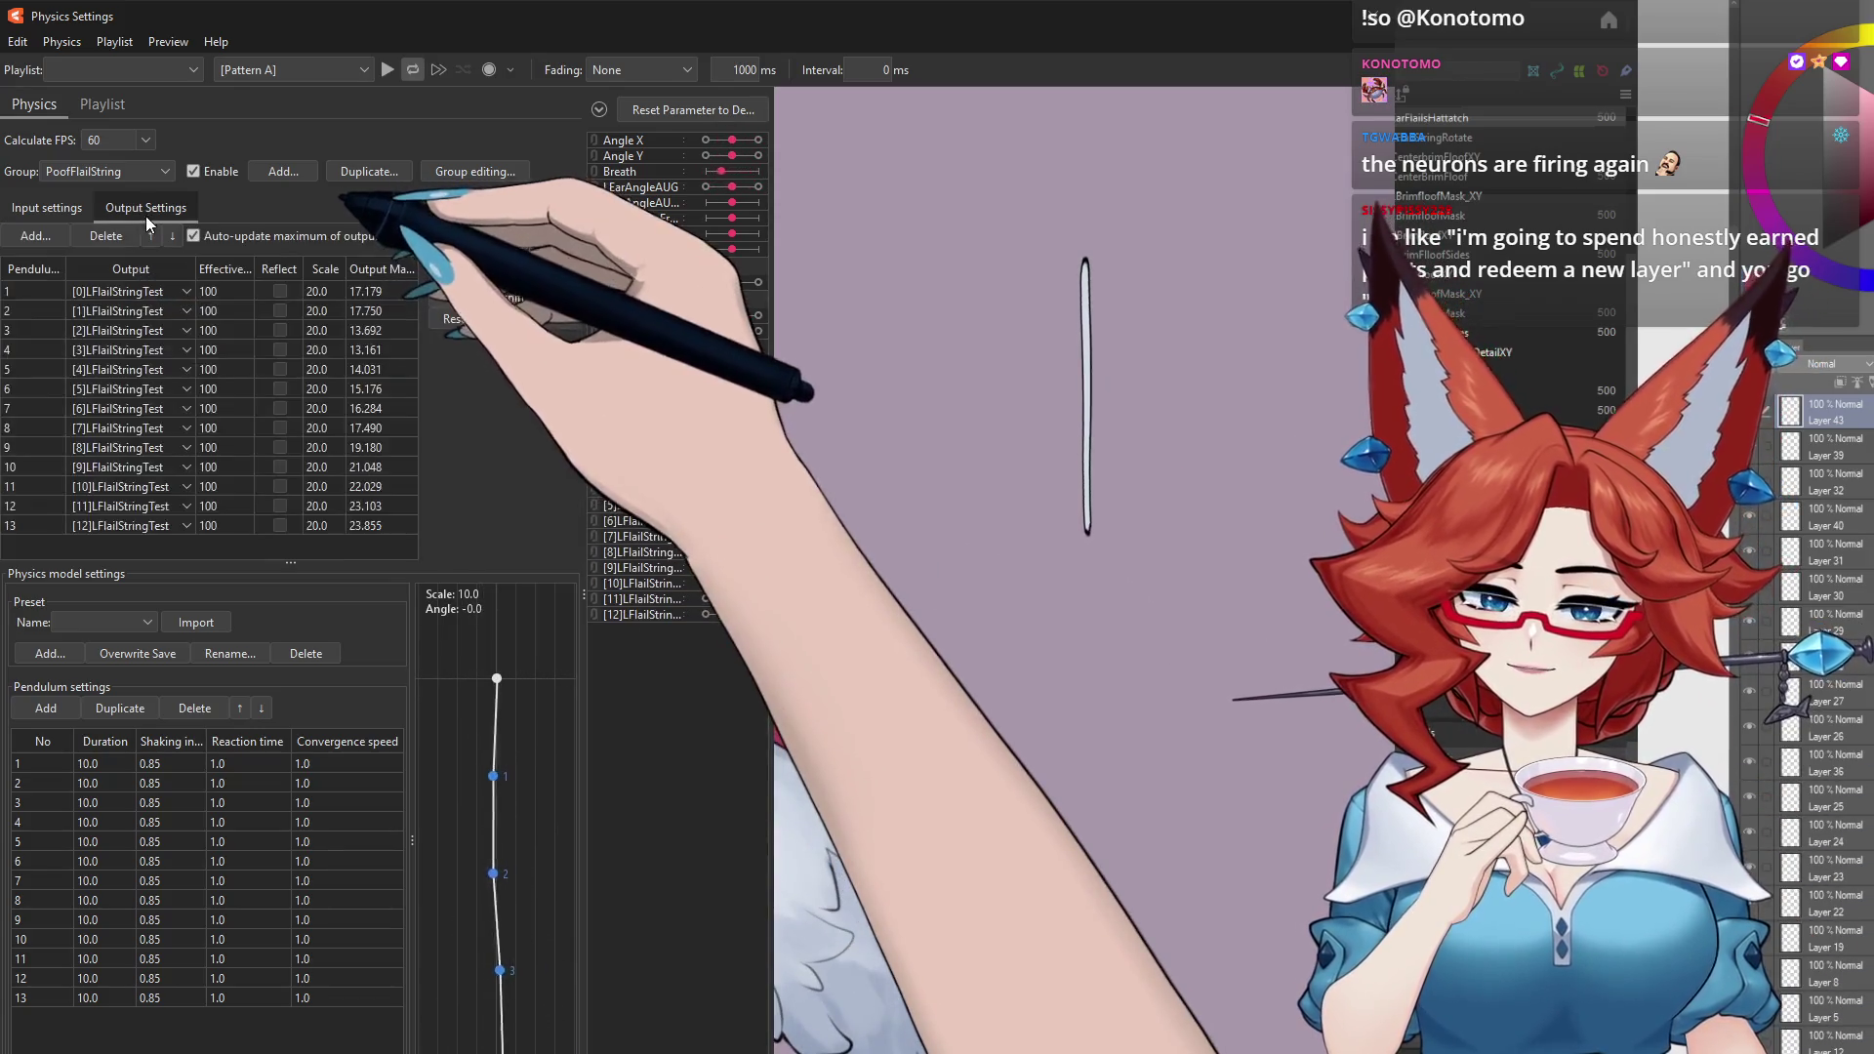
left_click(51, 208)
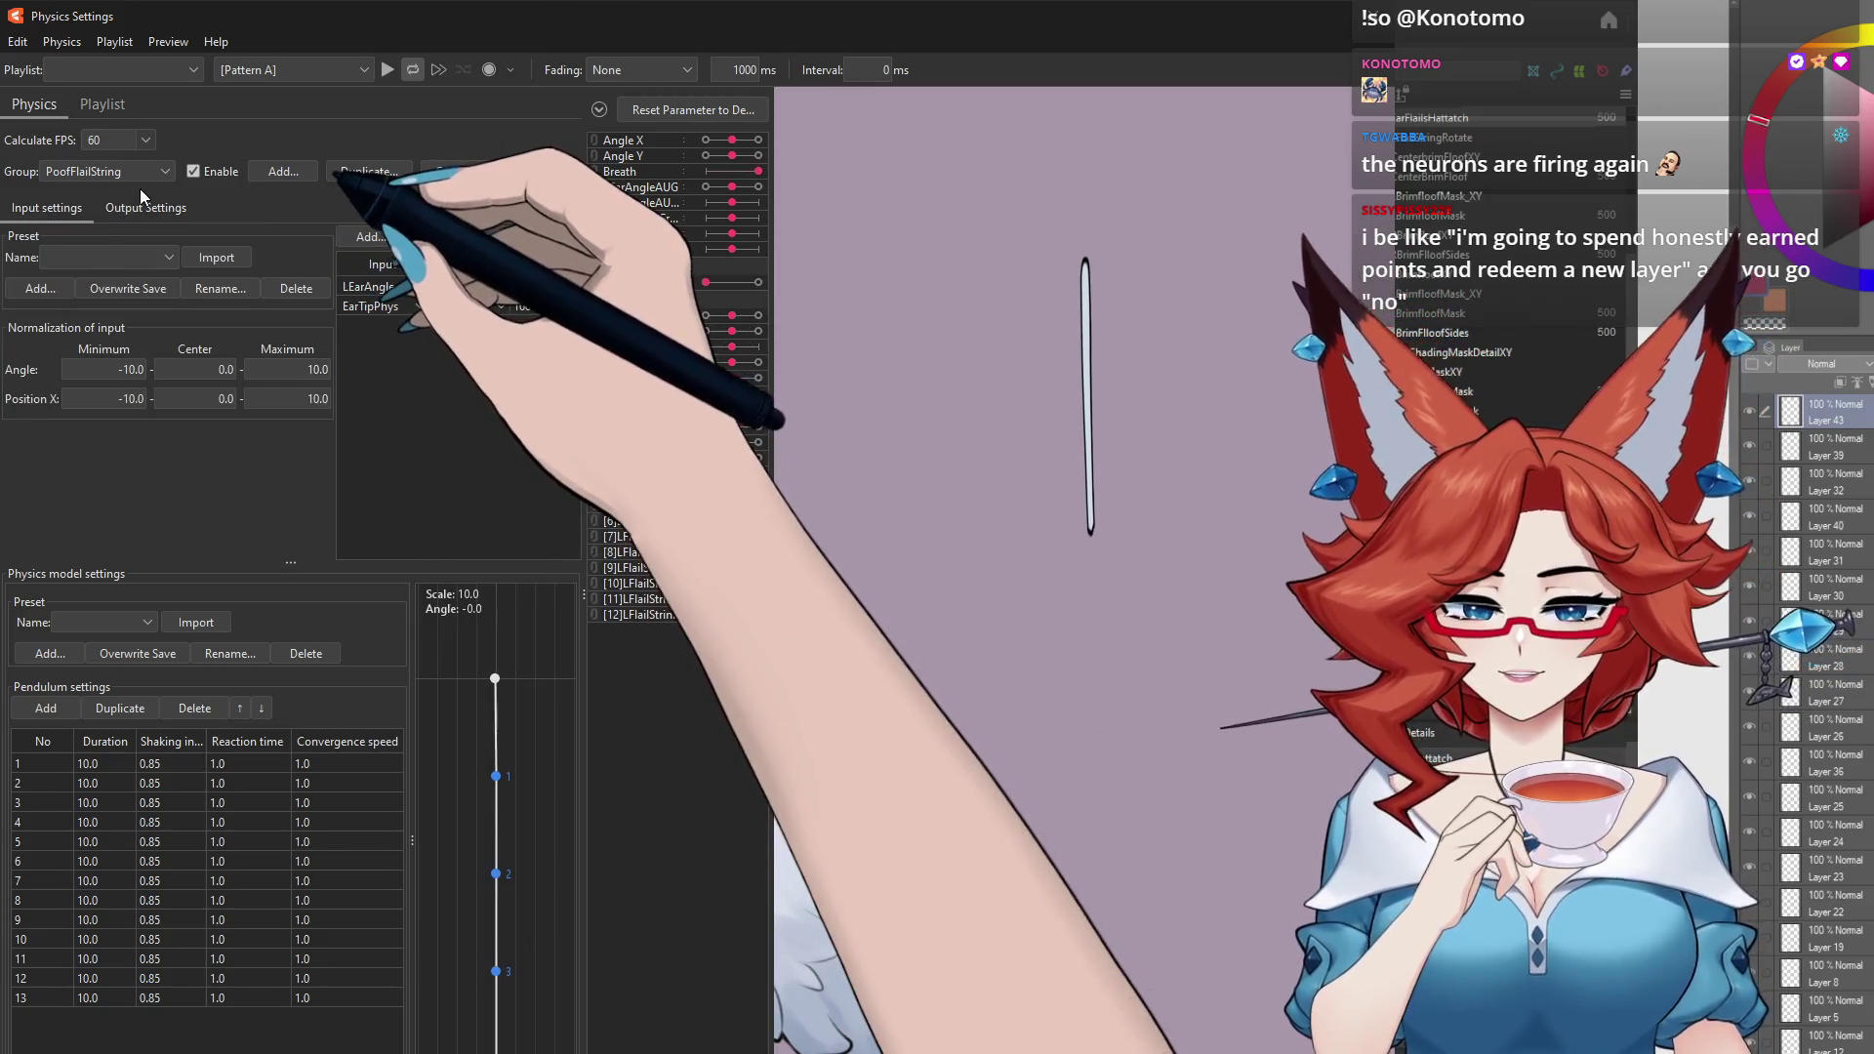
left_click(146, 208)
left_click(47, 205)
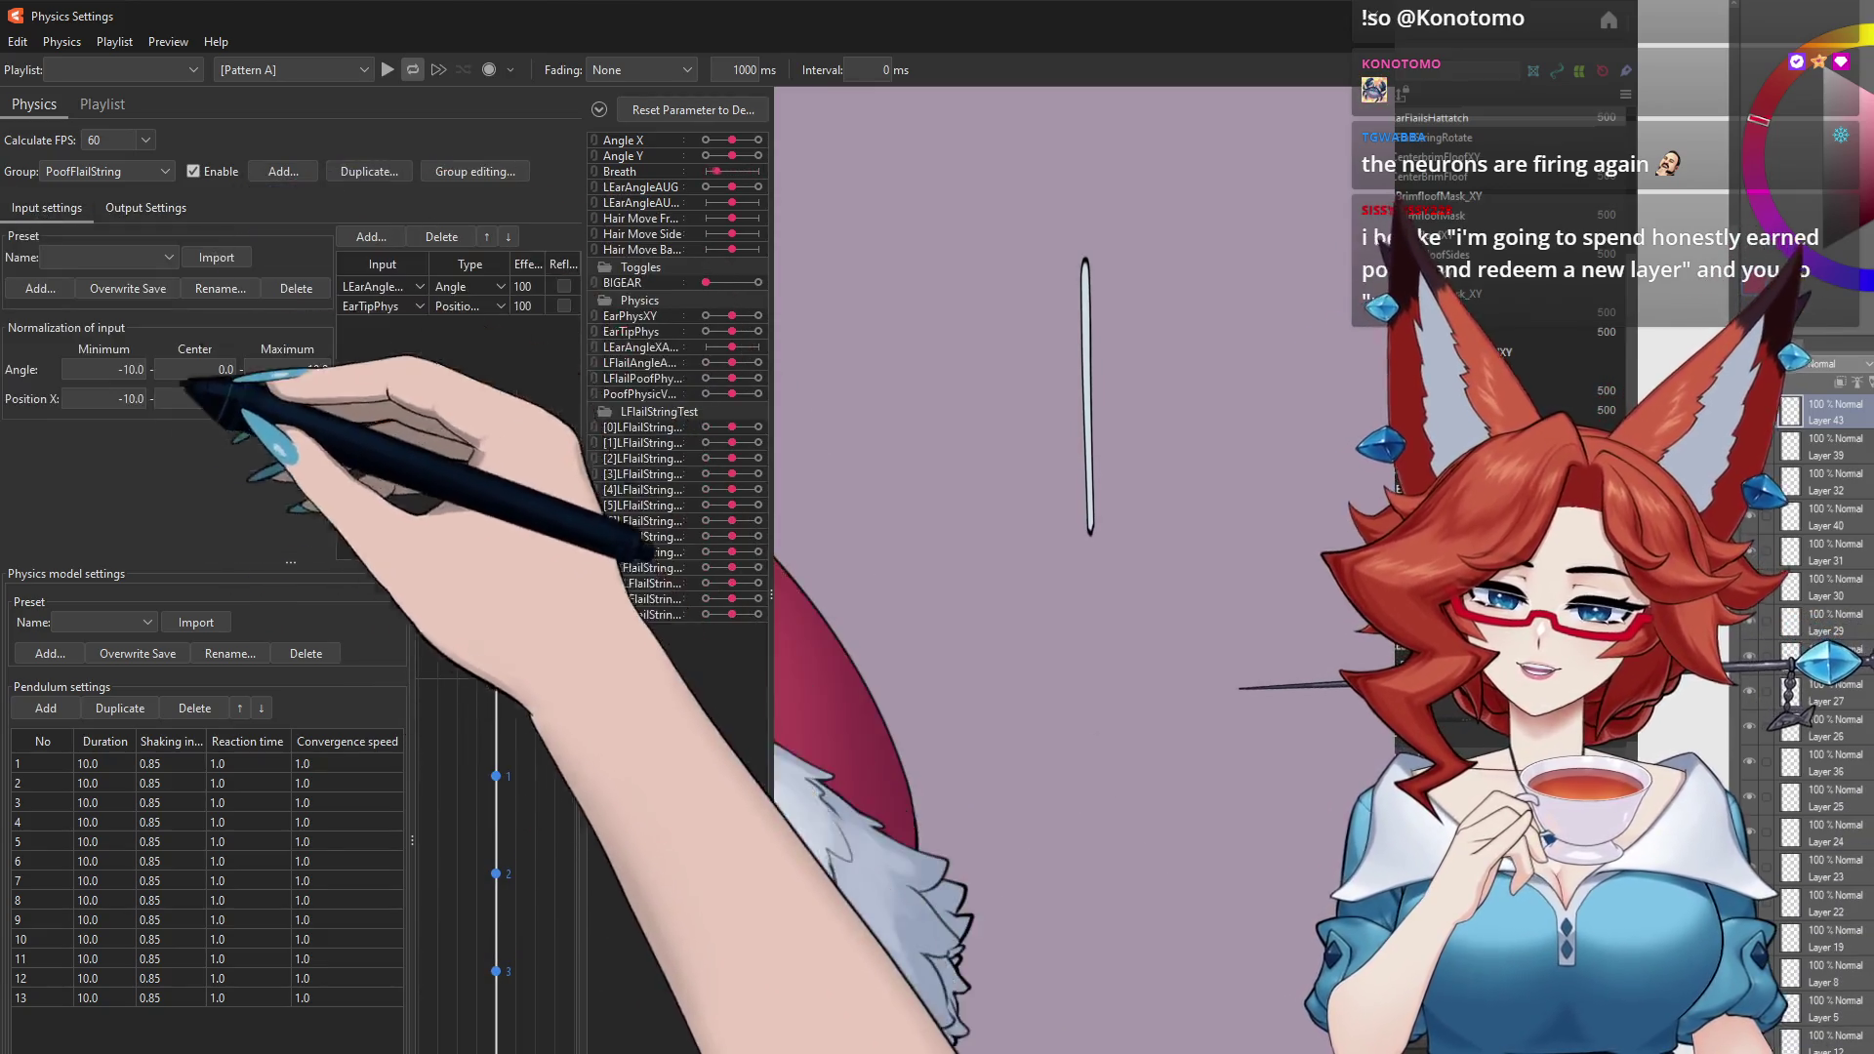
Step: Set EarTipPhys to Angle and LEarAngle to Position X with effect 100
left_click(470, 307)
left_click(470, 347)
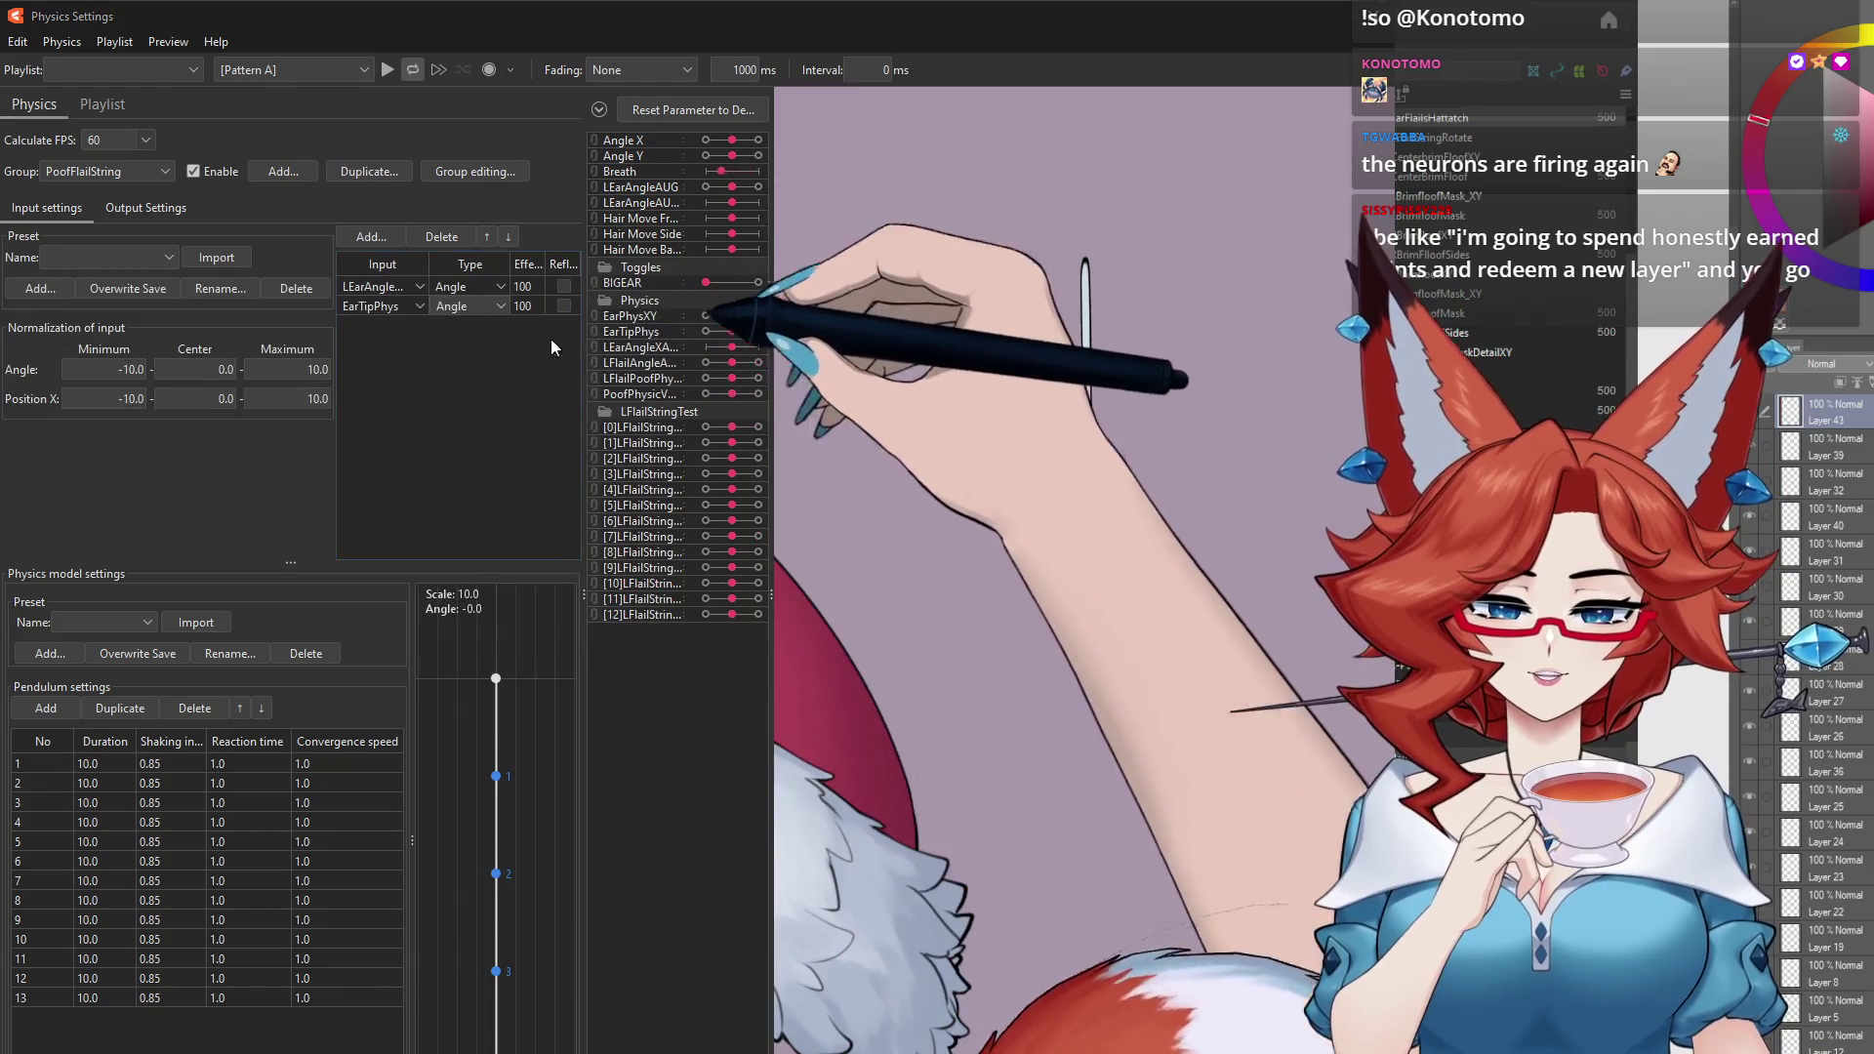
left_click(471, 287)
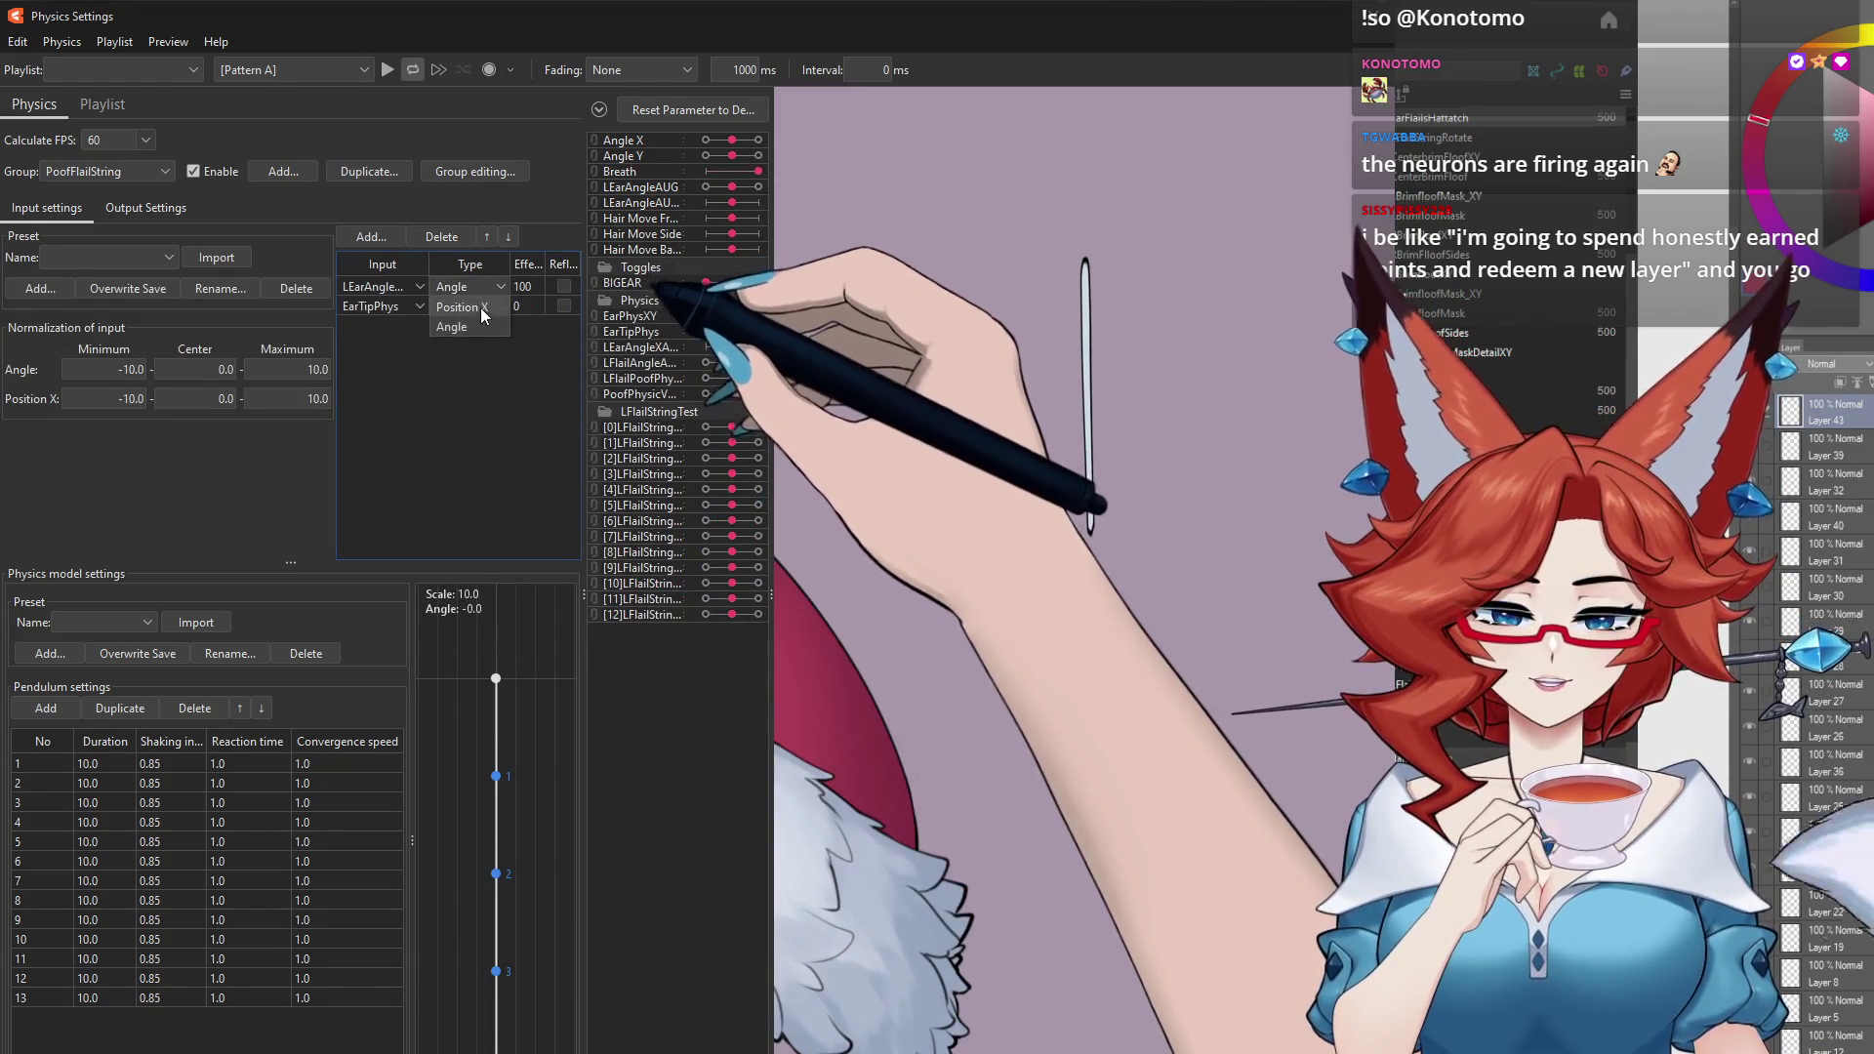
left_click(480, 308)
type("100")
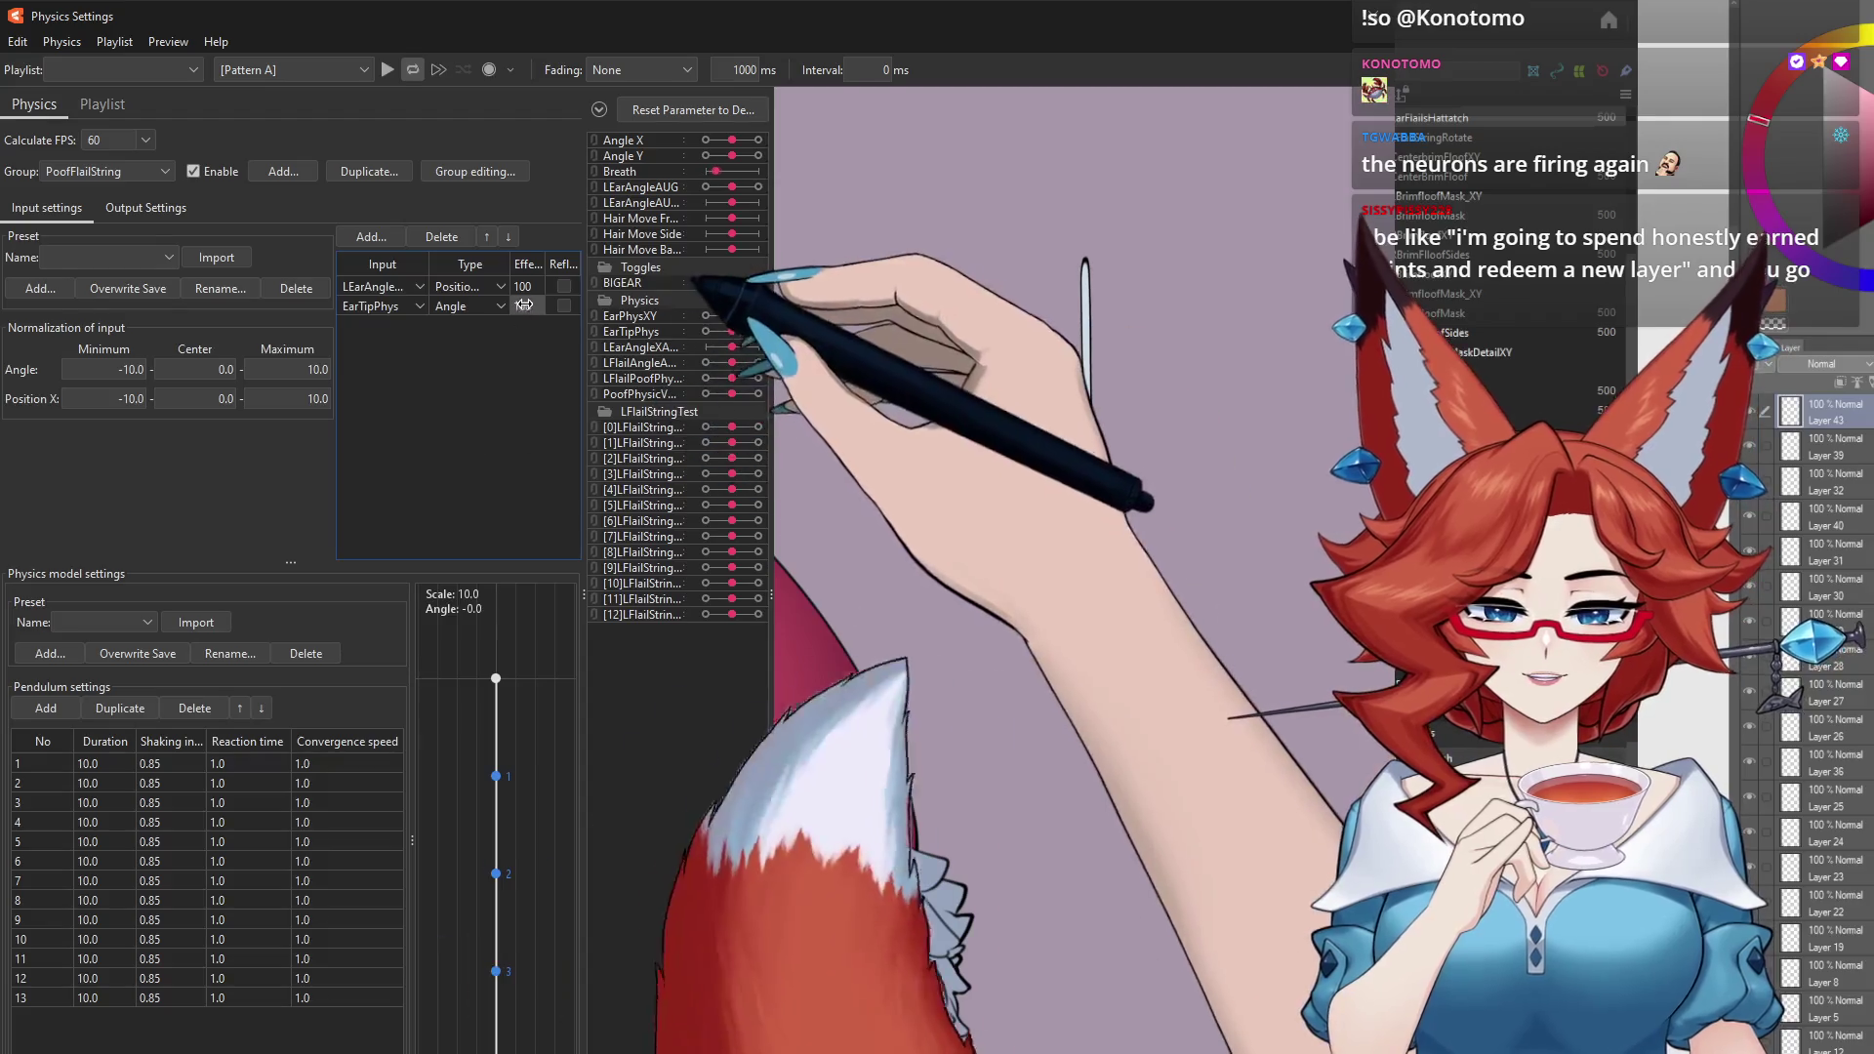
left_click(146, 208)
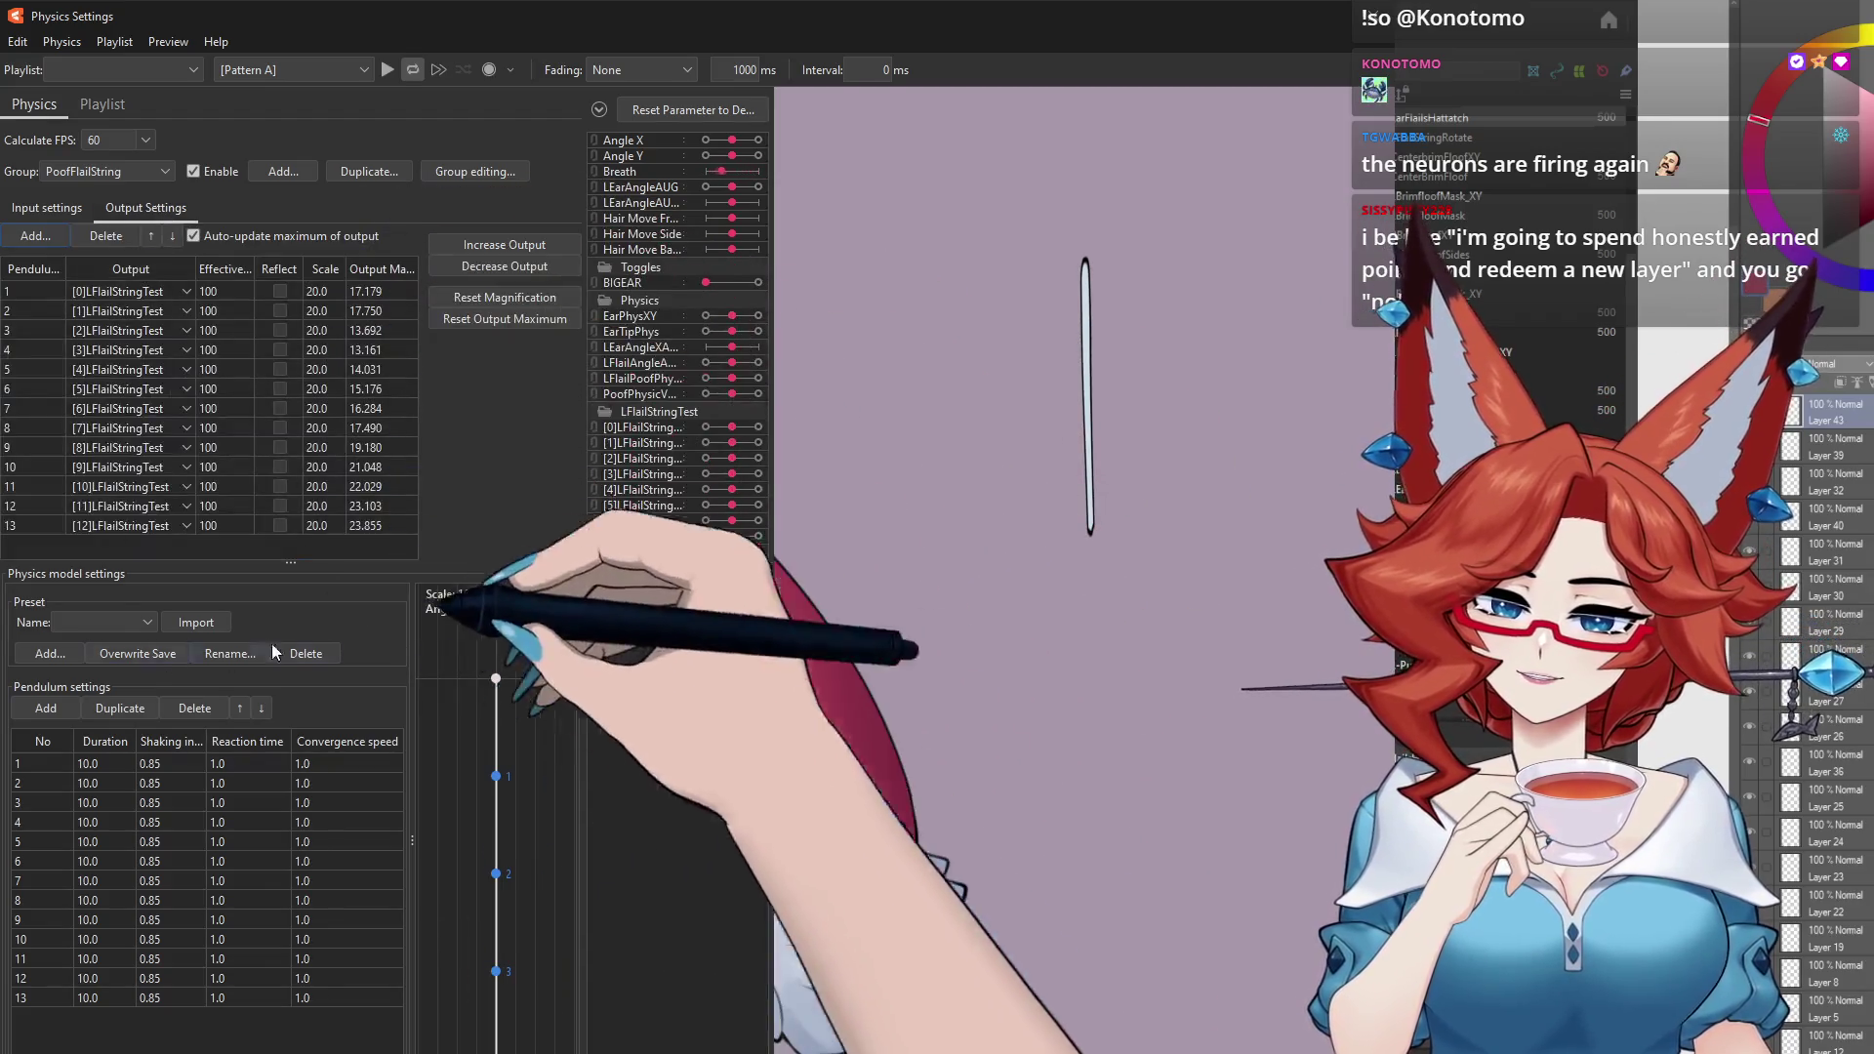
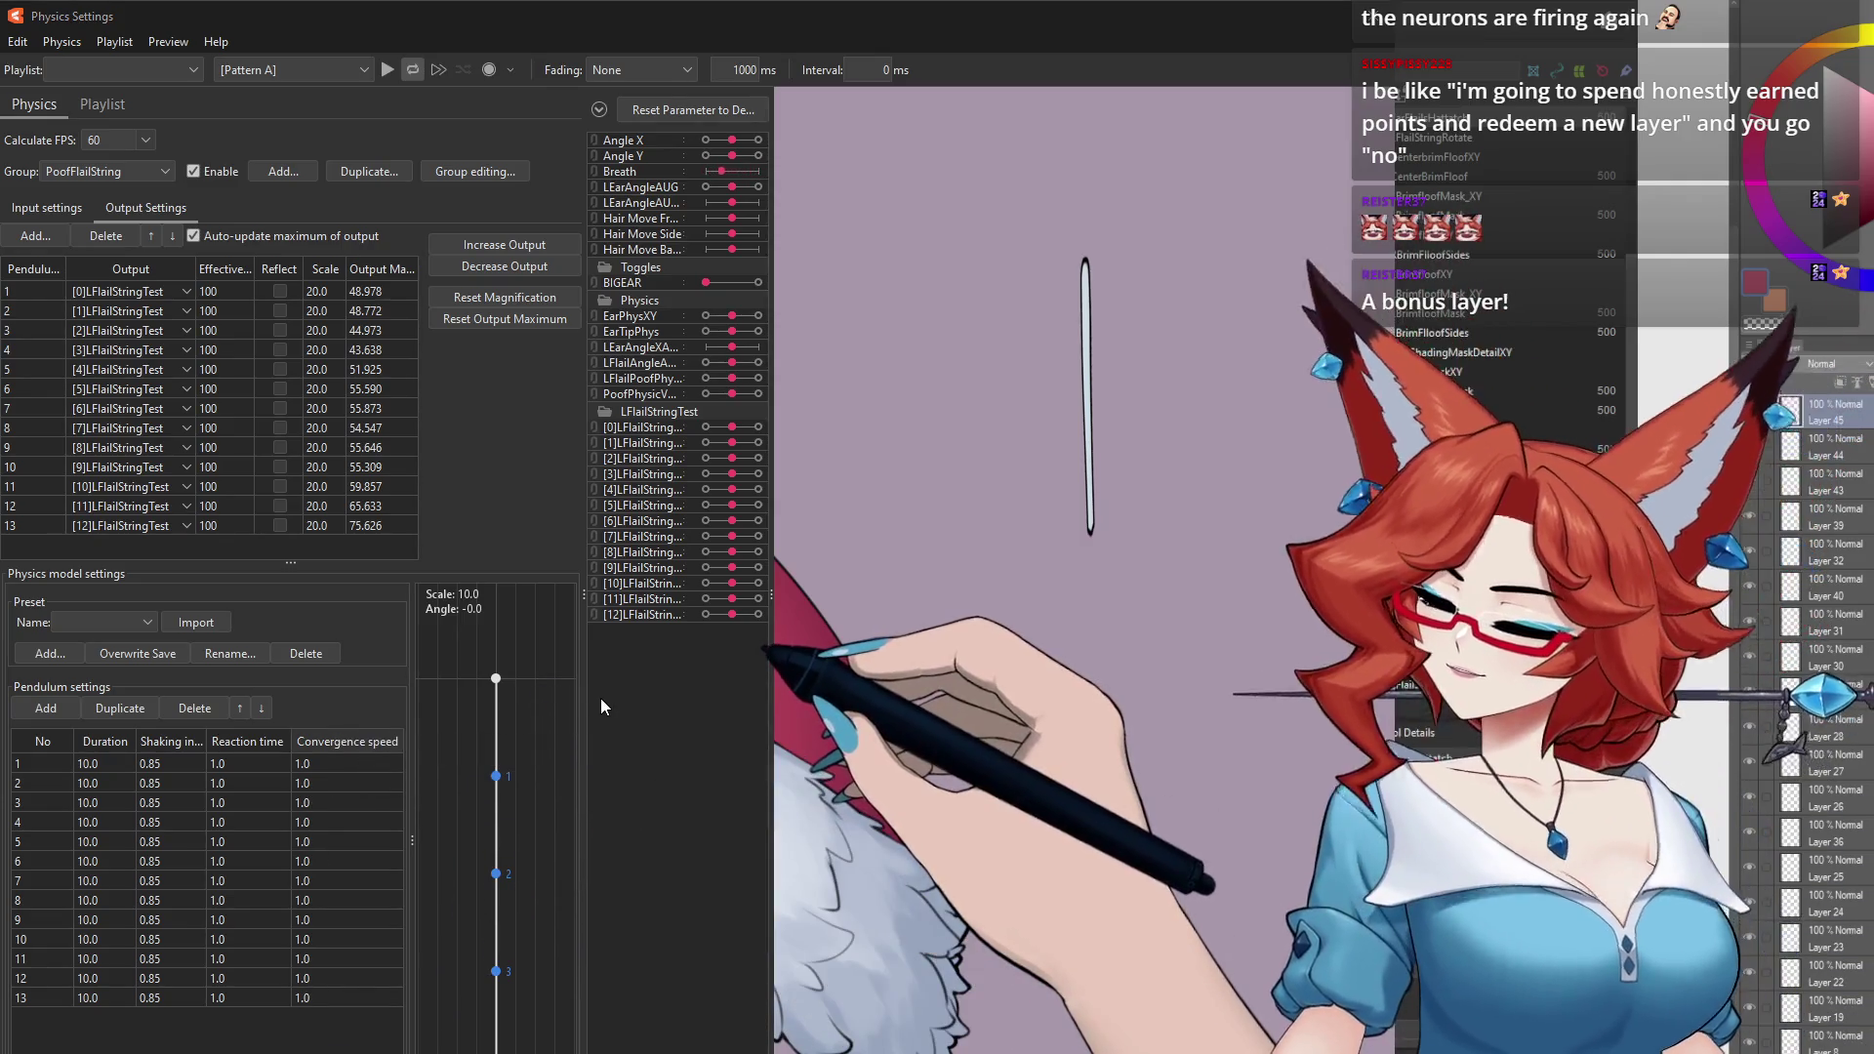
Step: Give all 13 PoofFlailString pendulums a convergence speed of 1.5, test-swing the preview, then close Physics Settings
type("1.5")
key("Return")
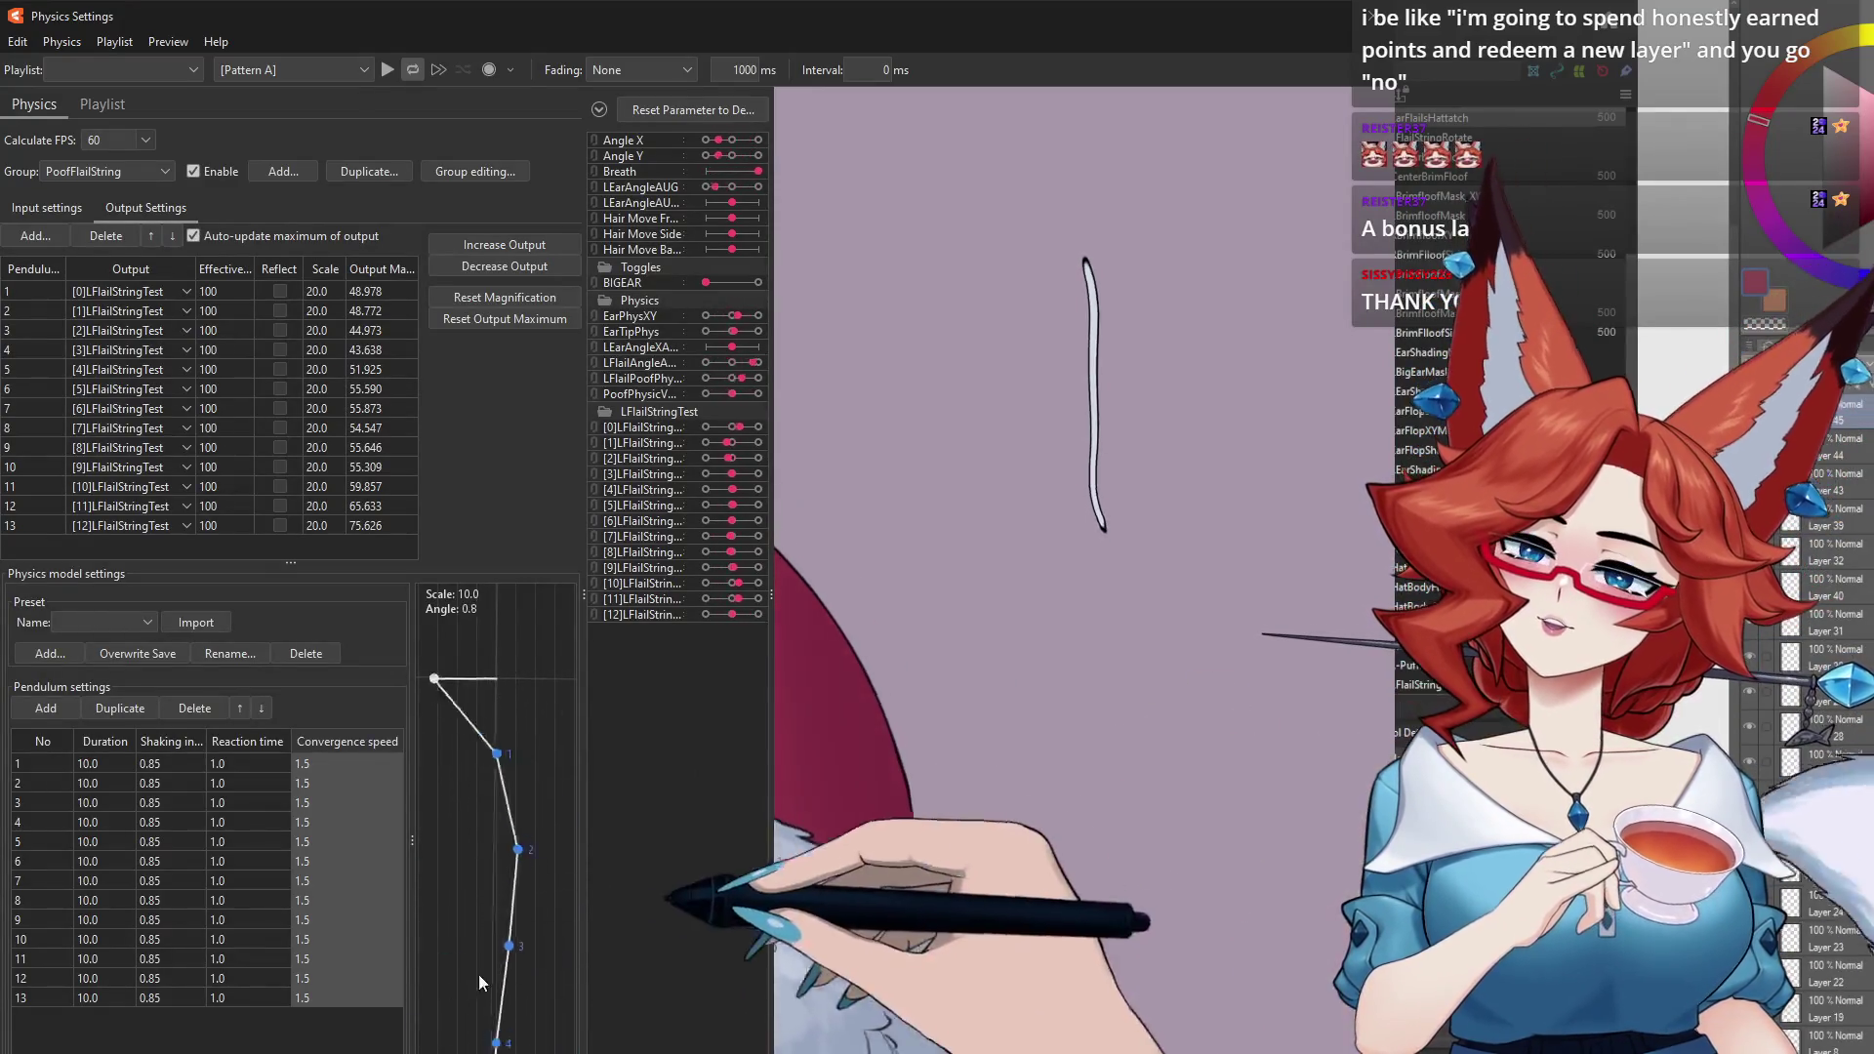
left_click_drag(479, 974, 721, 794)
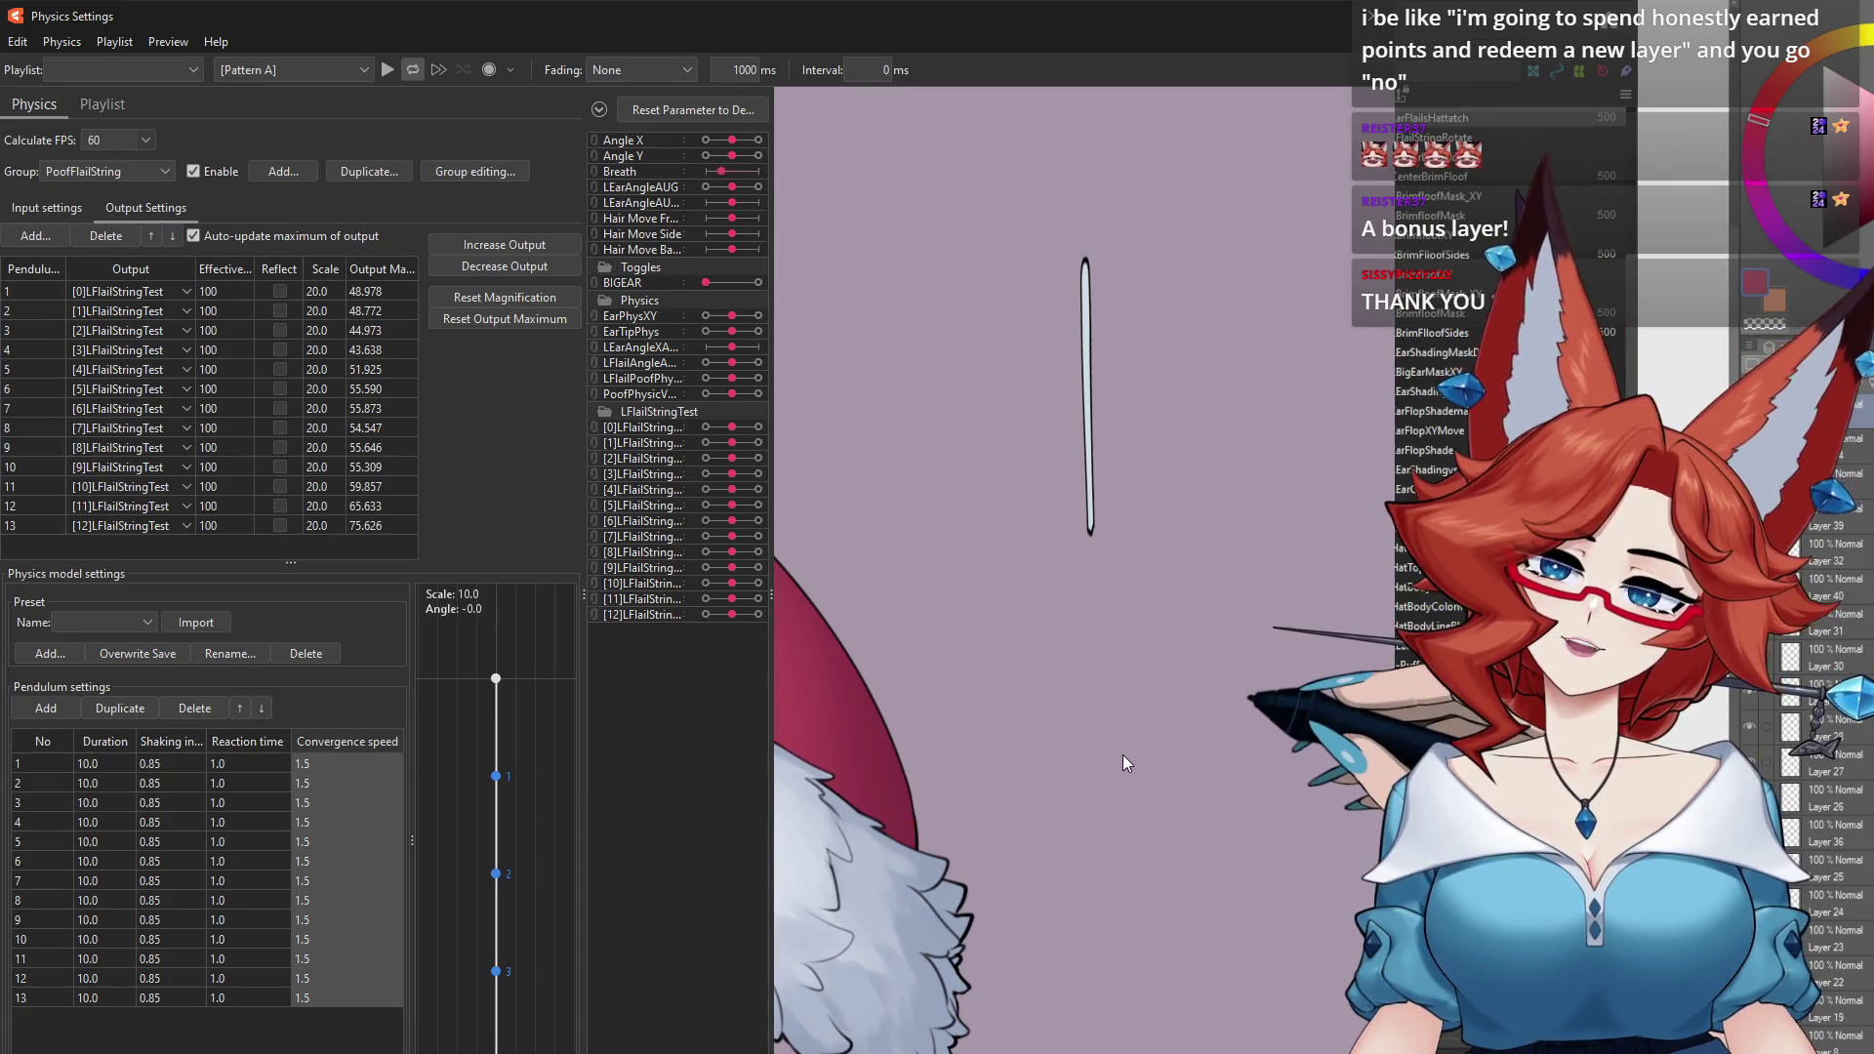
left_click(1429, 21)
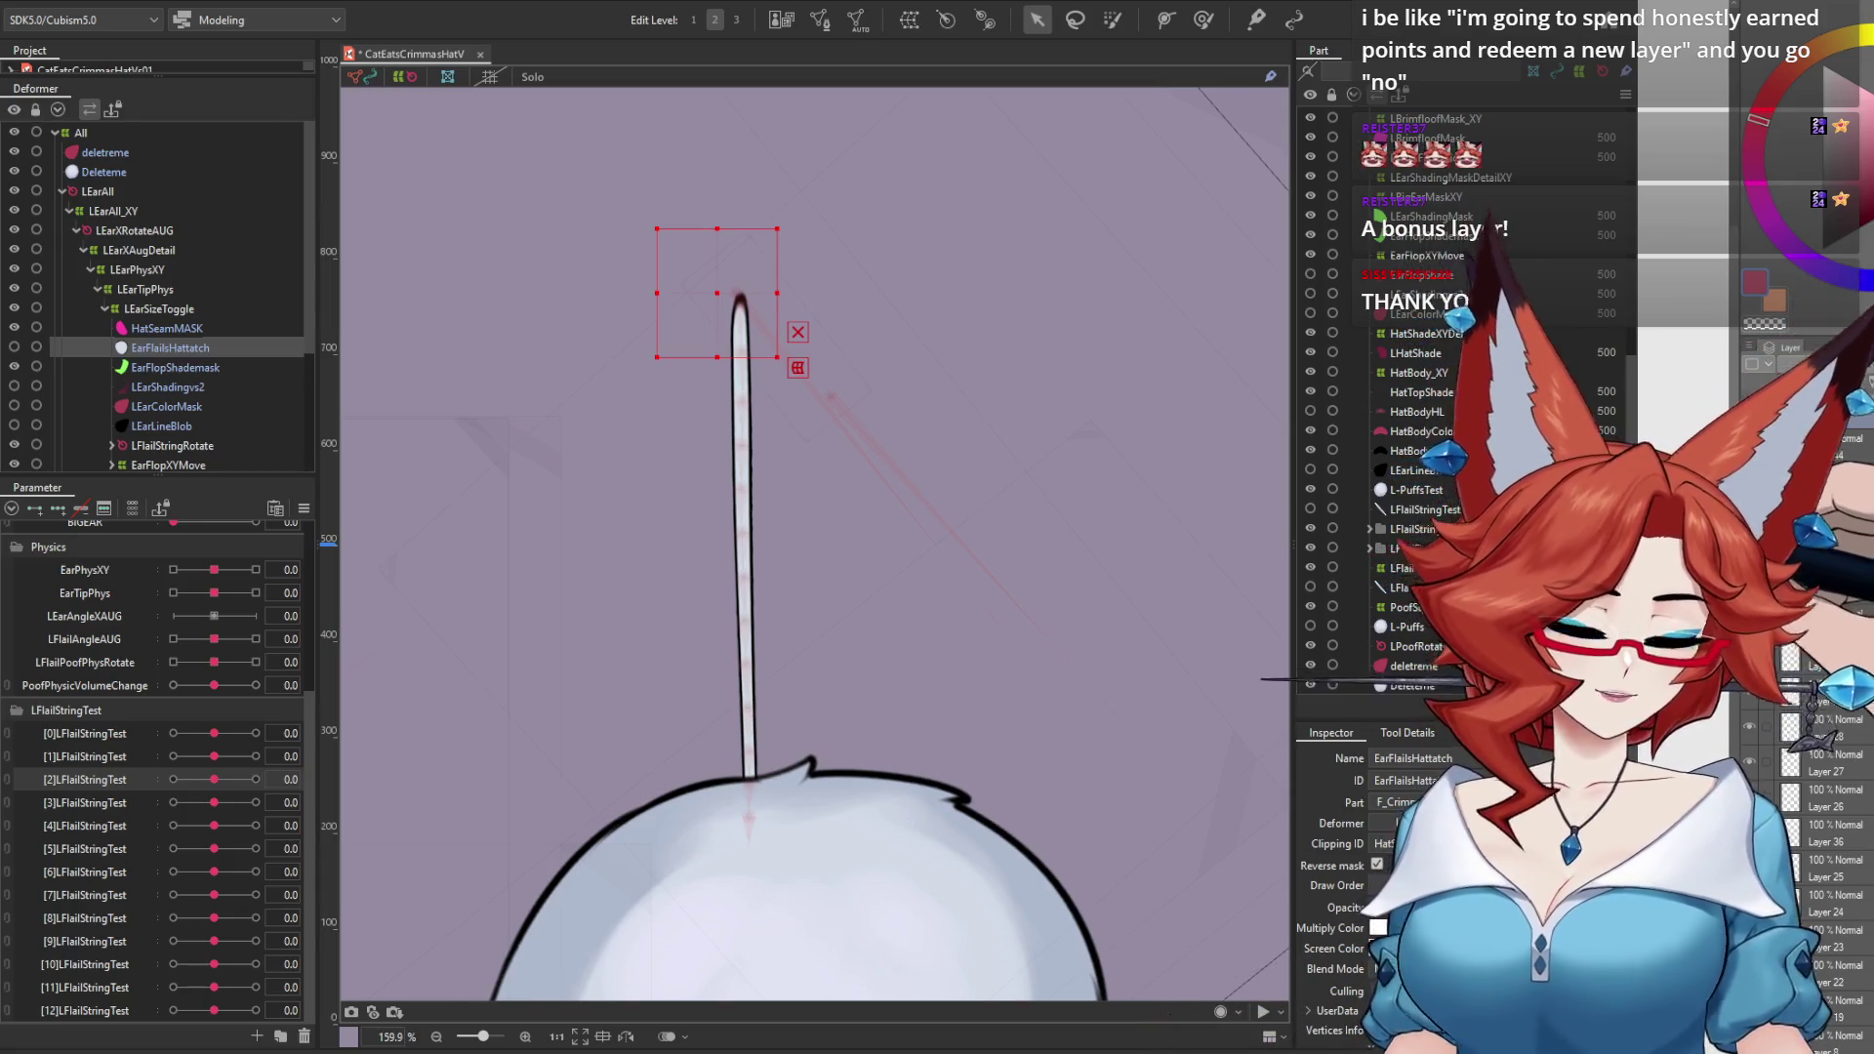
Step: Expand the Rotation0 through Rotation12 LFlailStringTest deformers down the string chain
scroll(307, 400, "down", 3)
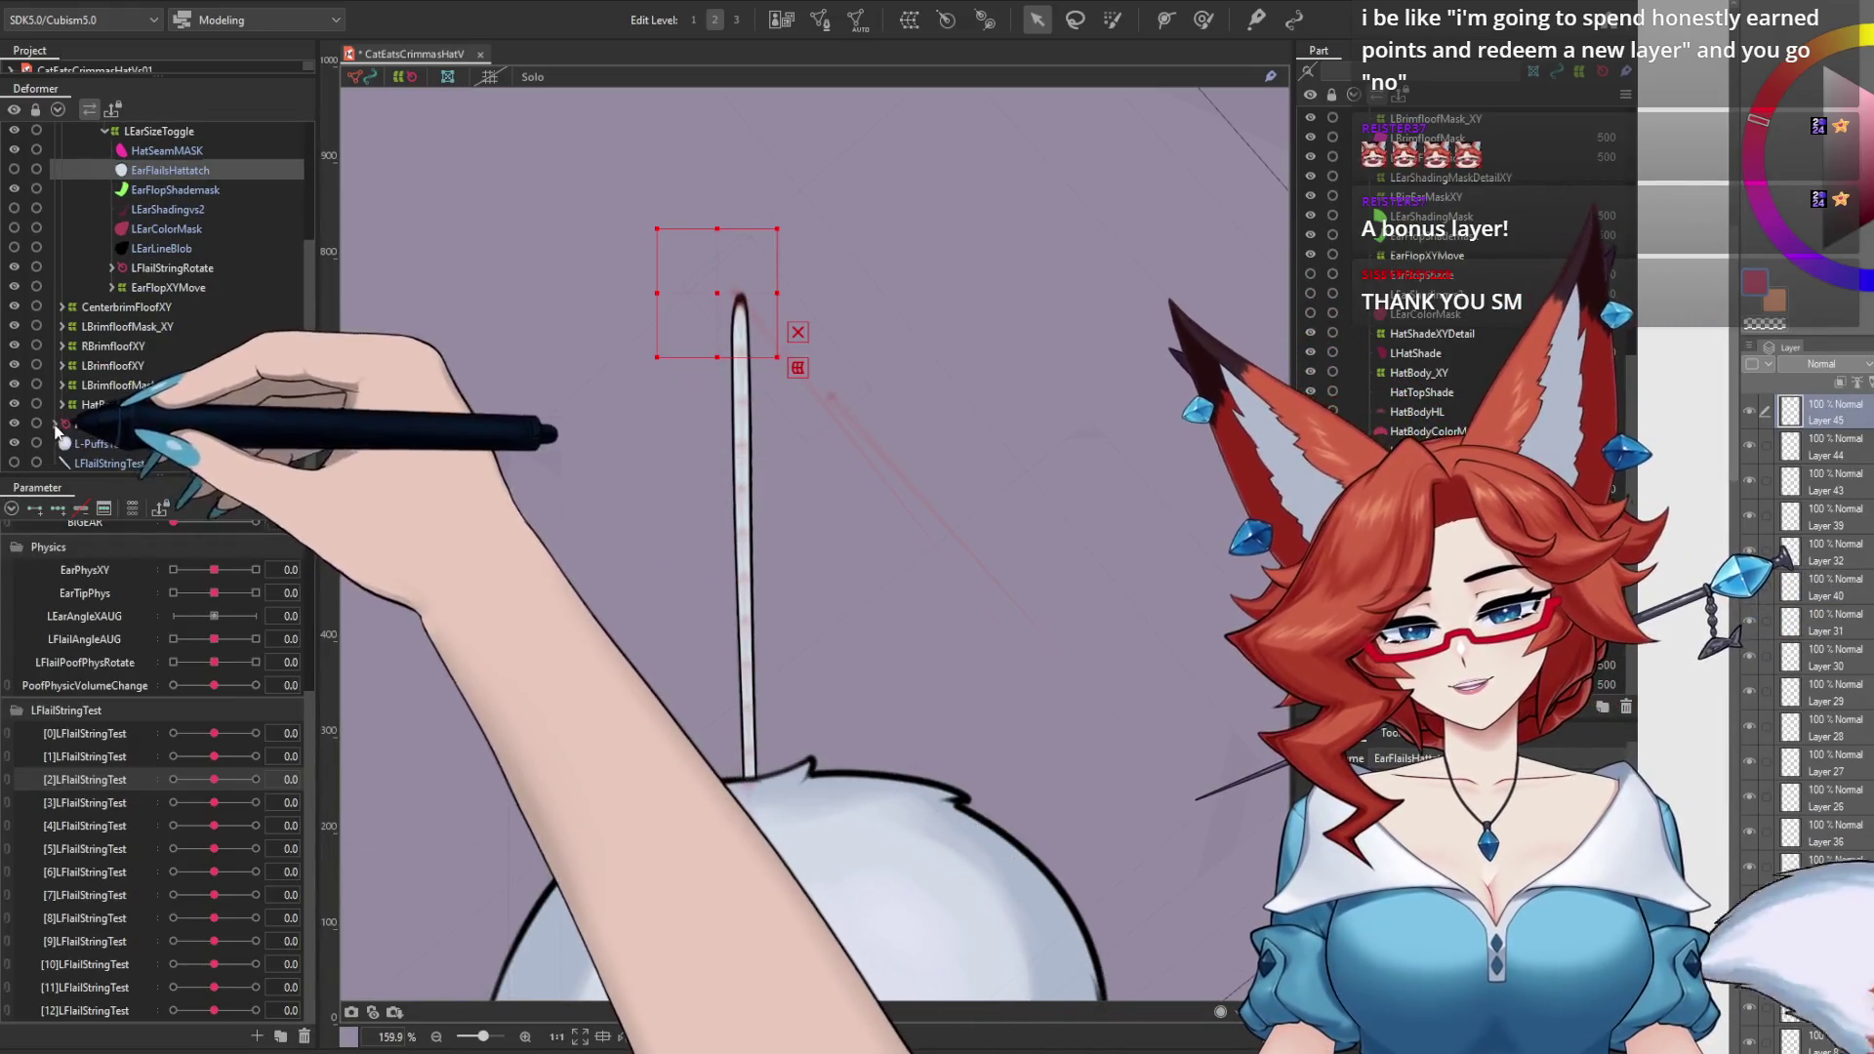
left_click(55, 427)
left_click(294, 361)
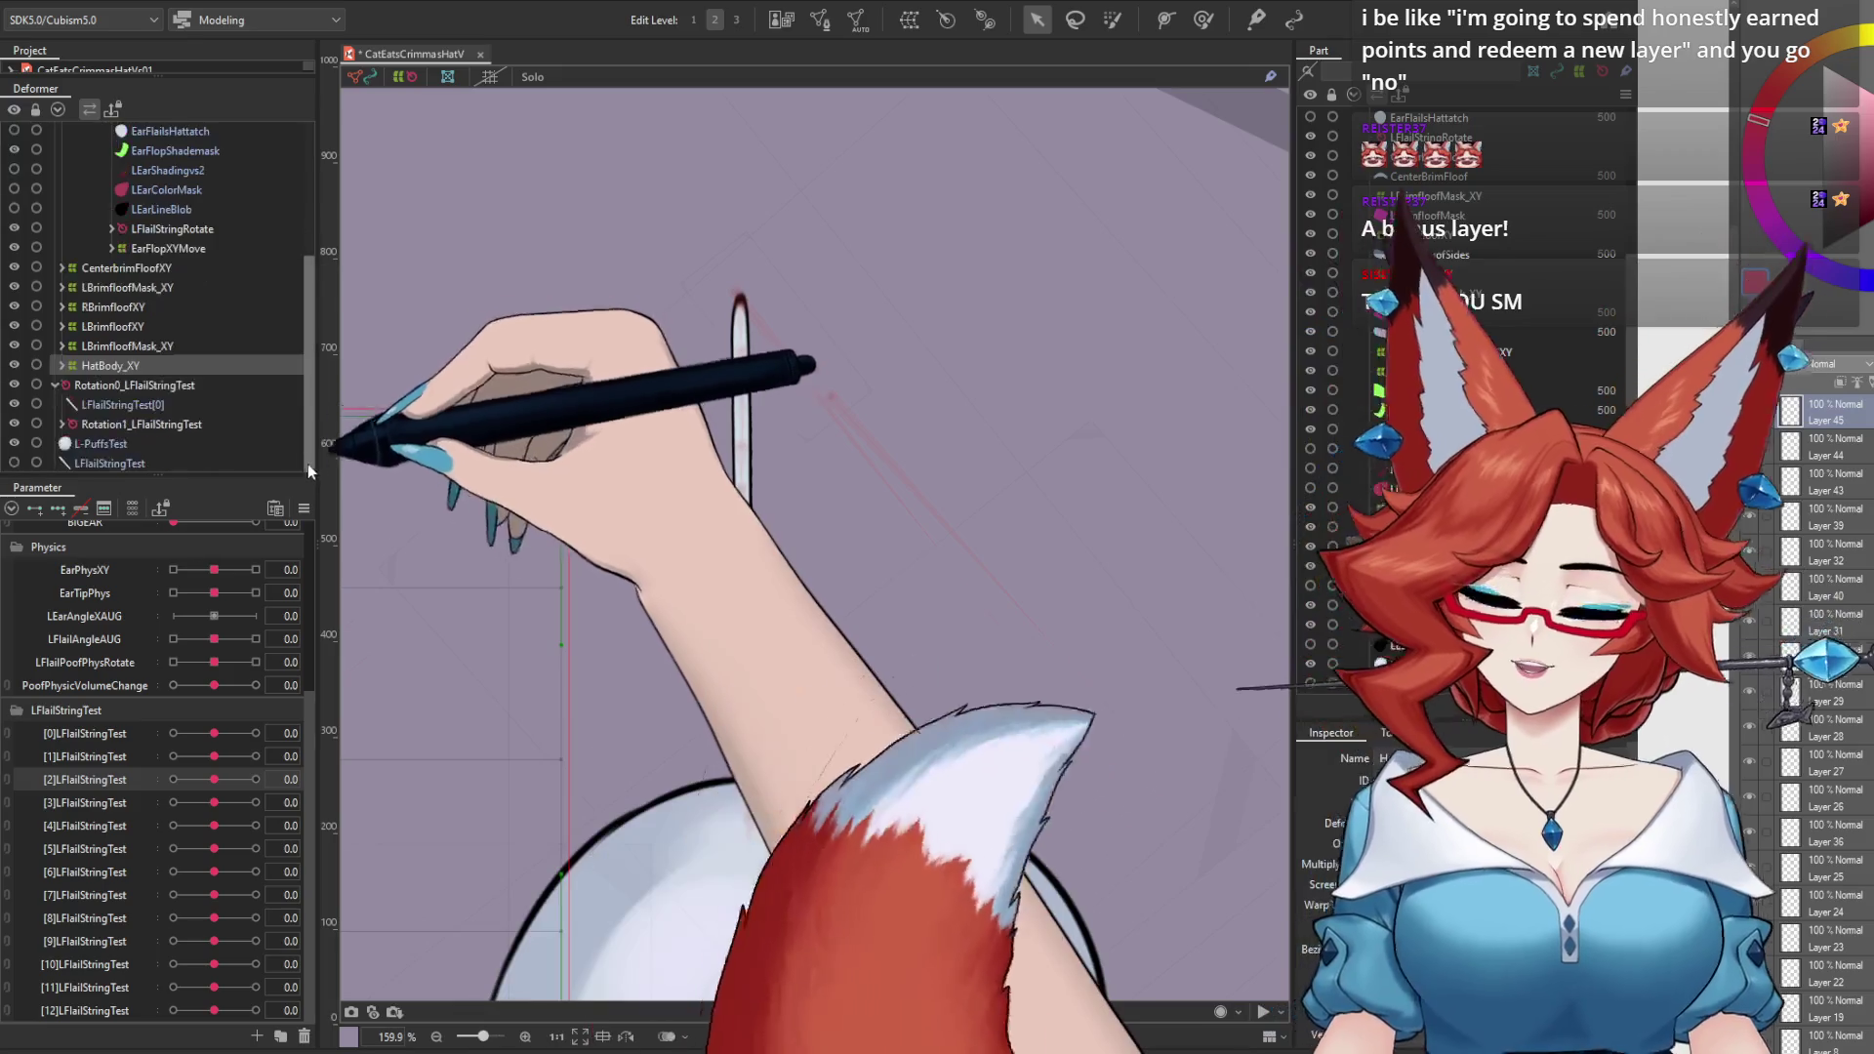
left_click(62, 423)
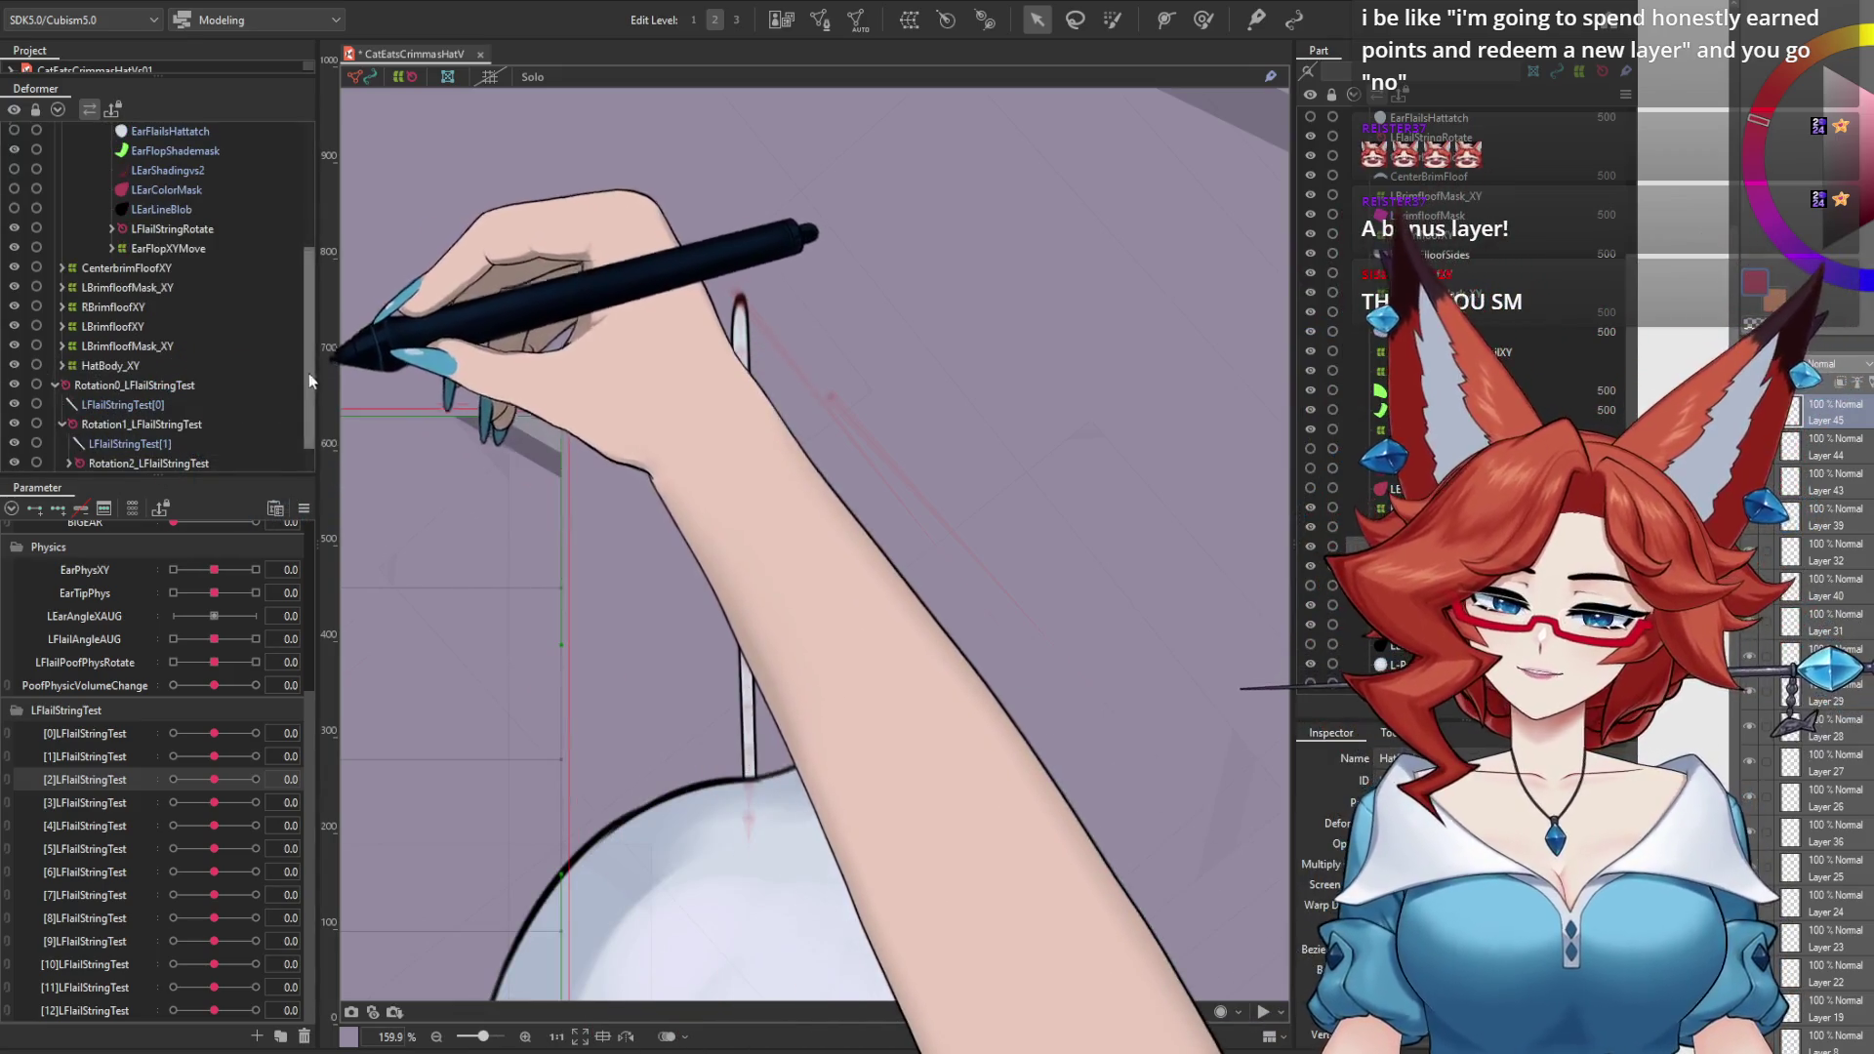
scroll(150, 437, "down", 1)
left_click(69, 424)
scroll(305, 361, "down", 1)
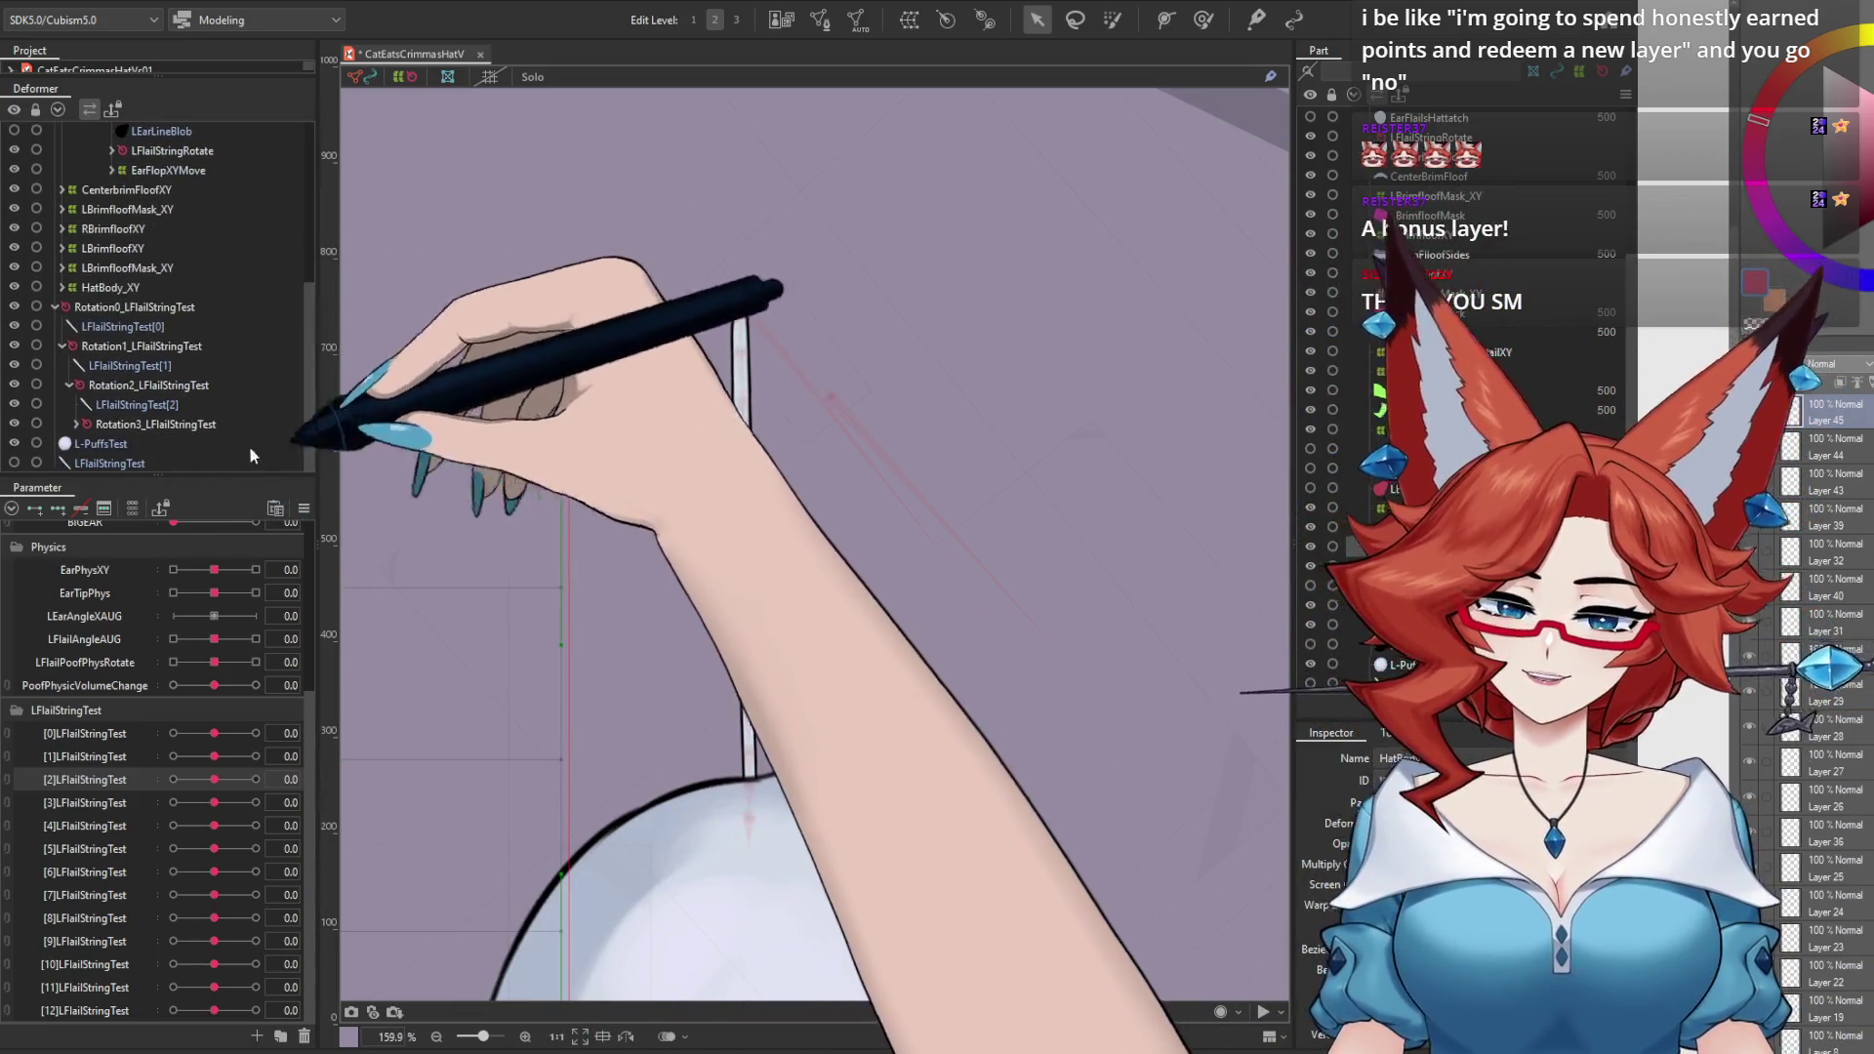
left_click(76, 423)
scroll(297, 378, "down", 1)
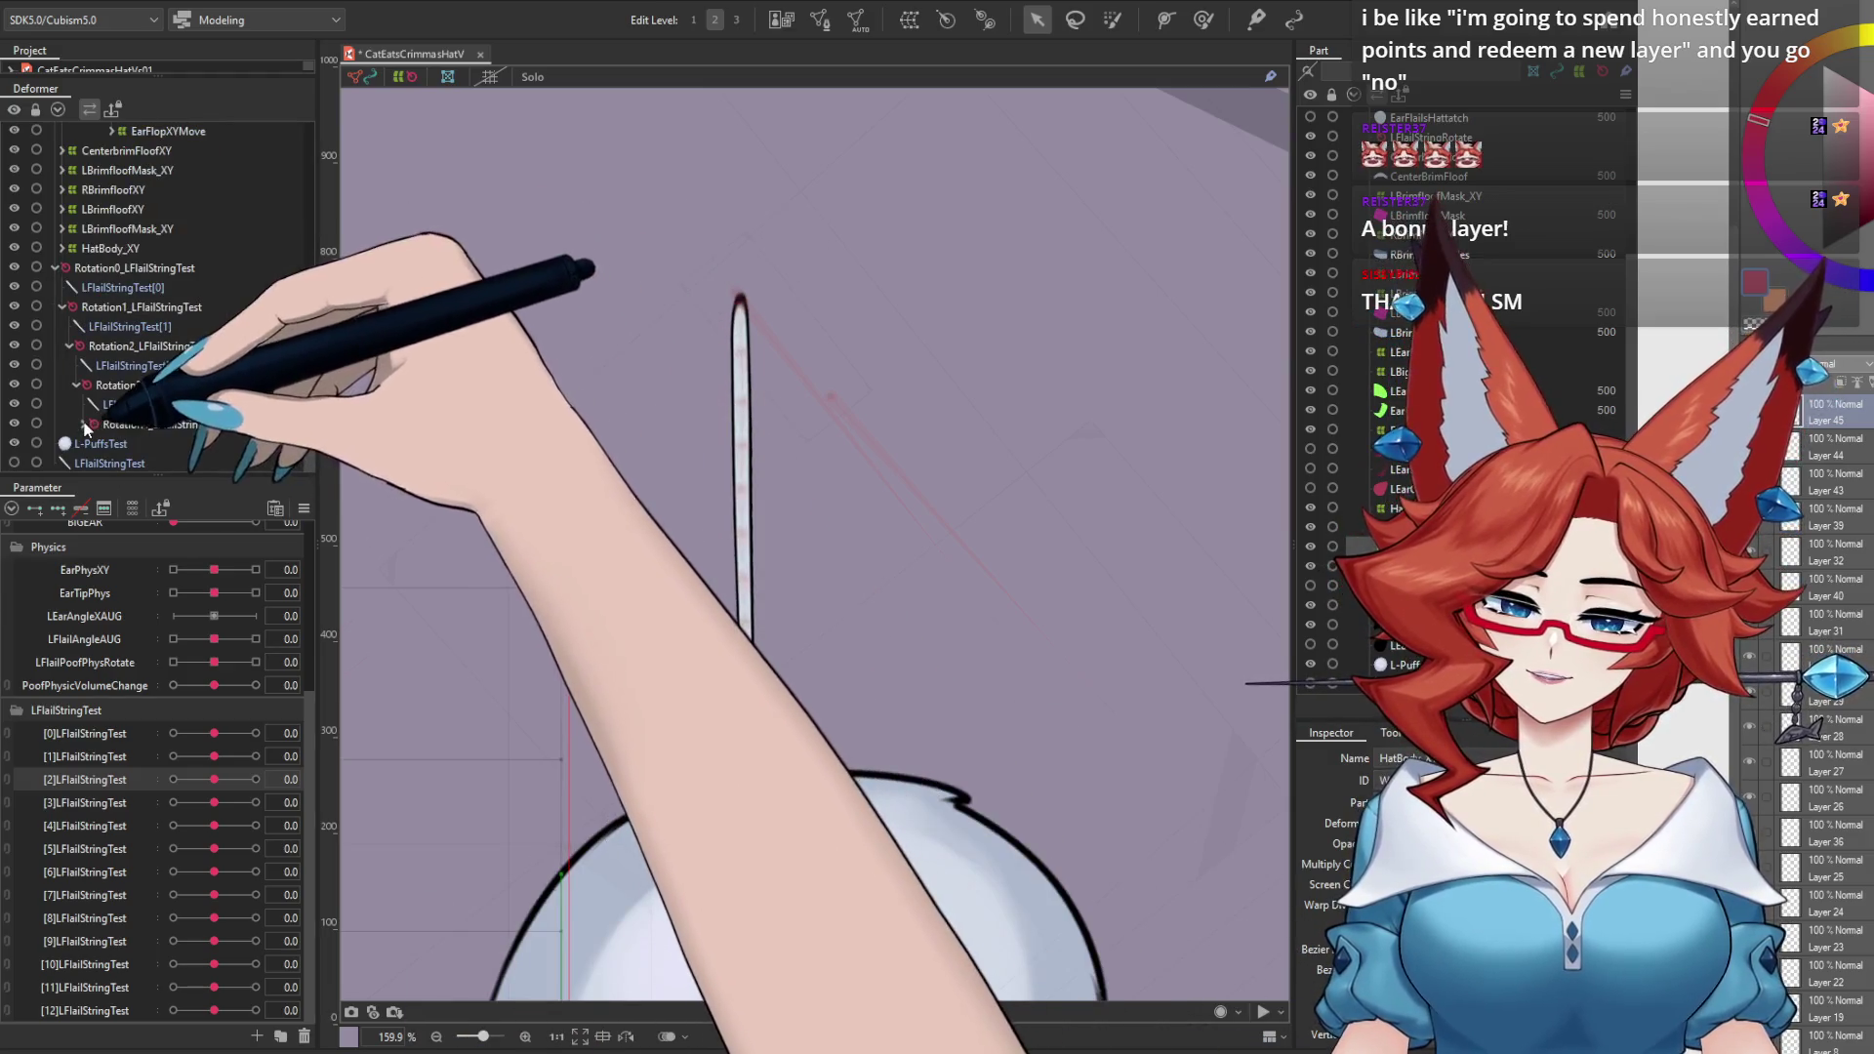
left_click(84, 423)
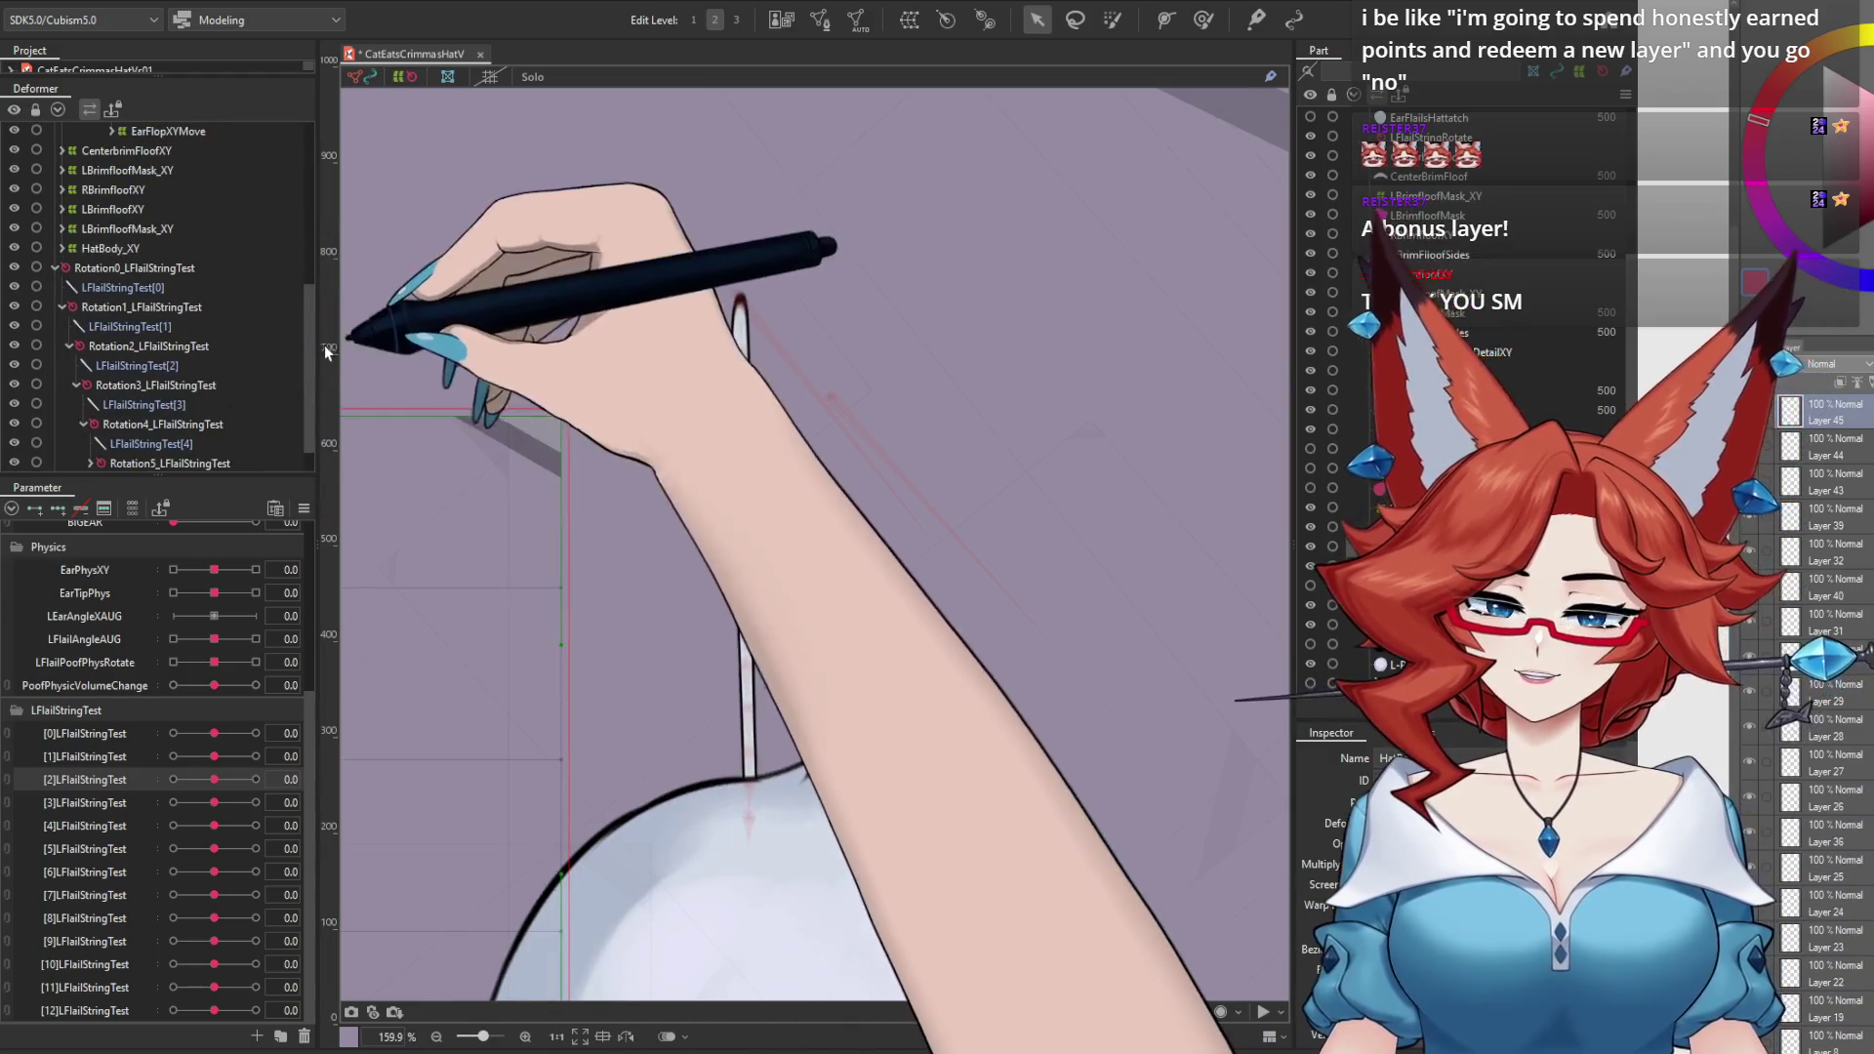
scroll(307, 418, "down", 1)
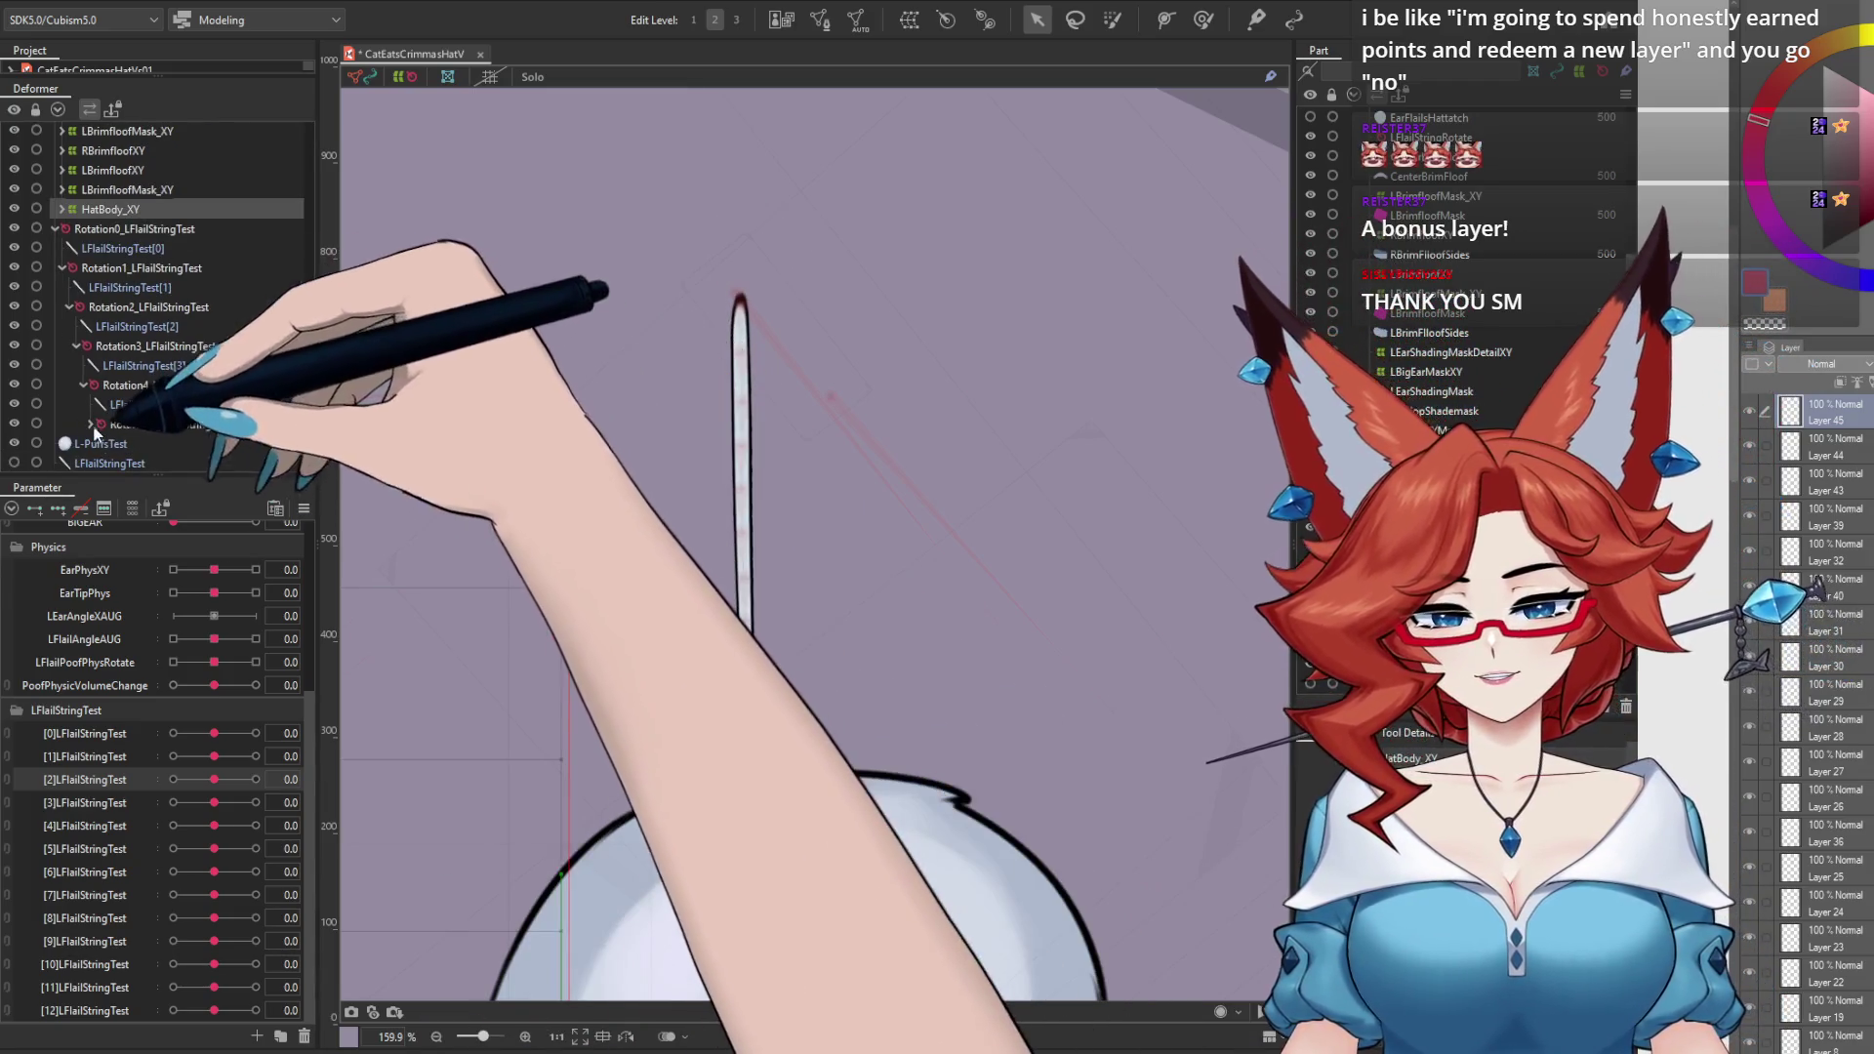
left_click(92, 423)
scroll(92, 423, "down", 1)
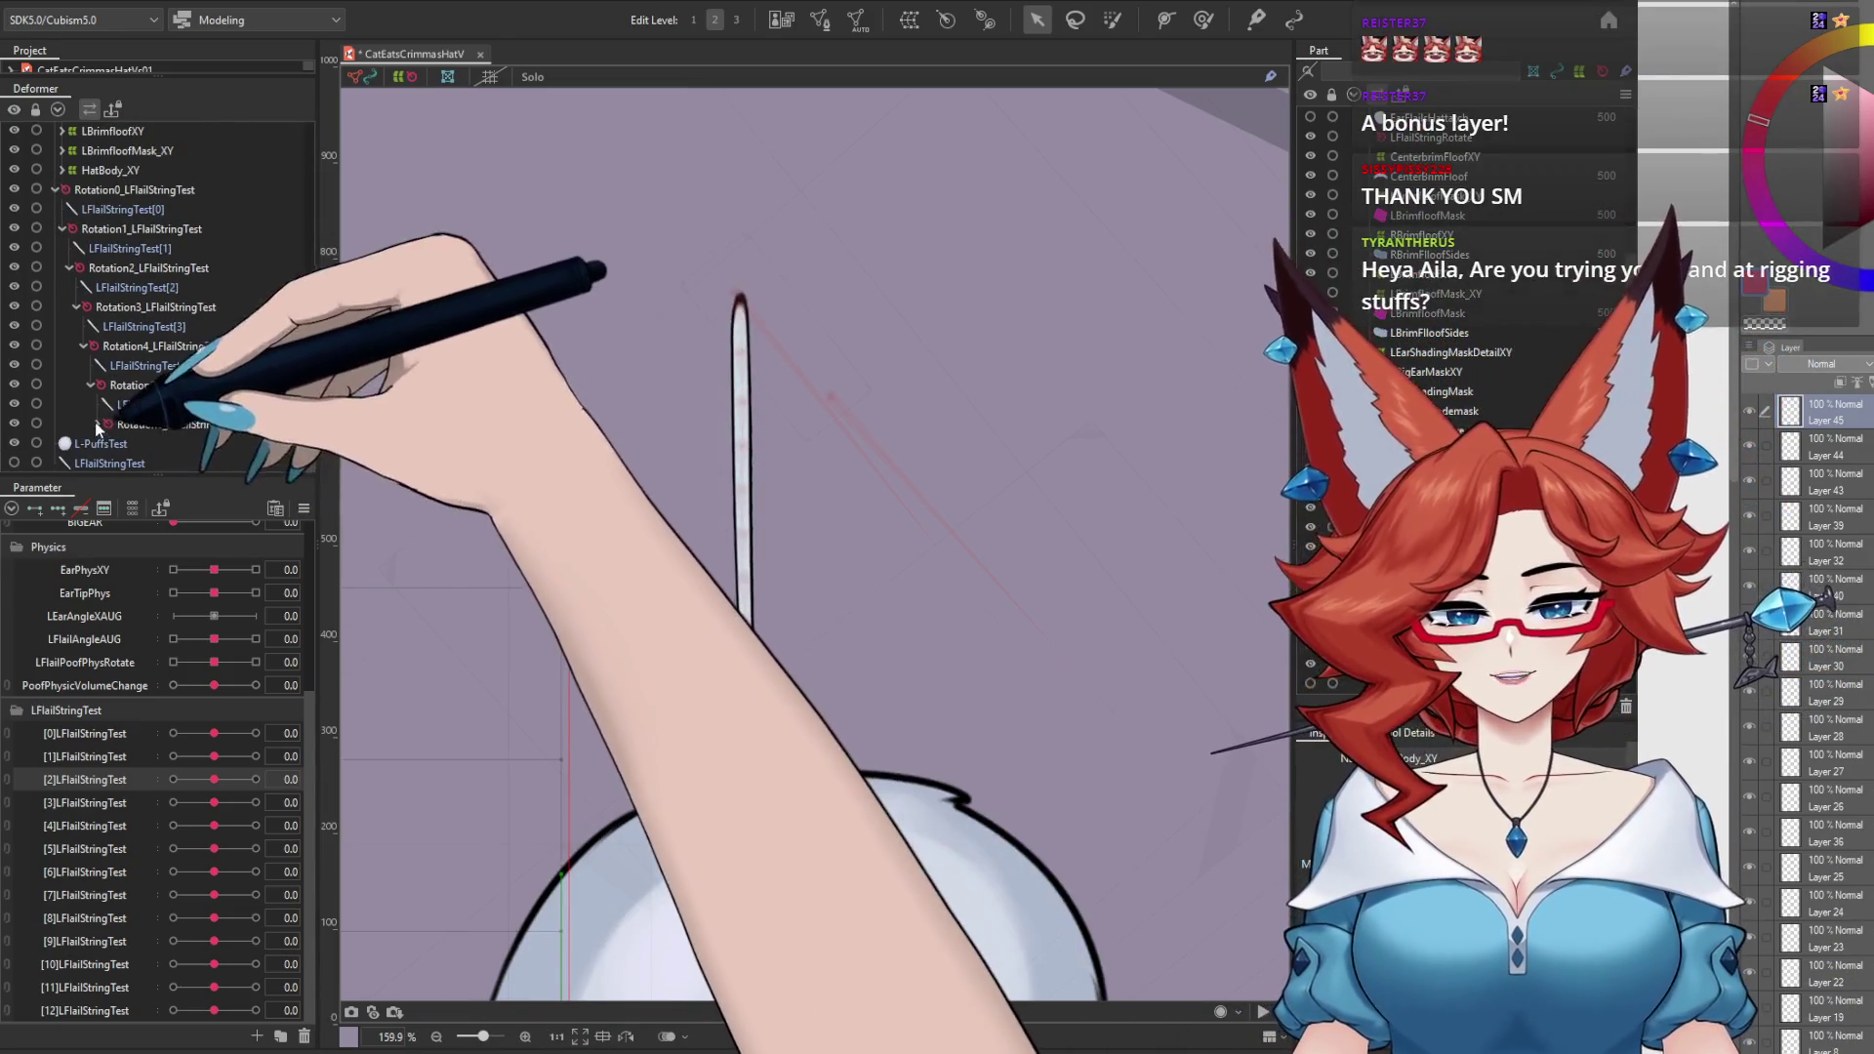
left_click(105, 462)
scroll(302, 430, "down", 1)
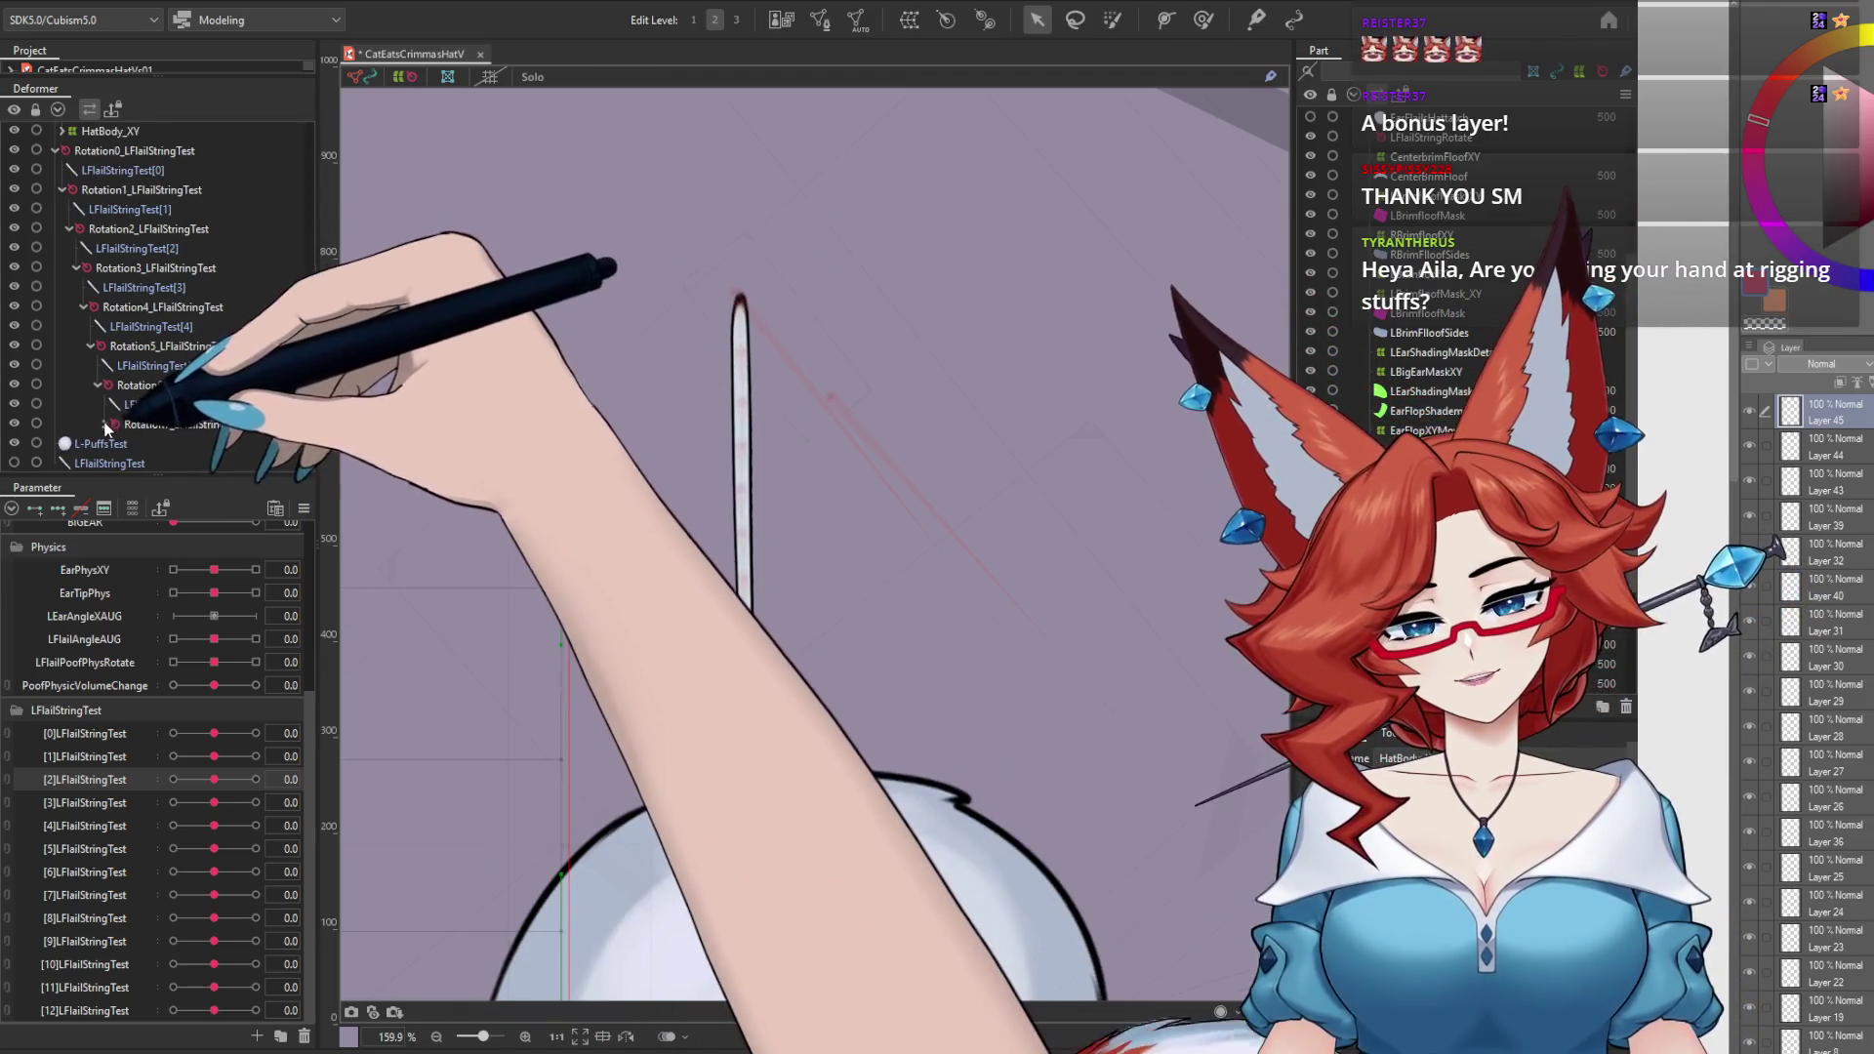
left_click(111, 463)
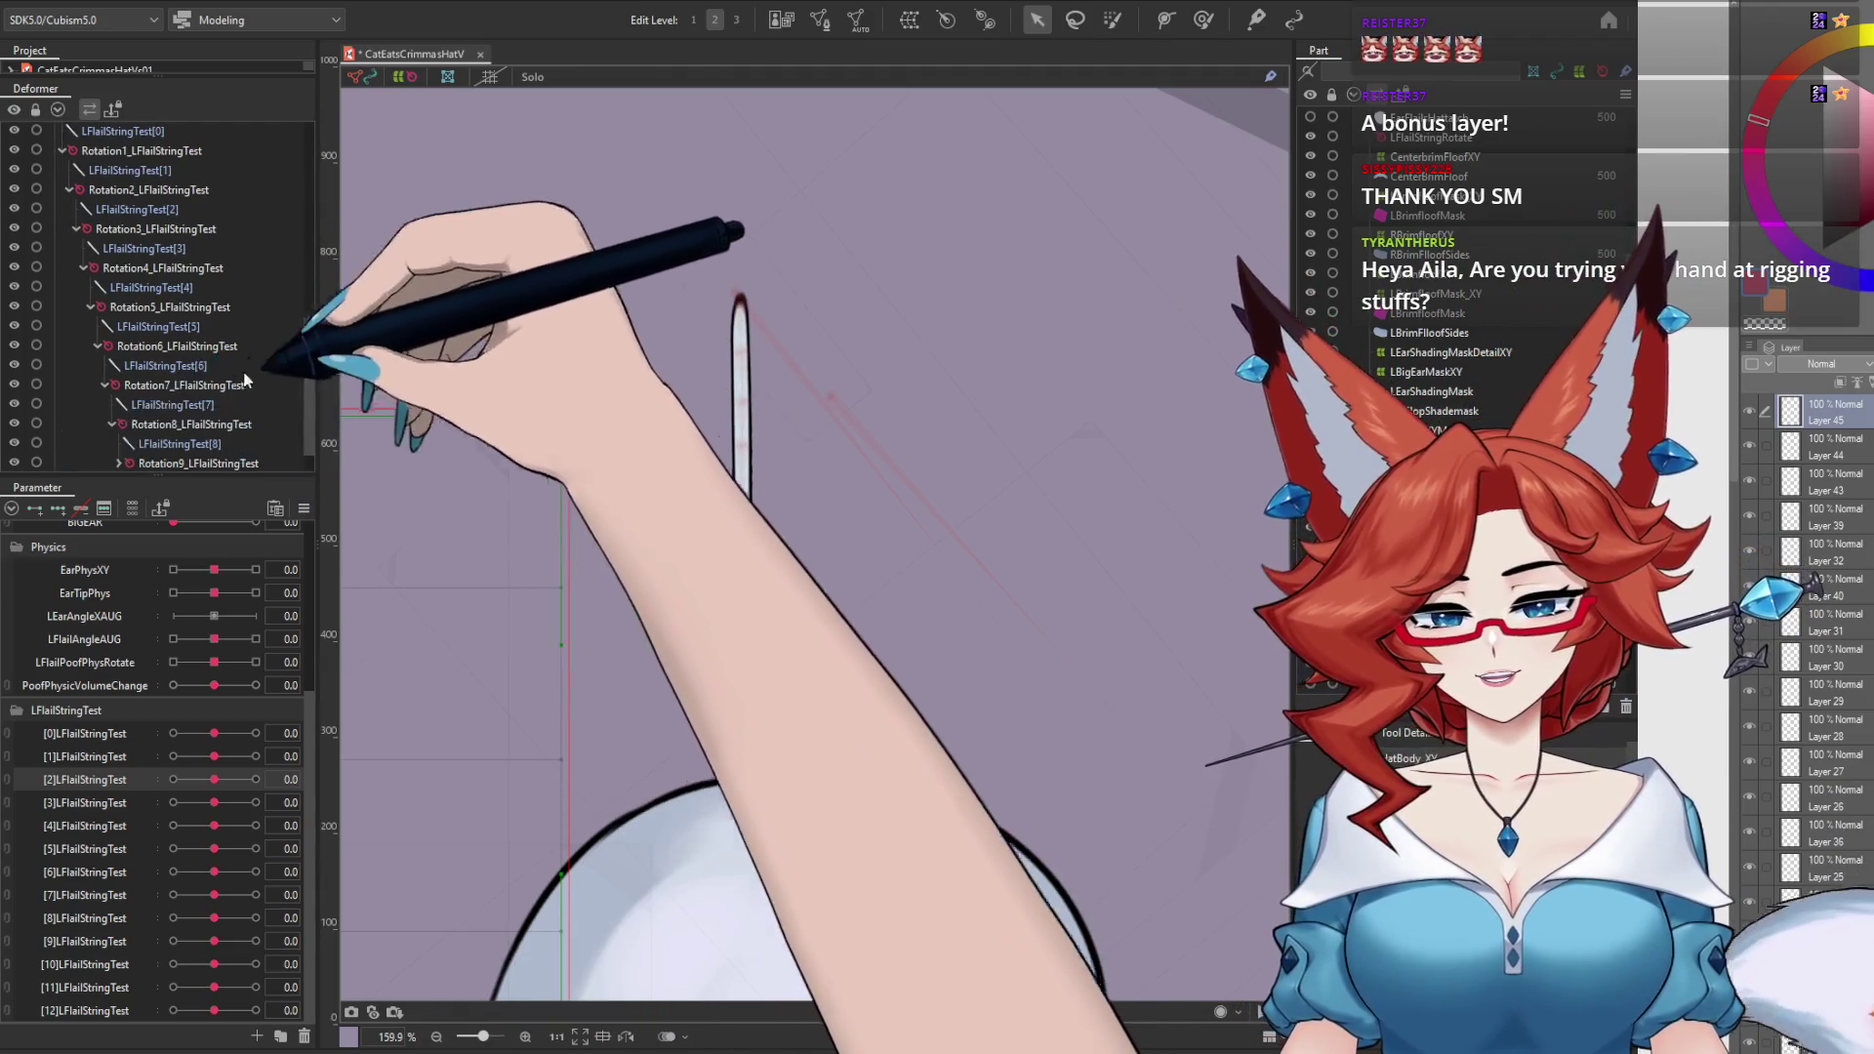
scroll(307, 408, "down", 2)
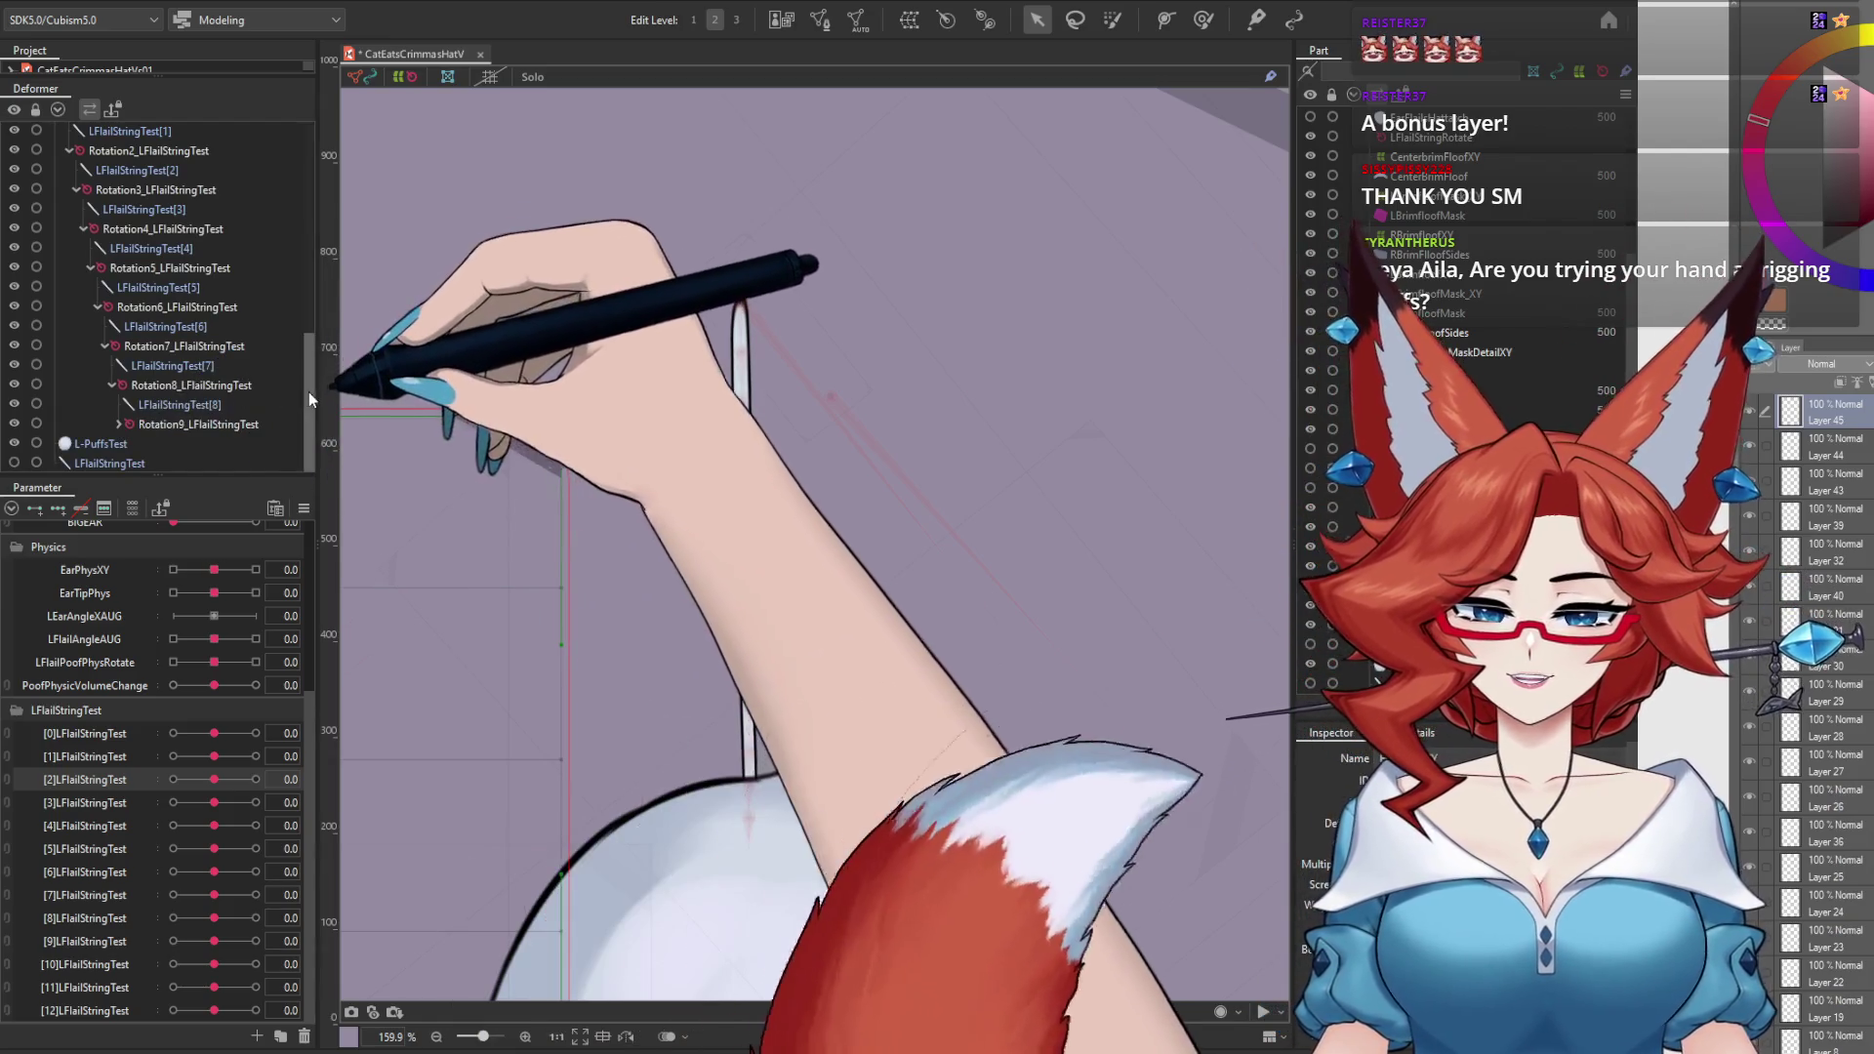
left_click(118, 424)
scroll(297, 376, "down", 1)
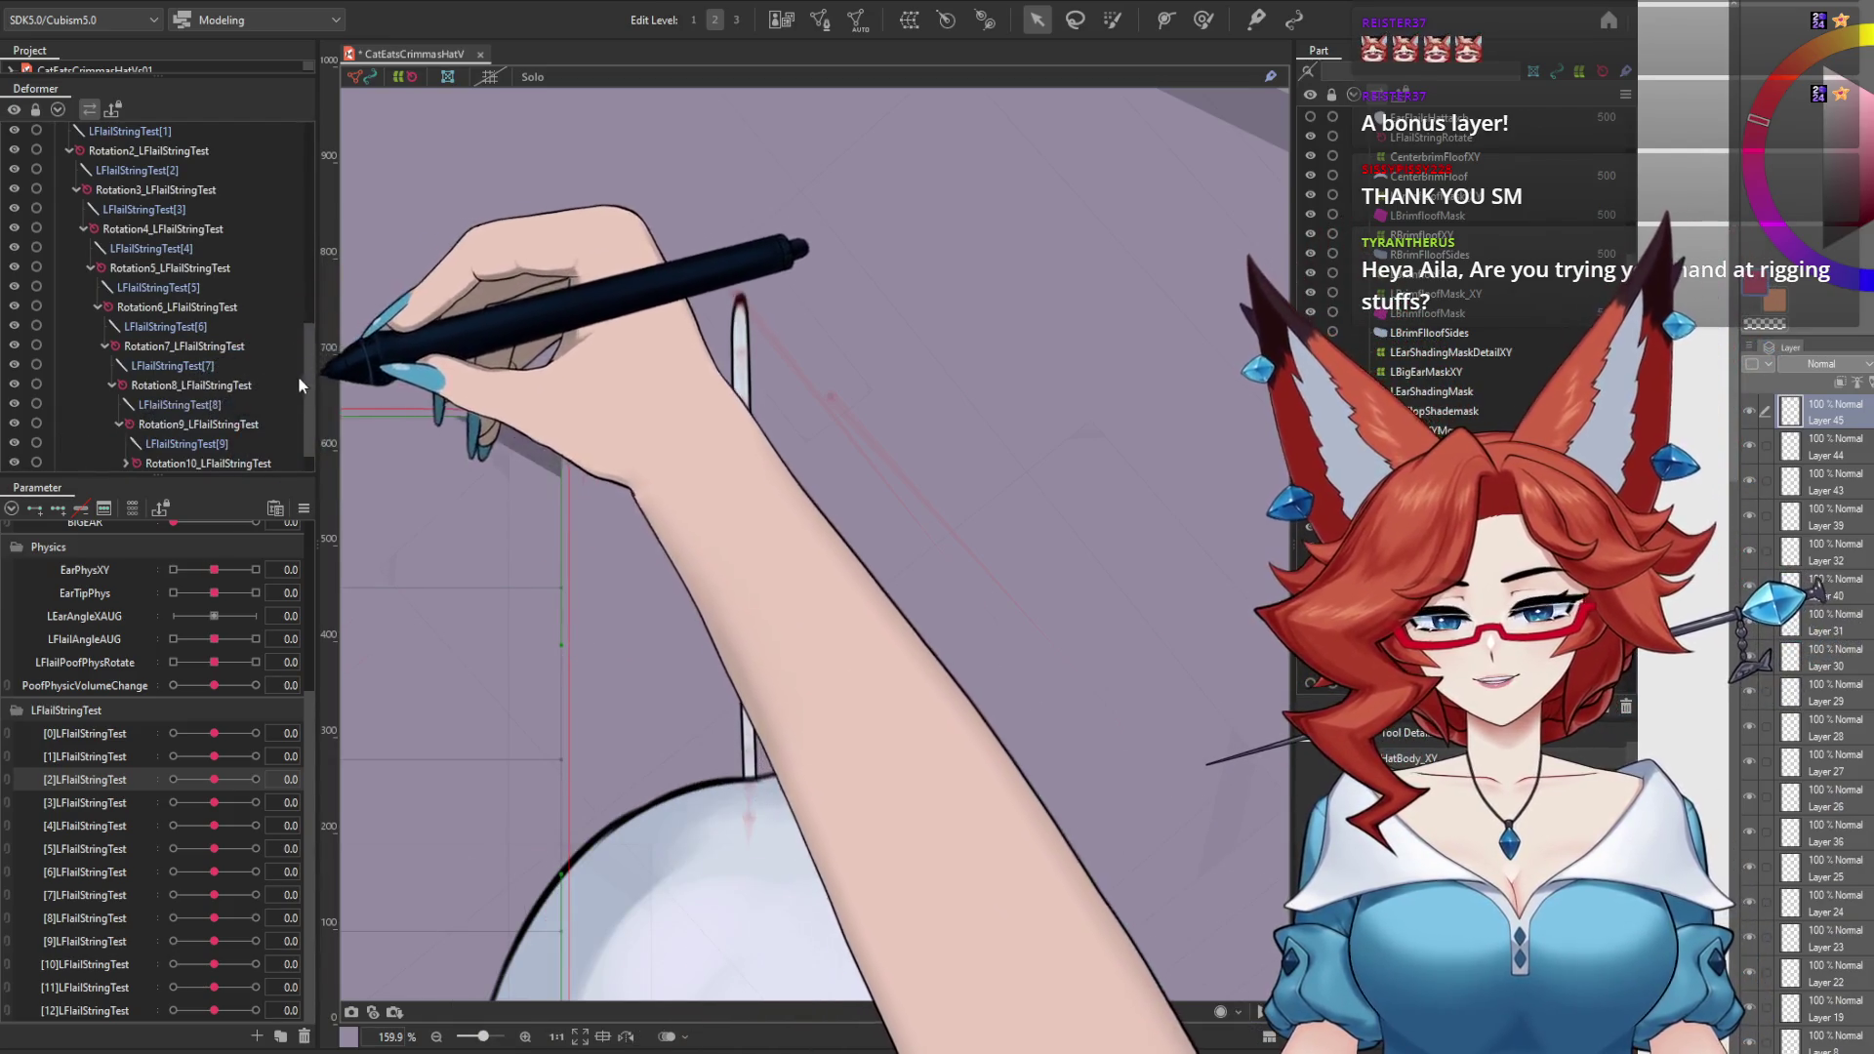
left_click(126, 423)
scroll(309, 389, "down", 1)
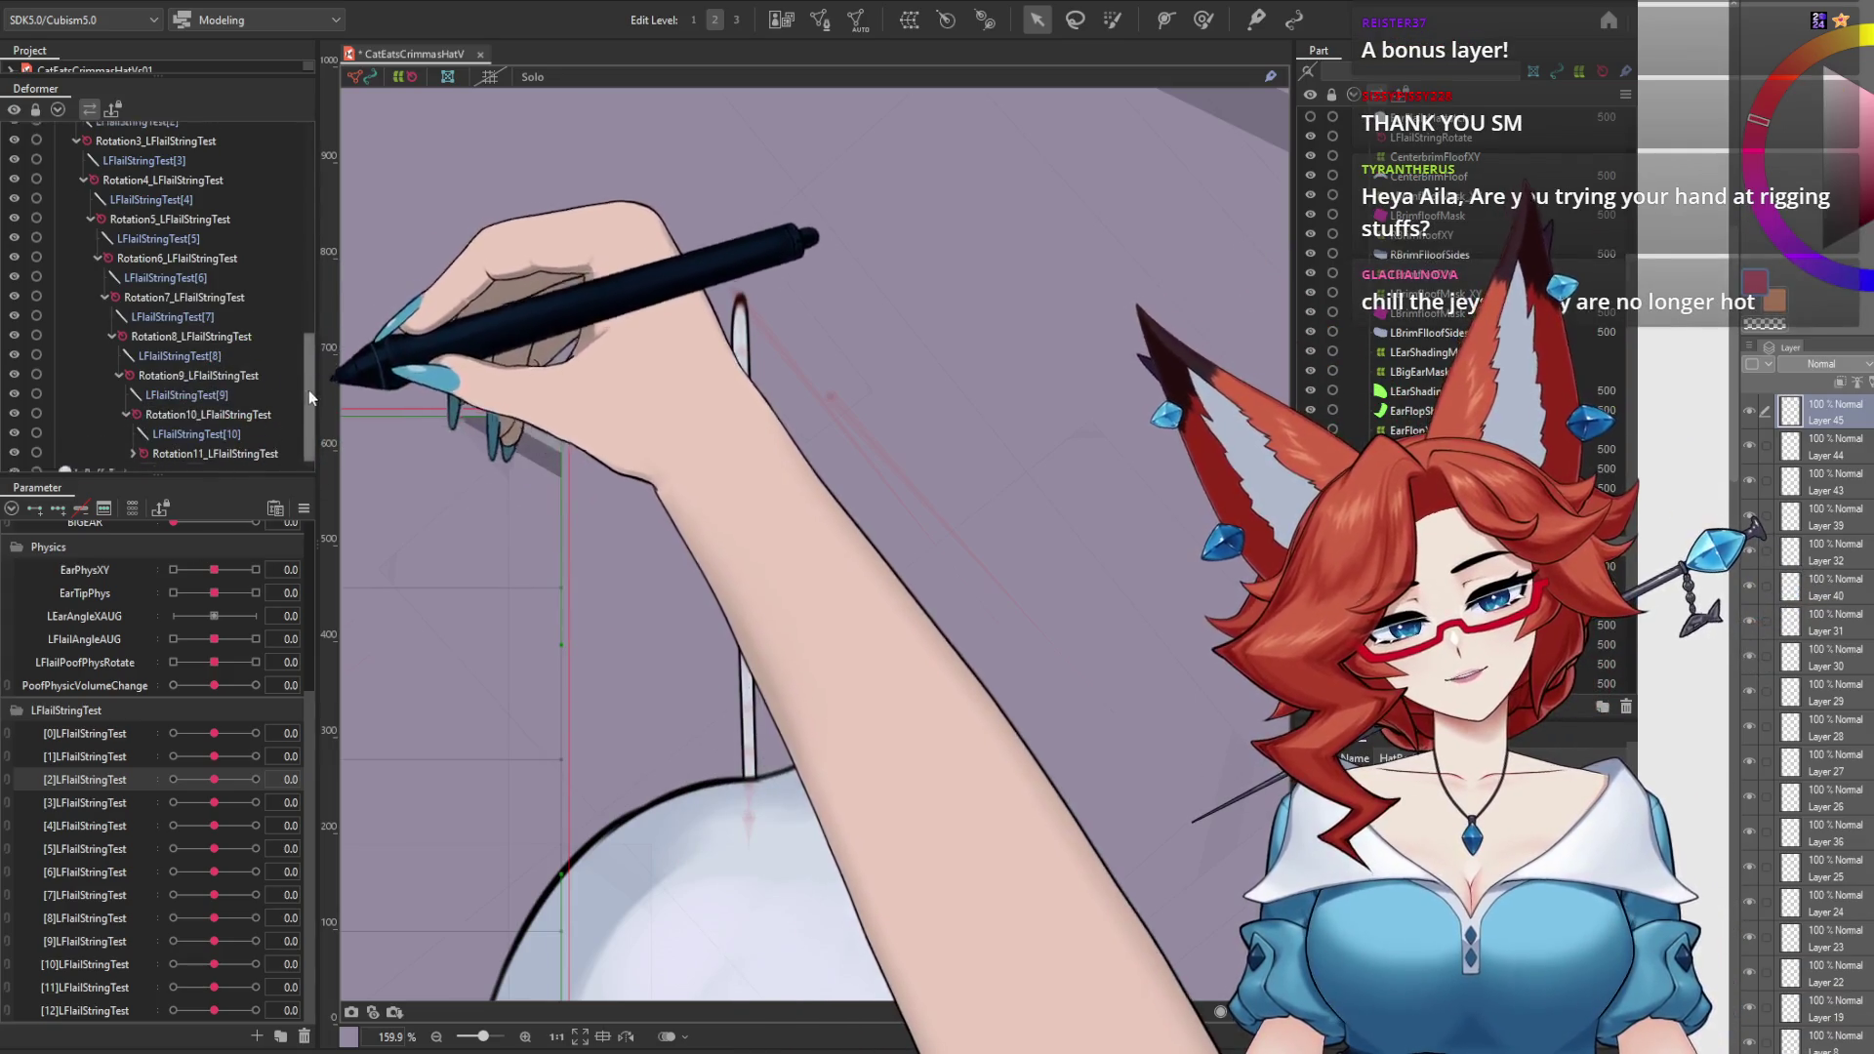
left_click(132, 424)
scroll(306, 383, "down", 1)
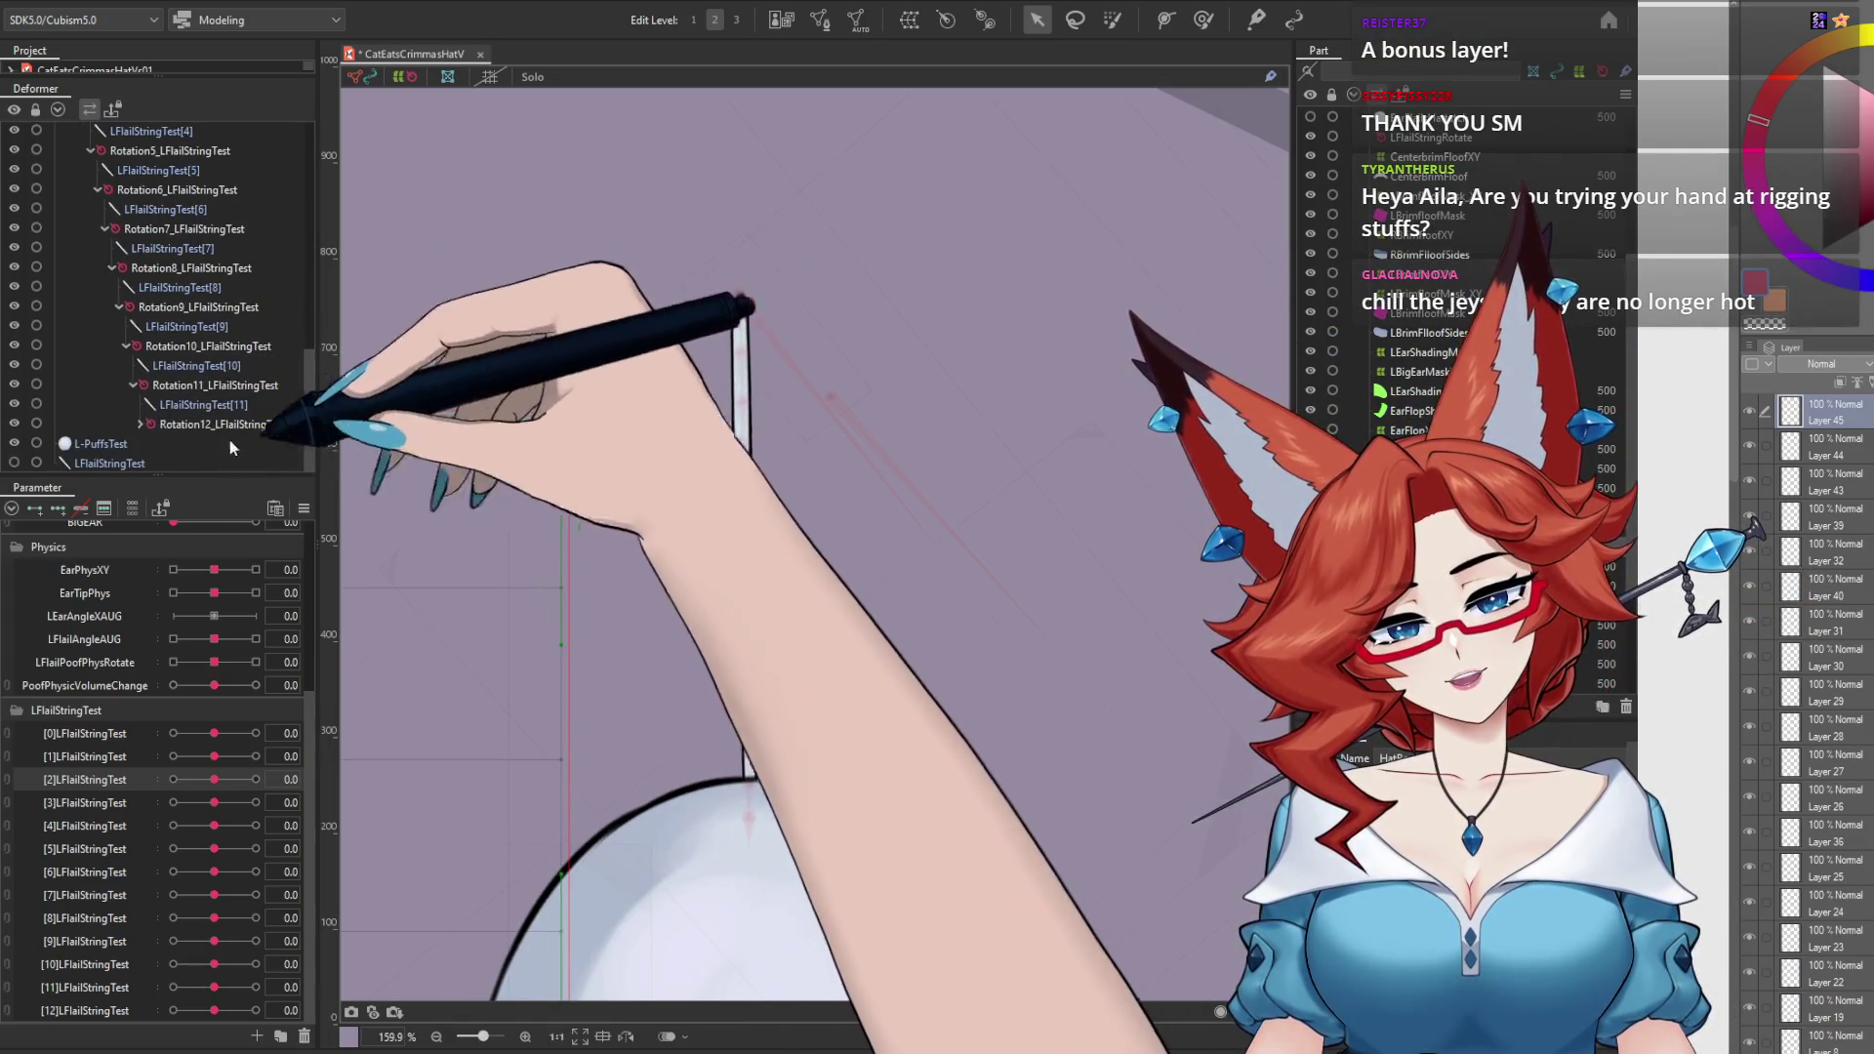
left_click(141, 423)
scroll(307, 385, "down", 1)
Step: Drag the L-PuffsTest pompom mesh under Rotation12_LFlailStringTest
left_click(104, 443)
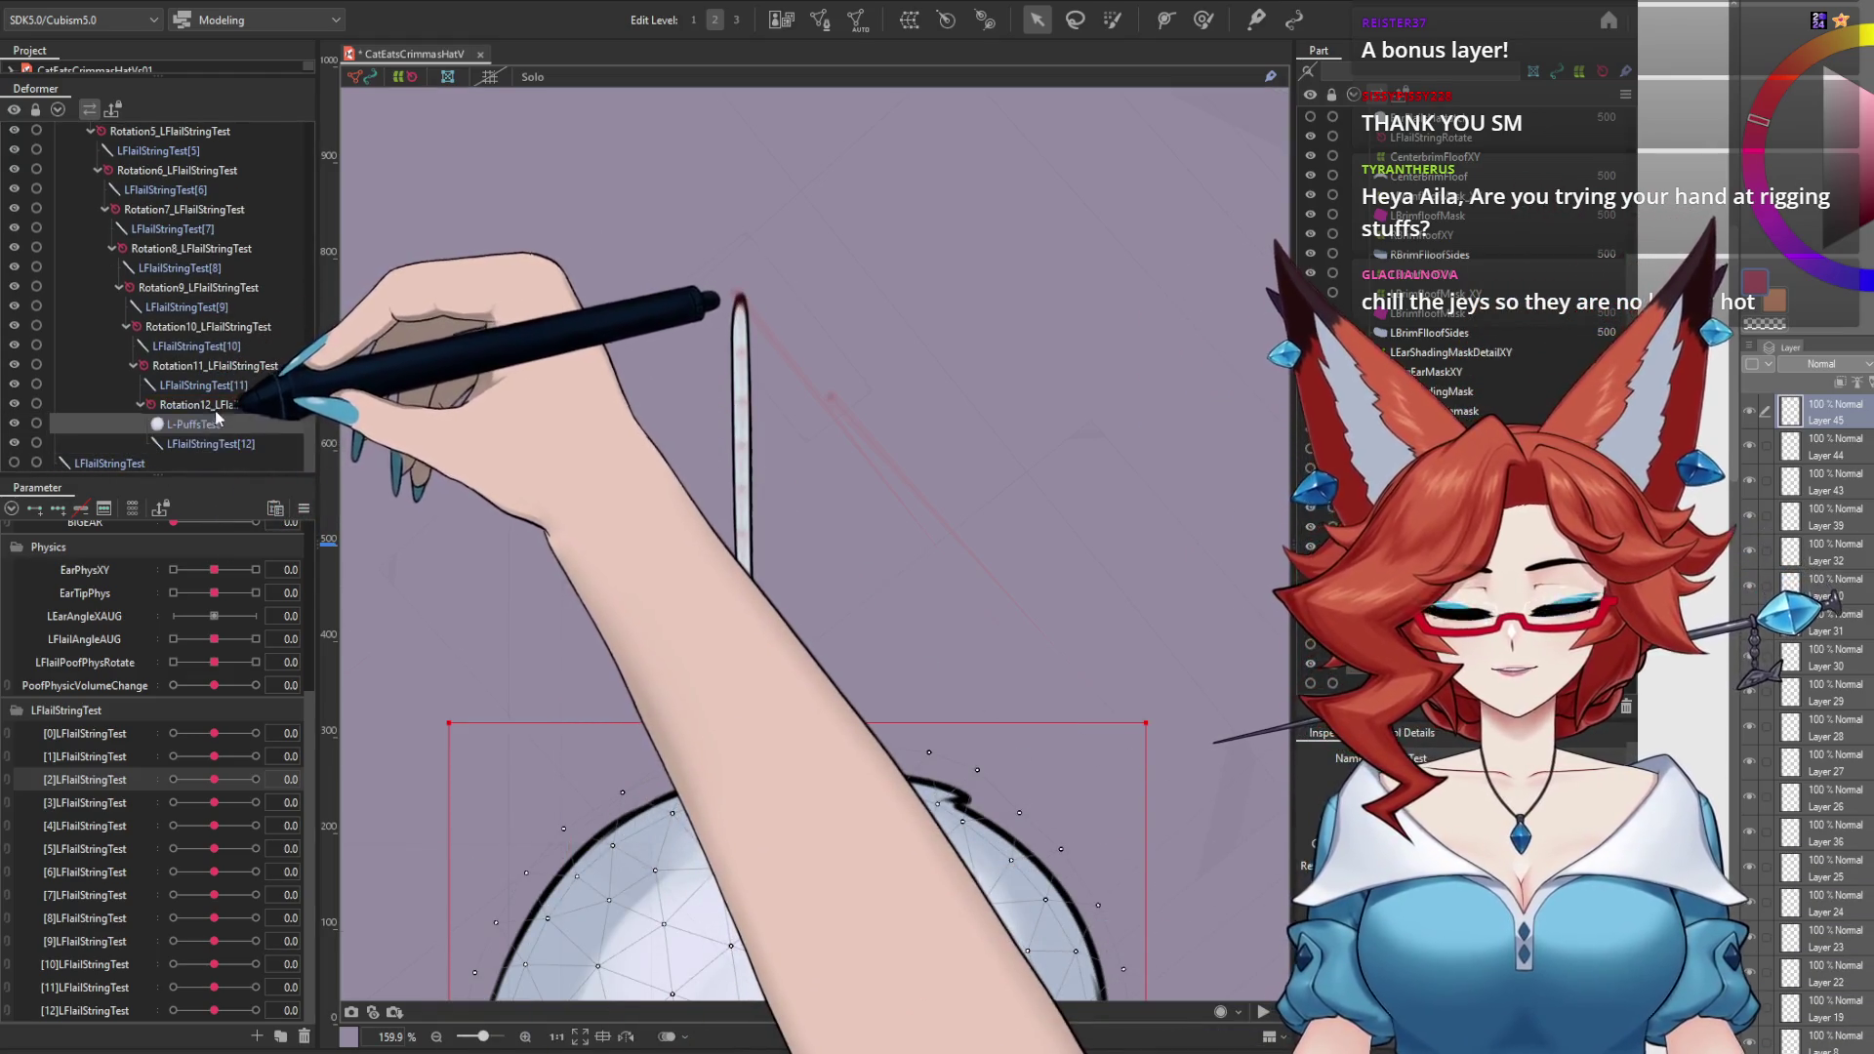
left_click_drag(114, 451, 226, 406)
left_click(226, 406)
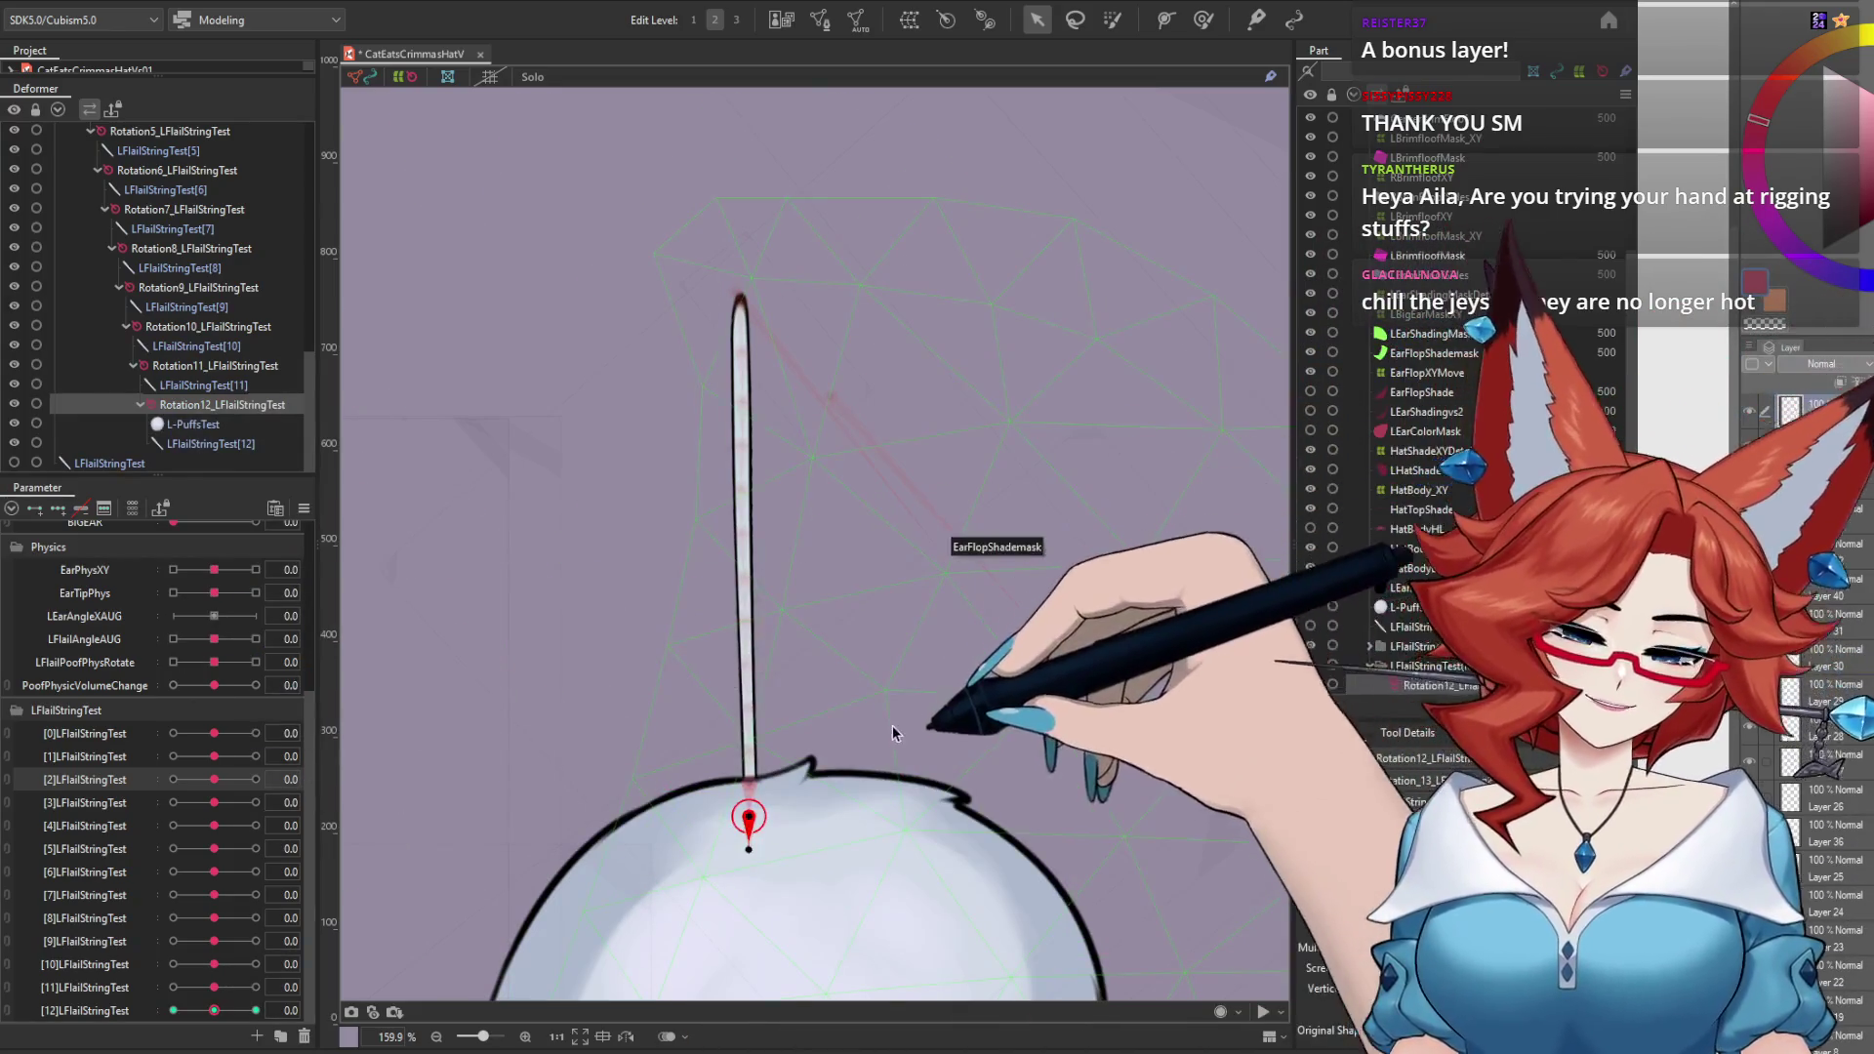
Step: Nudge the L-PuffsTest mesh slightly down toward the string end and save the model
scroll(874, 765, "down", 2)
left_click(193, 424)
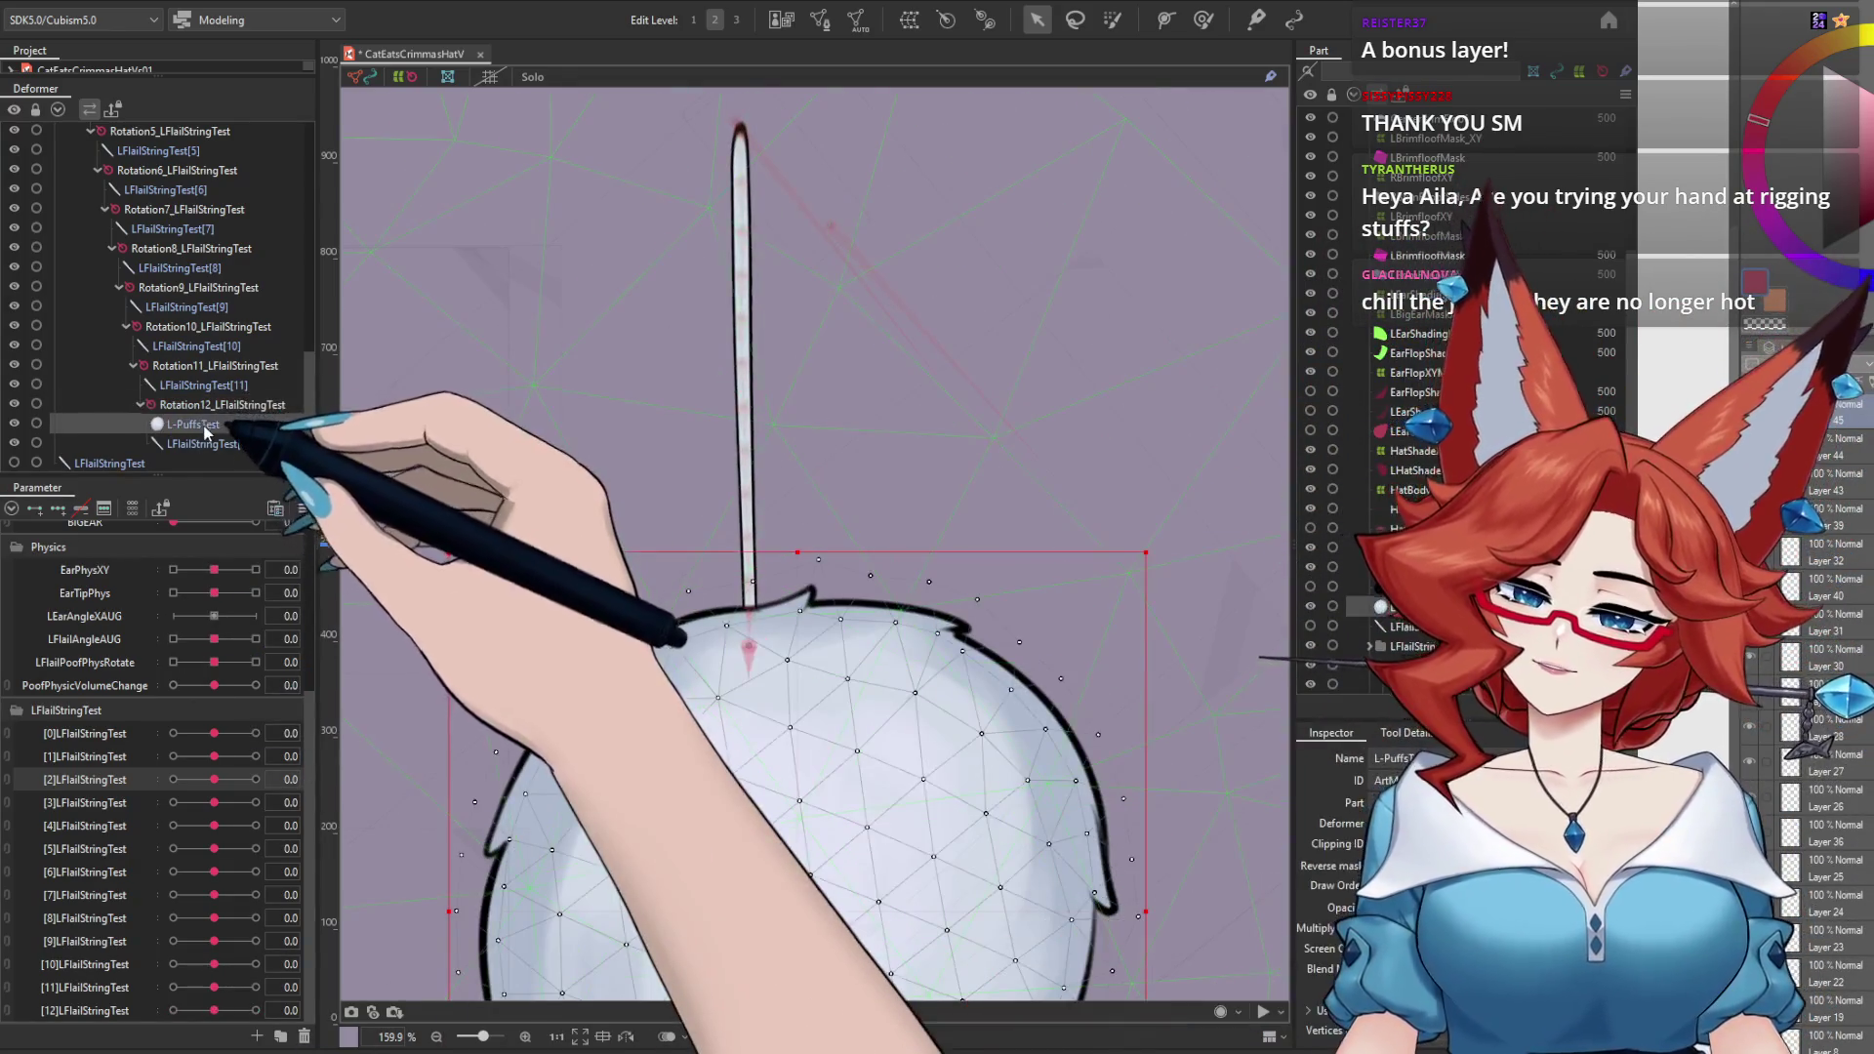
scroll(830, 742, "down", 2)
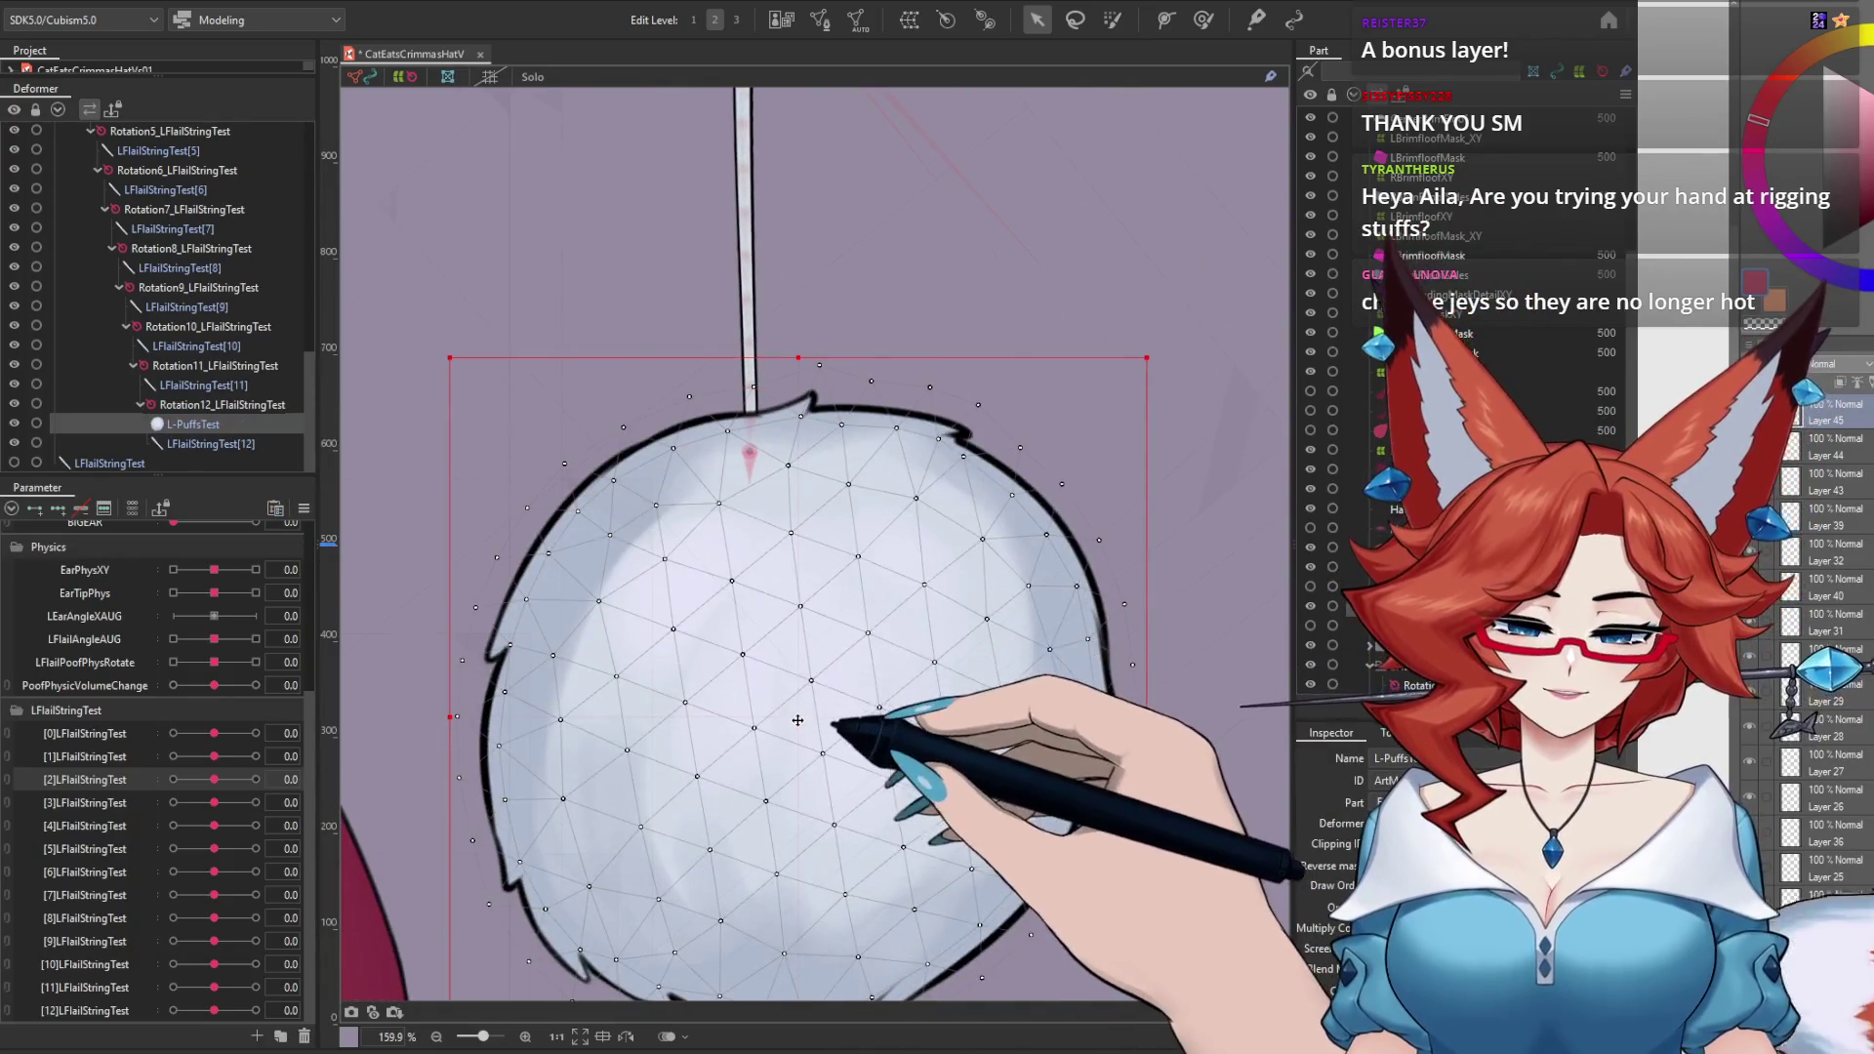
left_click_drag(797, 720, 801, 757)
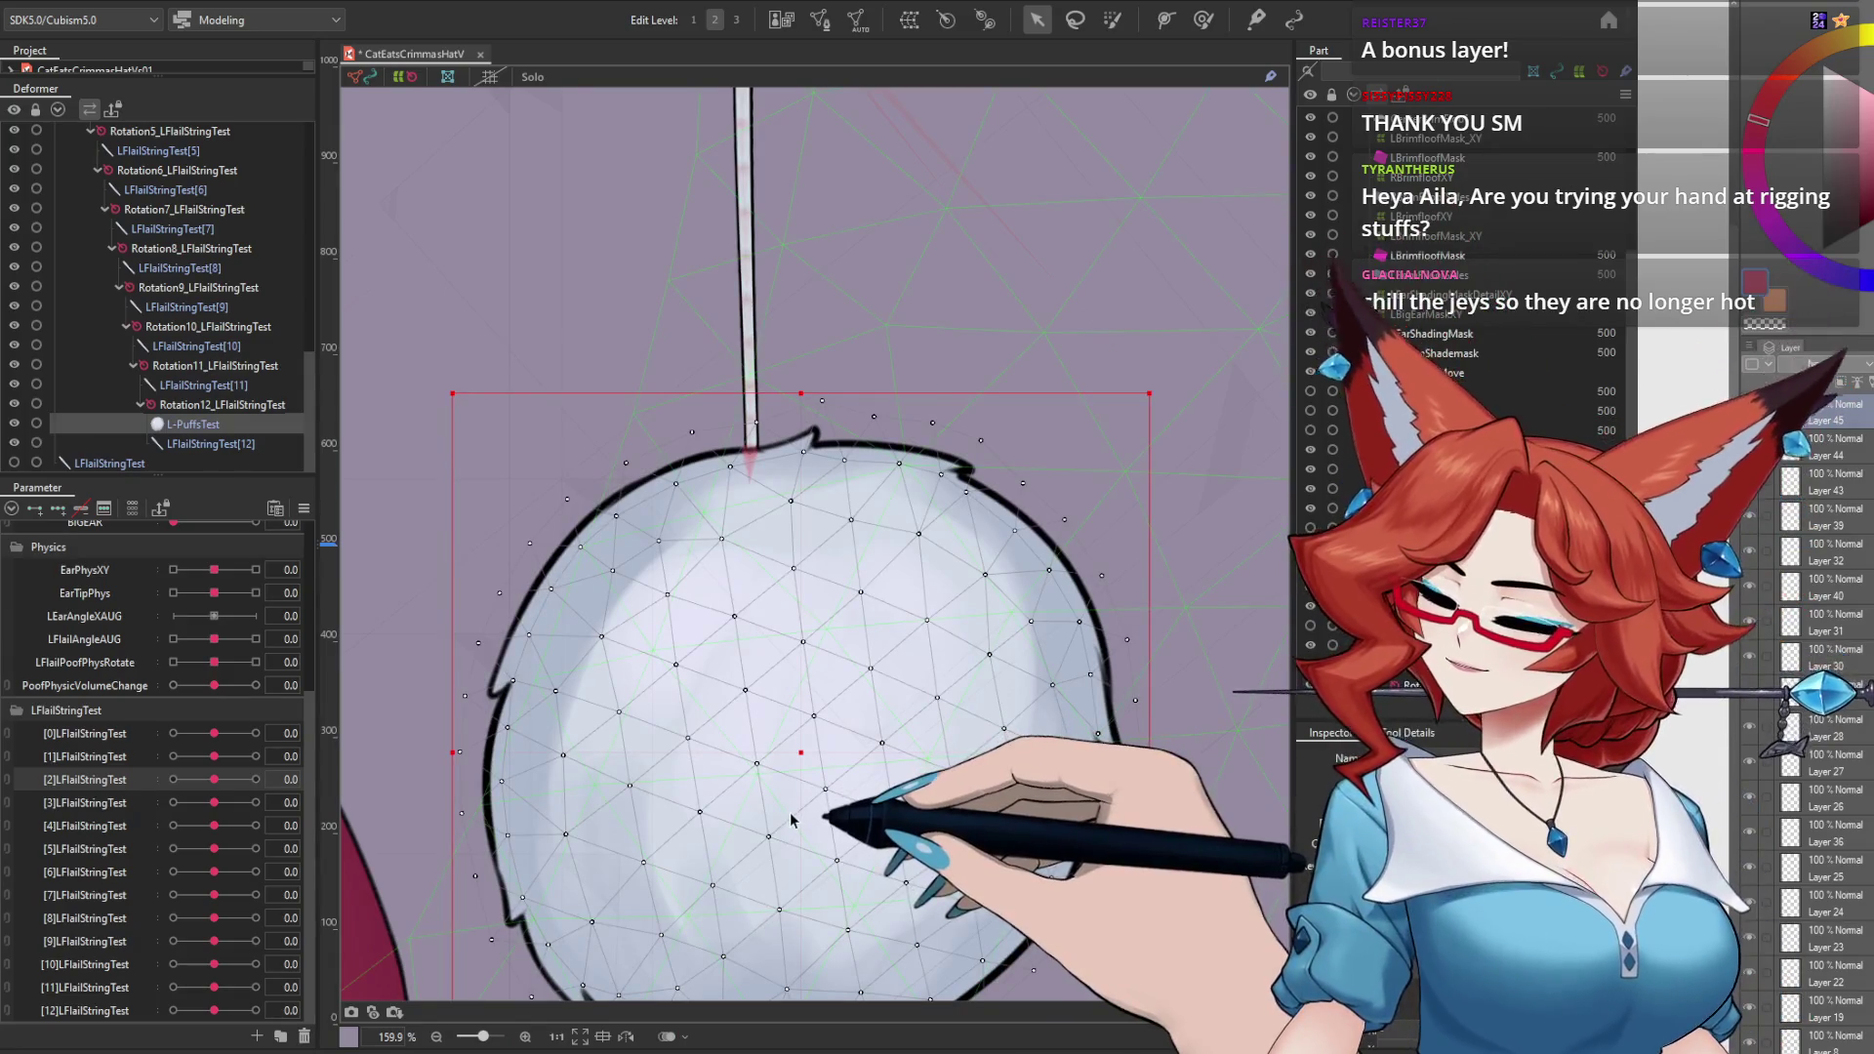
key("ctrl+s")
left_click(127, 2)
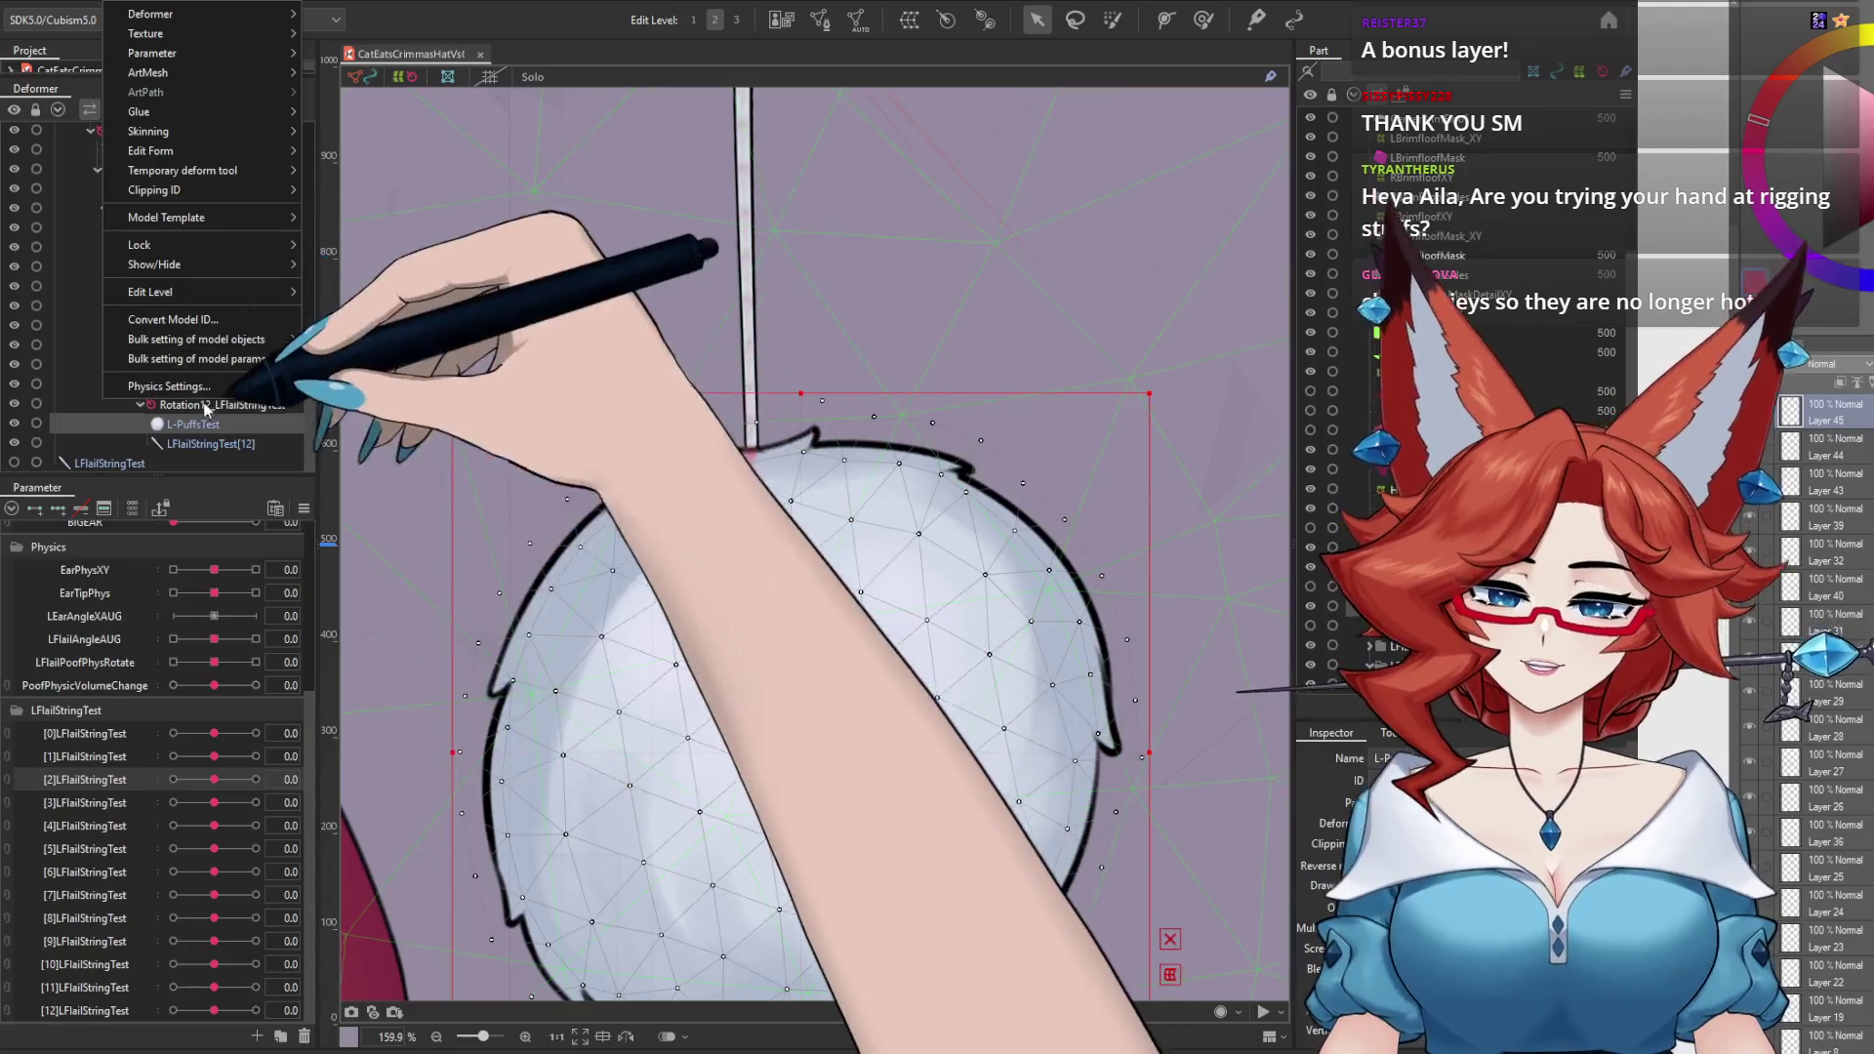
Step: Reopen Physics Settings and swing the hat preview to test the pompom hanging from the string
left_click(248, 402)
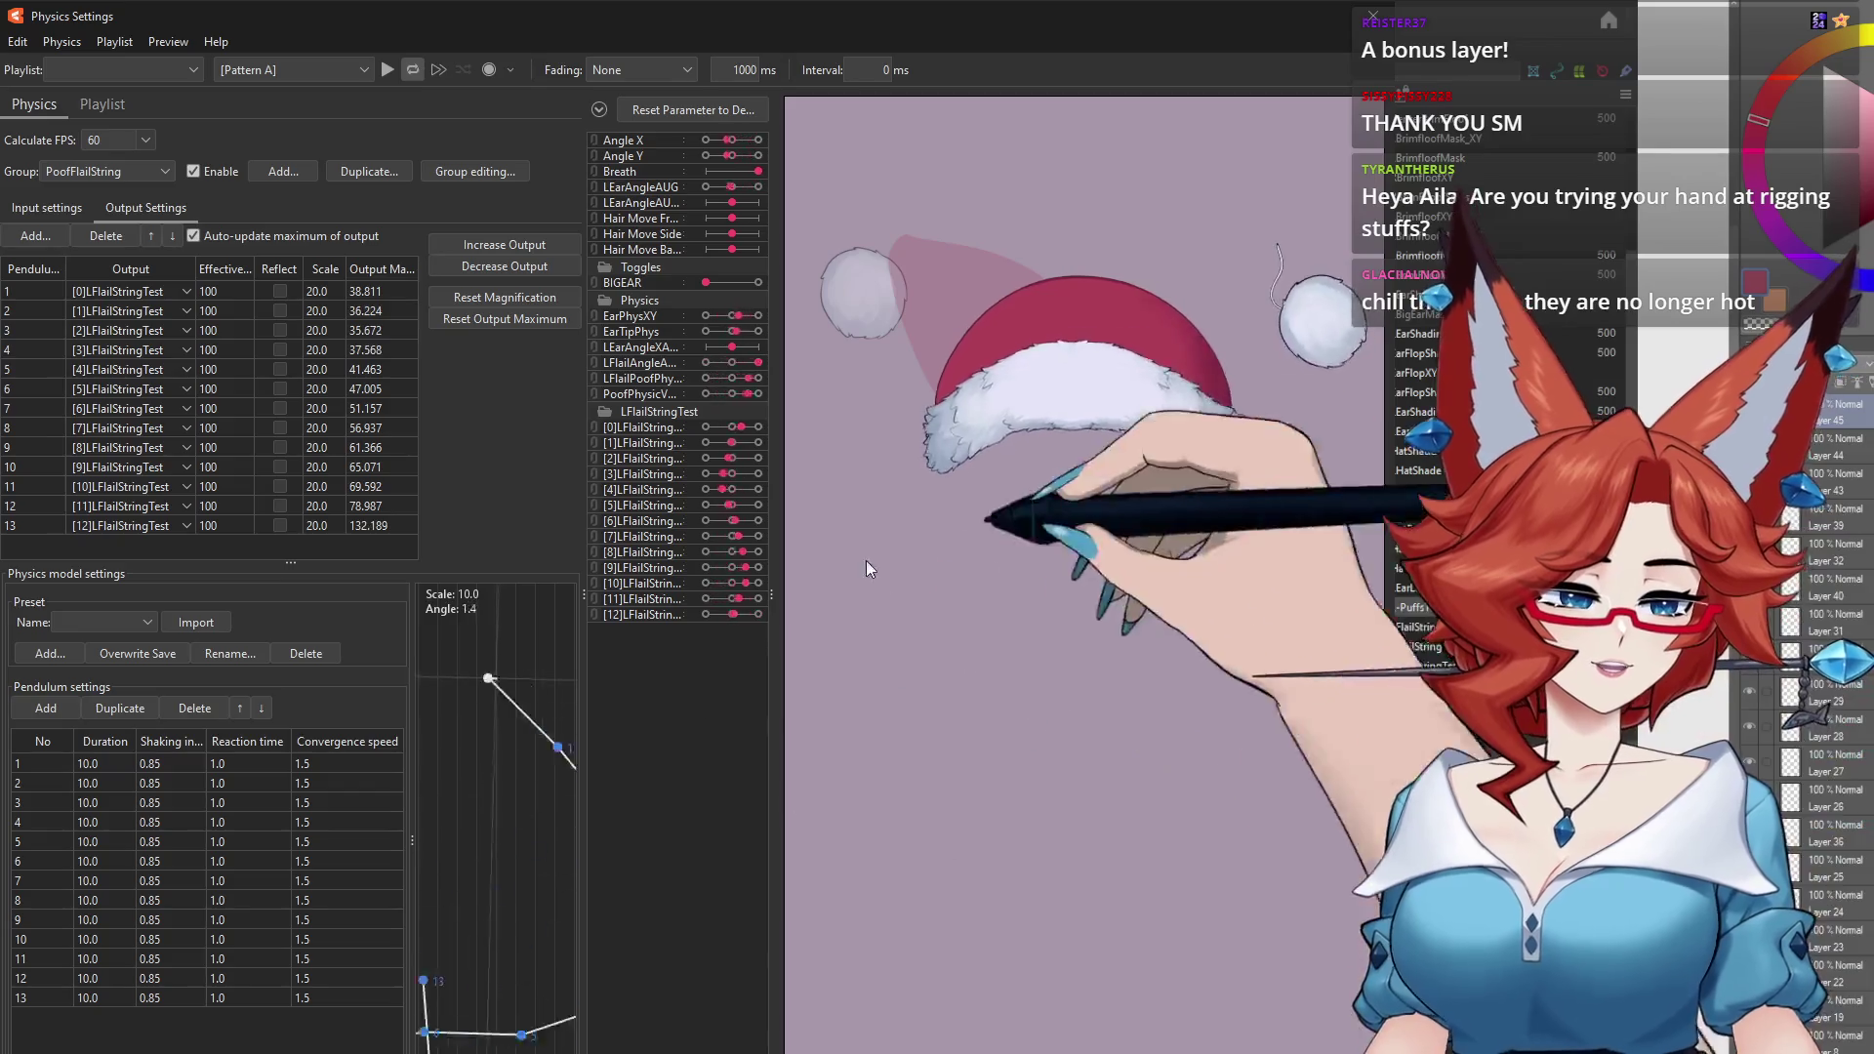
left_click_drag(864, 560, 962, 851)
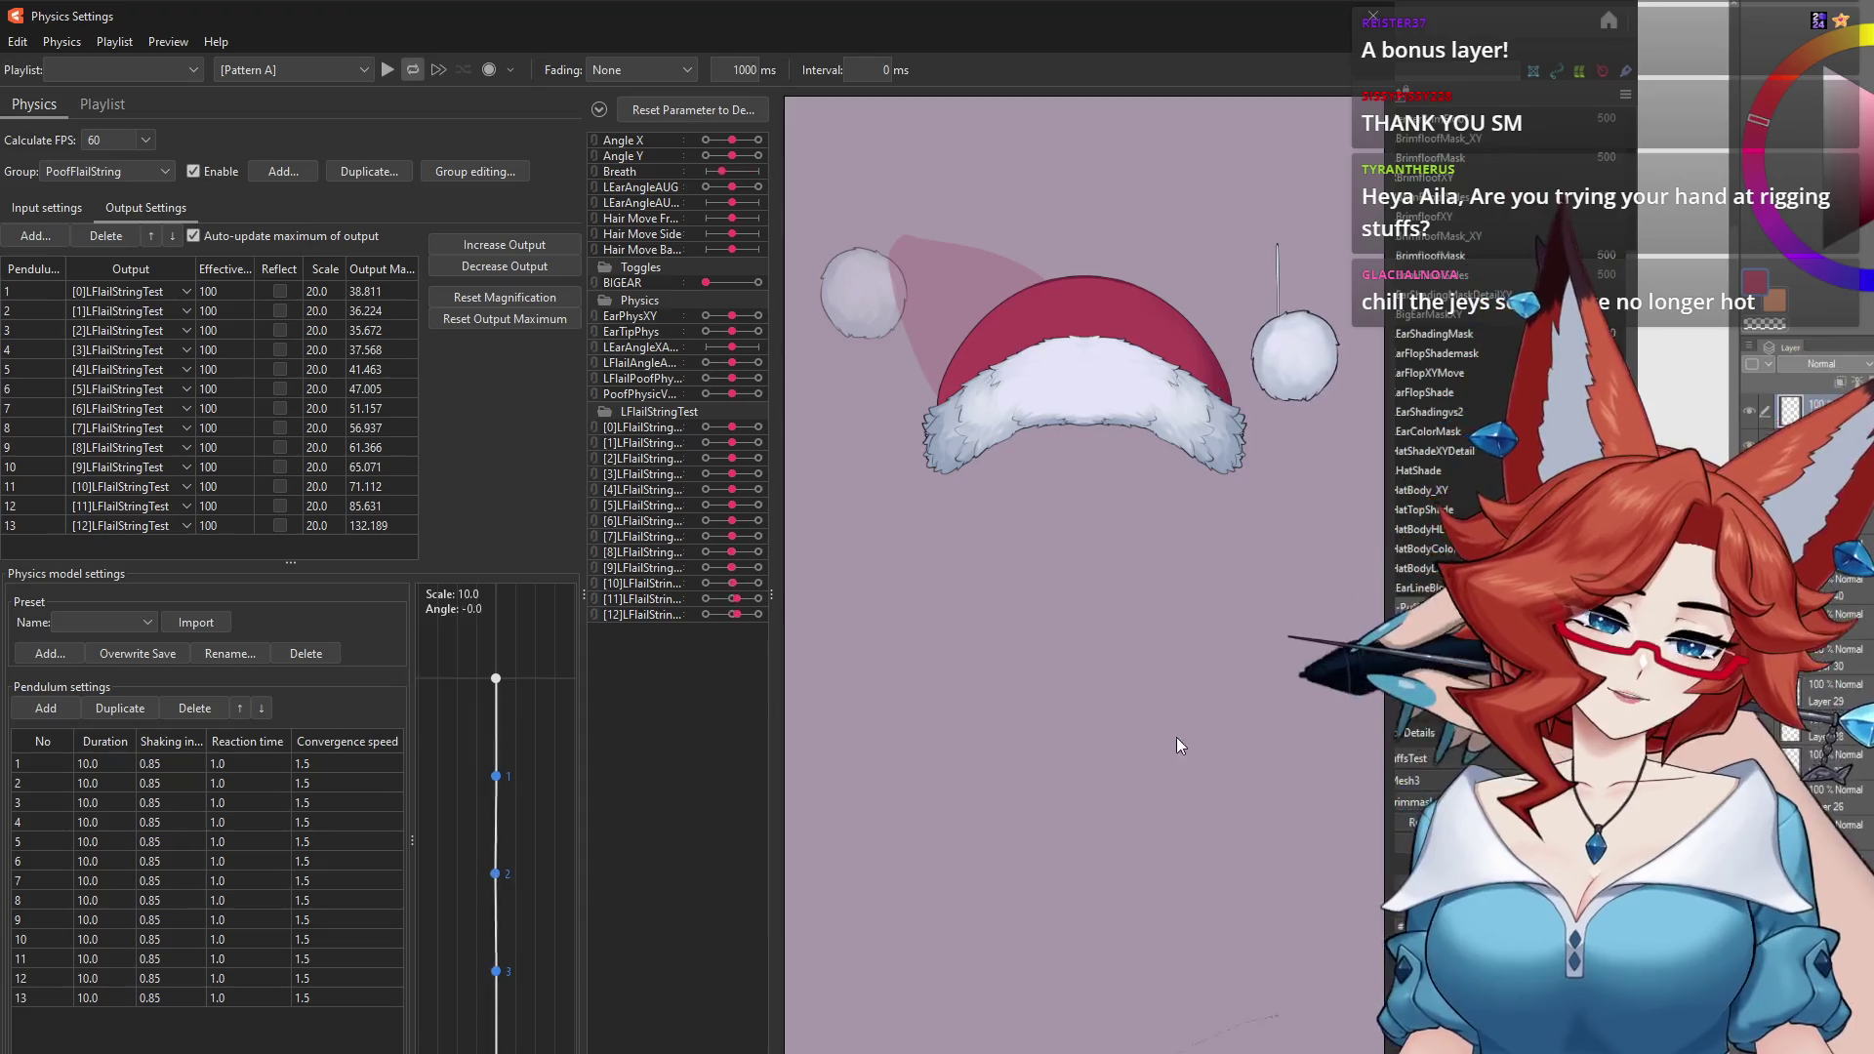
mouse_move(1165, 740)
left_mouse_down()
mouse_move(995, 777)
mouse_move(1068, 536)
left_mouse_up()
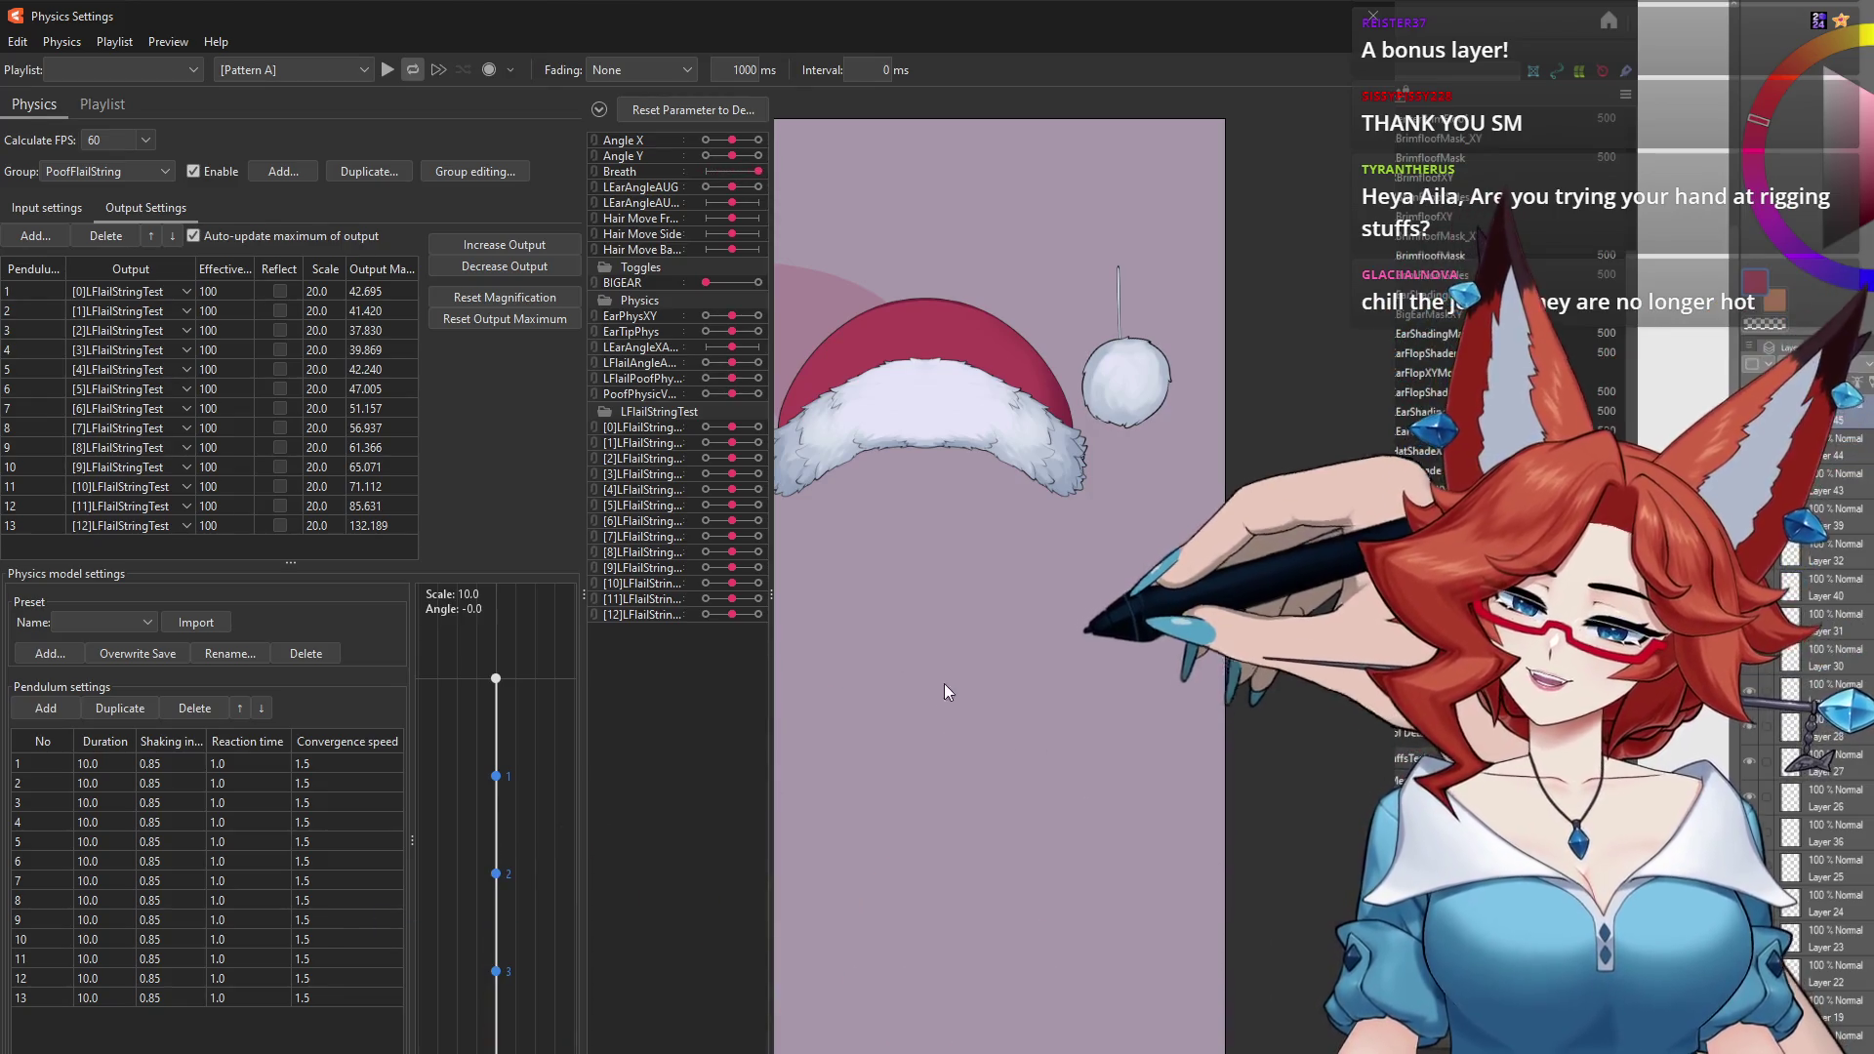
mouse_move(931, 697)
left_mouse_down()
mouse_move(771, 613)
mouse_move(882, 804)
left_mouse_up()
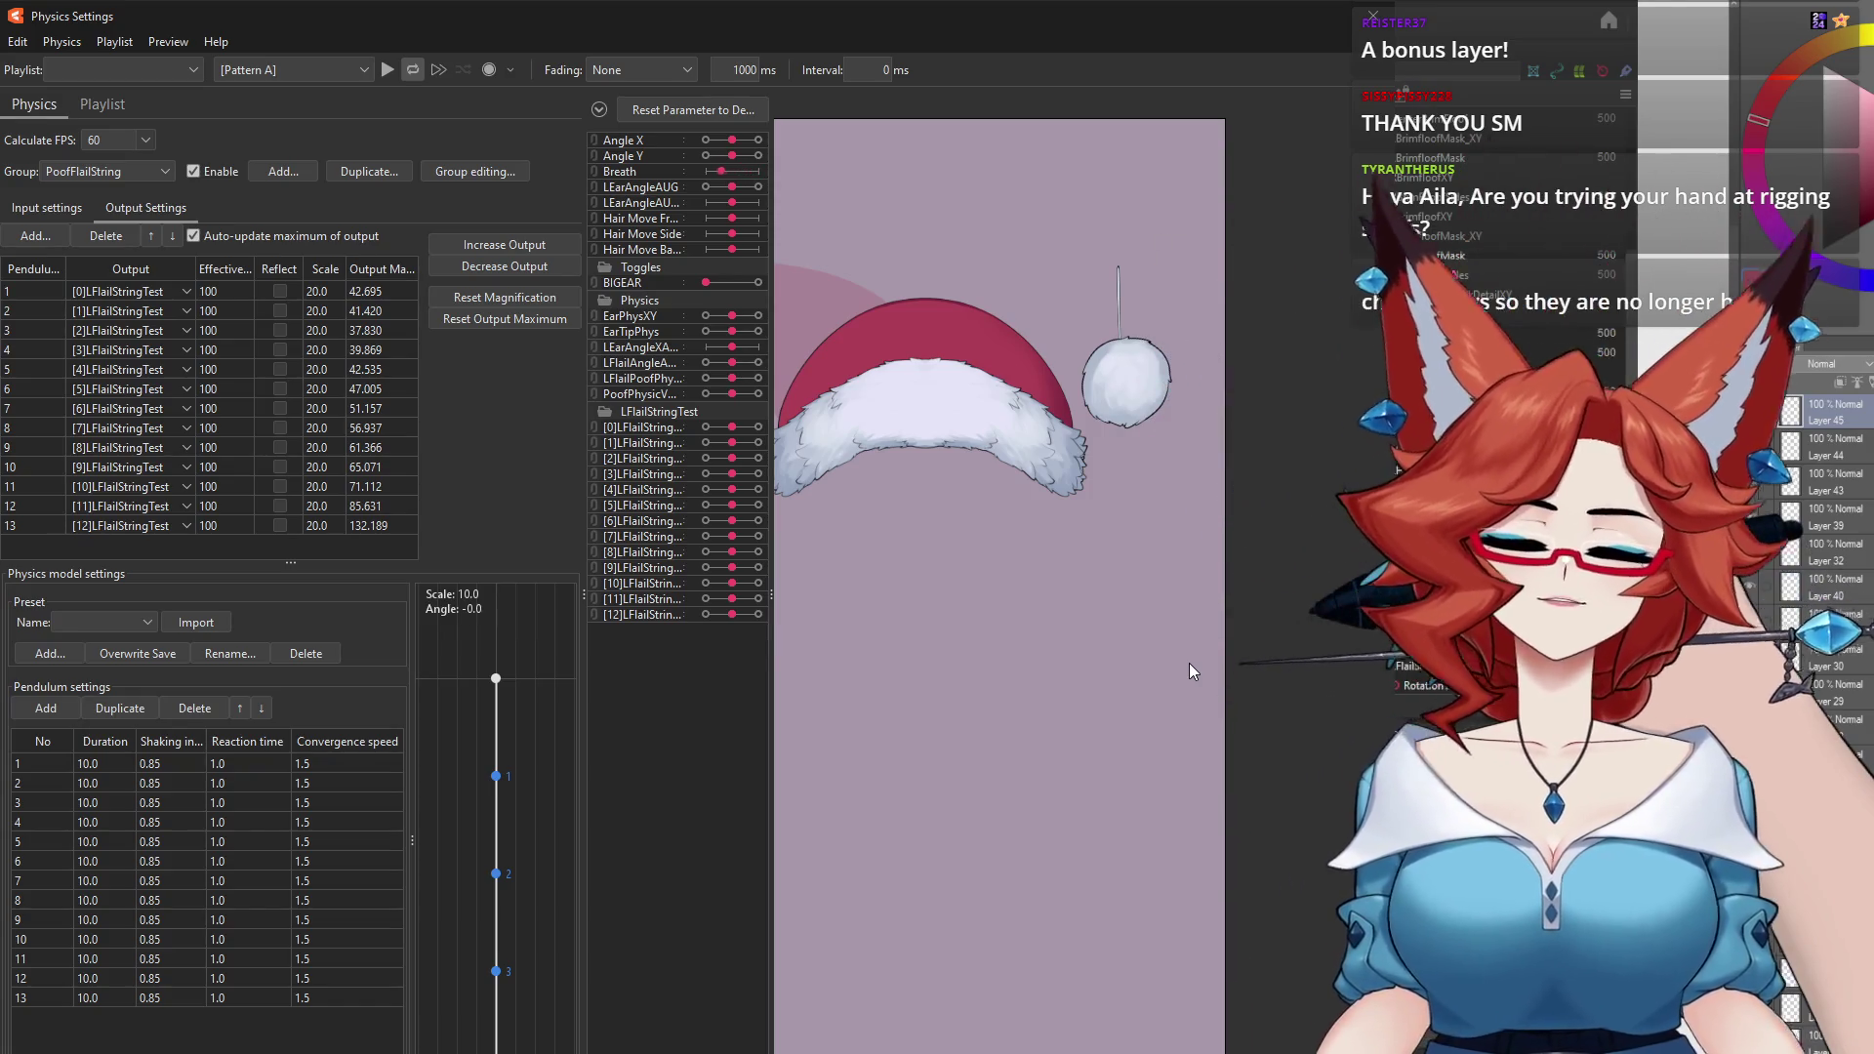
right_click(110, 741)
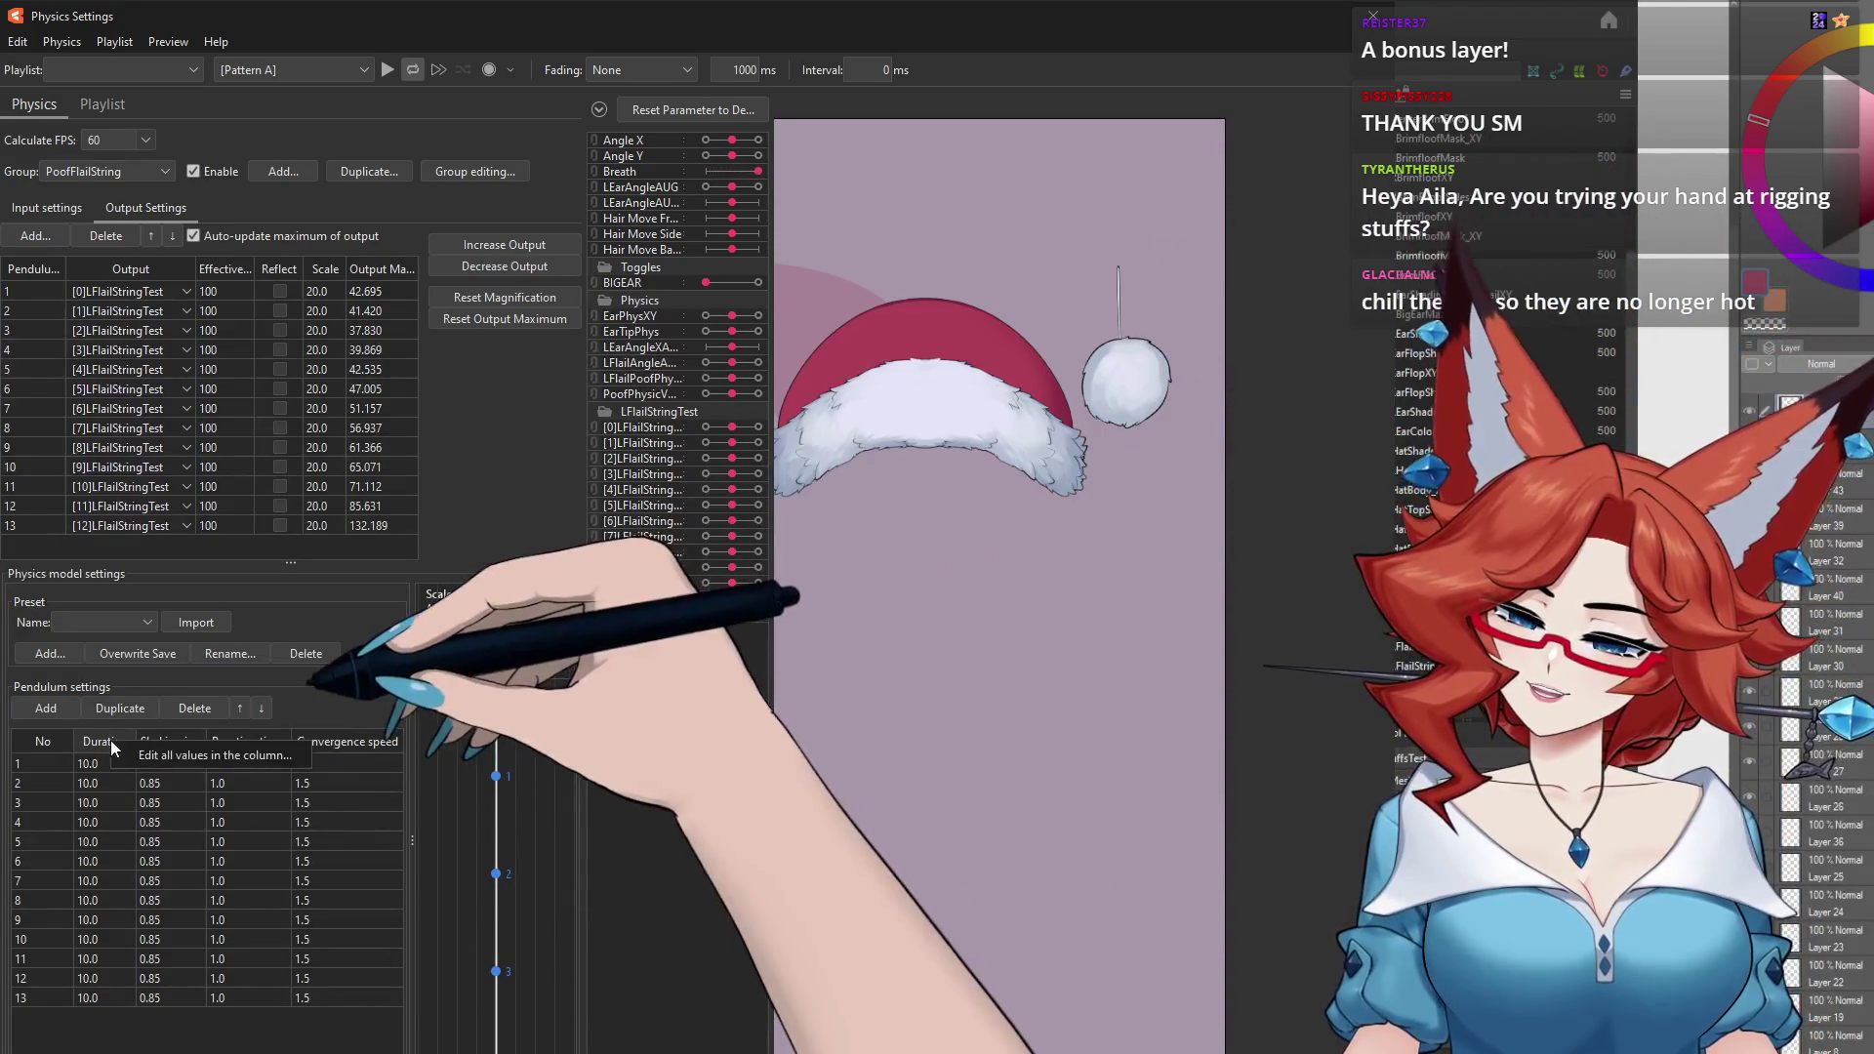
Step: Set pendulums 1–12 to a duration of 5.0 and fine-tune pendulum 13's duration to about 1.3
key("Escape")
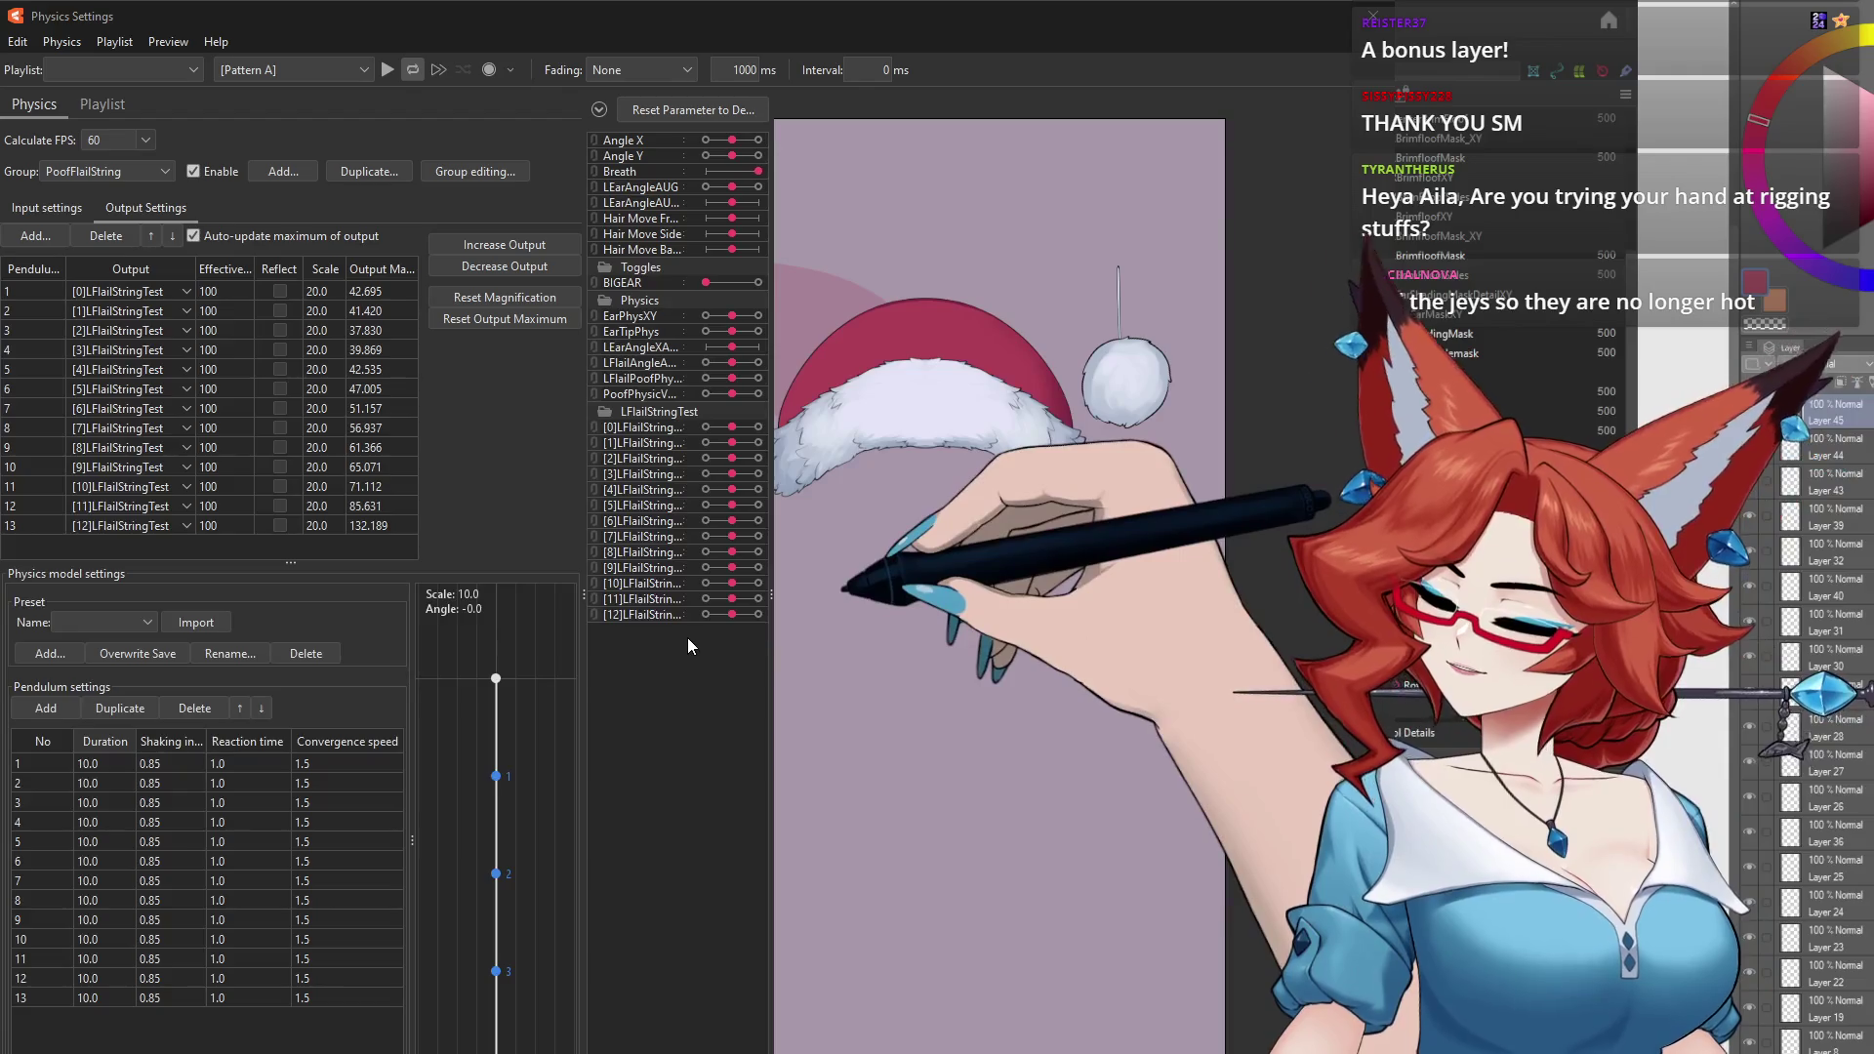
key("ctrl+z")
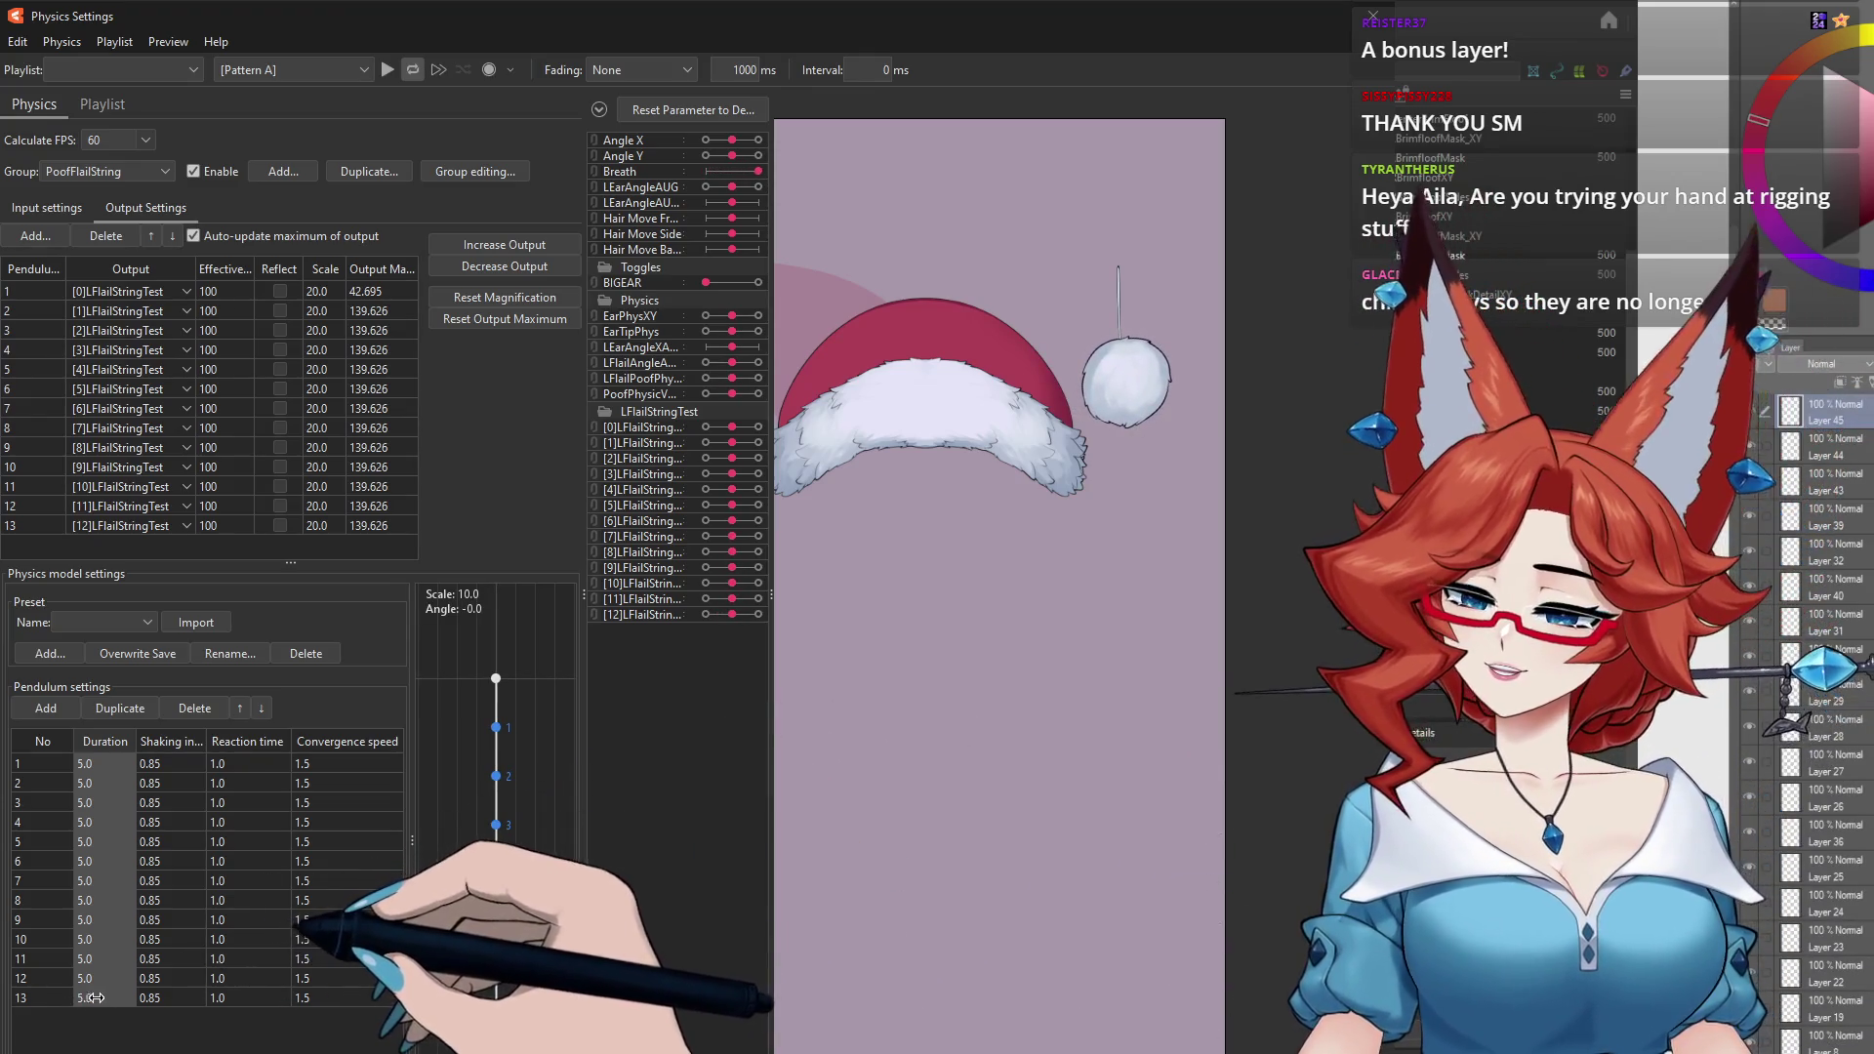
left_click_drag(94, 998, 85, 999)
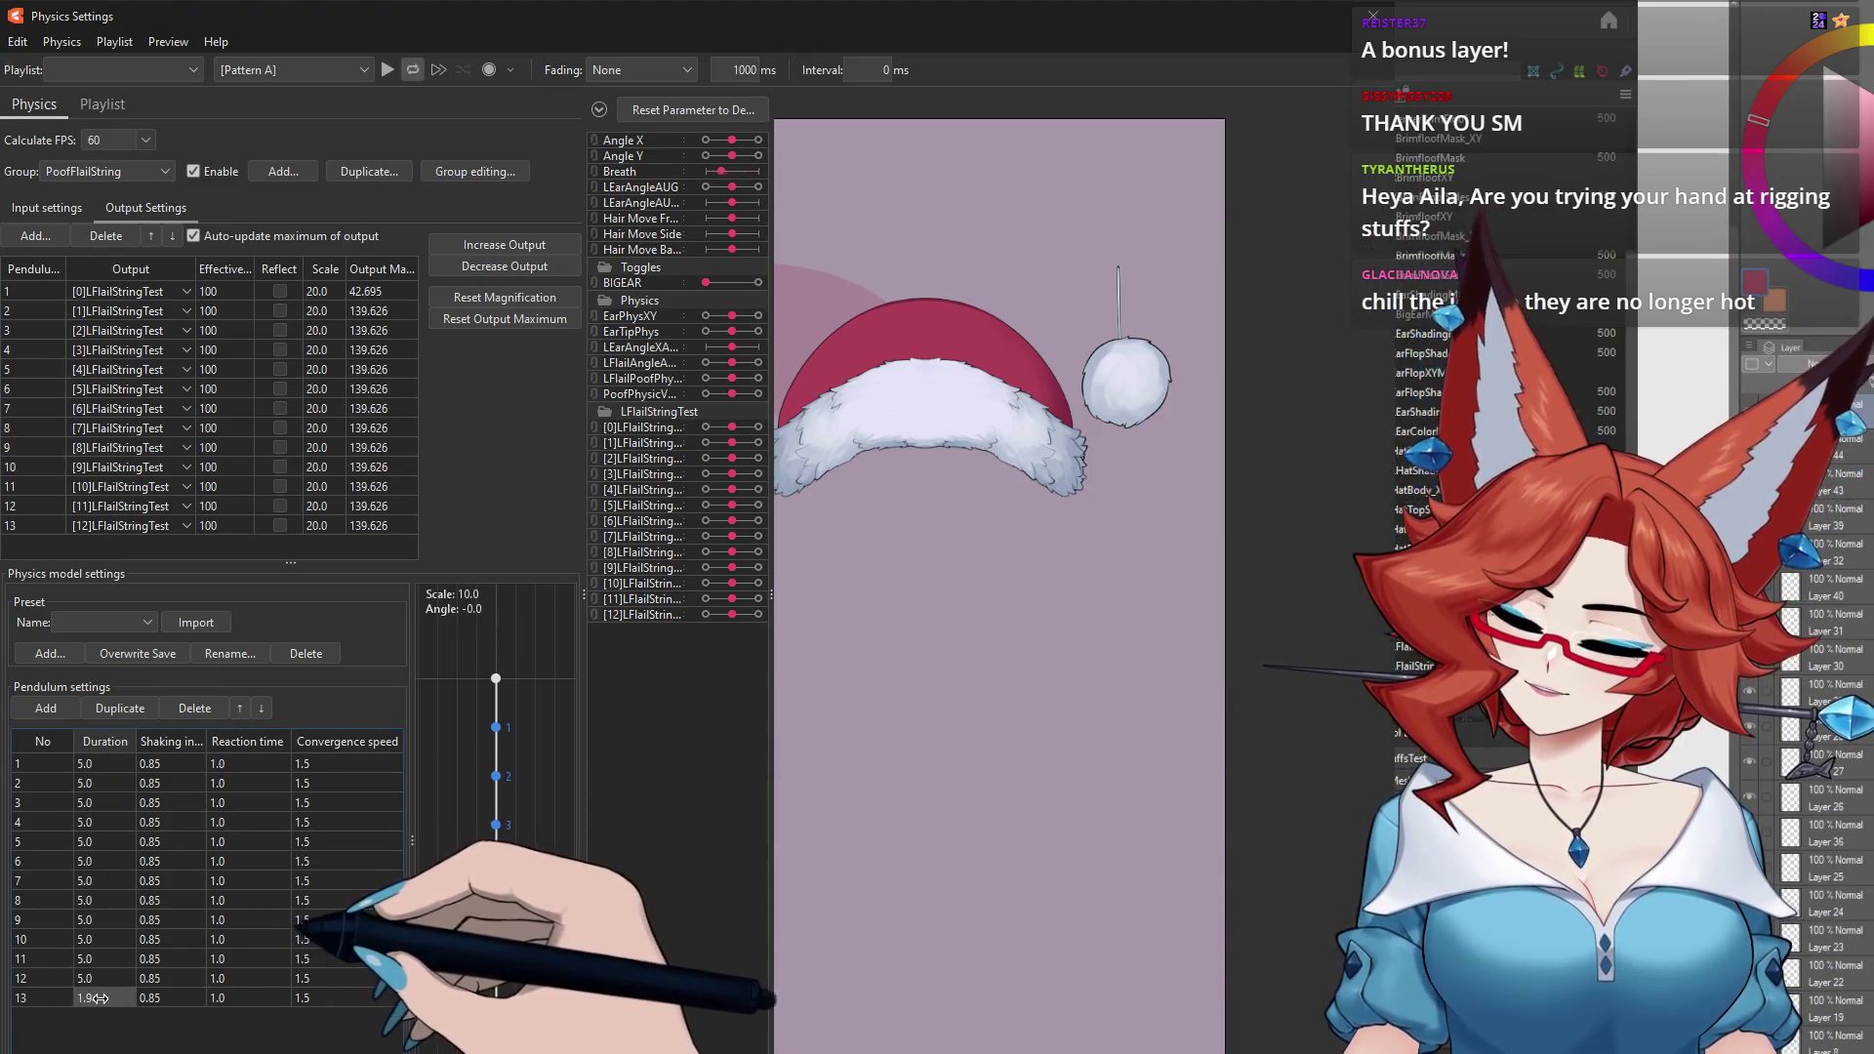
left_click_drag(93, 999, 98, 1002)
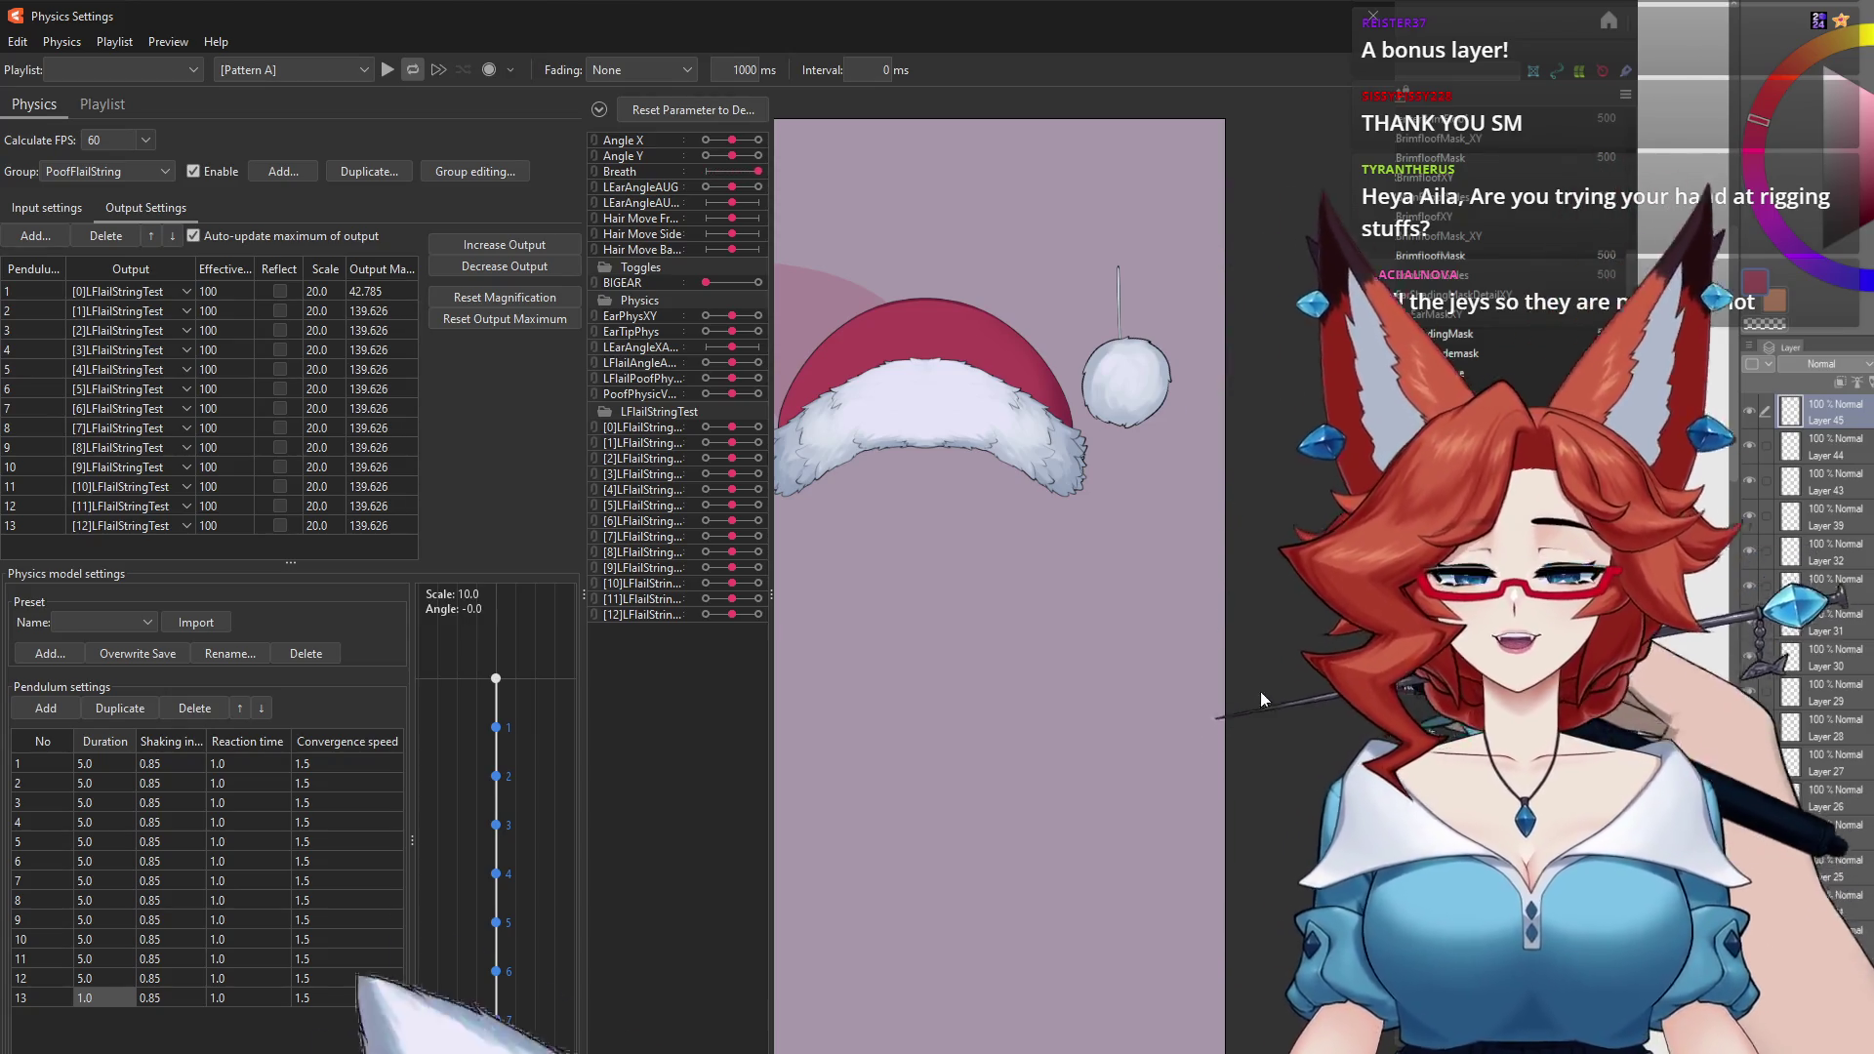
Step: Close Physics Settings and expand the LFlailStringRotate and LFlailSquishPhys deformers
left_click(1432, 31)
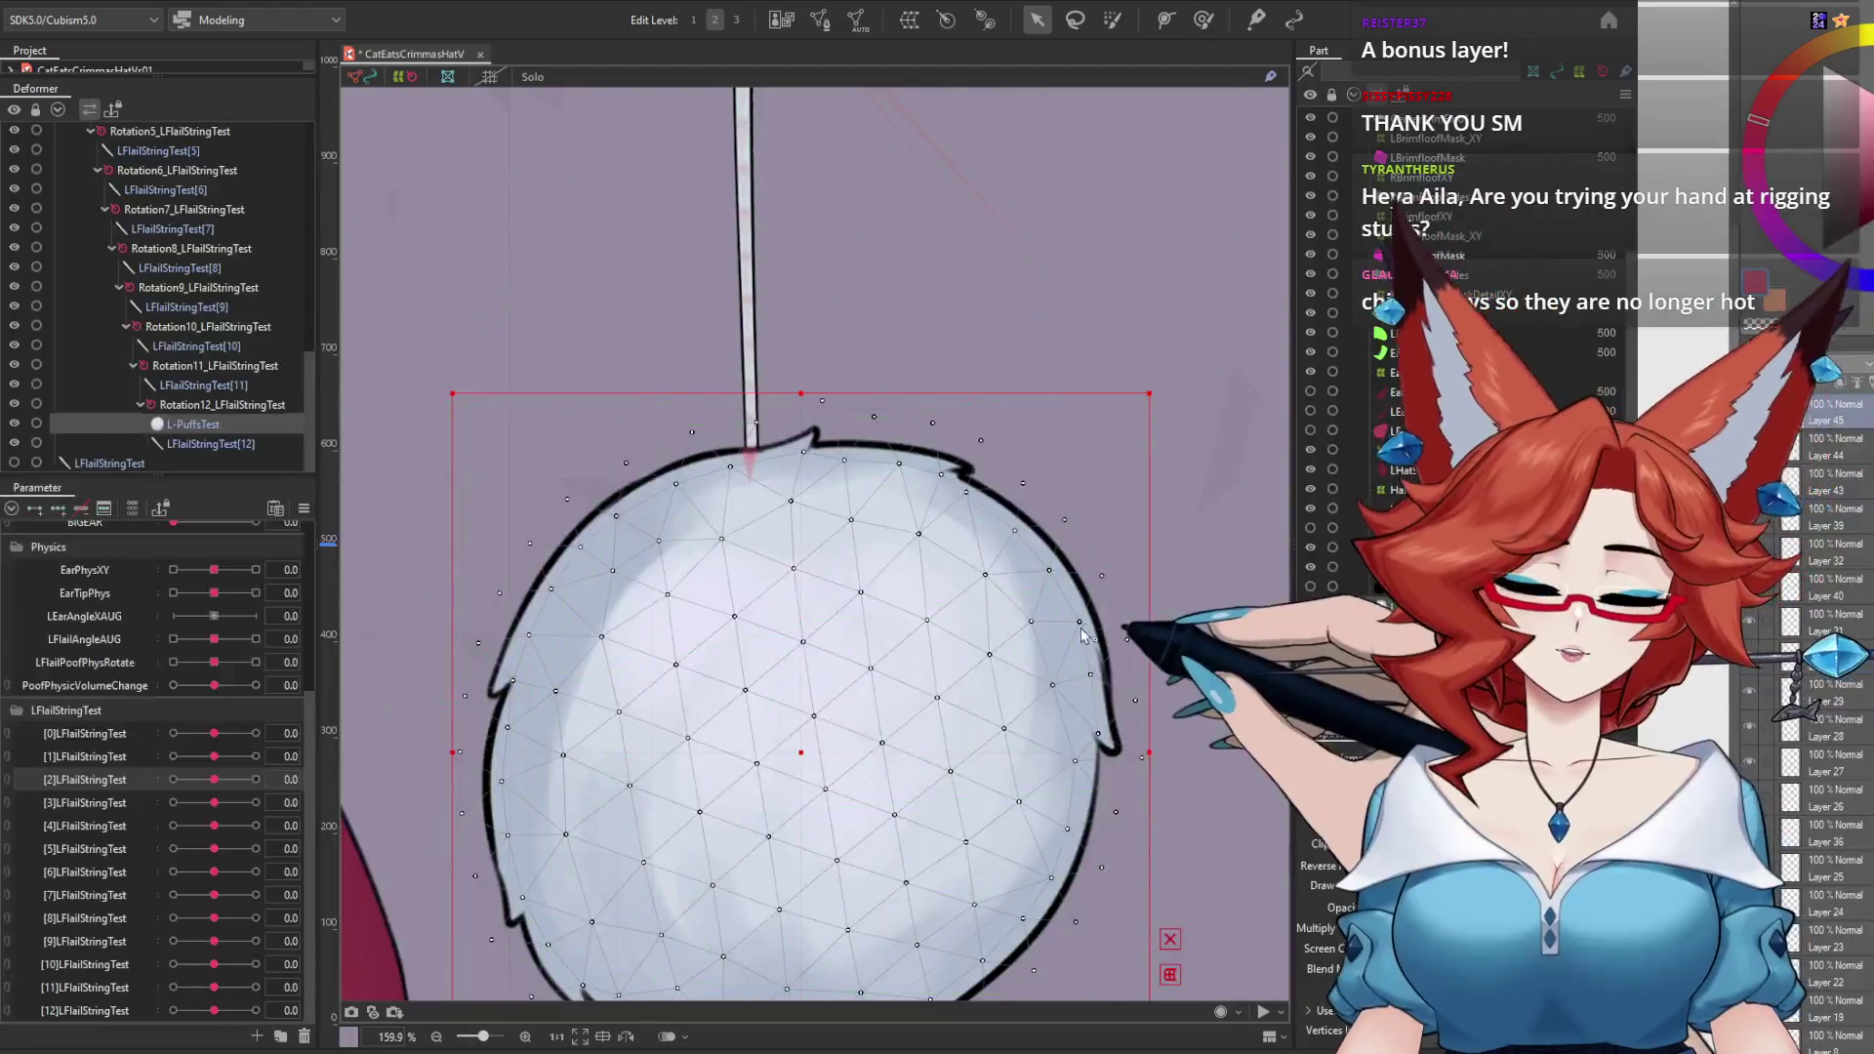
scroll(884, 680, "down", 5)
scroll(859, 771, "down", 3)
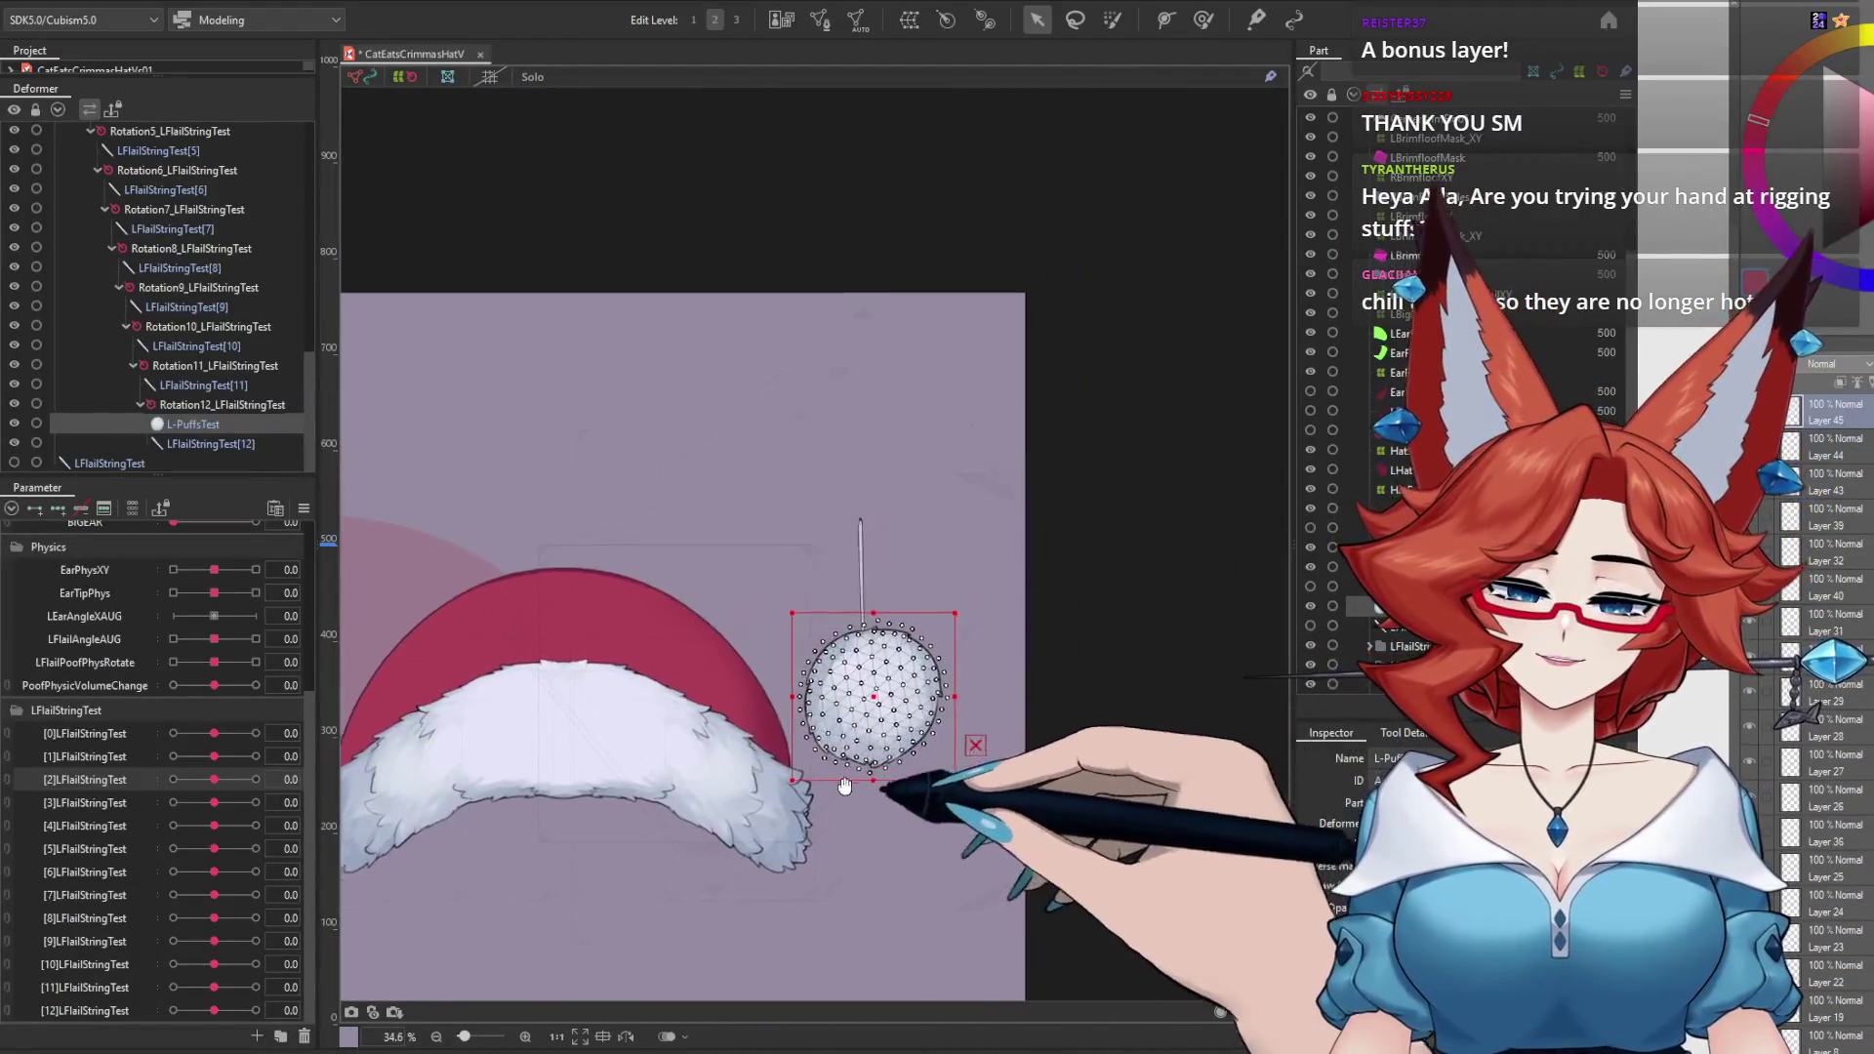
scroll(976, 620, "up", 3)
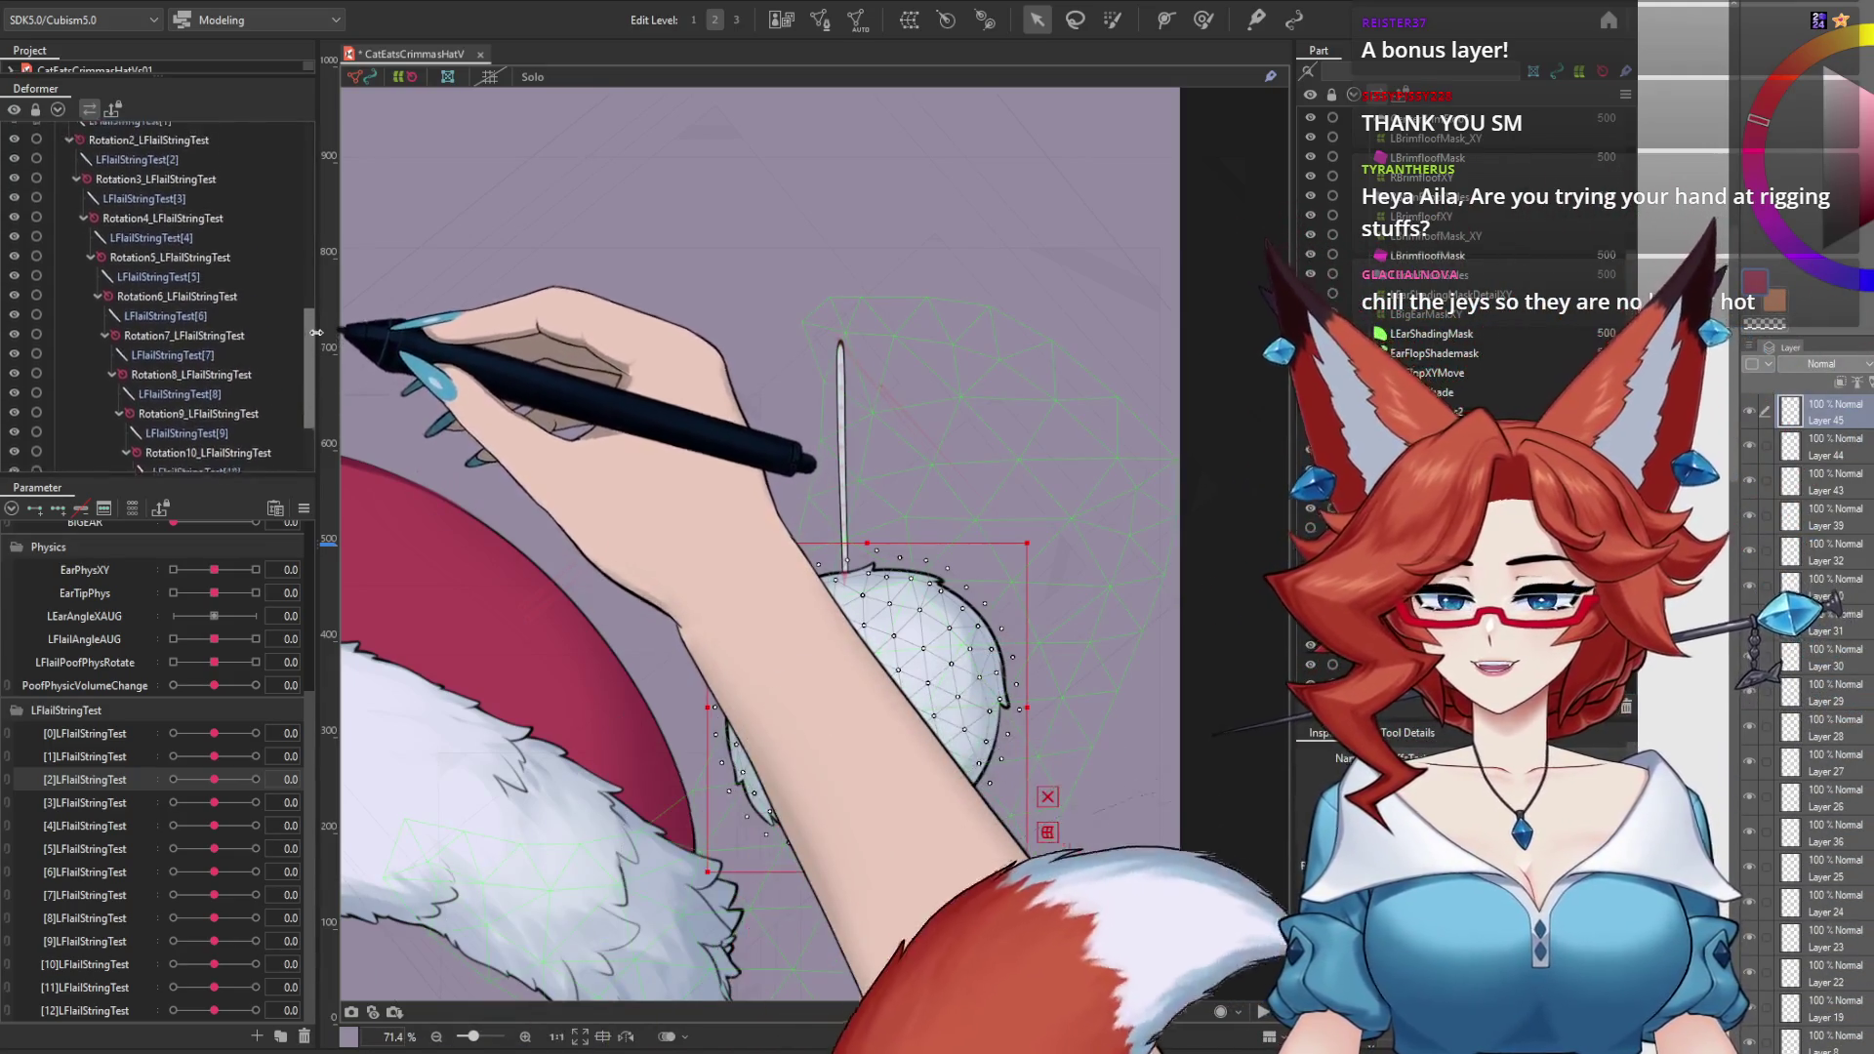
scroll(318, 252, "up", 6)
scroll(318, 252, "up", 3)
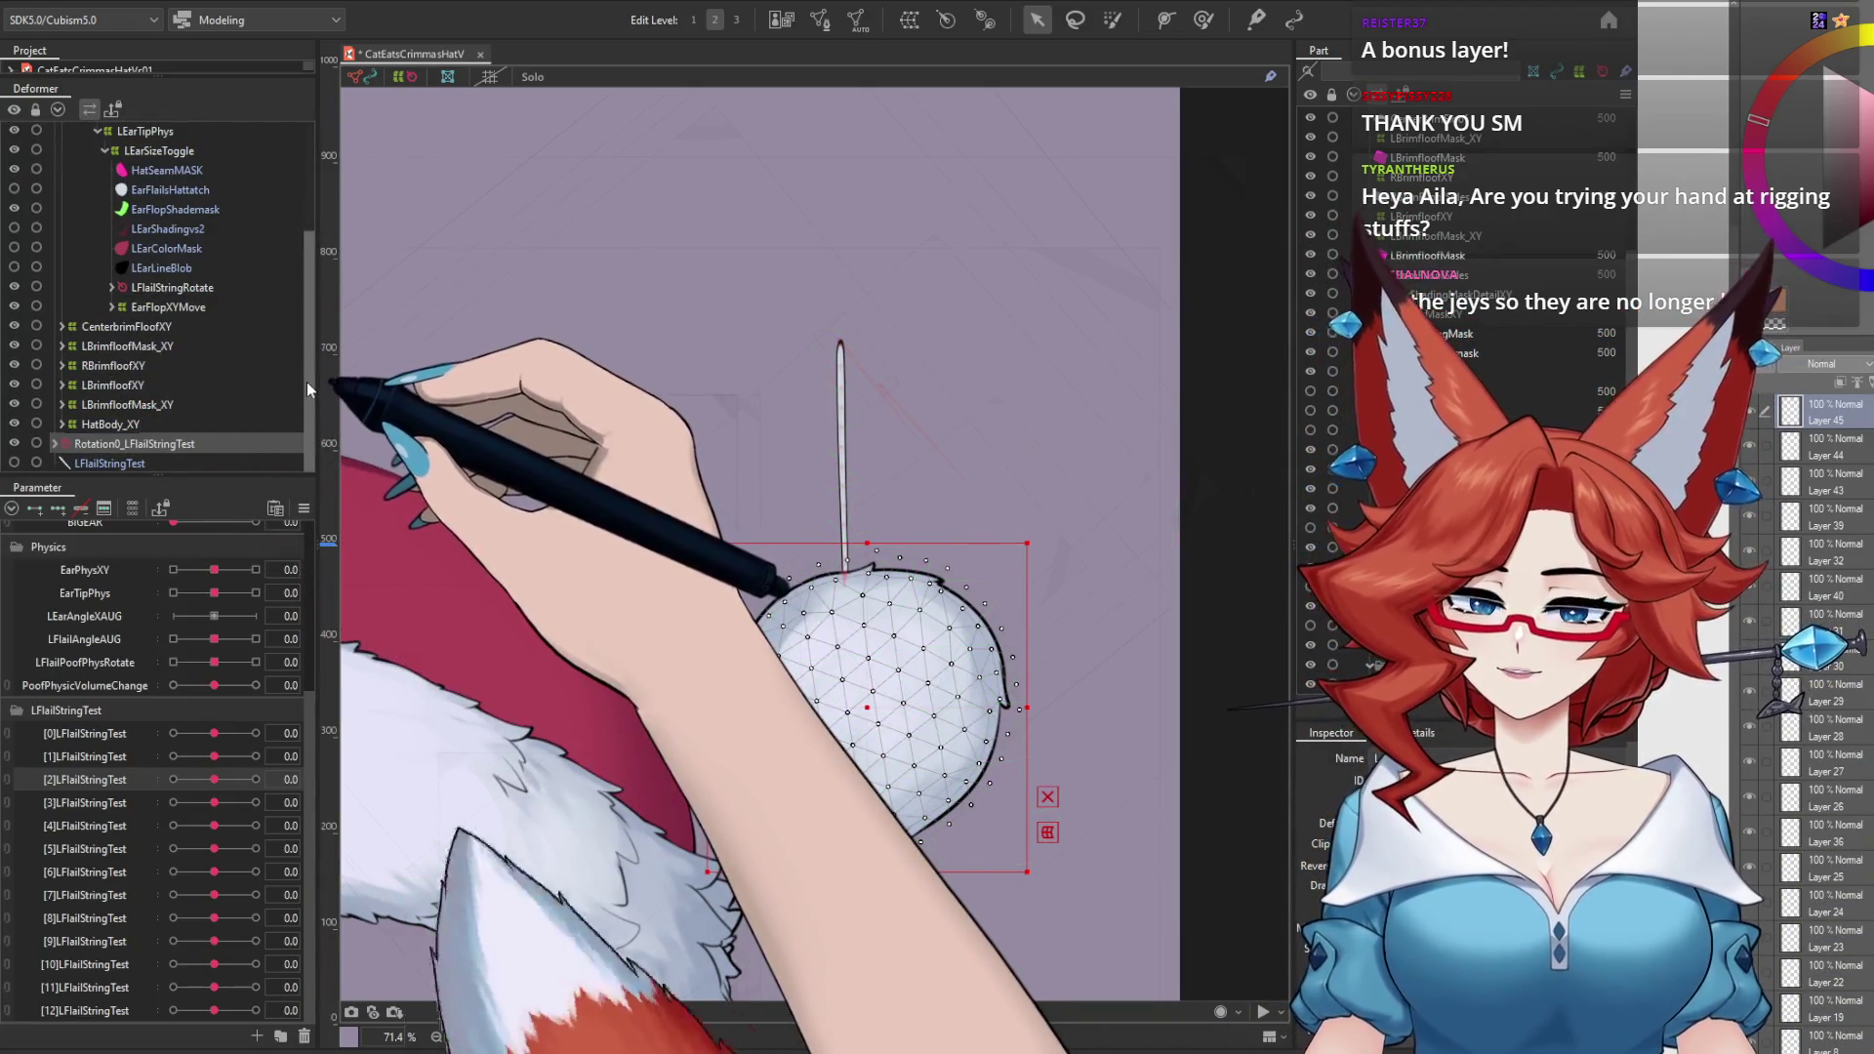
left_click(112, 288)
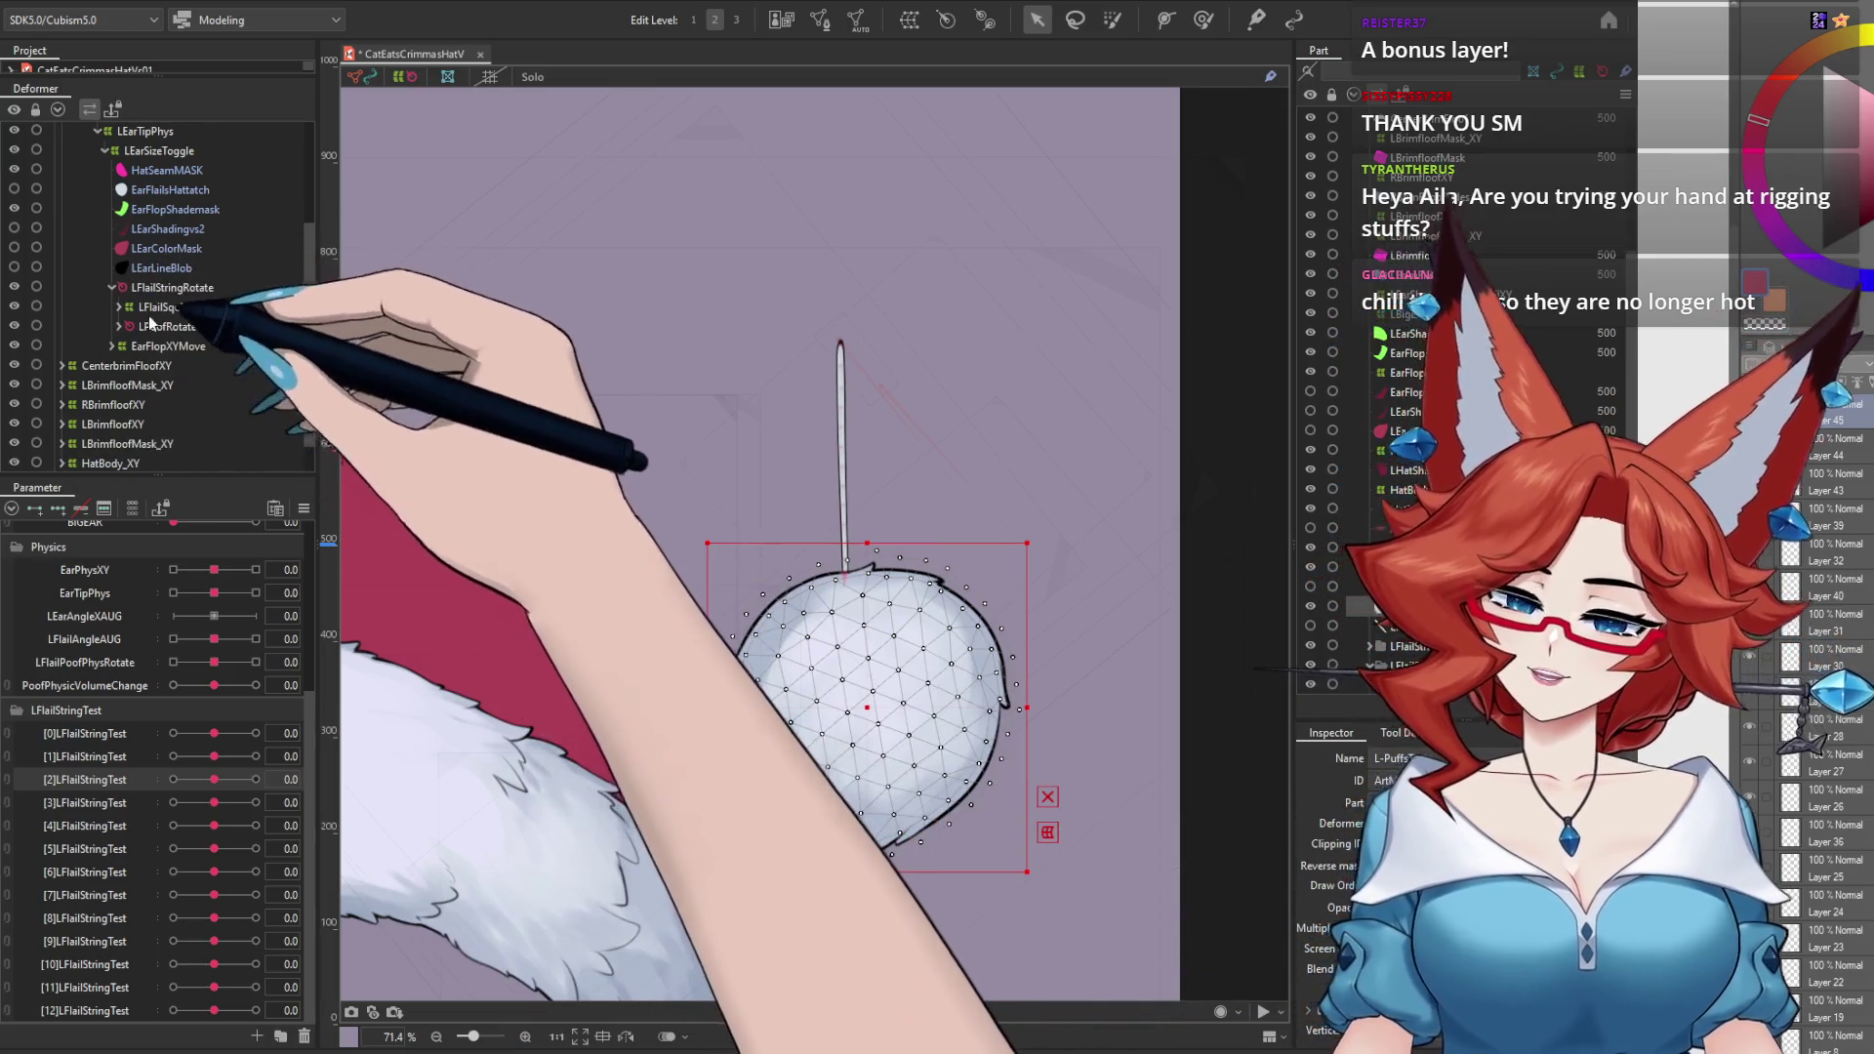
left_click(118, 306)
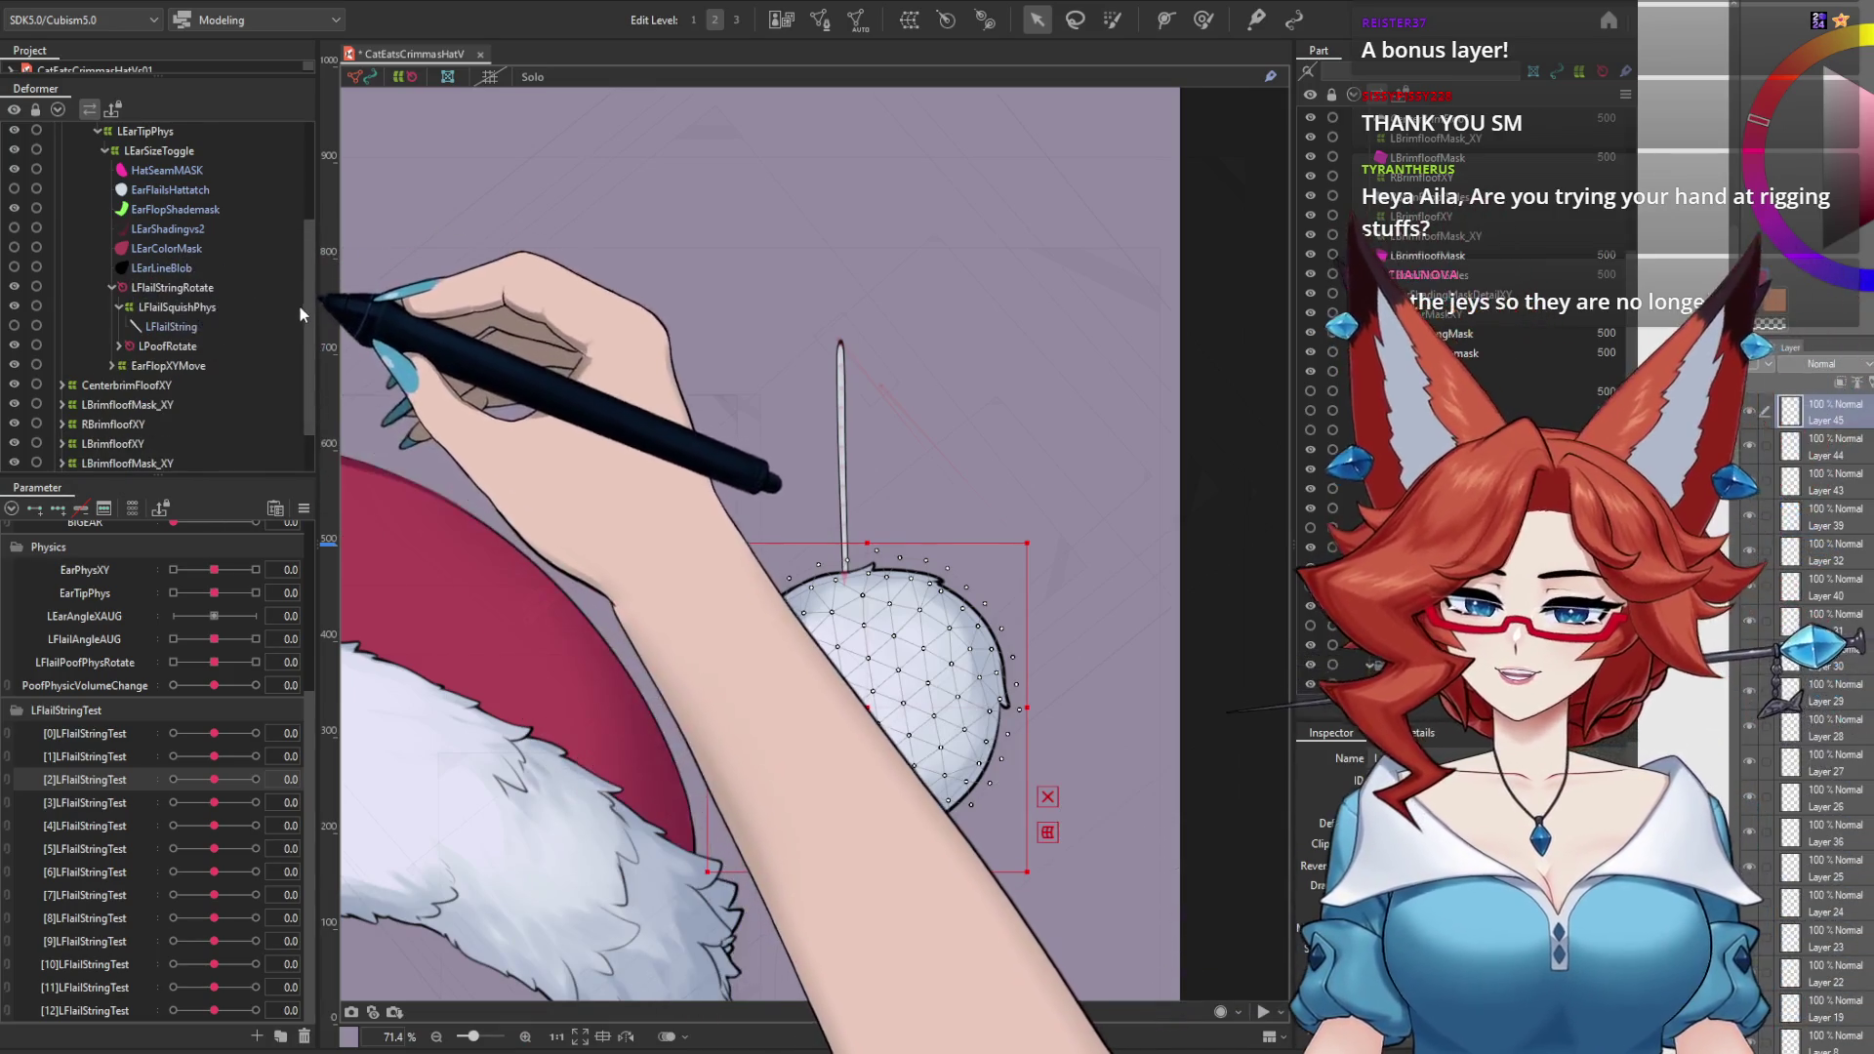
Step: Parent Rotation0_LFlailStringTest under LFlailStringRotate and test the swing with LFlailAngleAUG
scroll(92, 447, "down", 1)
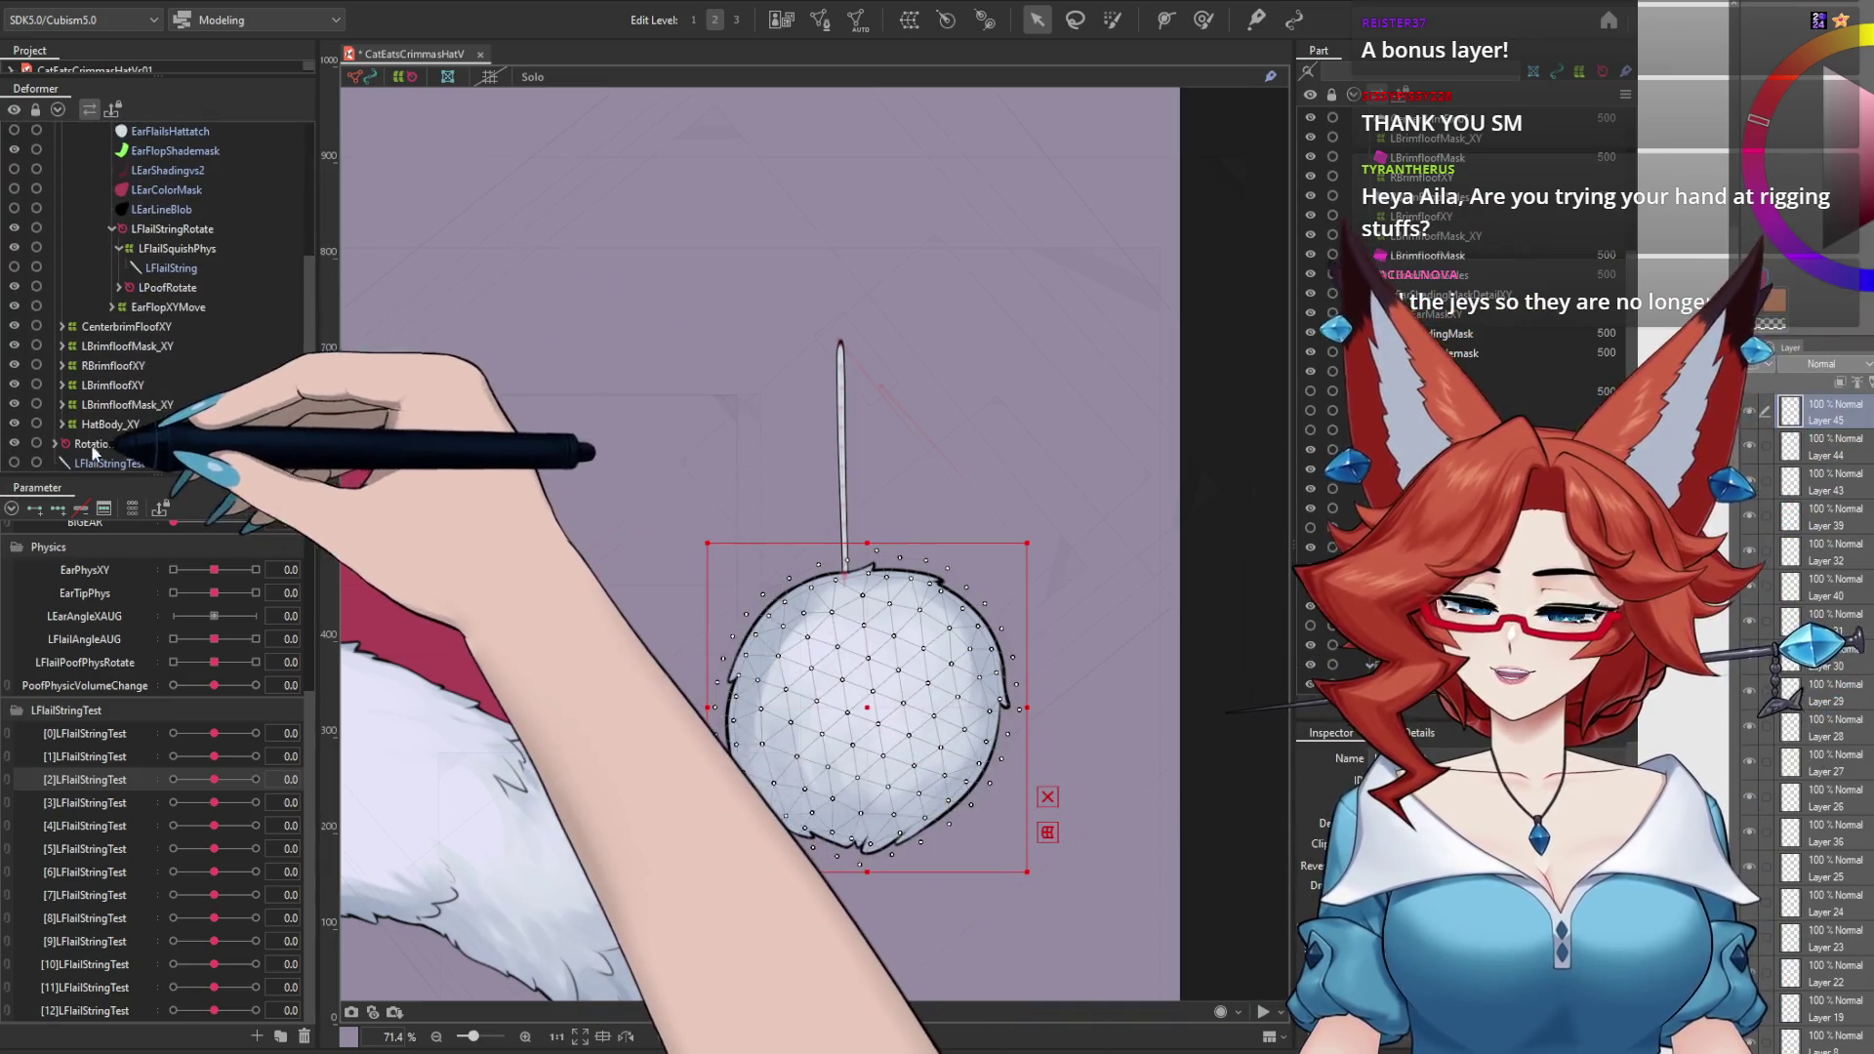
left_click(102, 444)
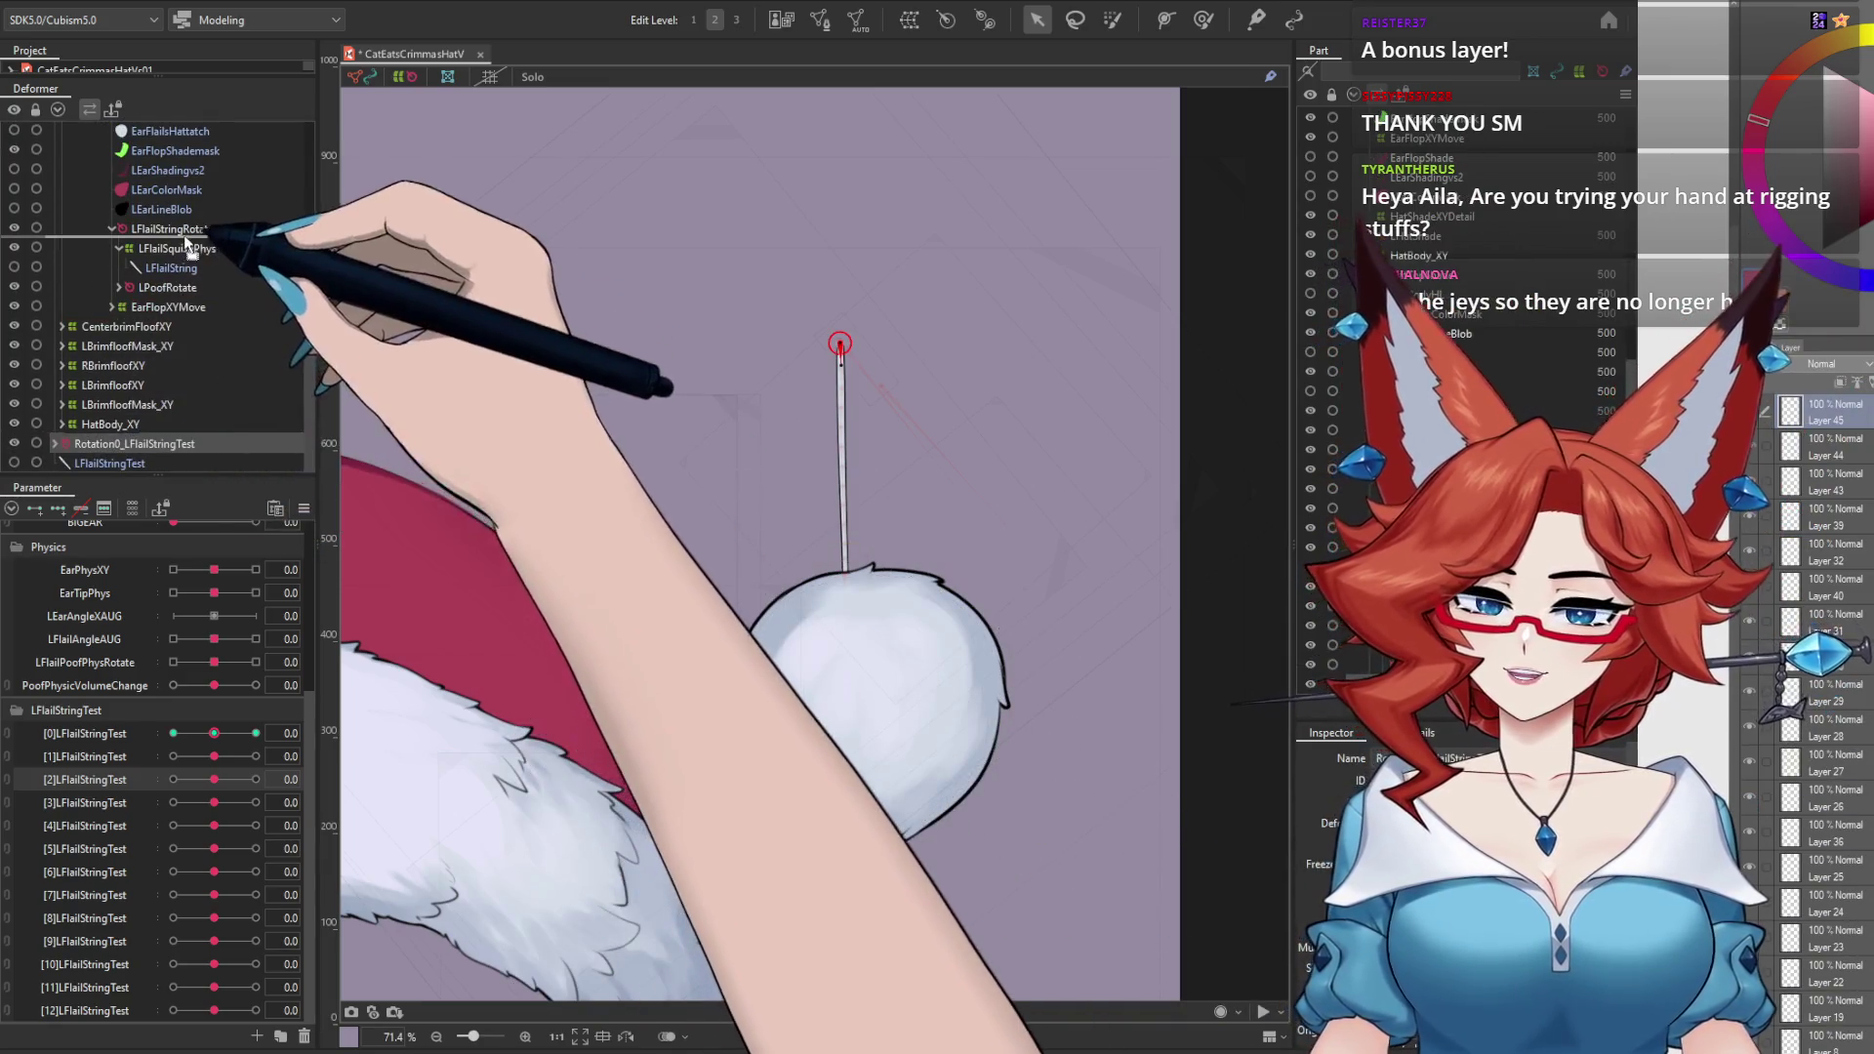
left_click_drag(191, 237, 190, 237)
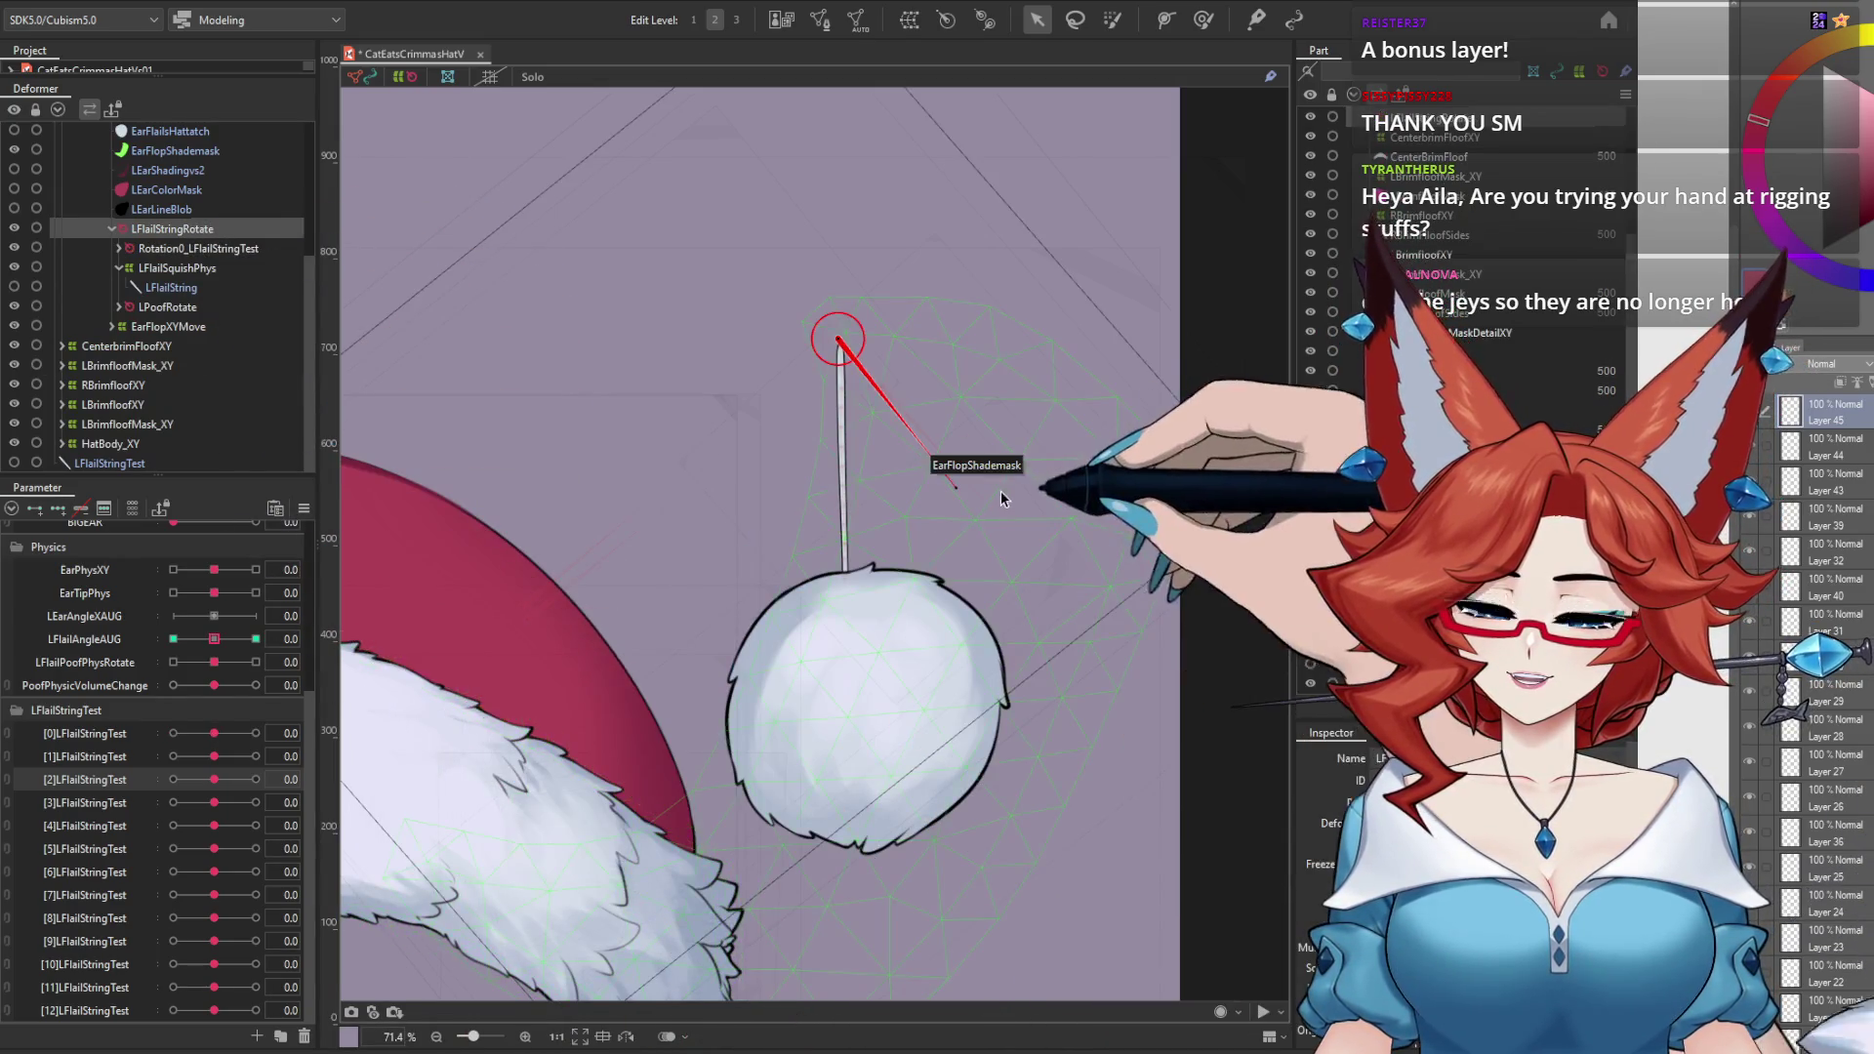
mouse_move(214, 638)
left_mouse_down()
mouse_move(117, 644)
mouse_move(383, 645)
mouse_move(213, 639)
left_mouse_up()
Step: Make the red hat part visible again in the Part panel, then reopen Physics Settings
left_click(132, 3)
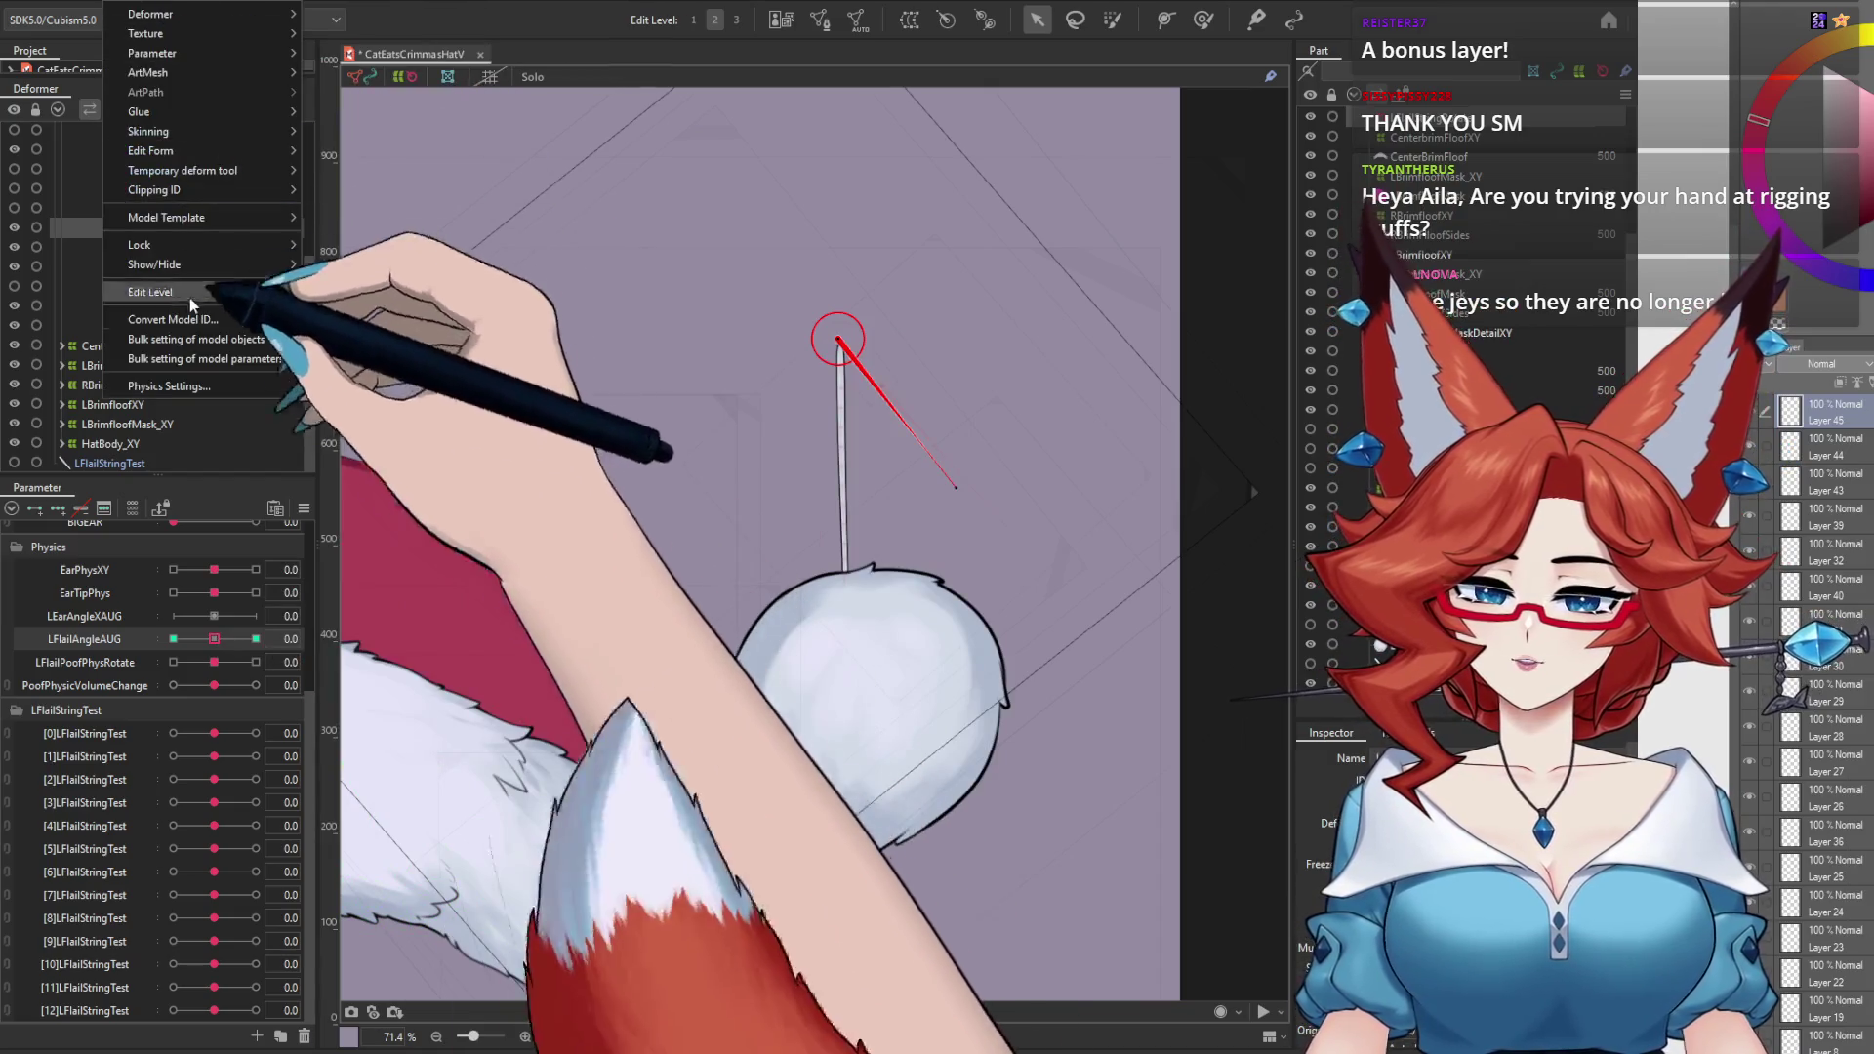
left_click(215, 368)
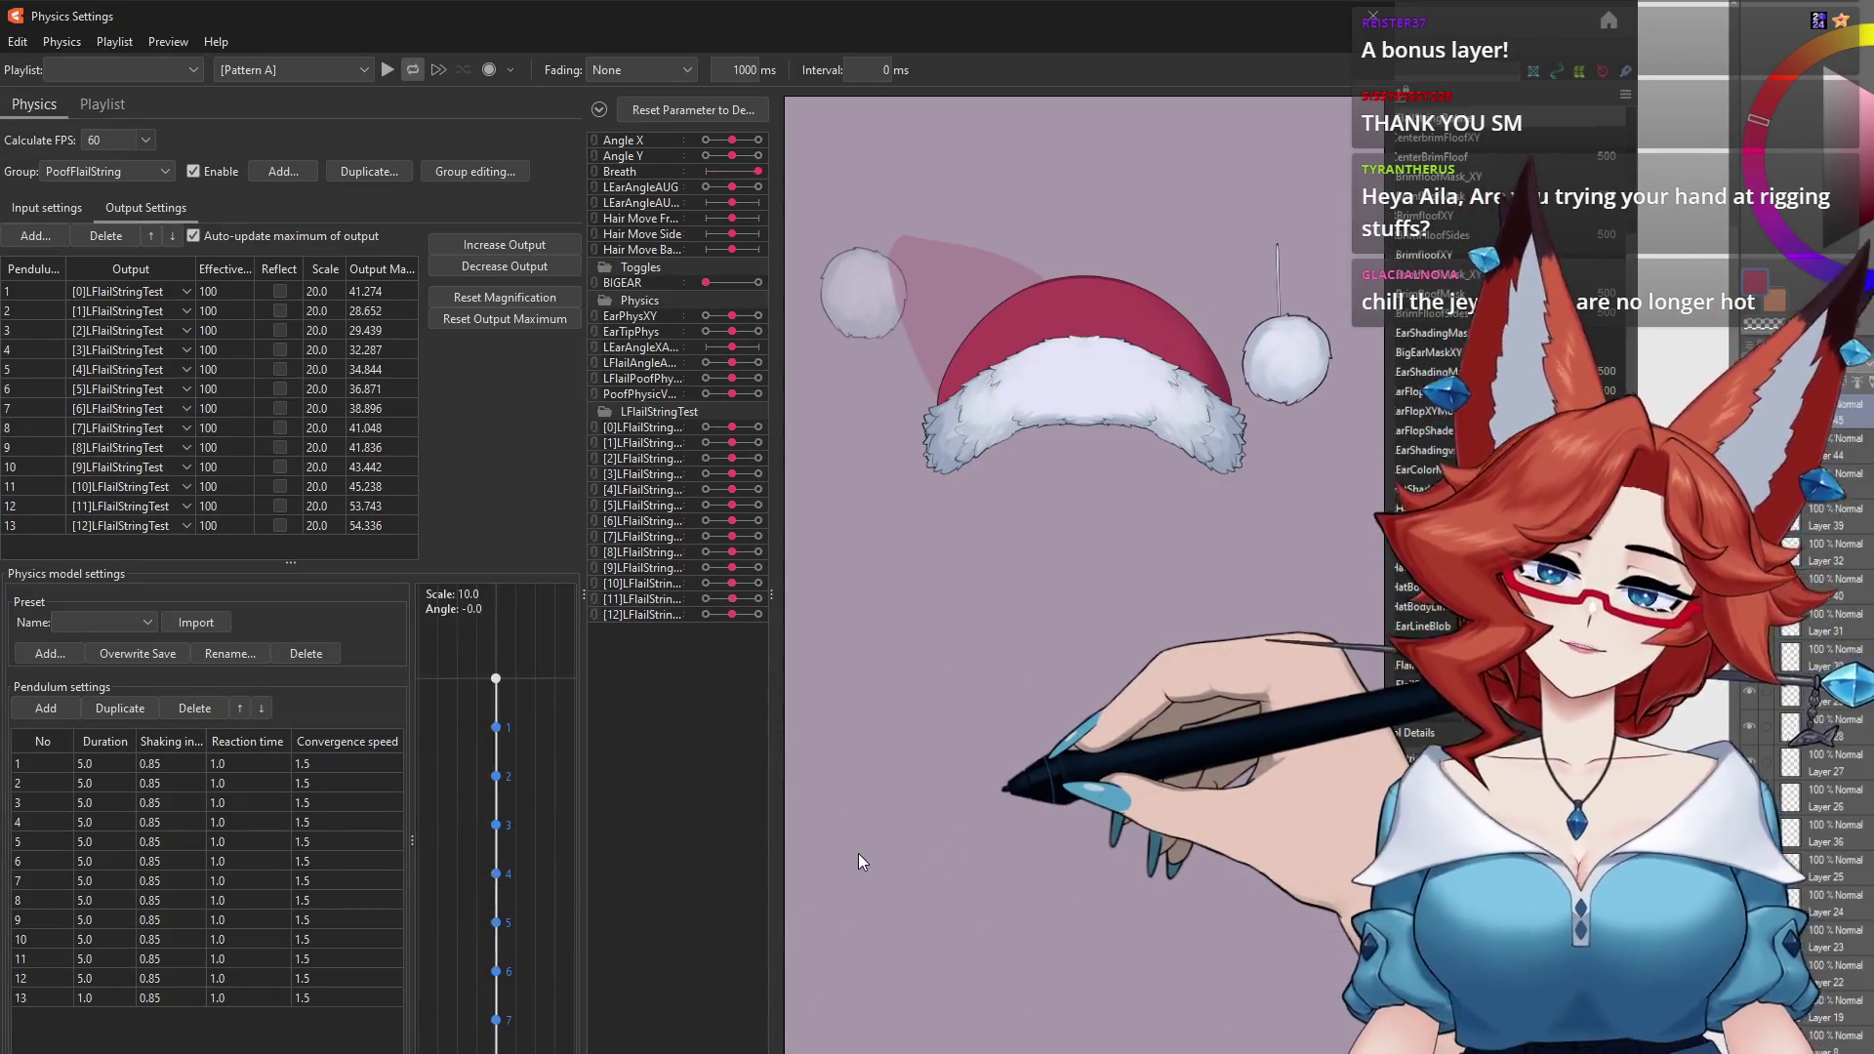
left_click(1436, 21)
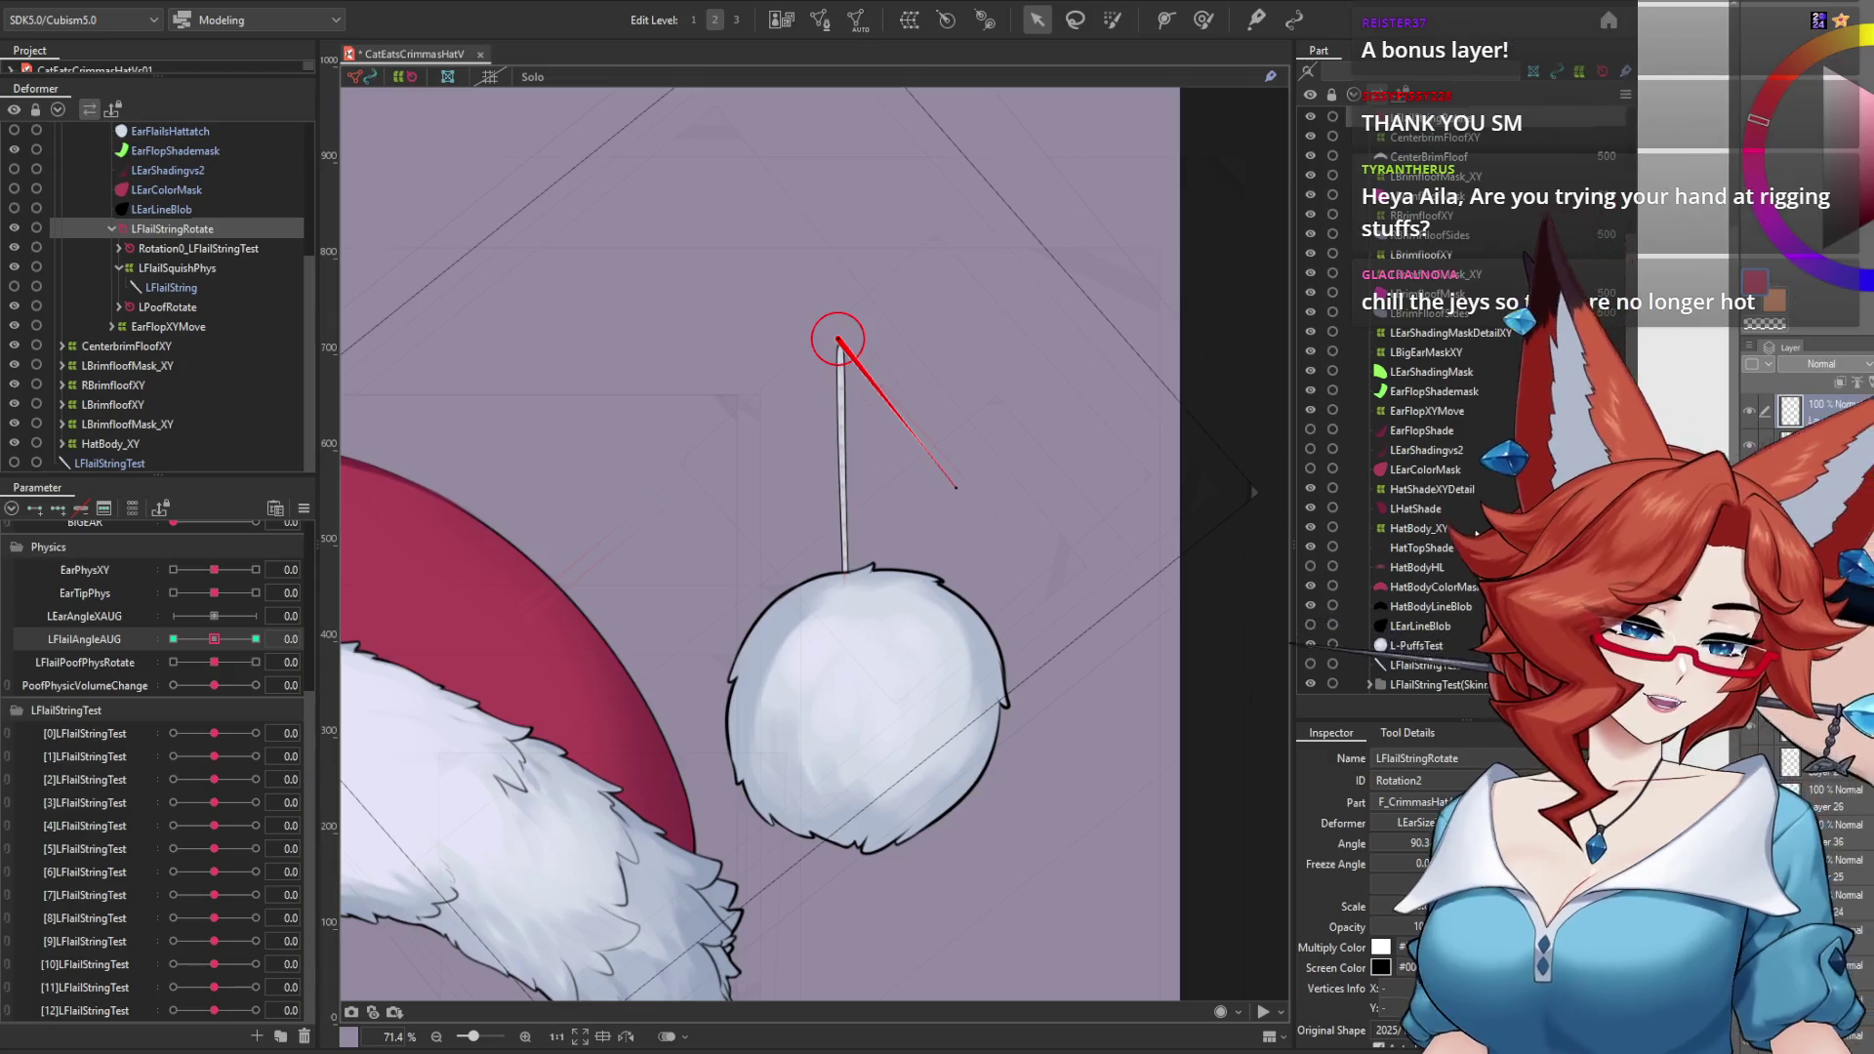
left_click(1309, 468)
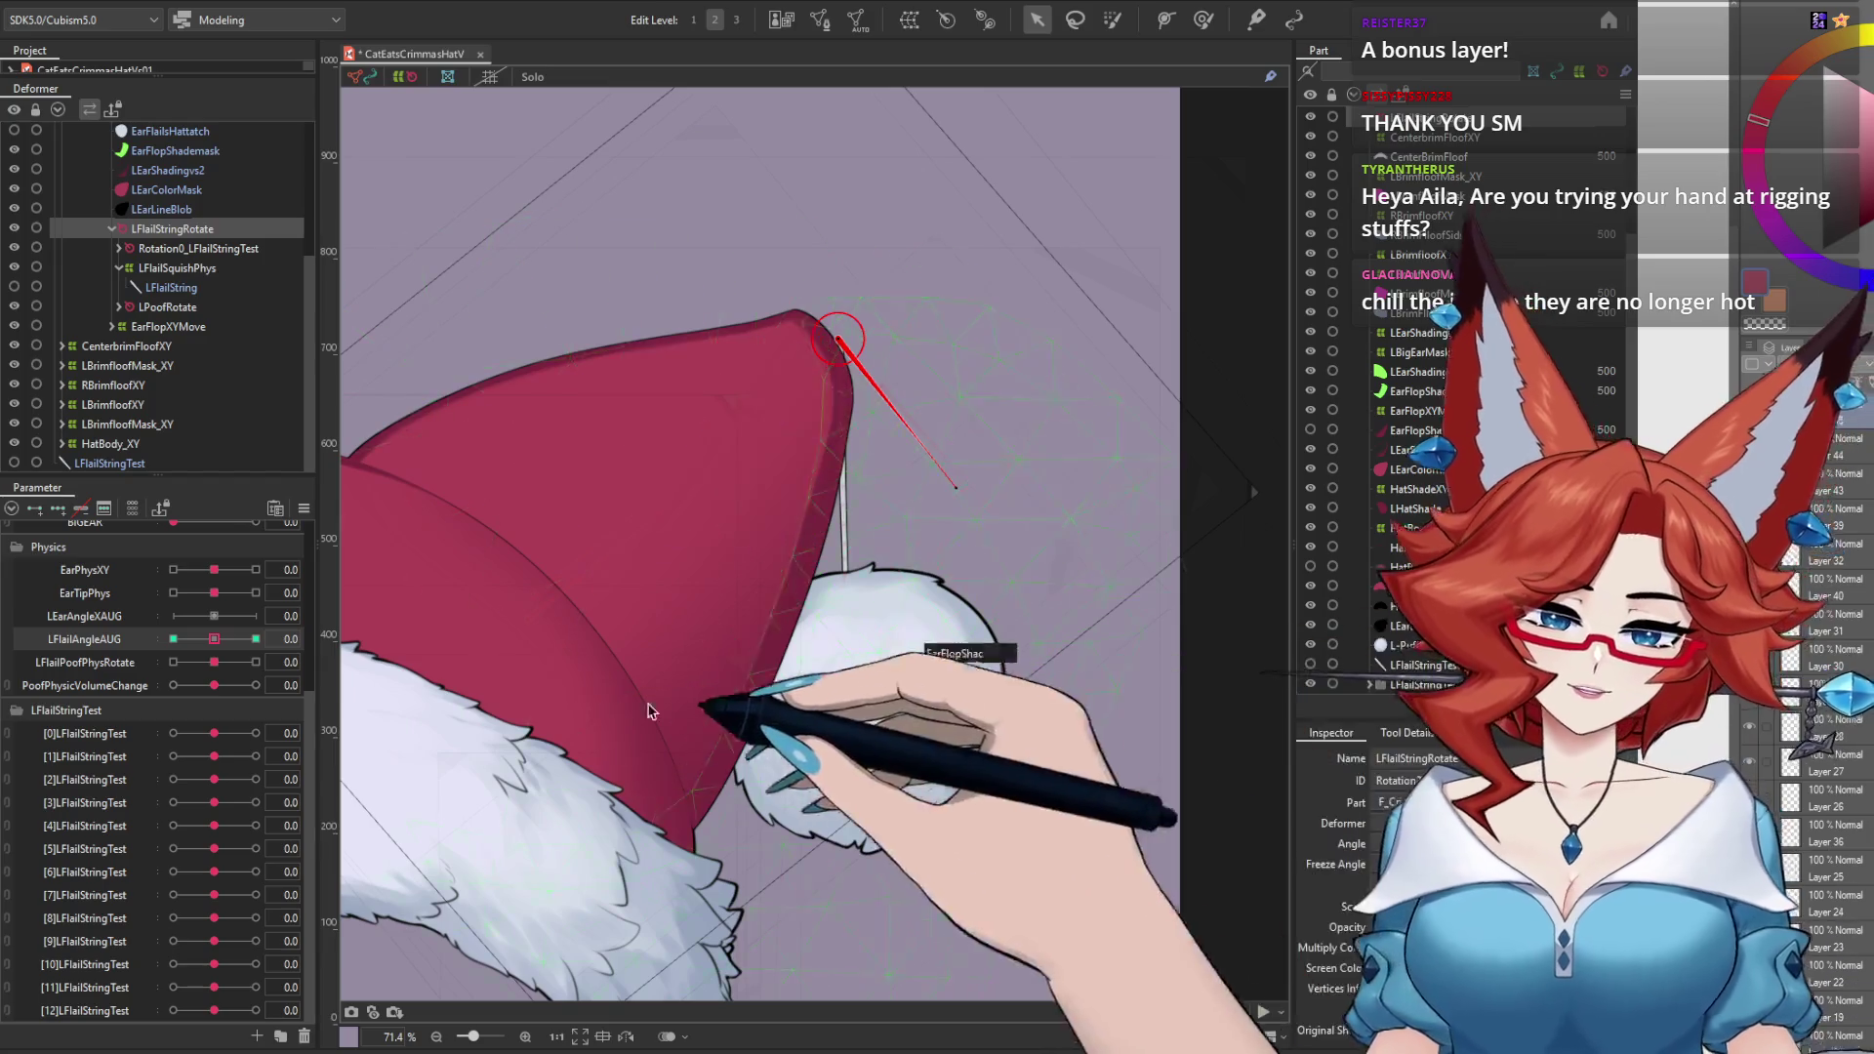
left_click(122, 2)
left_click(225, 390)
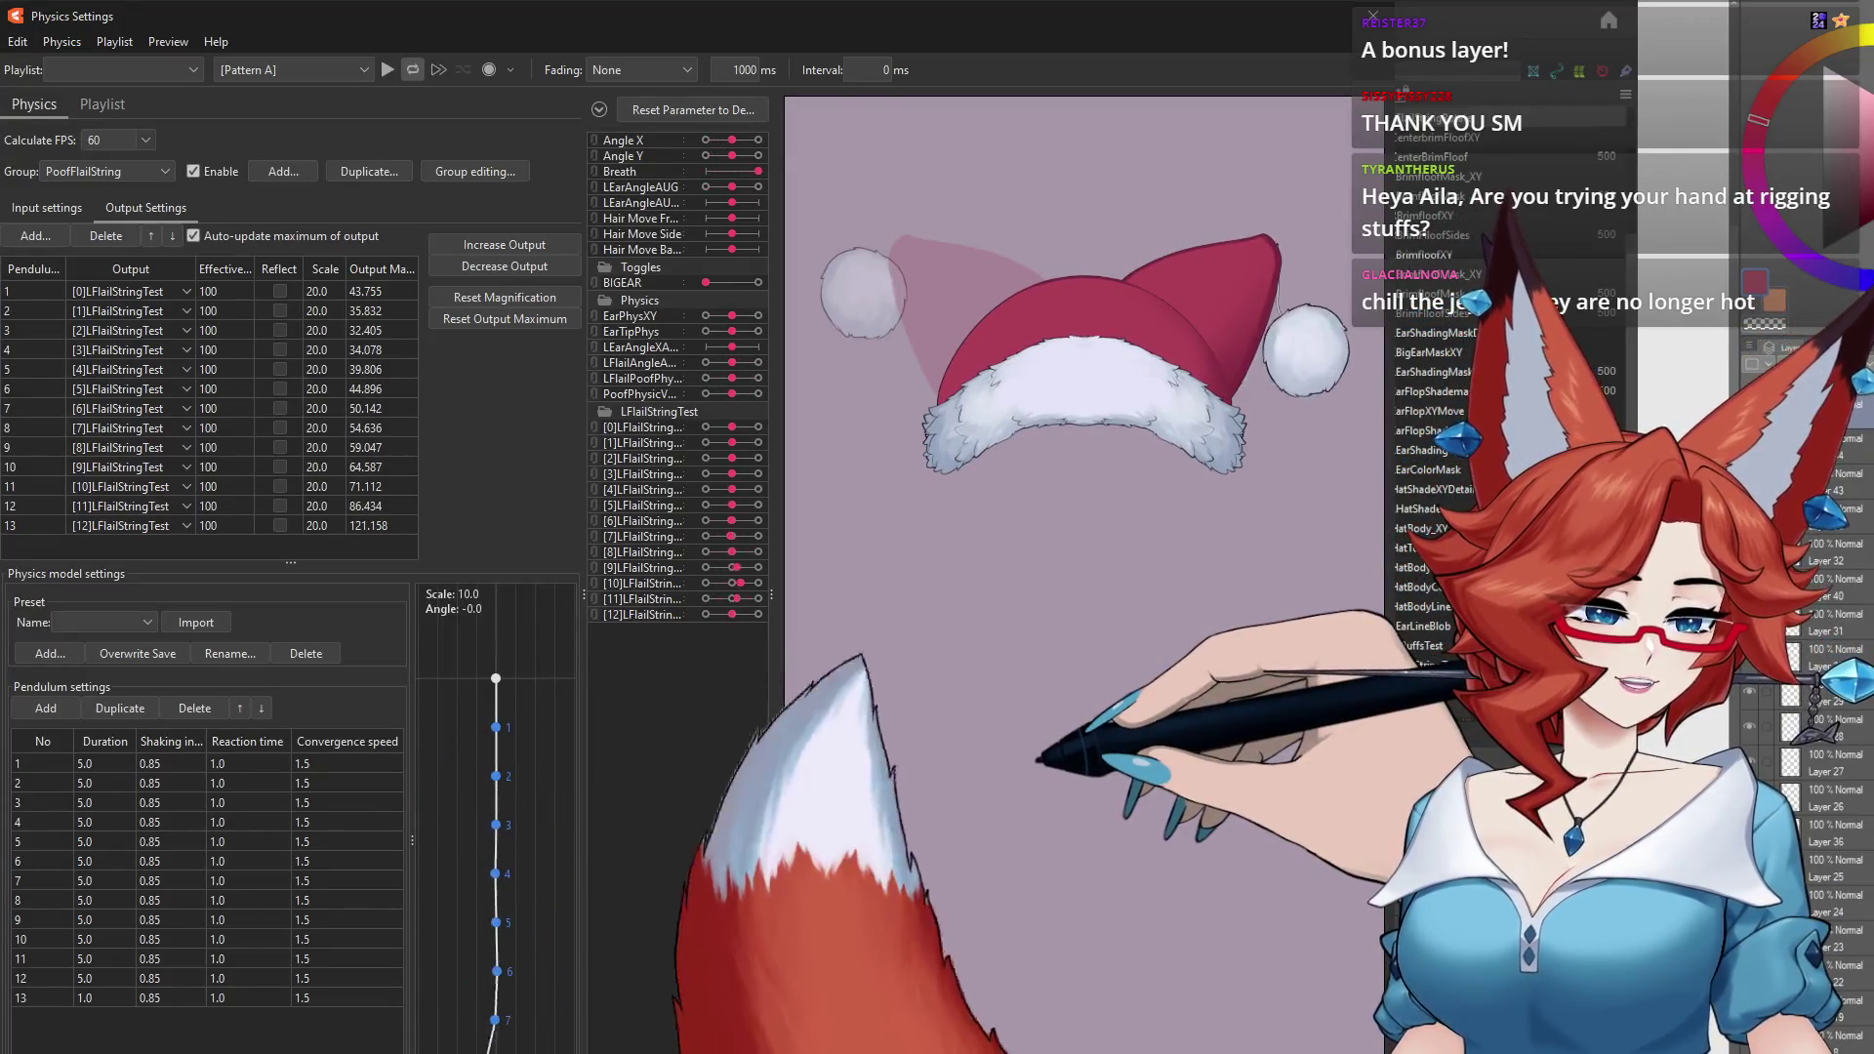
Step: Shake and tilt the preview model, zooming in on the hat and pompom to watch the swing
left_click_drag(896, 822, 975, 677)
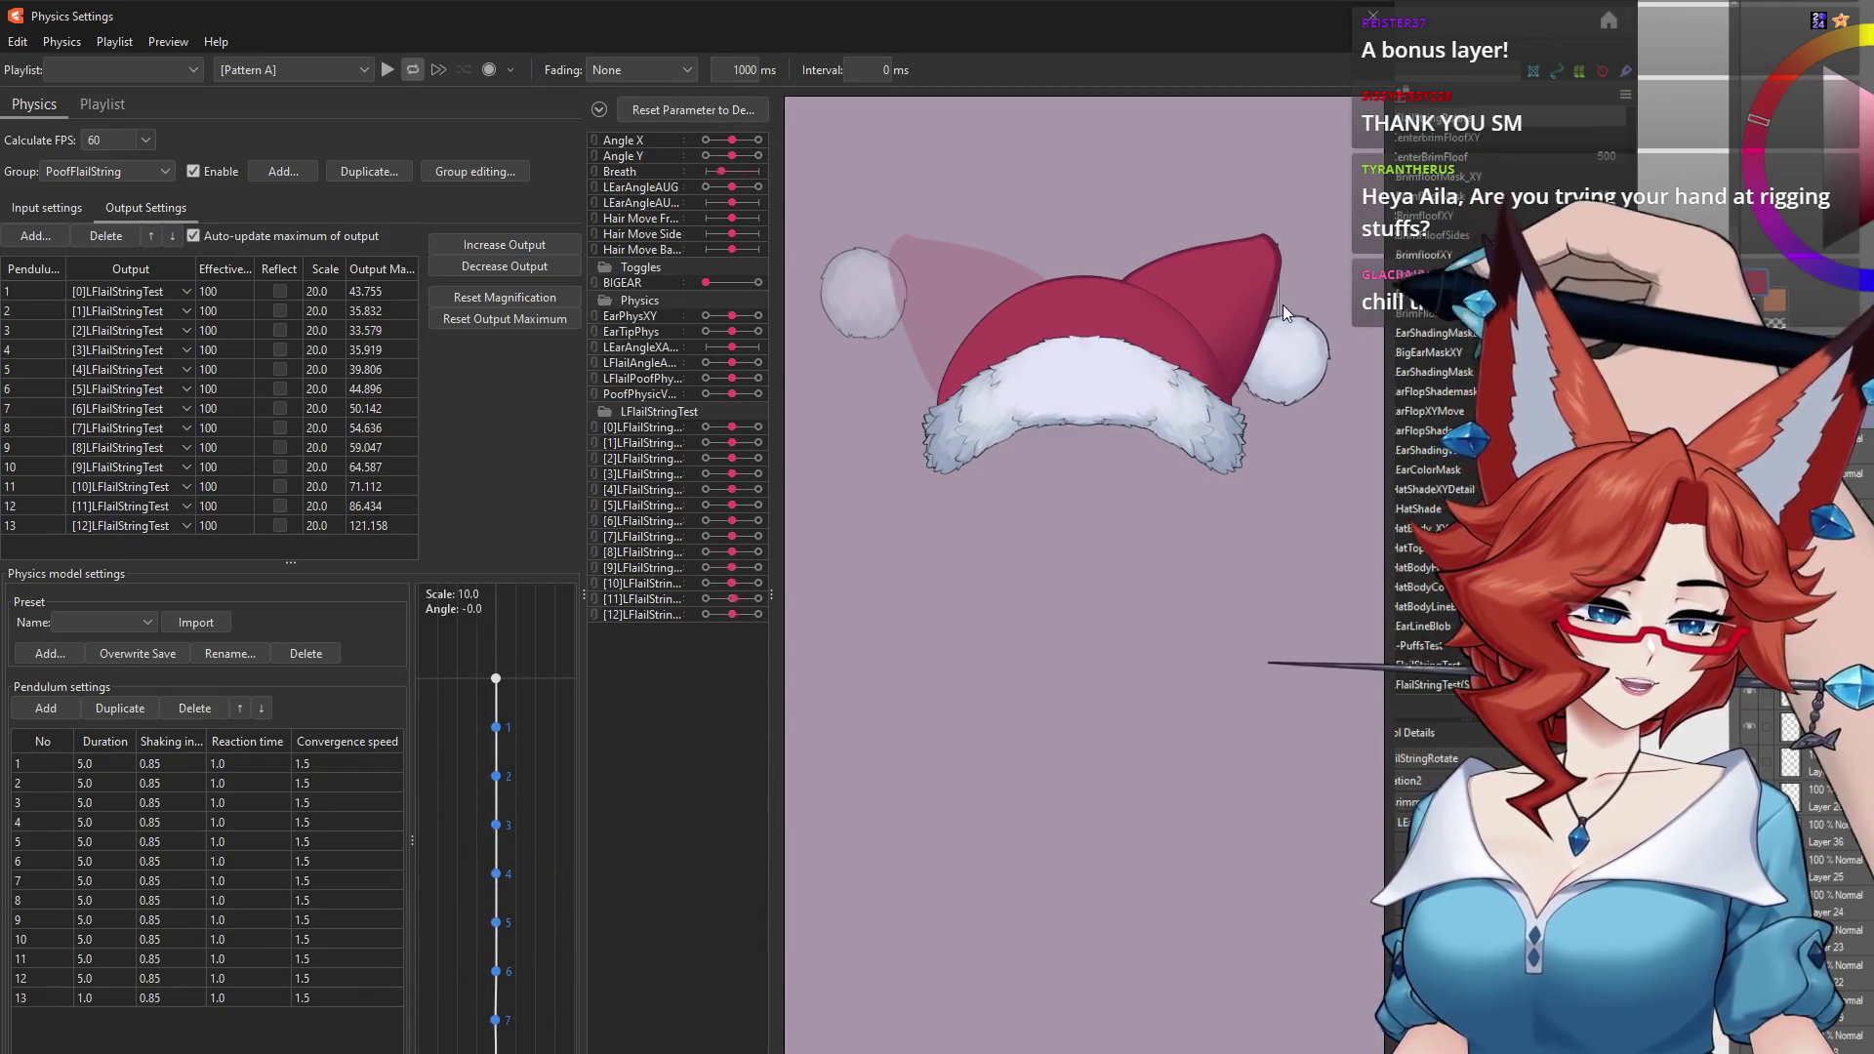
left_click_drag(1185, 672, 799, 830)
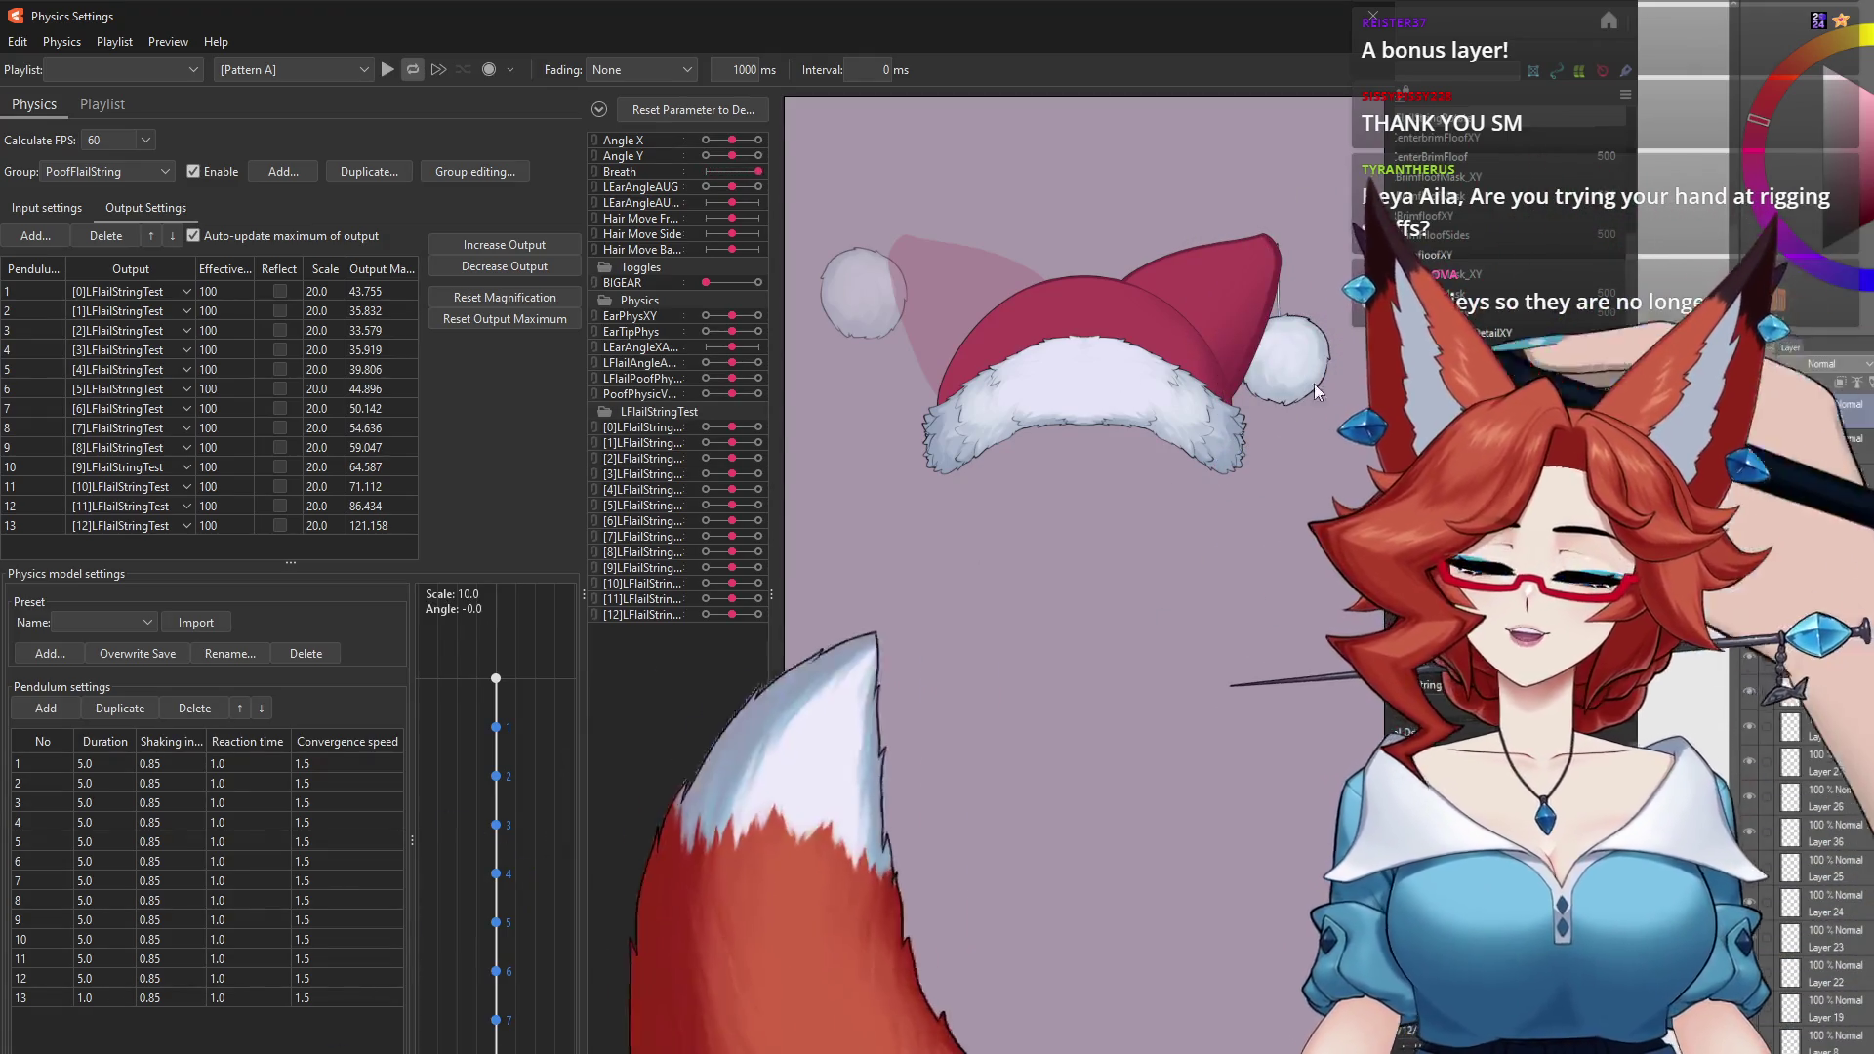
scroll(1144, 523, "up", 2)
left_click_drag(1273, 365, 1167, 497)
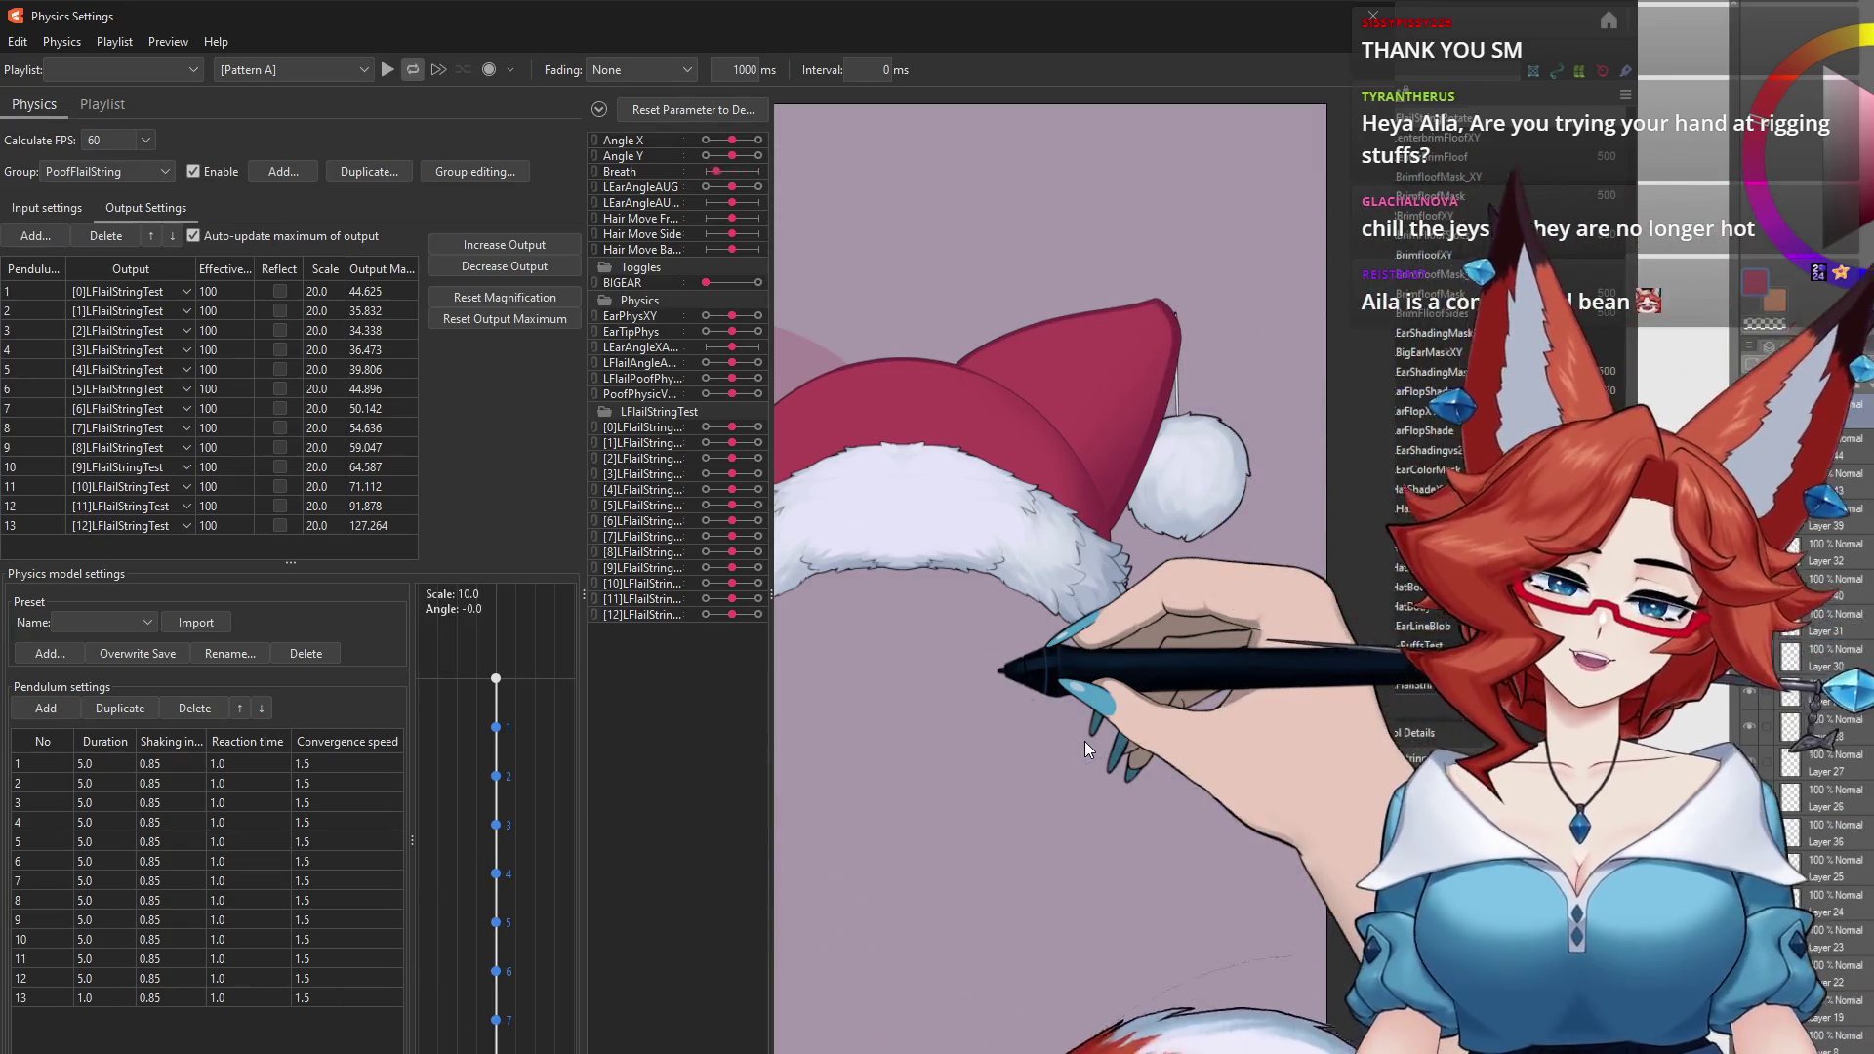
left_click_drag(1085, 740, 945, 680)
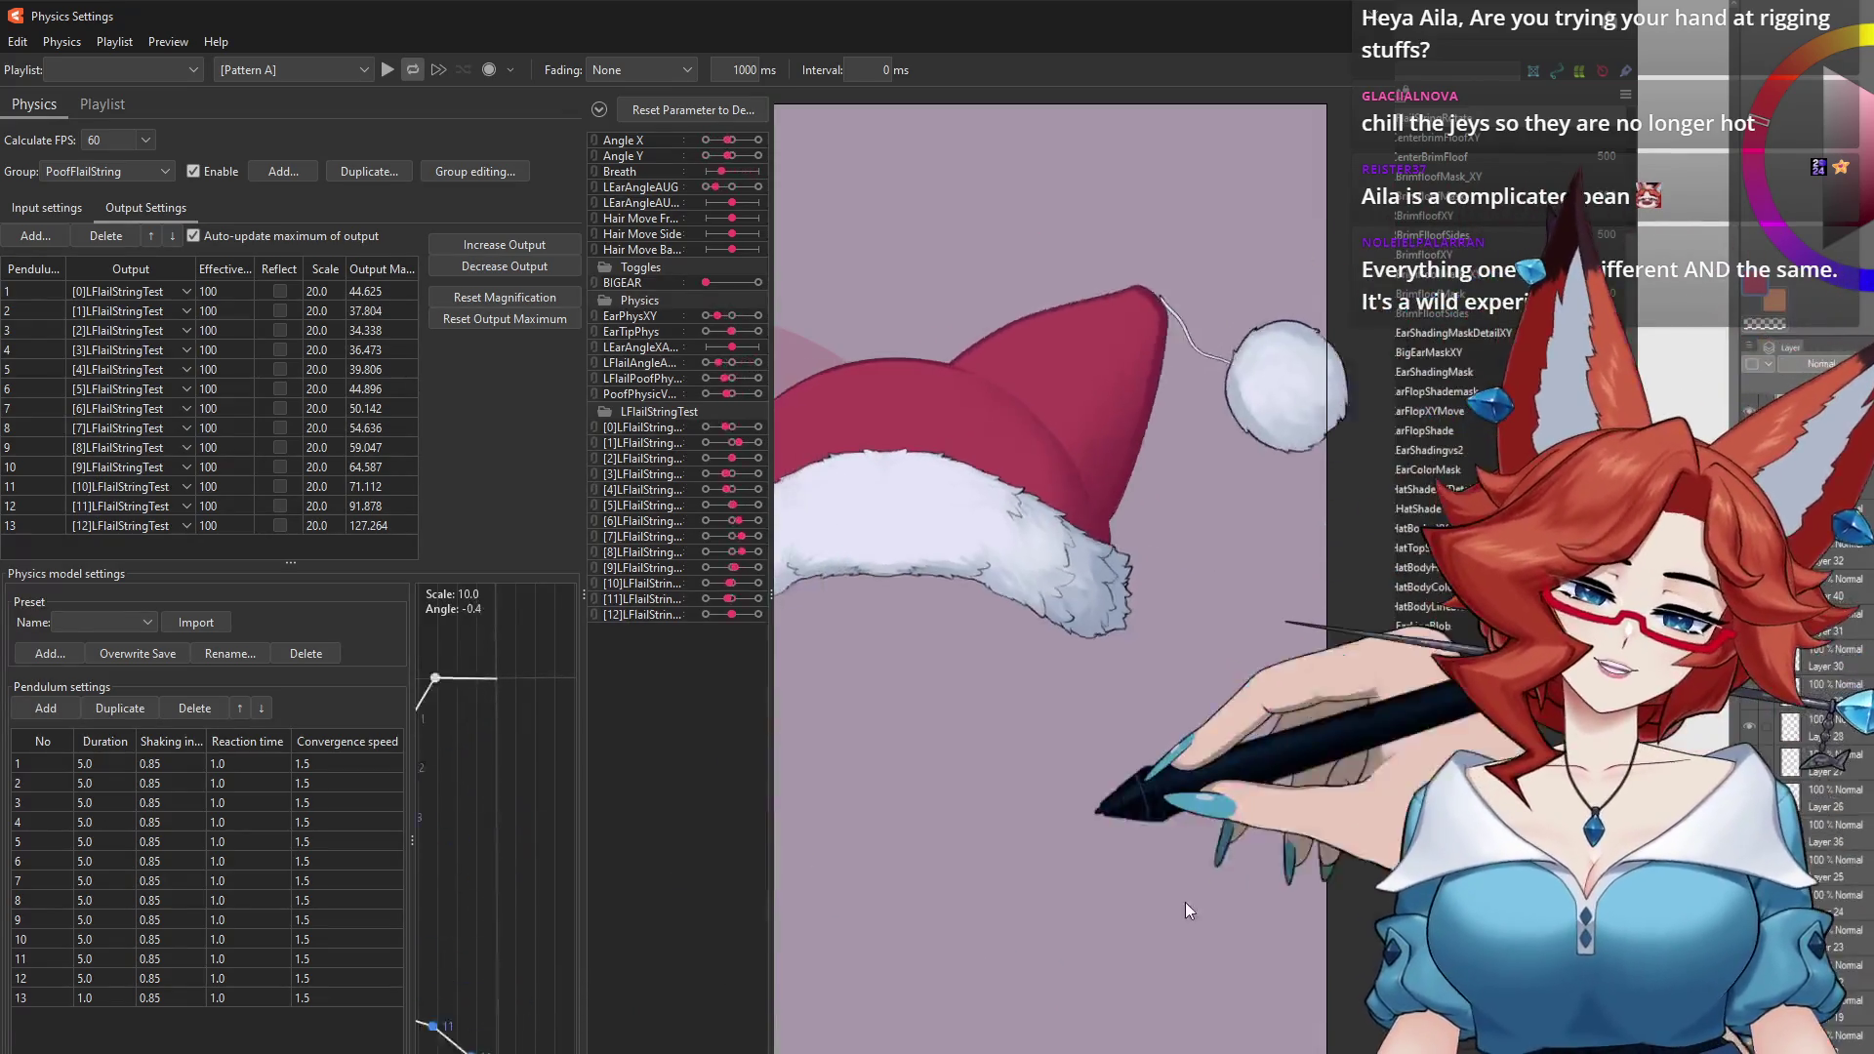
Step: Whip the preview model several times to test the pompom swing, then close Physics Settings
left_click_drag(1185, 902, 832, 933)
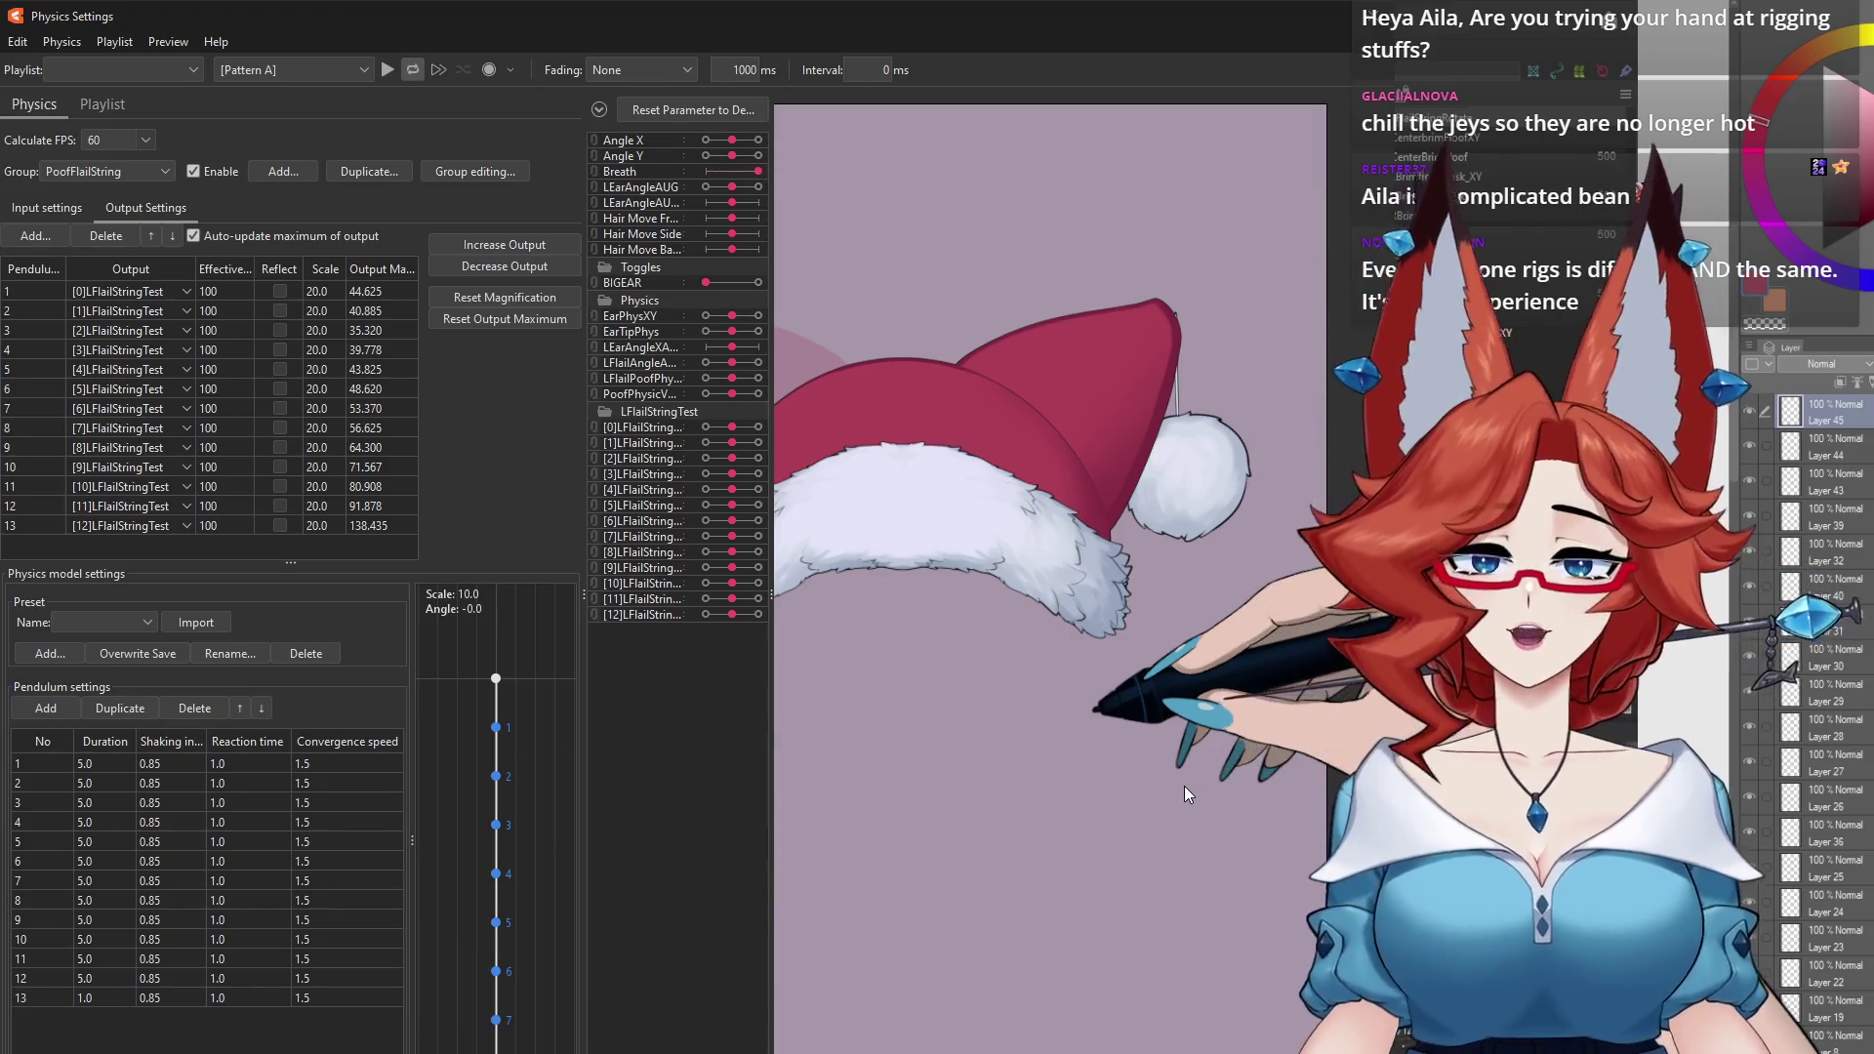
left_click_drag(1185, 786, 1132, 769)
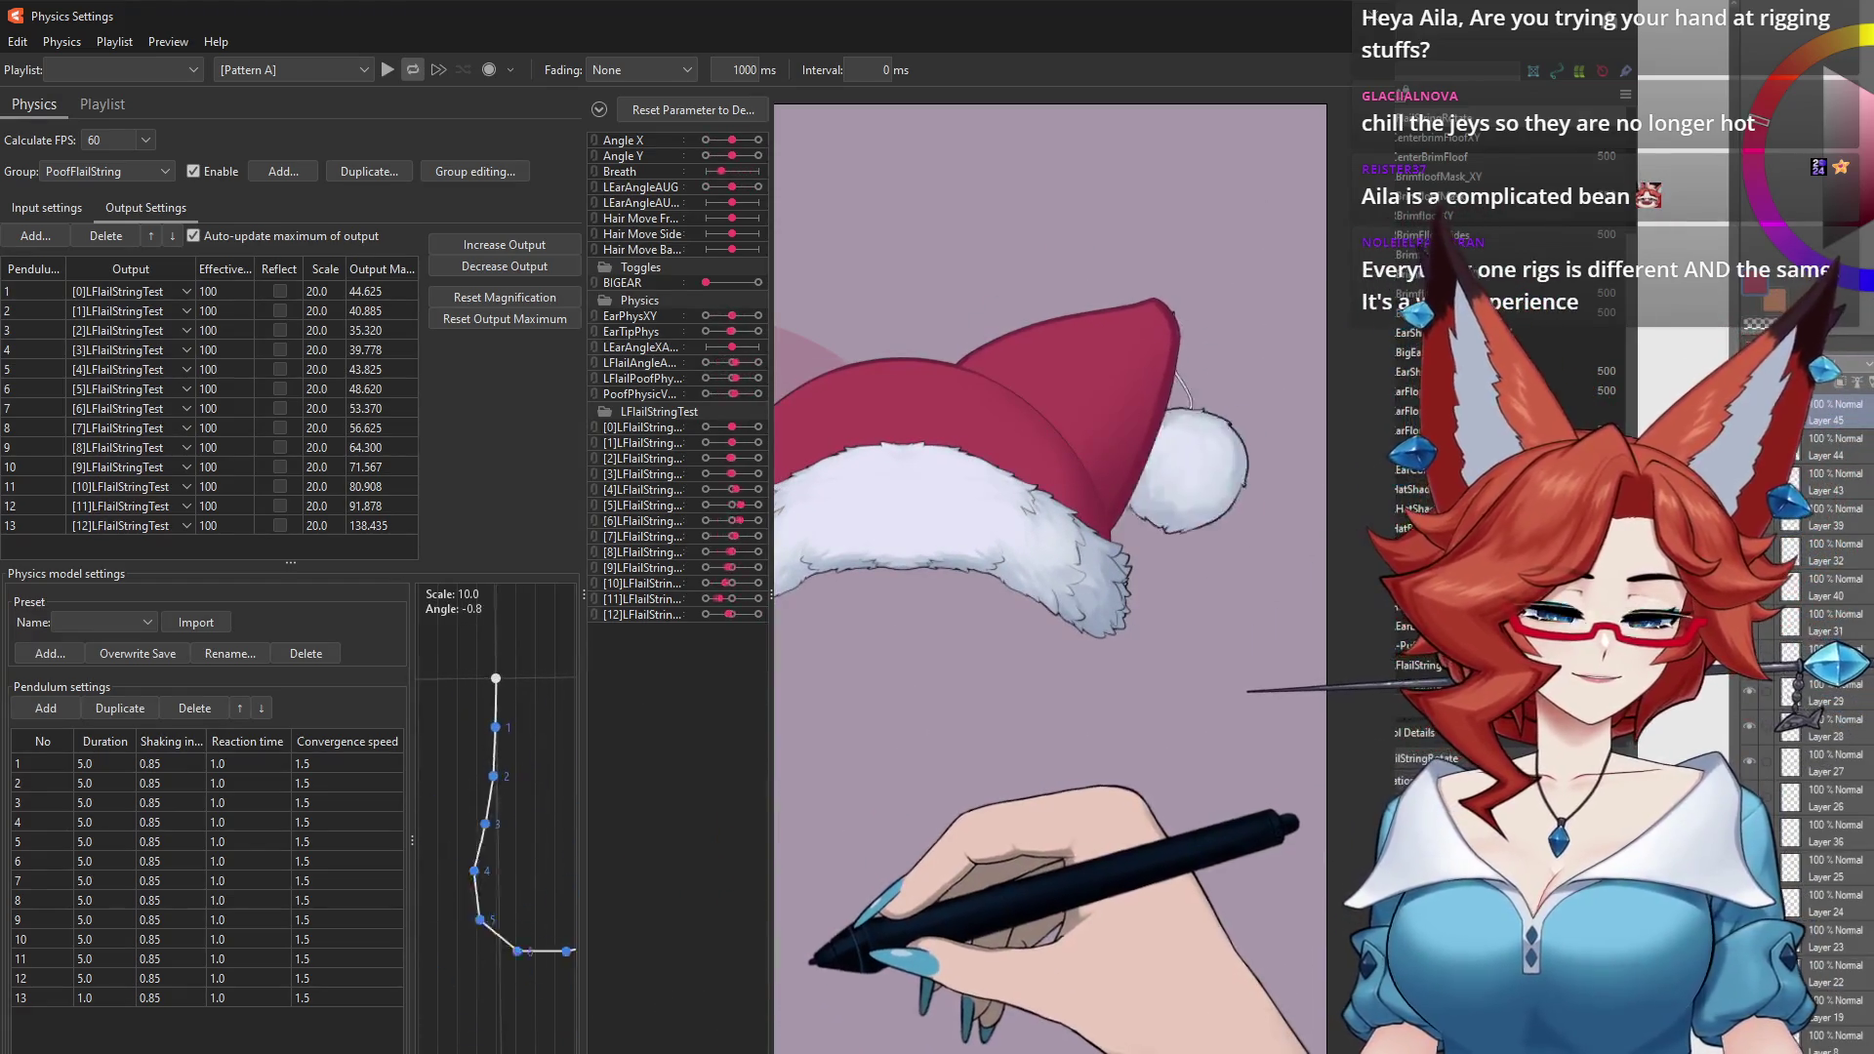
left_click_drag(1234, 722, 994, 1034)
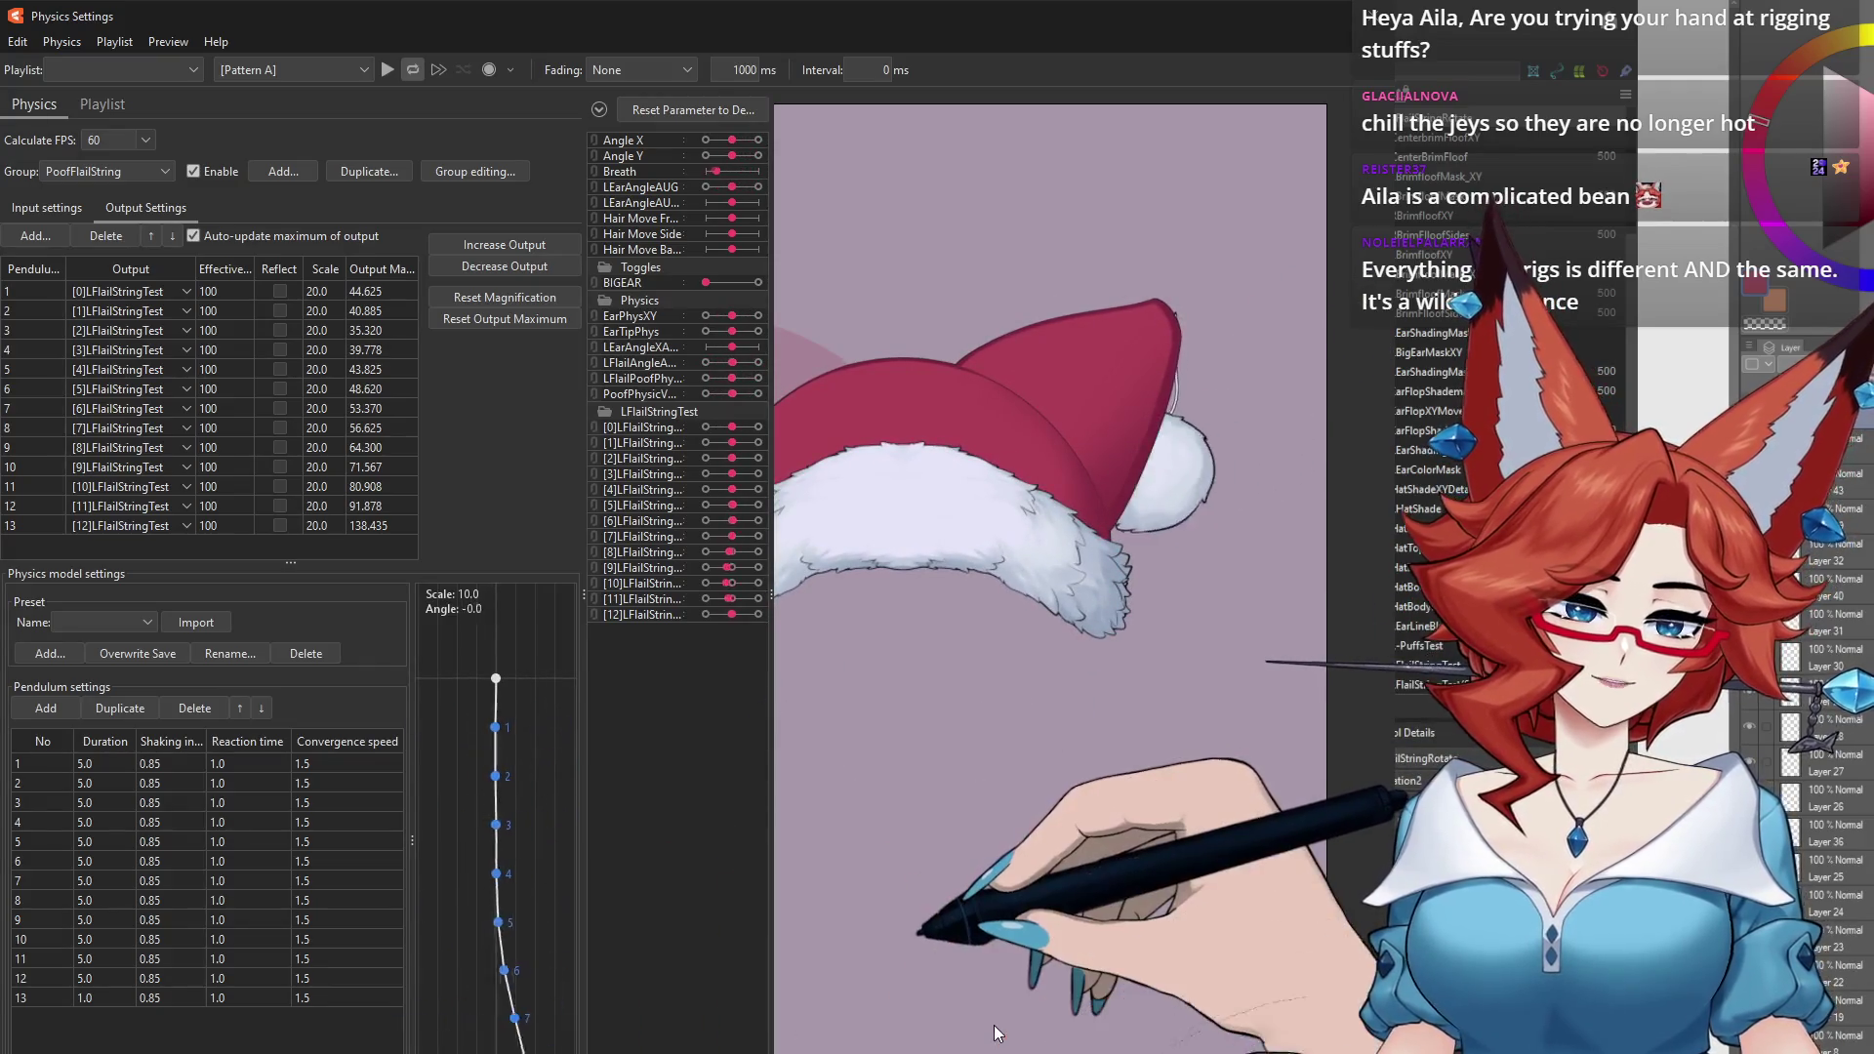
mouse_move(857, 949)
left_mouse_down()
mouse_move(873, 1049)
mouse_move(787, 981)
left_mouse_up()
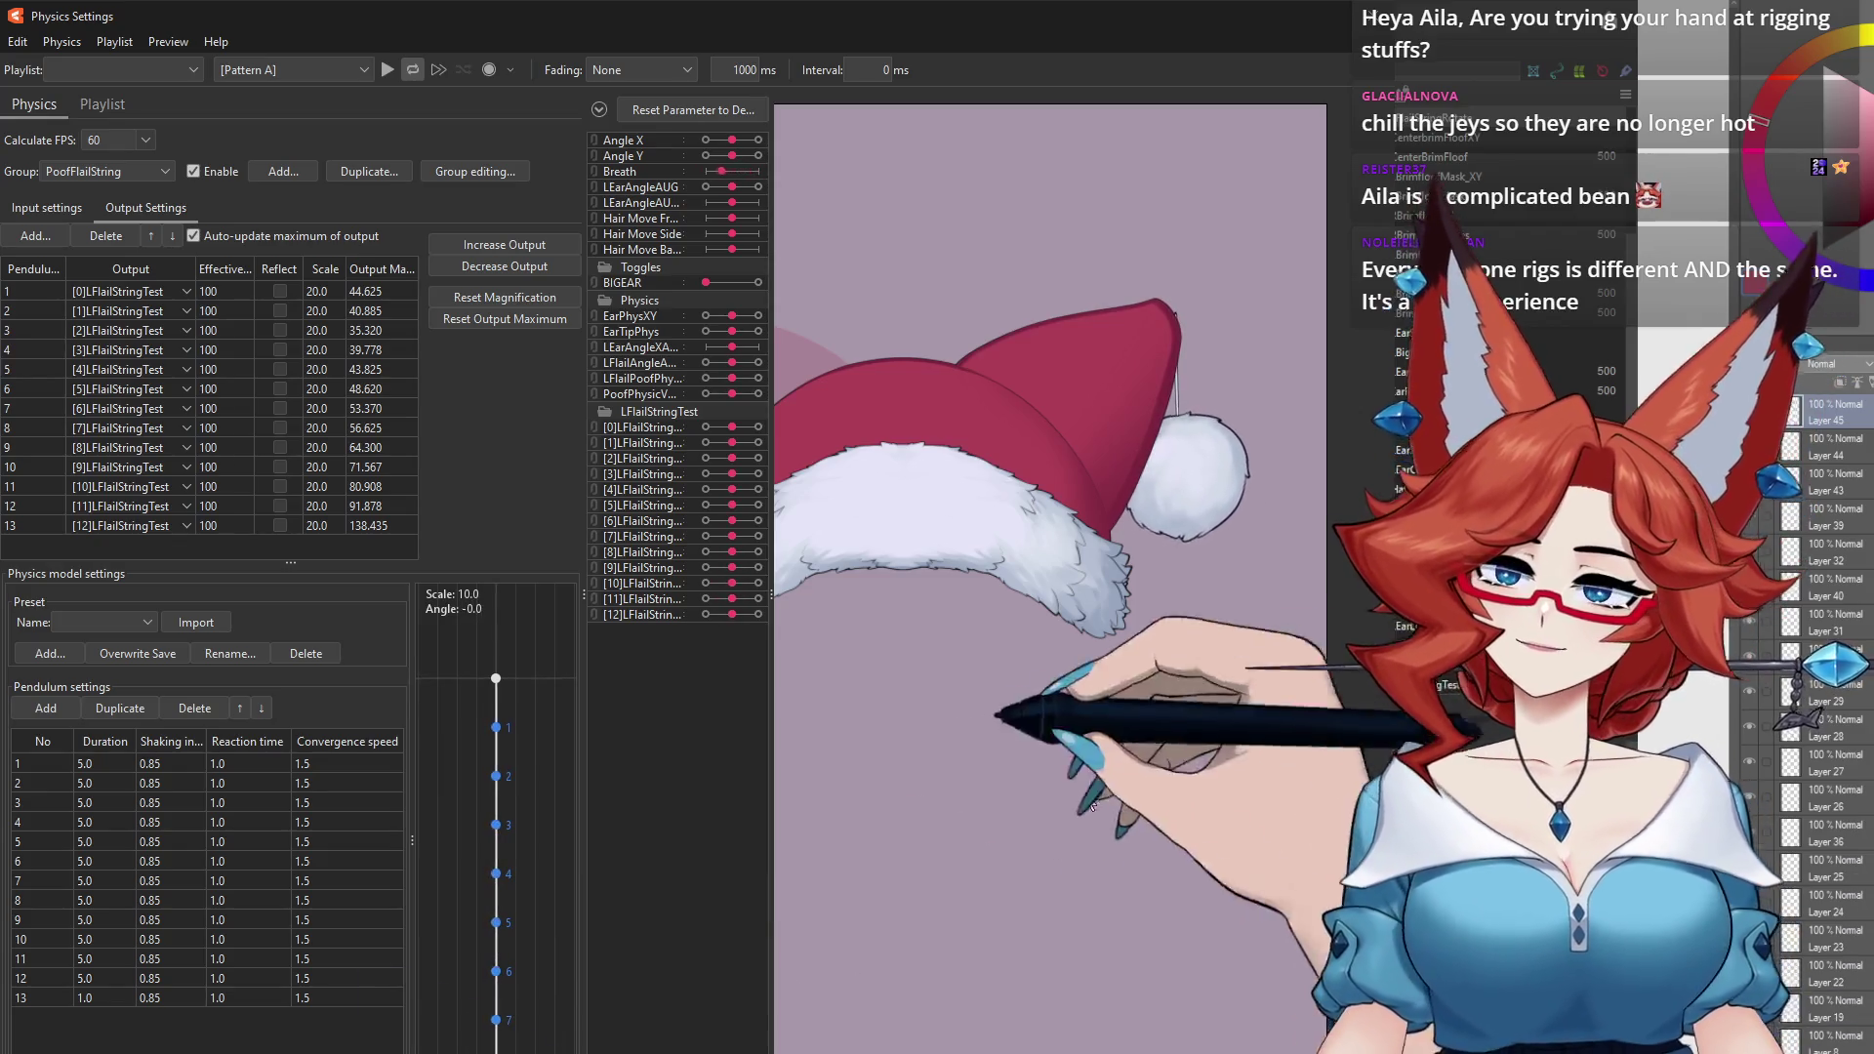
left_click_drag(786, 975, 830, 1053)
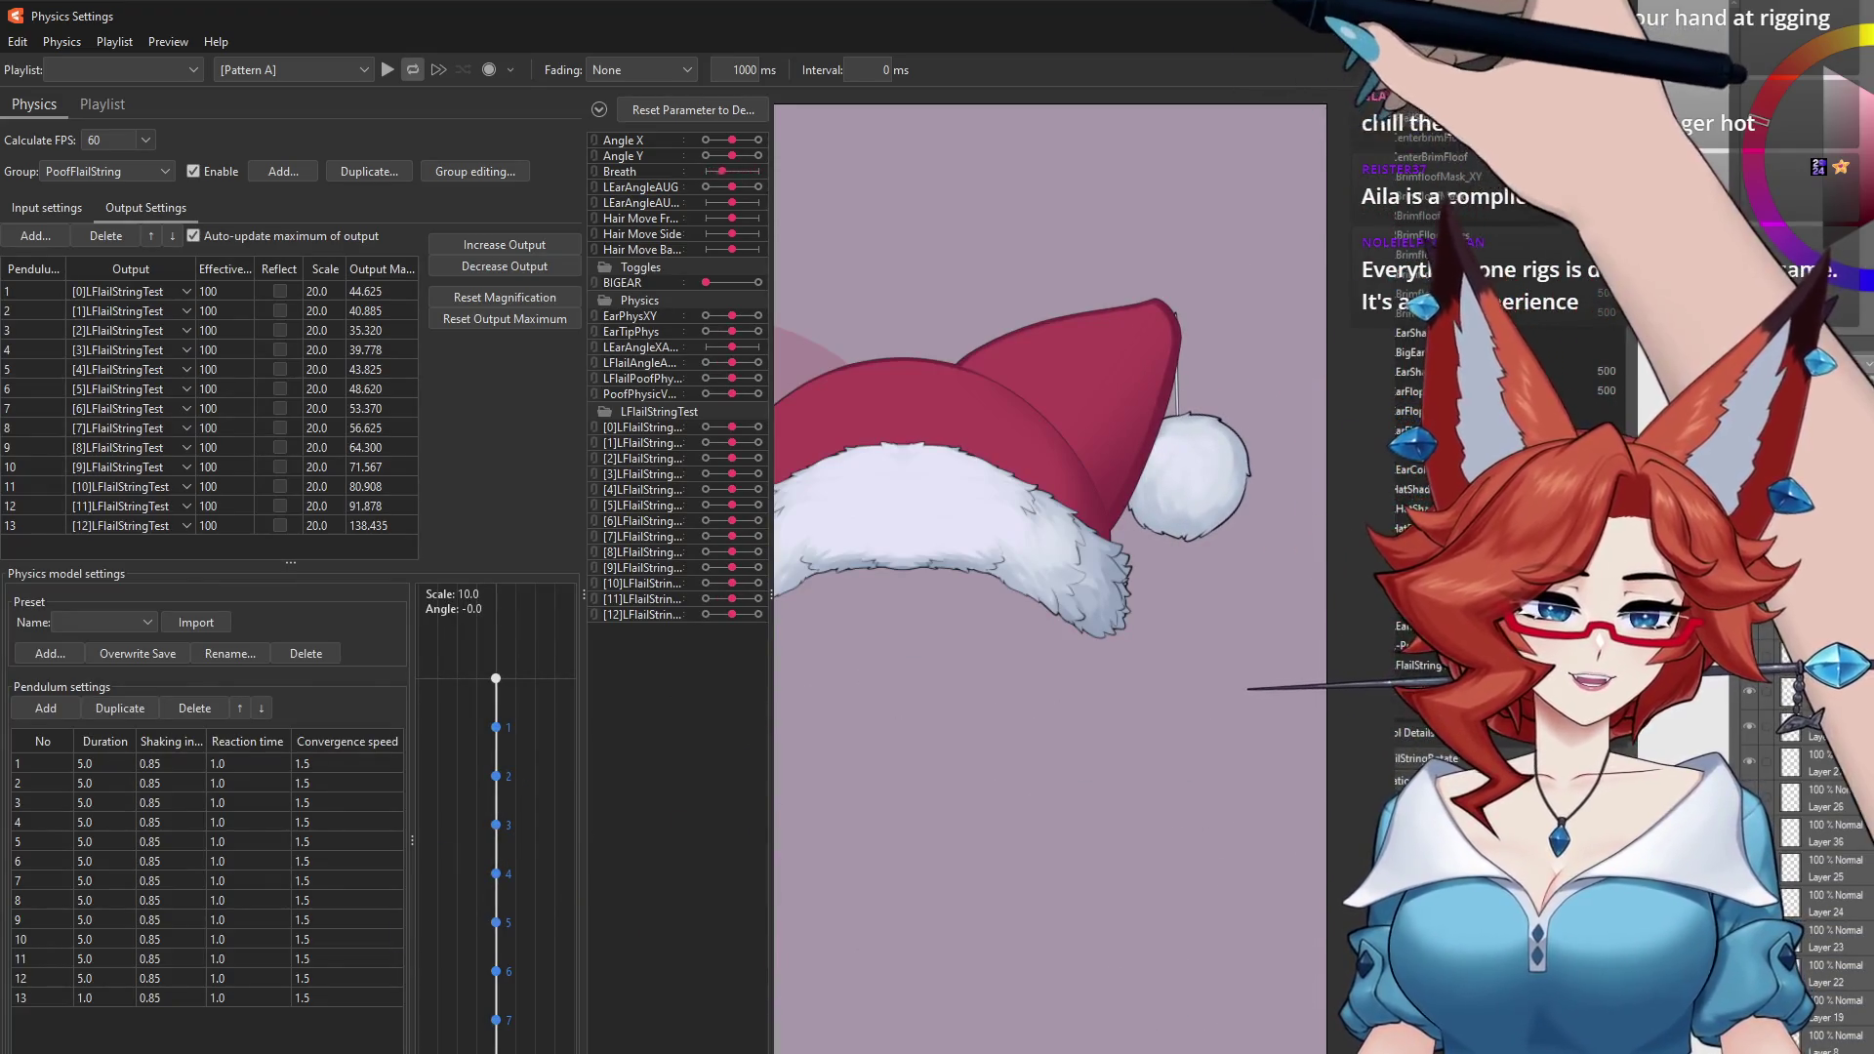
left_click(1218, 17)
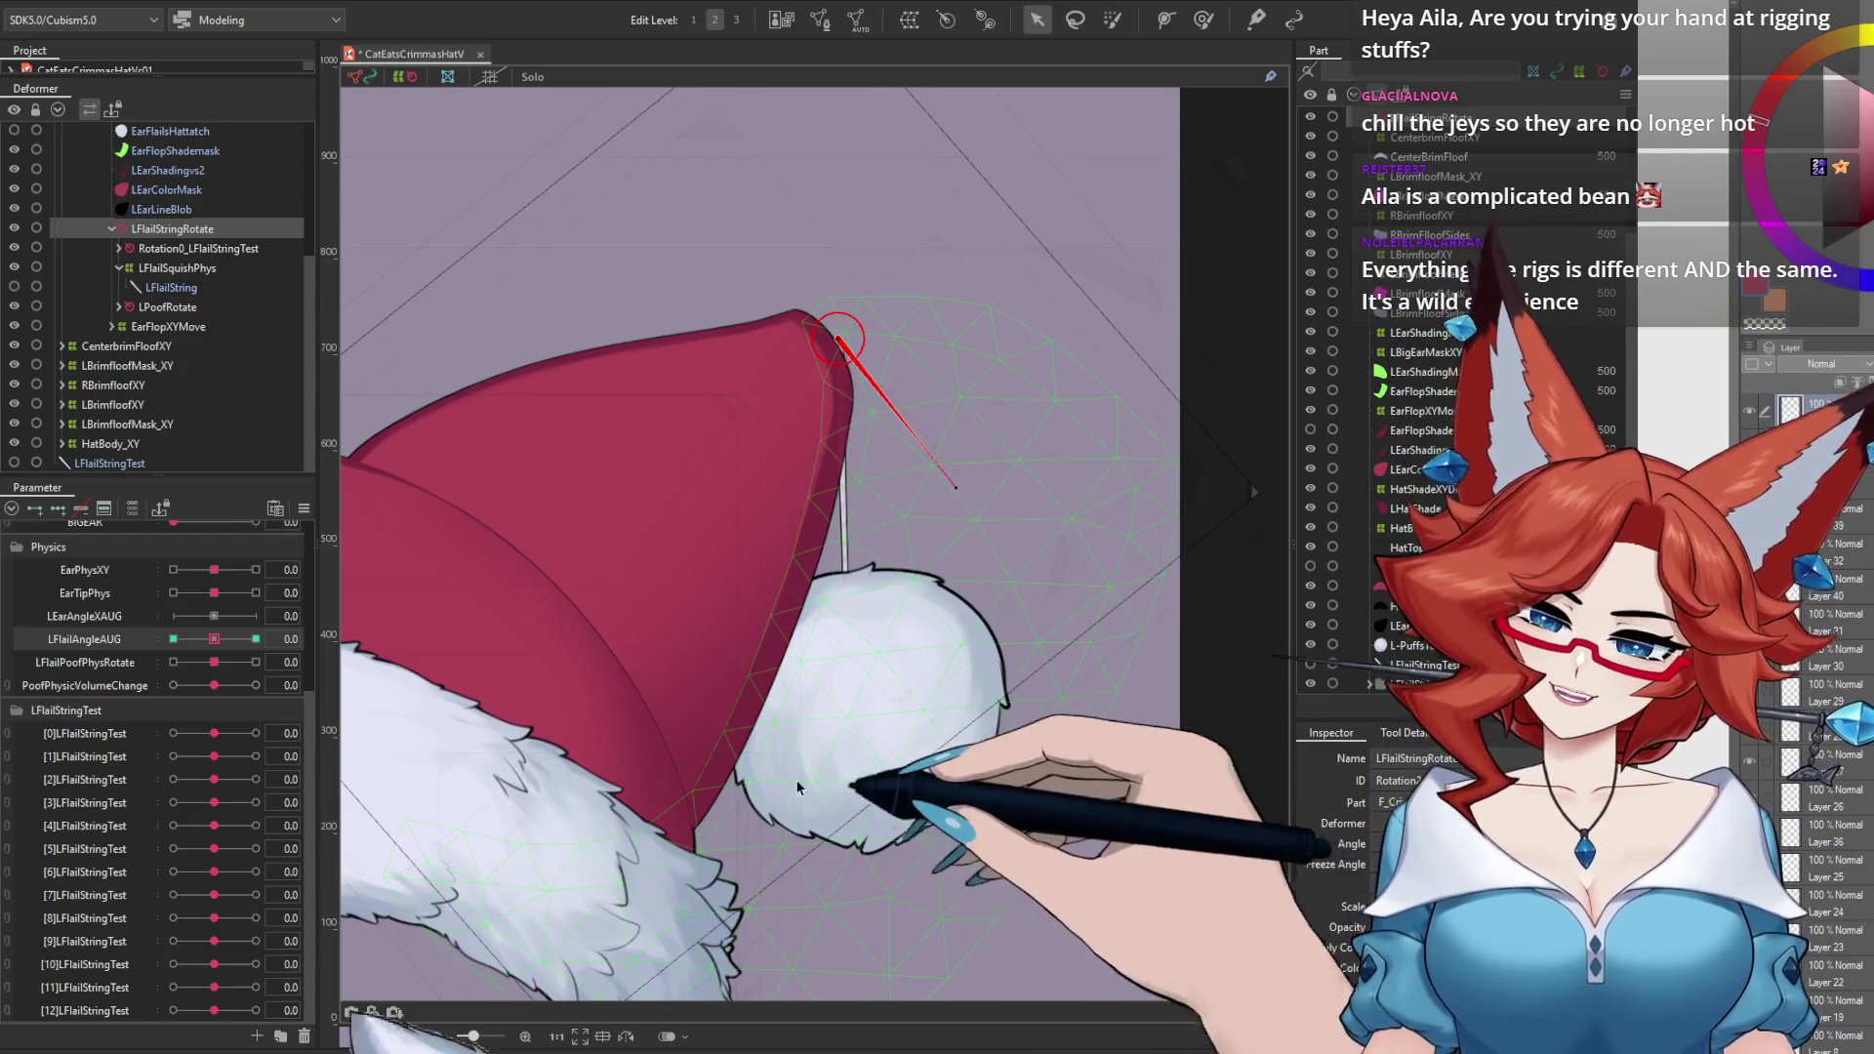
left_click(132, 3)
Step: Reopen Physics Settings, turn the model fully left and right to test the pompom, then recentre and exit
left_click(219, 388)
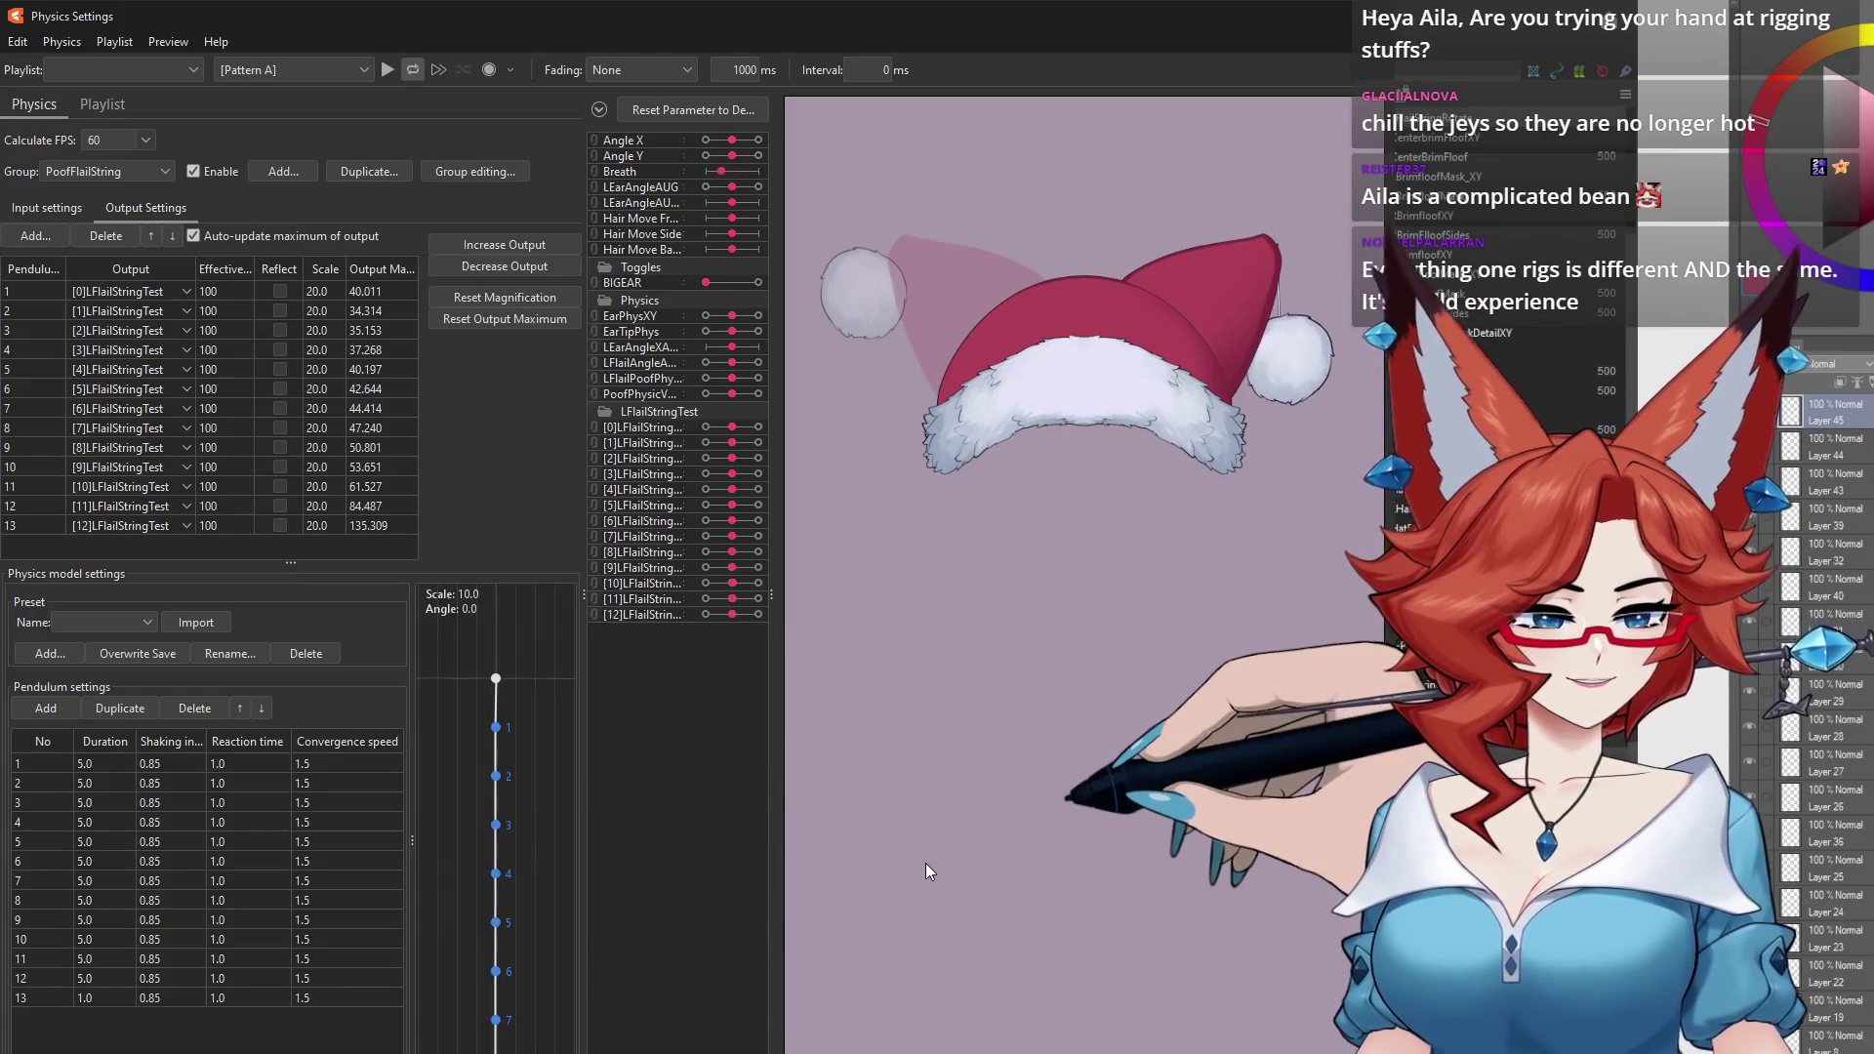
left_click_drag(925, 862, 1253, 751)
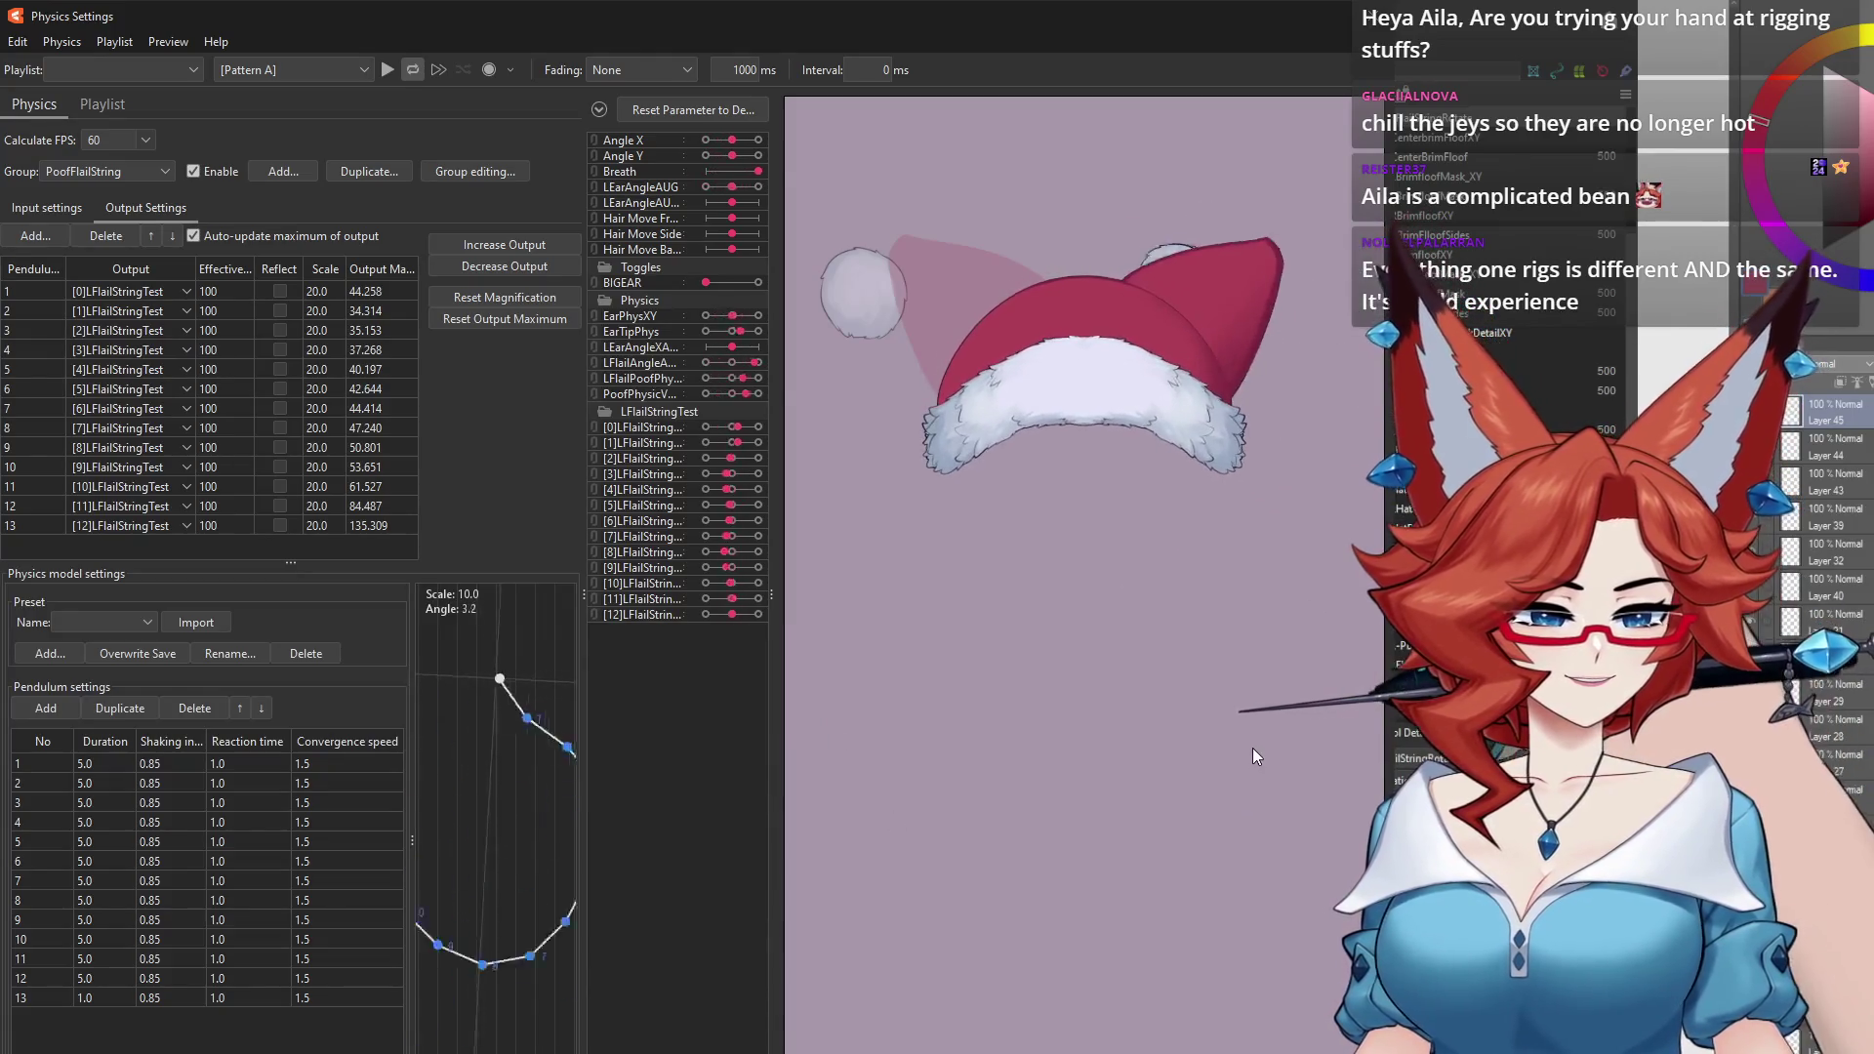
left_click_drag(1133, 714, 623, 716)
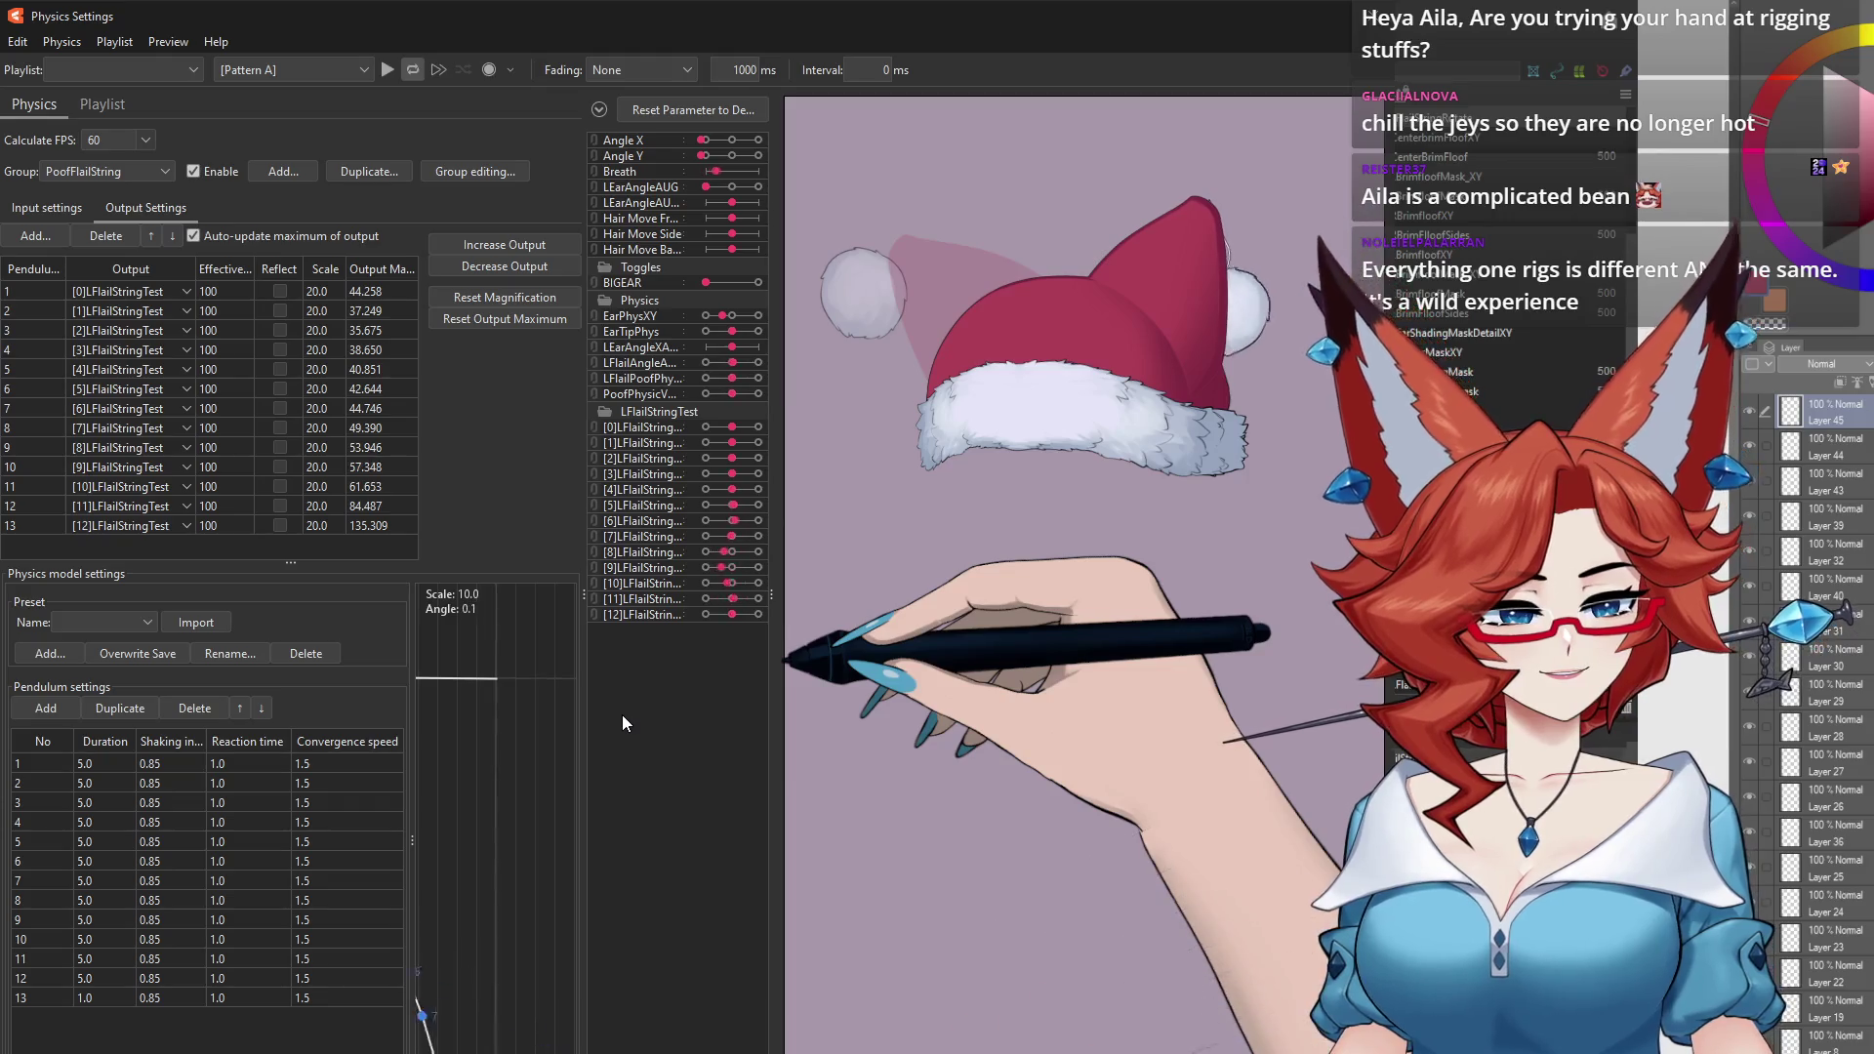
left_click_drag(1162, 652, 1561, 293)
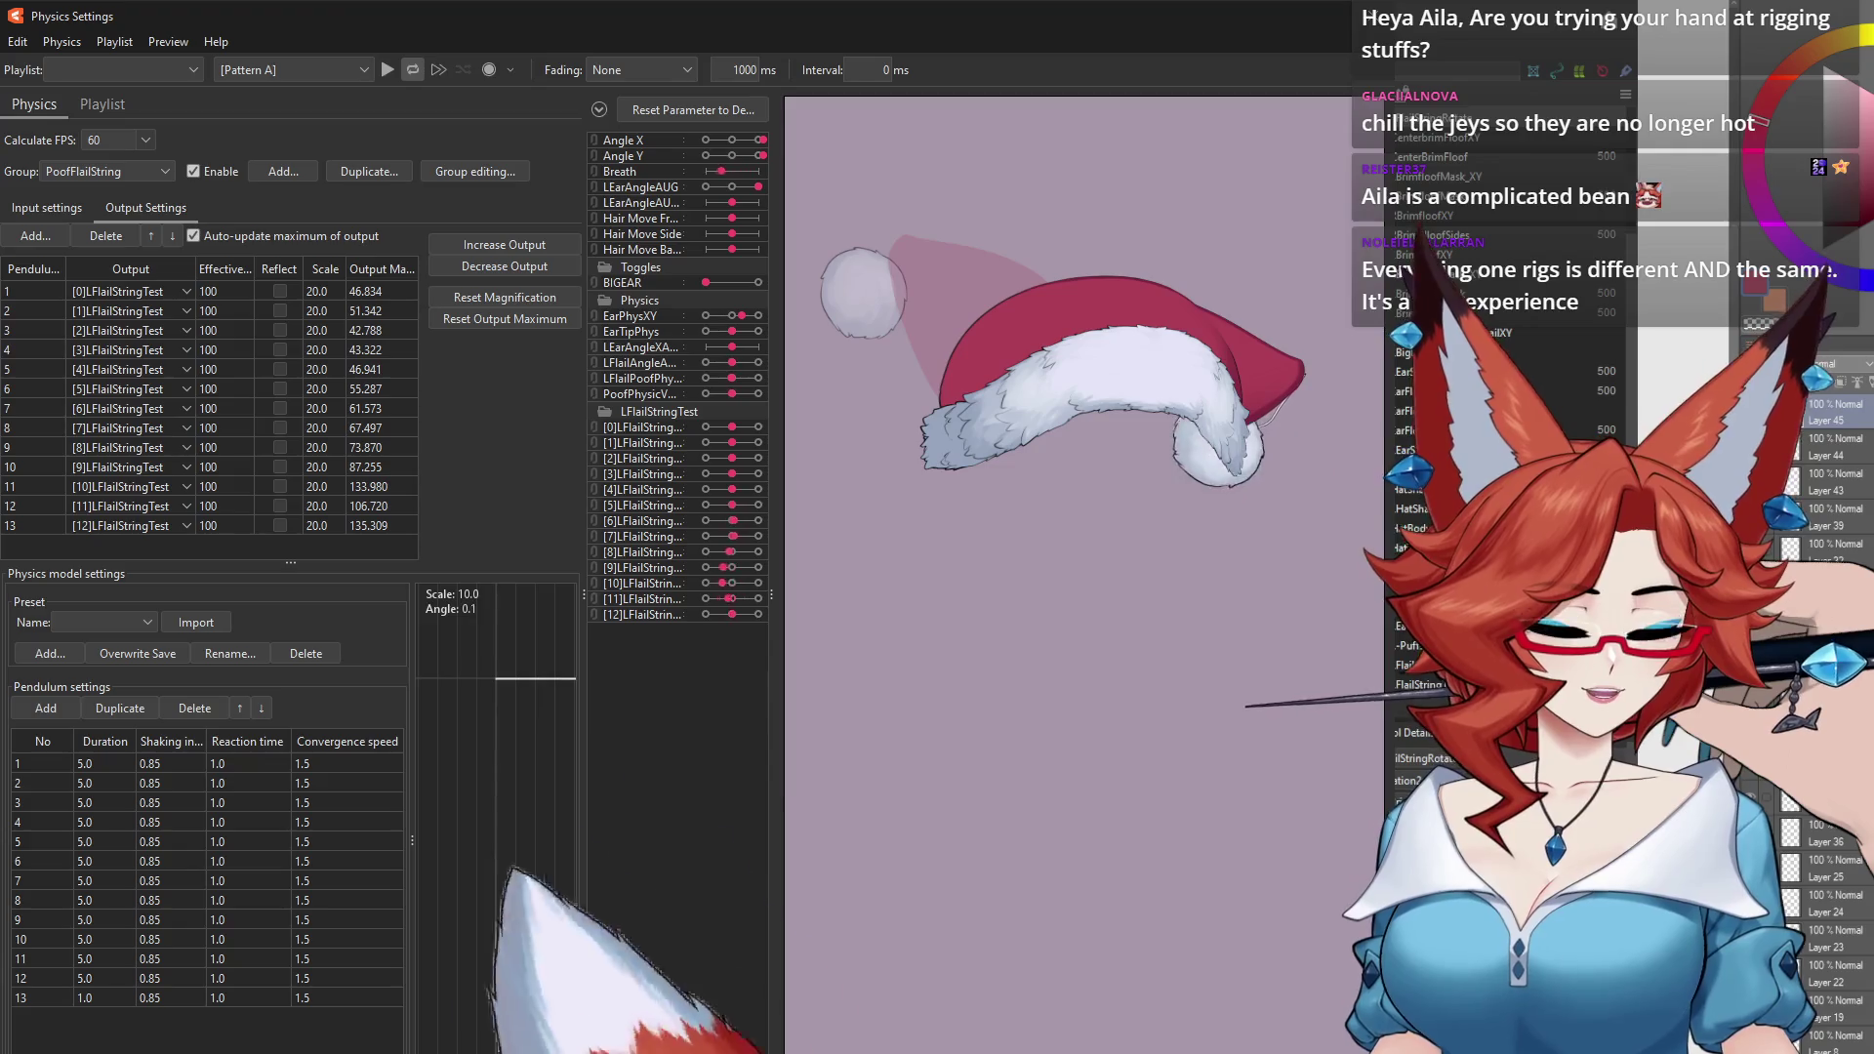
mouse_move(1562, 293)
left_mouse_down()
mouse_move(730, 735)
mouse_move(1338, 752)
left_mouse_up()
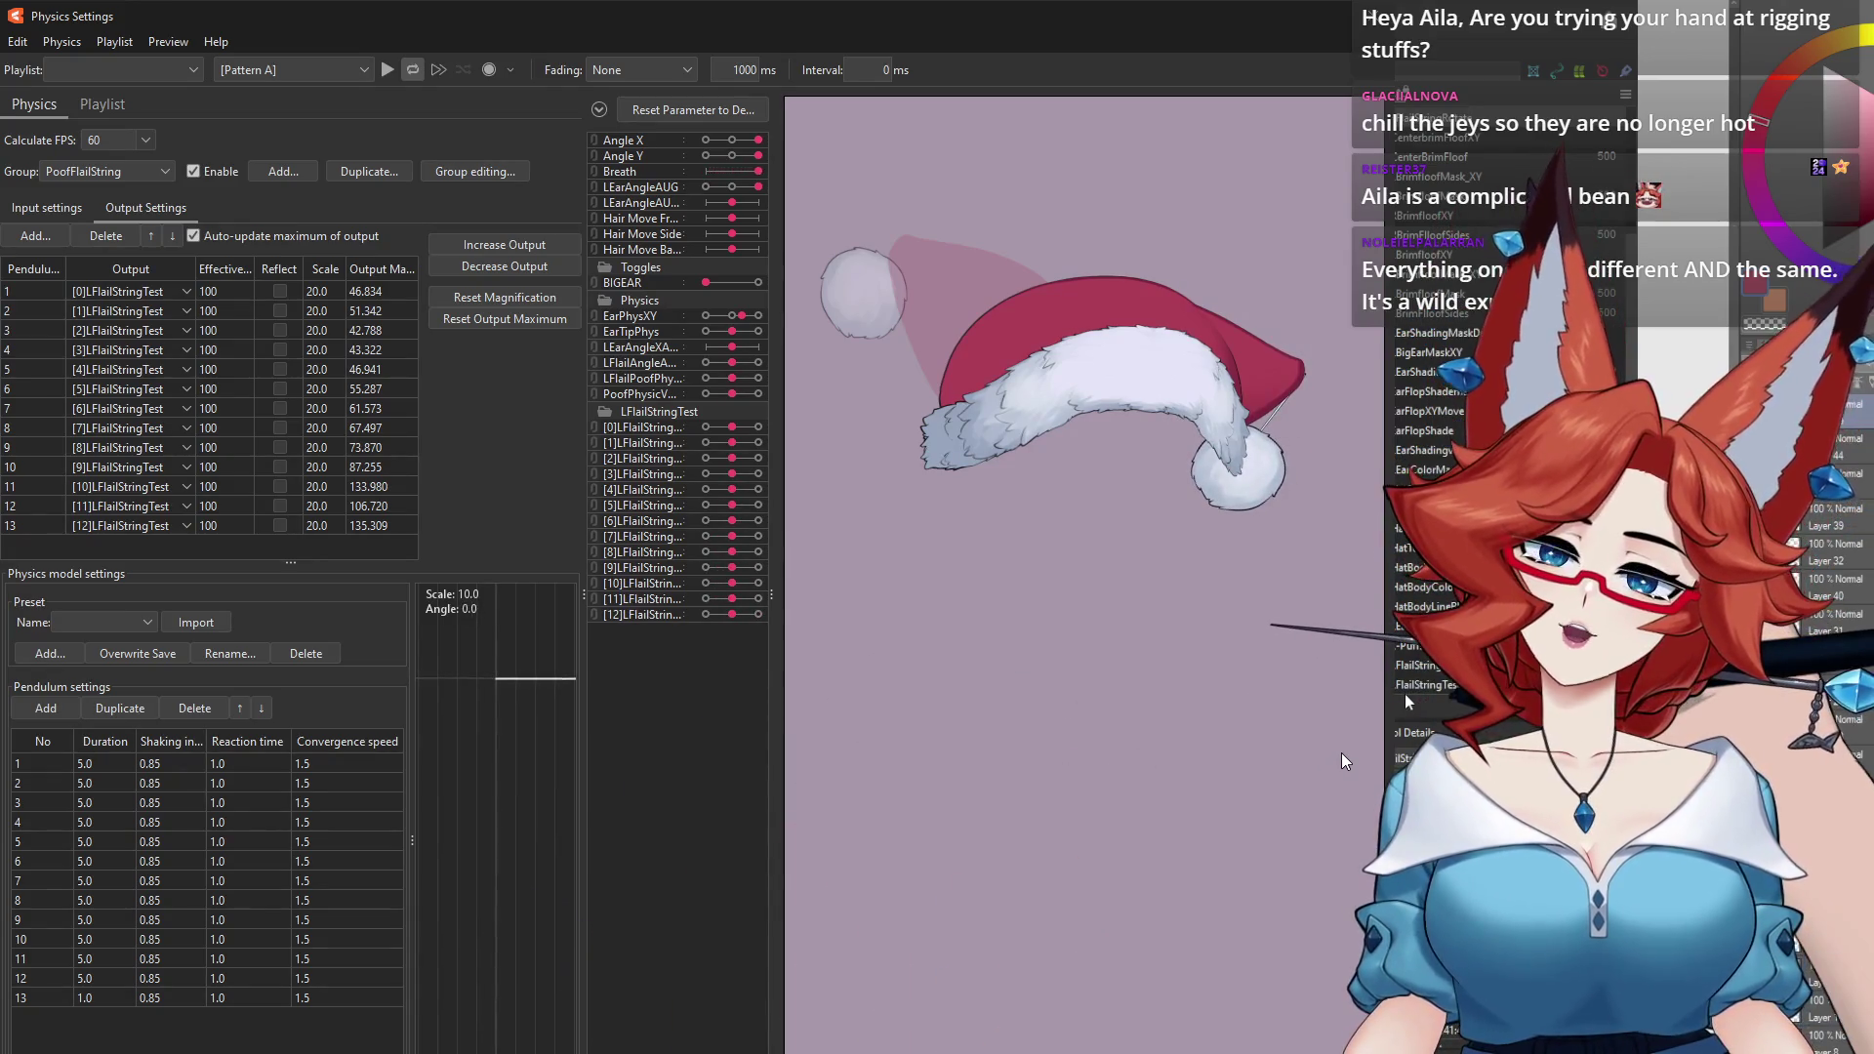
left_click_drag(1341, 753, 719, 727)
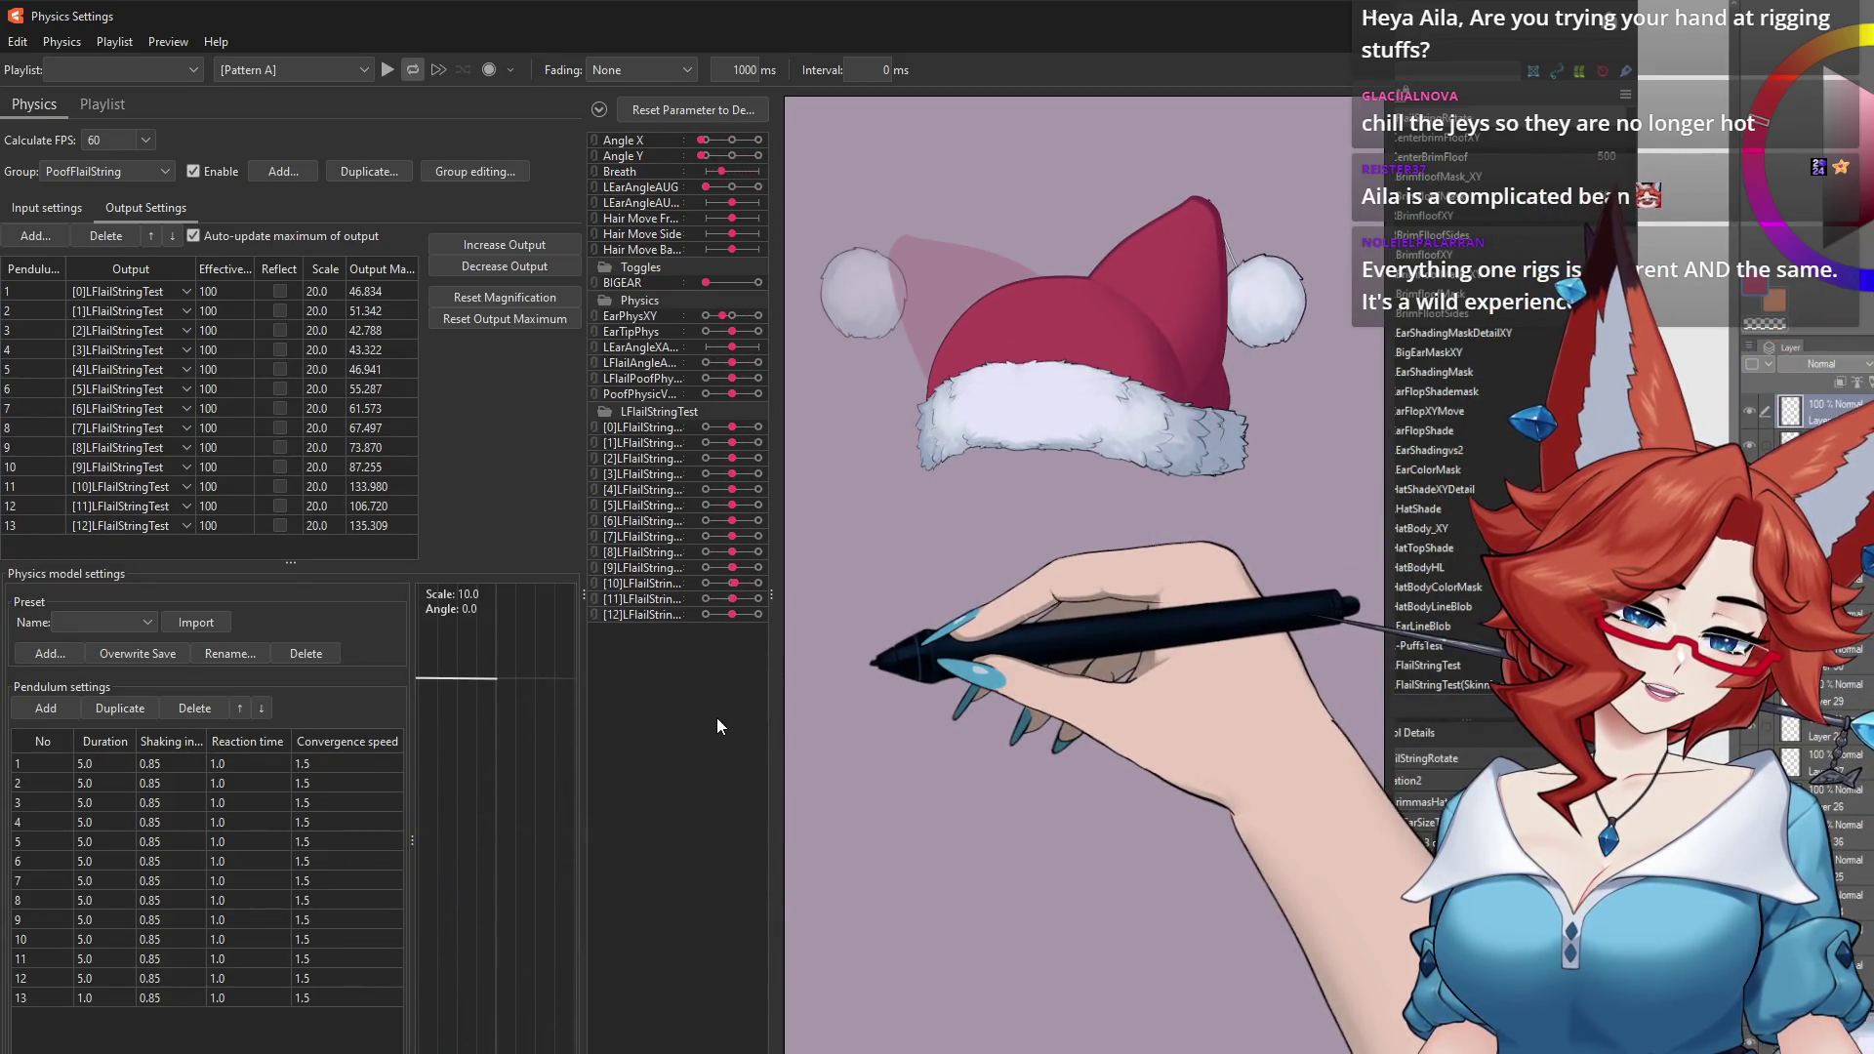
left_click_drag(716, 726, 1464, 391)
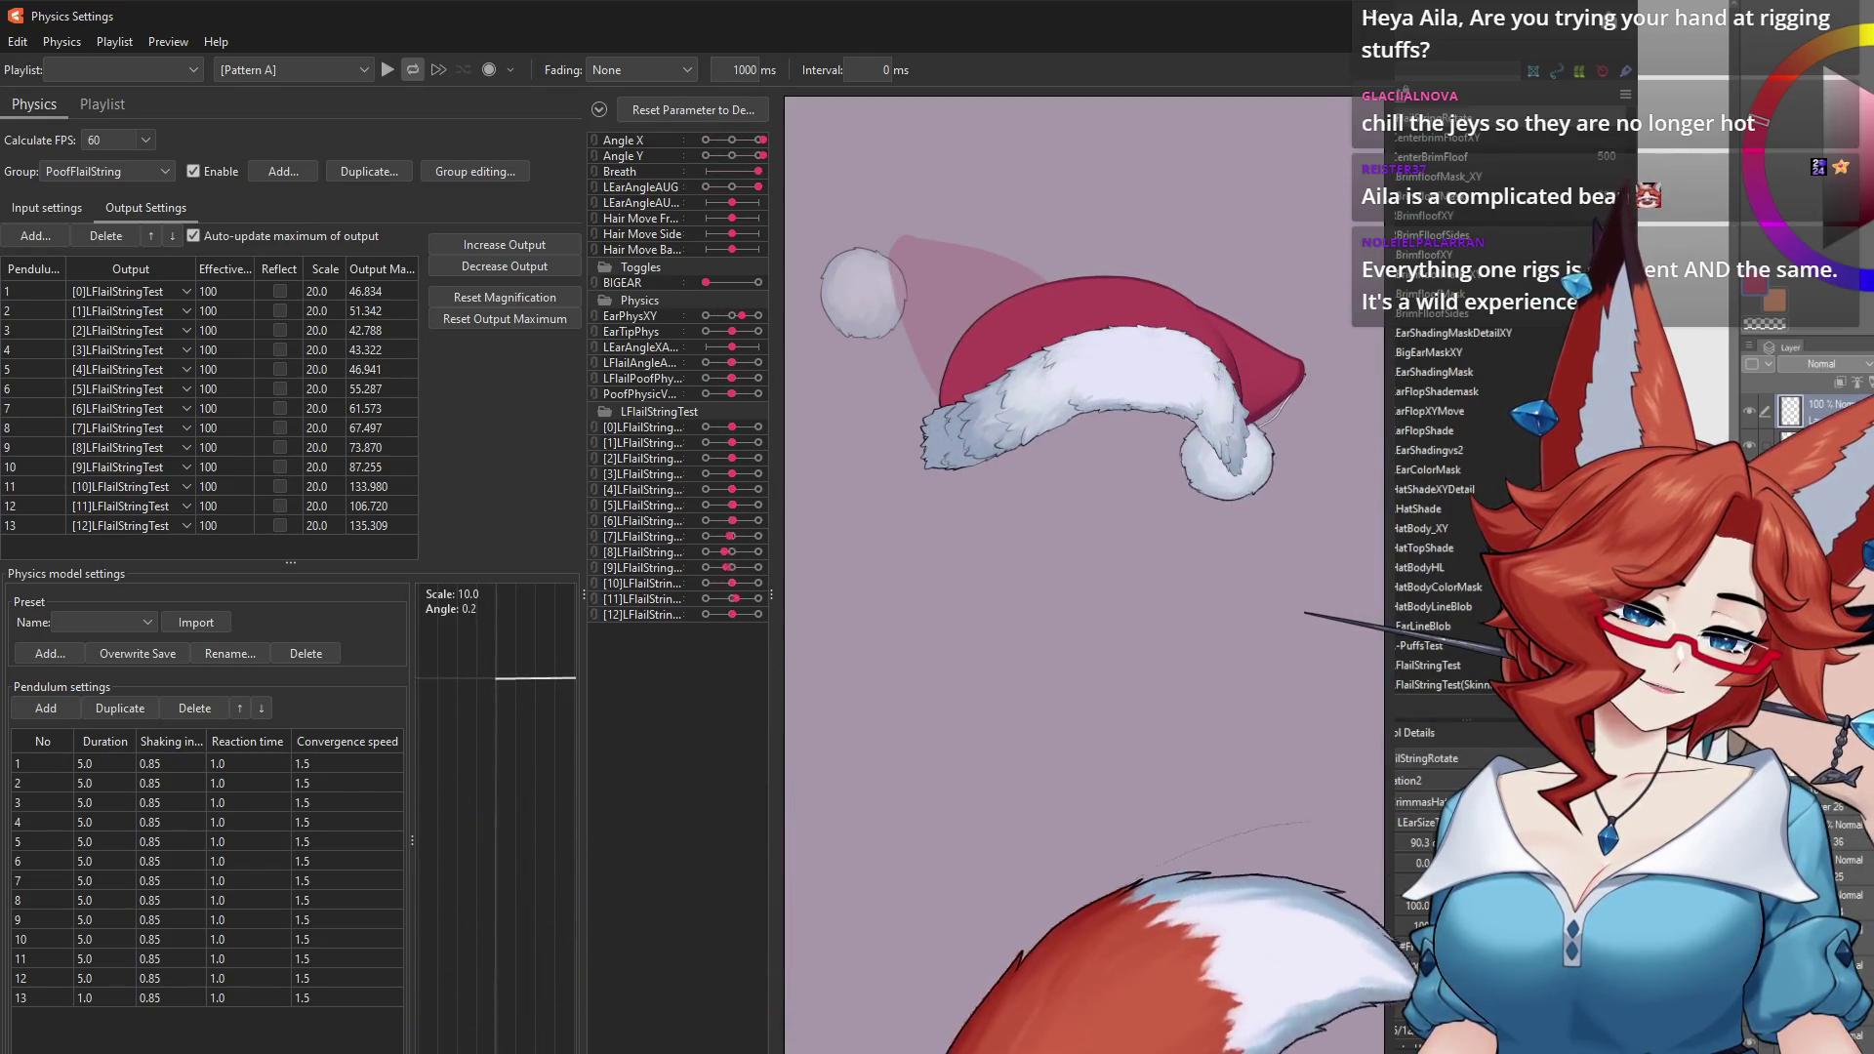
left_click(1304, 699)
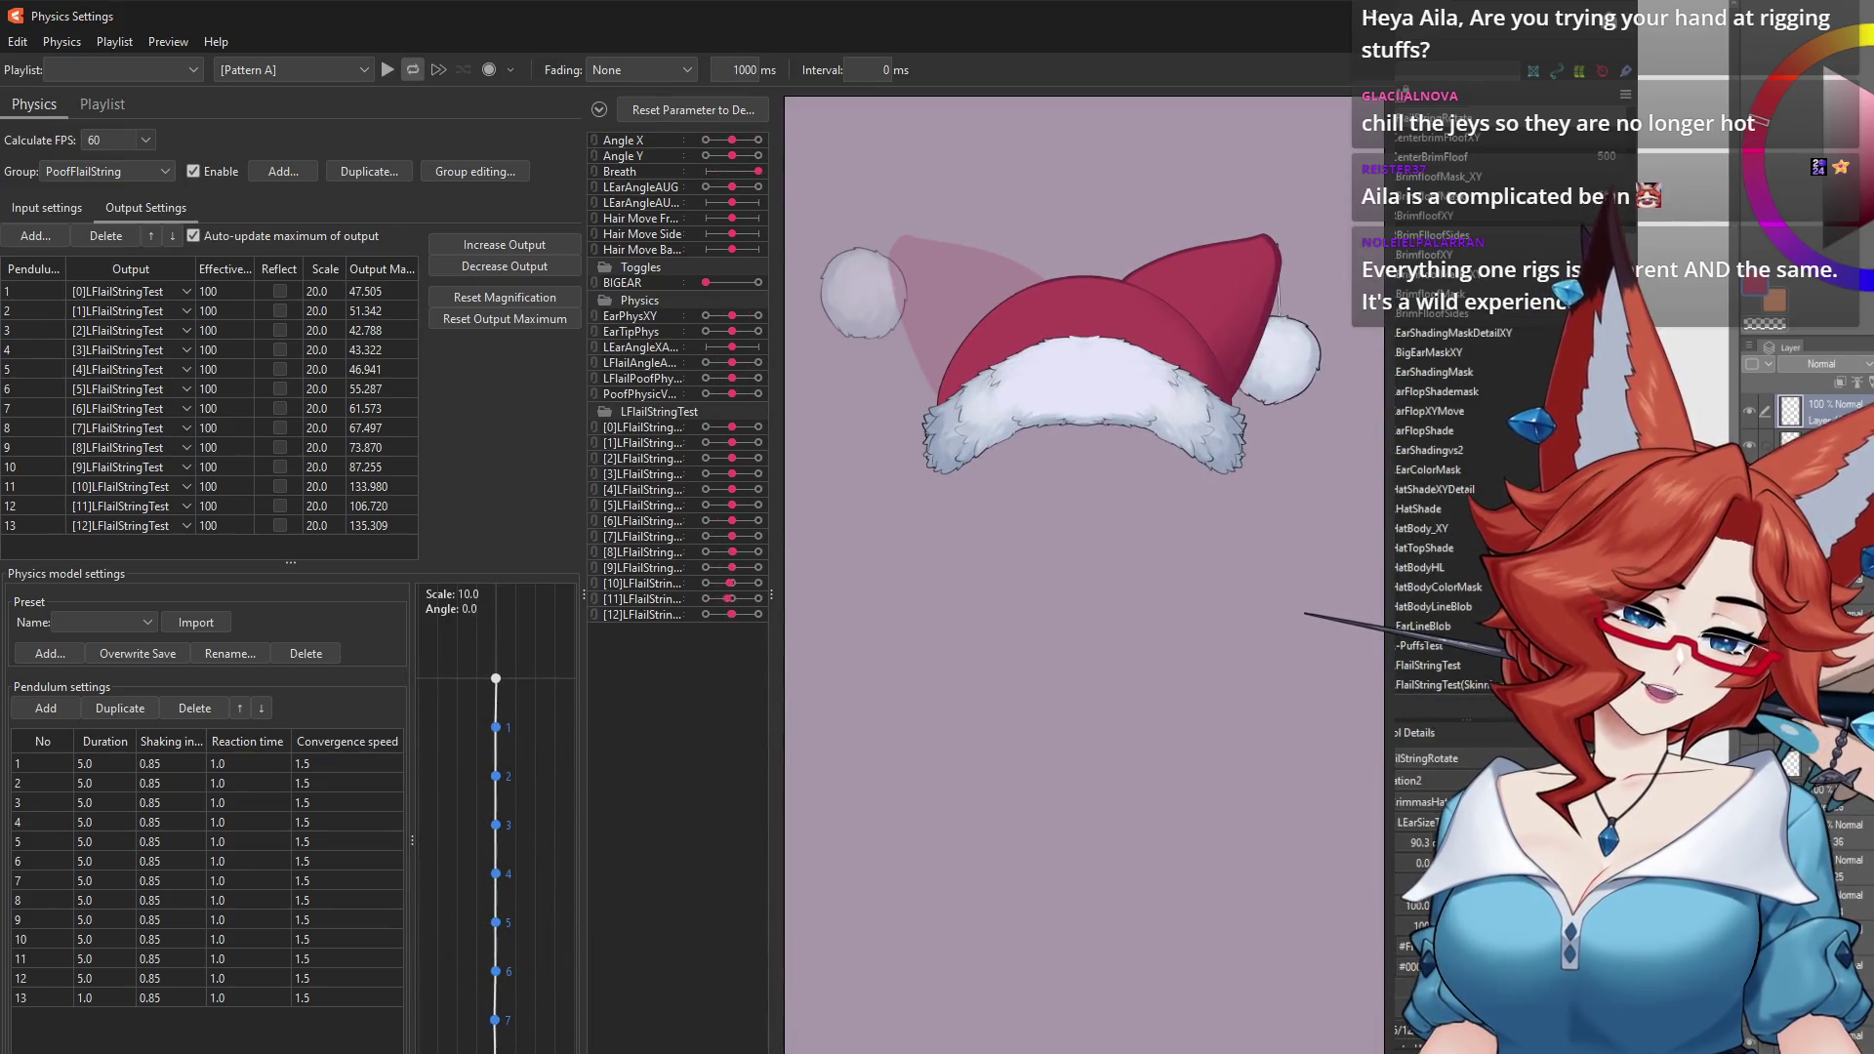
key("alt+Tab")
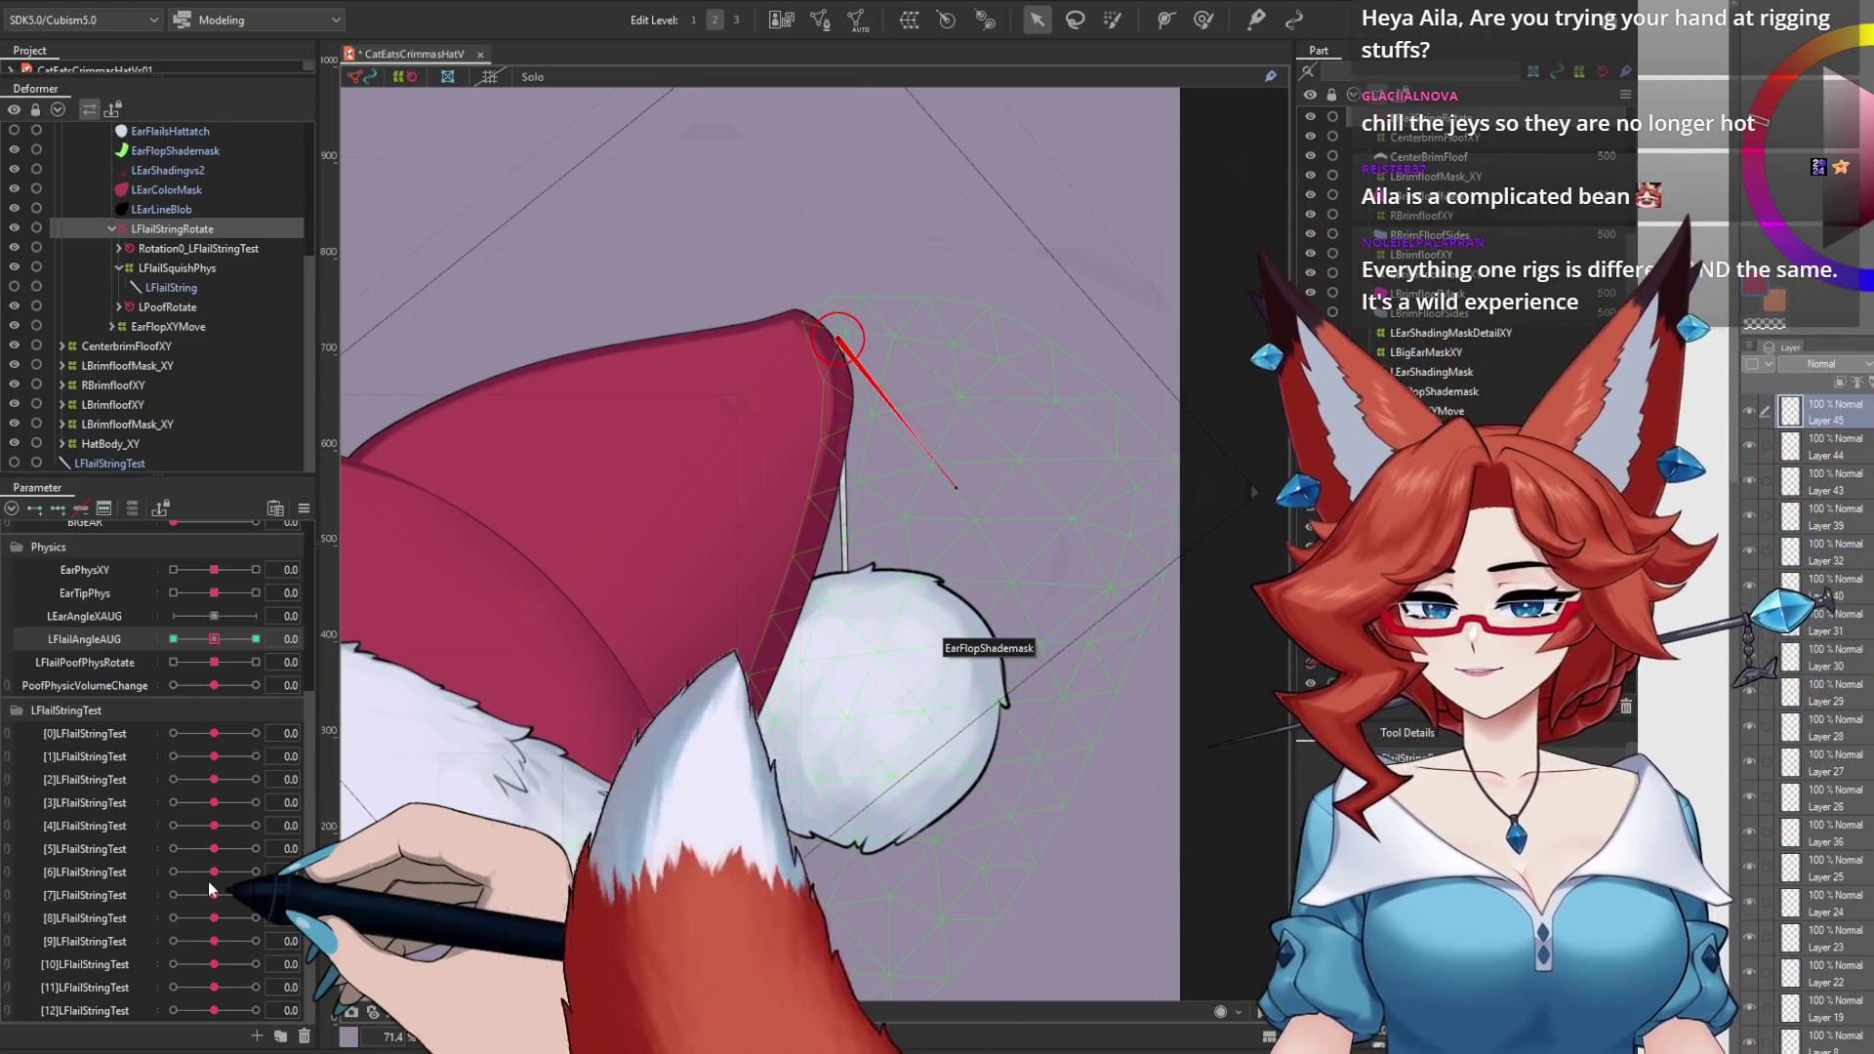
left_click(195, 248)
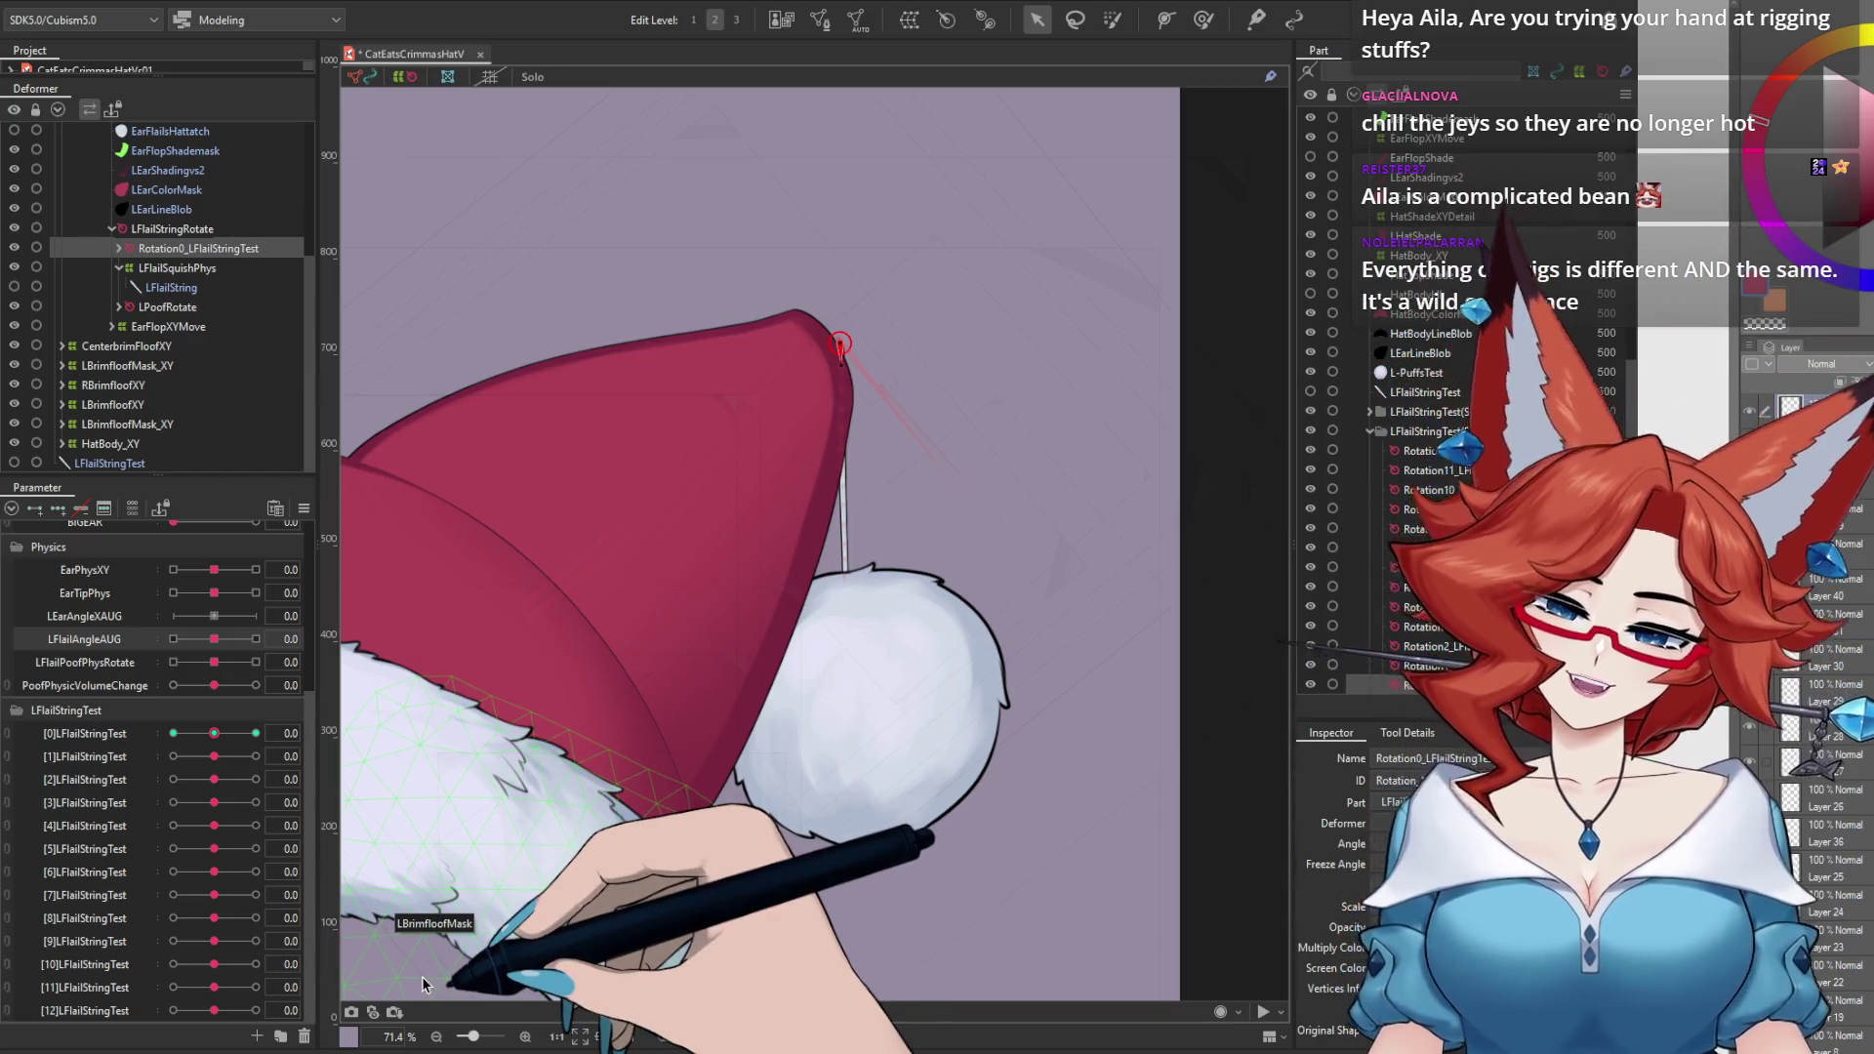
Step: Move the L-PuffsTest pompom deformer out of Rotation12_LFlail to the root of the deformer tree
left_click(912, 701)
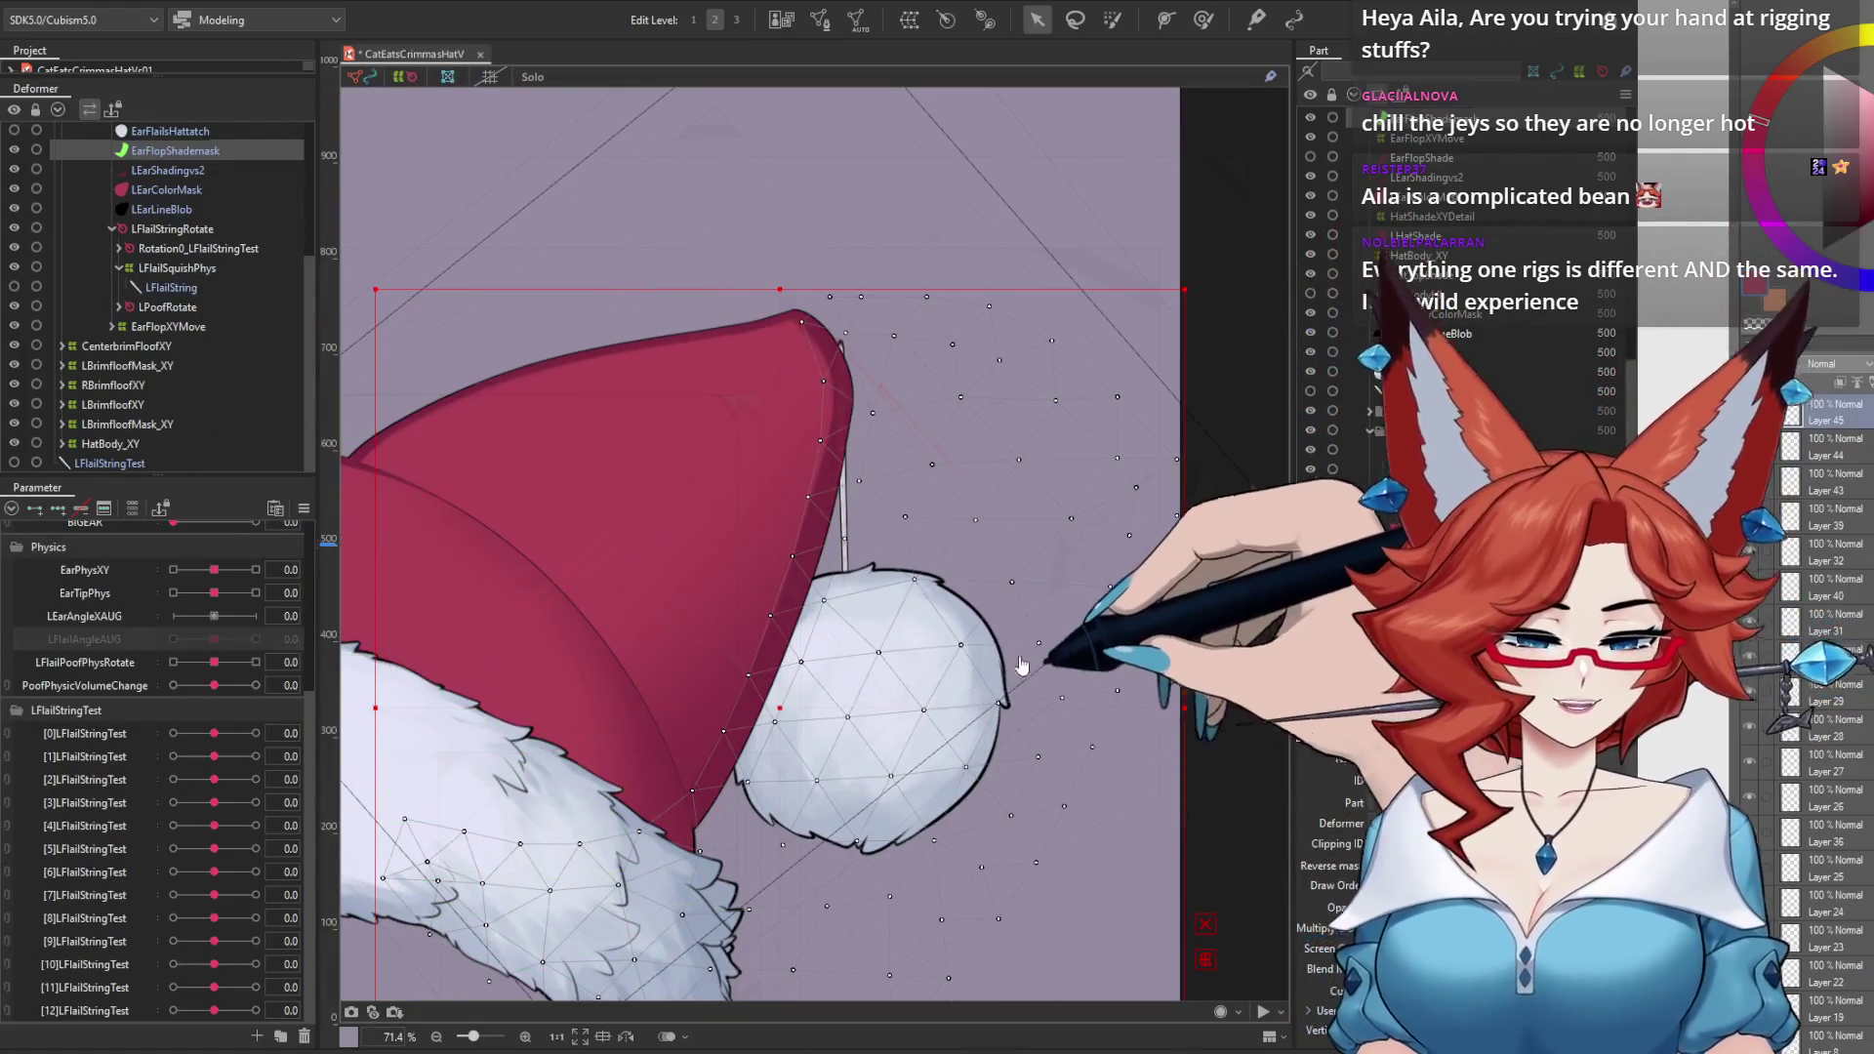
left_click(986, 756)
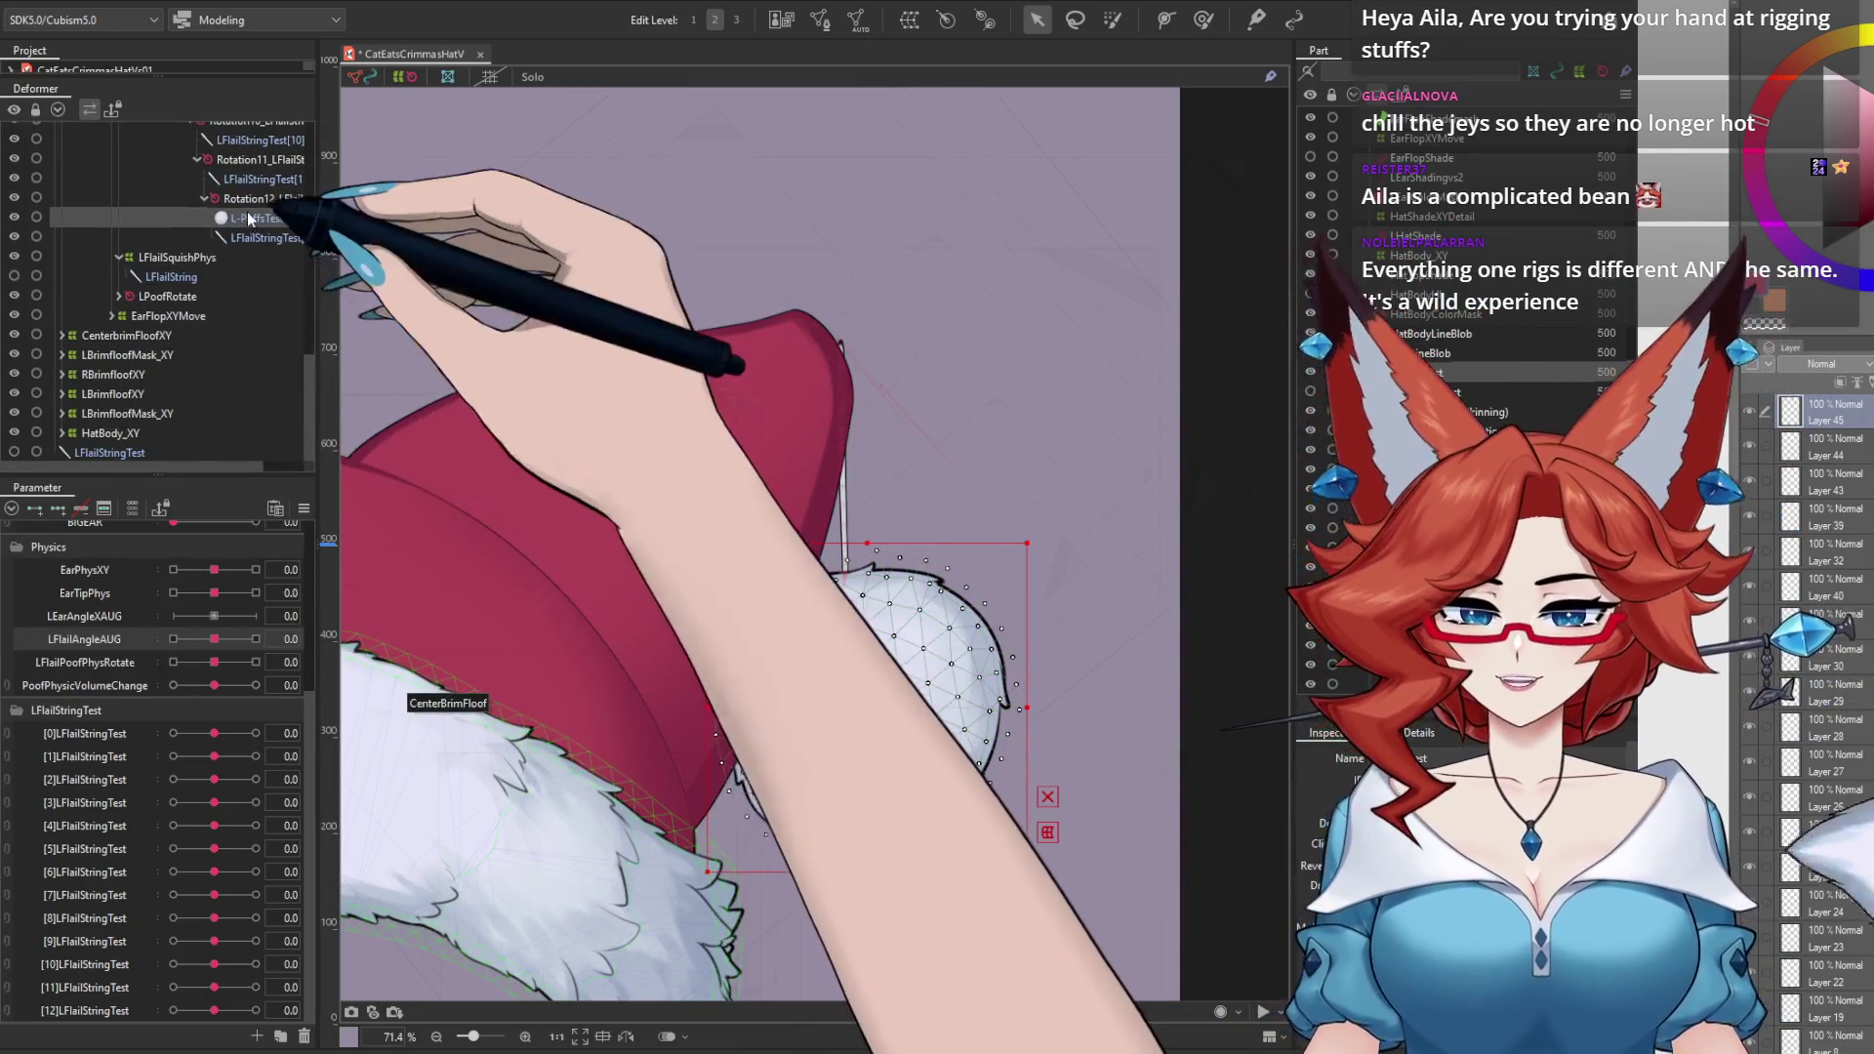
scroll(246, 220, "down", 4)
left_click_drag(132, 471, 149, 465)
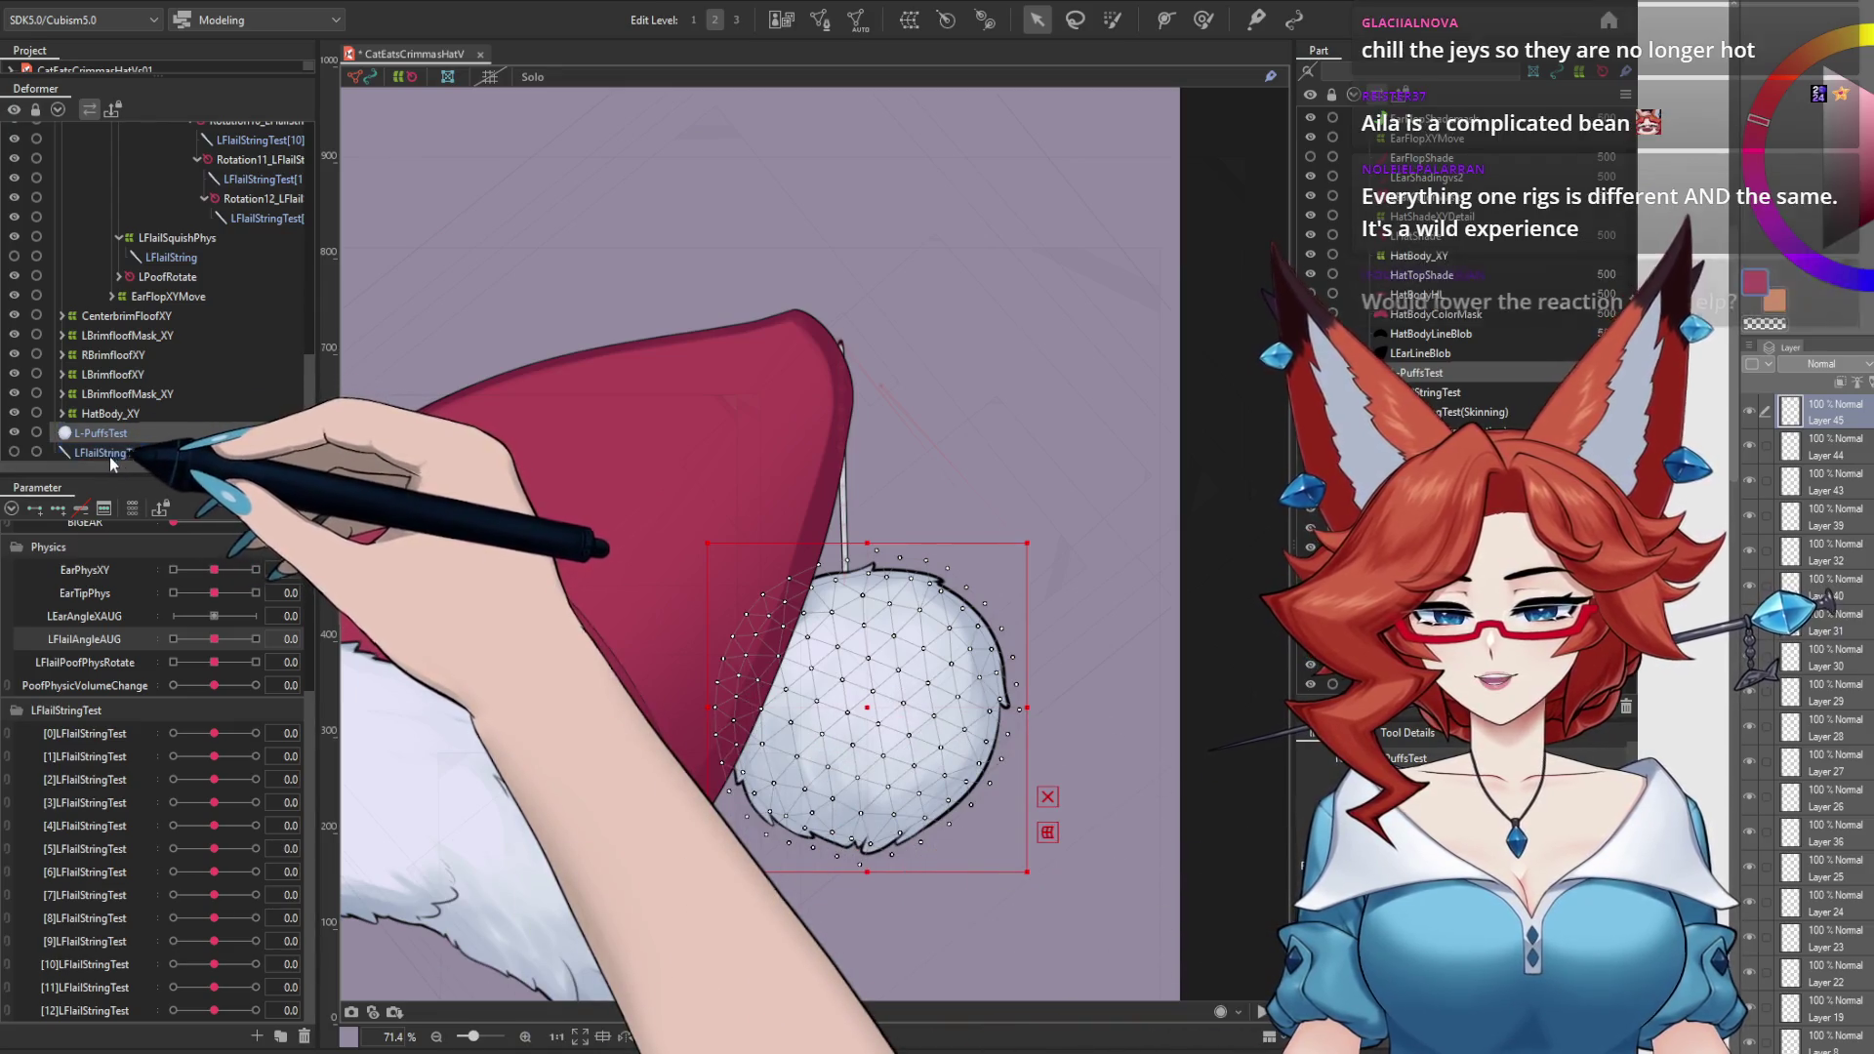
left_click(293, 373)
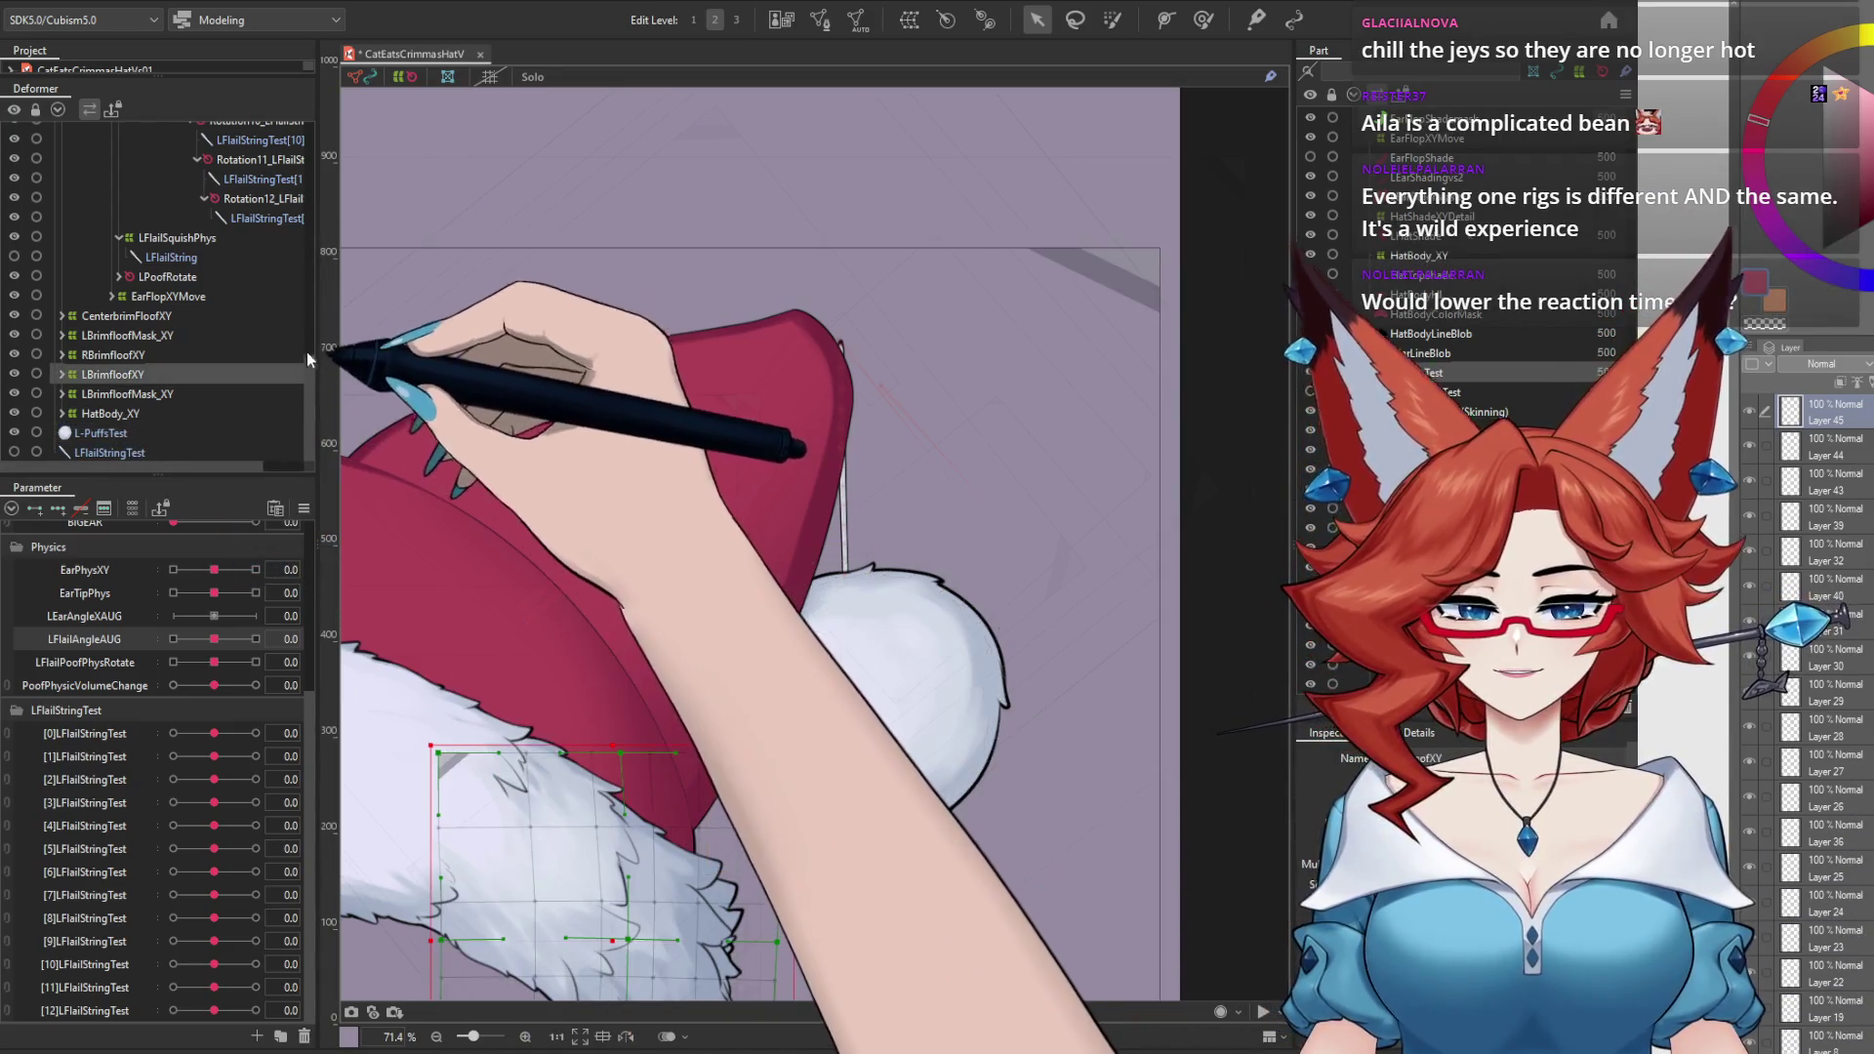
left_click_drag(308, 354, 311, 171)
left_click(188, 388)
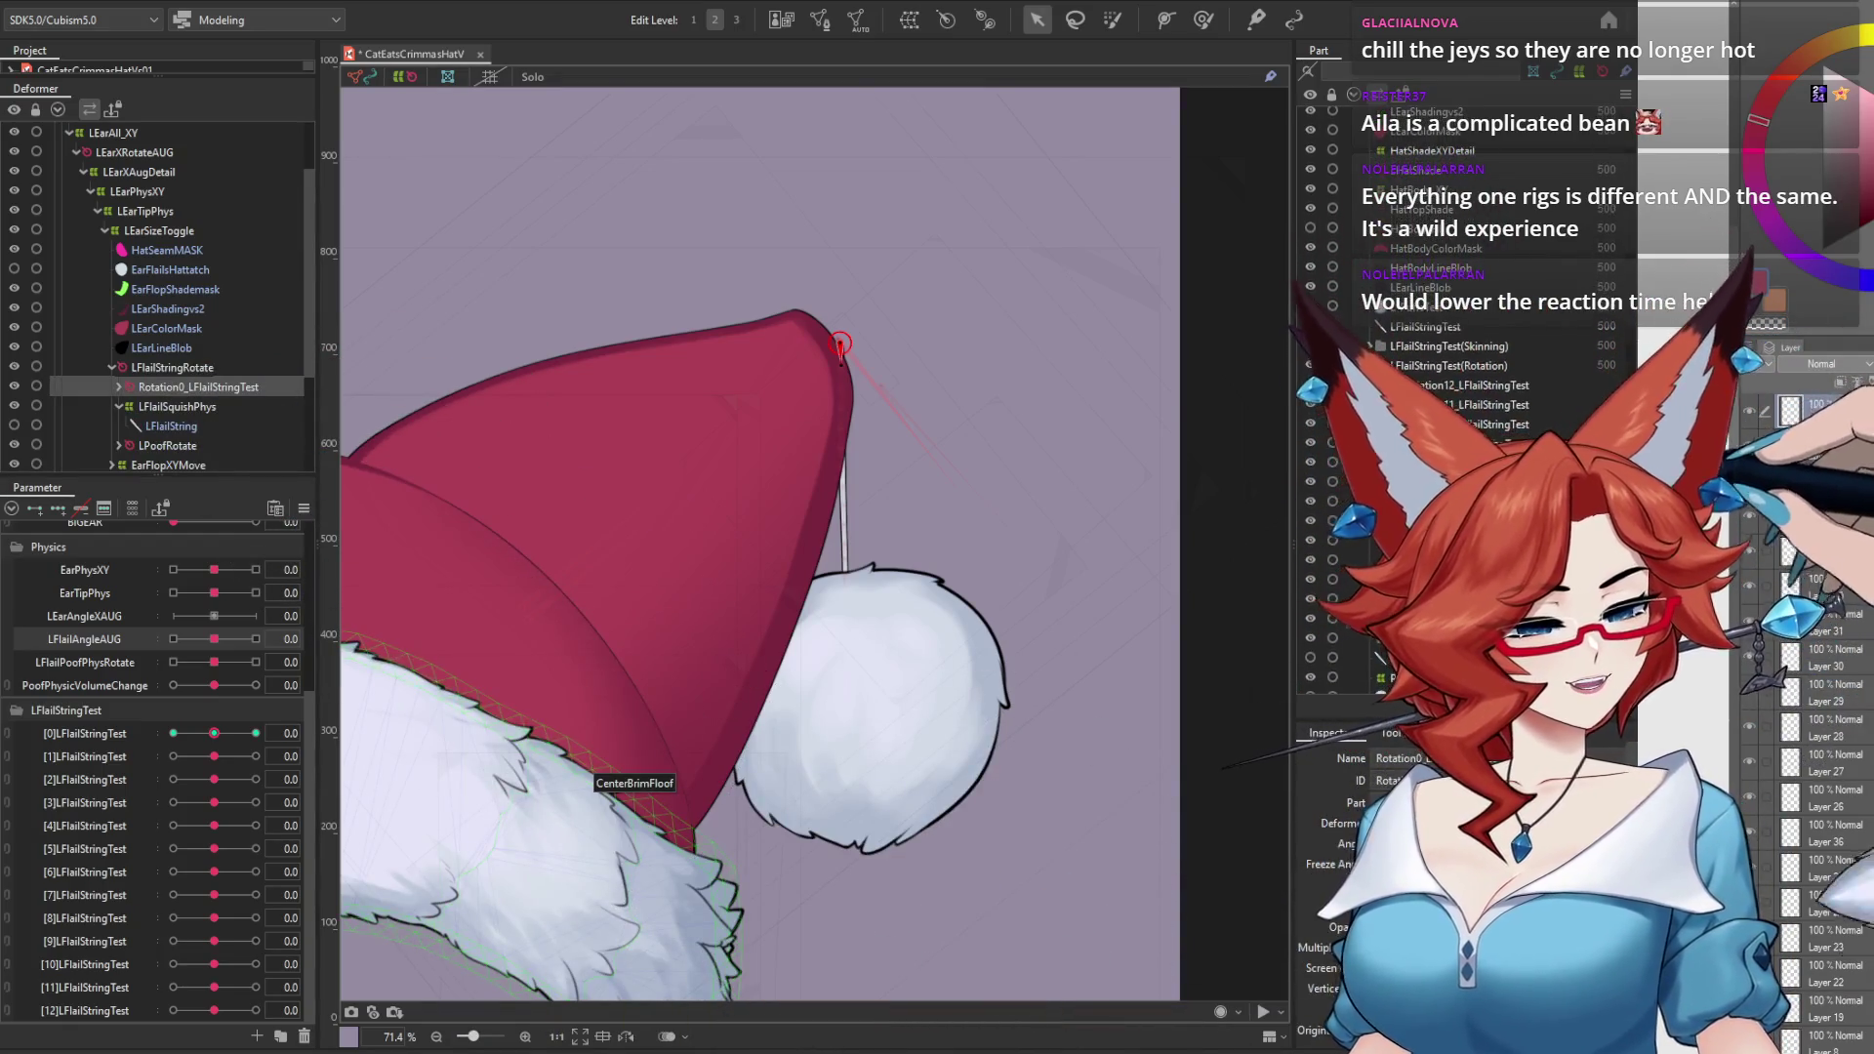
Step: Delete the string's Rotation0_LFlailStringTest deformer chain and the LFlailStringTest parameter group
left_click(1448, 349)
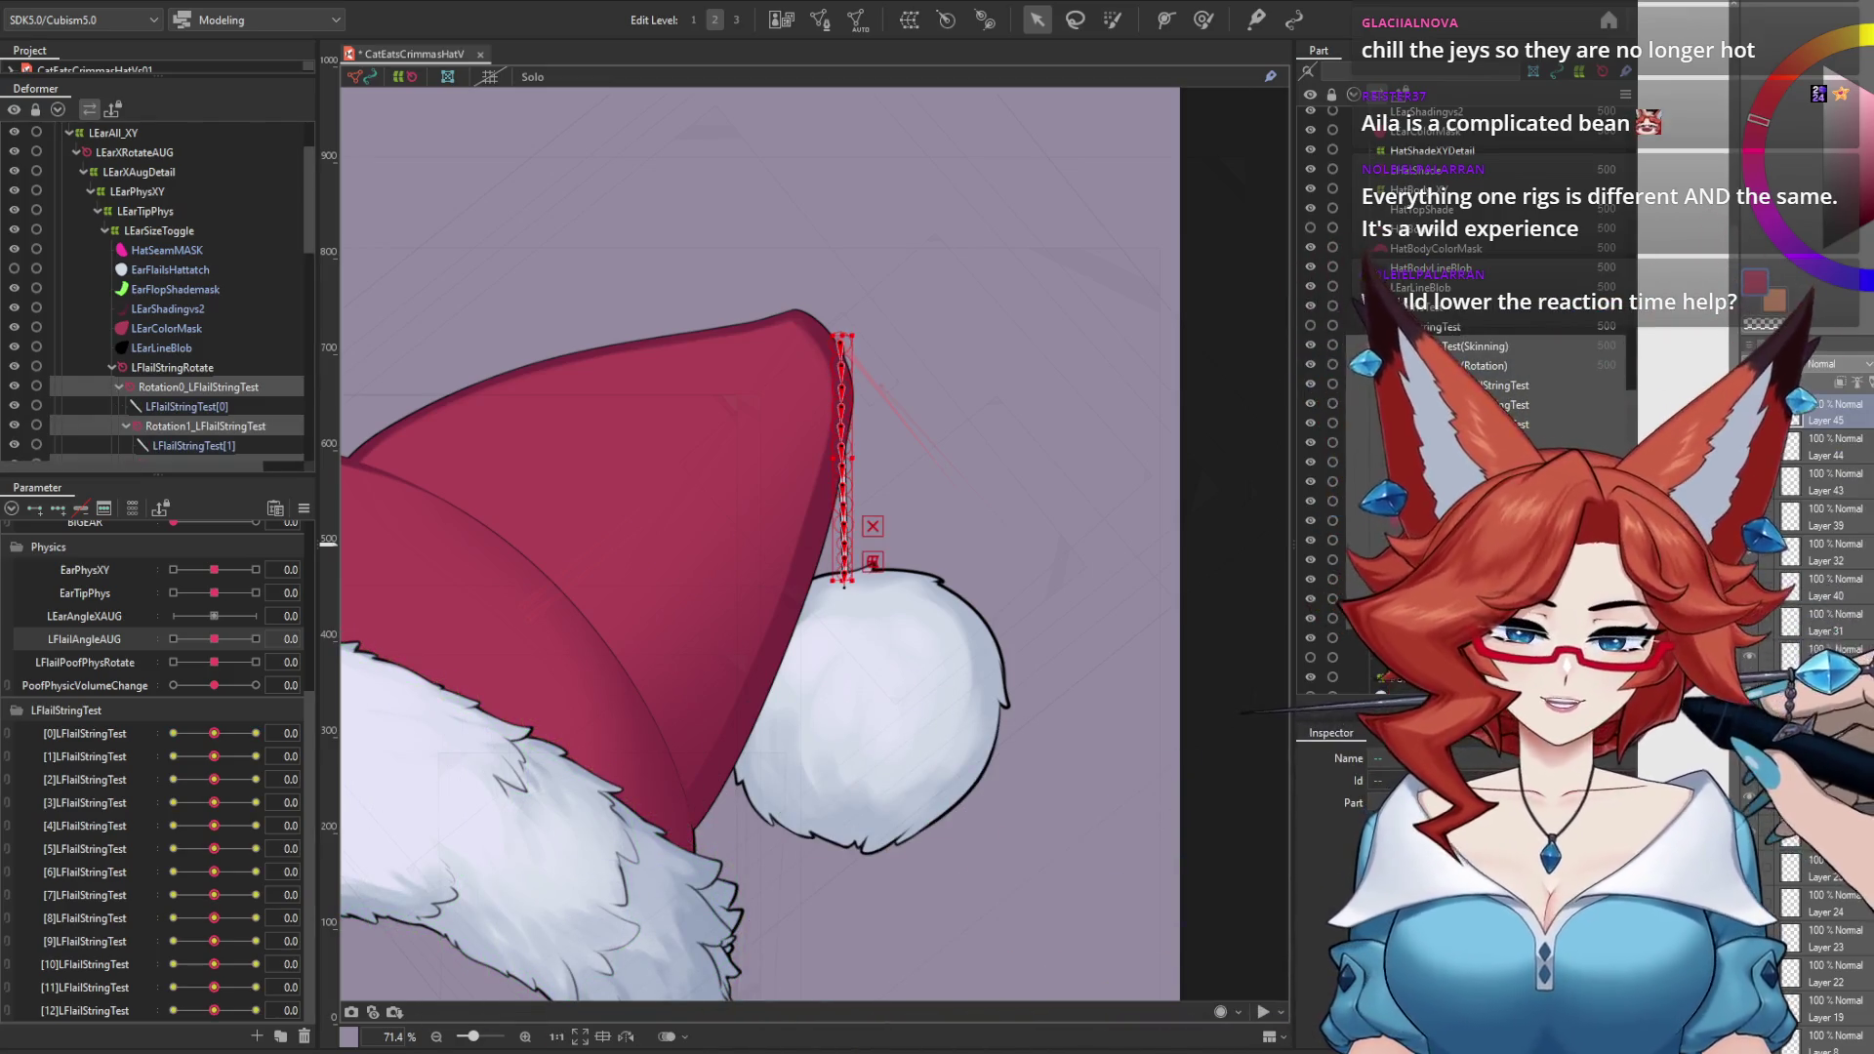
left_click(842, 566)
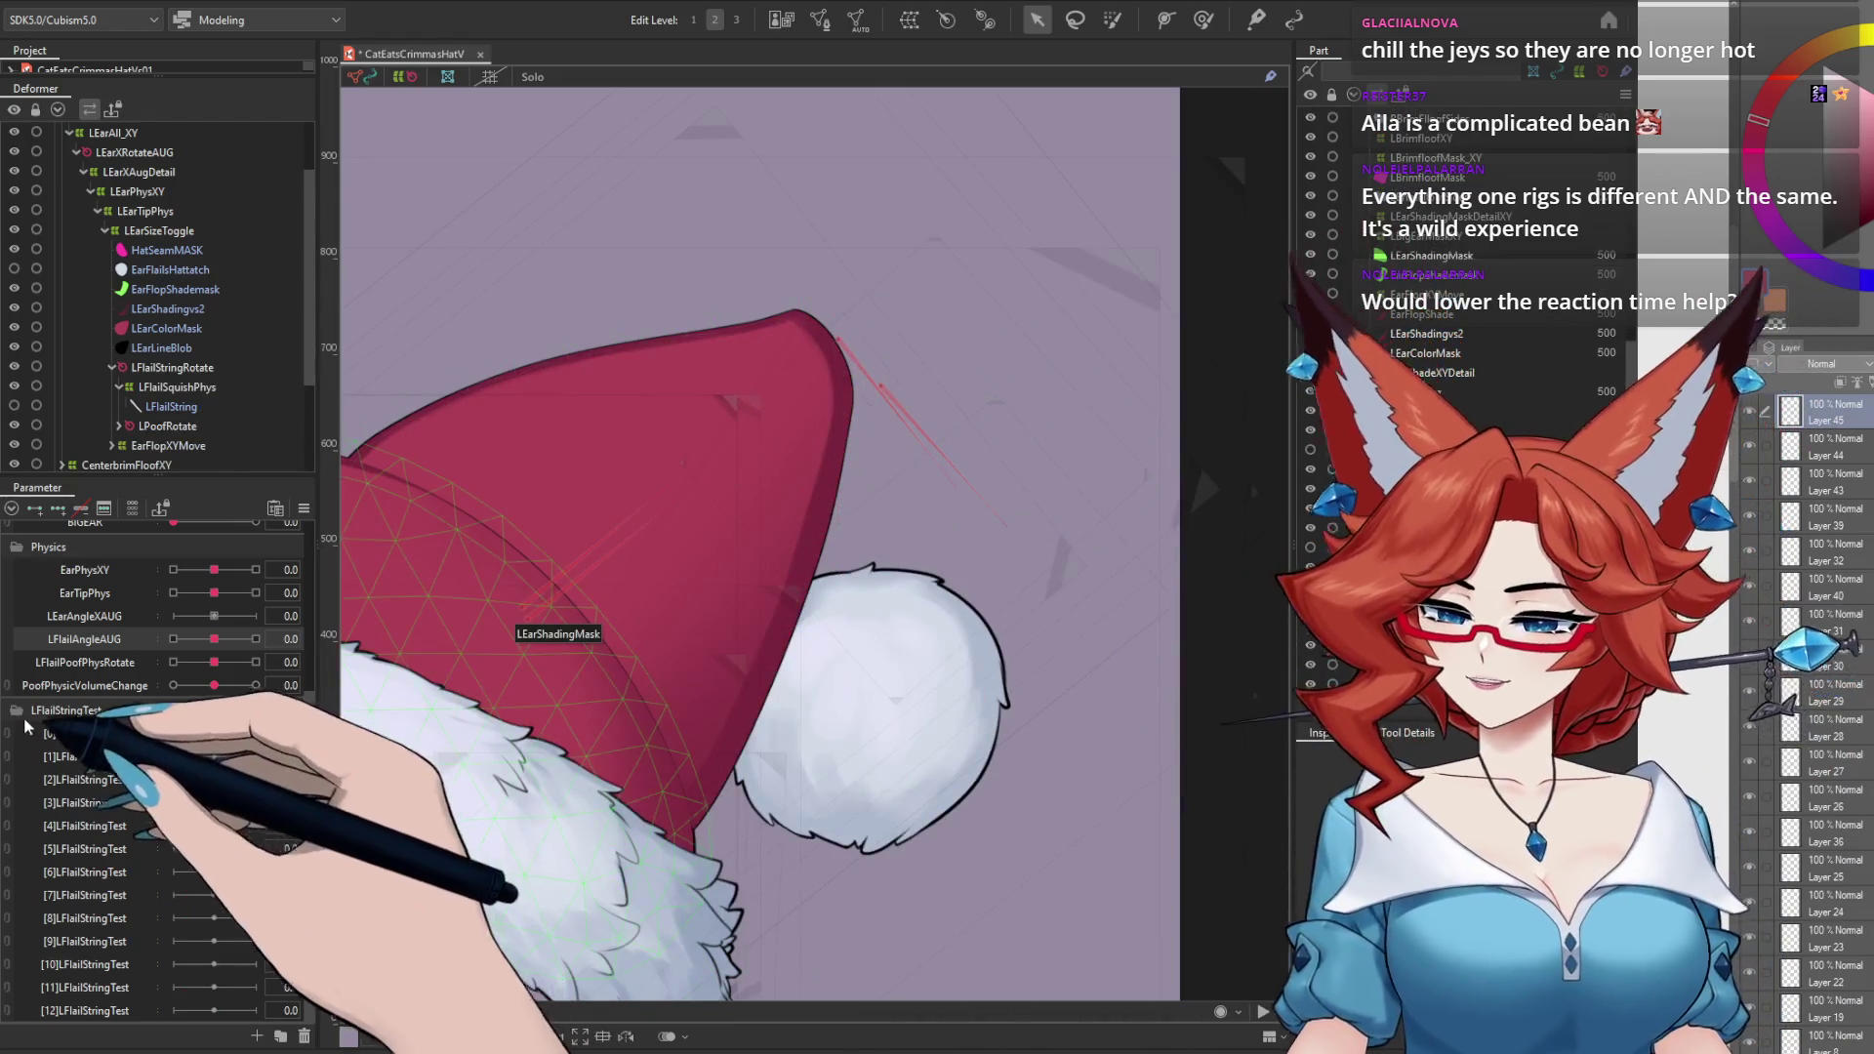
left_click(73, 710)
left_click(78, 967)
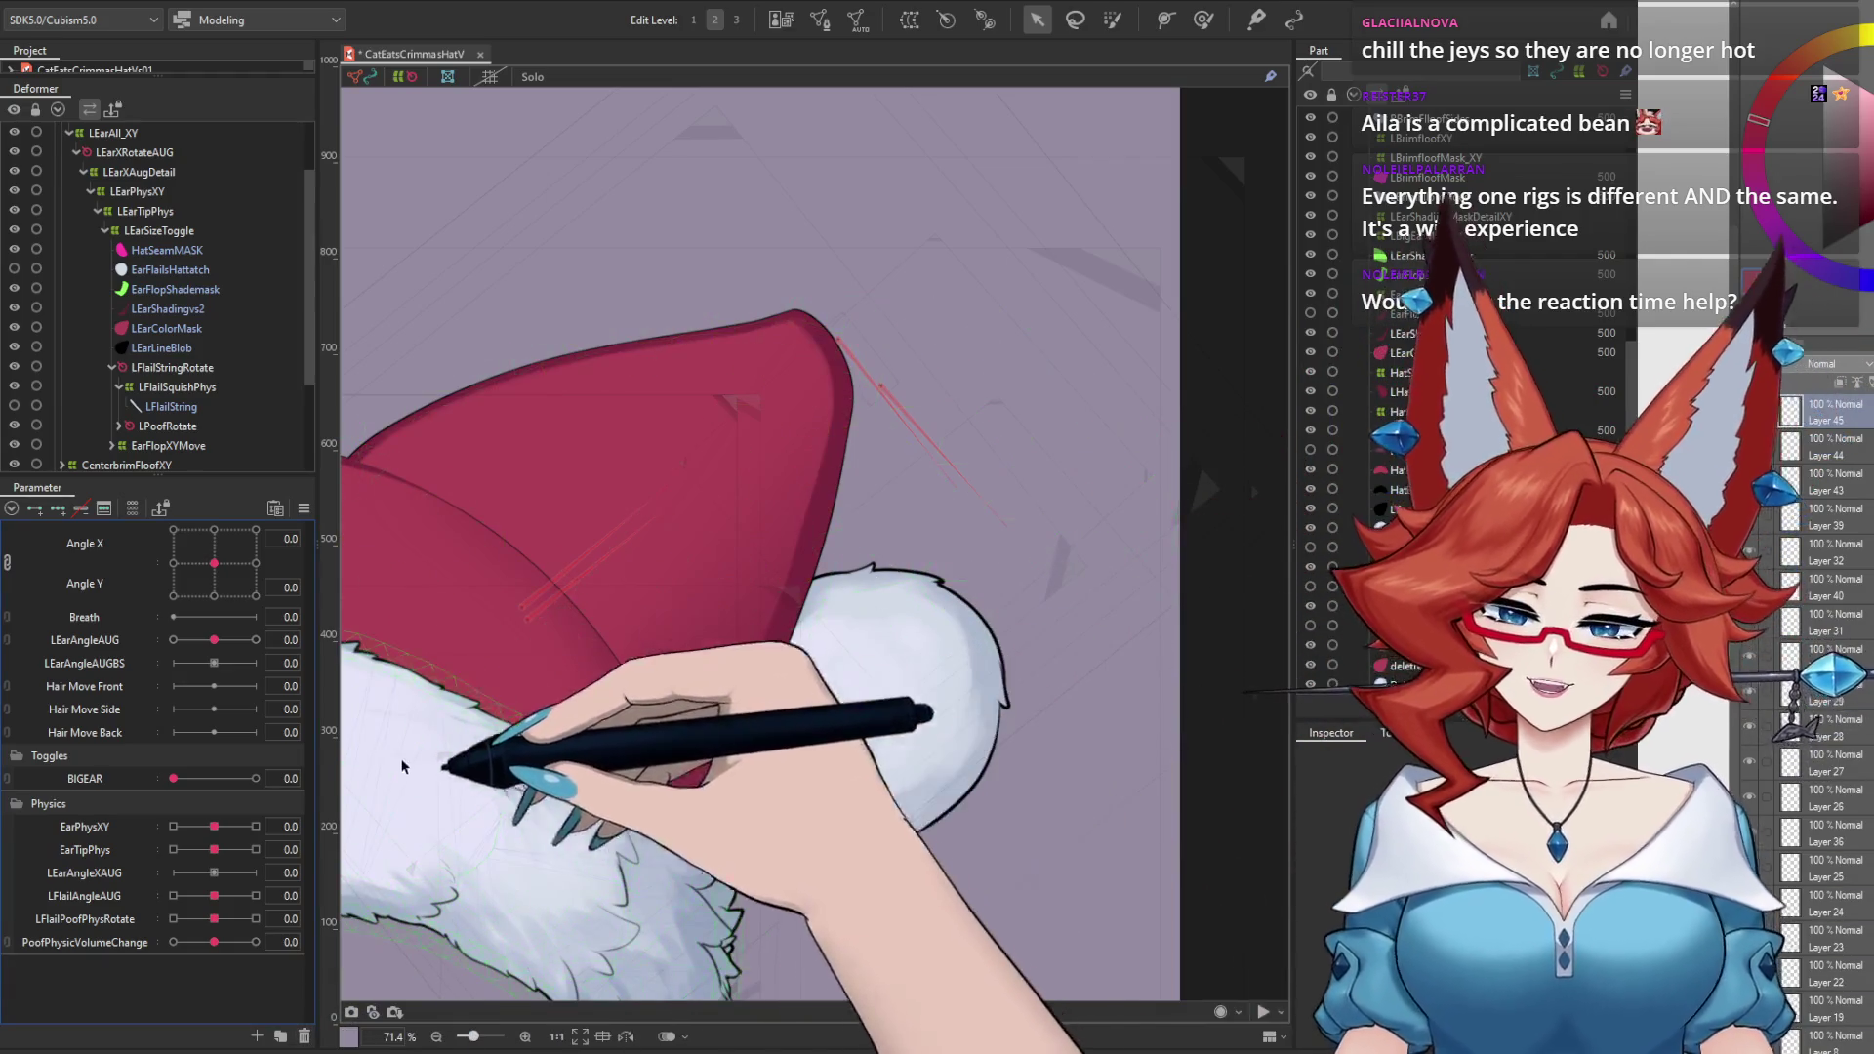
scroll(310, 465, "down", 3)
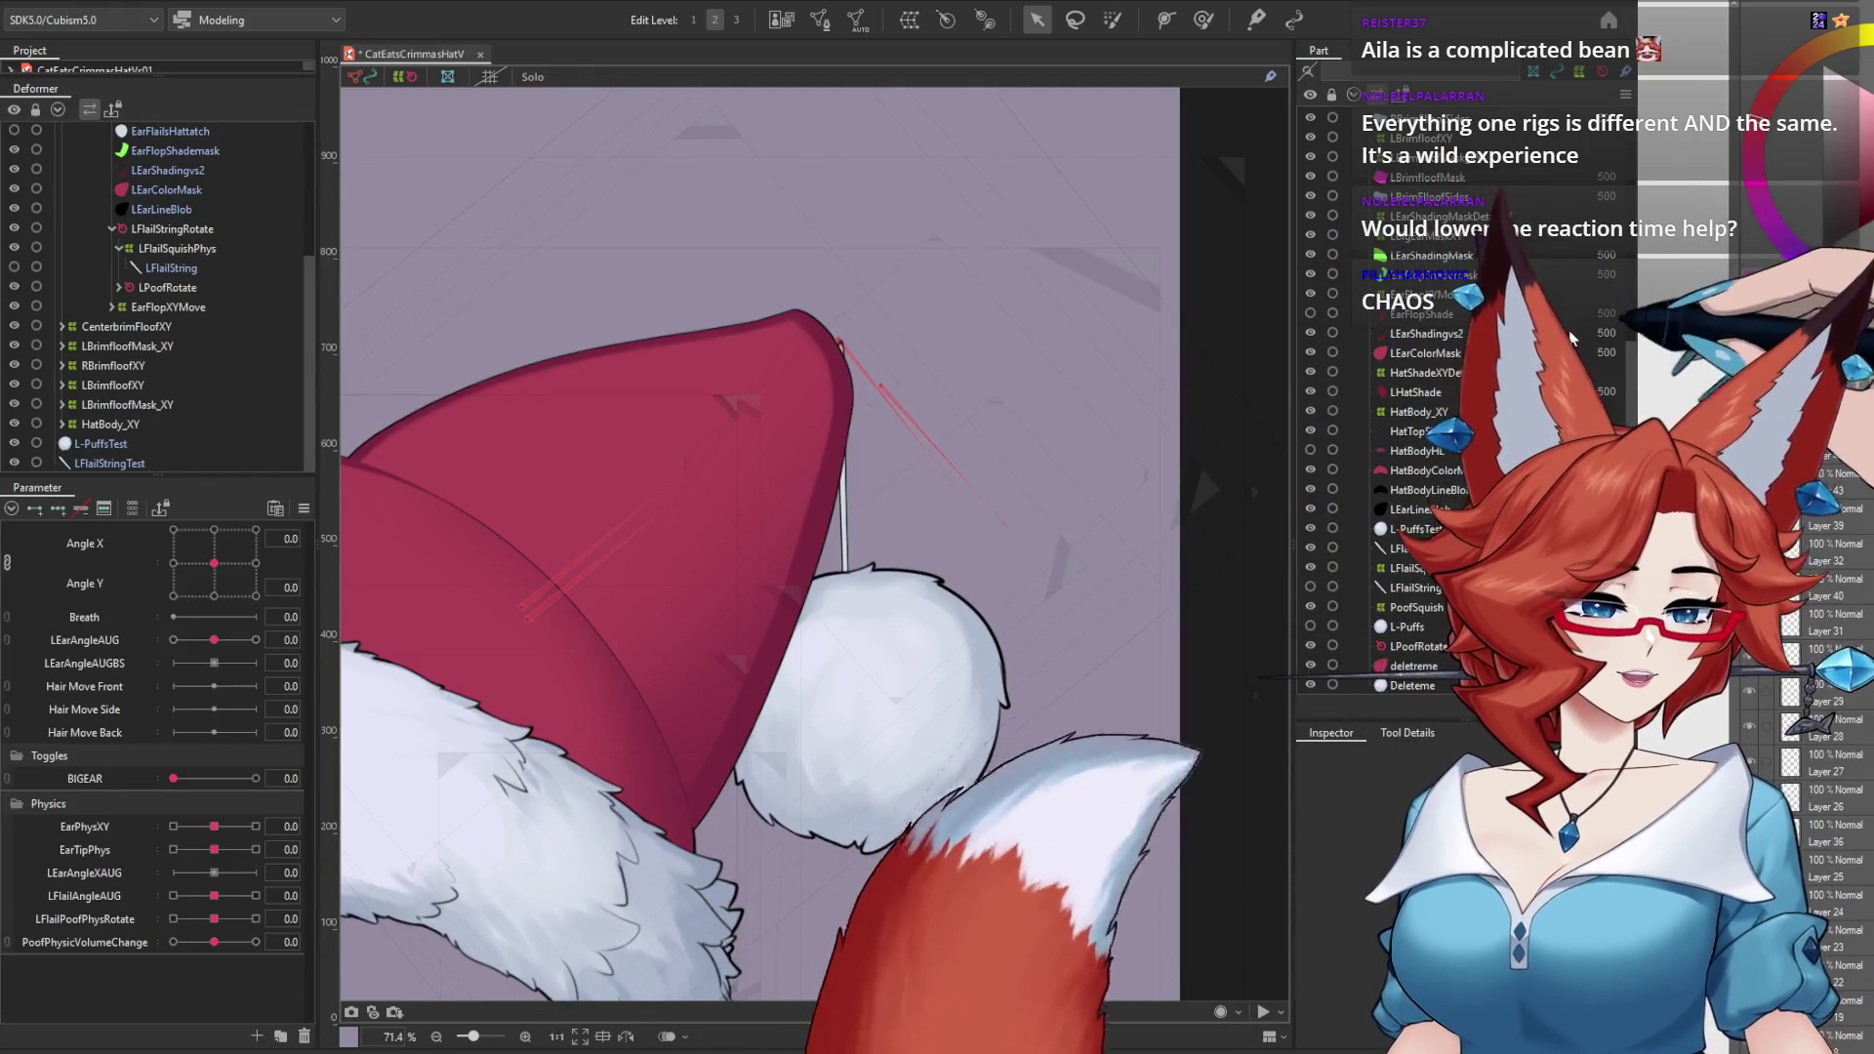
left_click(1311, 331)
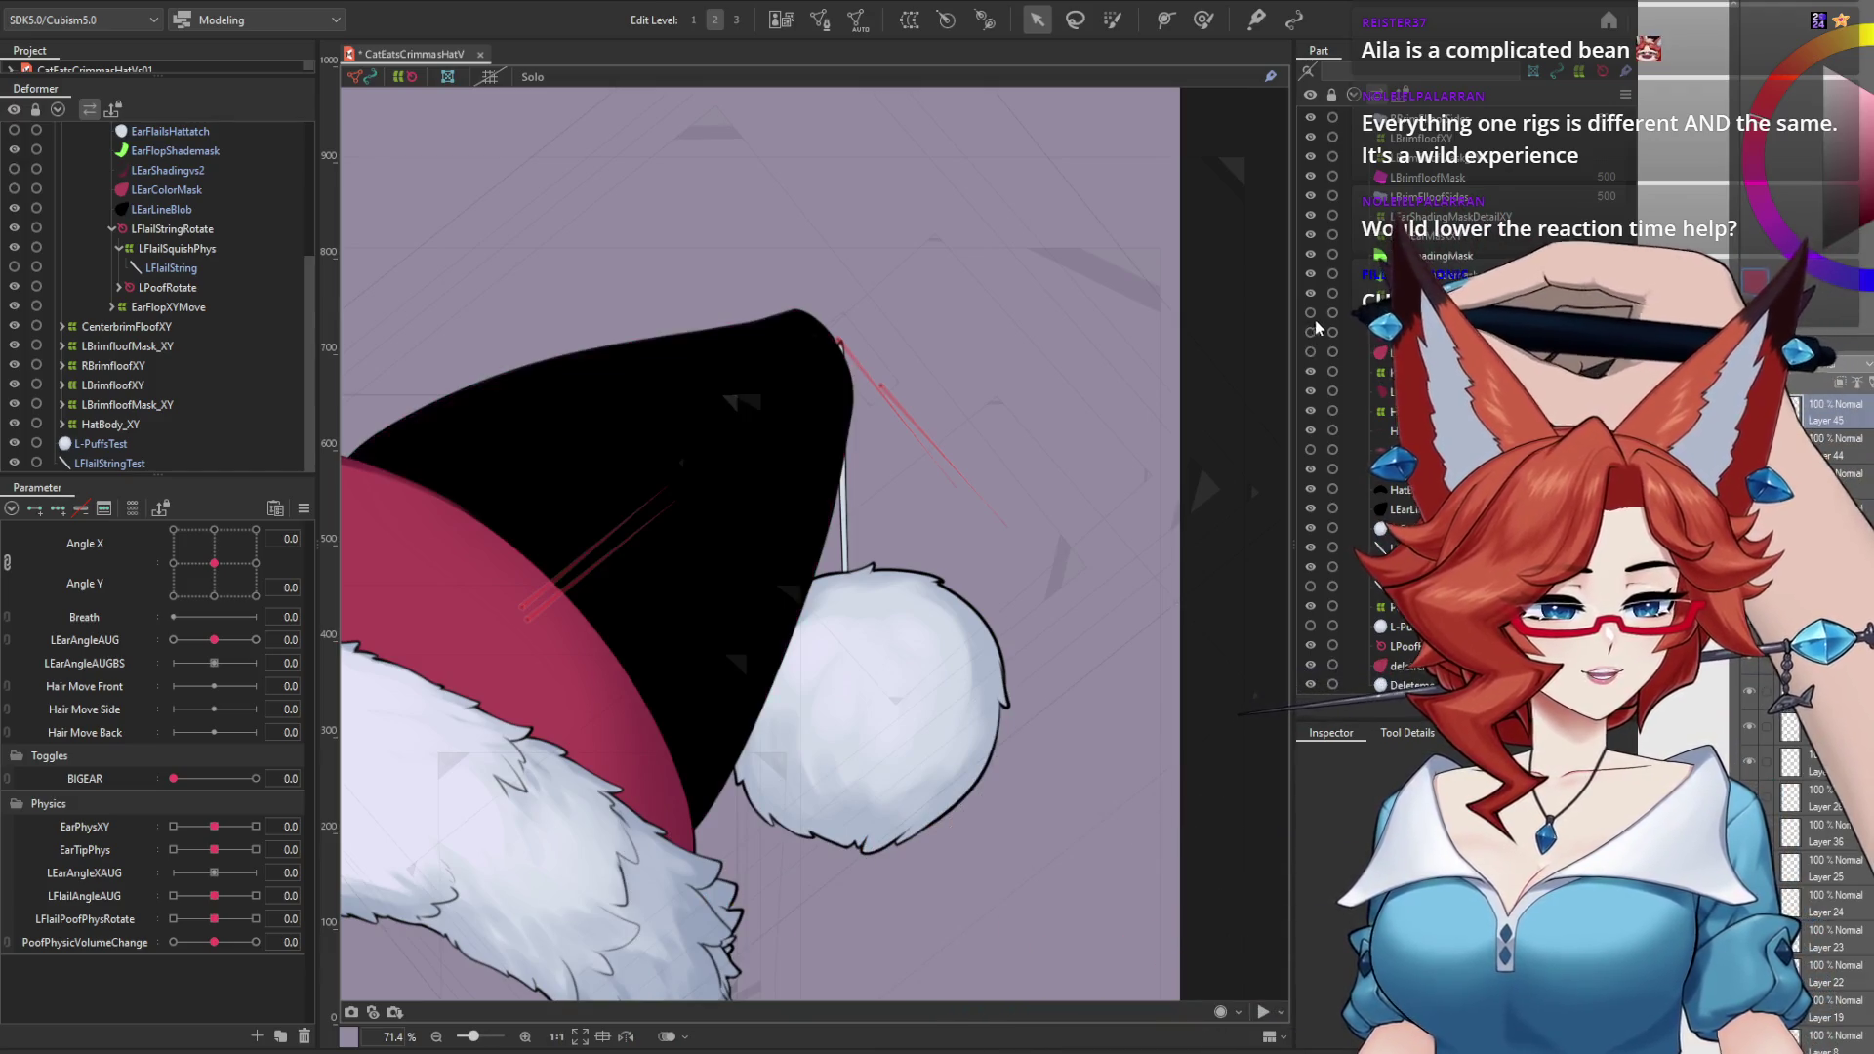
Step: Hide the upper hat part and select the string's parent deformer LFlailStringTest from the canvas
left_click(1311, 510)
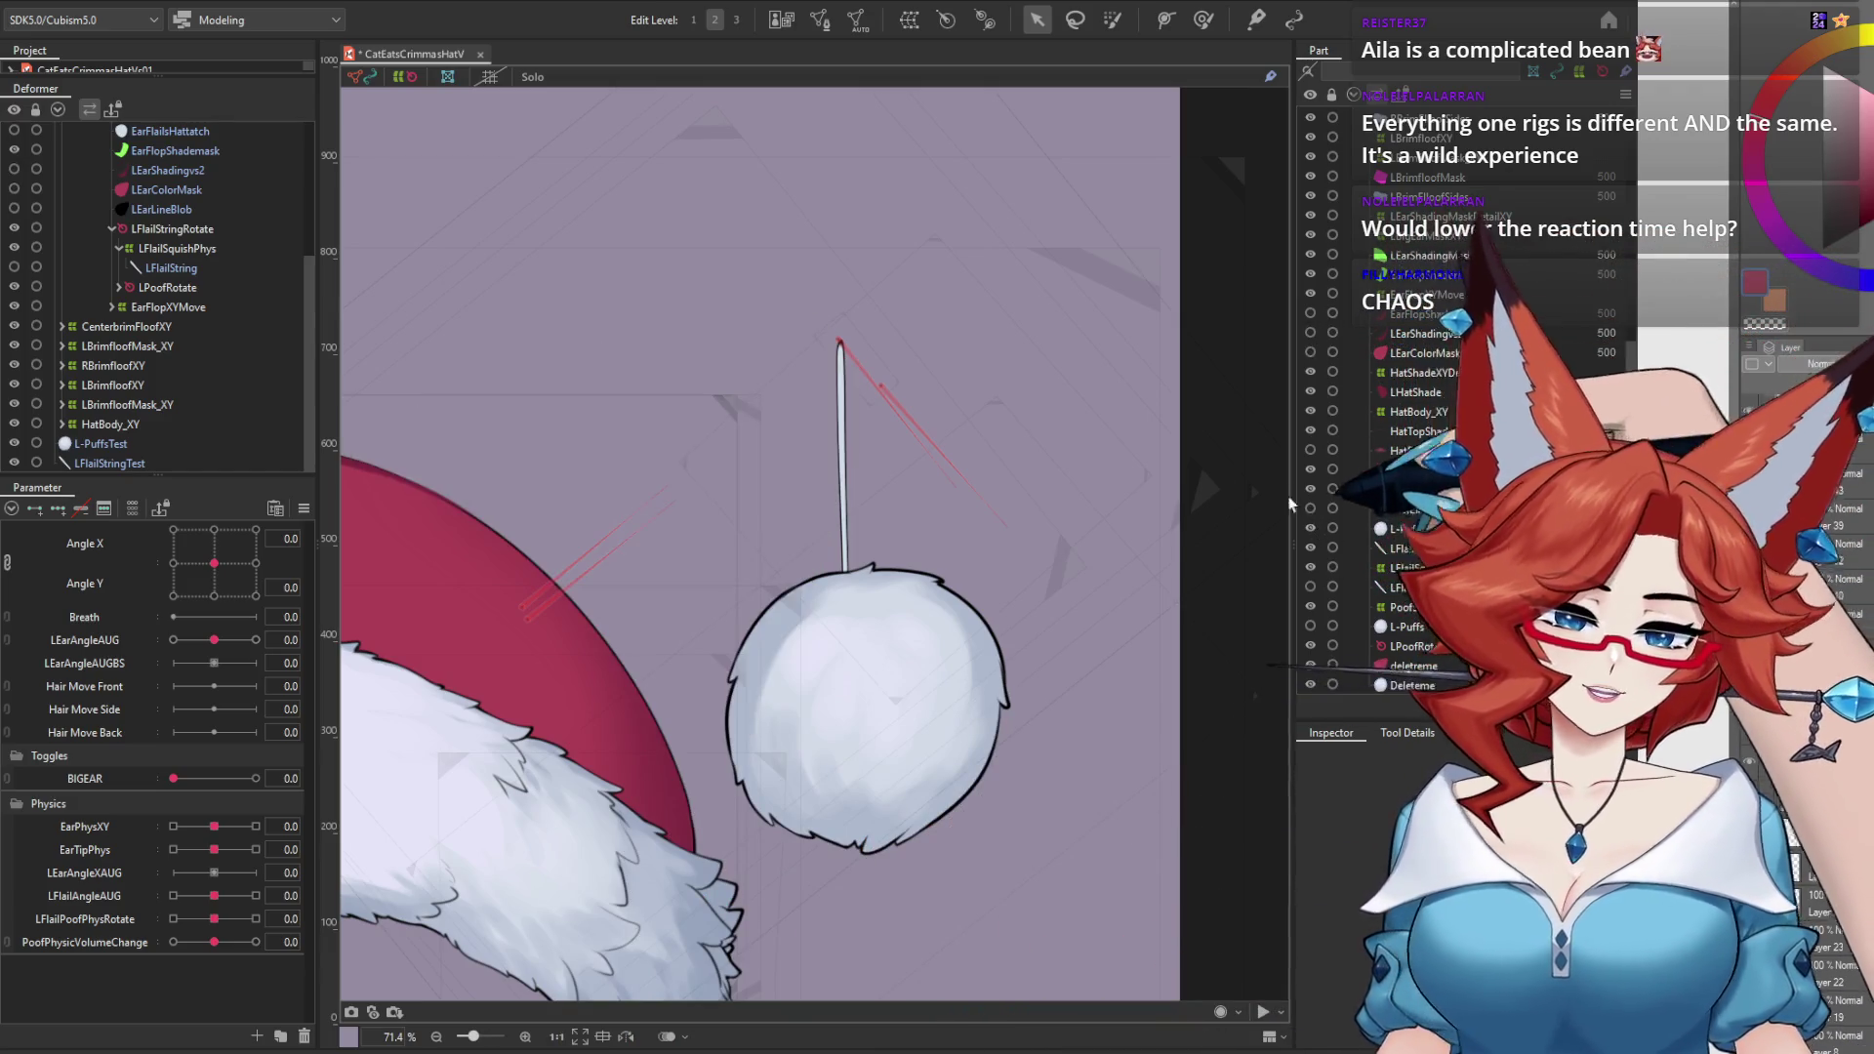
left_click(846, 495)
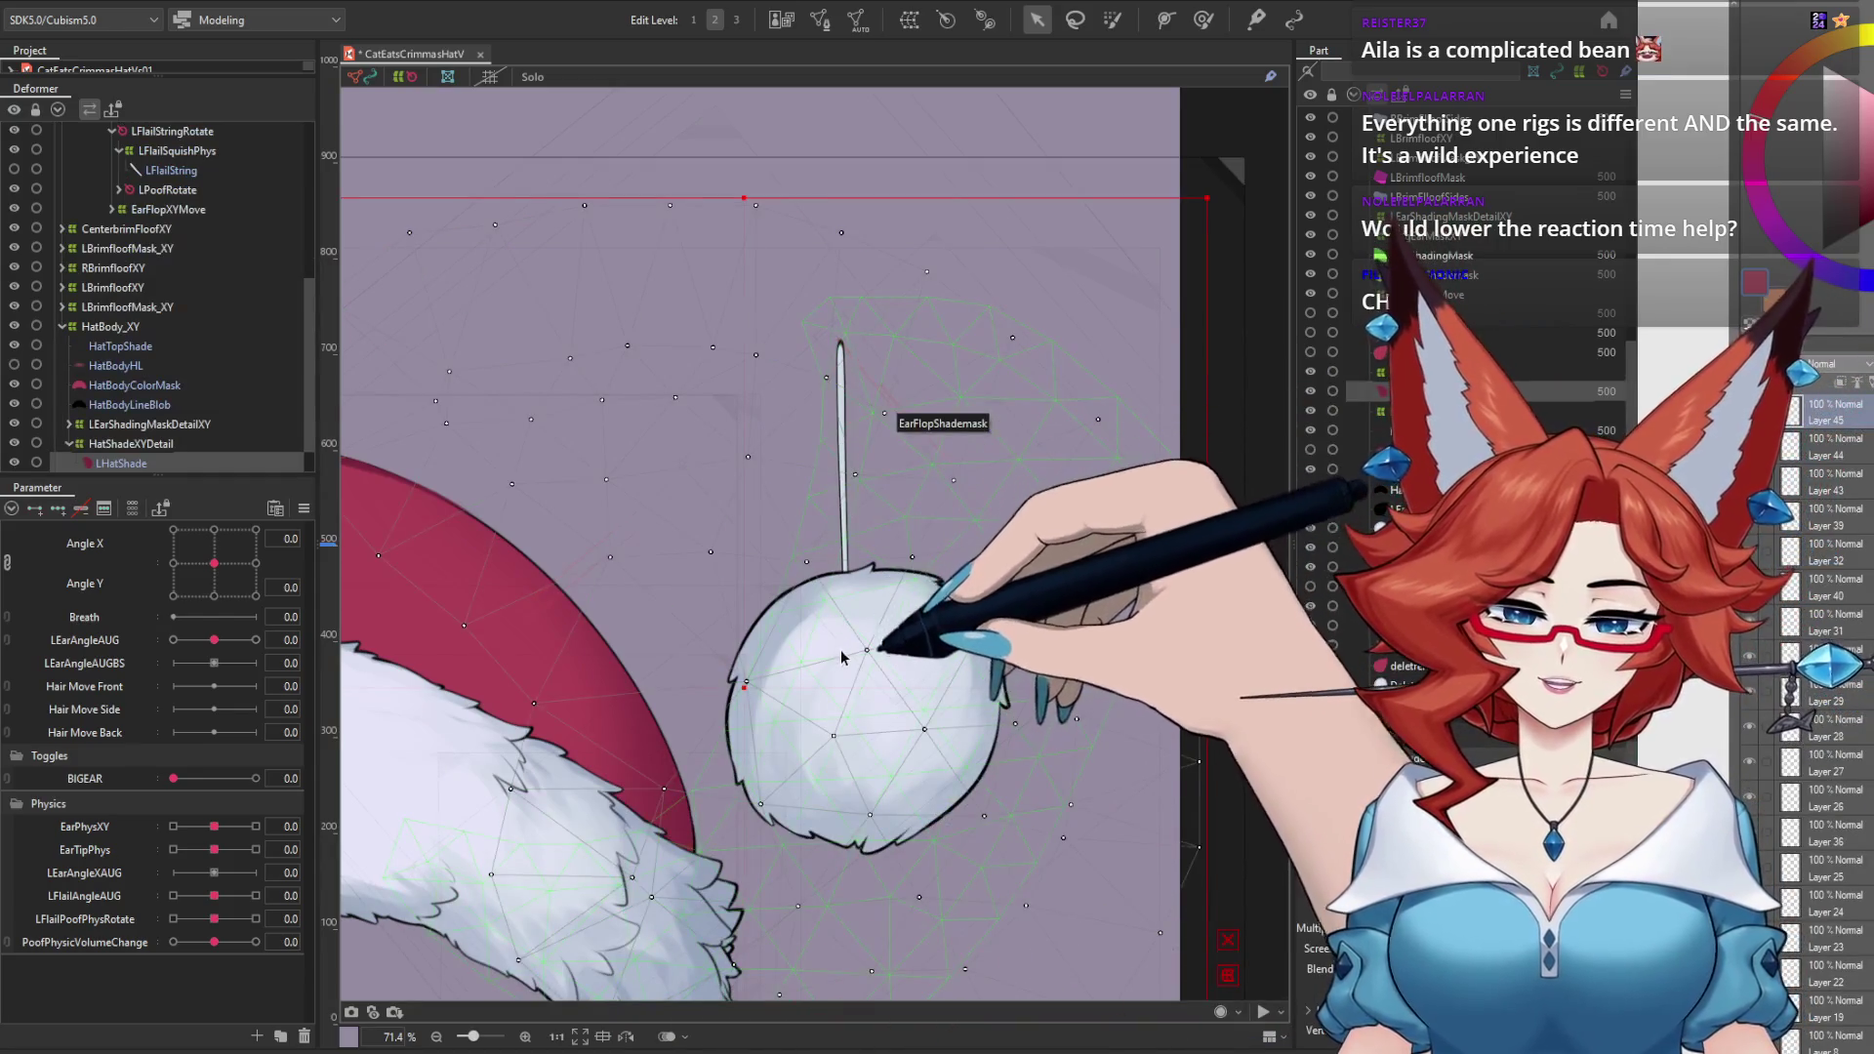
right_click(841, 452)
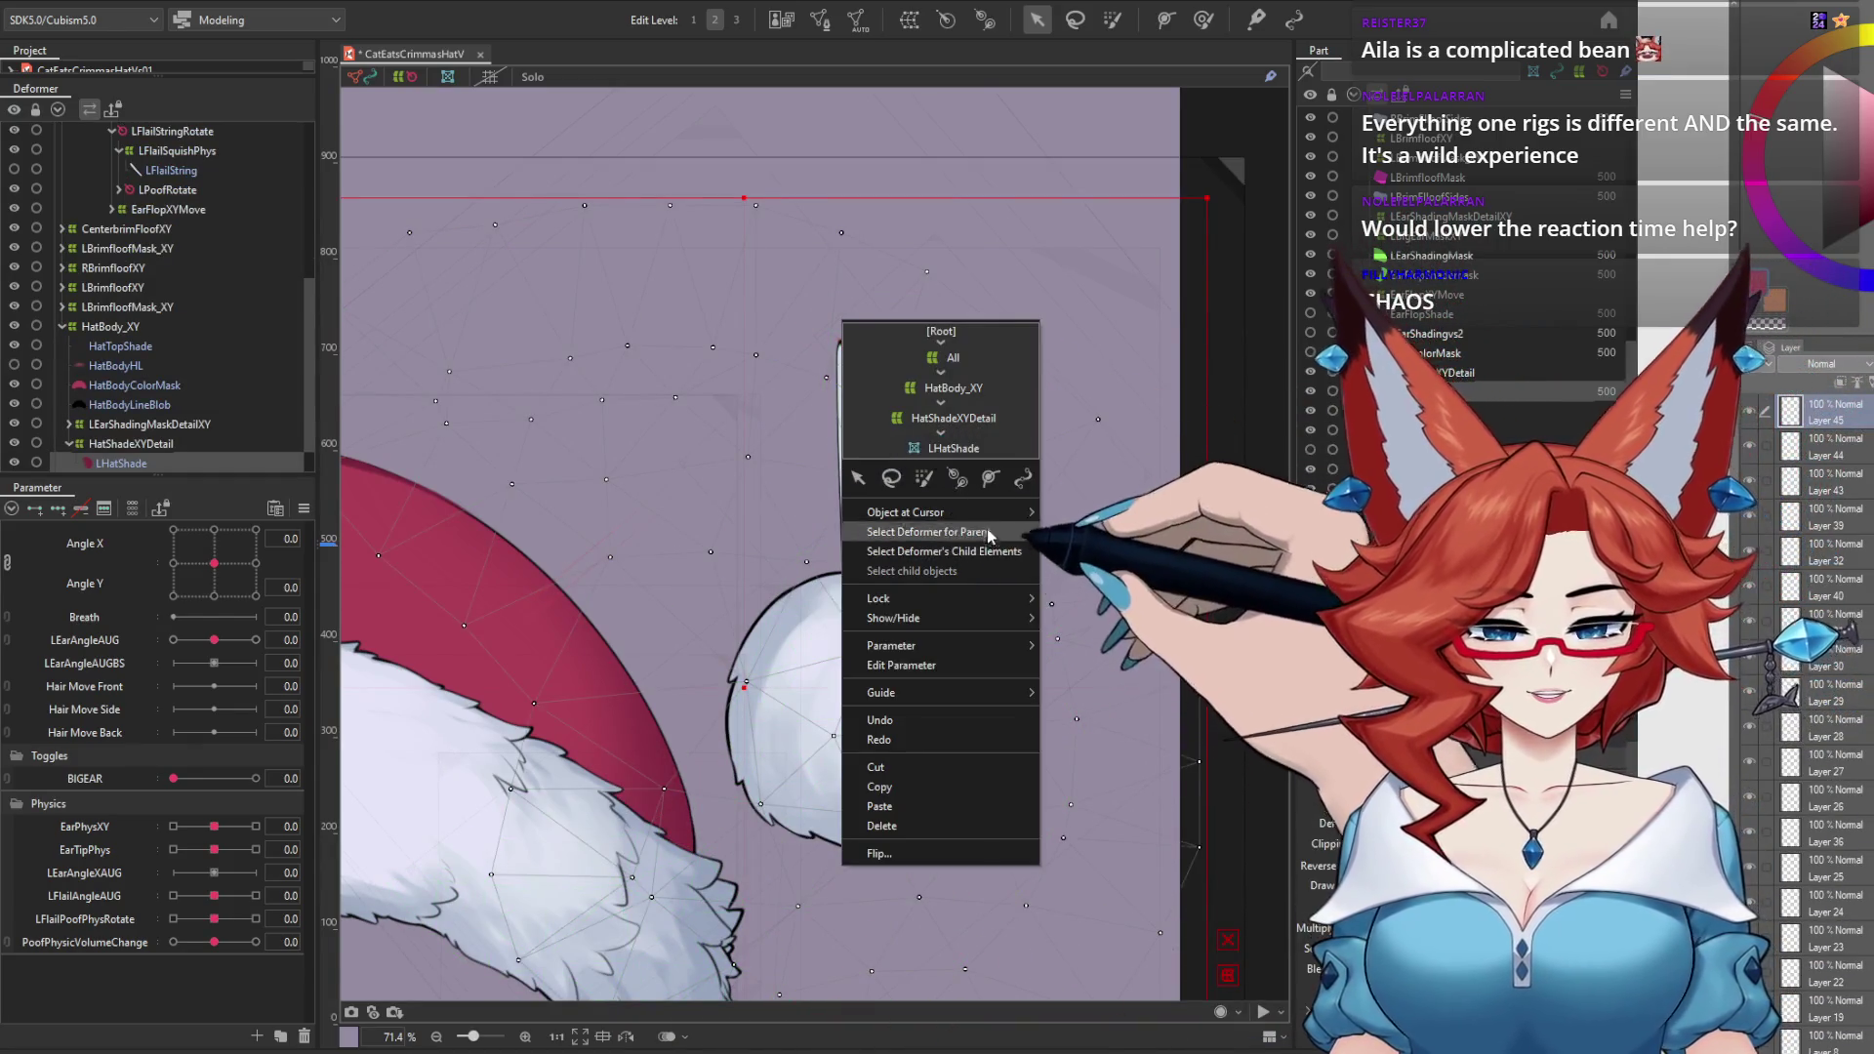
left_click(1083, 653)
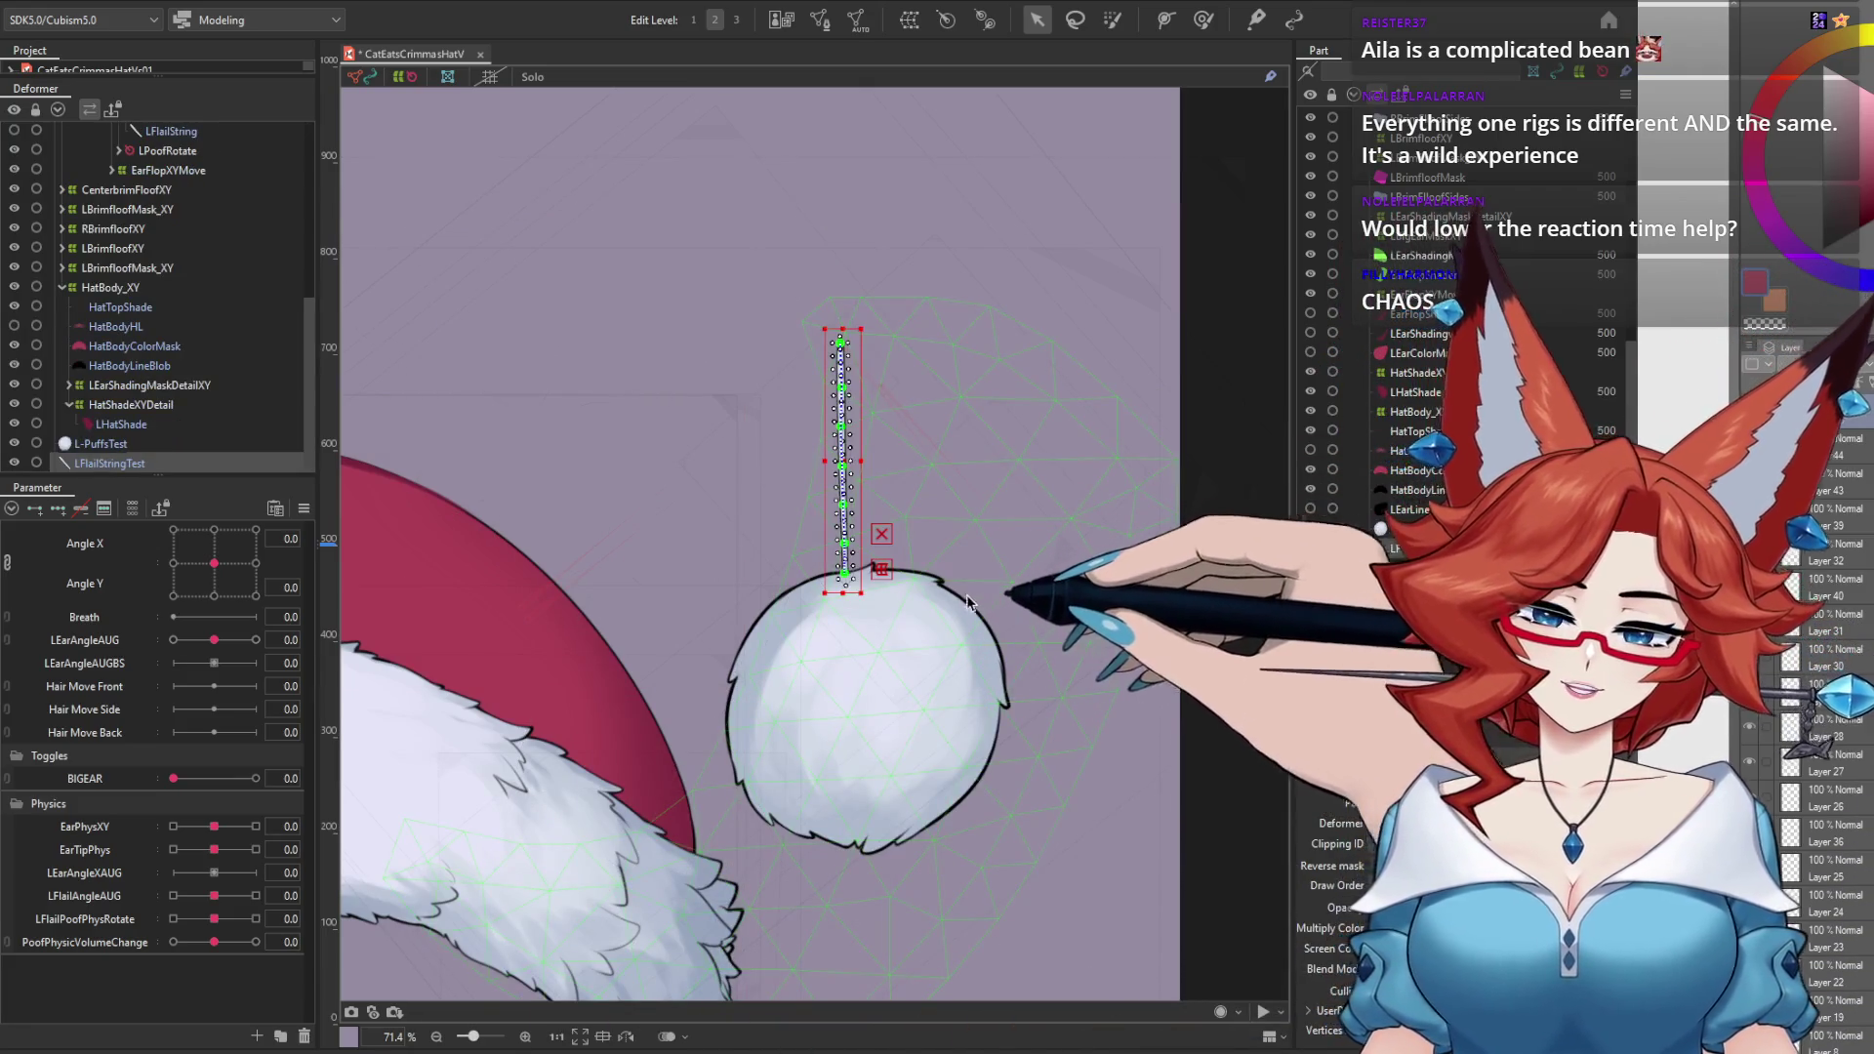
scroll(976, 610, "up", 3)
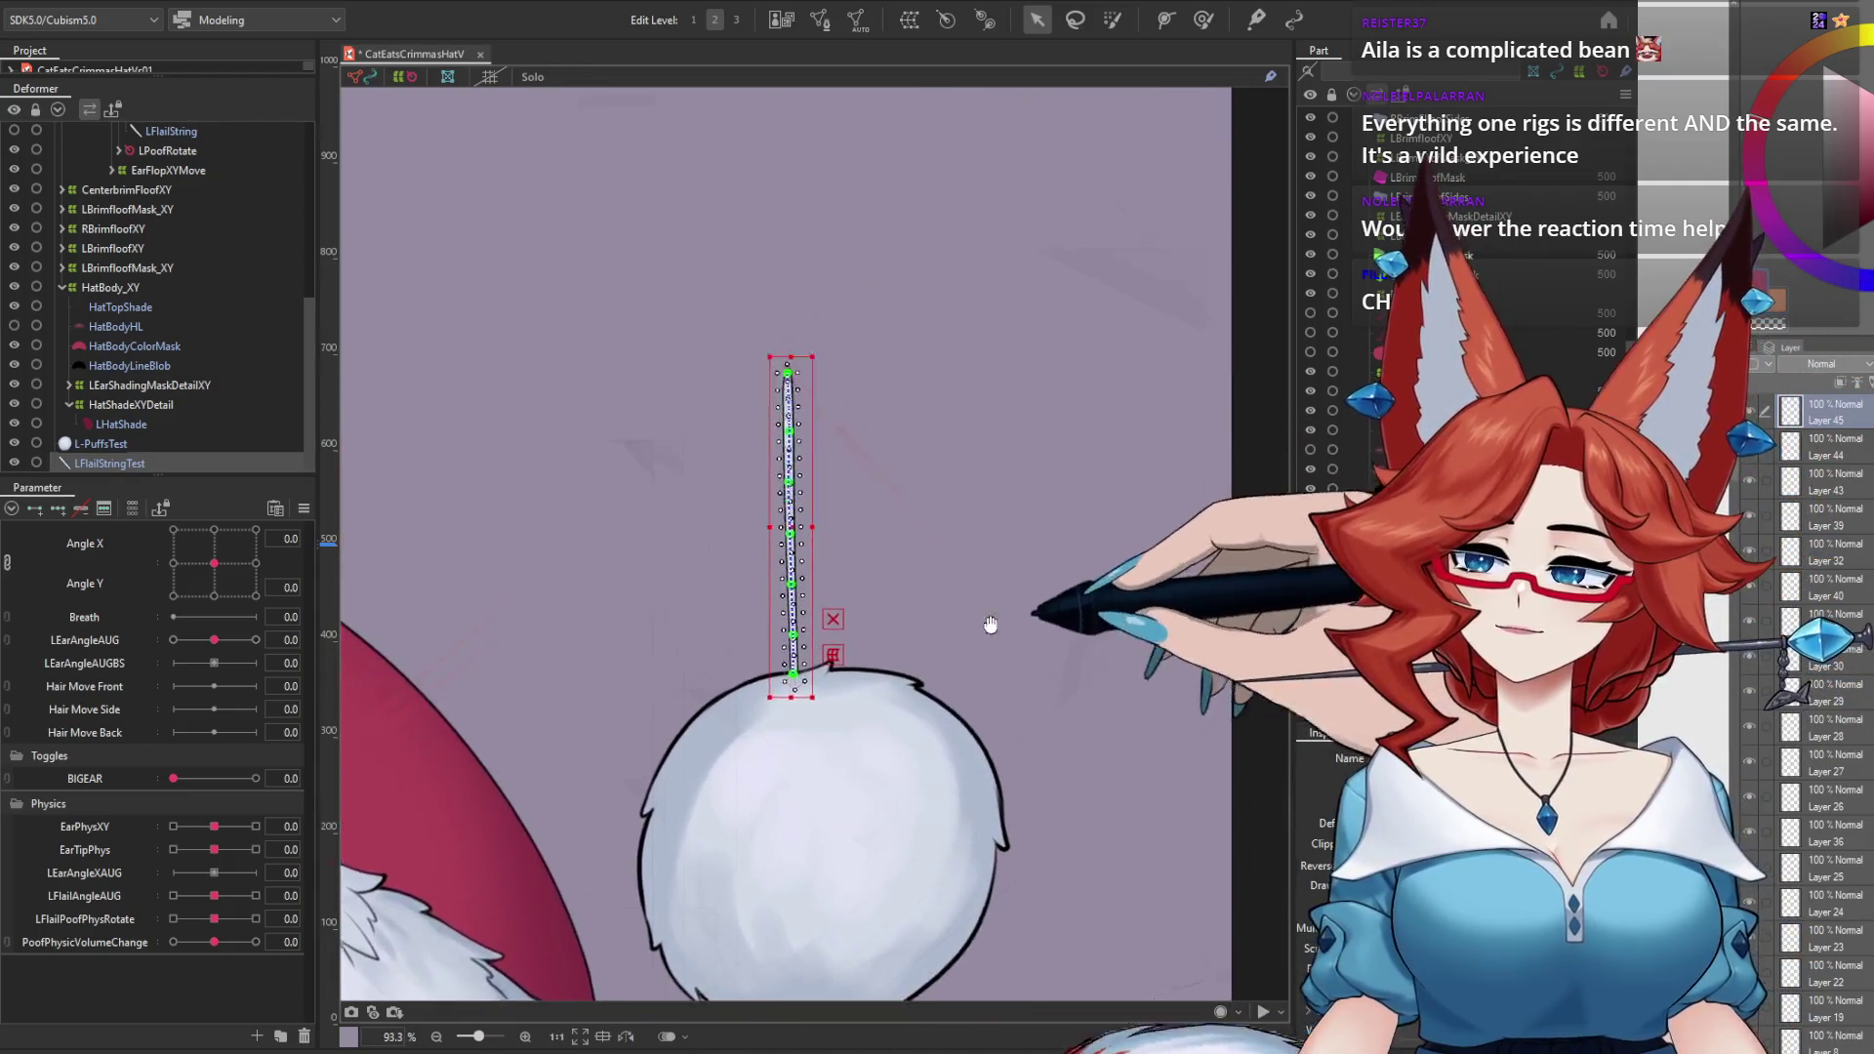
Step: Centre the view on the string, try the Deform Path tool, then clear its temporary path handles
left_click_drag(990, 625, 980, 647)
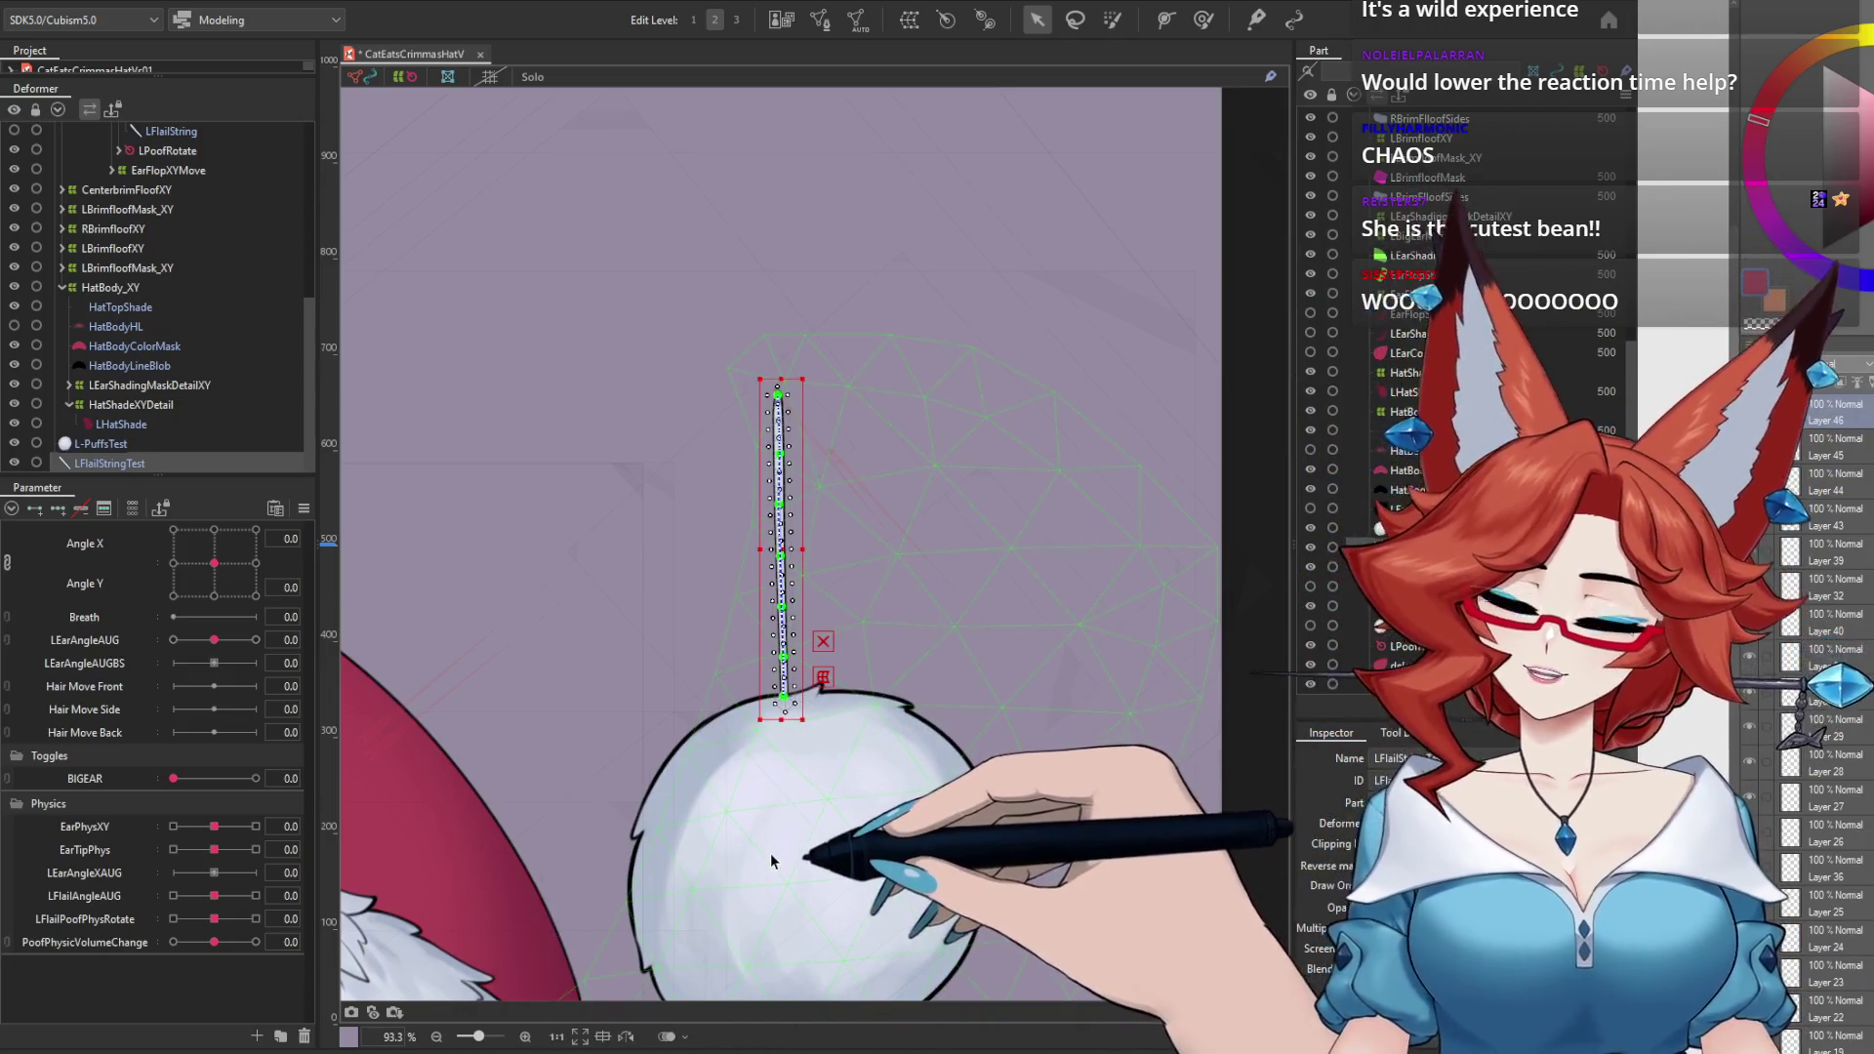
left_click(1164, 19)
scroll(854, 463, "up", 3)
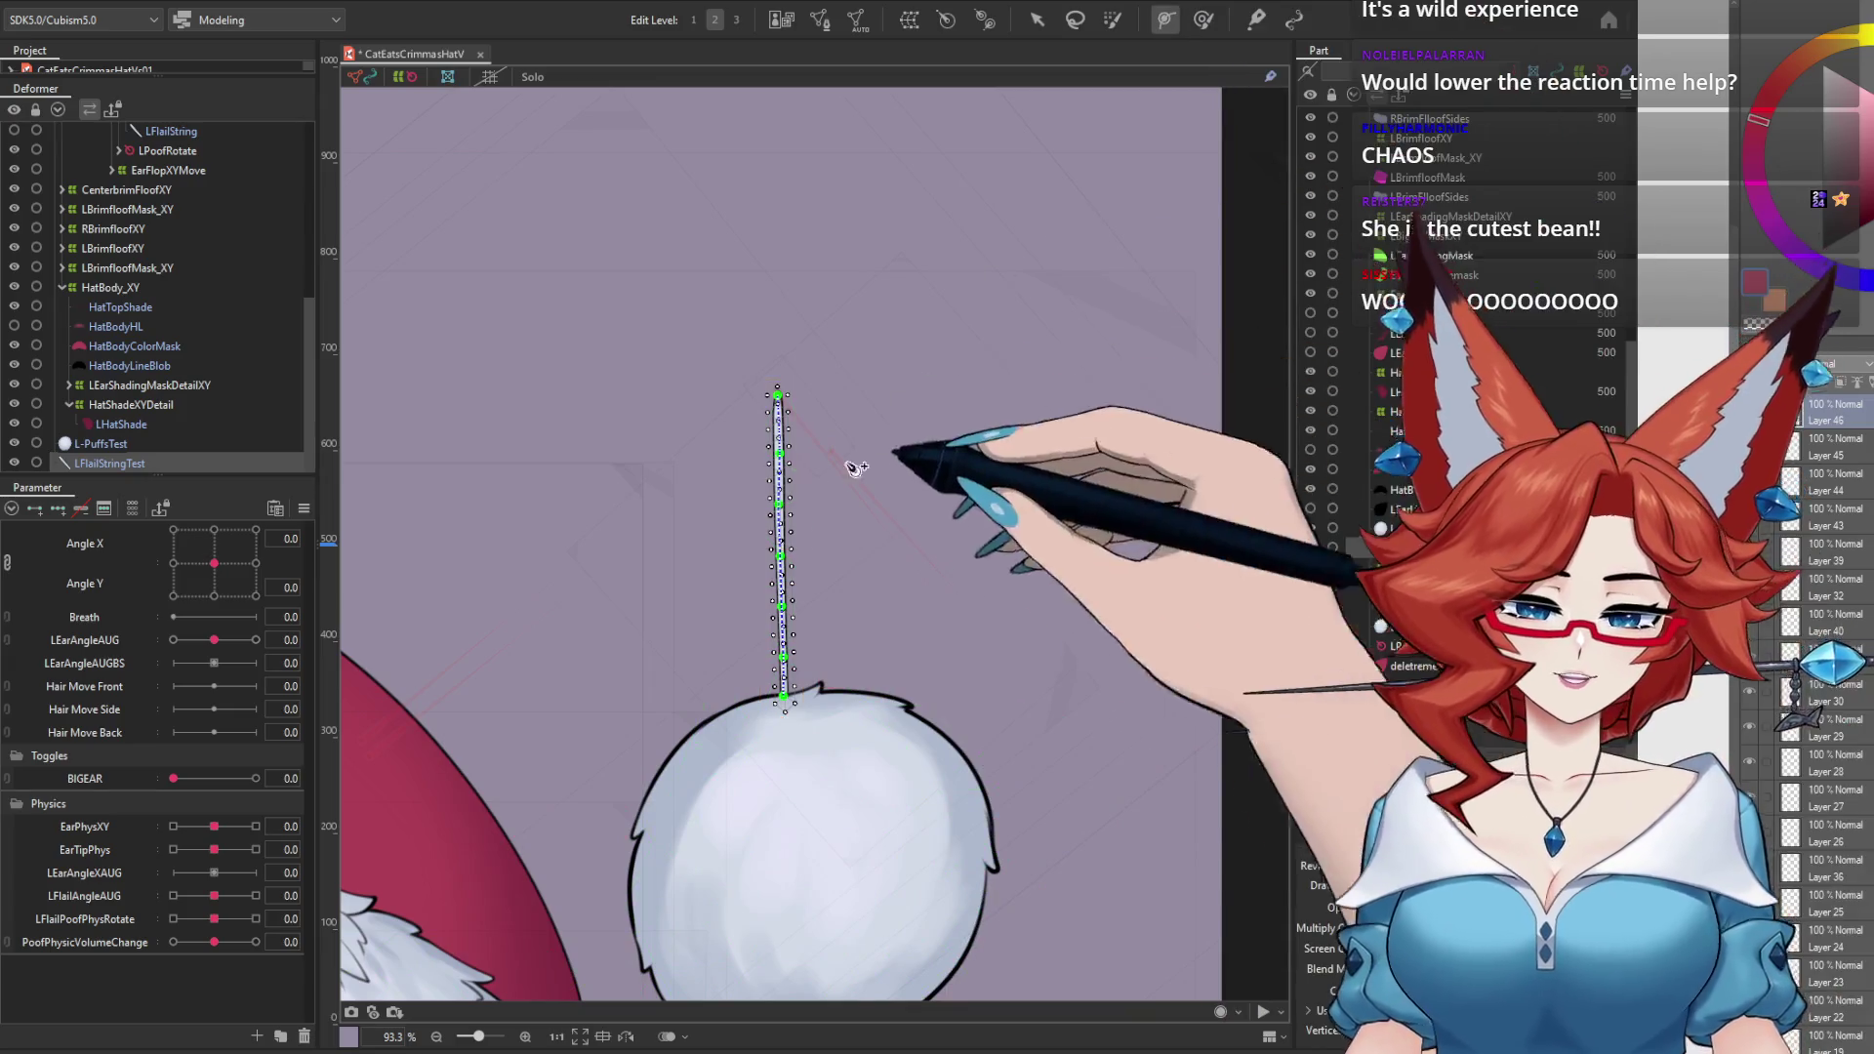
left_click_drag(848, 462, 851, 451)
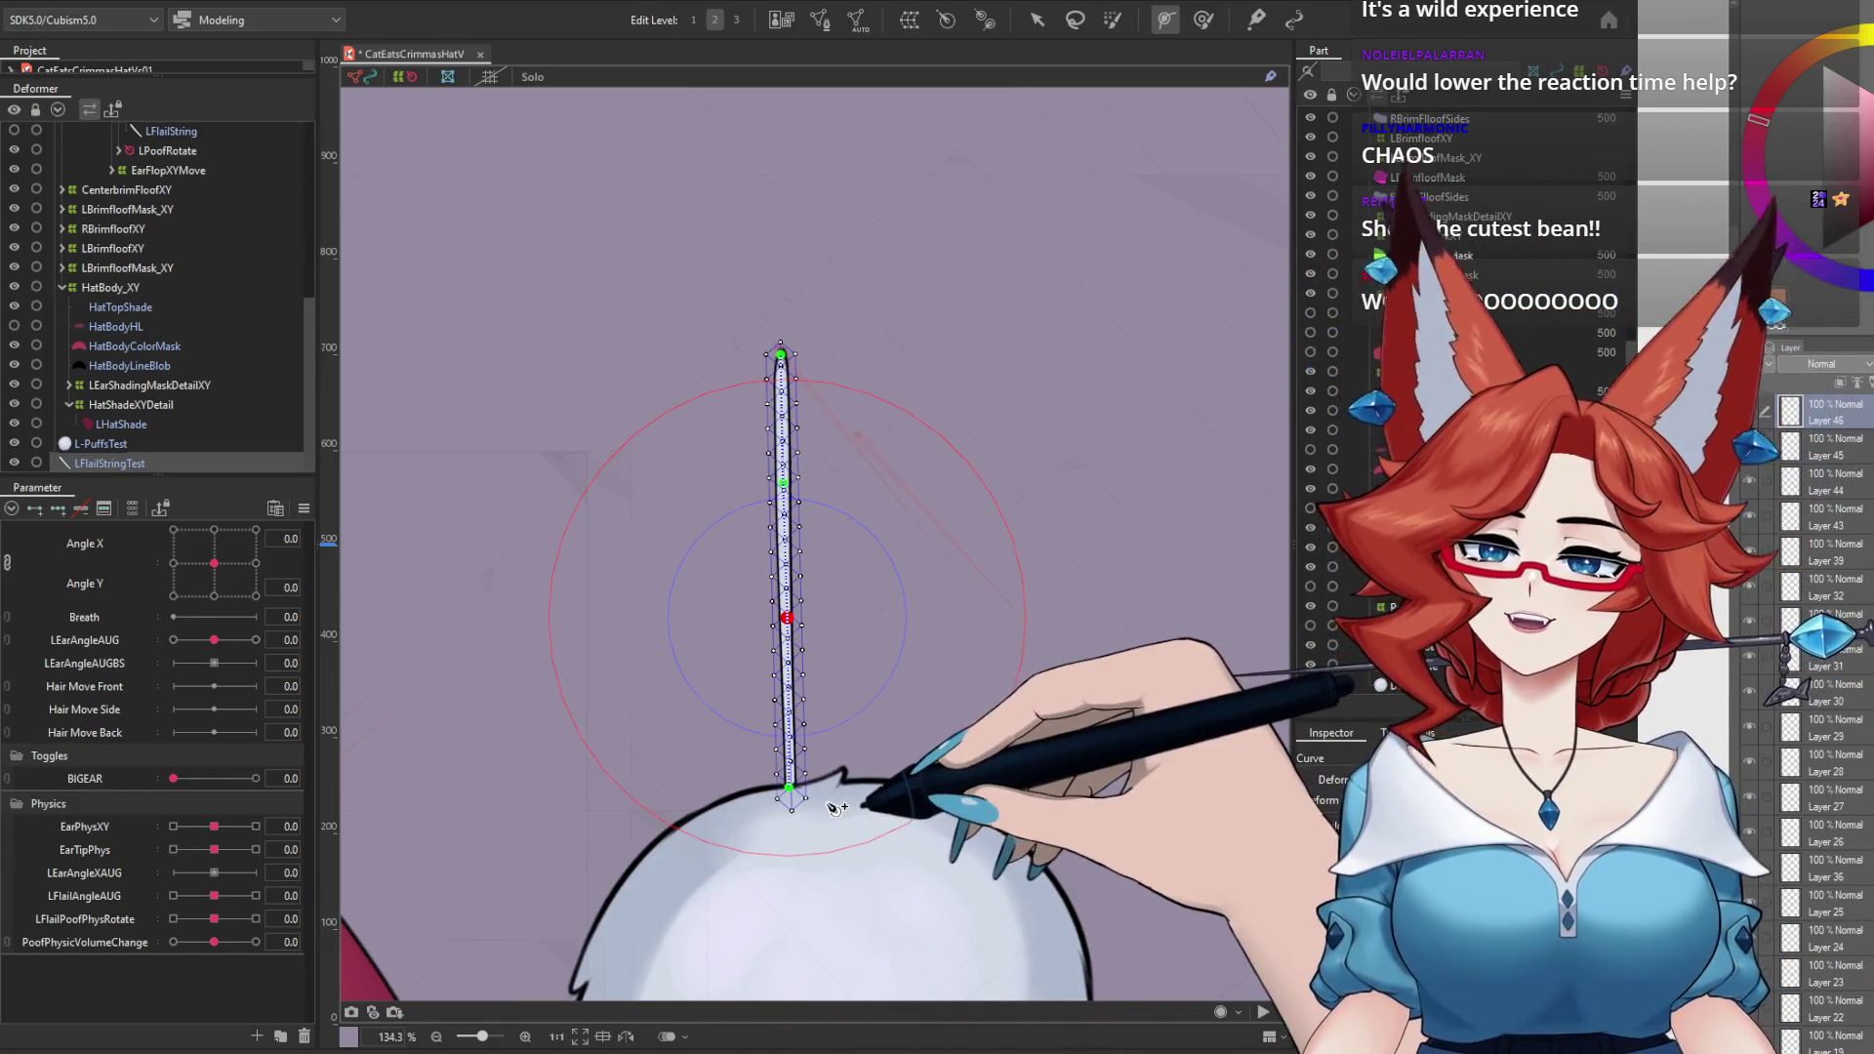
left_click(122, 1)
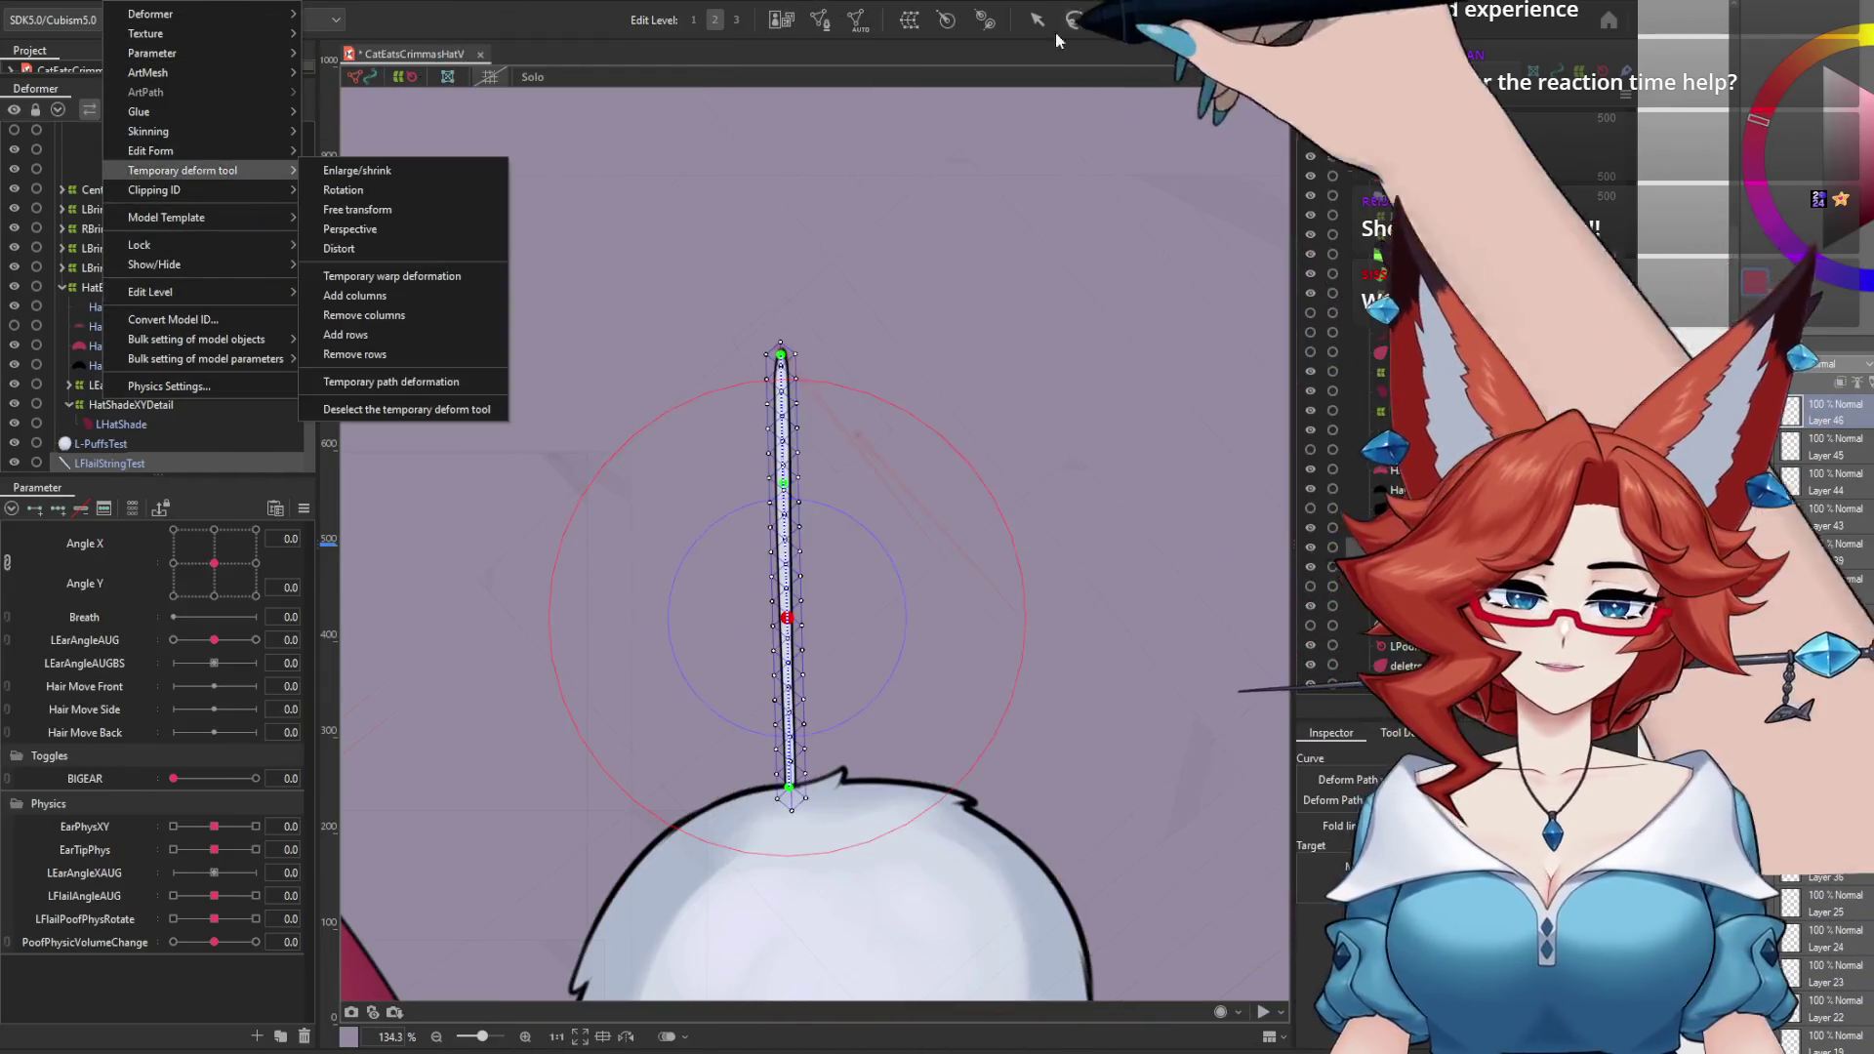
left_click(391, 405)
left_click(166, 430)
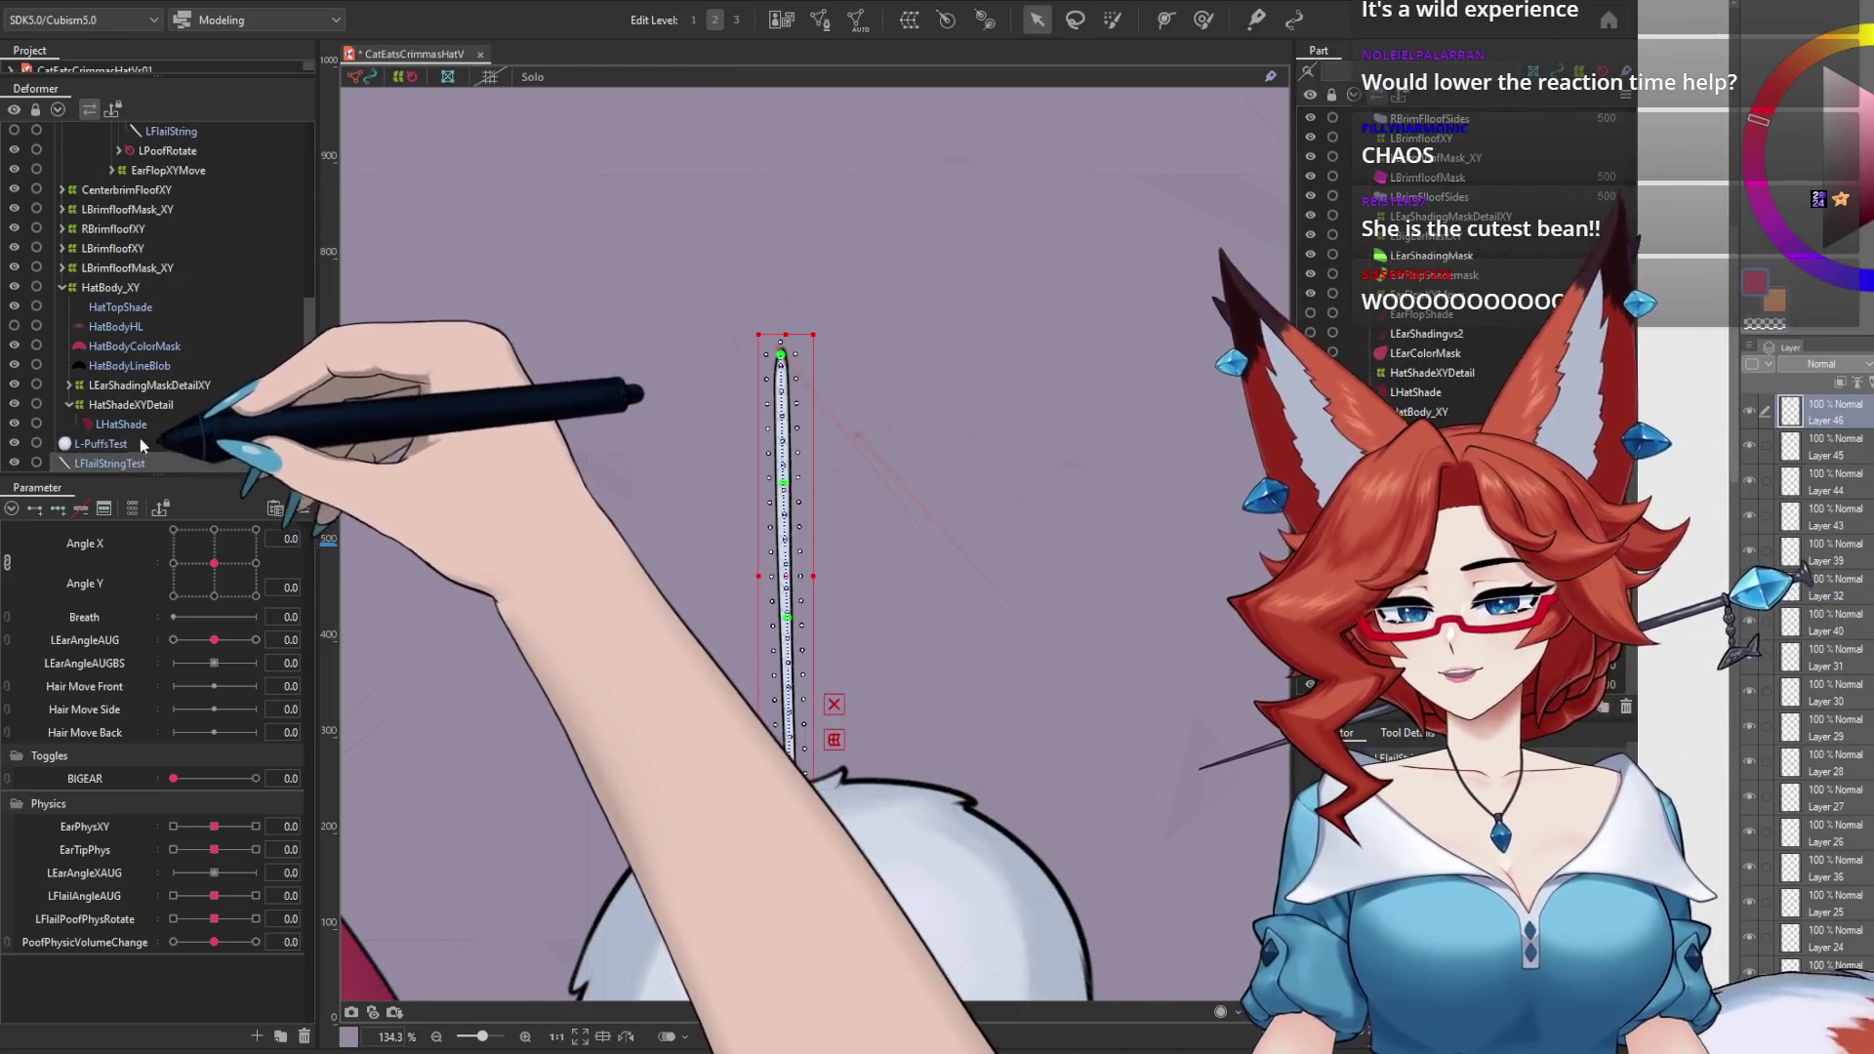
left_click(172, 2)
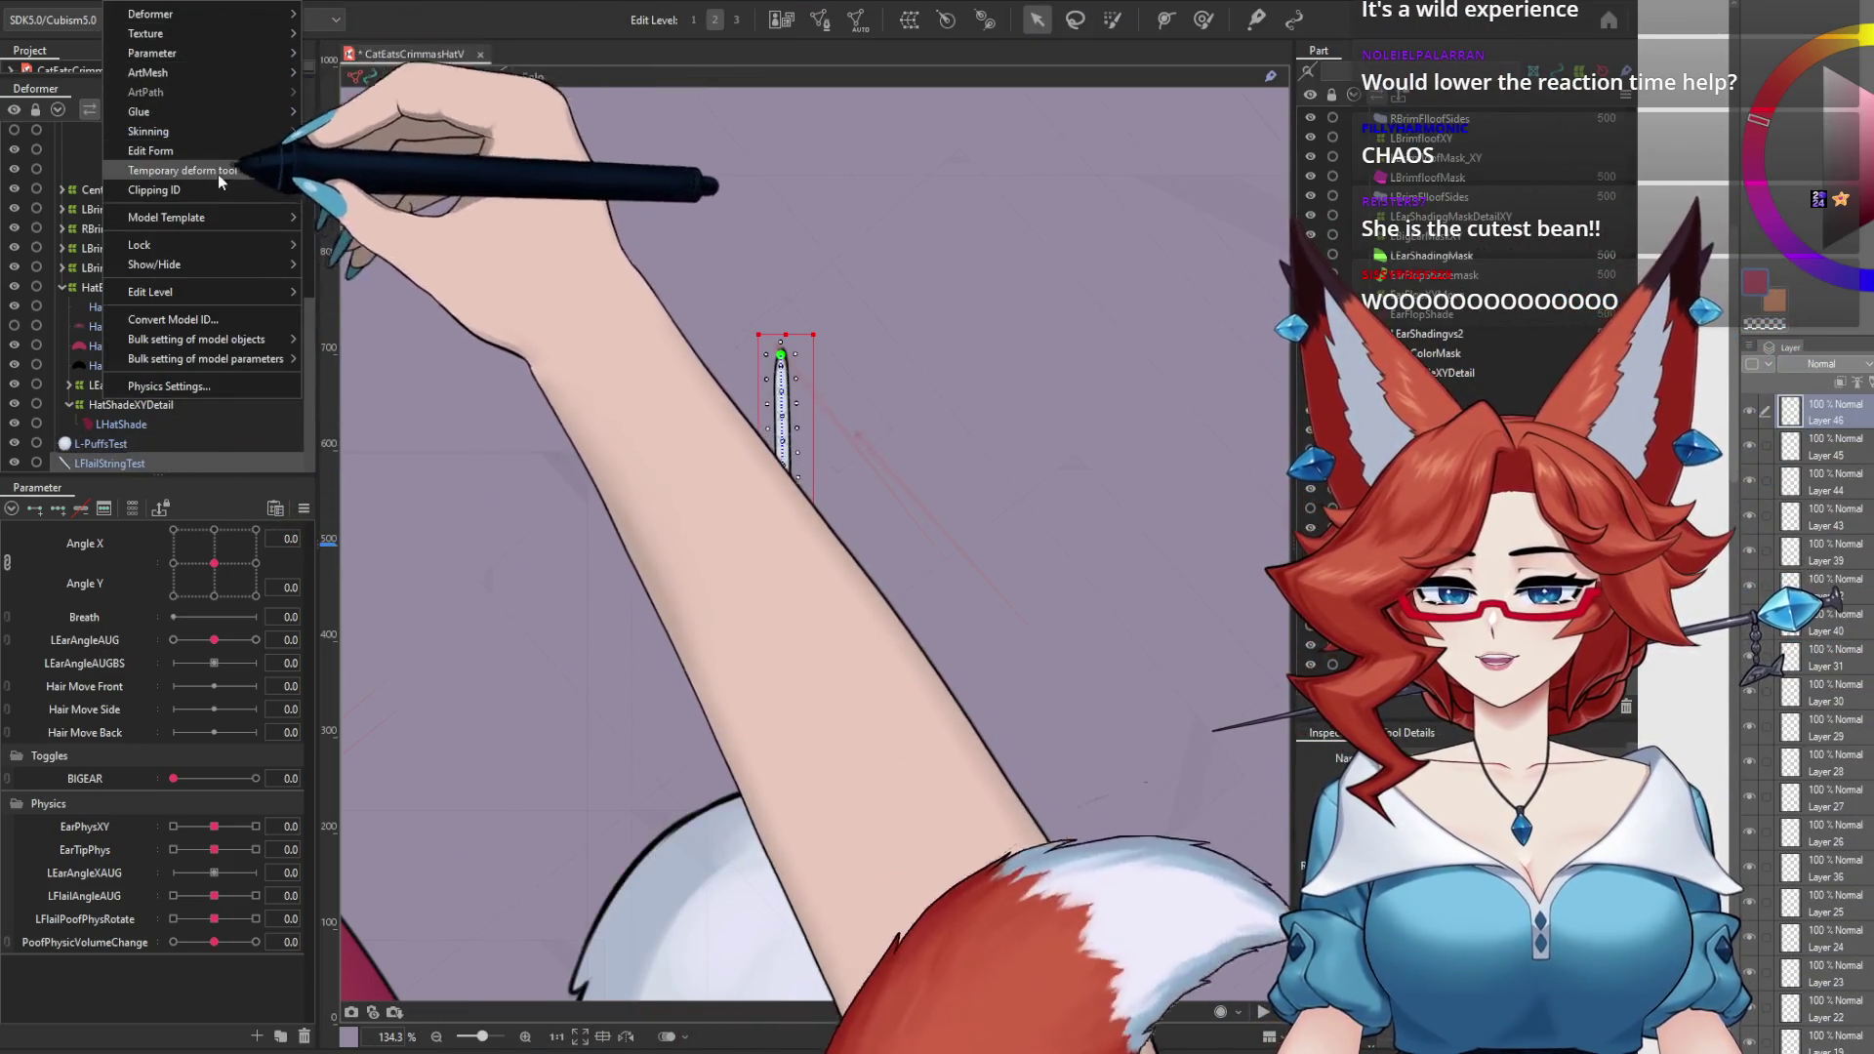
Step: Run Modeling > Skinning on the pompom string and confirm the dialog
mouse_move(268, 135)
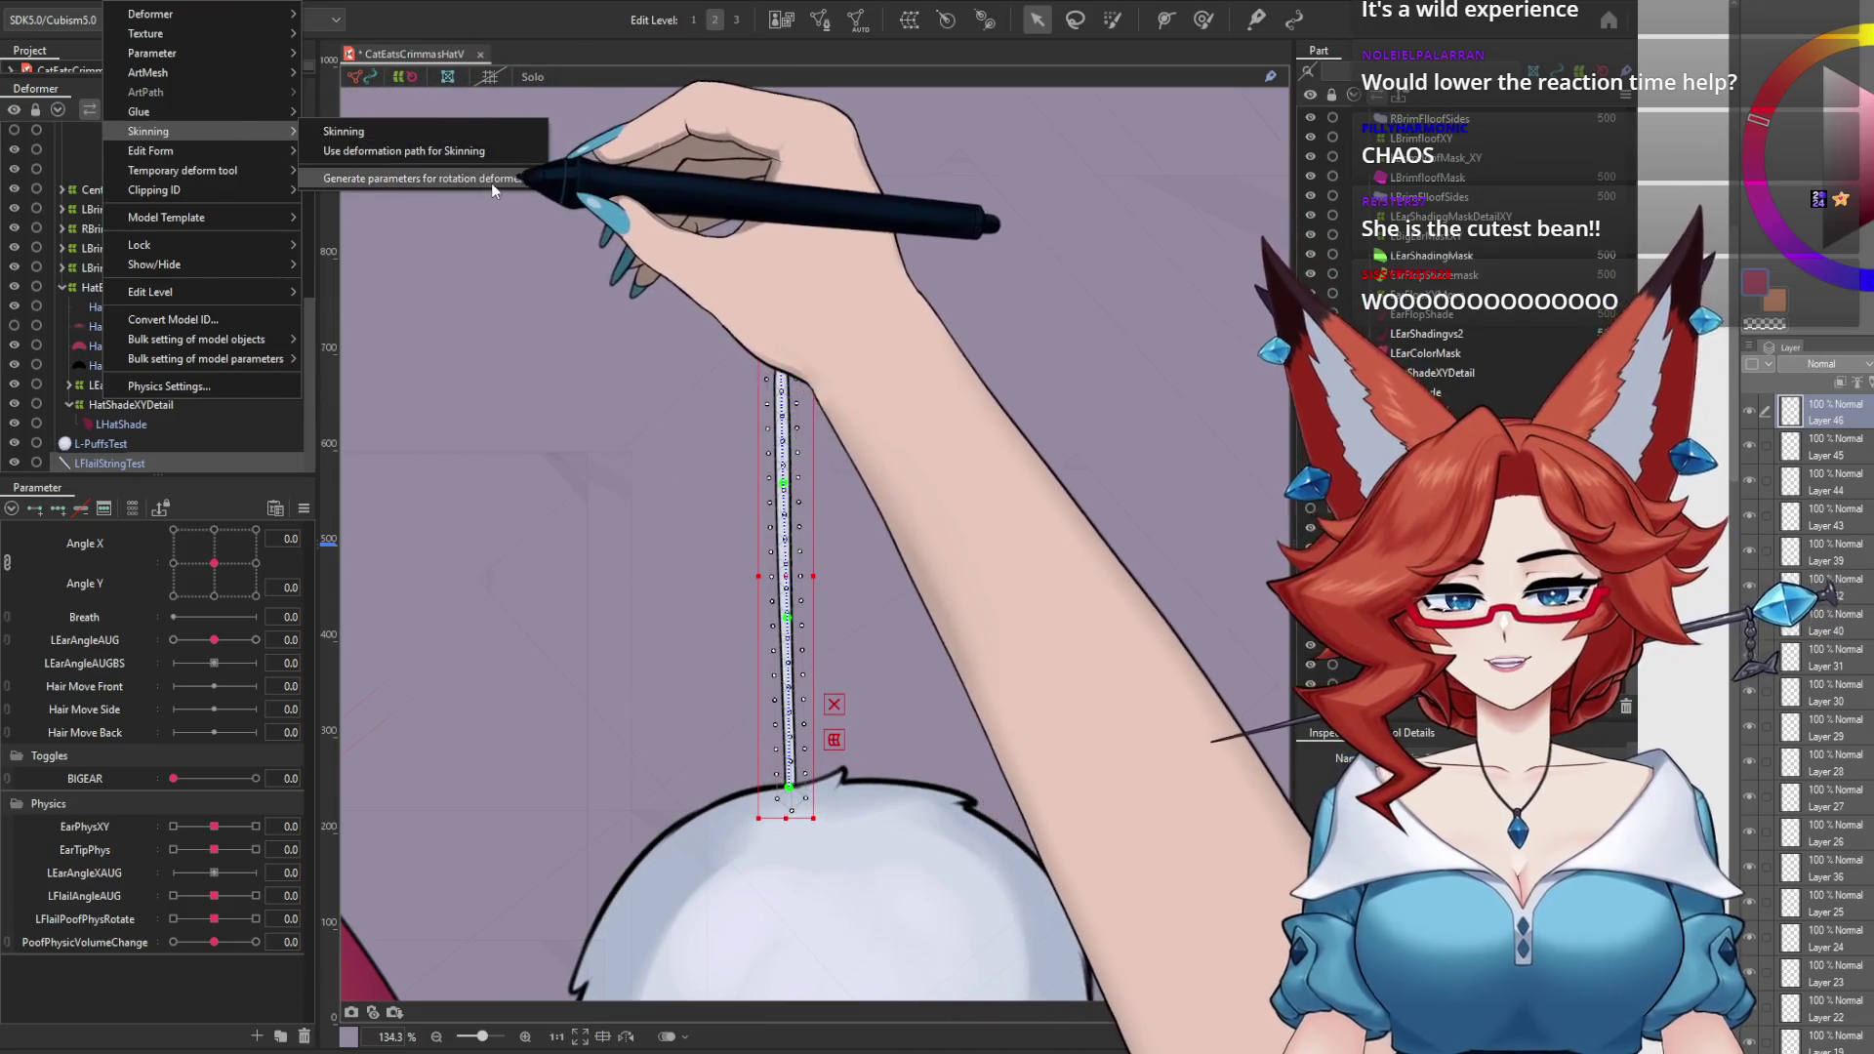
left_click(489, 182)
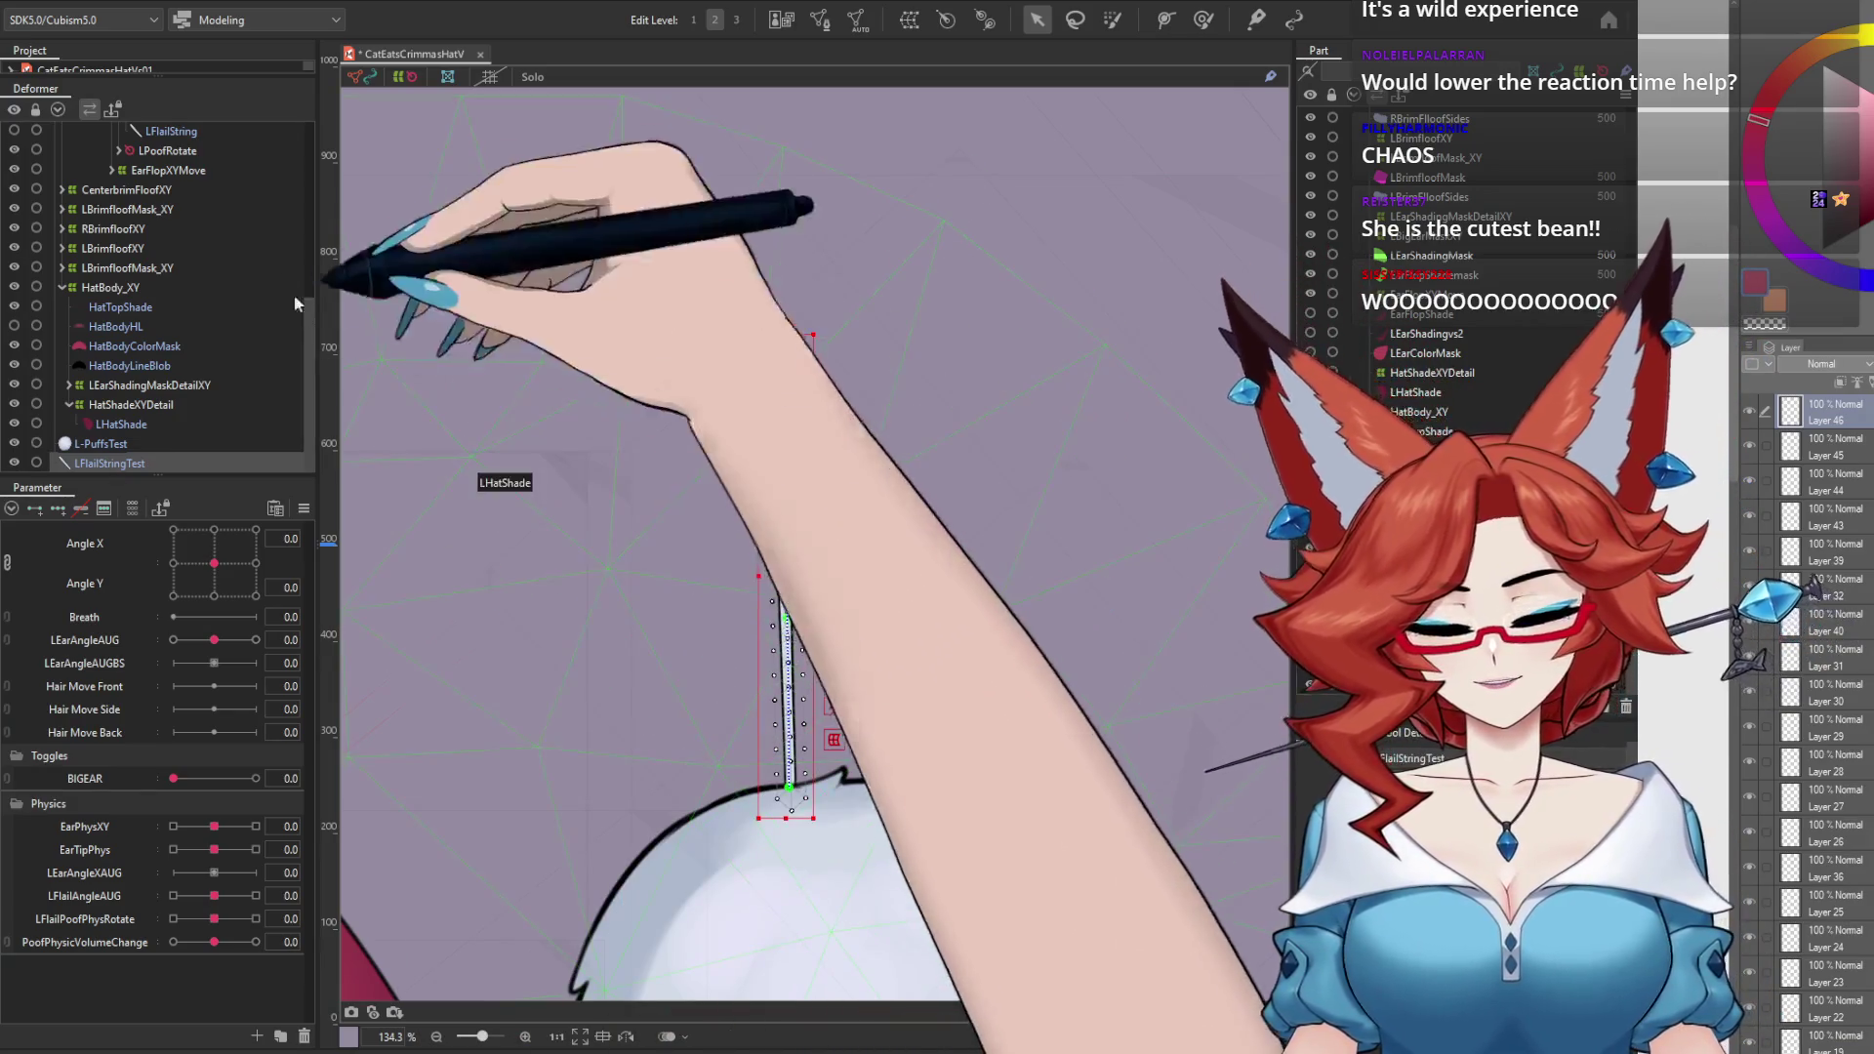
left_click(132, 2)
mouse_move(295, 168)
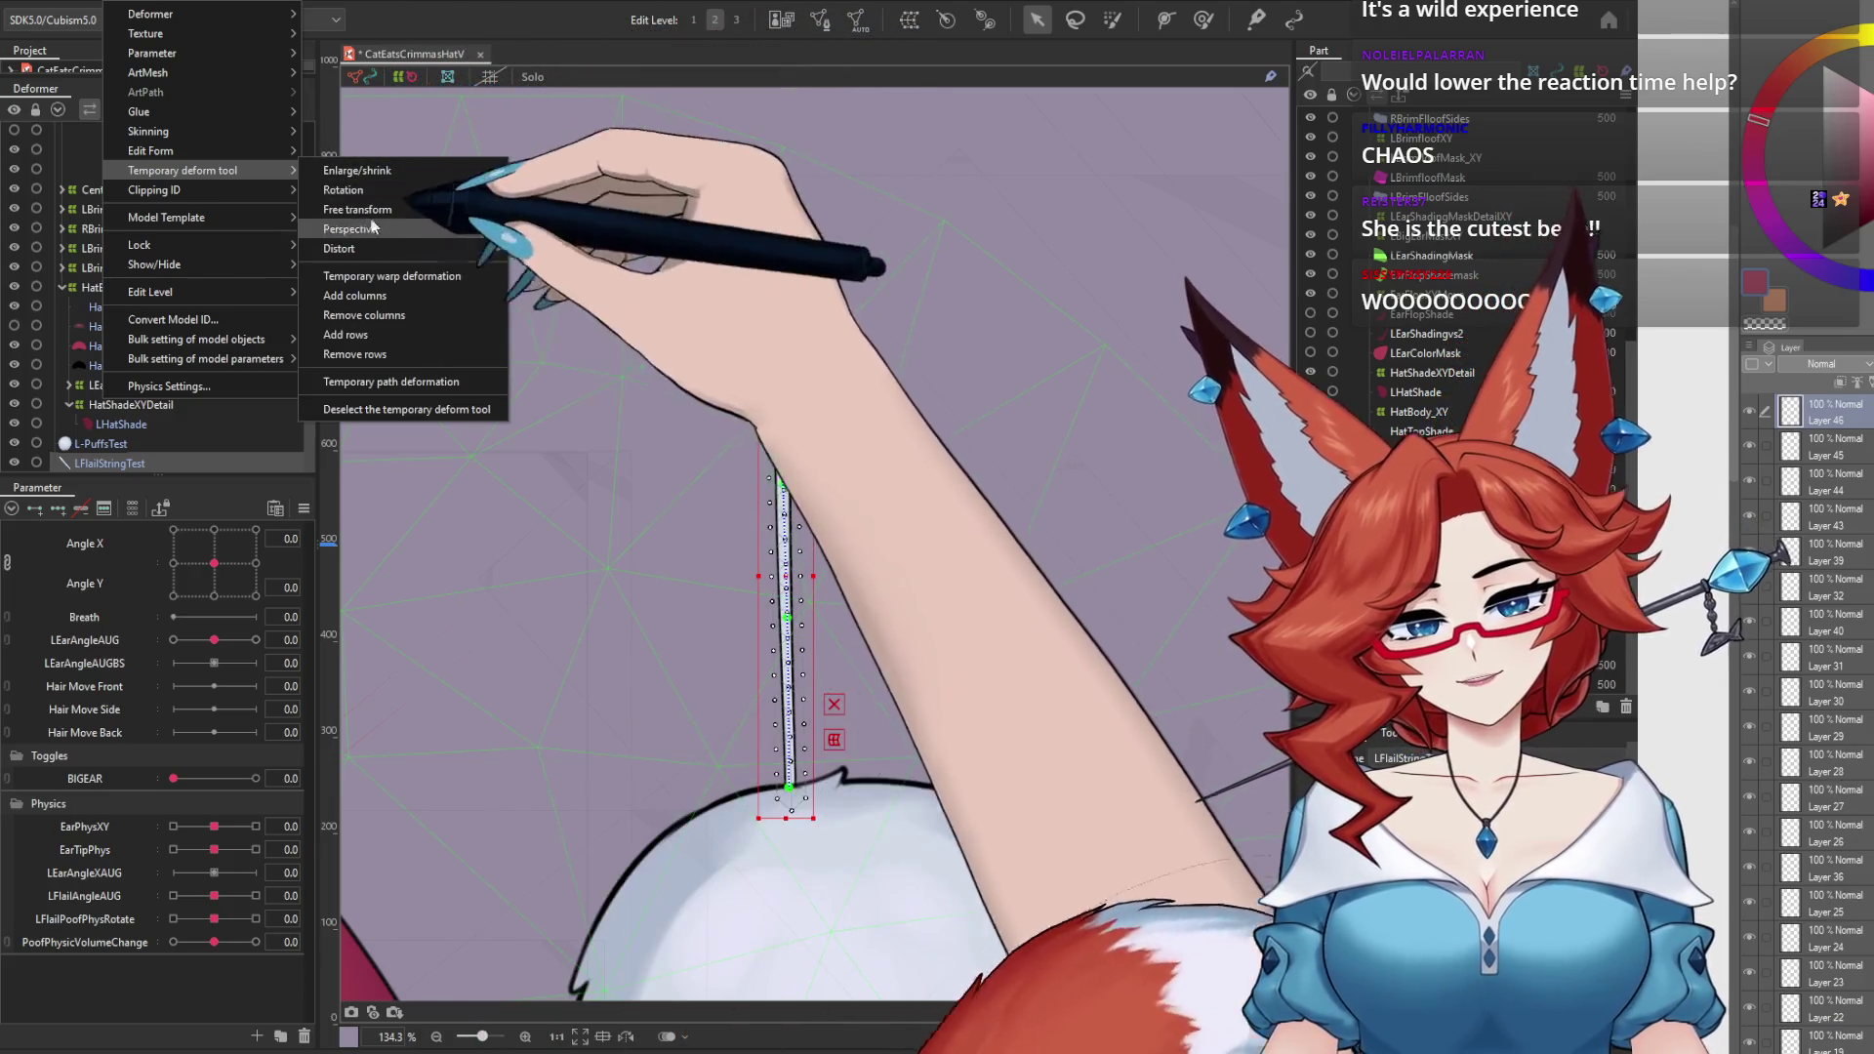
left_click(238, 131)
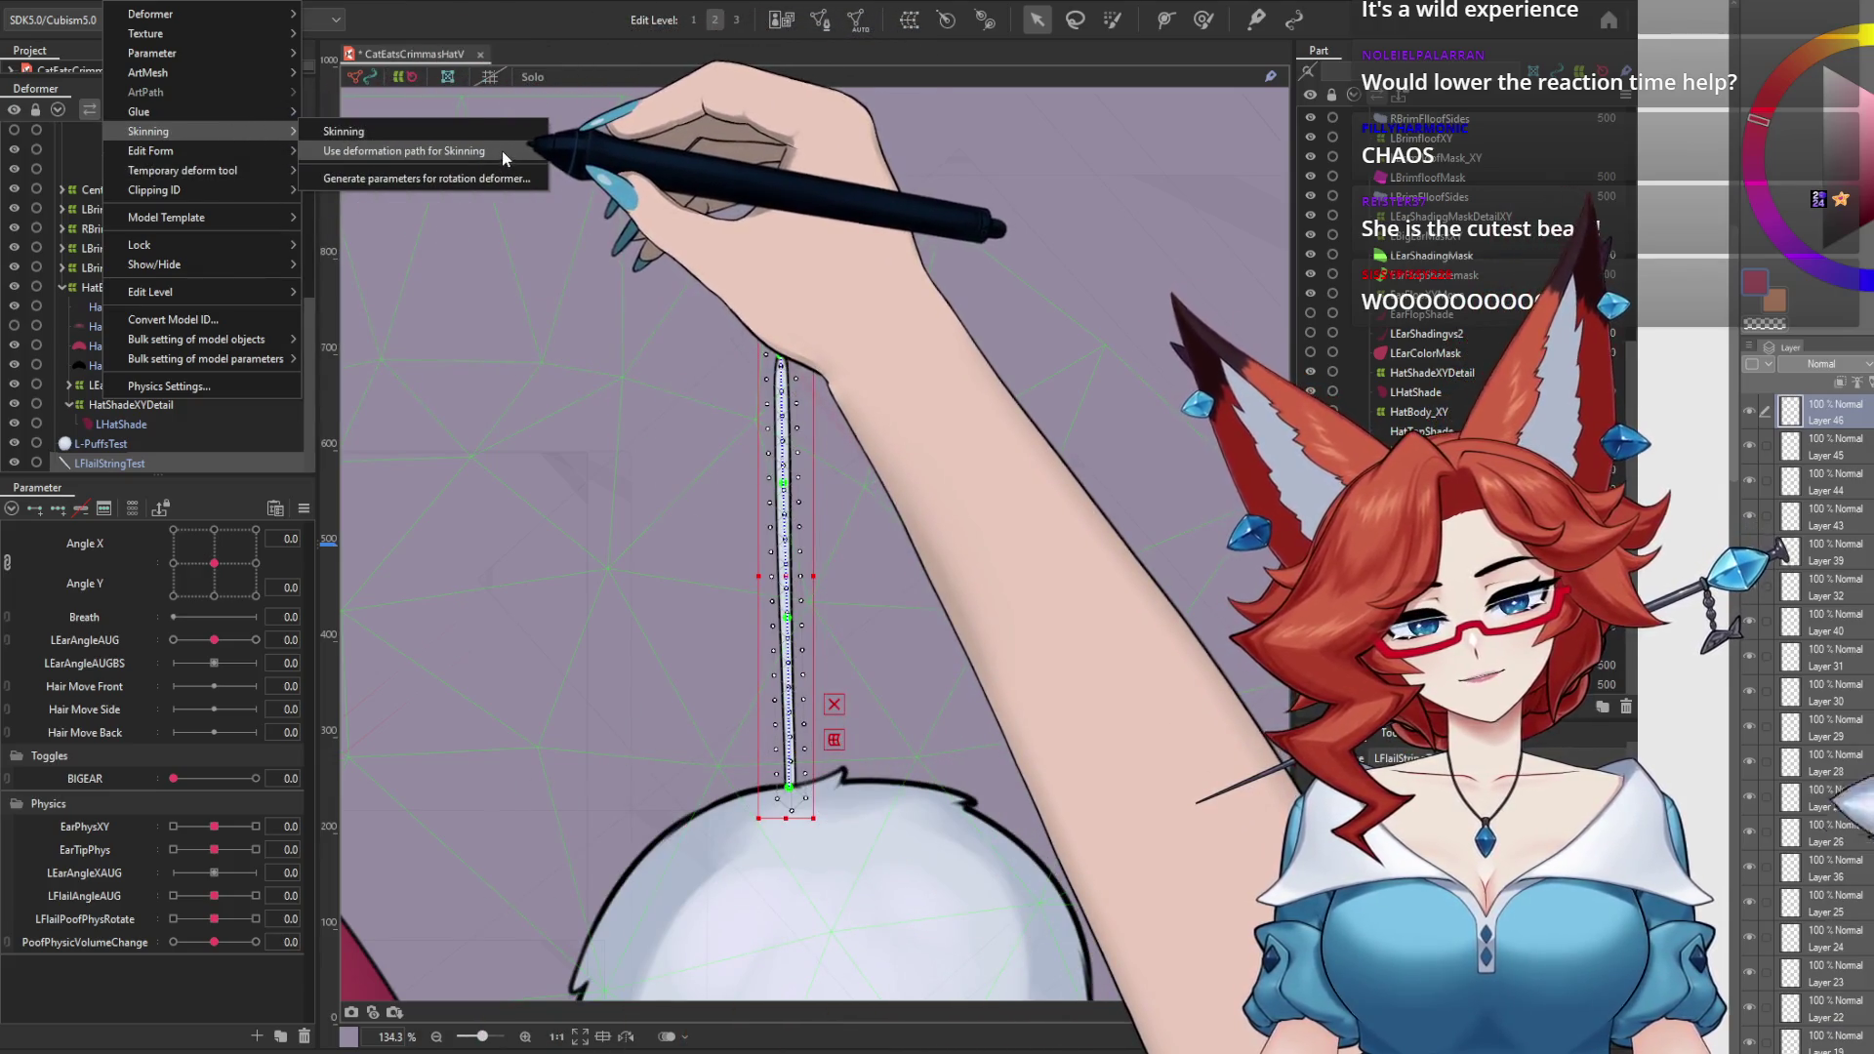
left_click(502, 151)
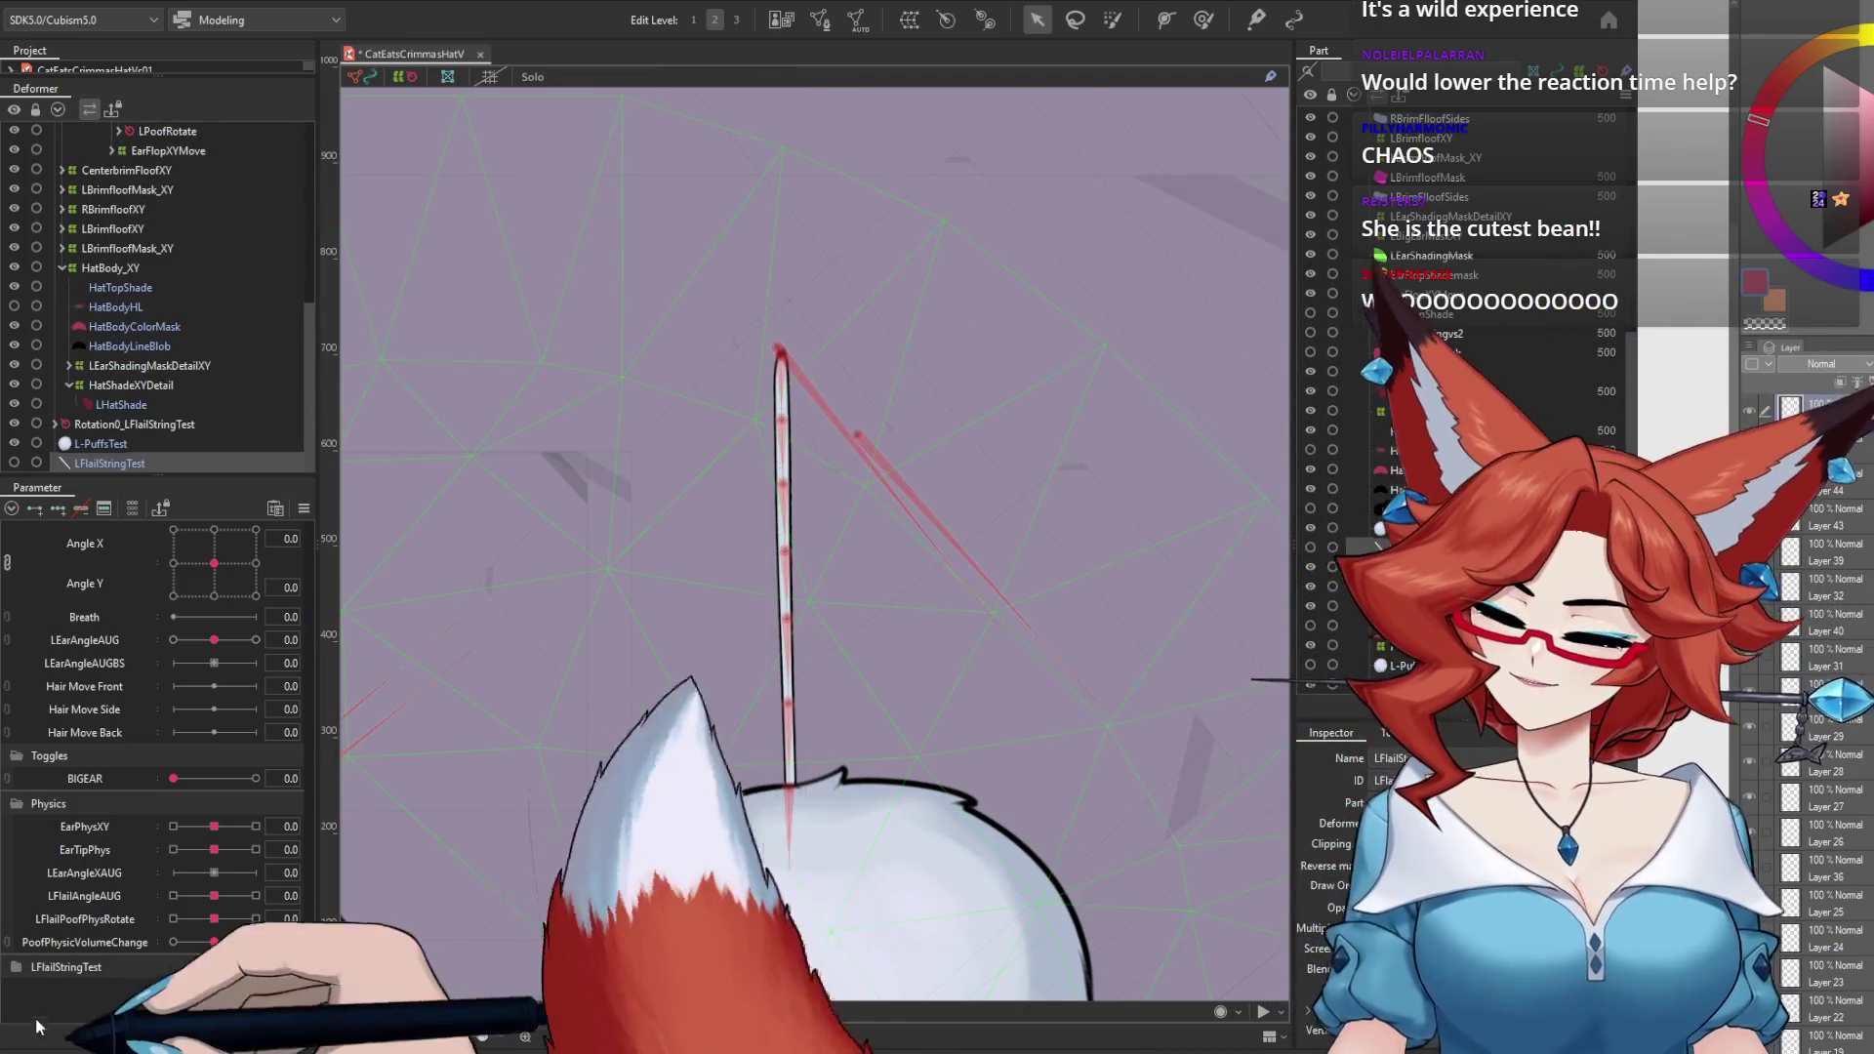
Step: Test the rebuilt chain by dragging the [1]LFlailStringTest slider down-right
scroll(316, 809, "down", 3)
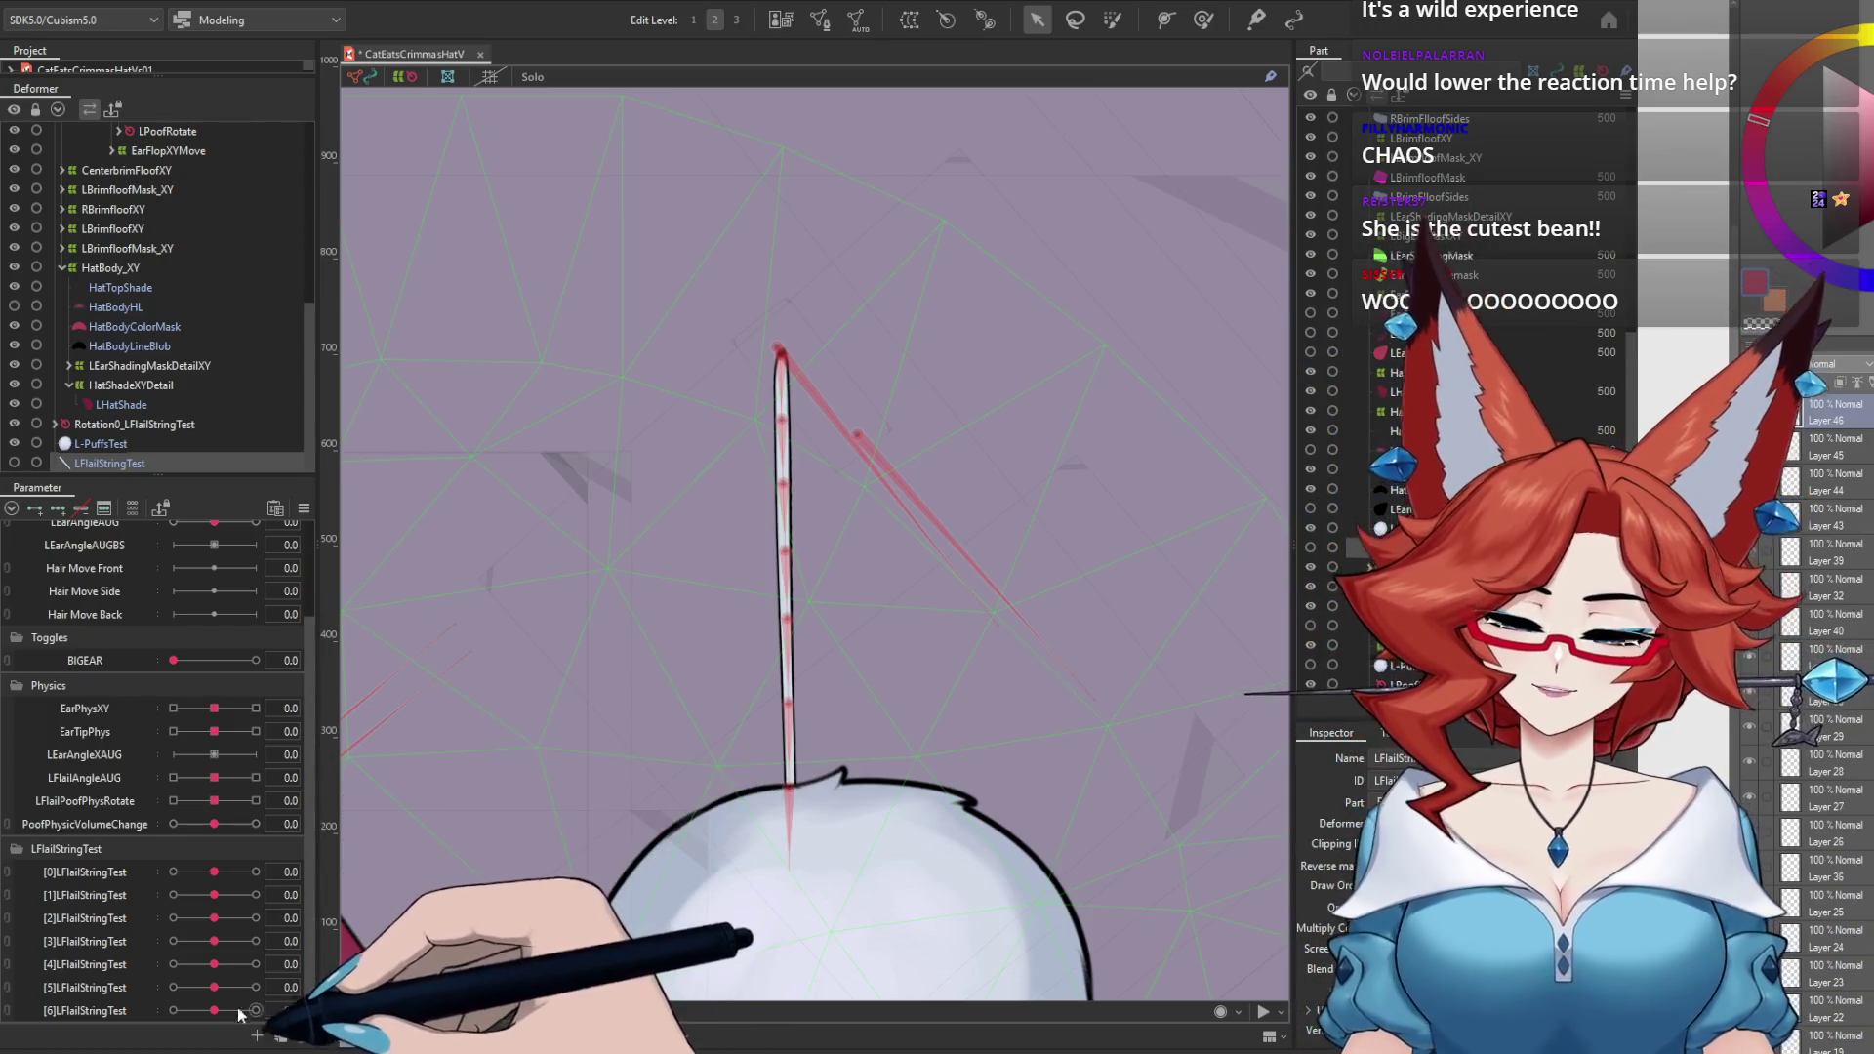
mouse_move(213, 895)
left_mouse_down()
mouse_move(243, 895)
mouse_move(247, 987)
left_mouse_up()
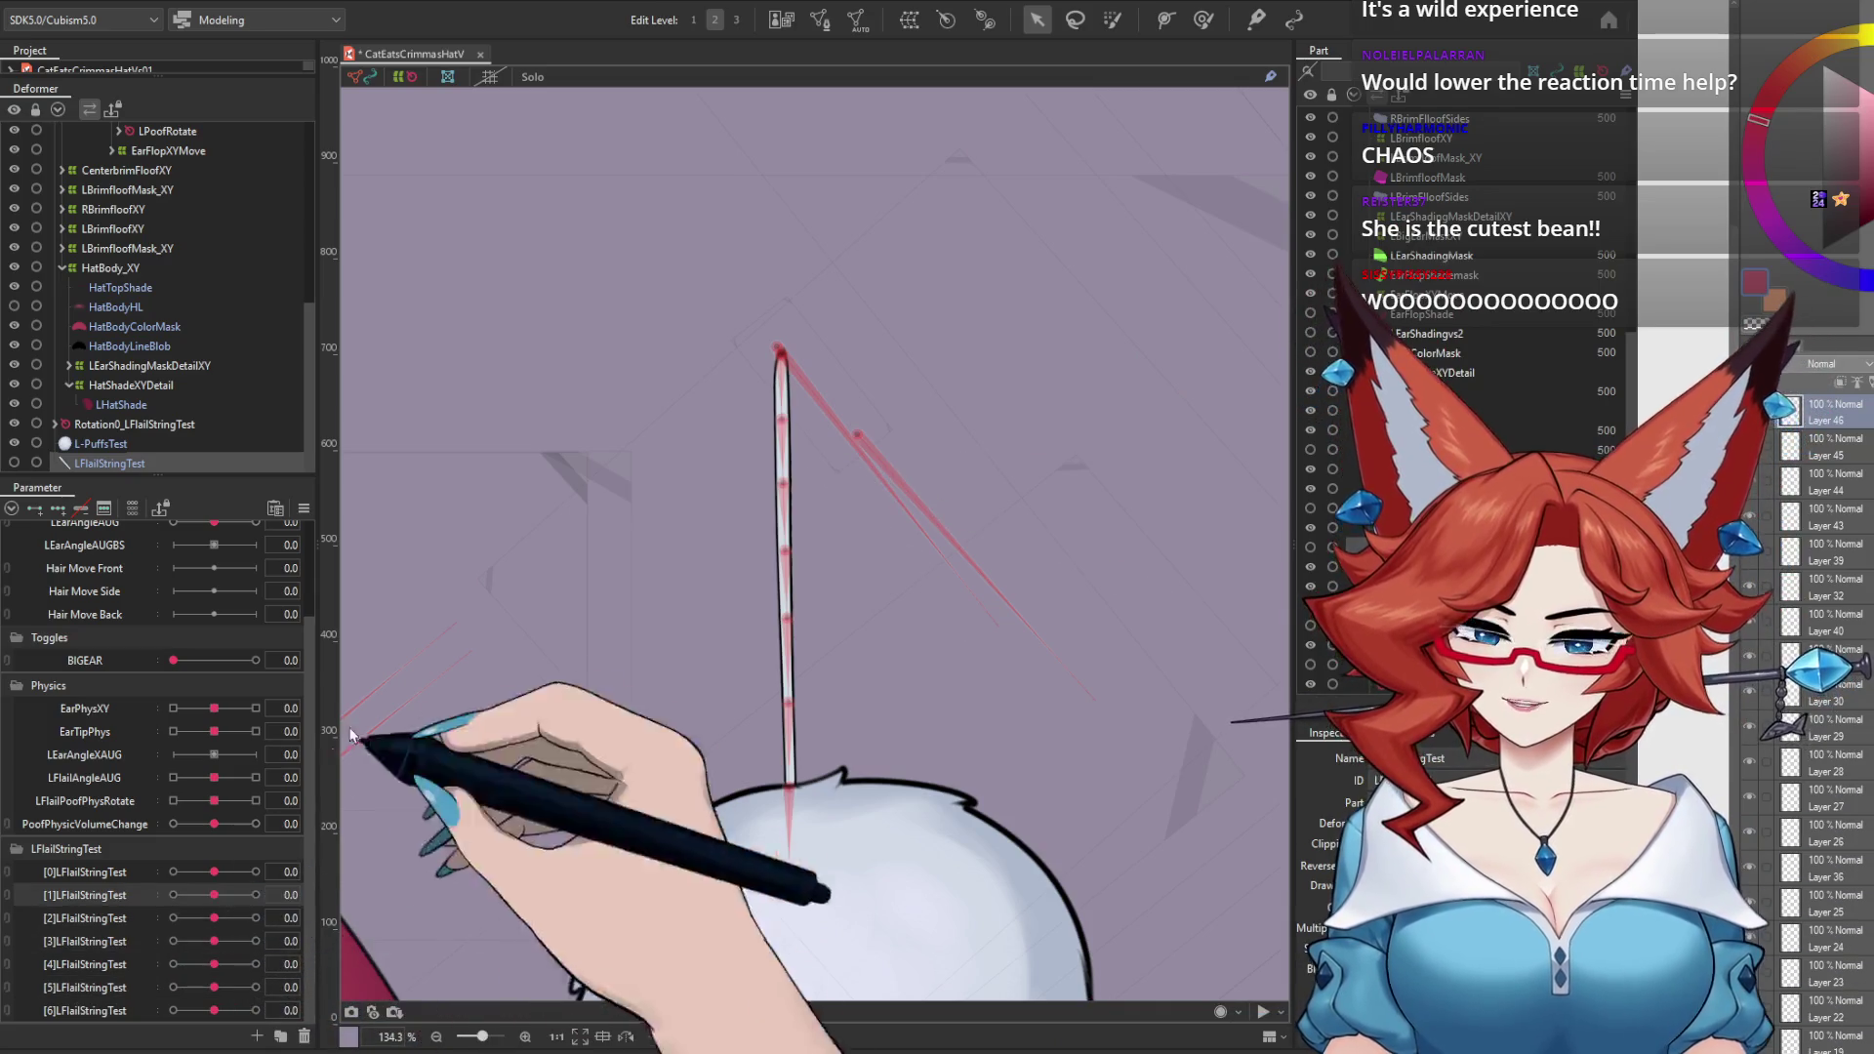
left_click(138, 5)
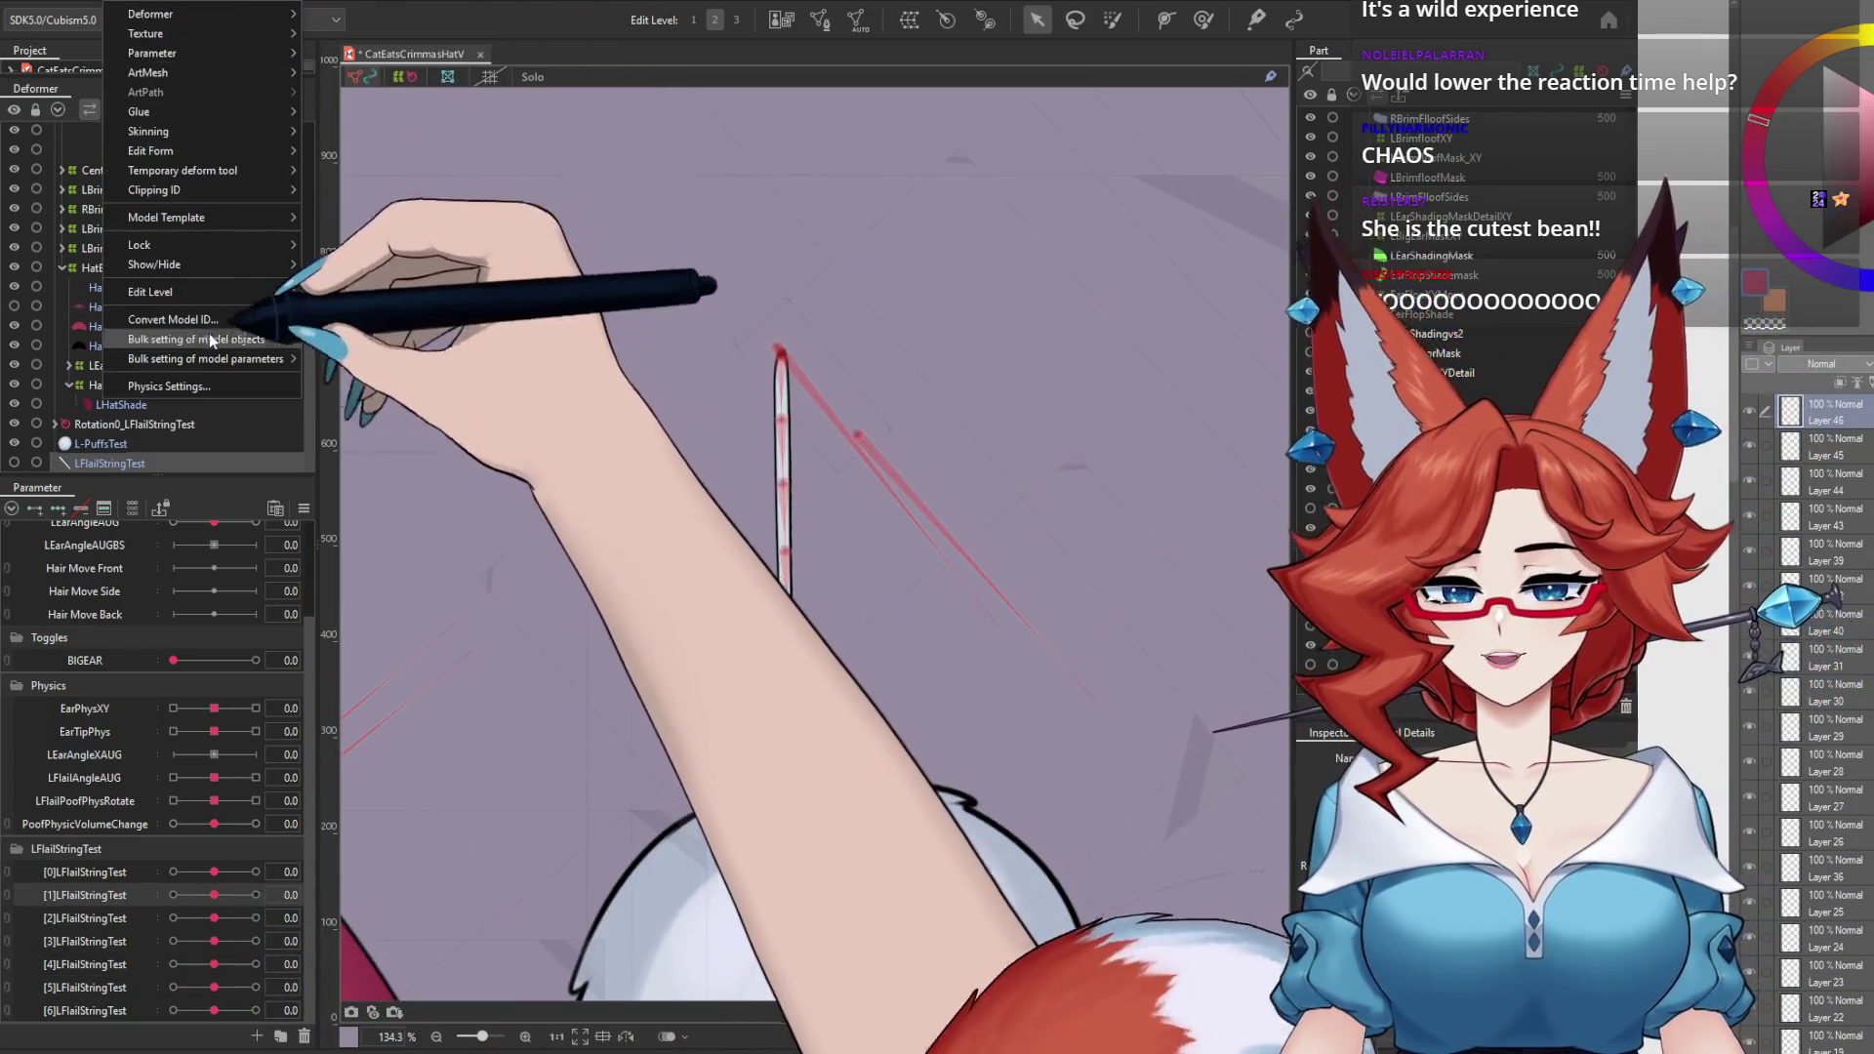
Step: Open Physics Settings on the PoofFlailString group and review its input and output settings
left_click(214, 397)
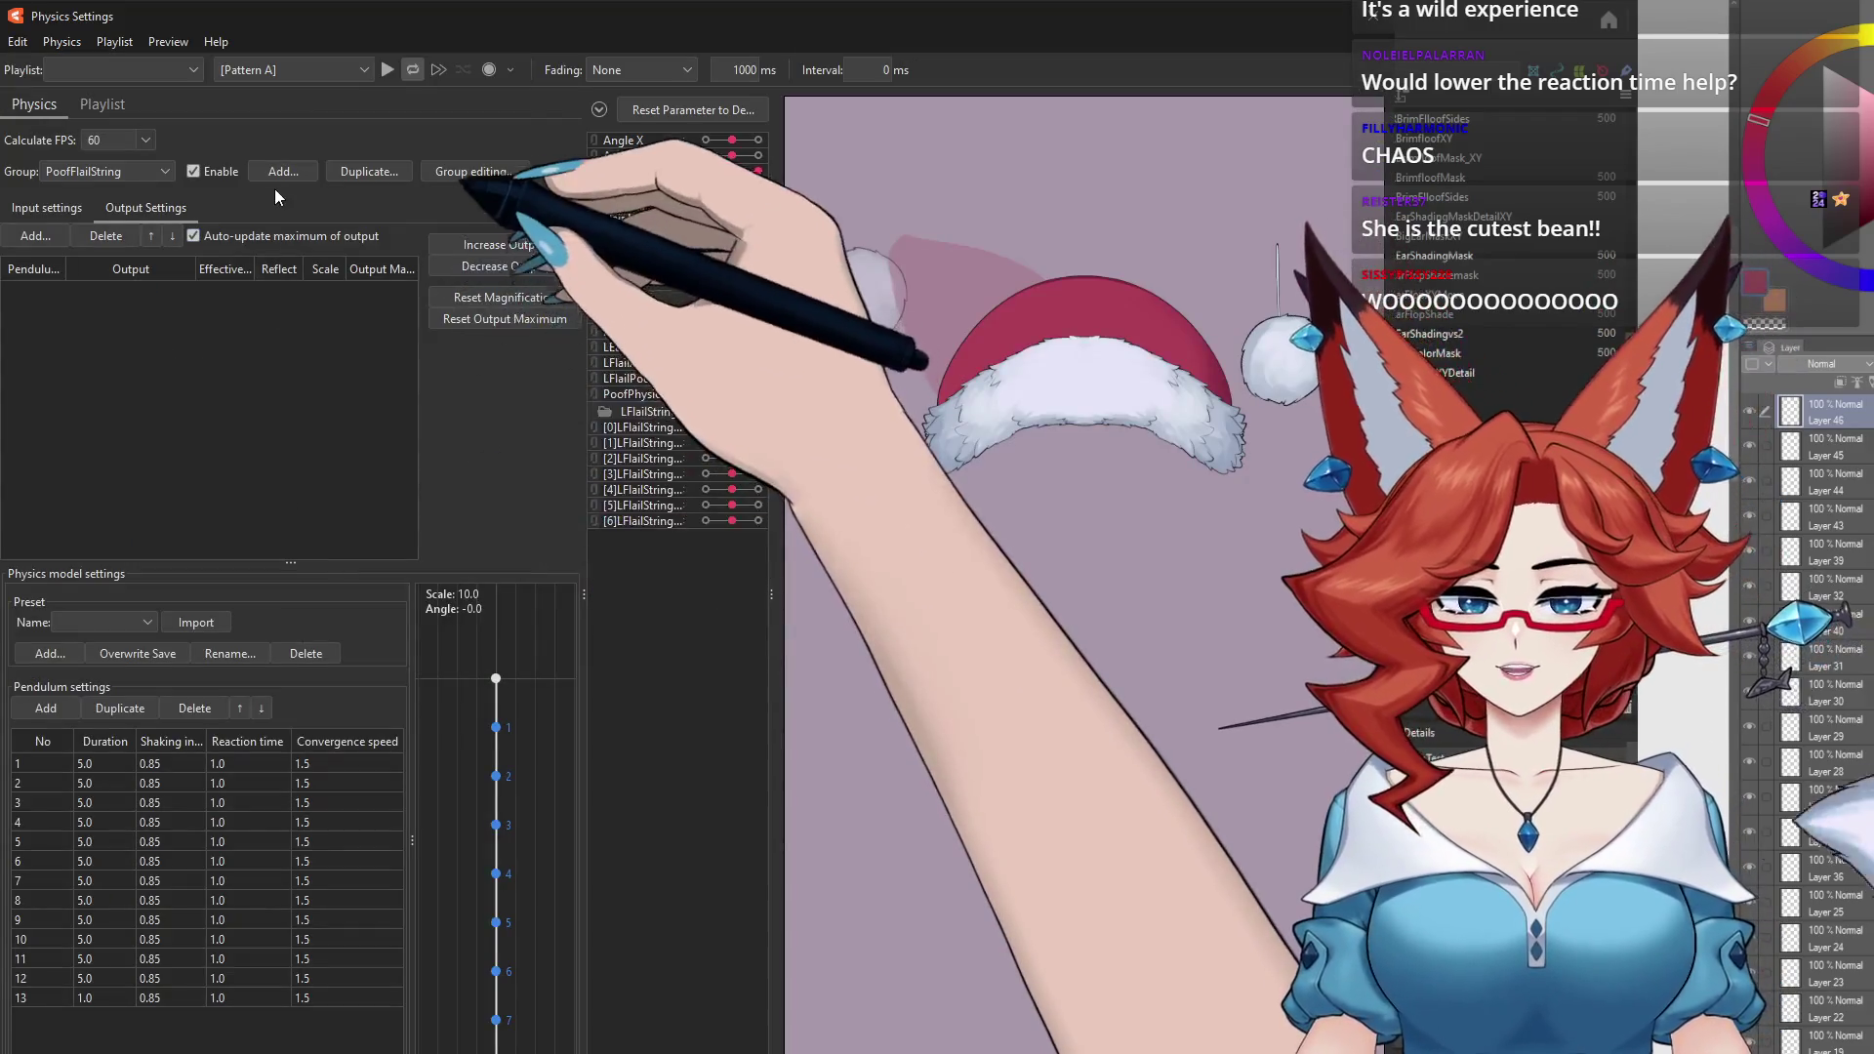
left_click(165, 172)
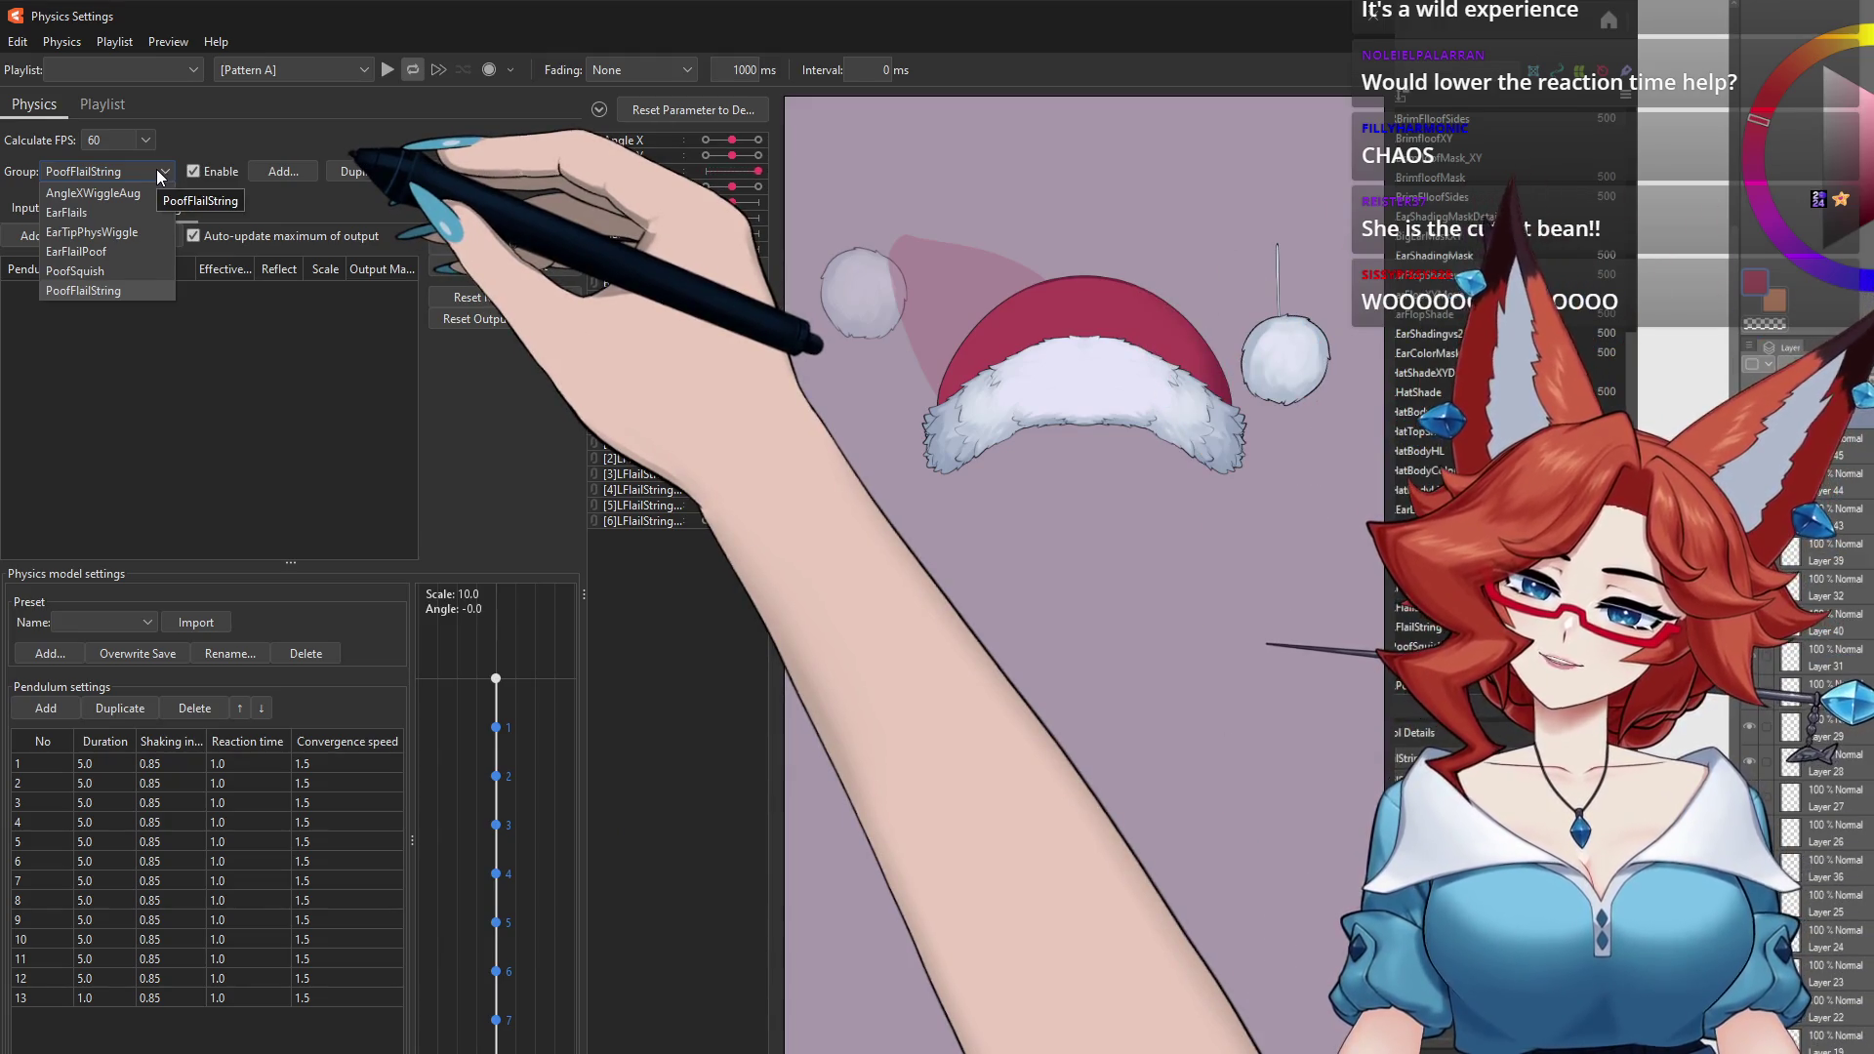
left_click(97, 291)
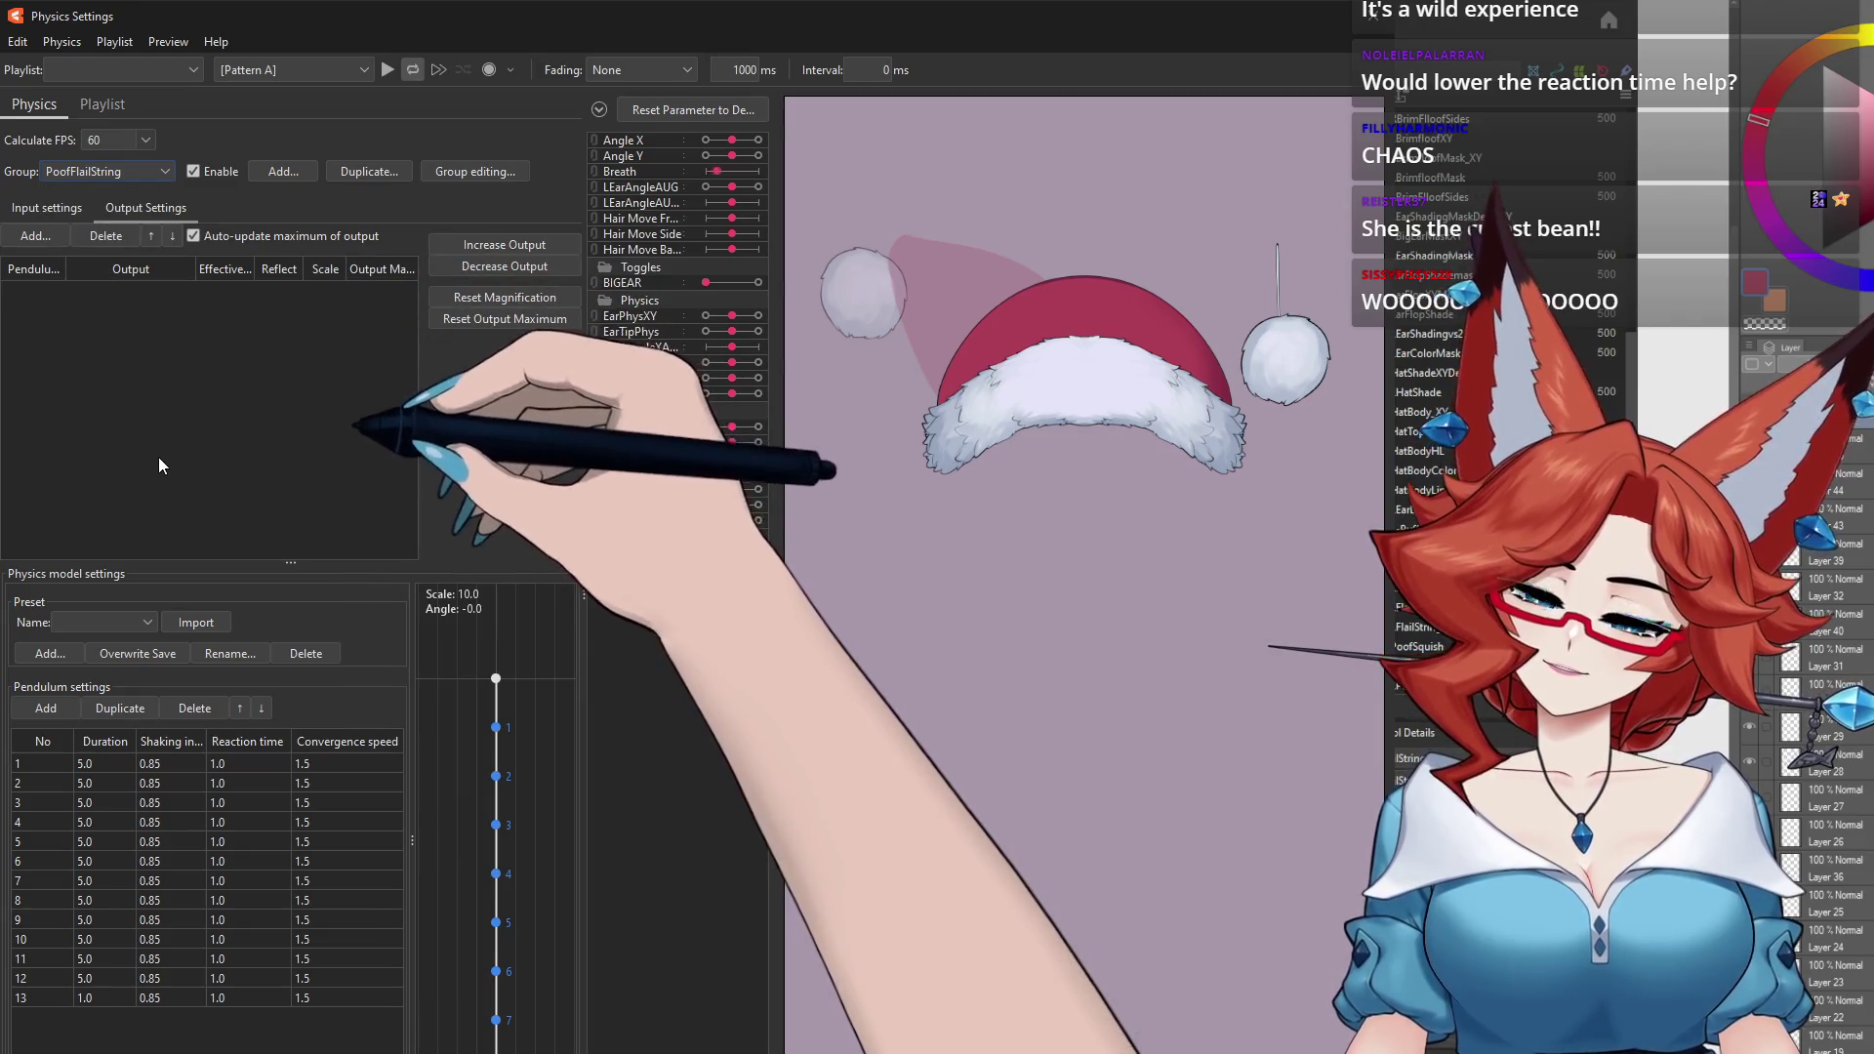
left_click(50, 208)
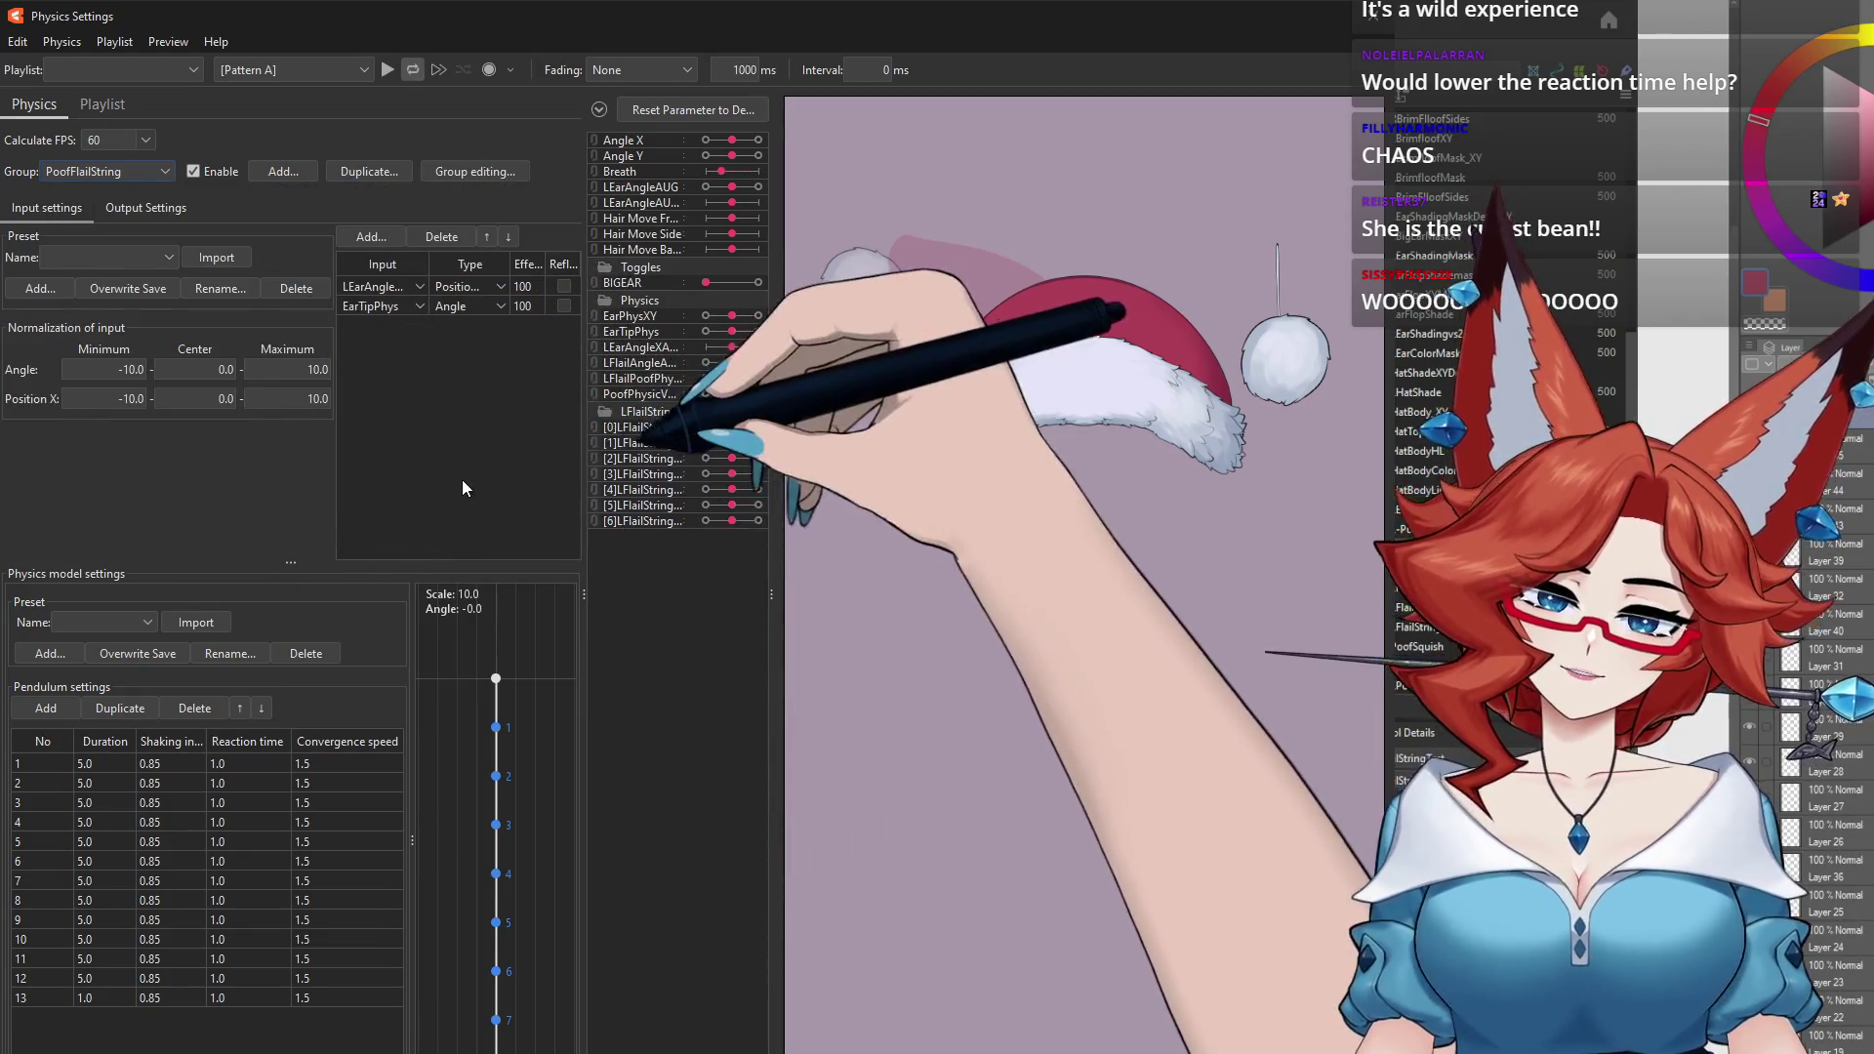
left_click(145, 207)
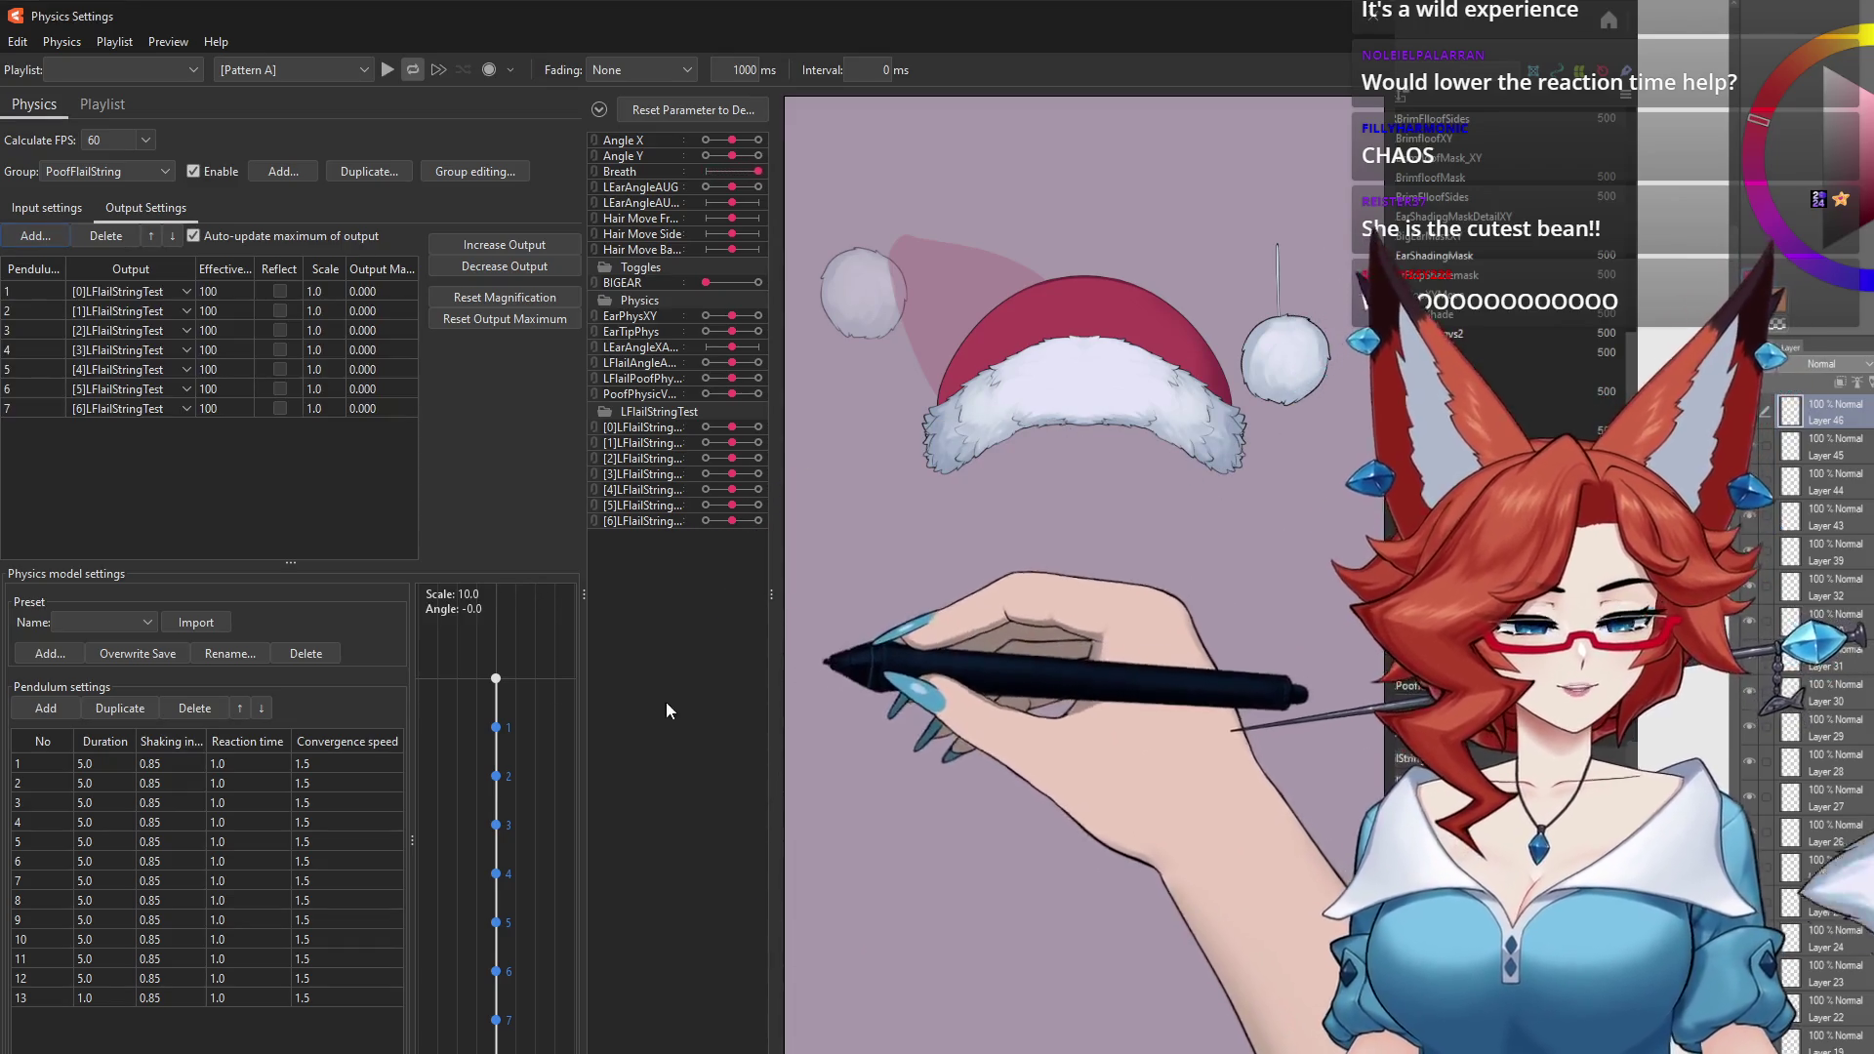
Step: Swing the model in the preview to raise output maximums to about 34–47, then close
mouse_move(1044, 776)
left_mouse_down()
mouse_move(603, 710)
mouse_move(700, 888)
left_mouse_up()
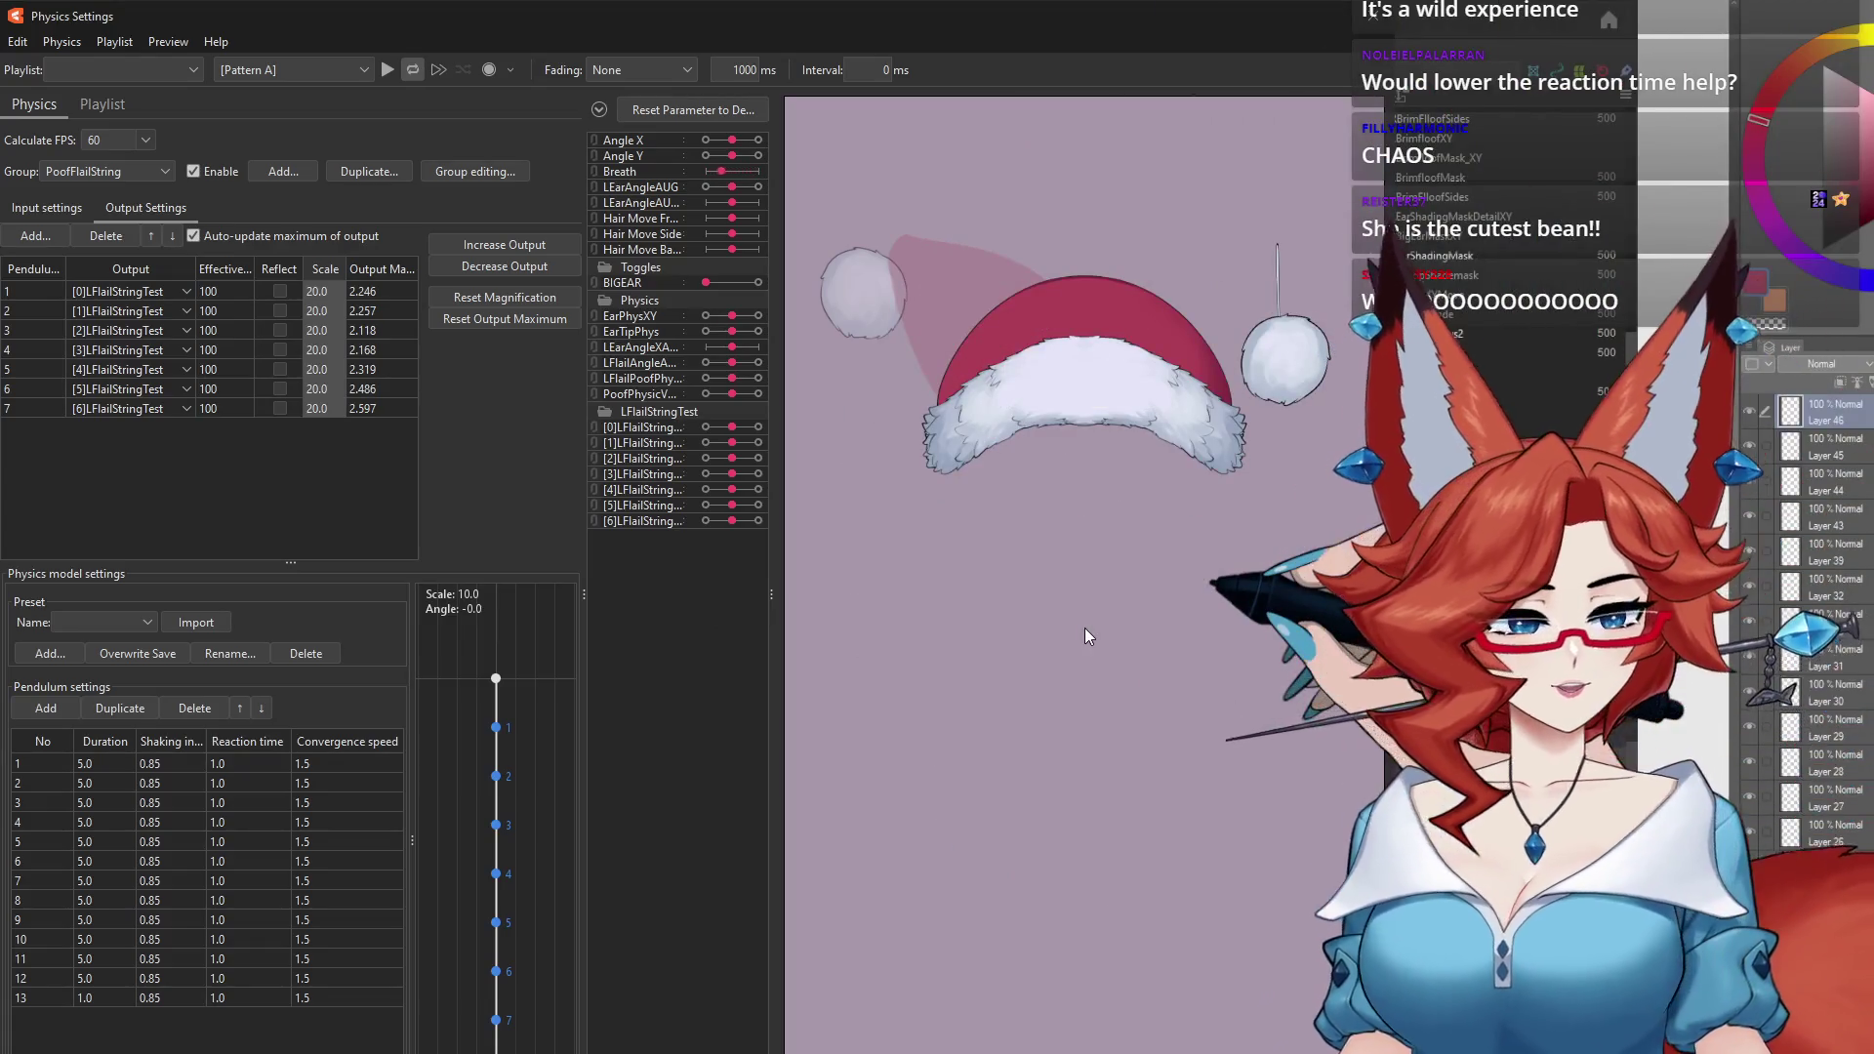
left_click_drag(1085, 635, 1192, 503)
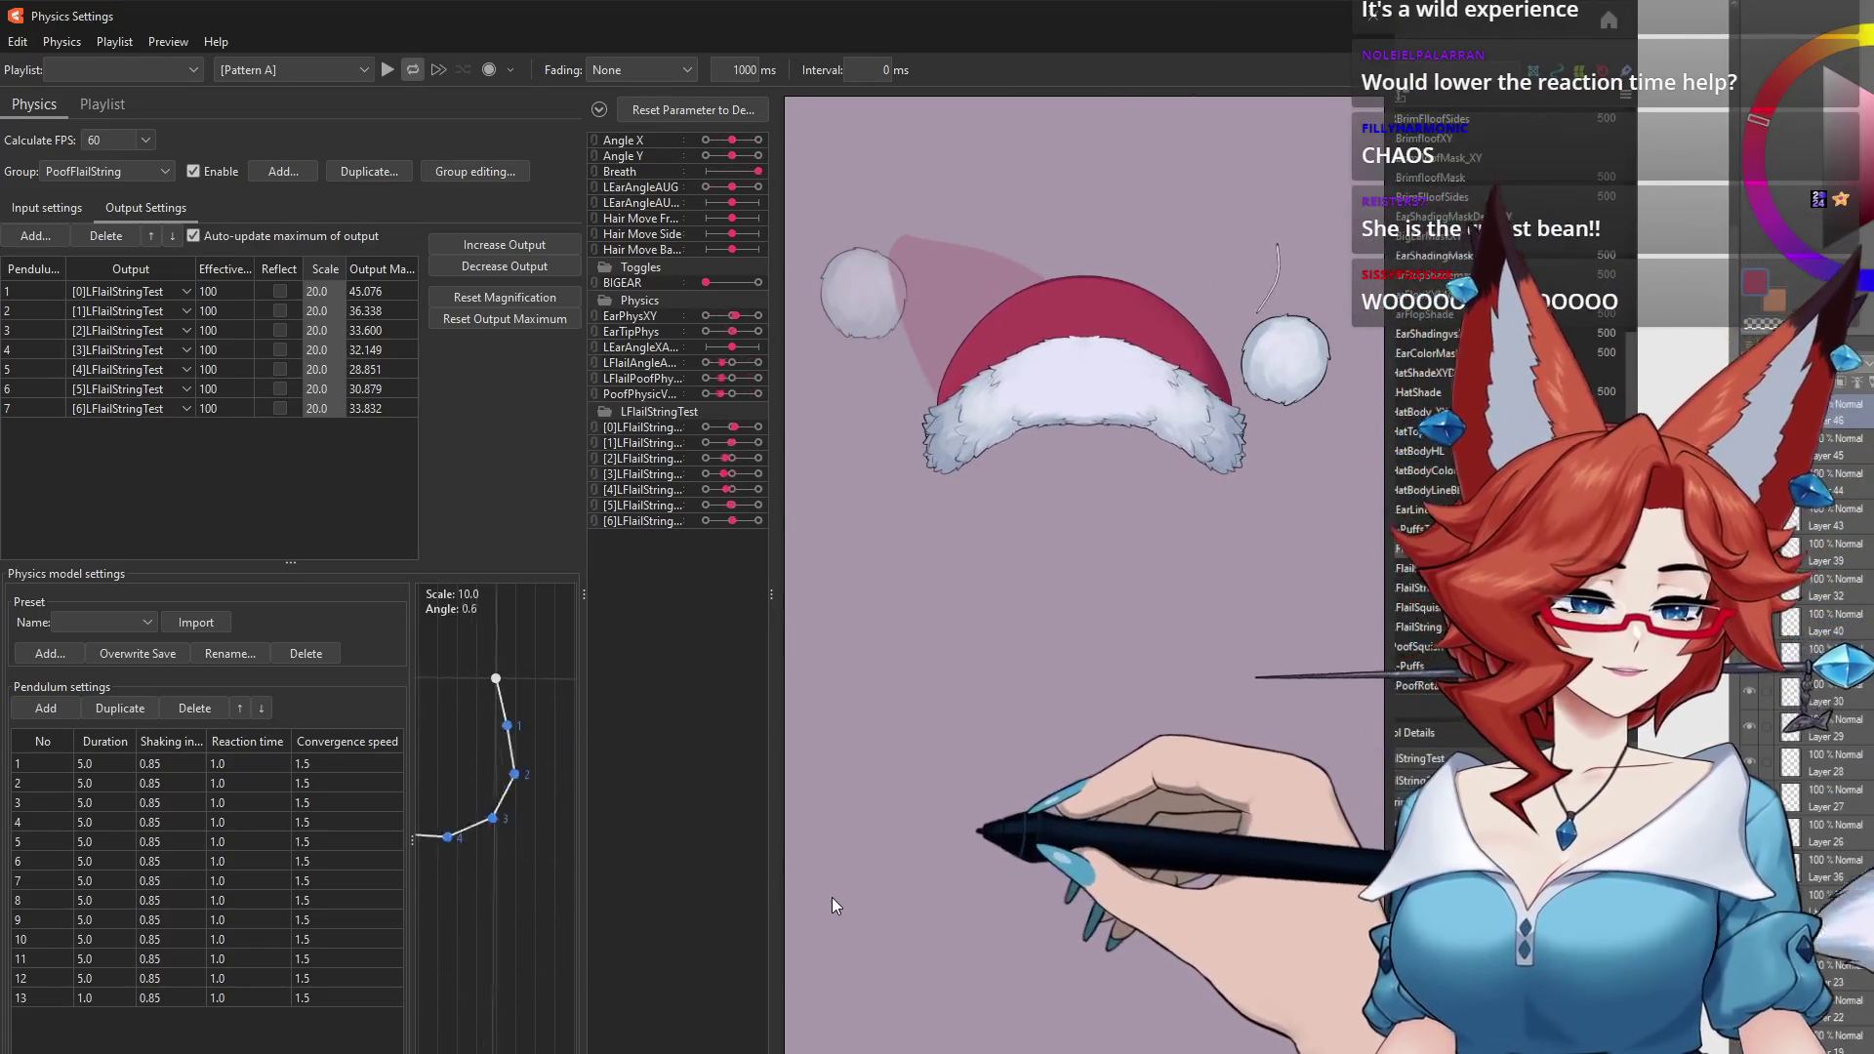
mouse_move(832, 902)
left_mouse_down()
mouse_move(906, 904)
mouse_move(835, 974)
left_mouse_up()
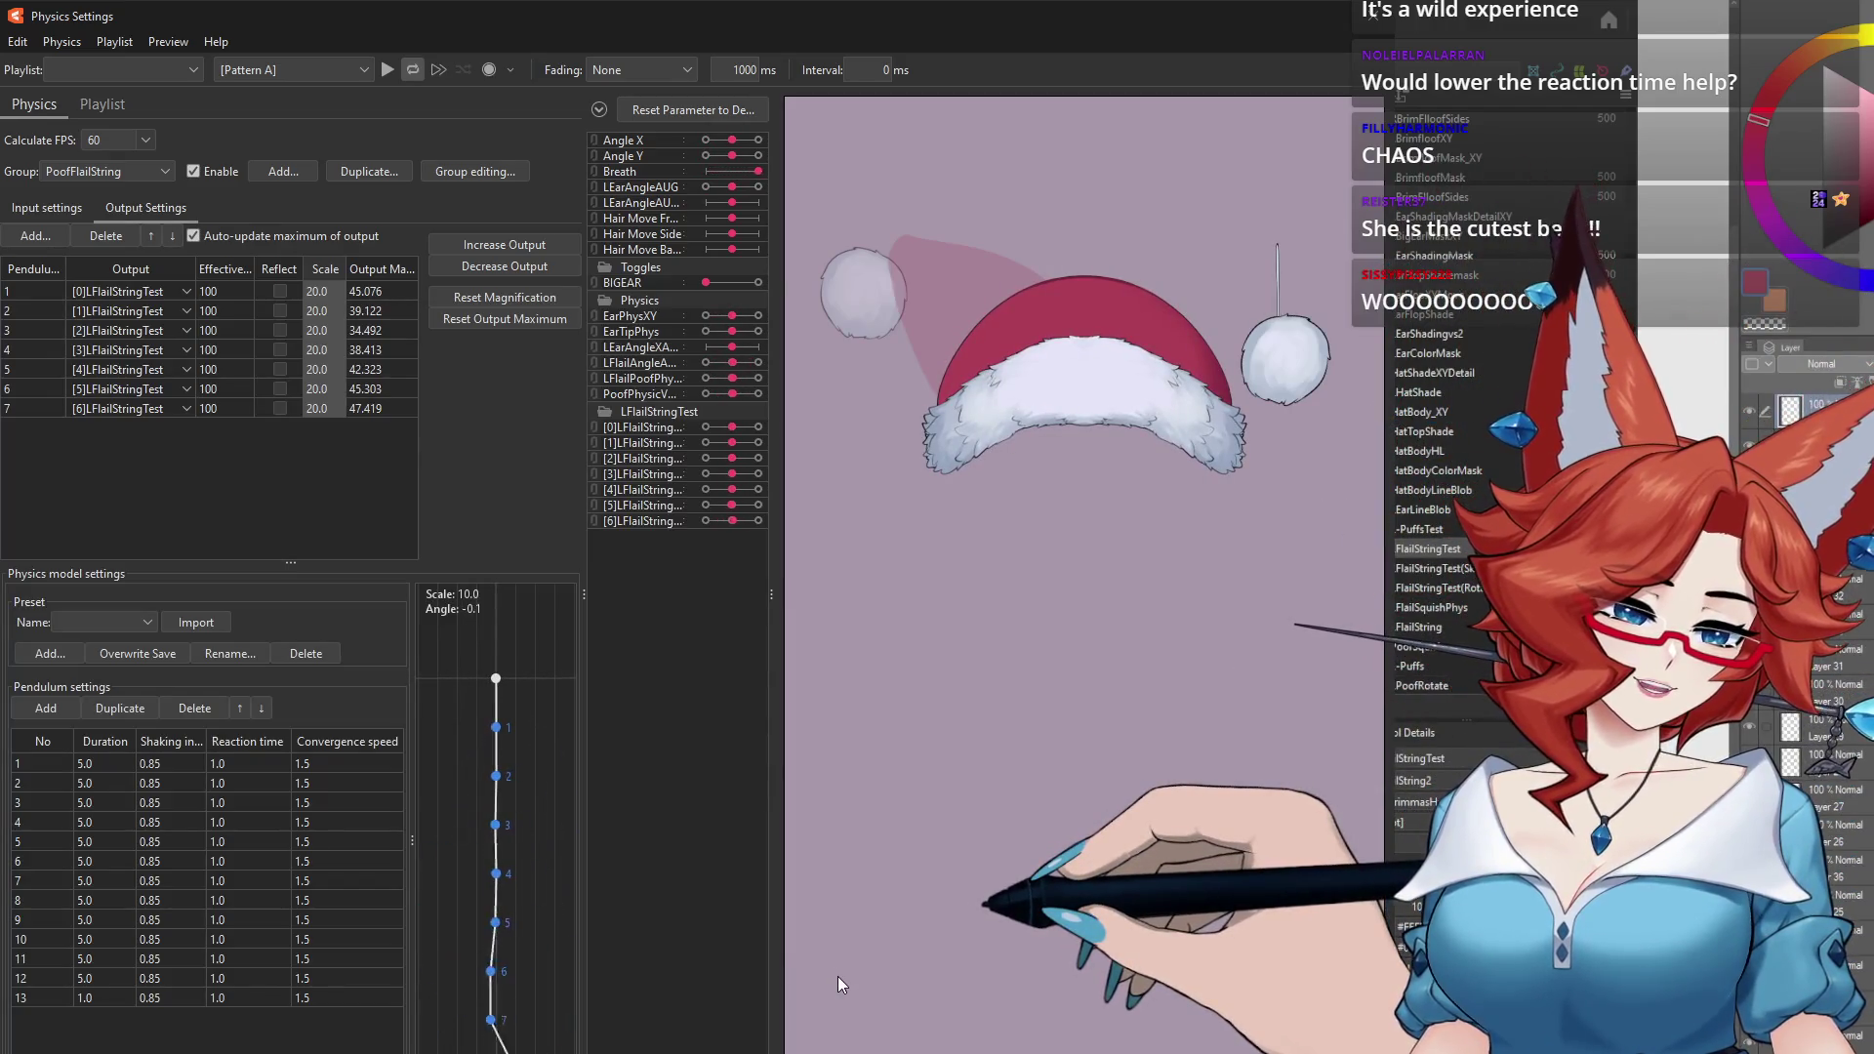
left_click_drag(838, 976, 1101, 771)
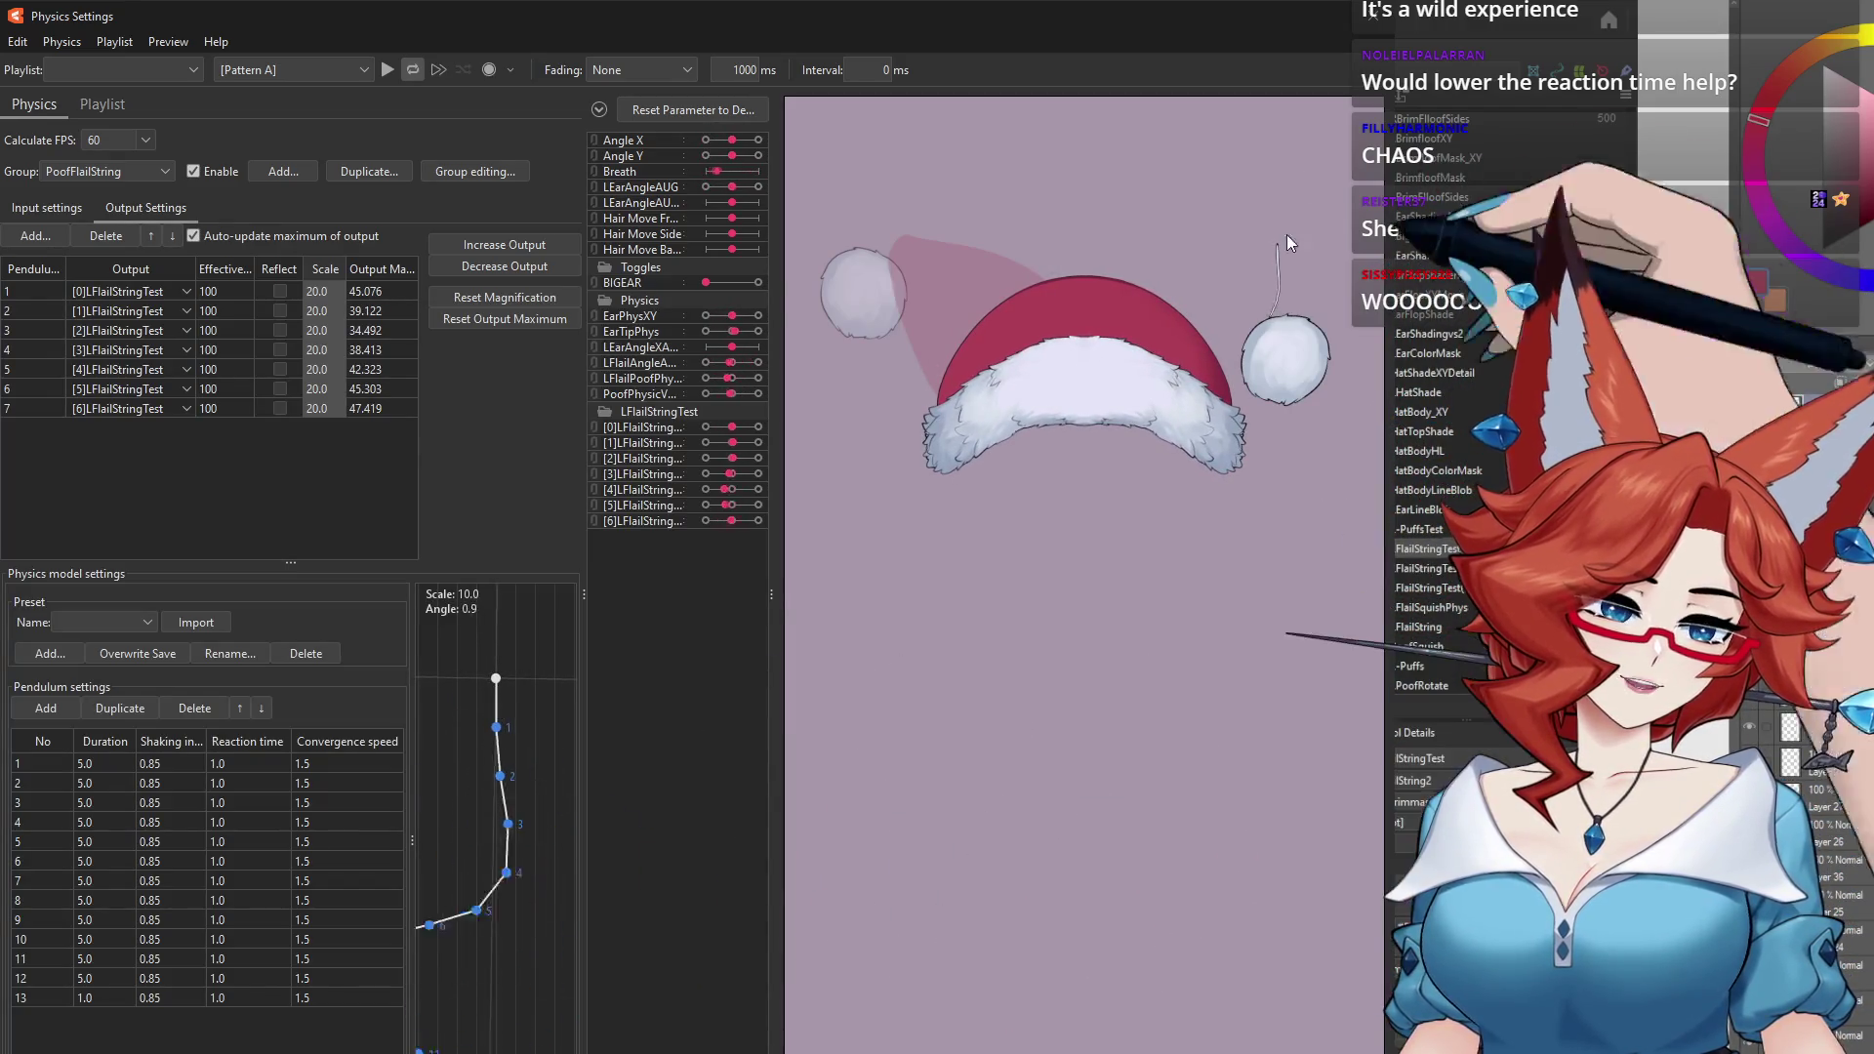
key("Escape")
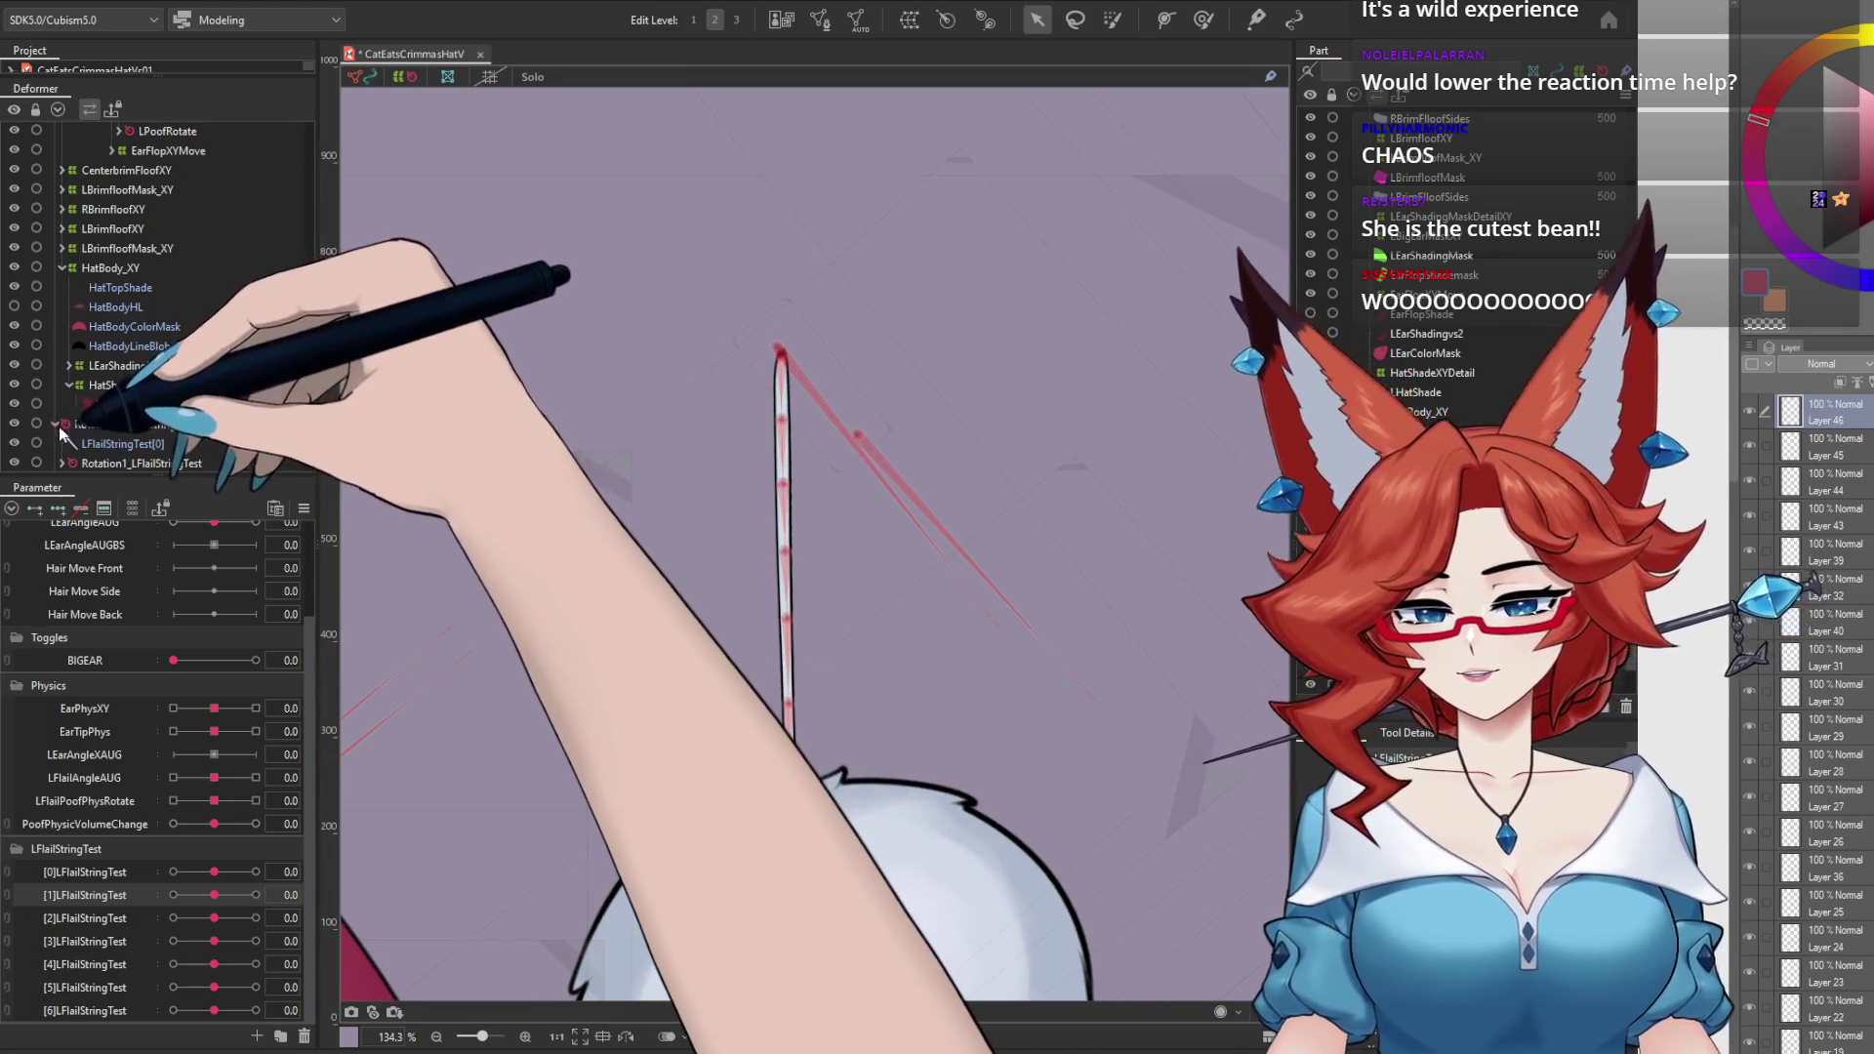
Step: Expand Rotation4 through Rotation6_LFlailStringTest and select the L-PuffsTest pompom mesh
scroll(270, 359, "down", 1)
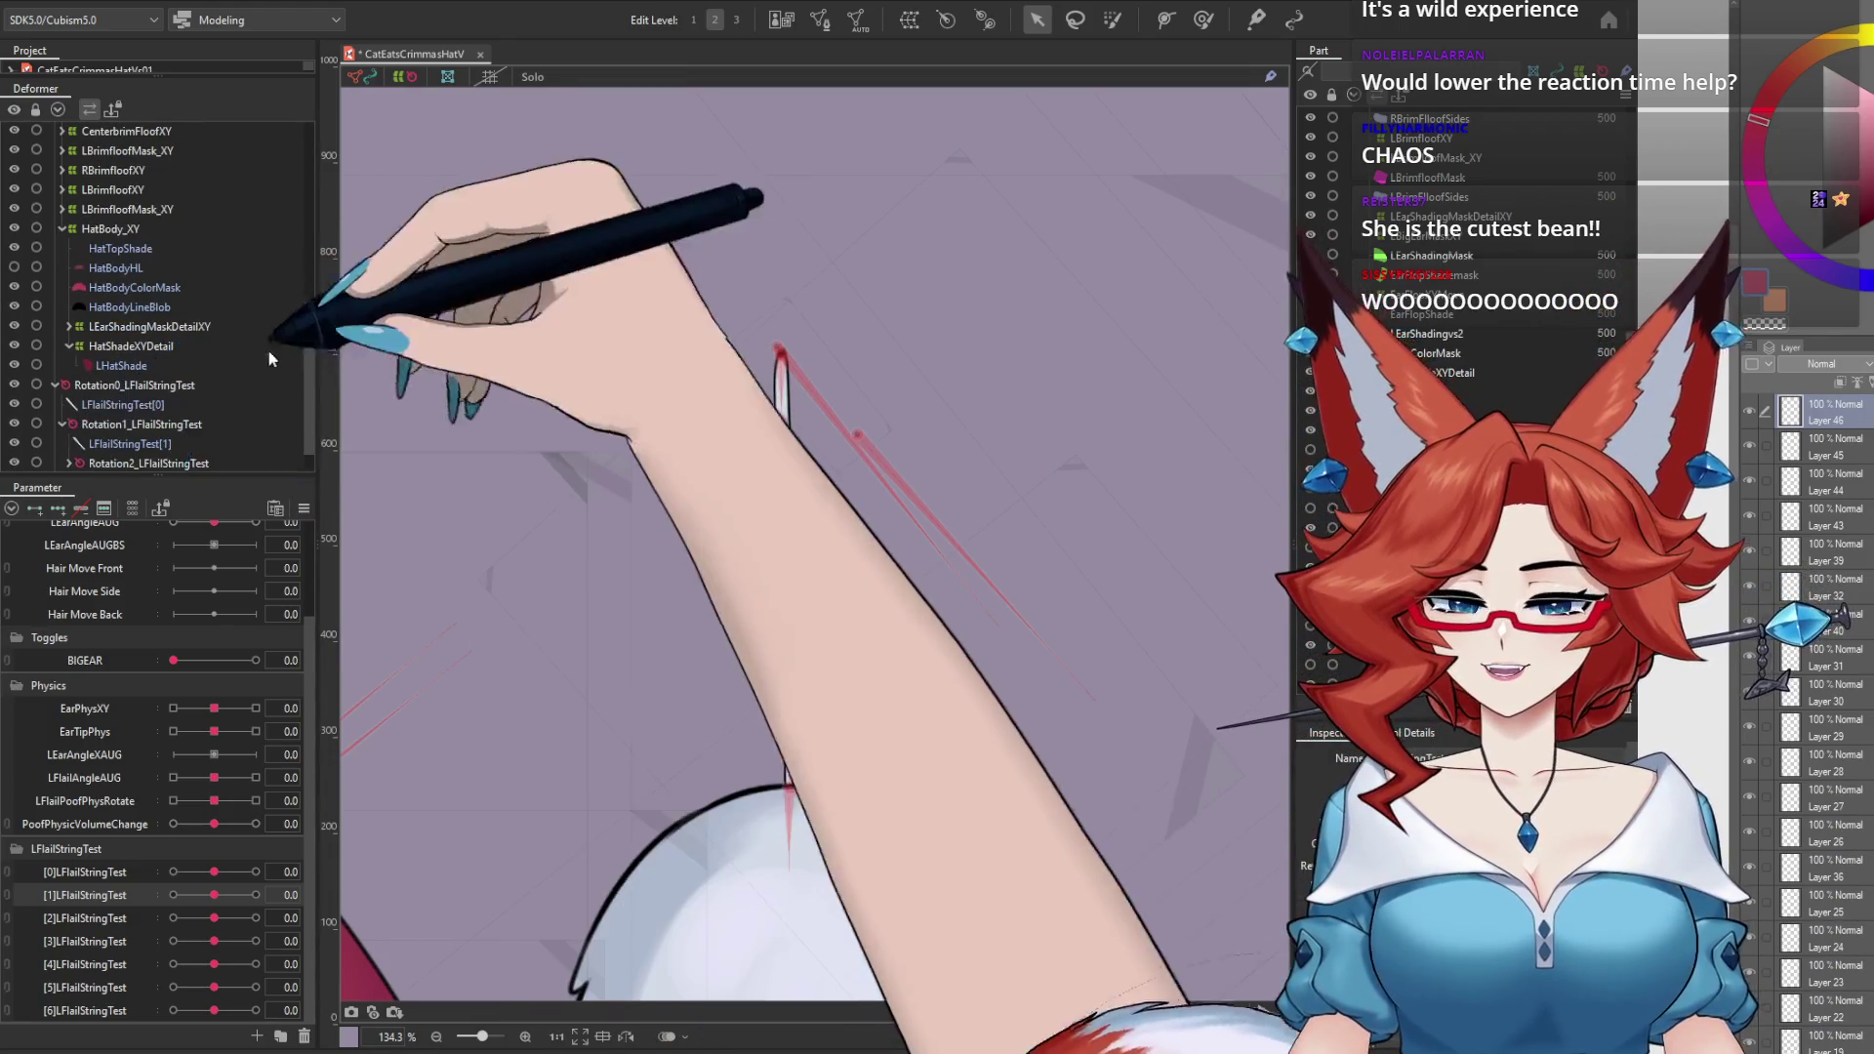
scroll(283, 376, "down", 1)
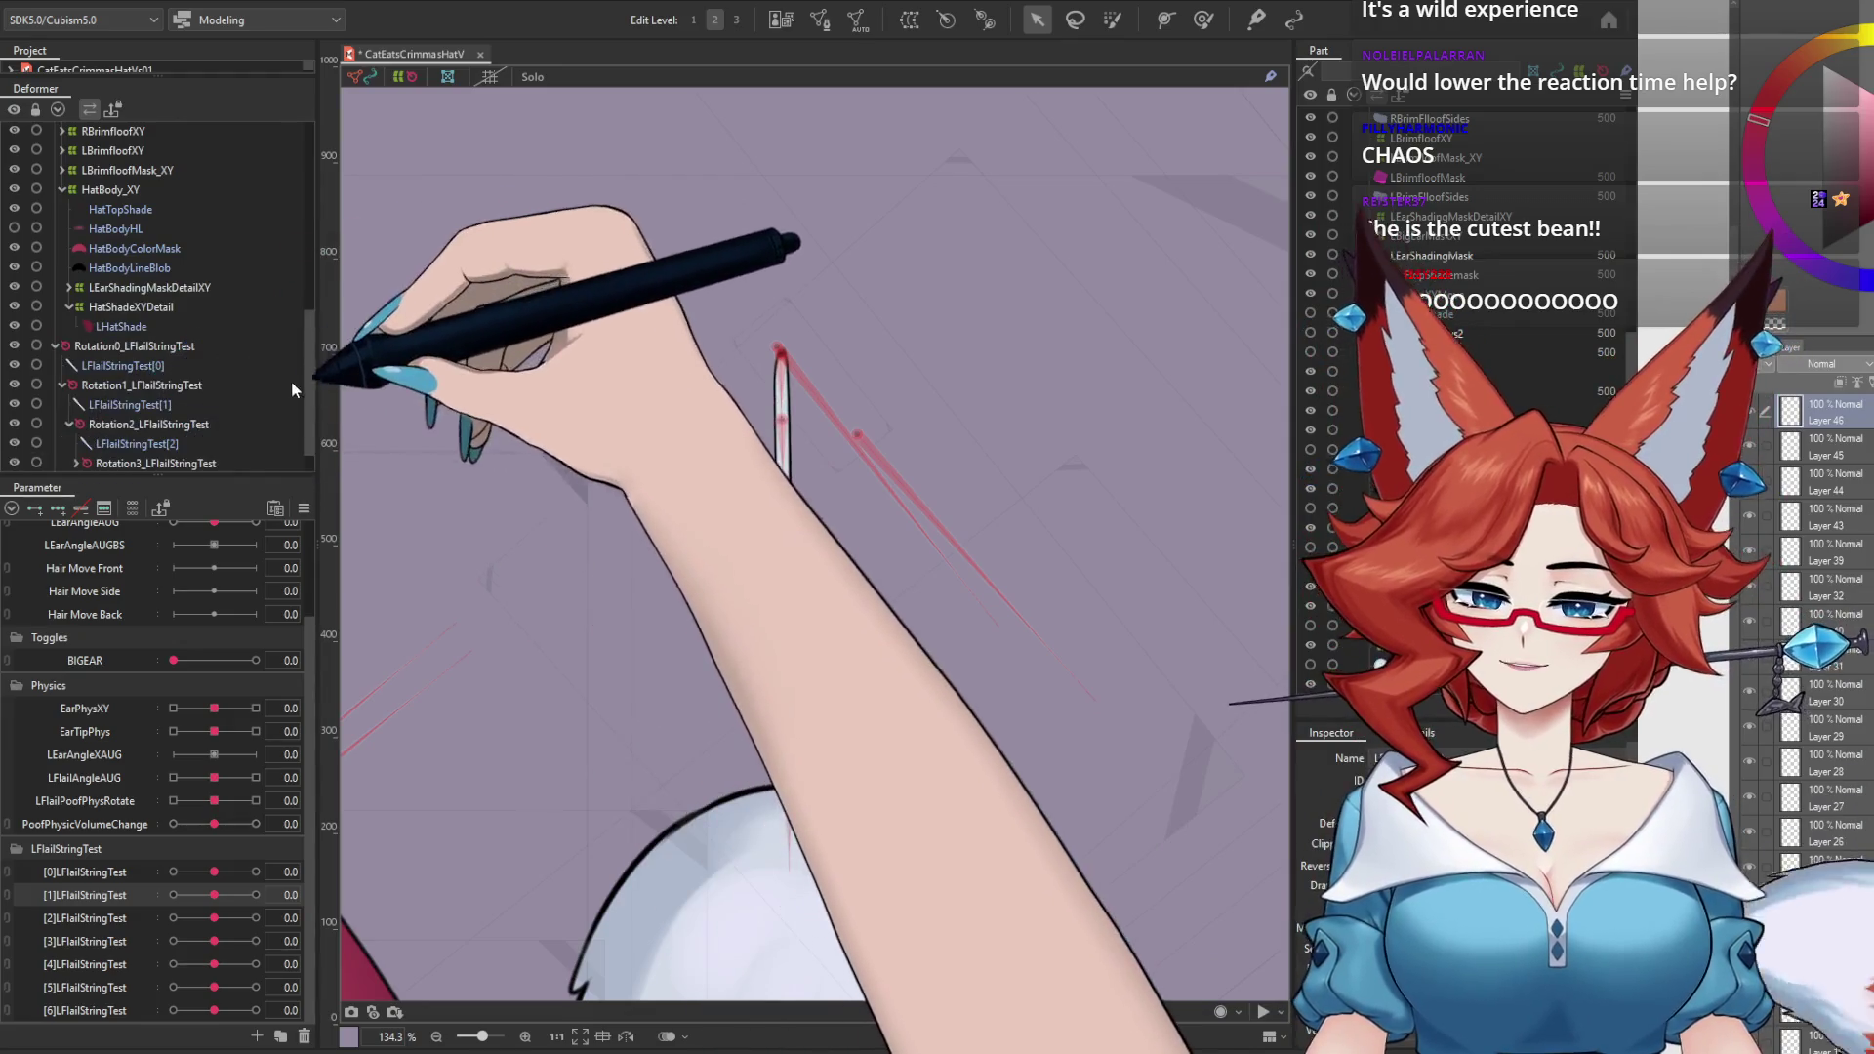
scroll(78, 430, "down", 1)
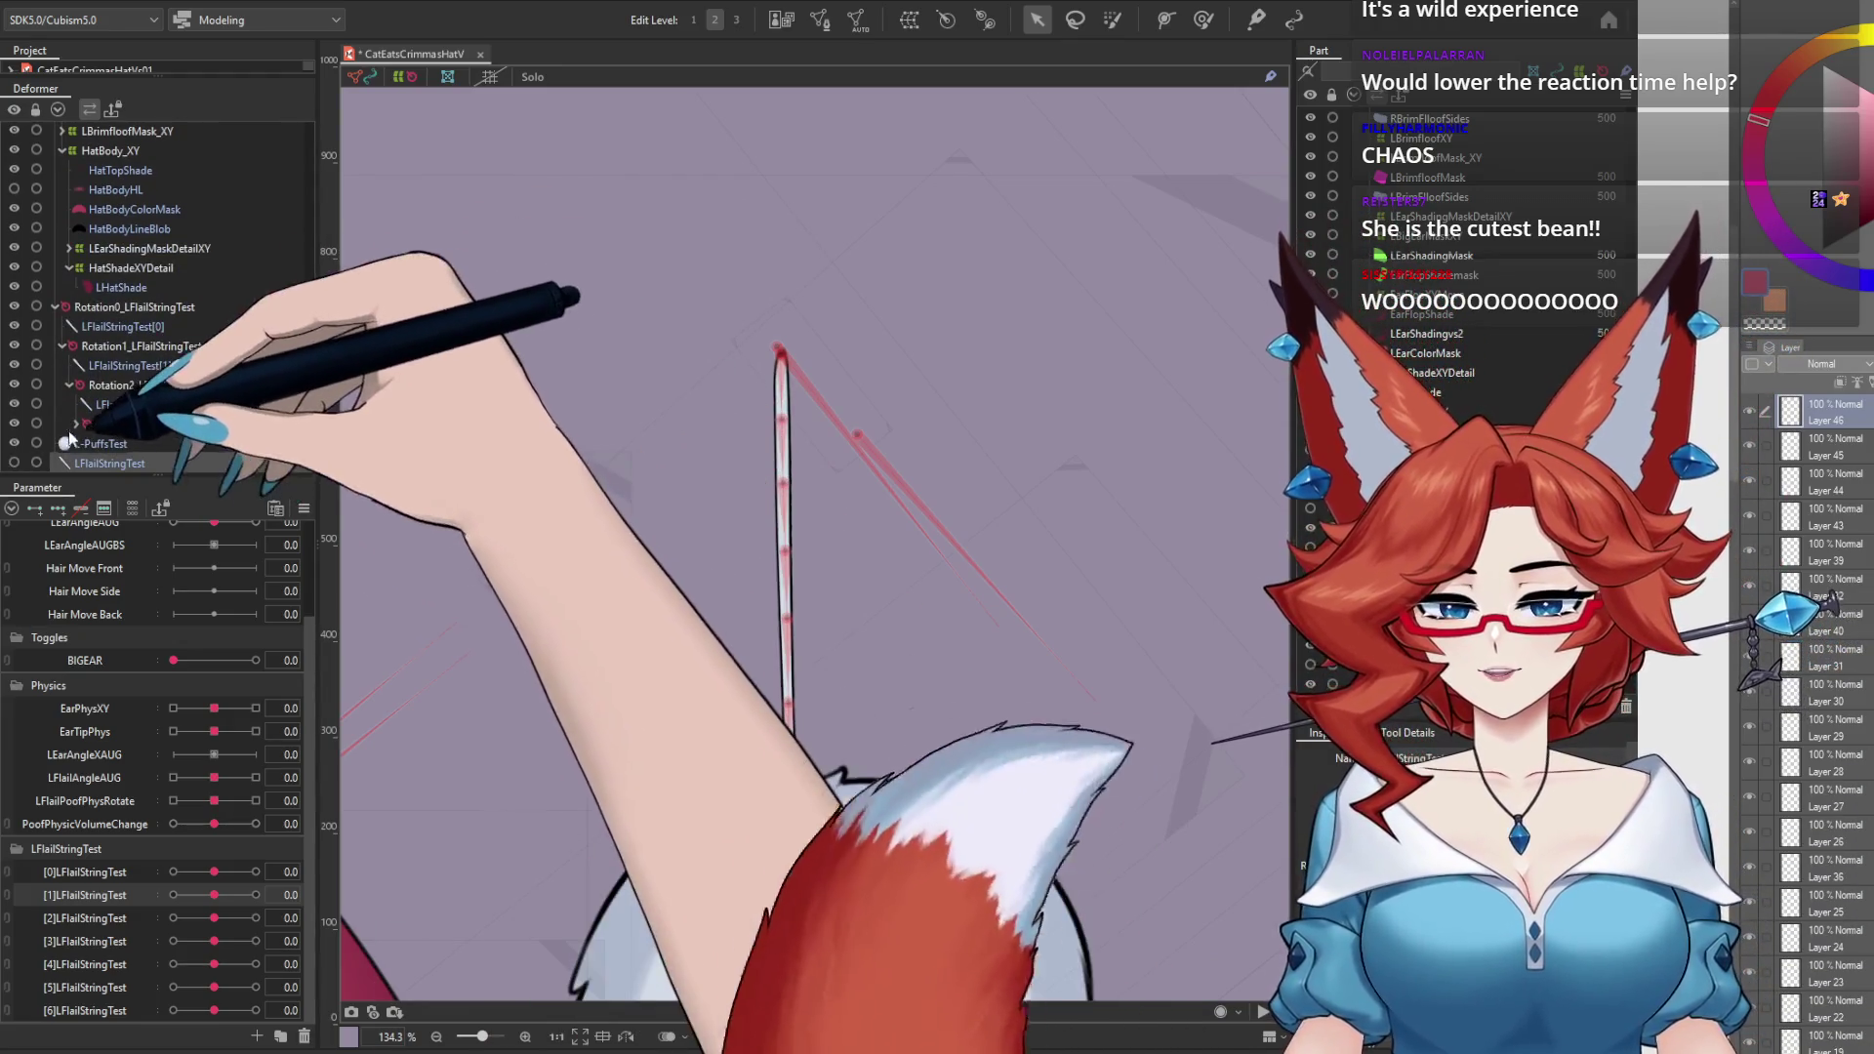
scroll(84, 429, "down", 1)
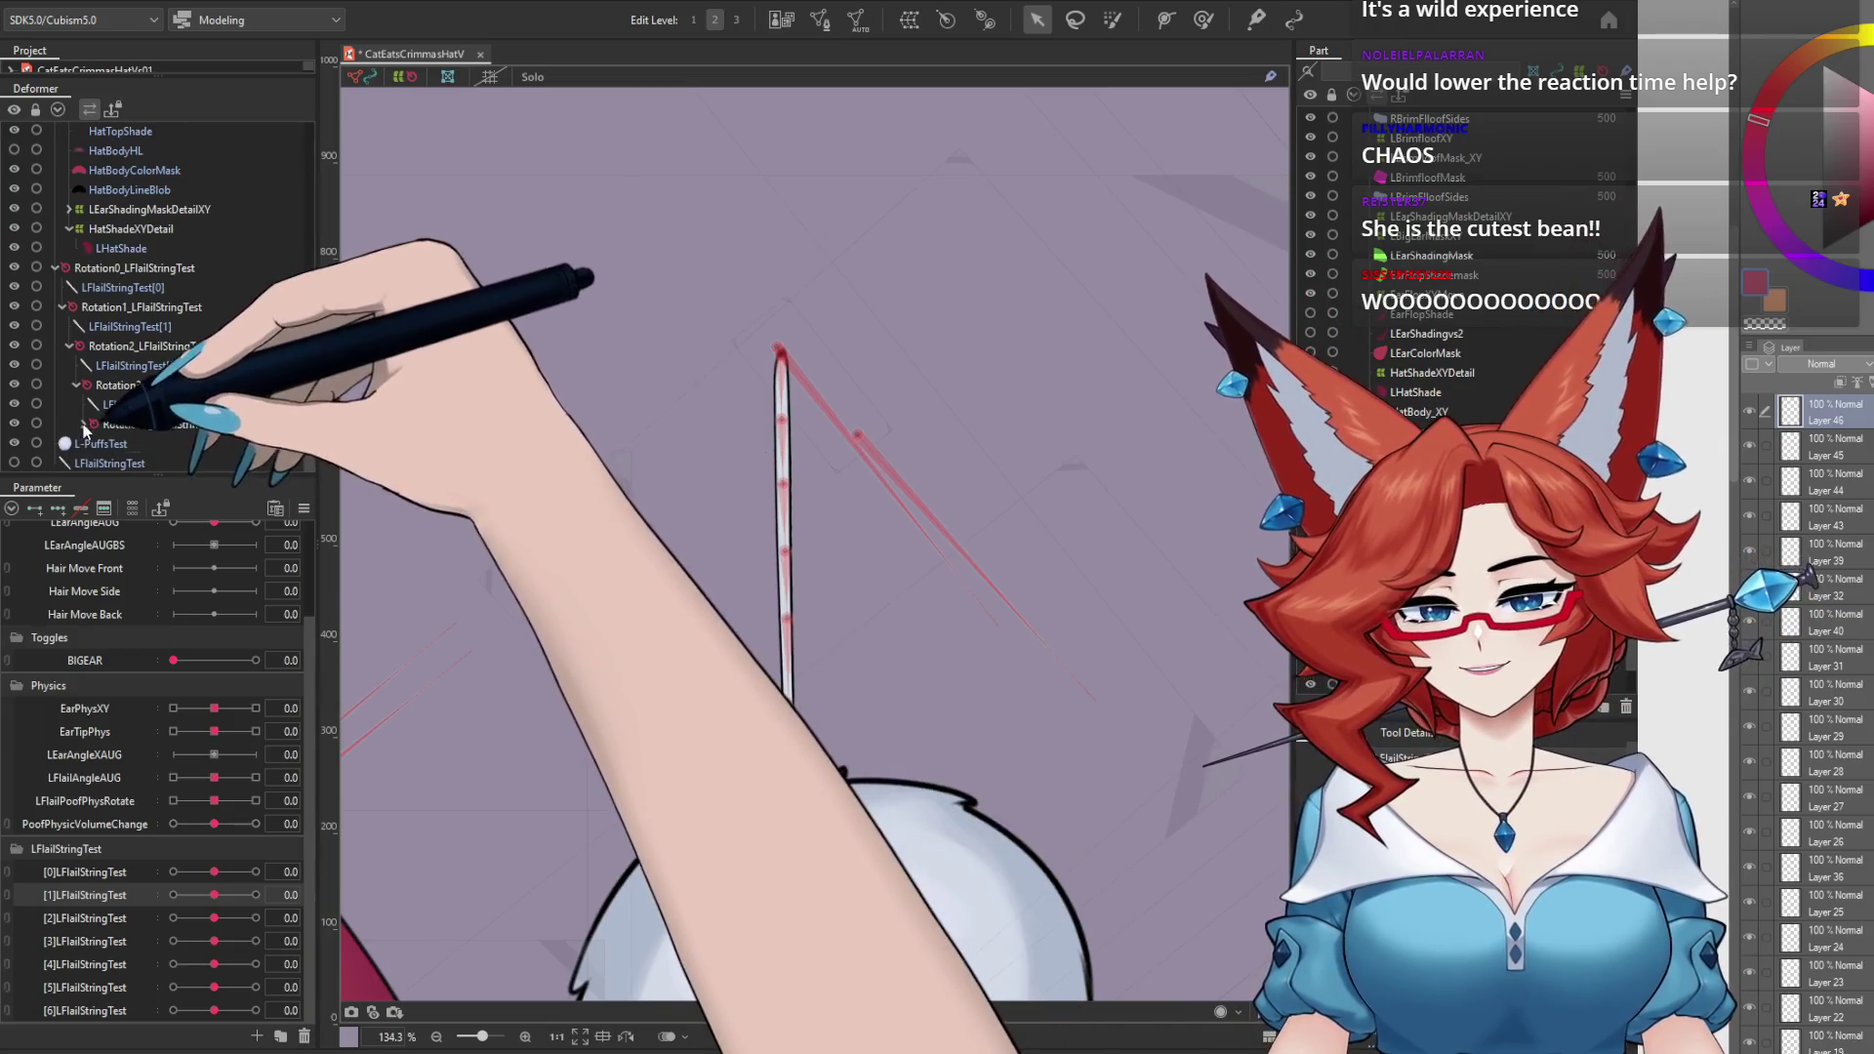
left_click(84, 425)
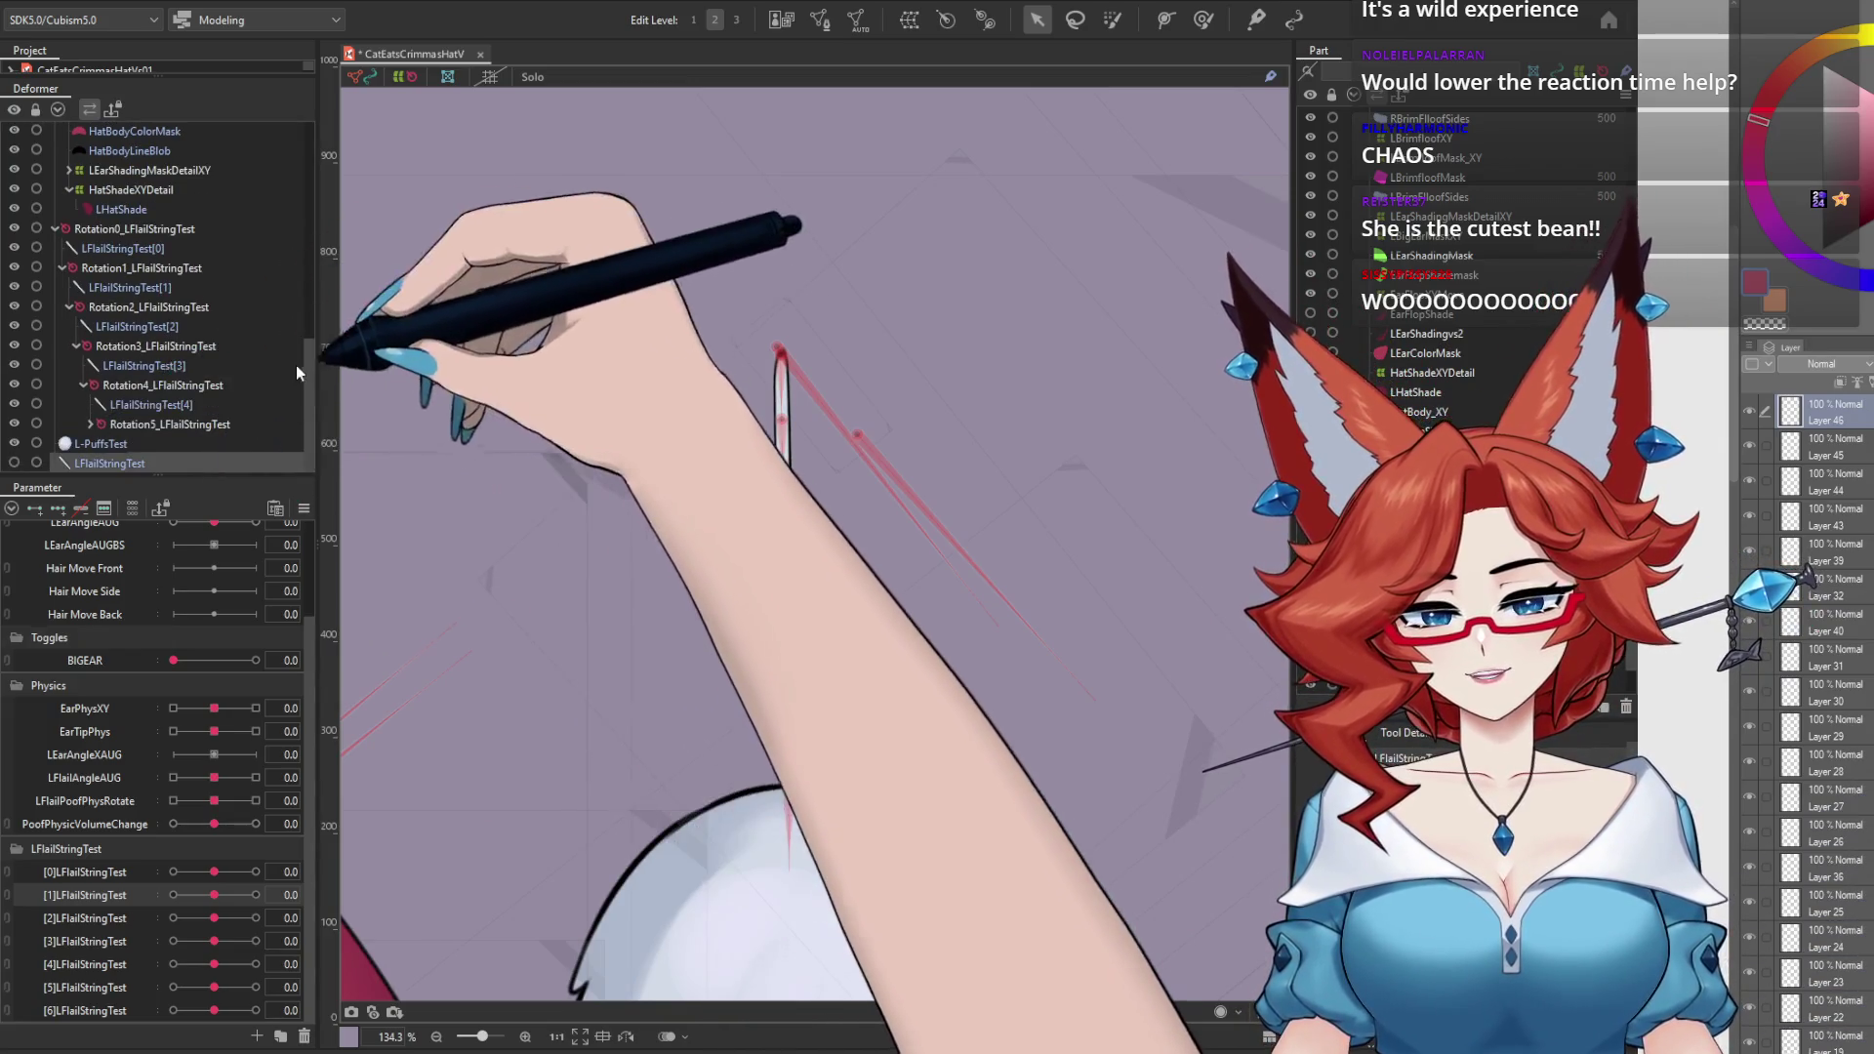
left_click(98, 424)
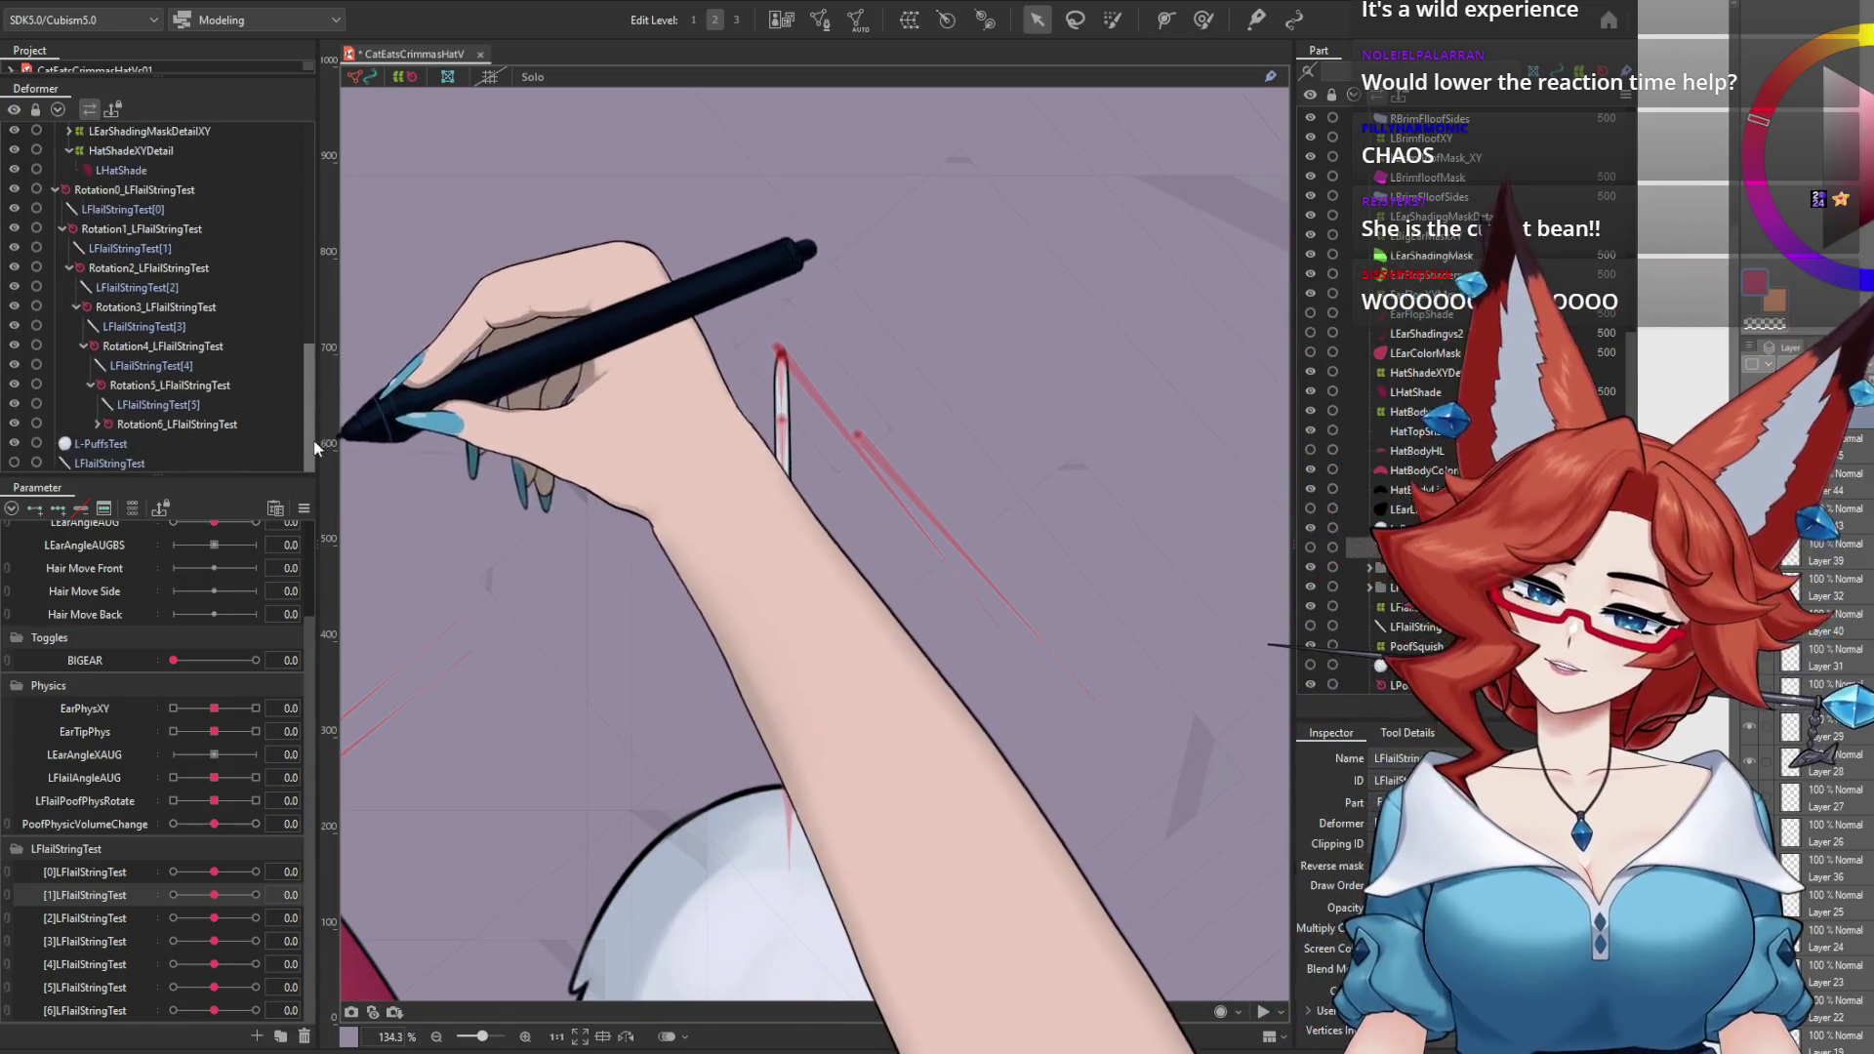
left_click(97, 424)
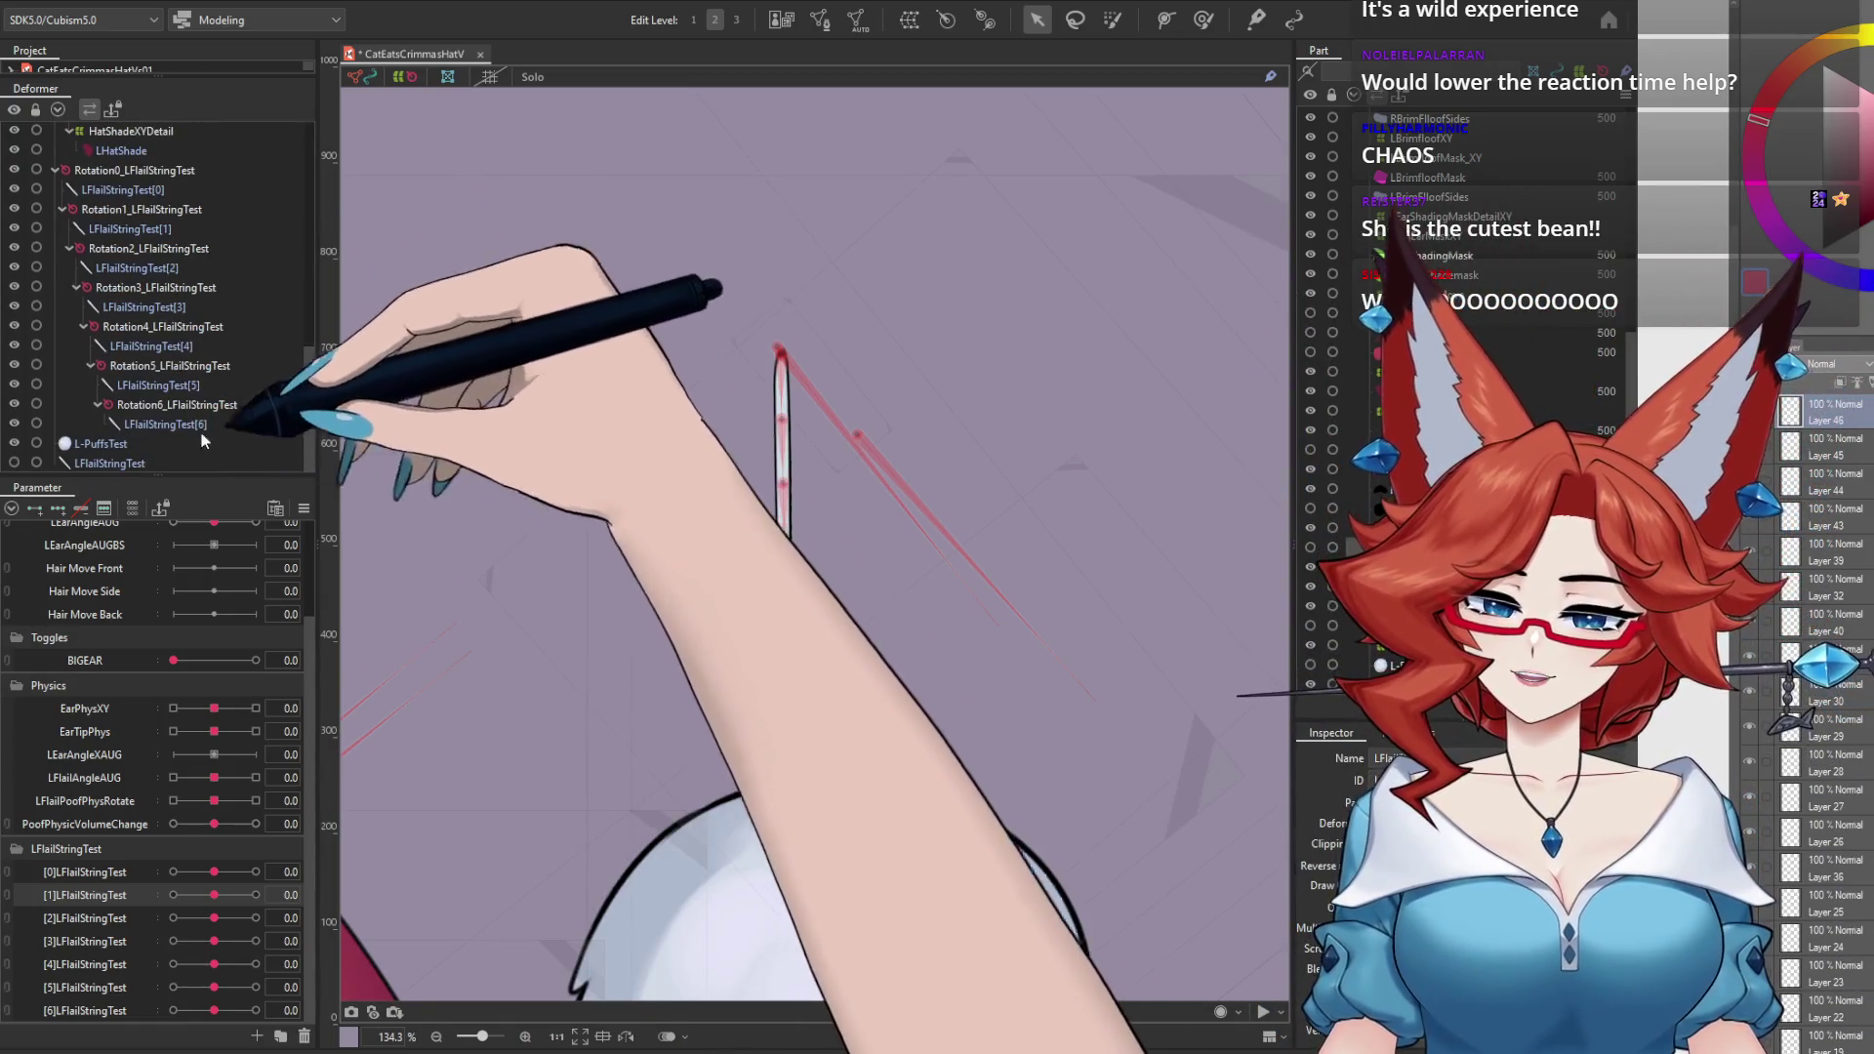
left_click(201, 441)
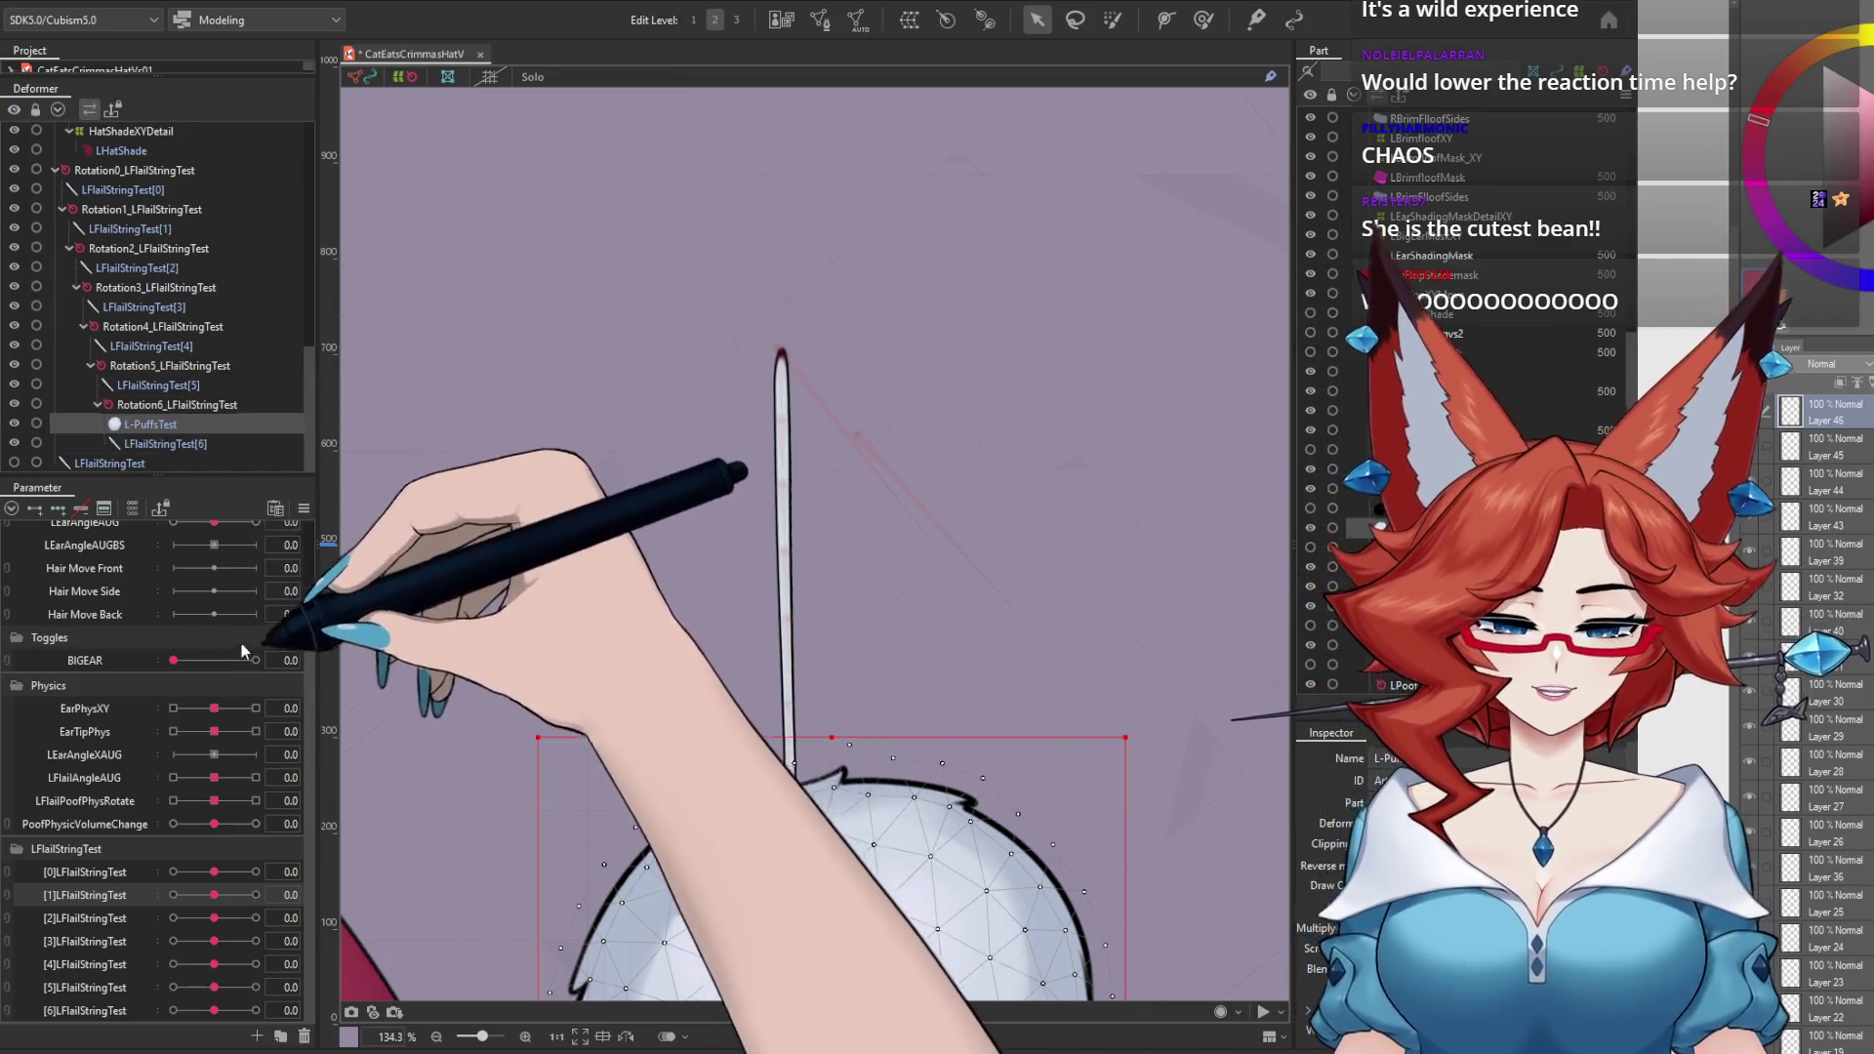
Step: Centre the pompom, select LFlailStringTest[6], then reselect L-PuffsTest
scroll(874, 647, "down", 3)
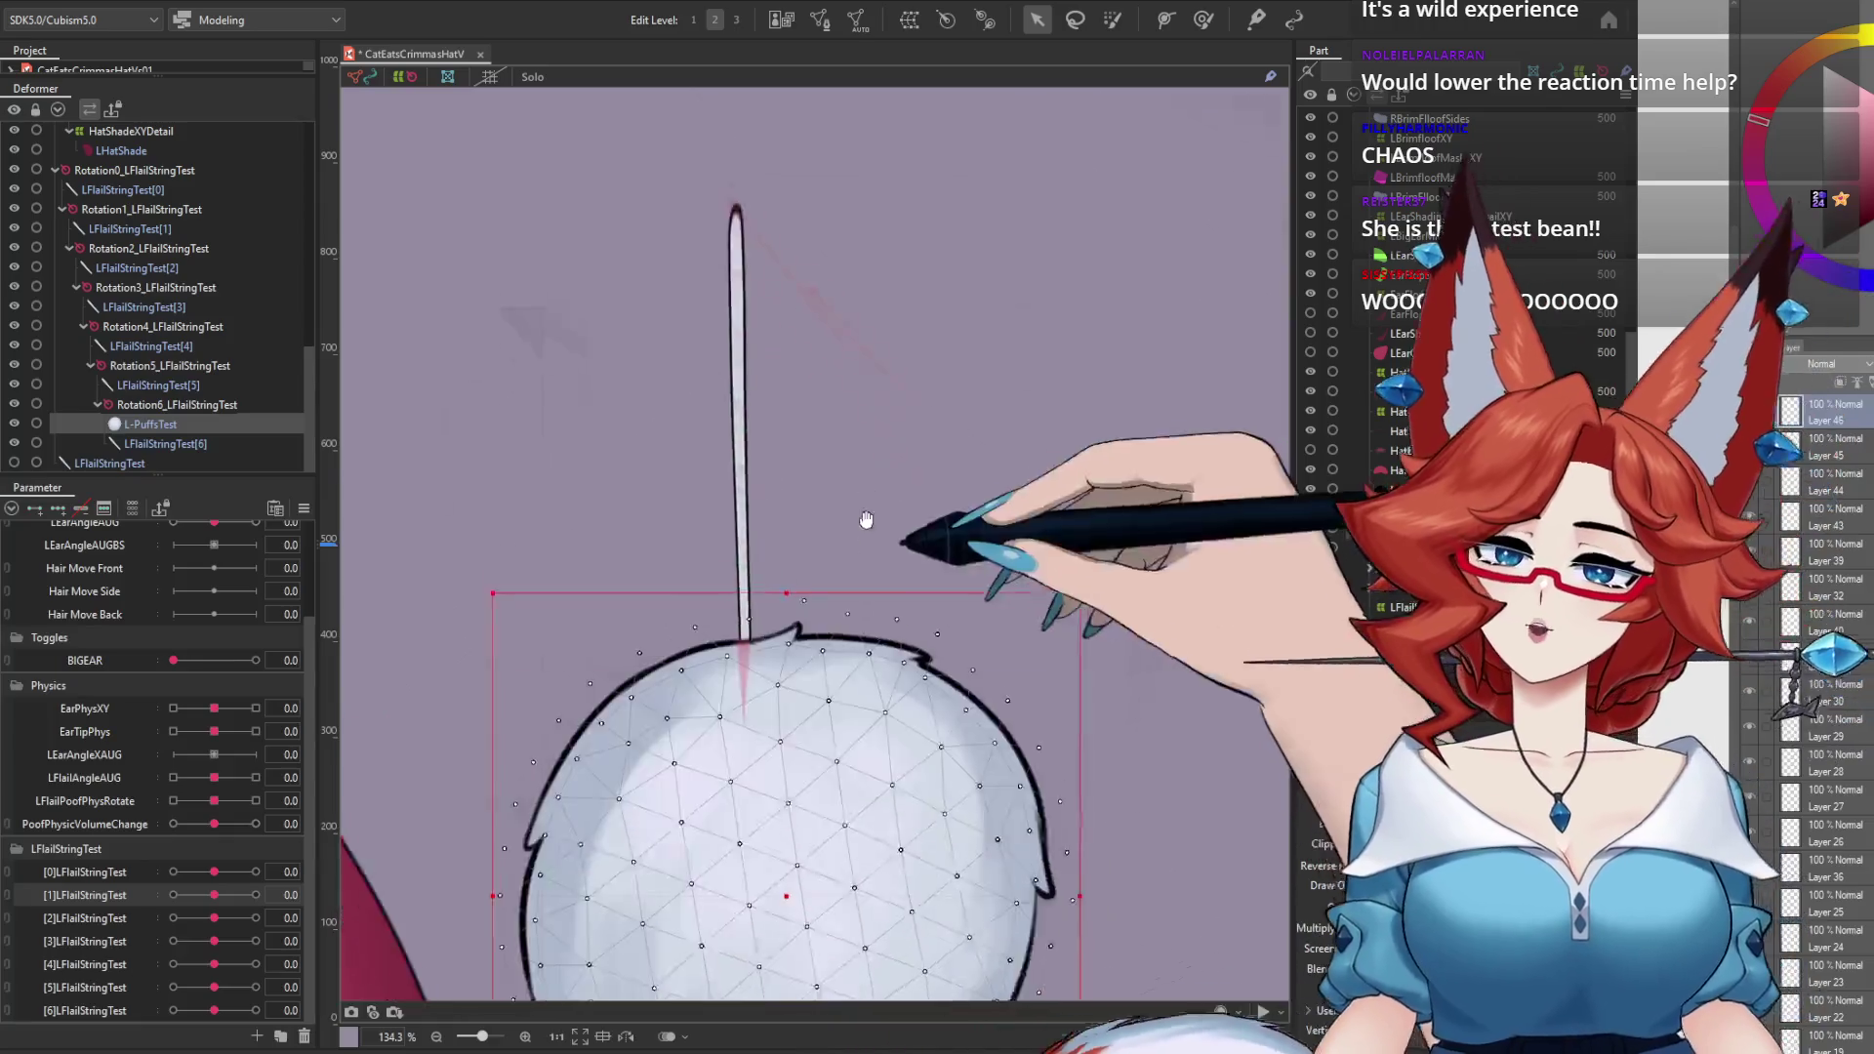
left_click_drag(882, 898, 868, 646)
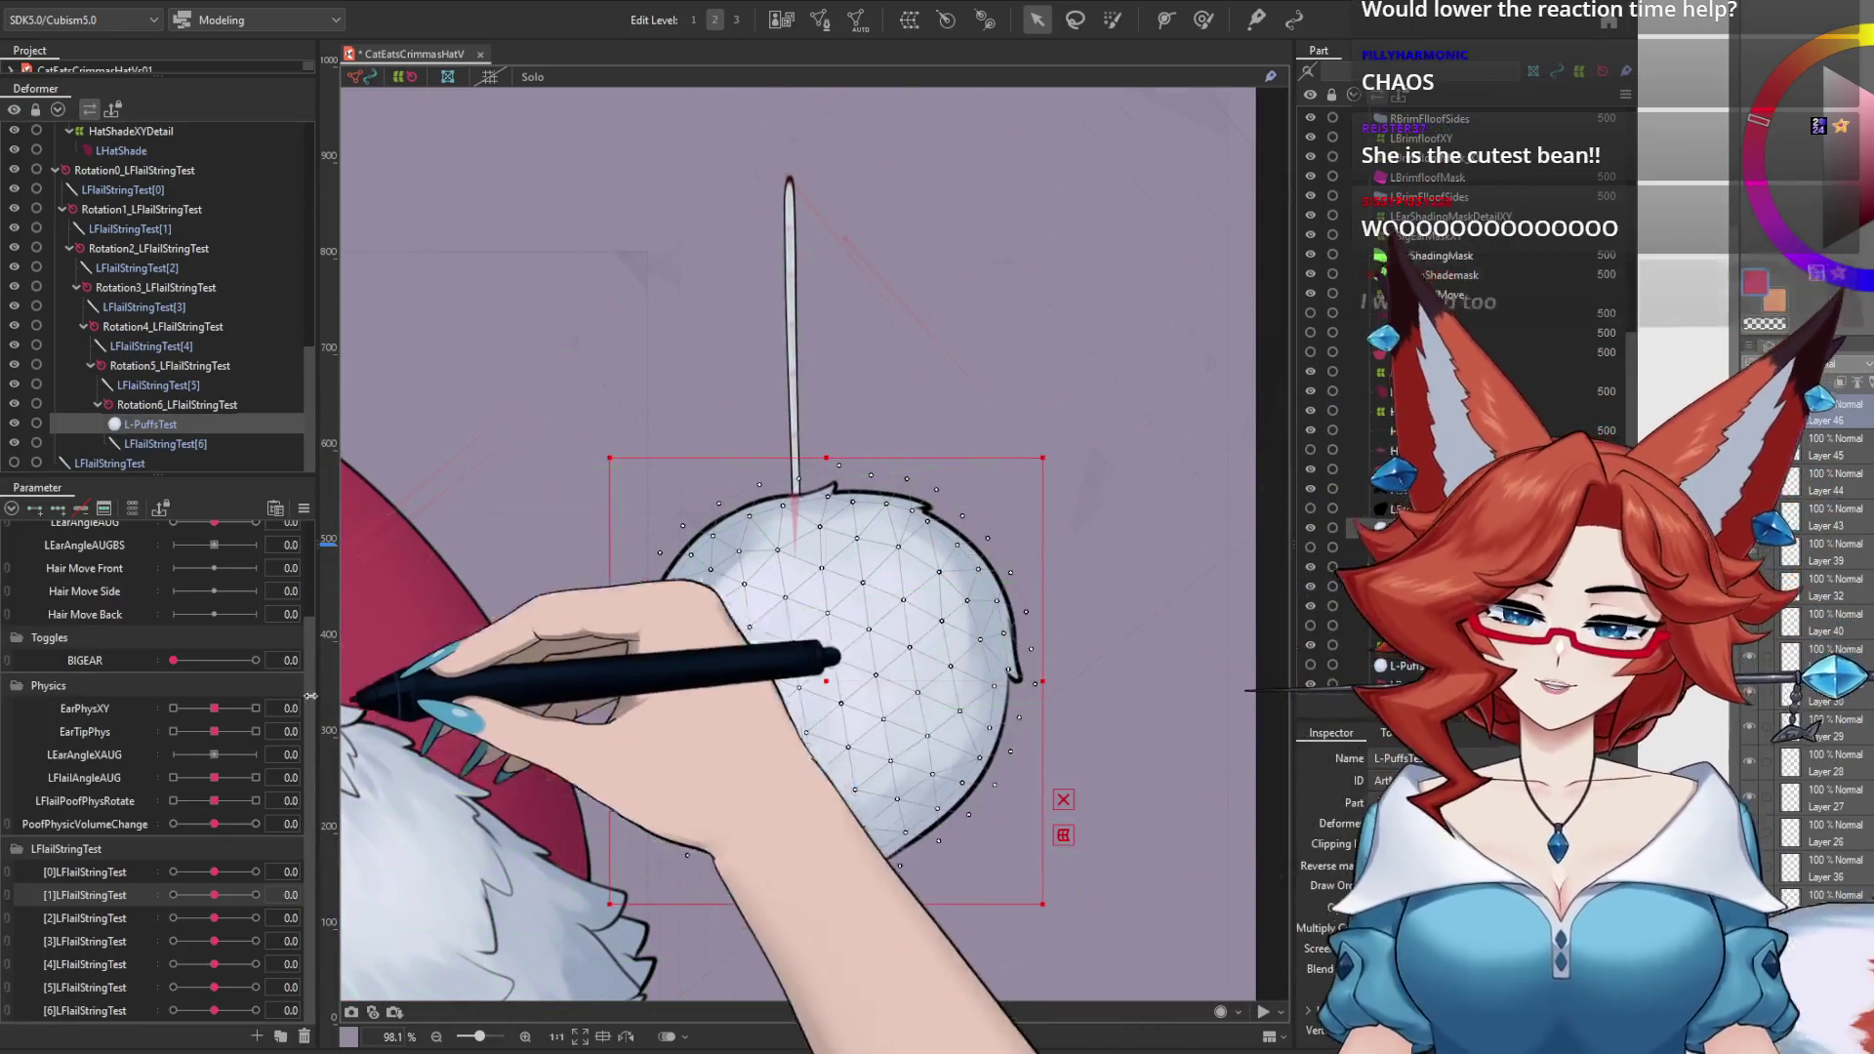
left_click(178, 443)
left_click(151, 424)
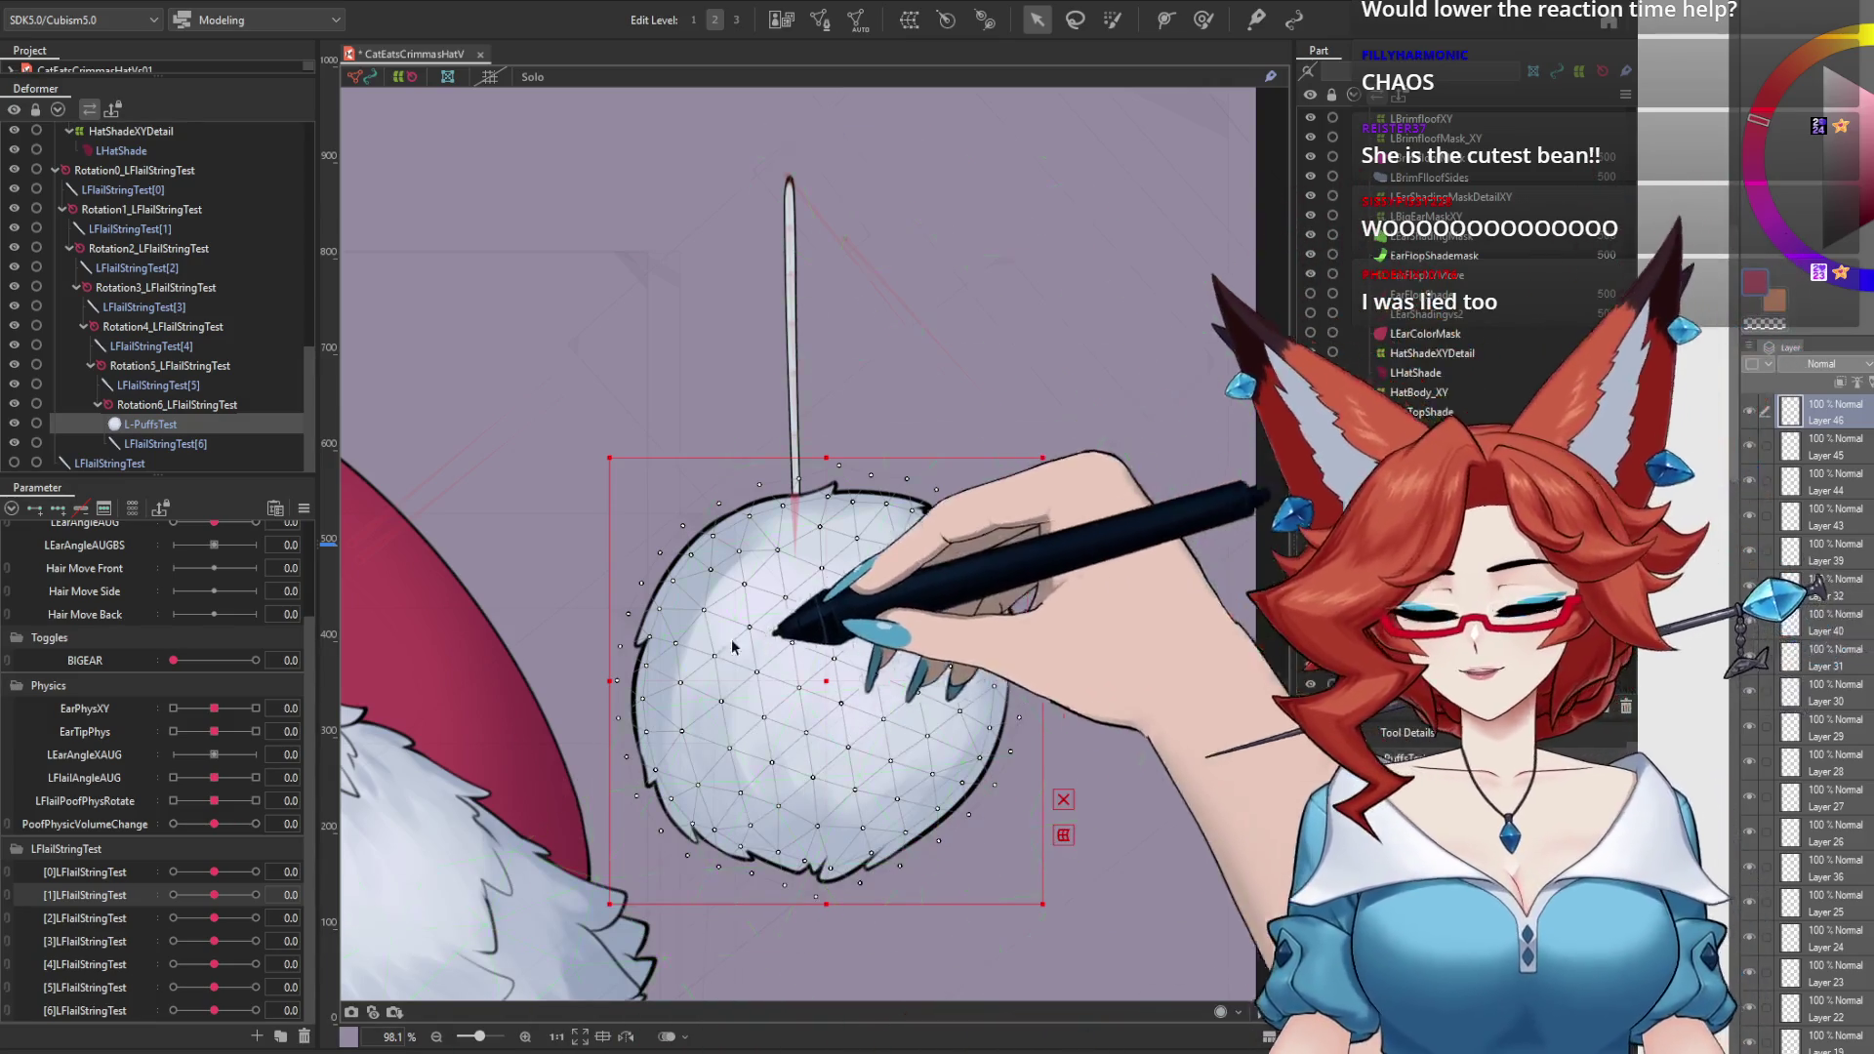
right_click(107, 390)
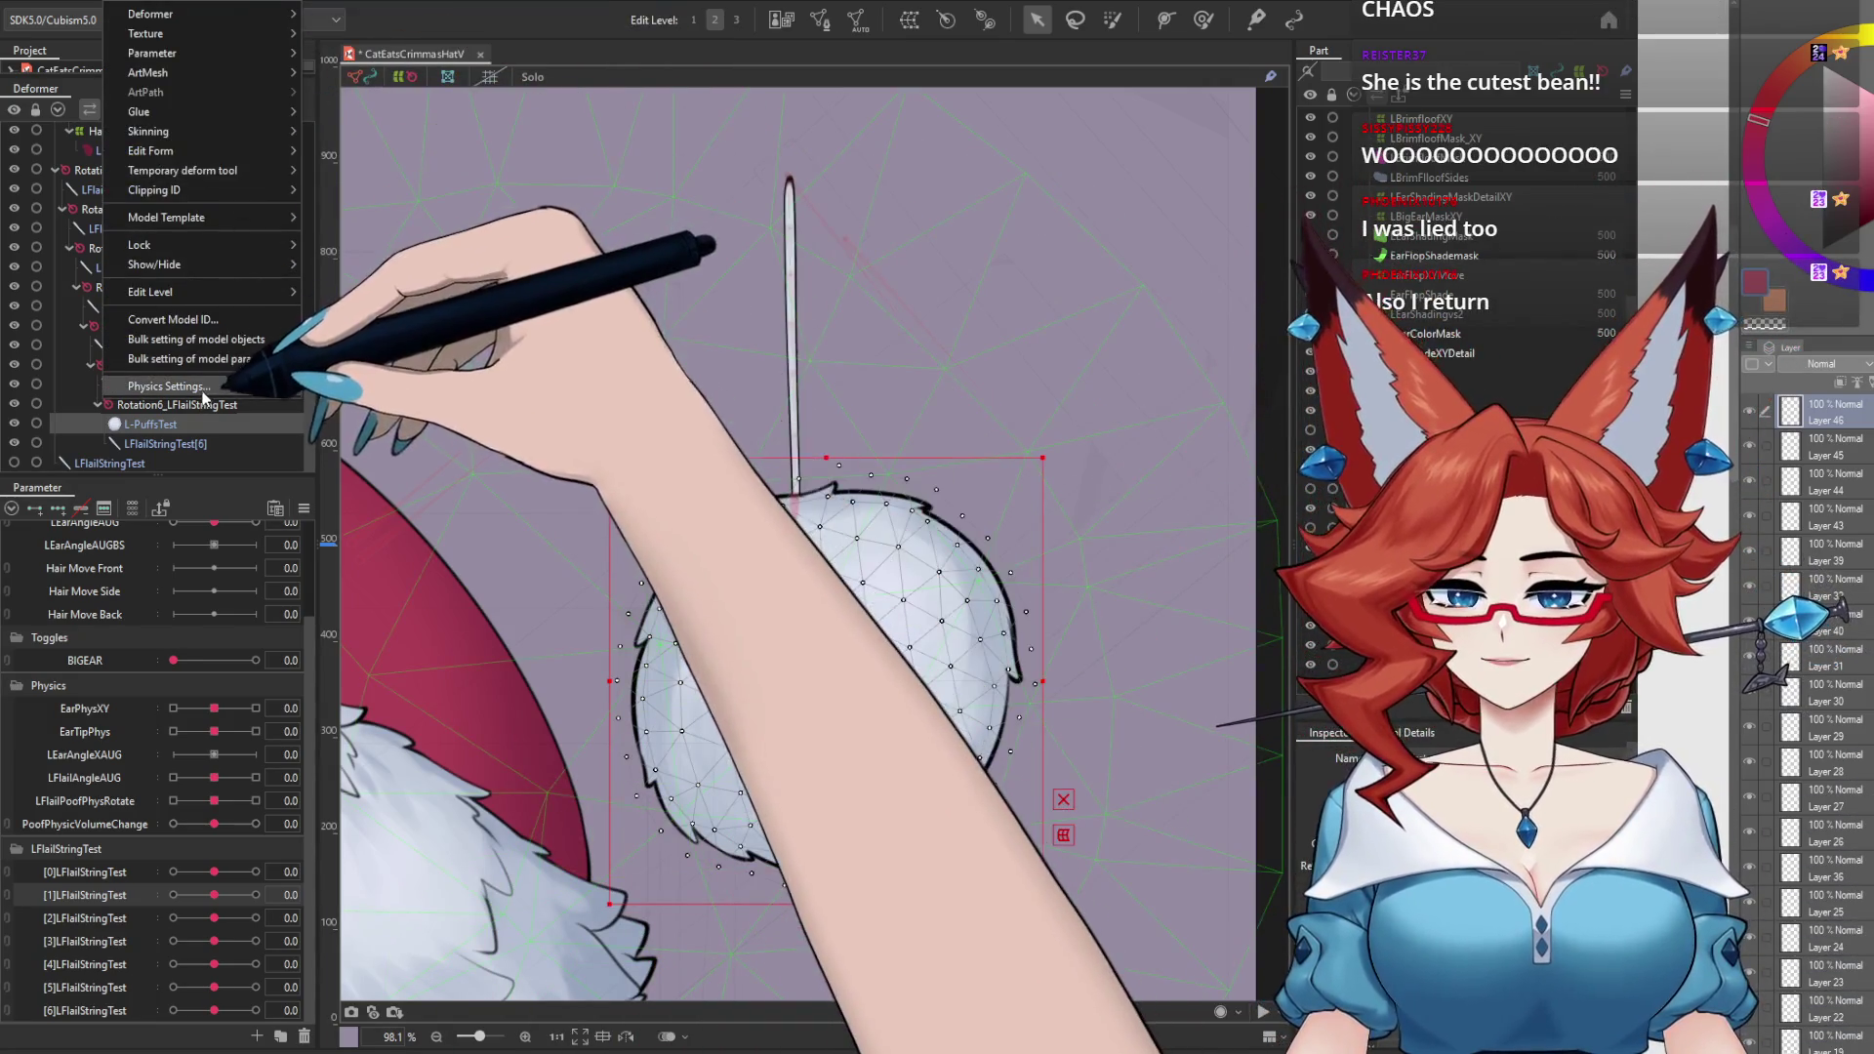
Step: Preview the pompom physics, then nest Rotation0_LFlailStringTest under LFlailSquishPhys
left_click(244, 384)
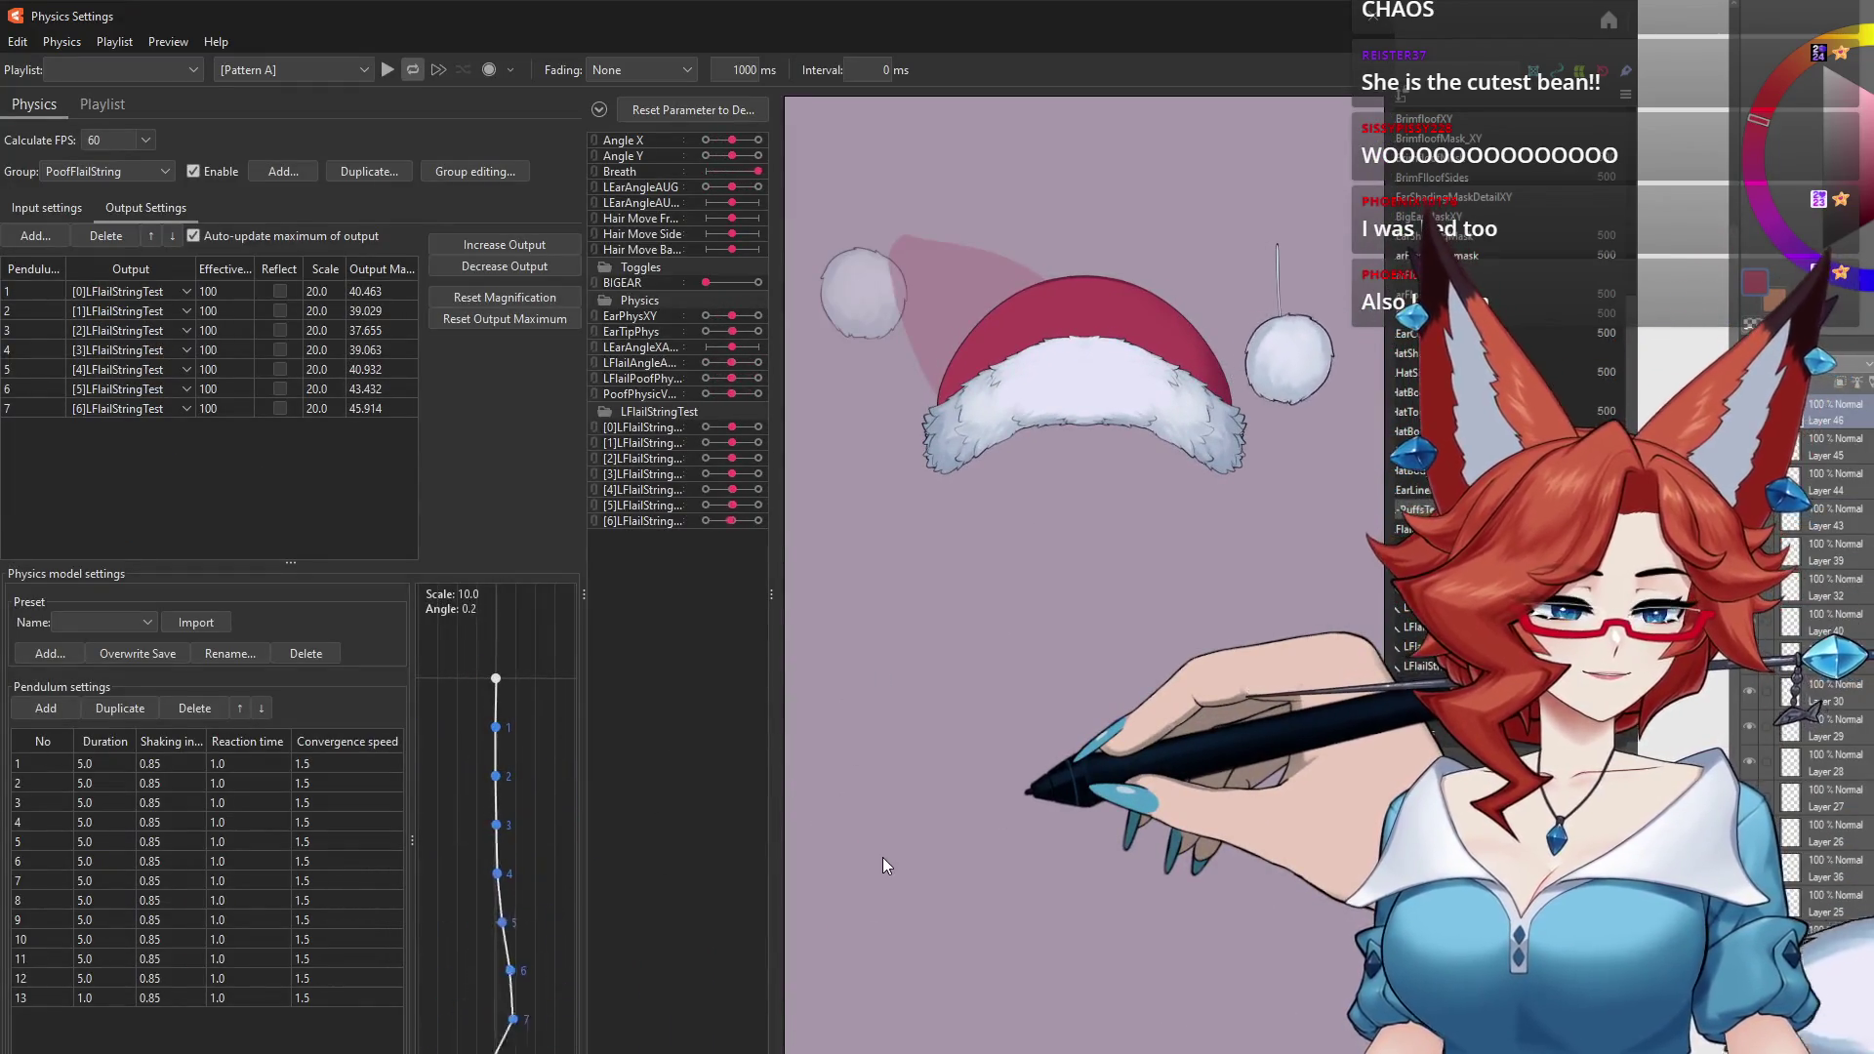
left_click_drag(882, 857, 1464, 391)
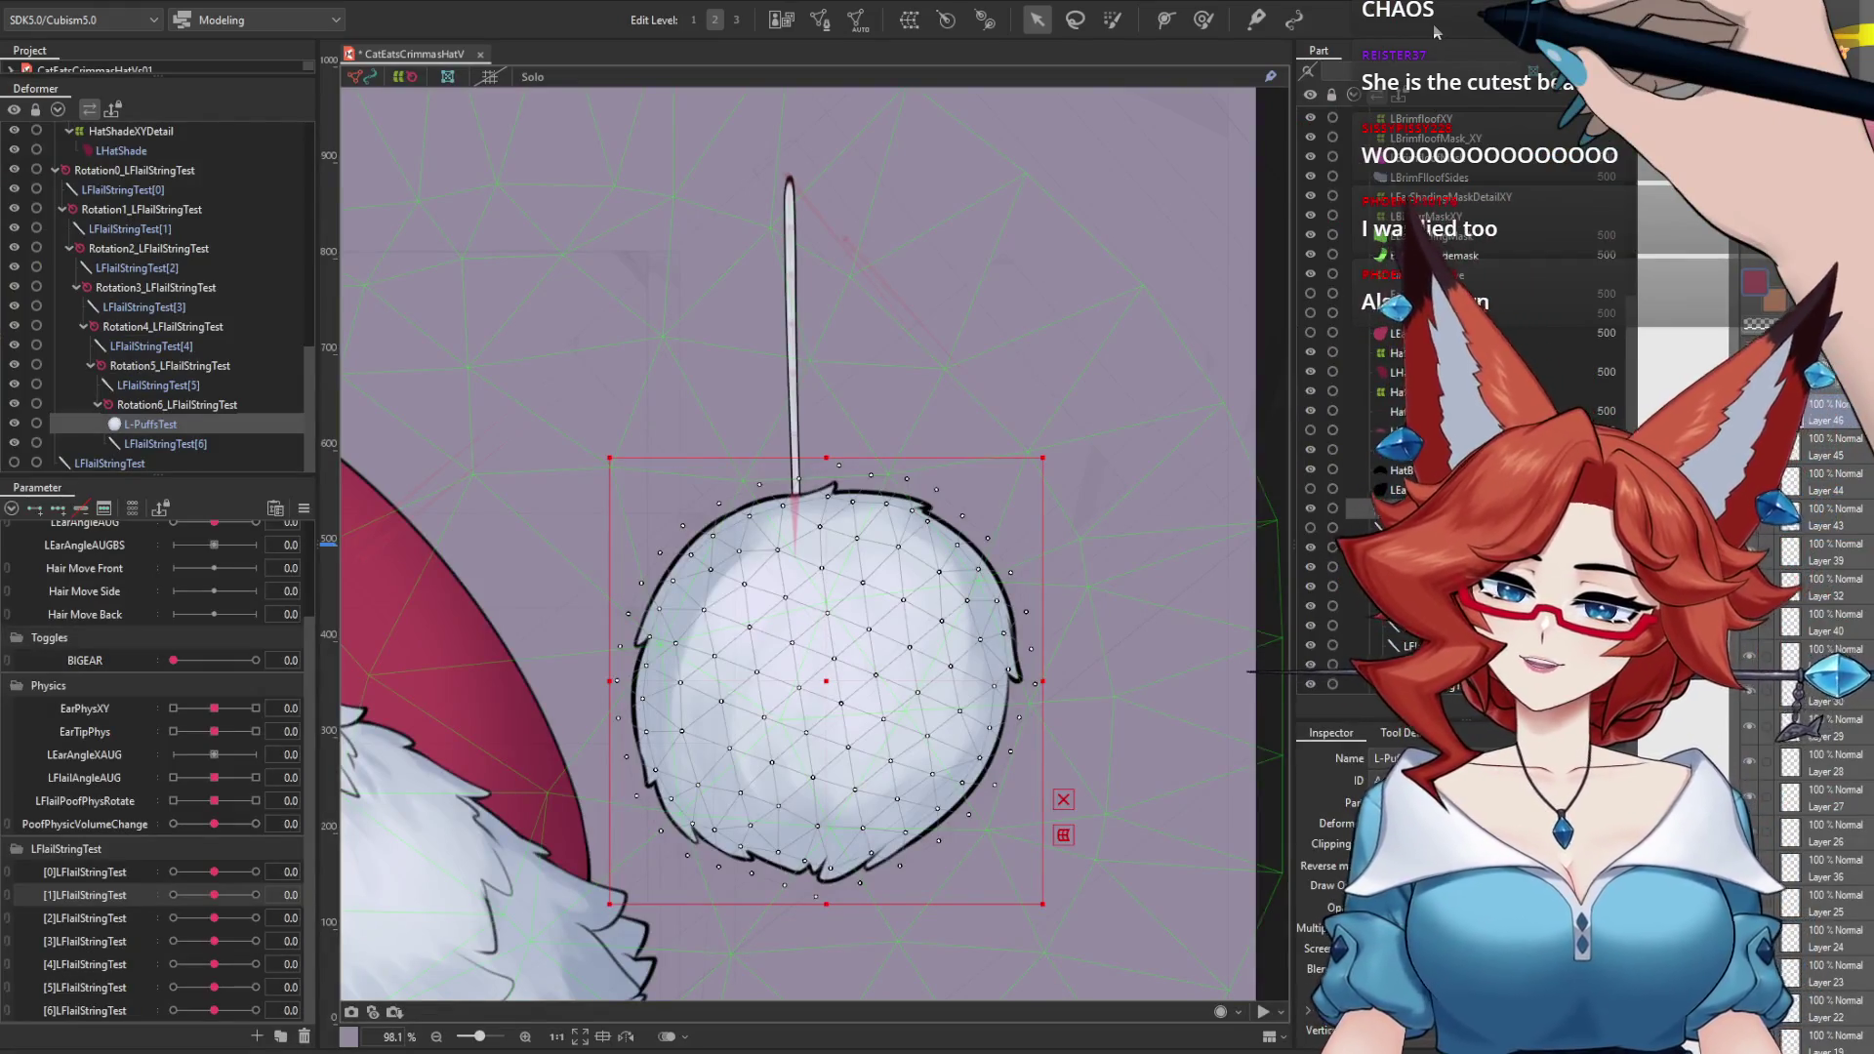
scroll(70, 335, "up", 3)
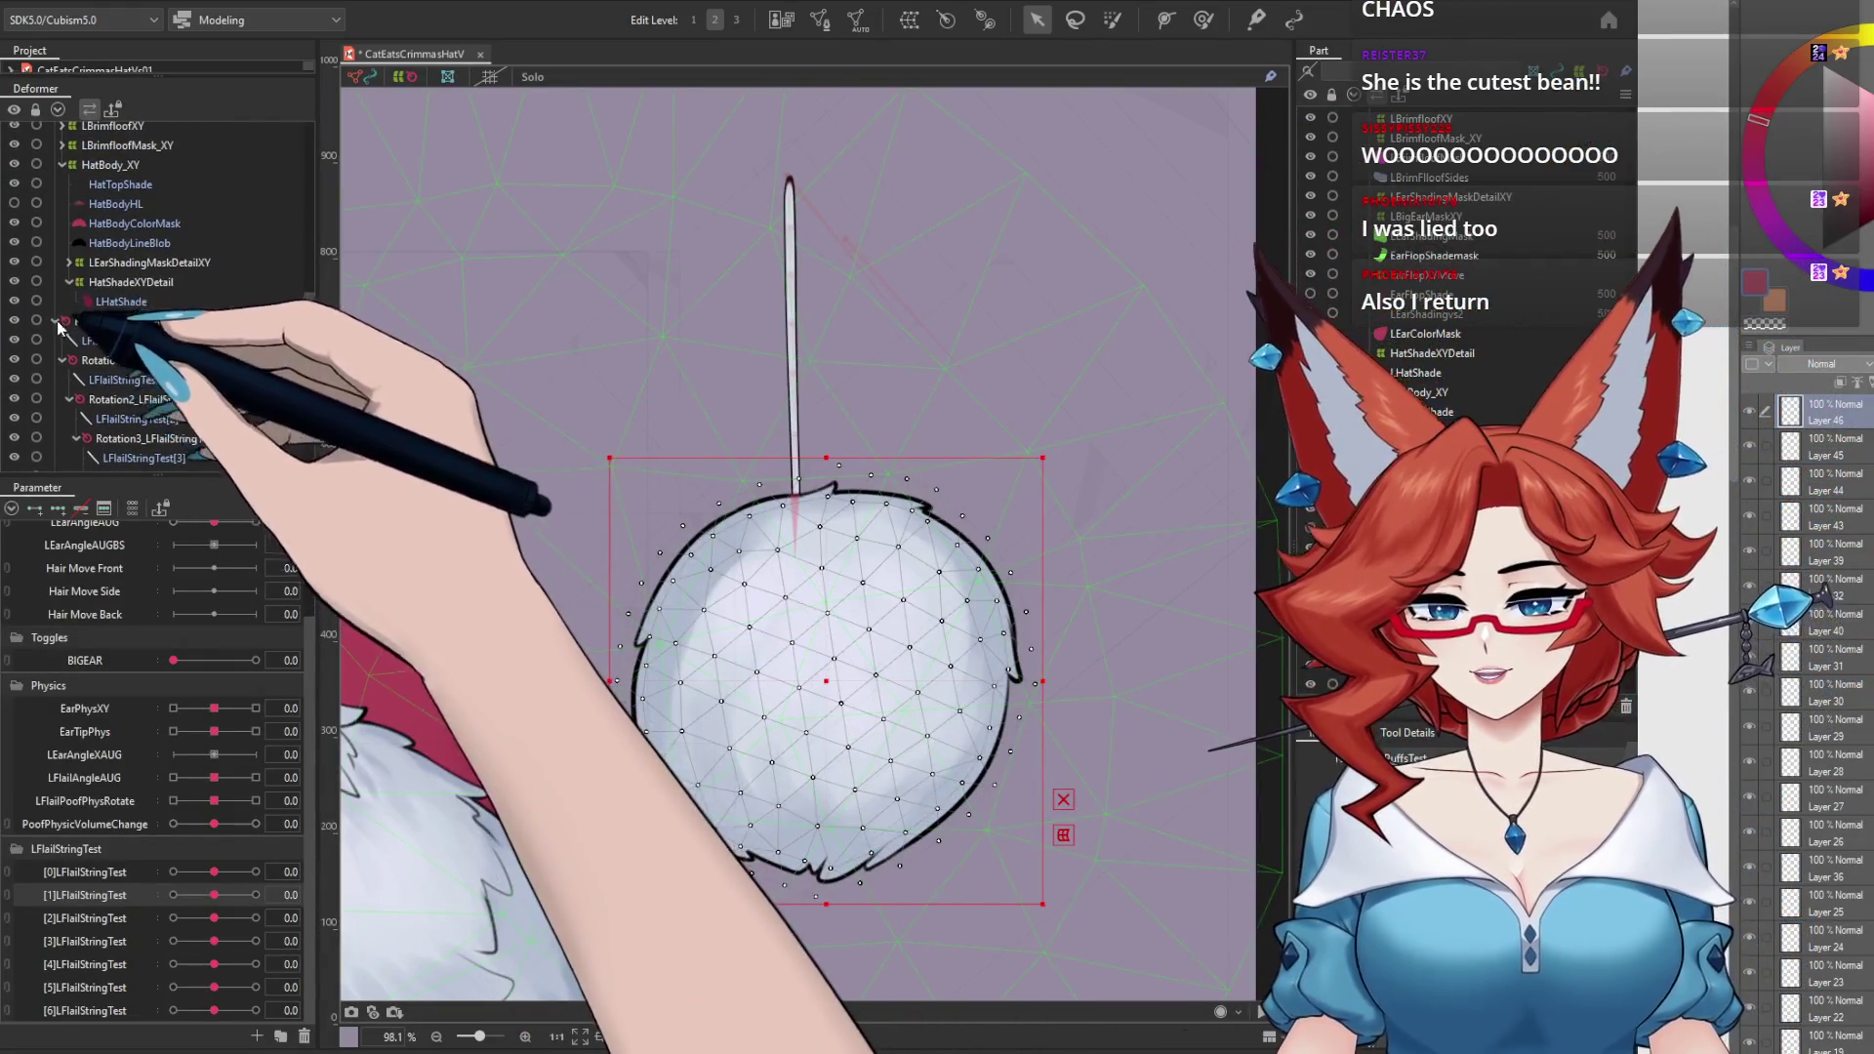
scroll(61, 327, "up", 2)
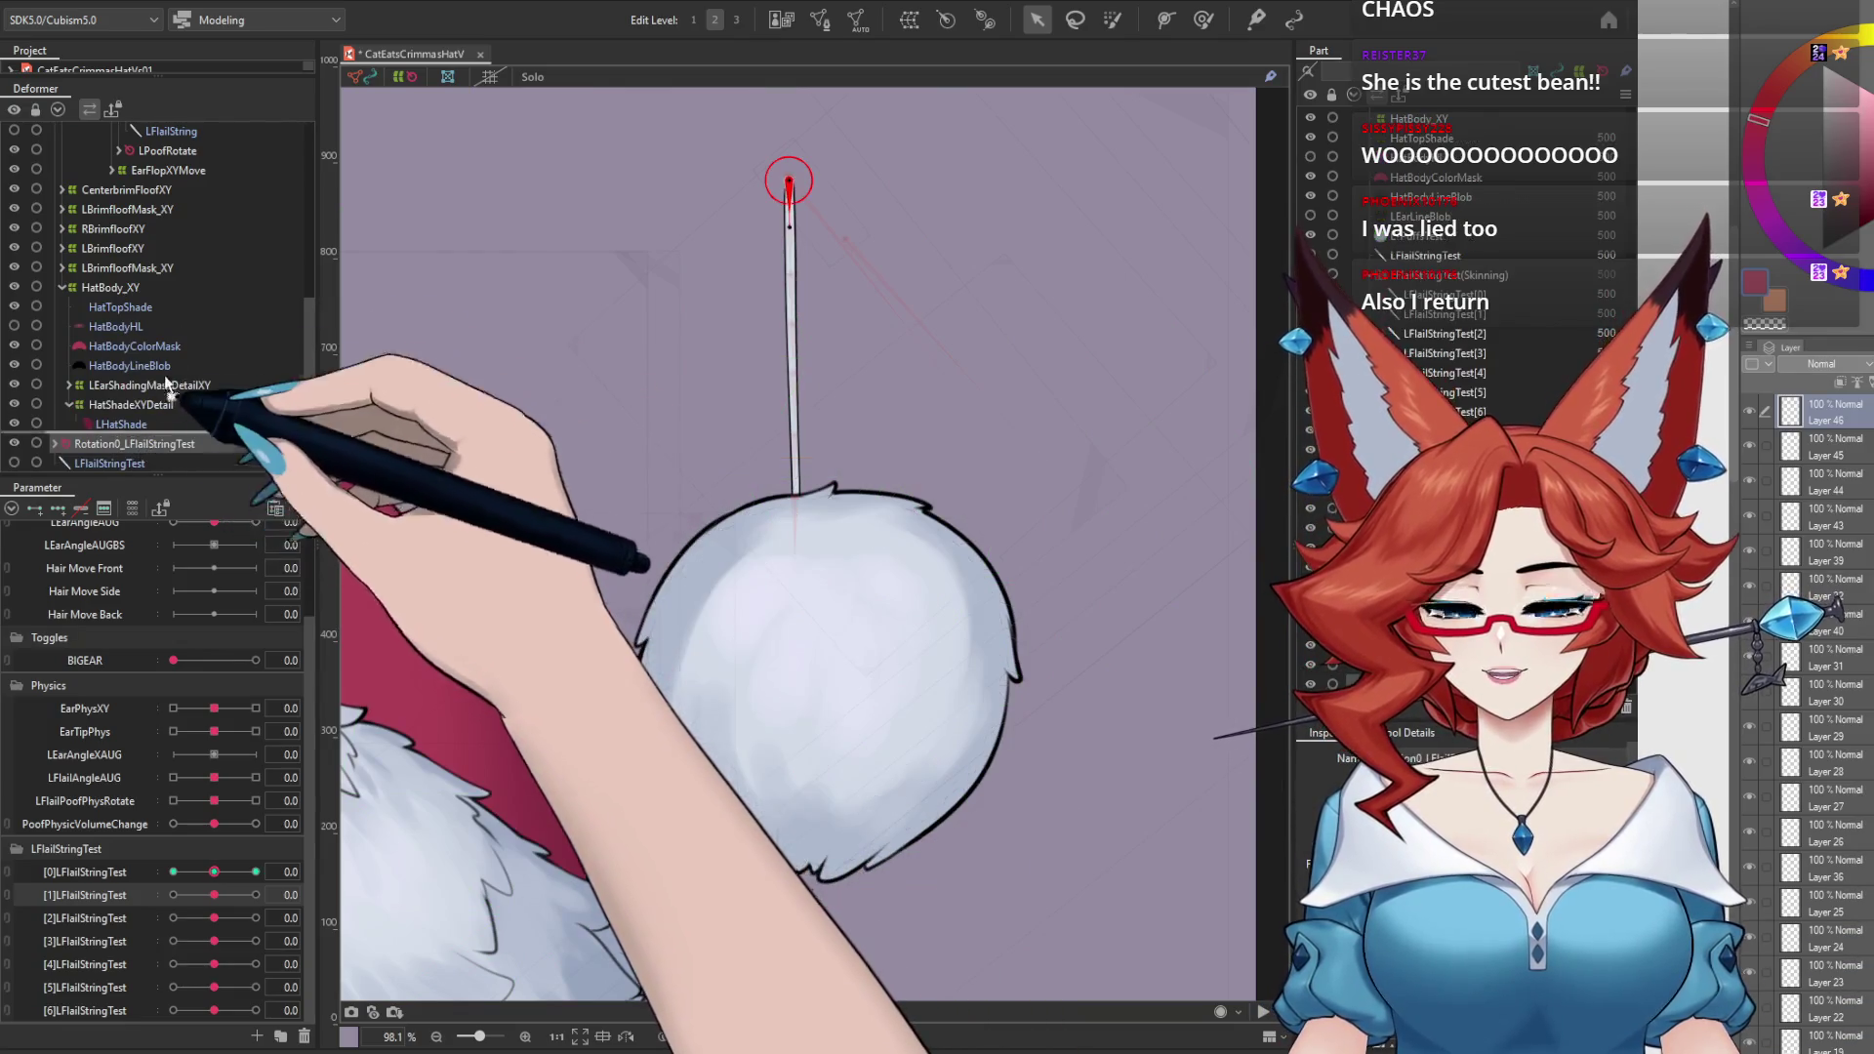
scroll(193, 137, "up", 2)
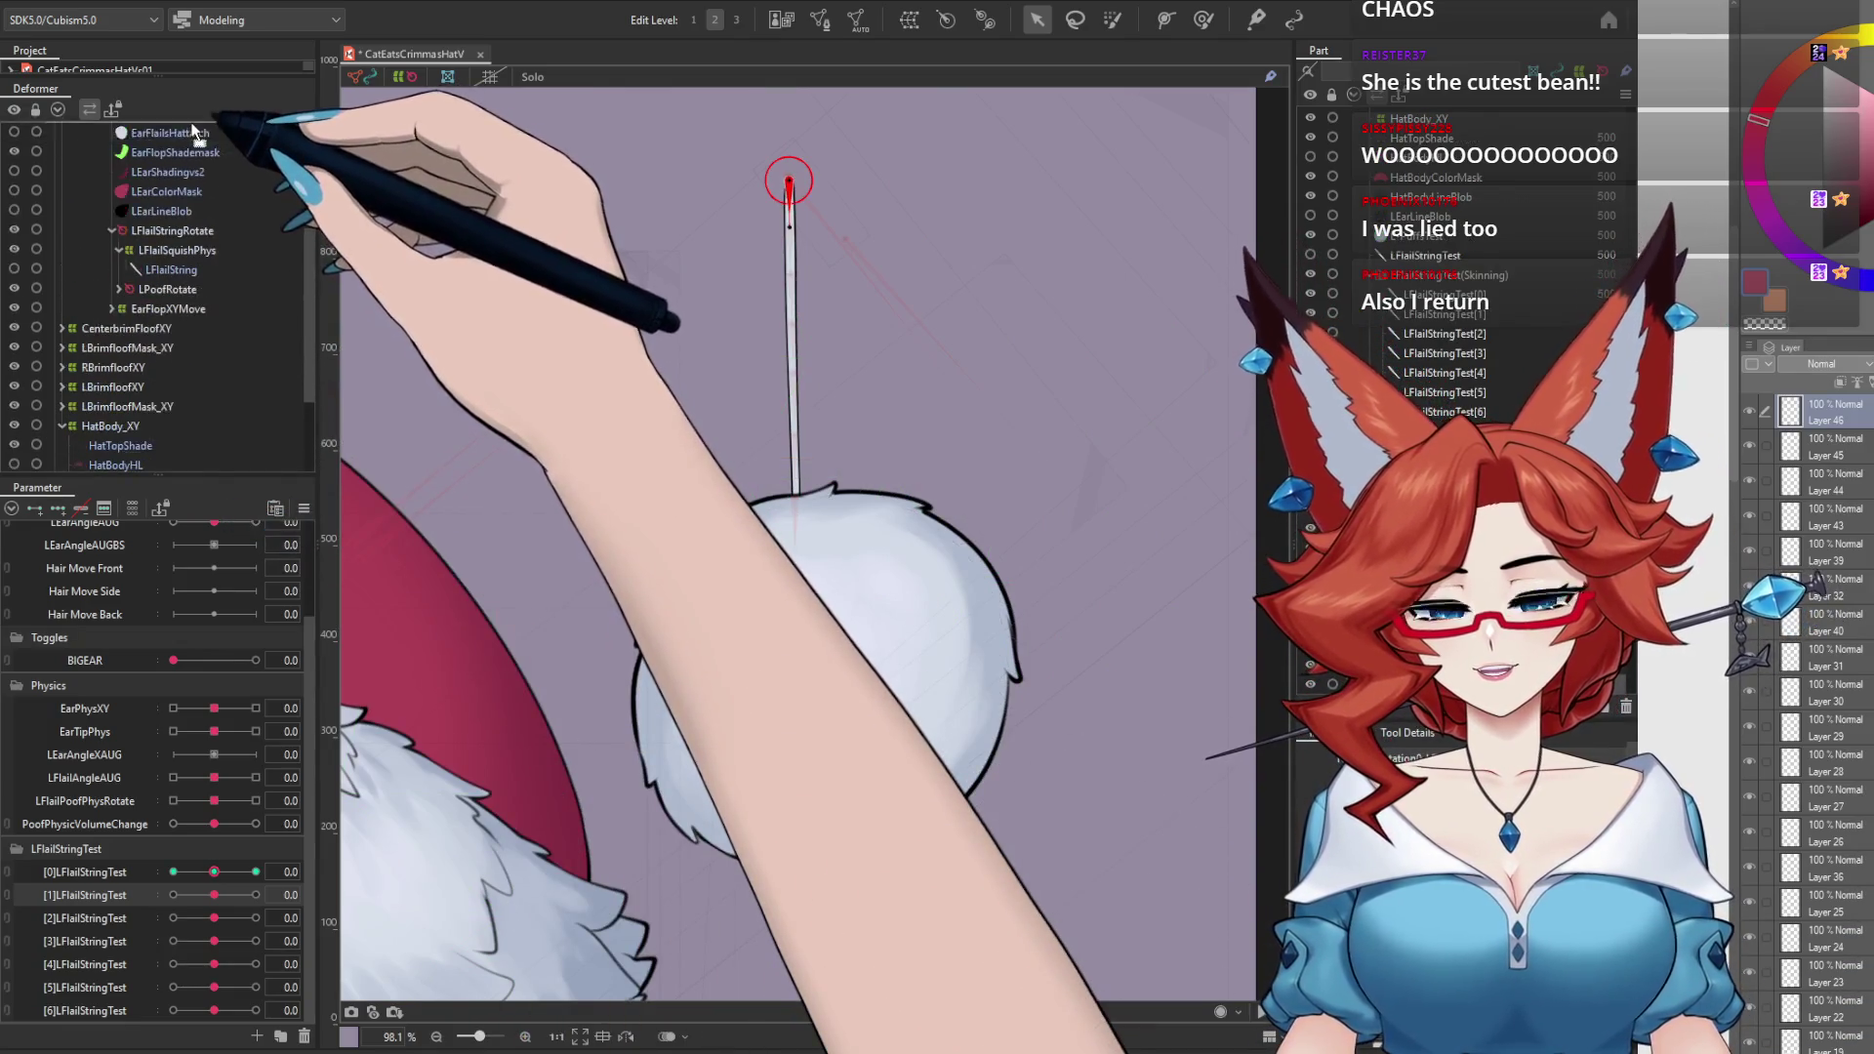
scroll(193, 137, "up", 1)
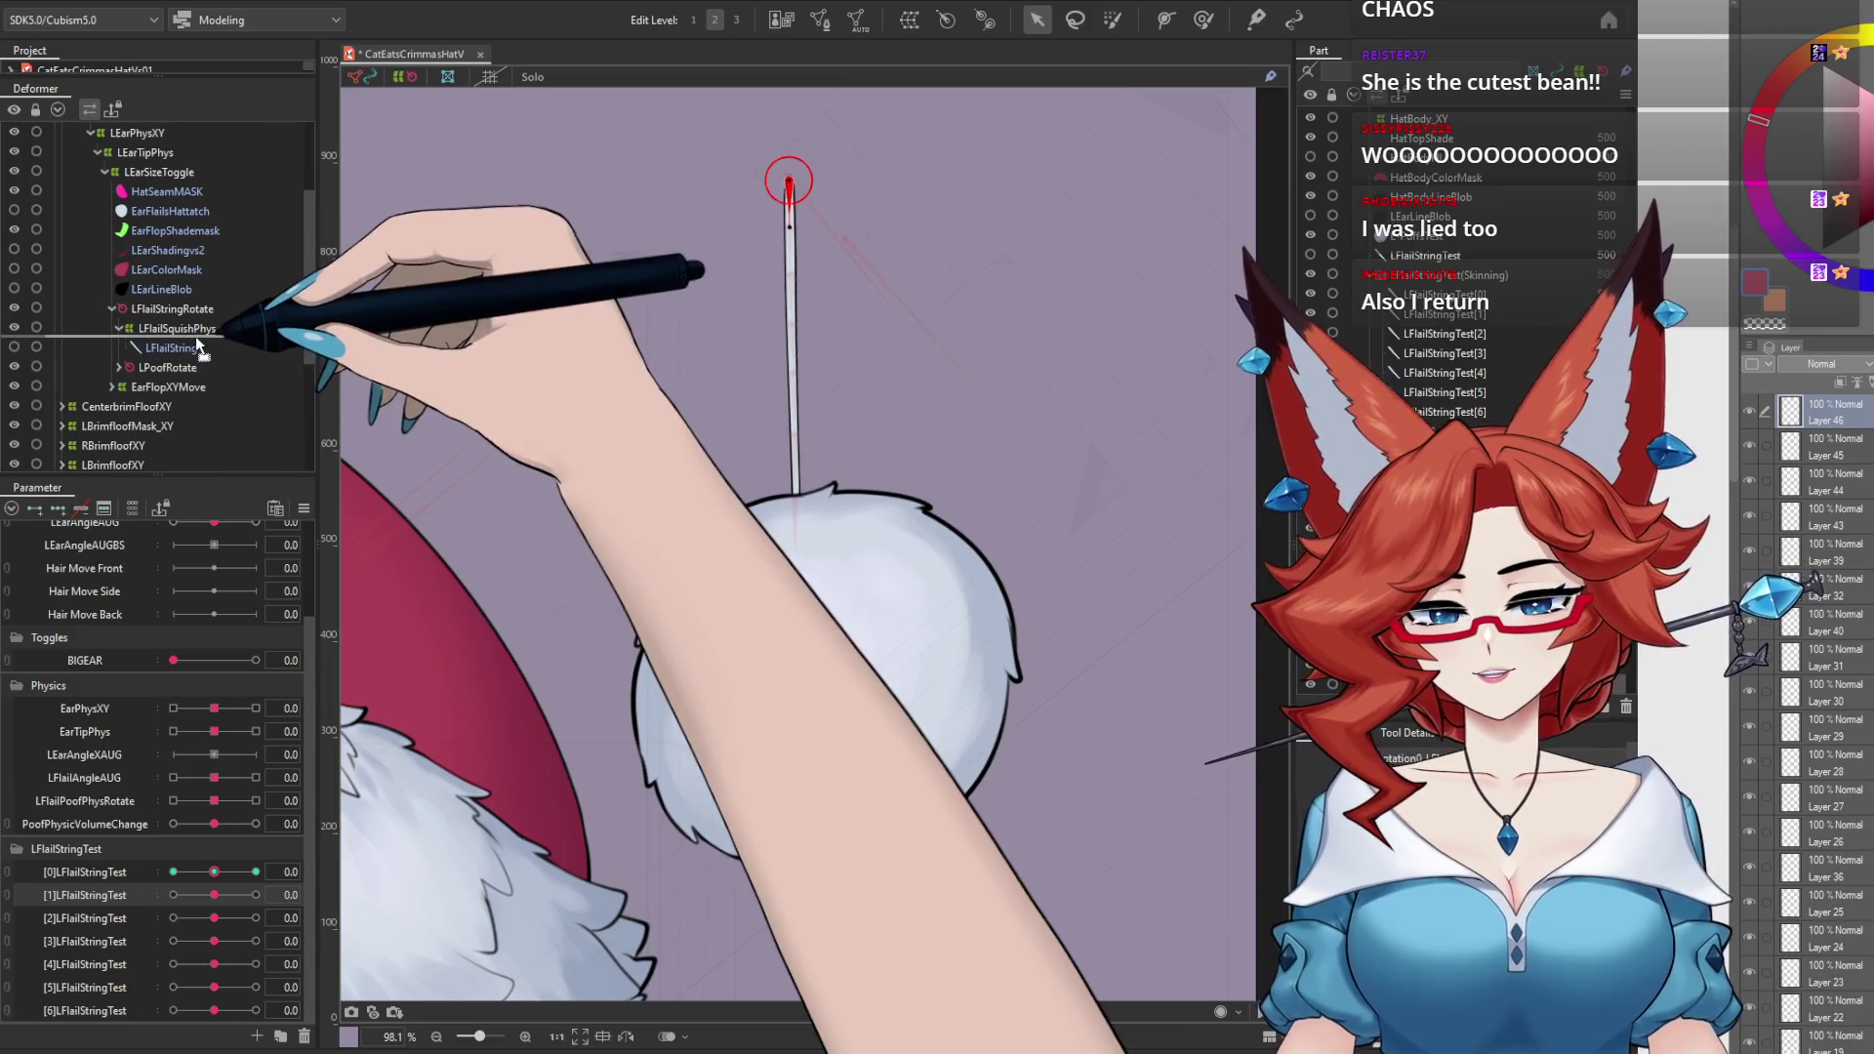
left_click(196, 330)
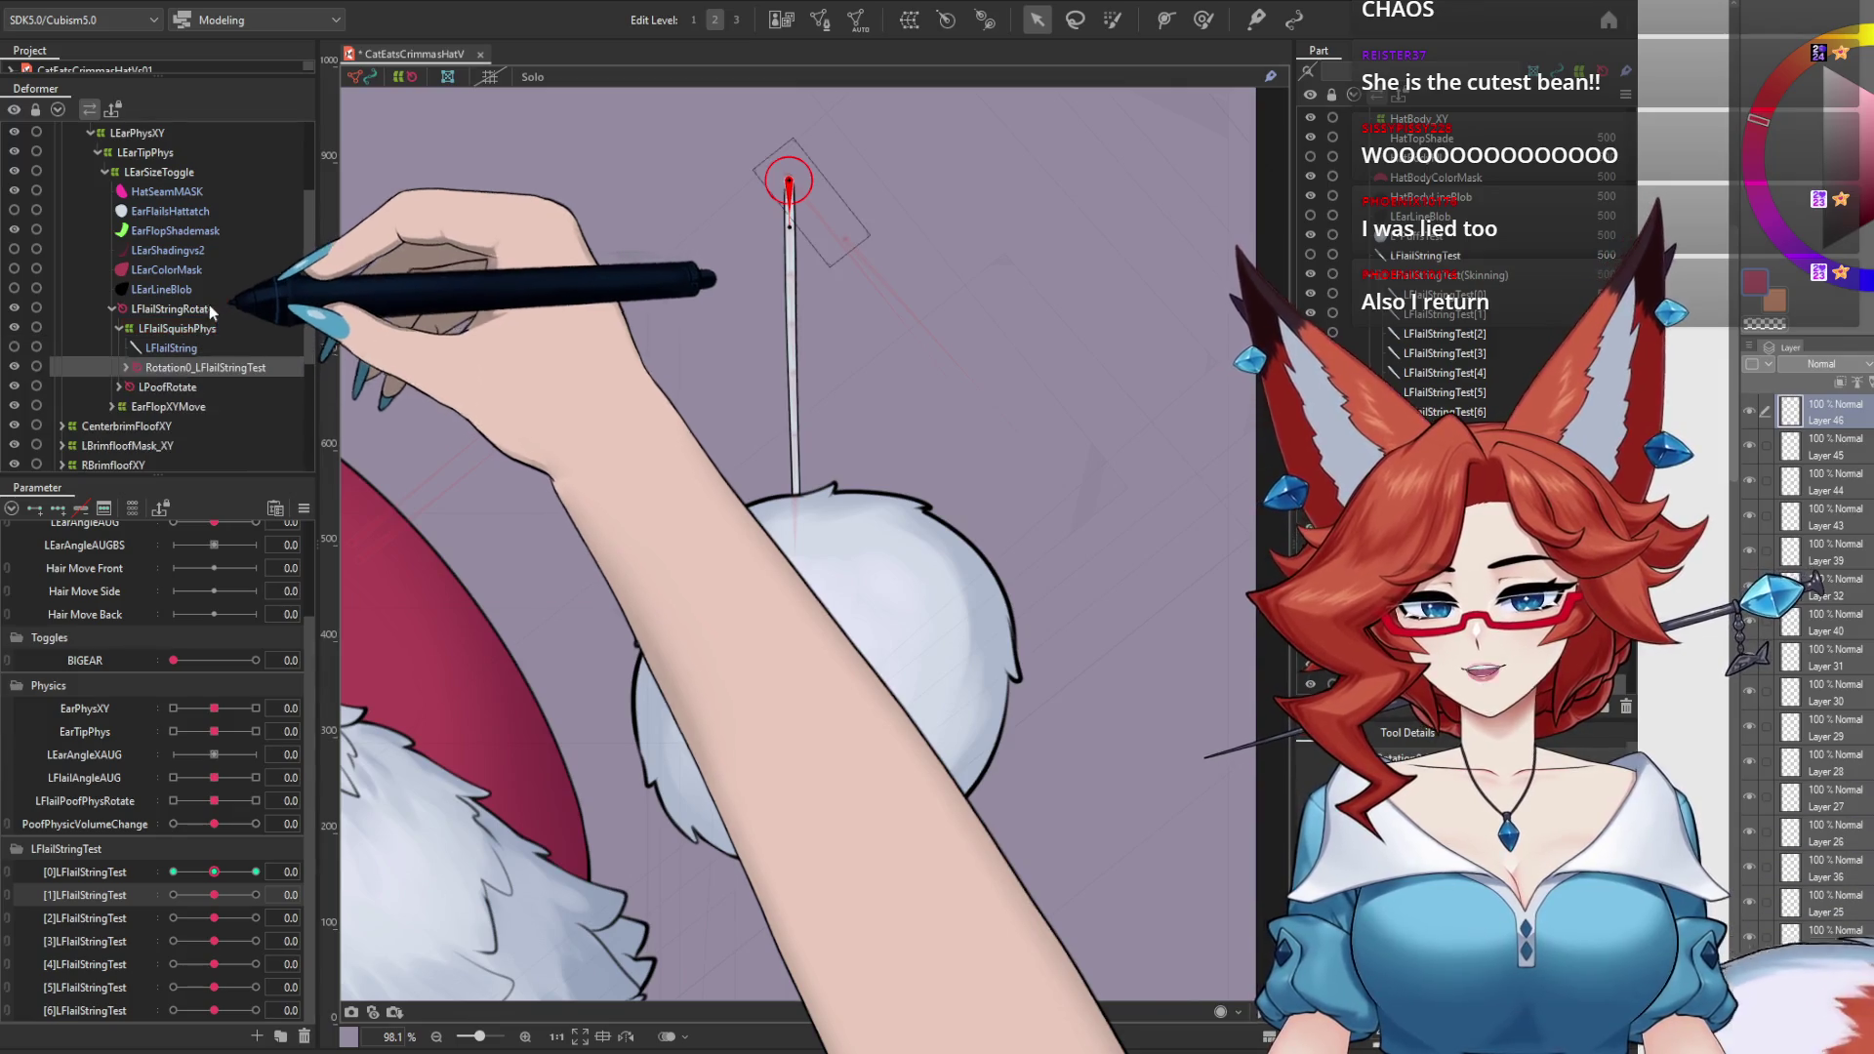
left_click_drag(196, 329, 120, 386)
Step: Expand LPoofRotate and PoofSquish, then test PoofPhysicVolumeChange on the LFlailSquishPhys warp deformer
left_click(119, 387)
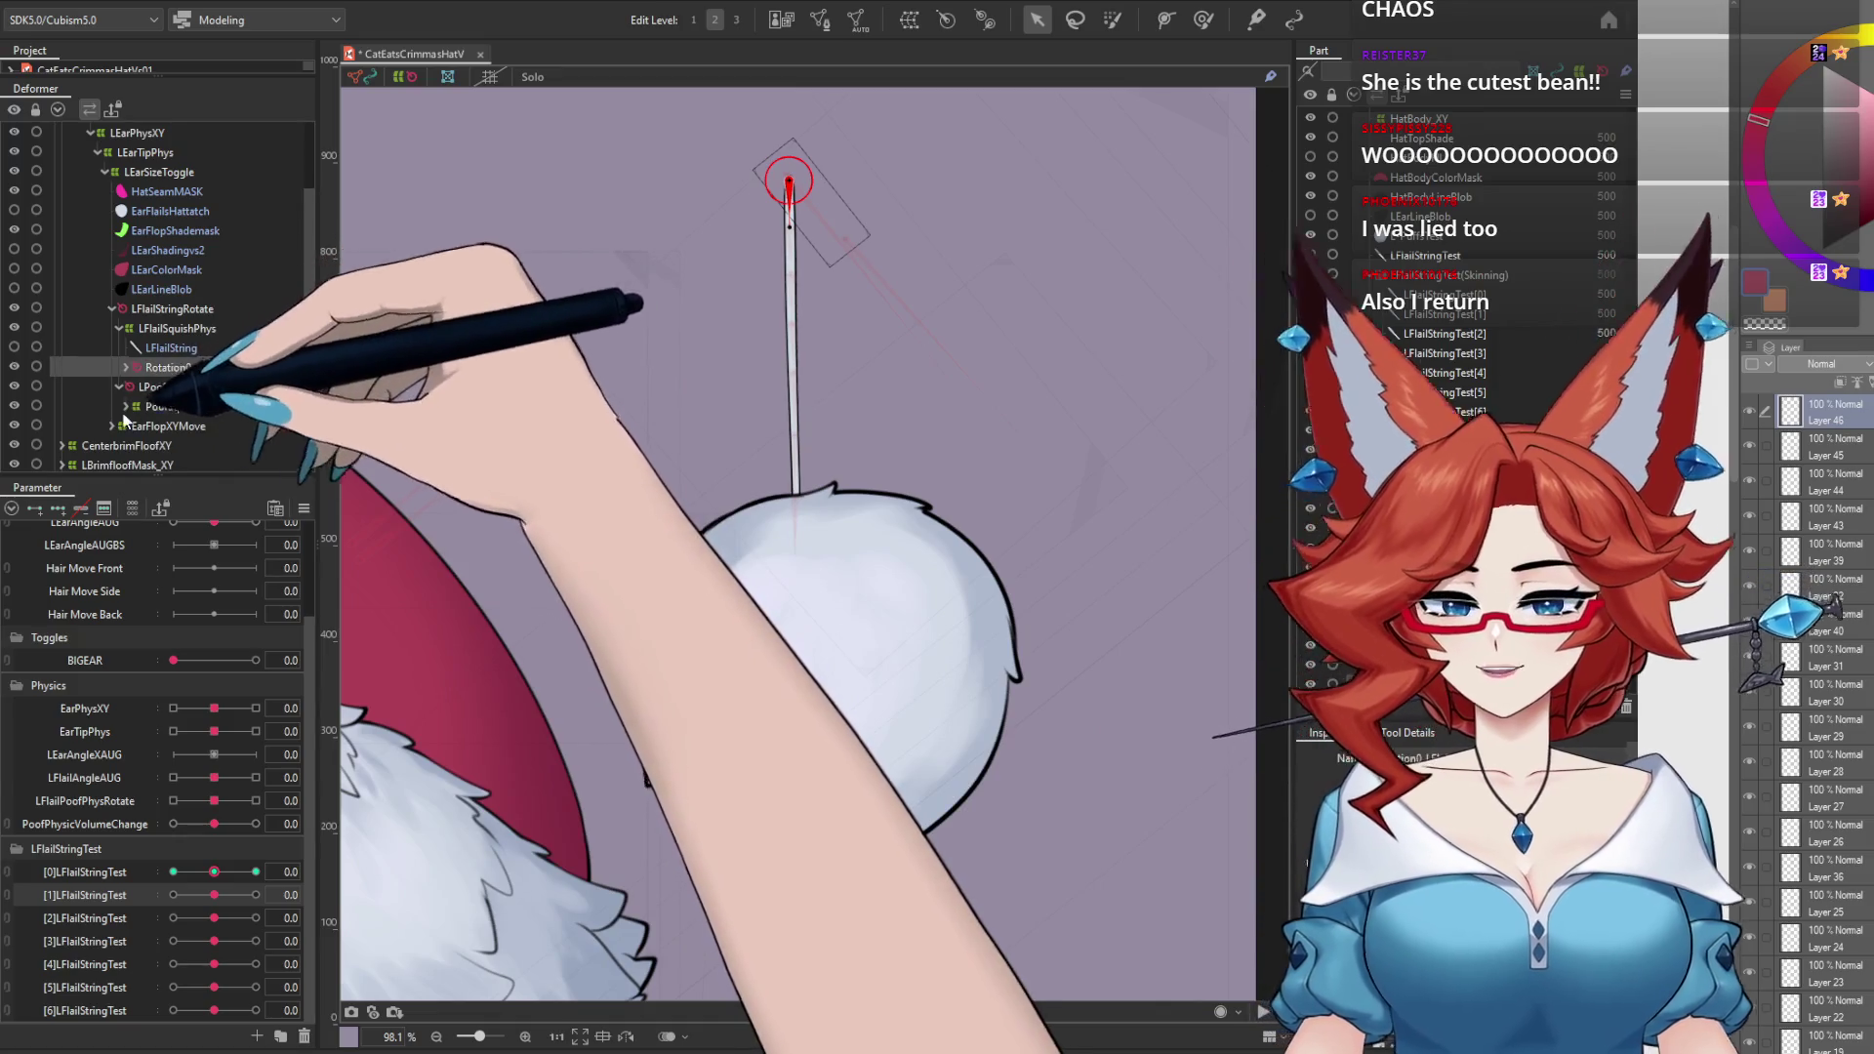
left_click(126, 406)
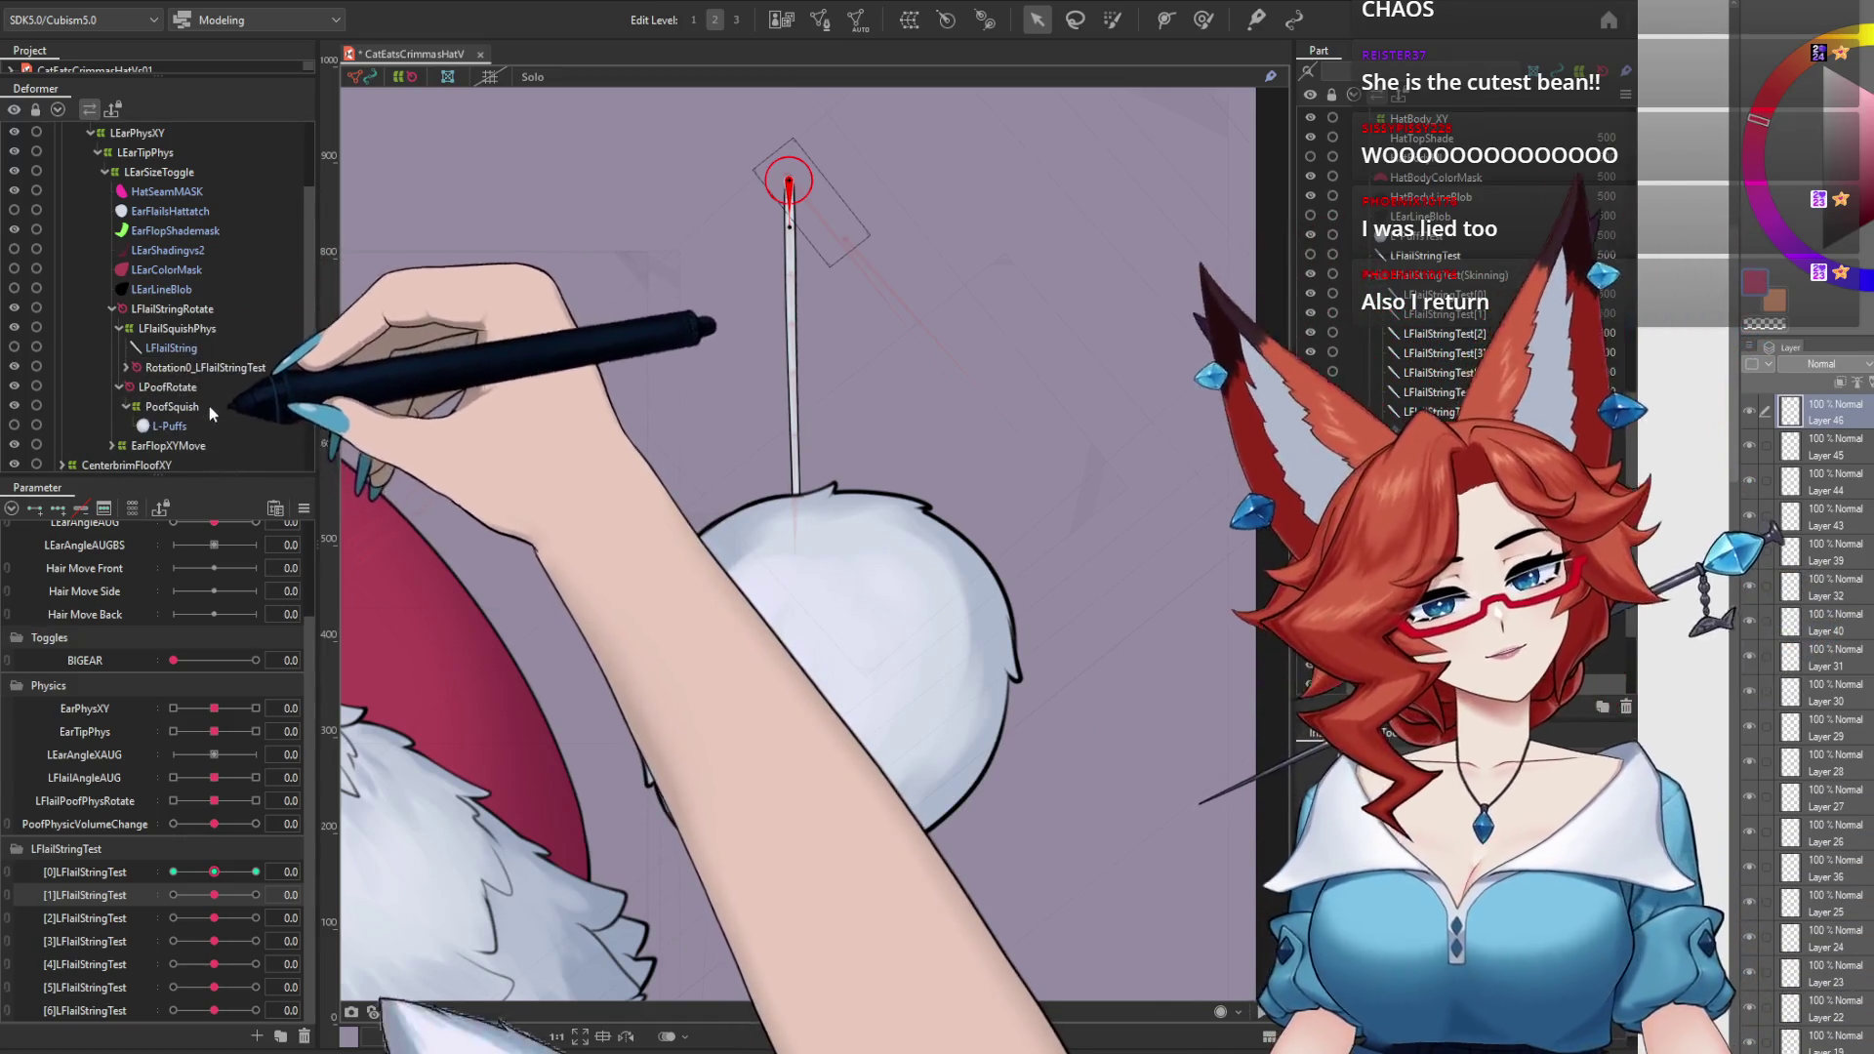
left_click(198, 330)
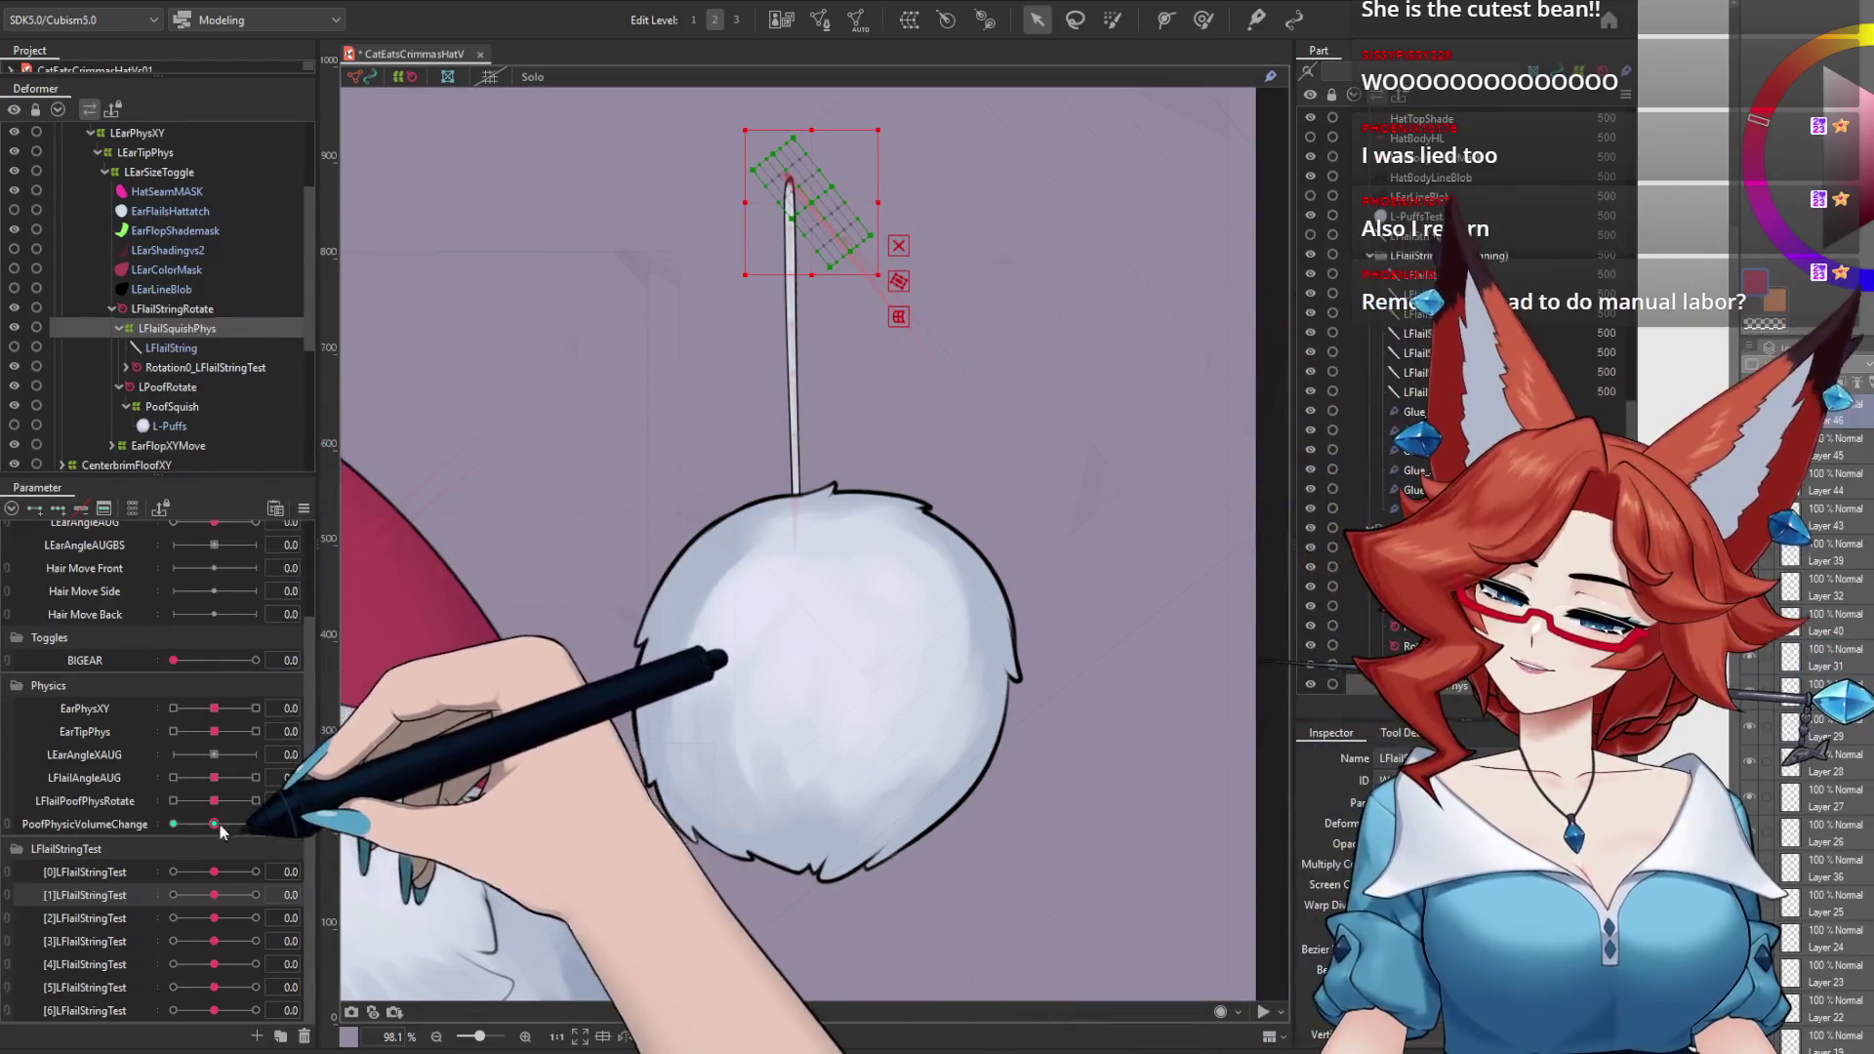
left_click(256, 824)
left_click_drag(256, 824, 153, 827)
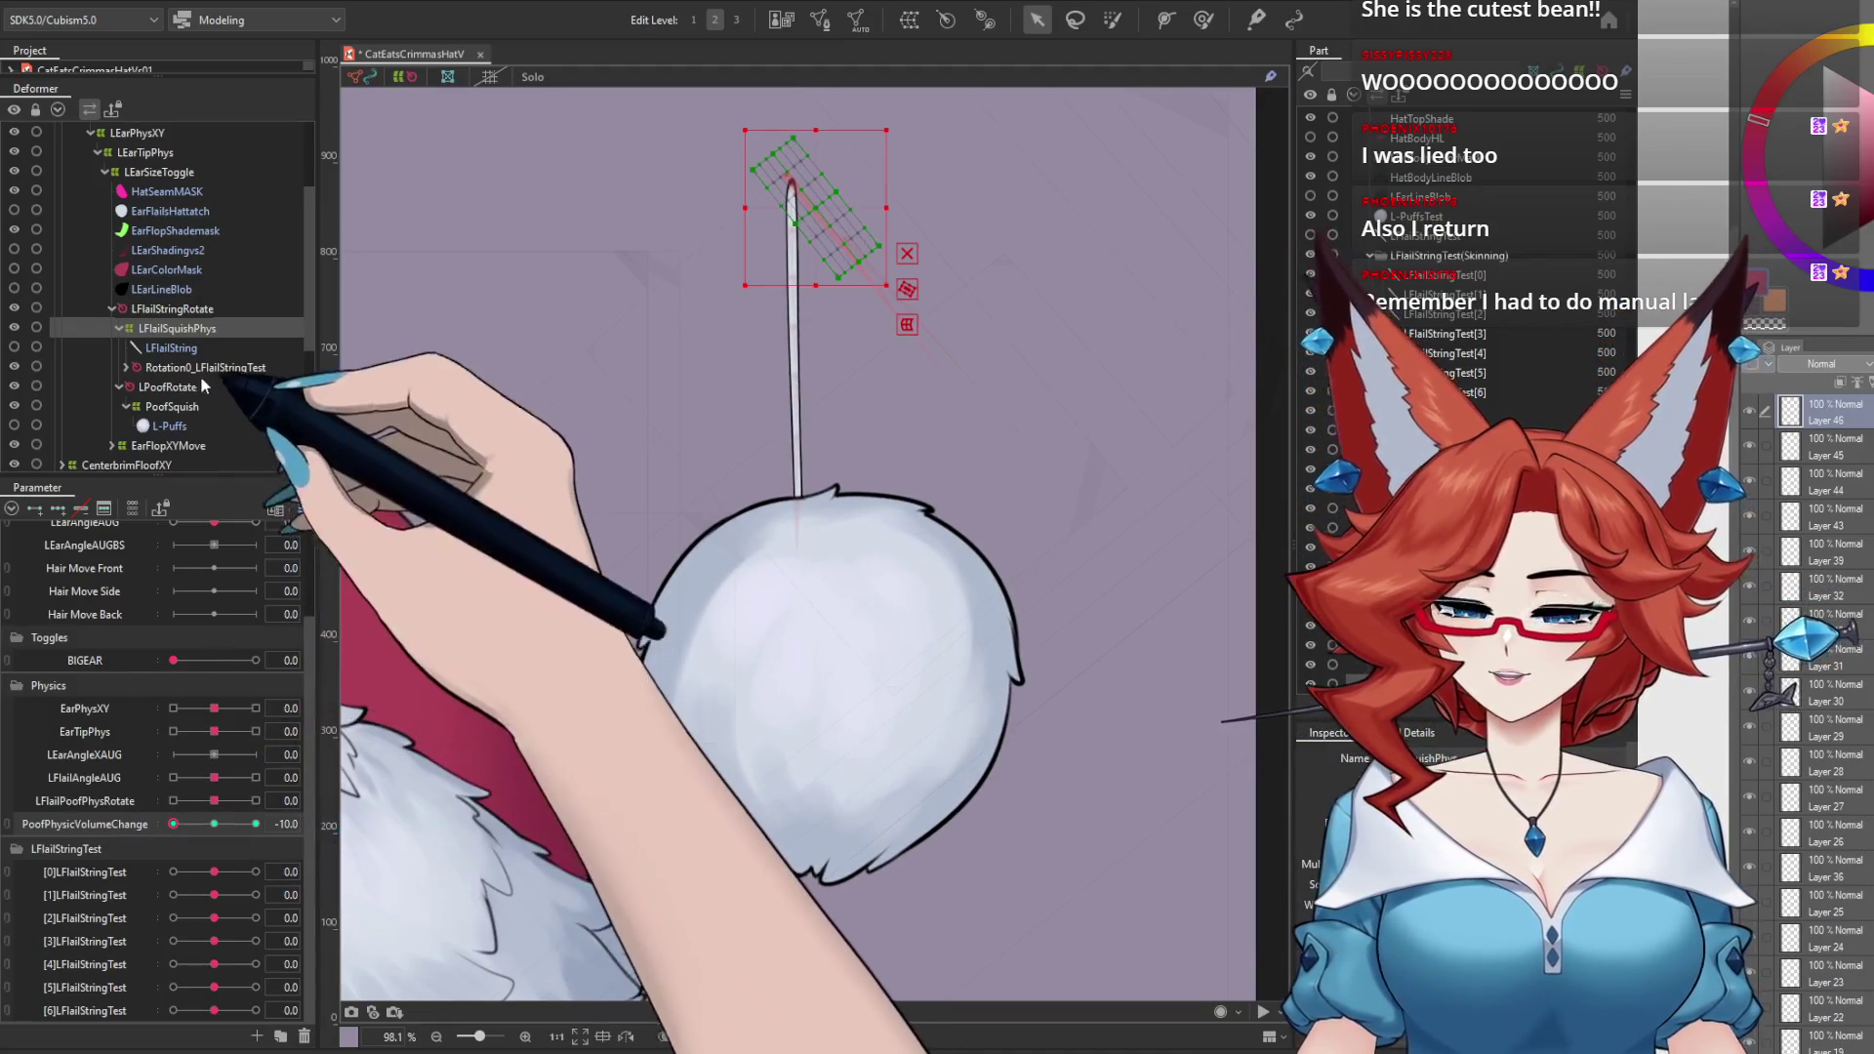
Step: Move Rotation0_LFlailStringTest directly under LFlailStringRotate, then swing and reset LFlailAngleAUG to 0
left_click(185, 366)
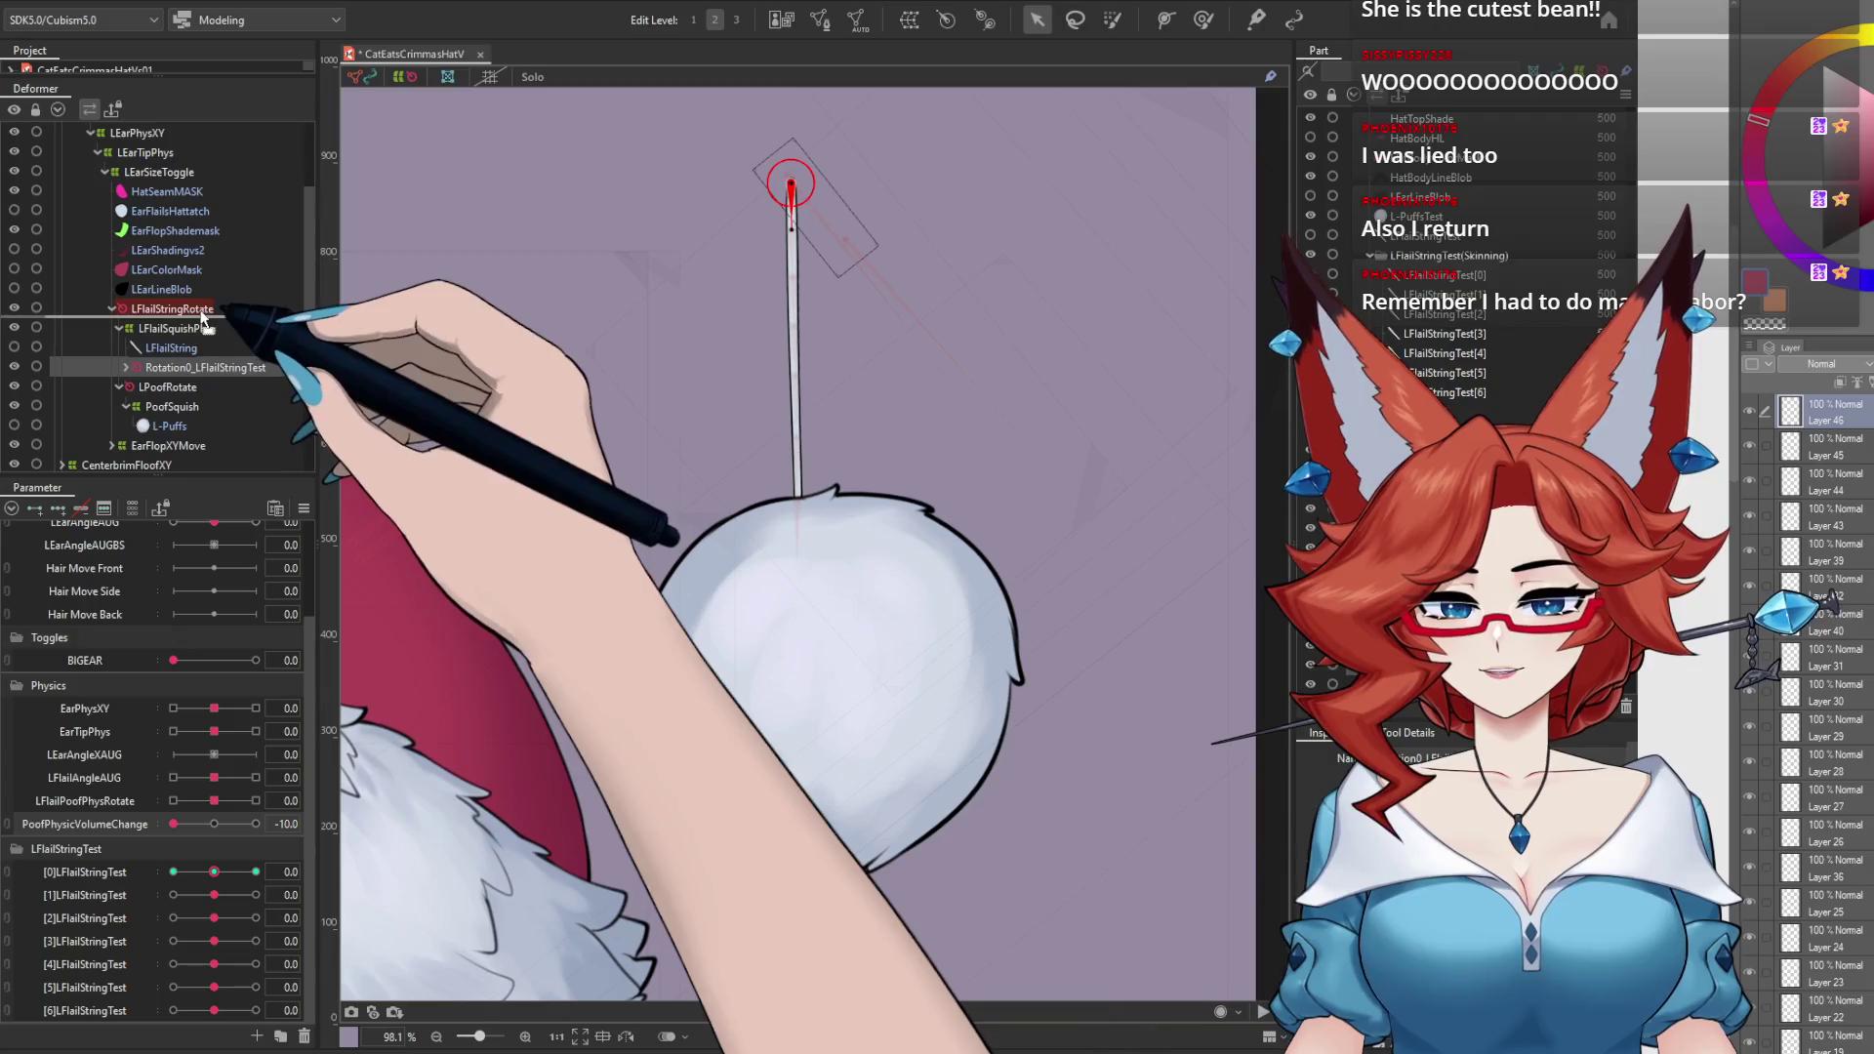
left_click_drag(184, 366, 205, 308)
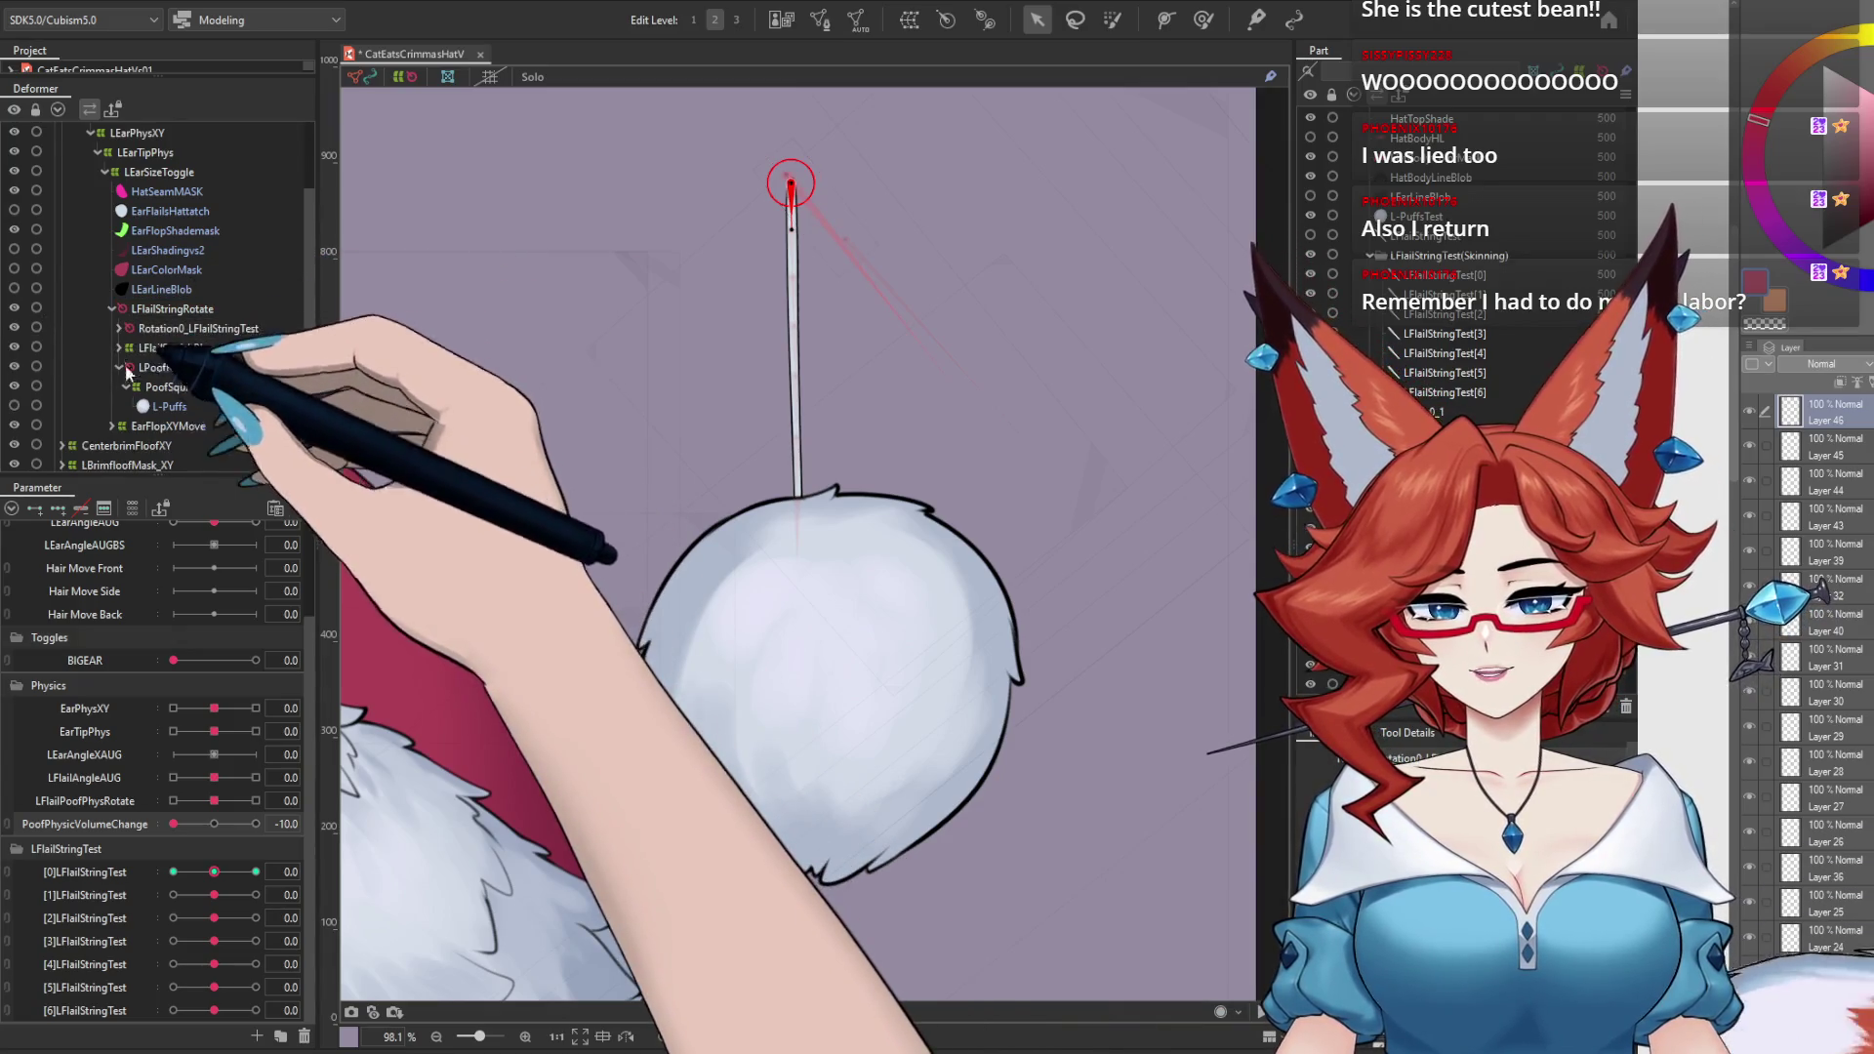
left_click(173, 309)
left_click_drag(213, 778, 340, 802)
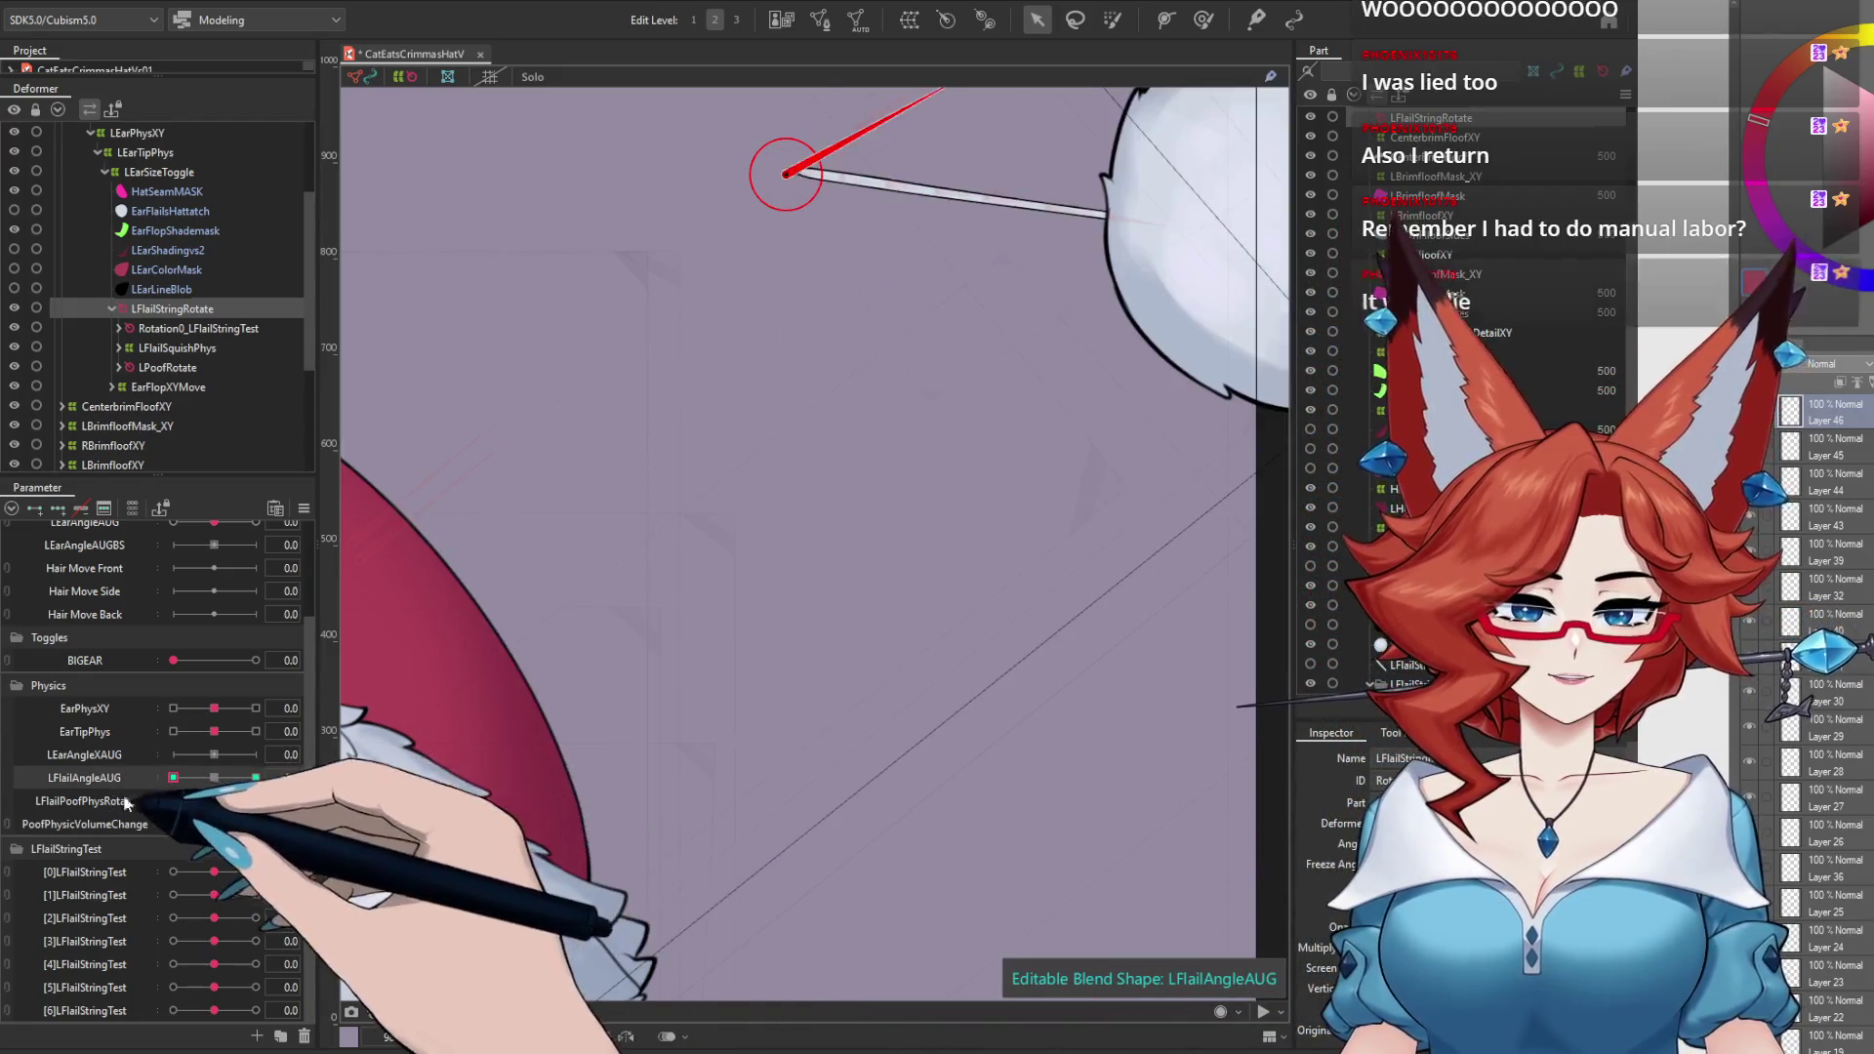
left_click_drag(227, 790, 213, 778)
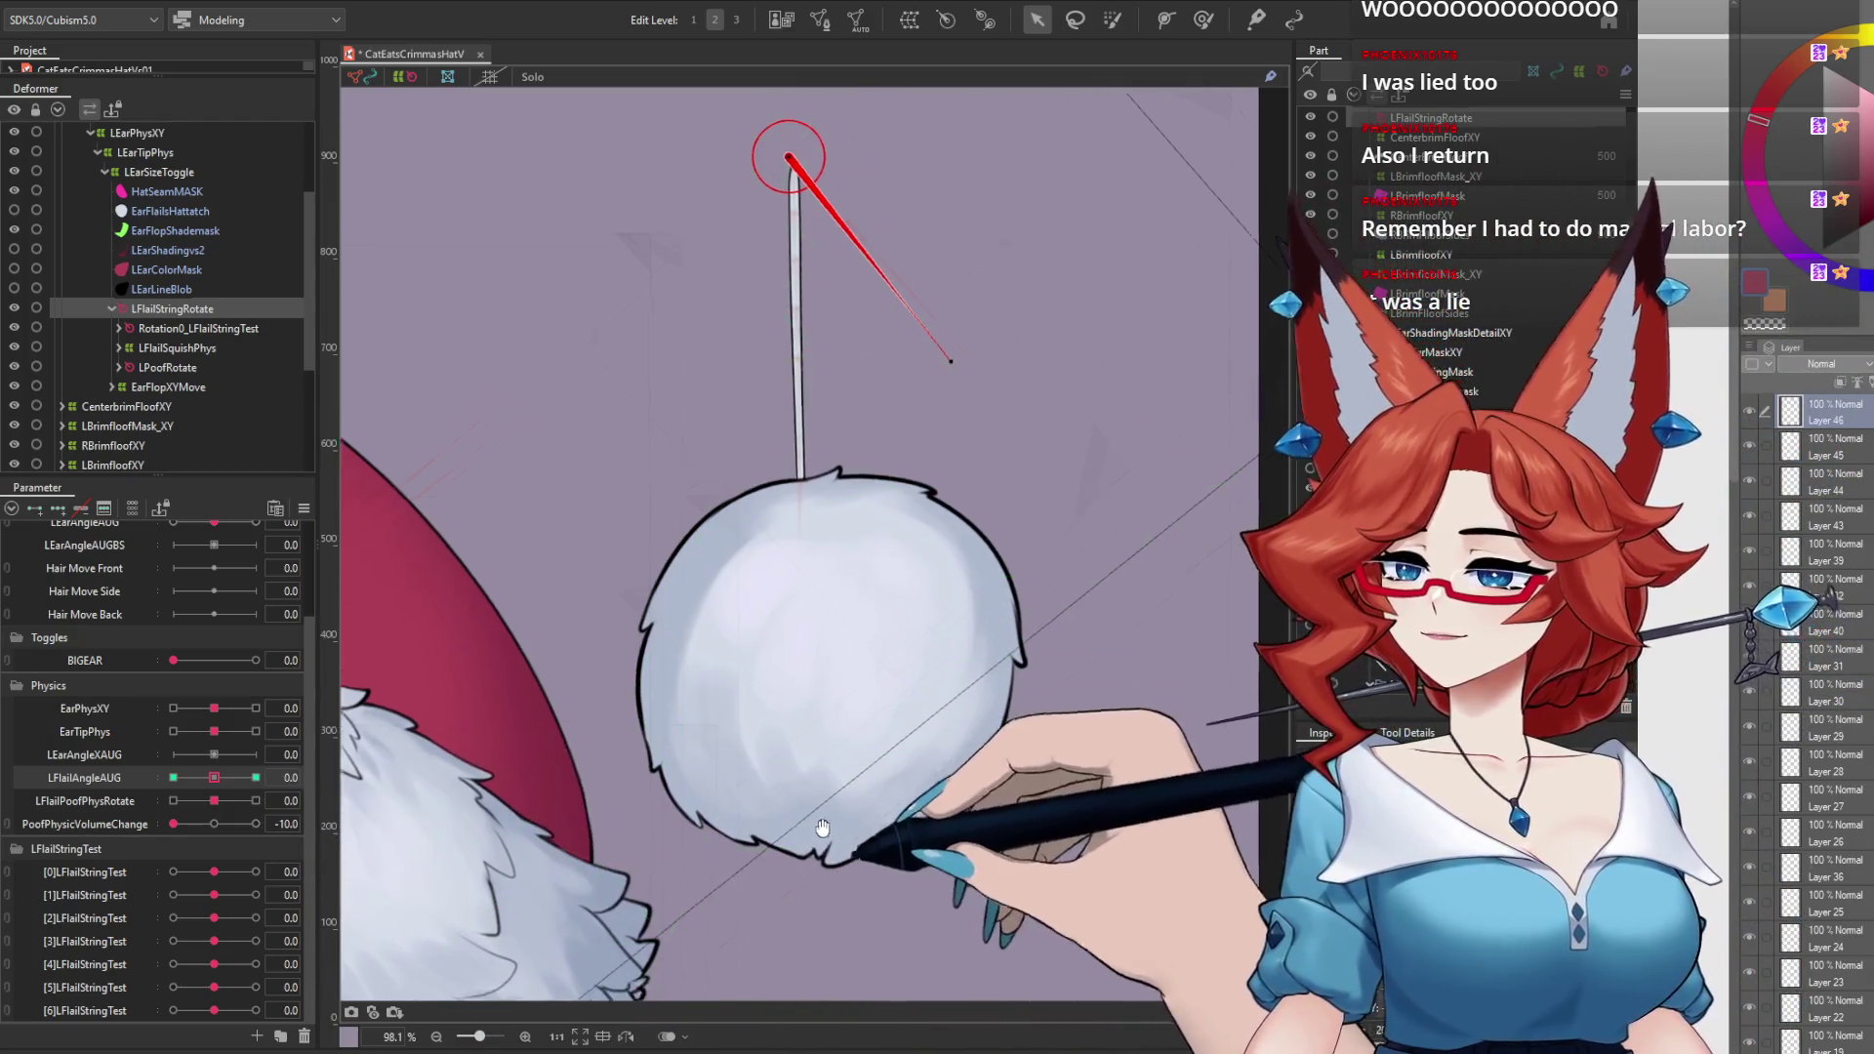
scroll(820, 813, "down", 2)
scroll(810, 796, "down", 4)
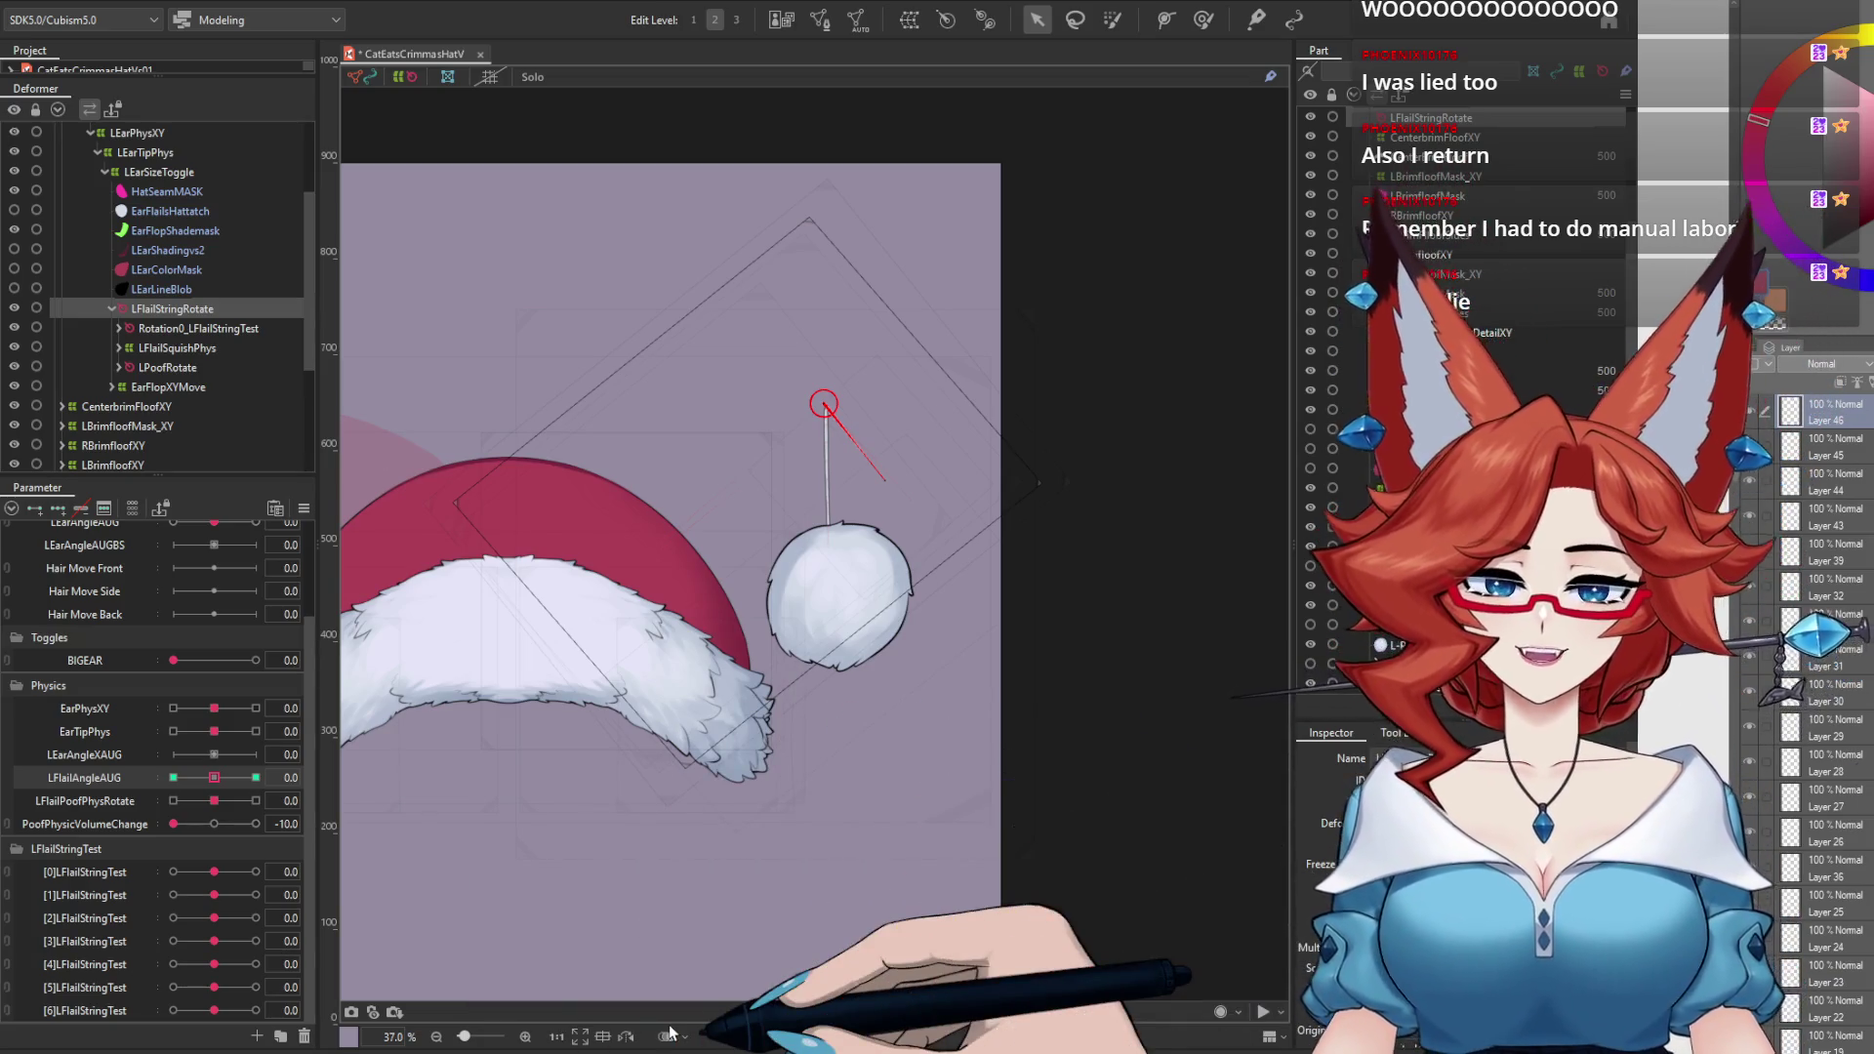
left_click(195, 12)
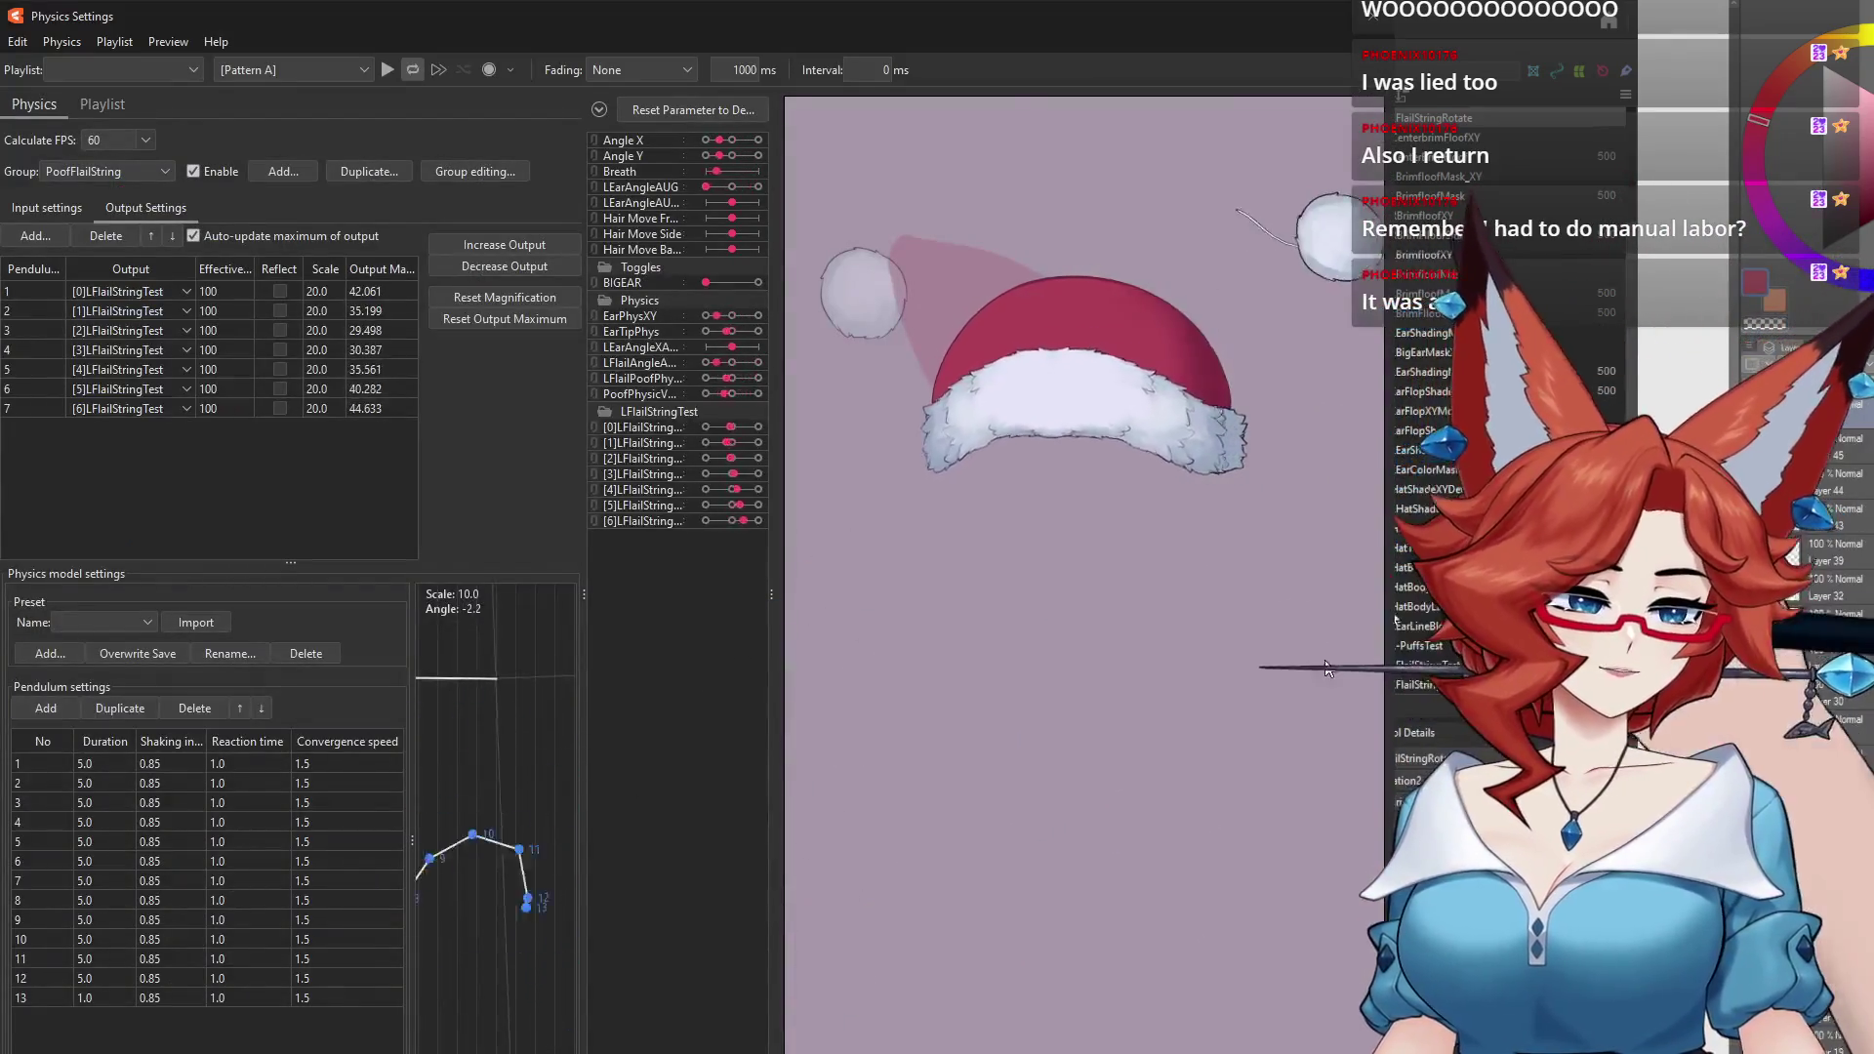
Step: Reopen Physics Settings and swing the hat both ways, raising output maximums to about 41–50
left_click(1366, 28)
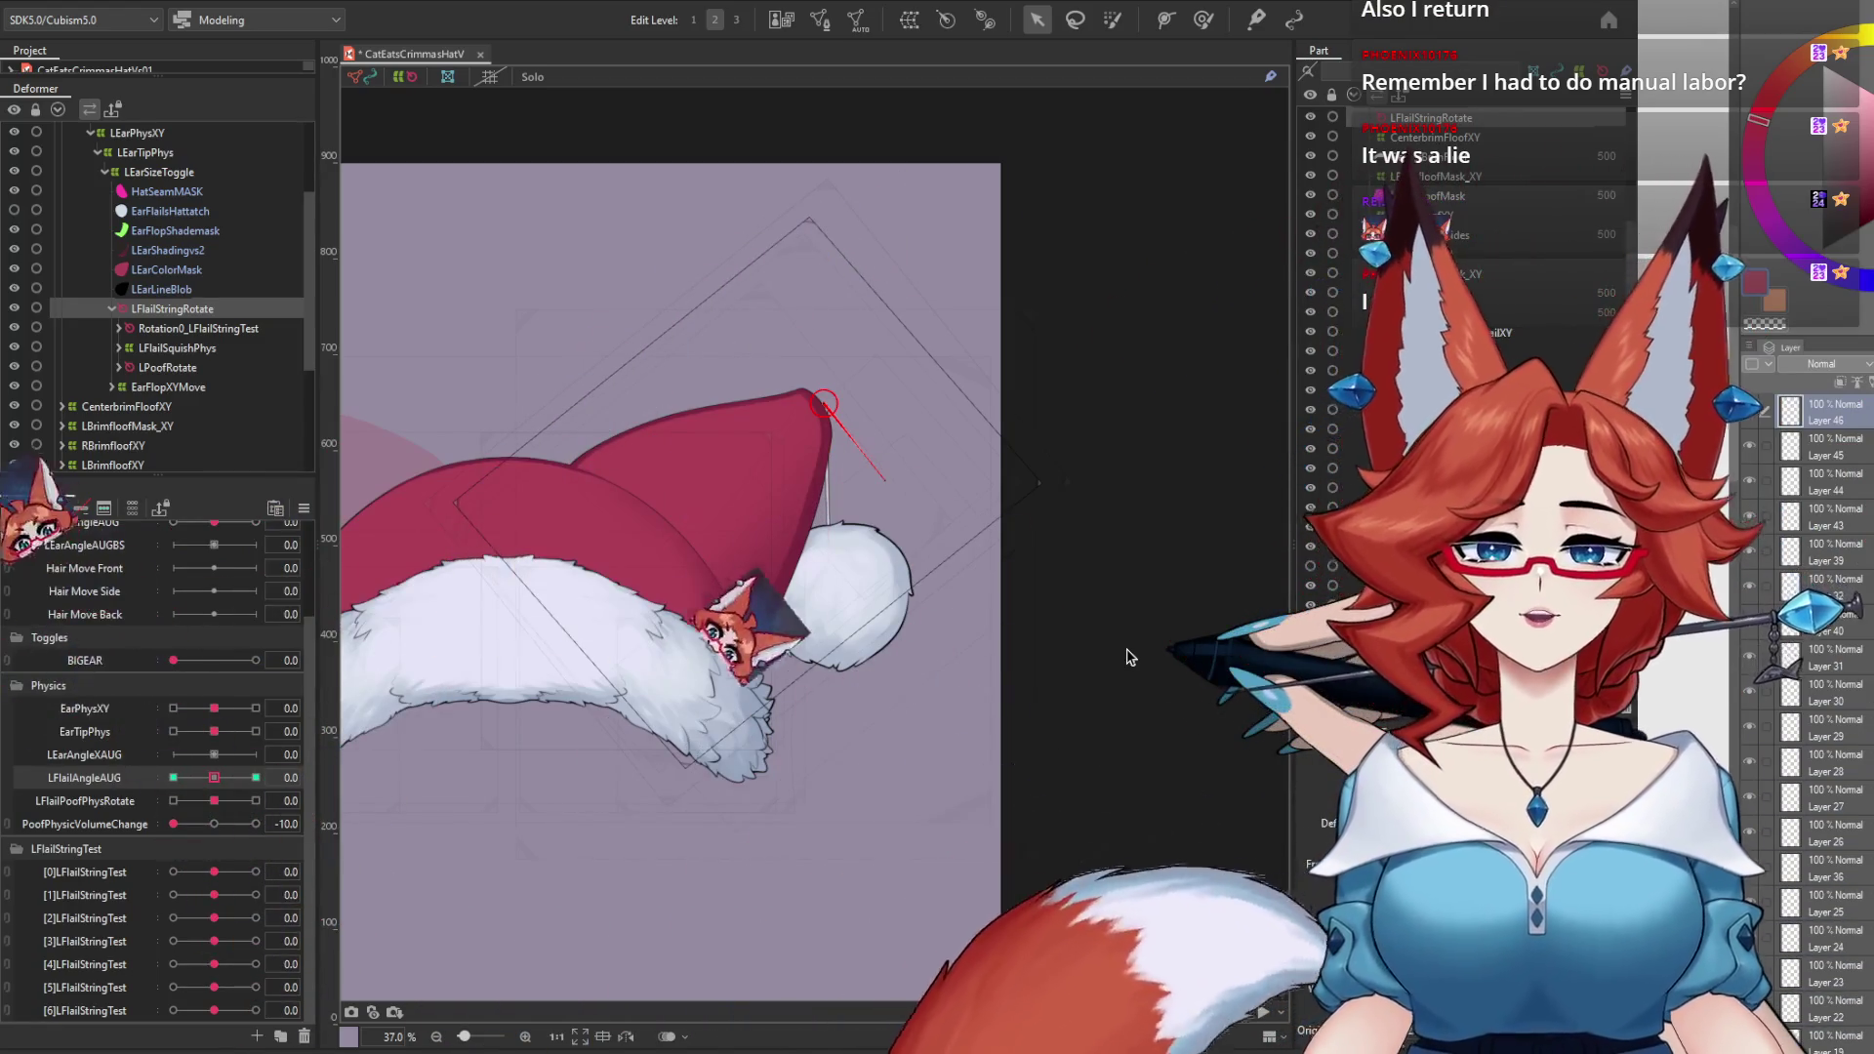
left_click(112, 2)
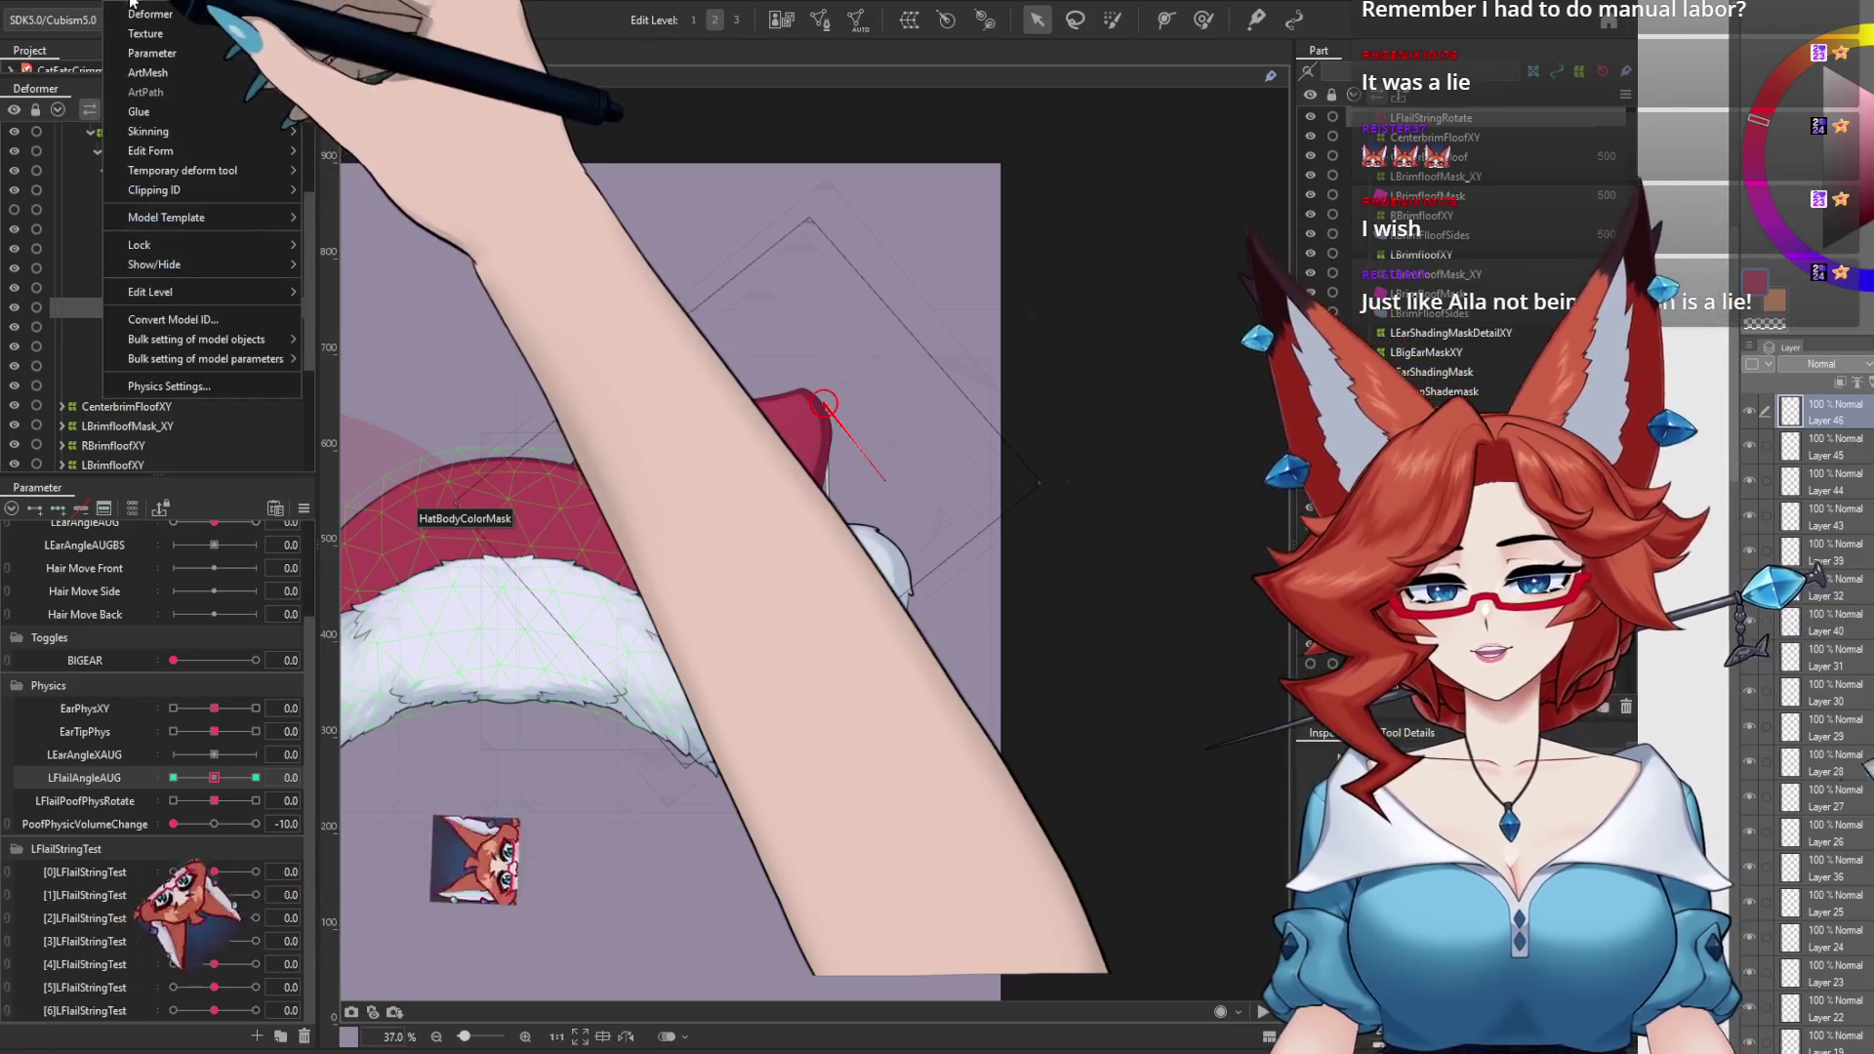
left_click(169, 386)
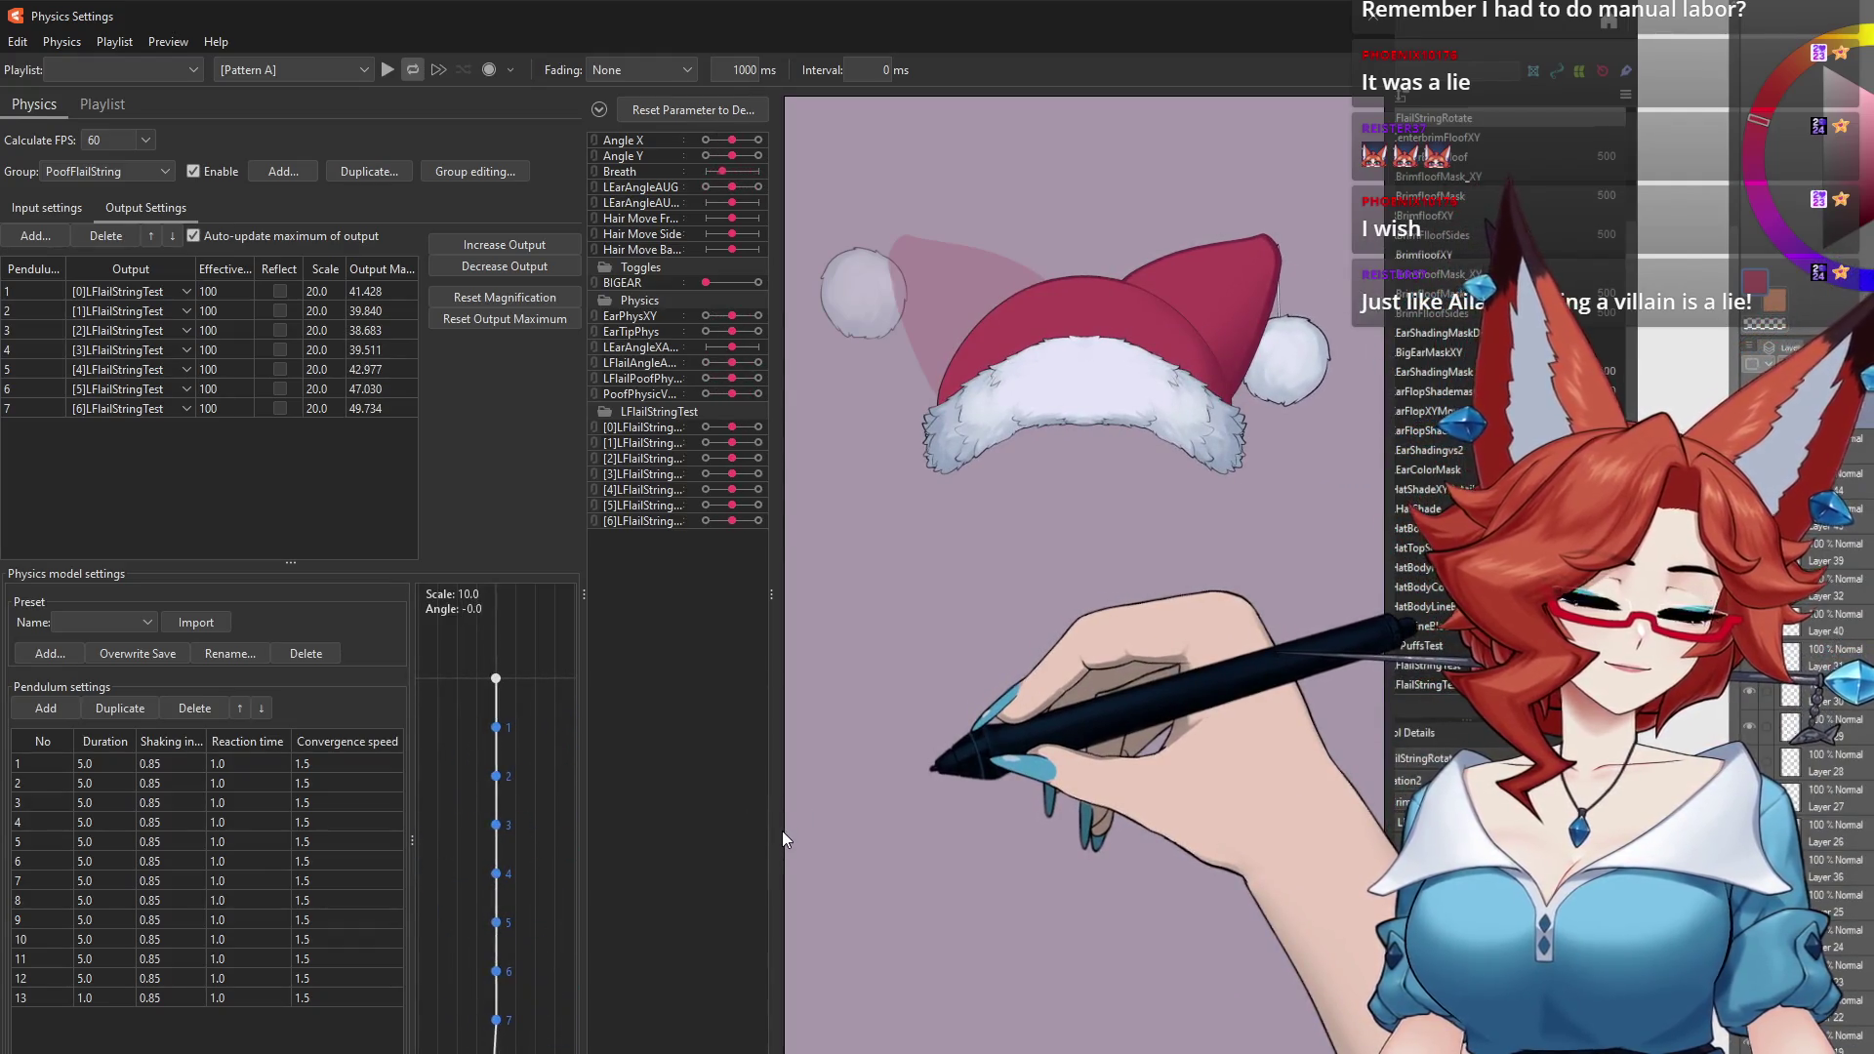
left_click_drag(782, 839, 1098, 700)
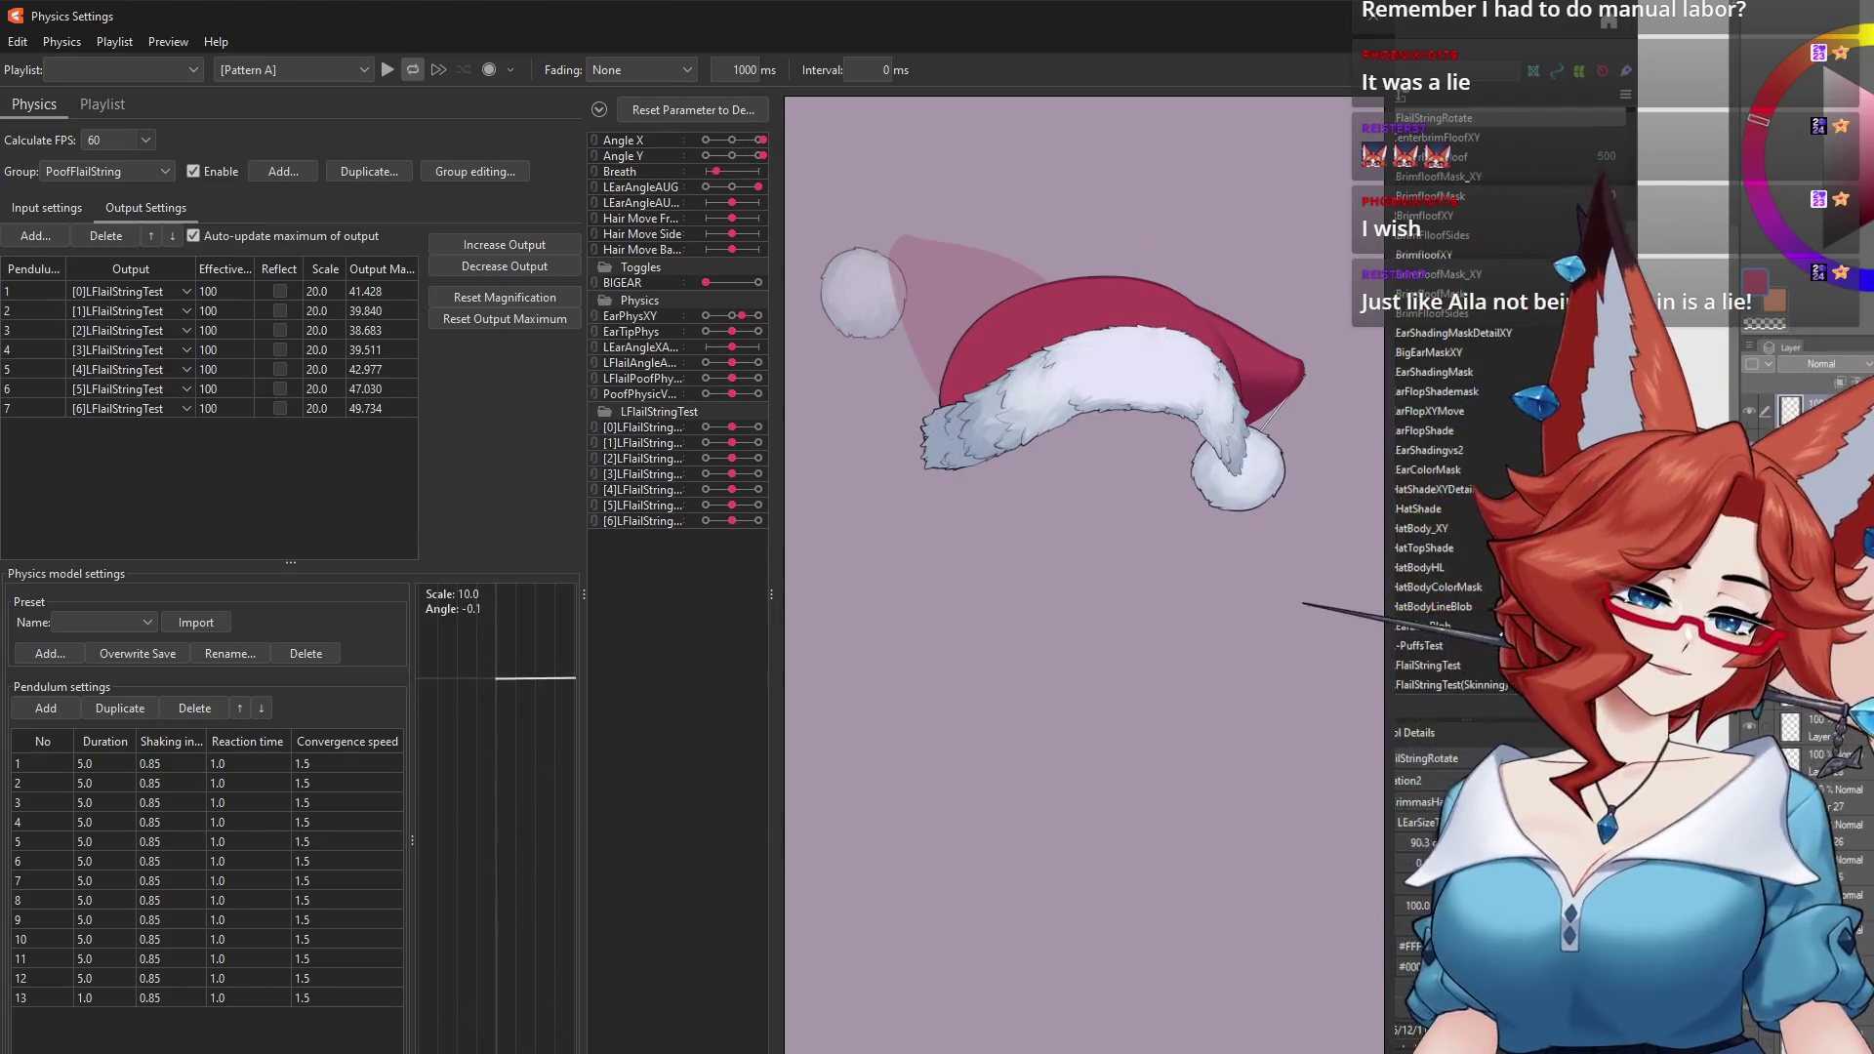
left_click_drag(1464, 488, 392, 785)
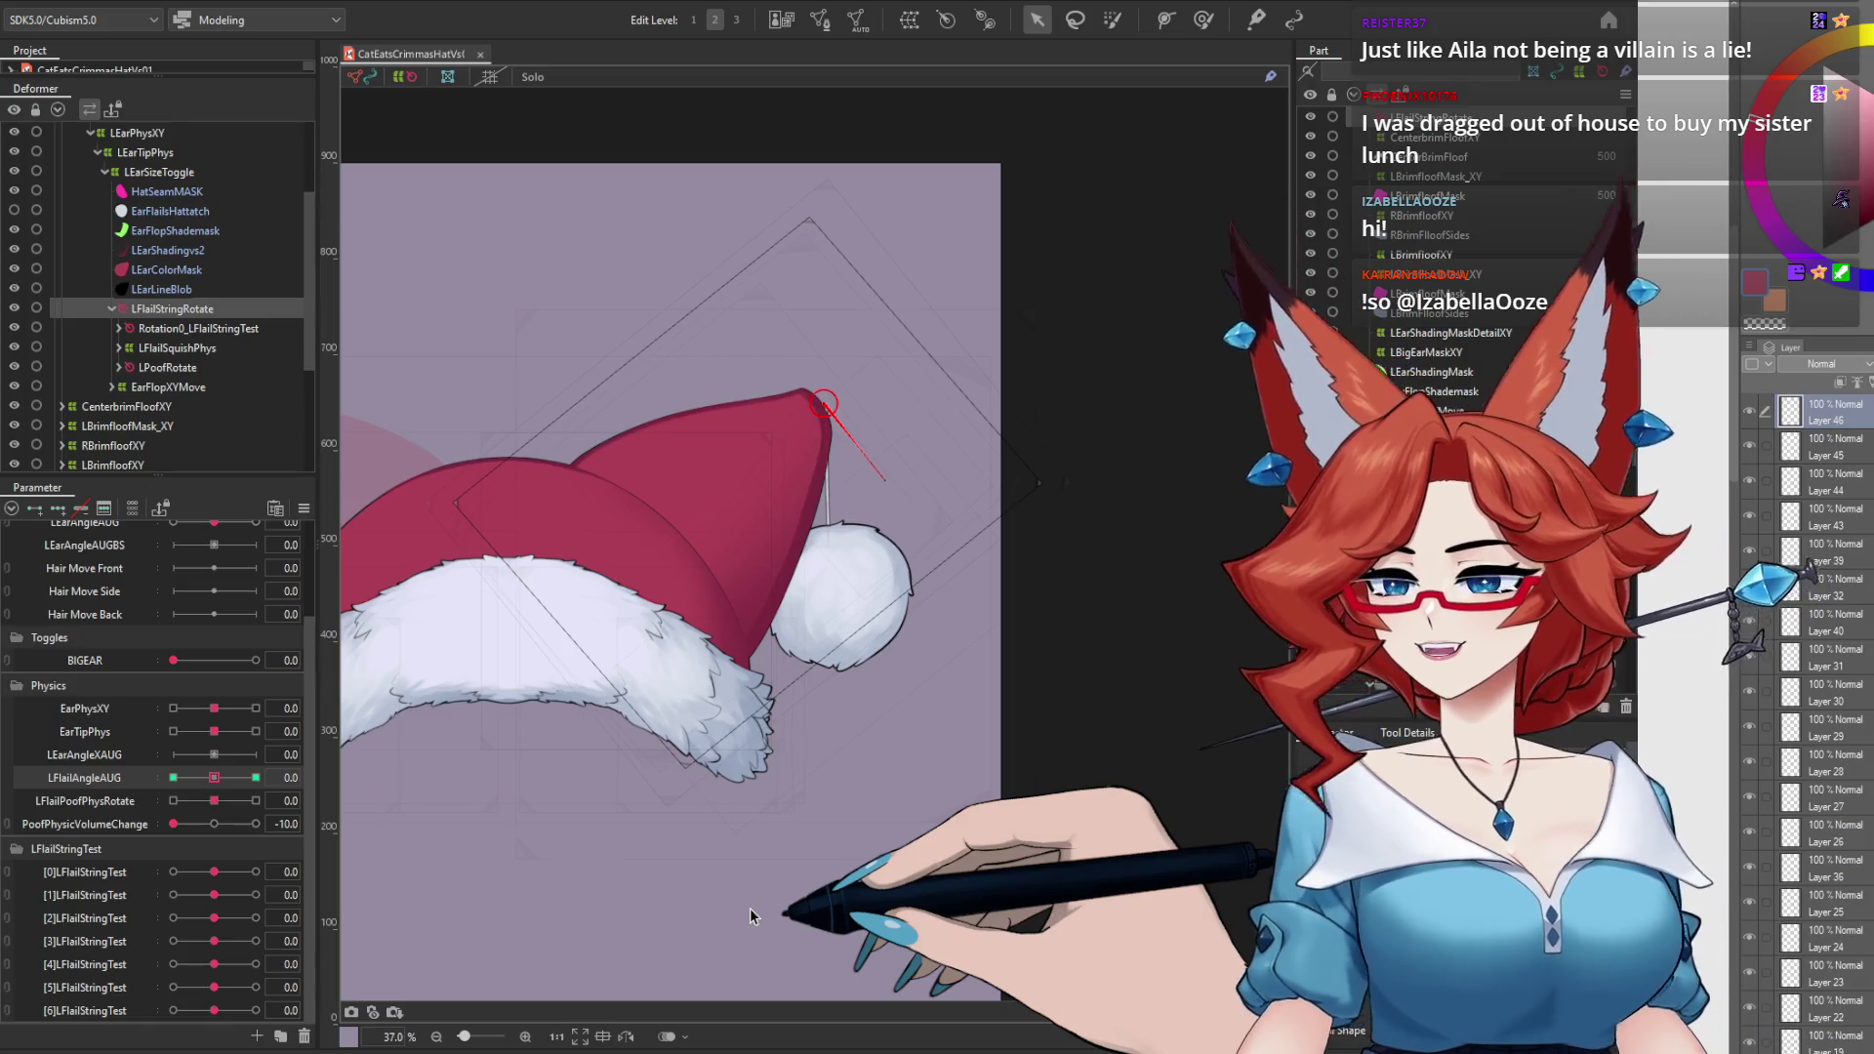
Step: Swing the hat in the physics preview, pushing PoofFlailString maximums up to 53.699, then close
left_click(478, 527)
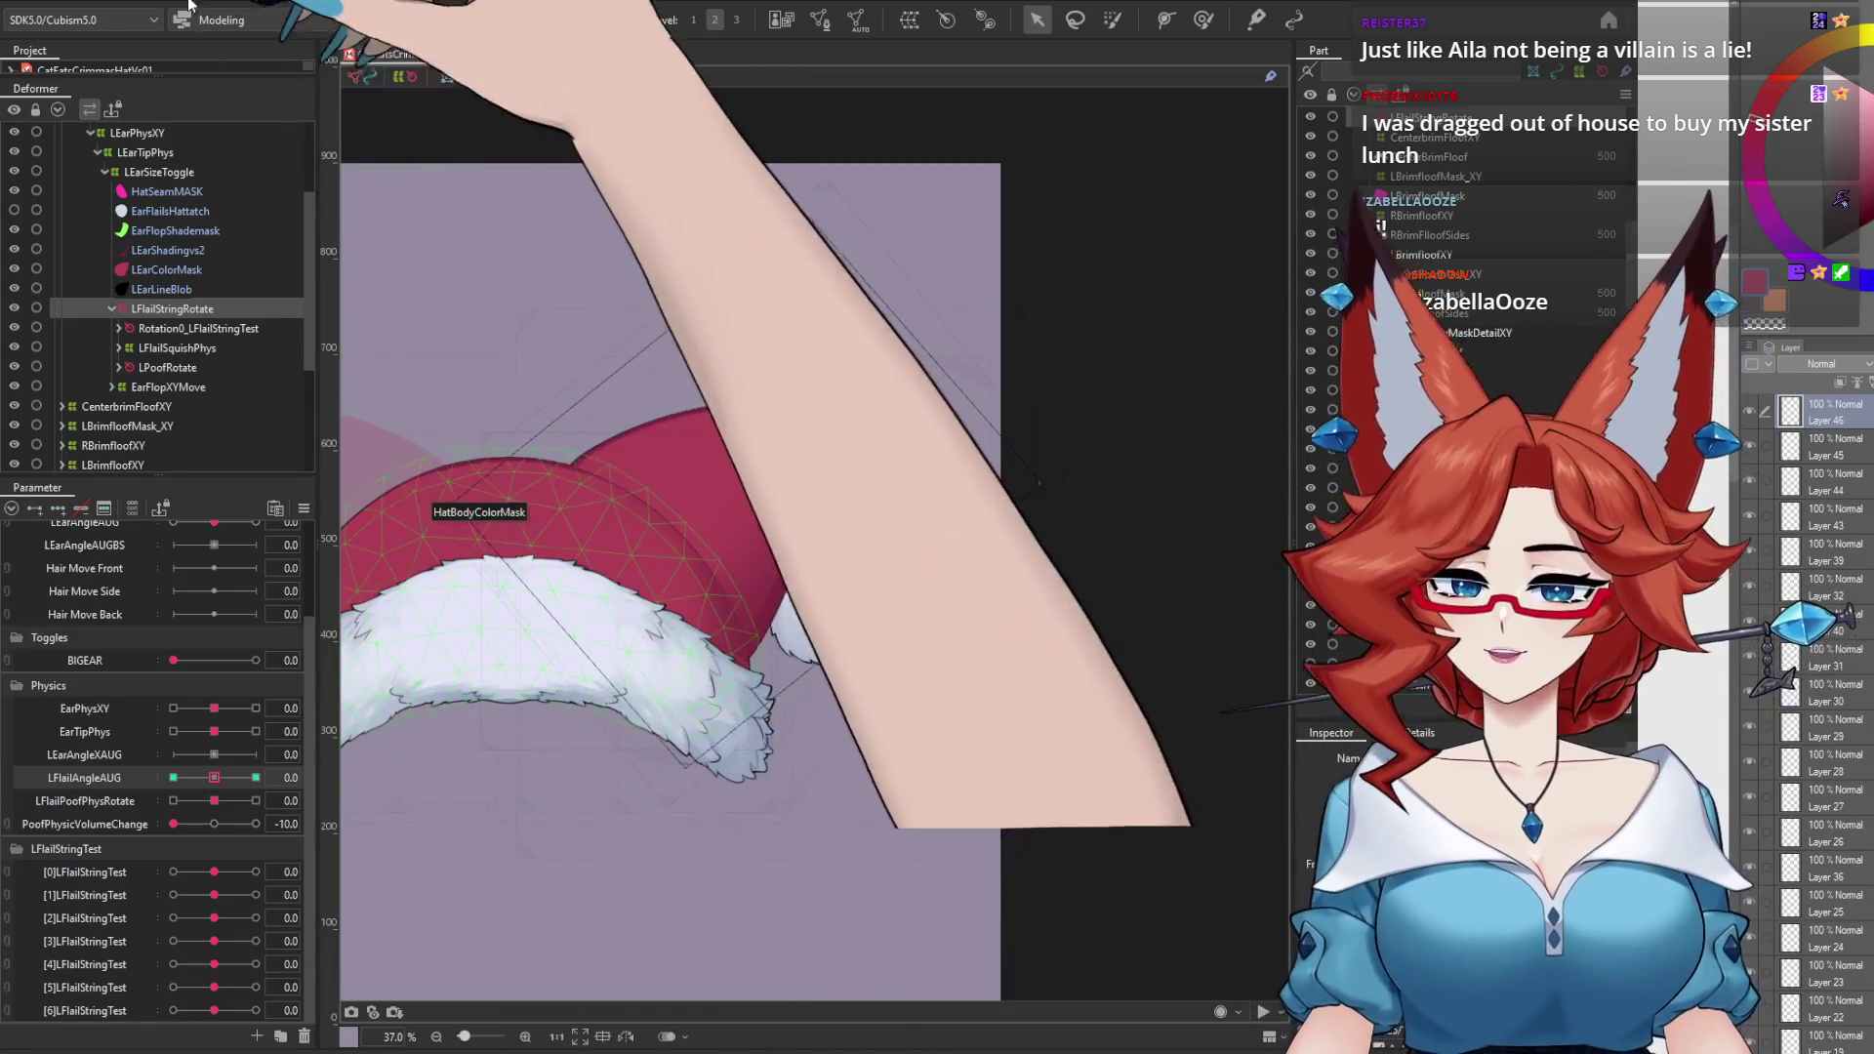
left_click(188, 8)
left_click(187, 389)
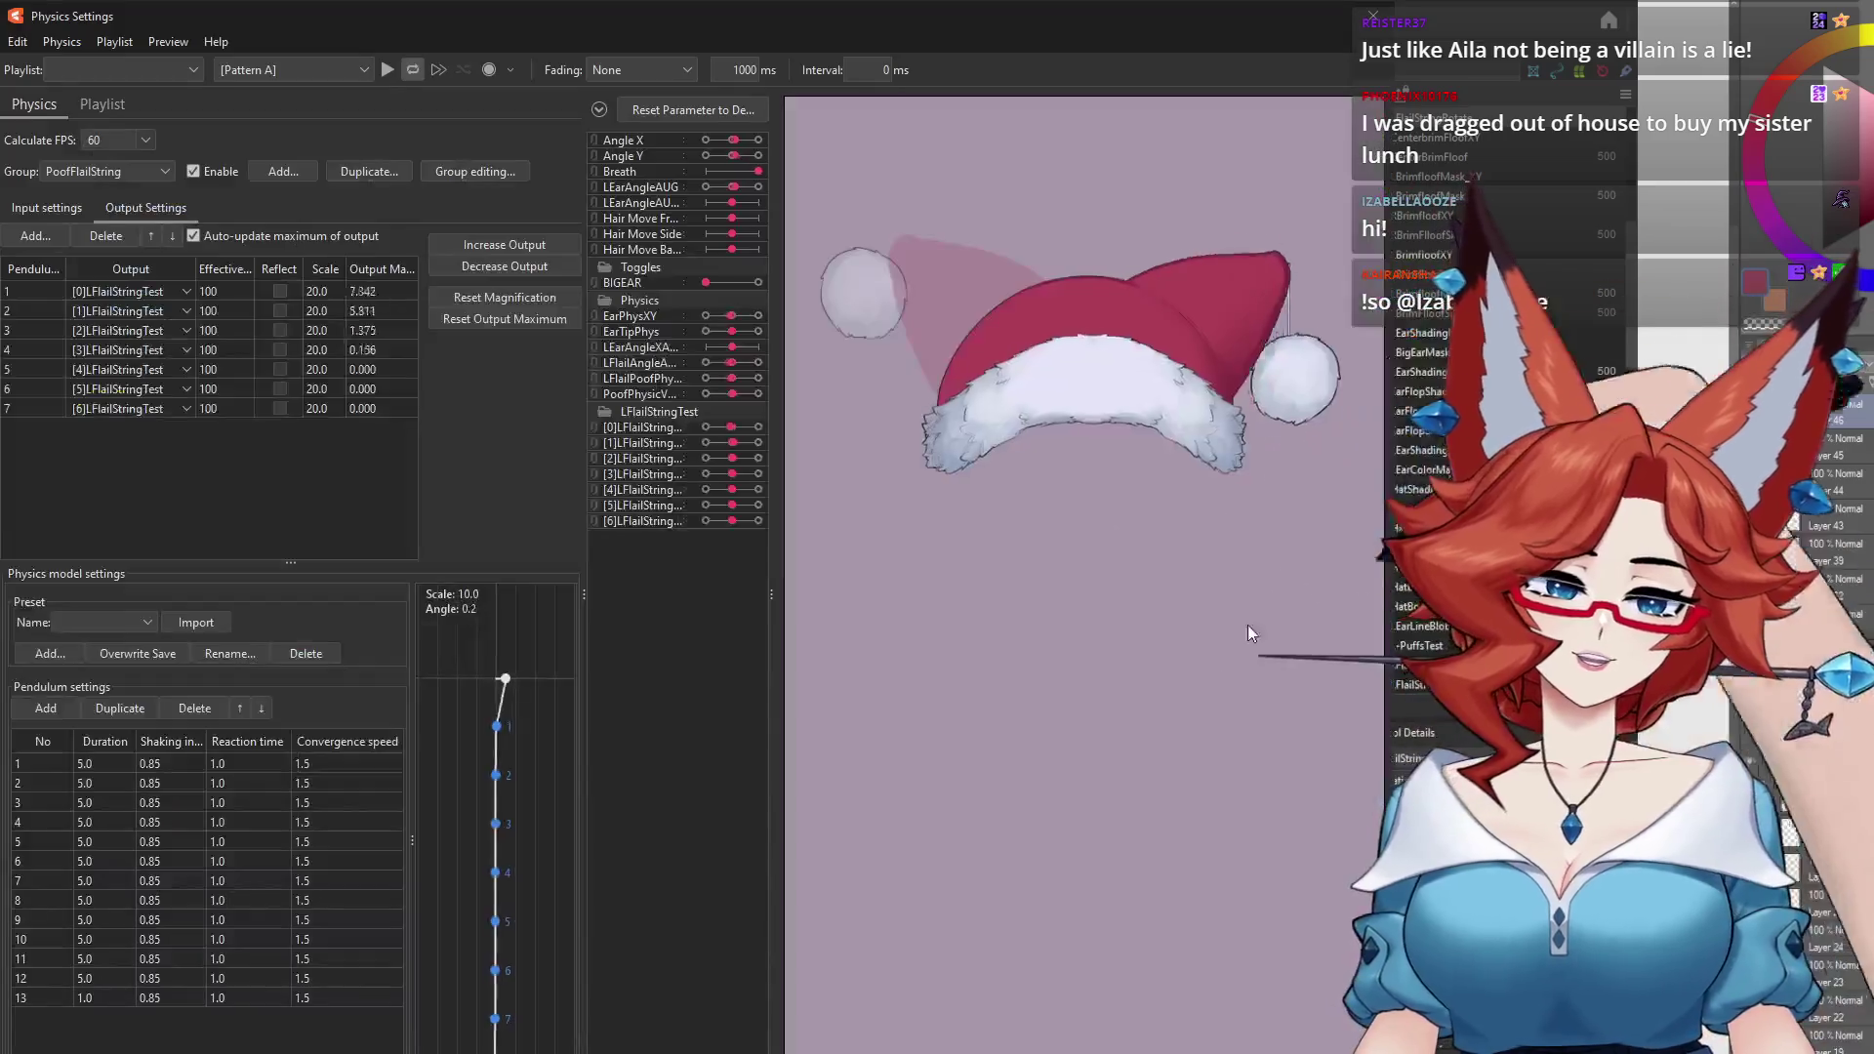
mouse_move(1247, 633)
left_mouse_down()
mouse_move(1365, 747)
mouse_move(714, 962)
left_mouse_up()
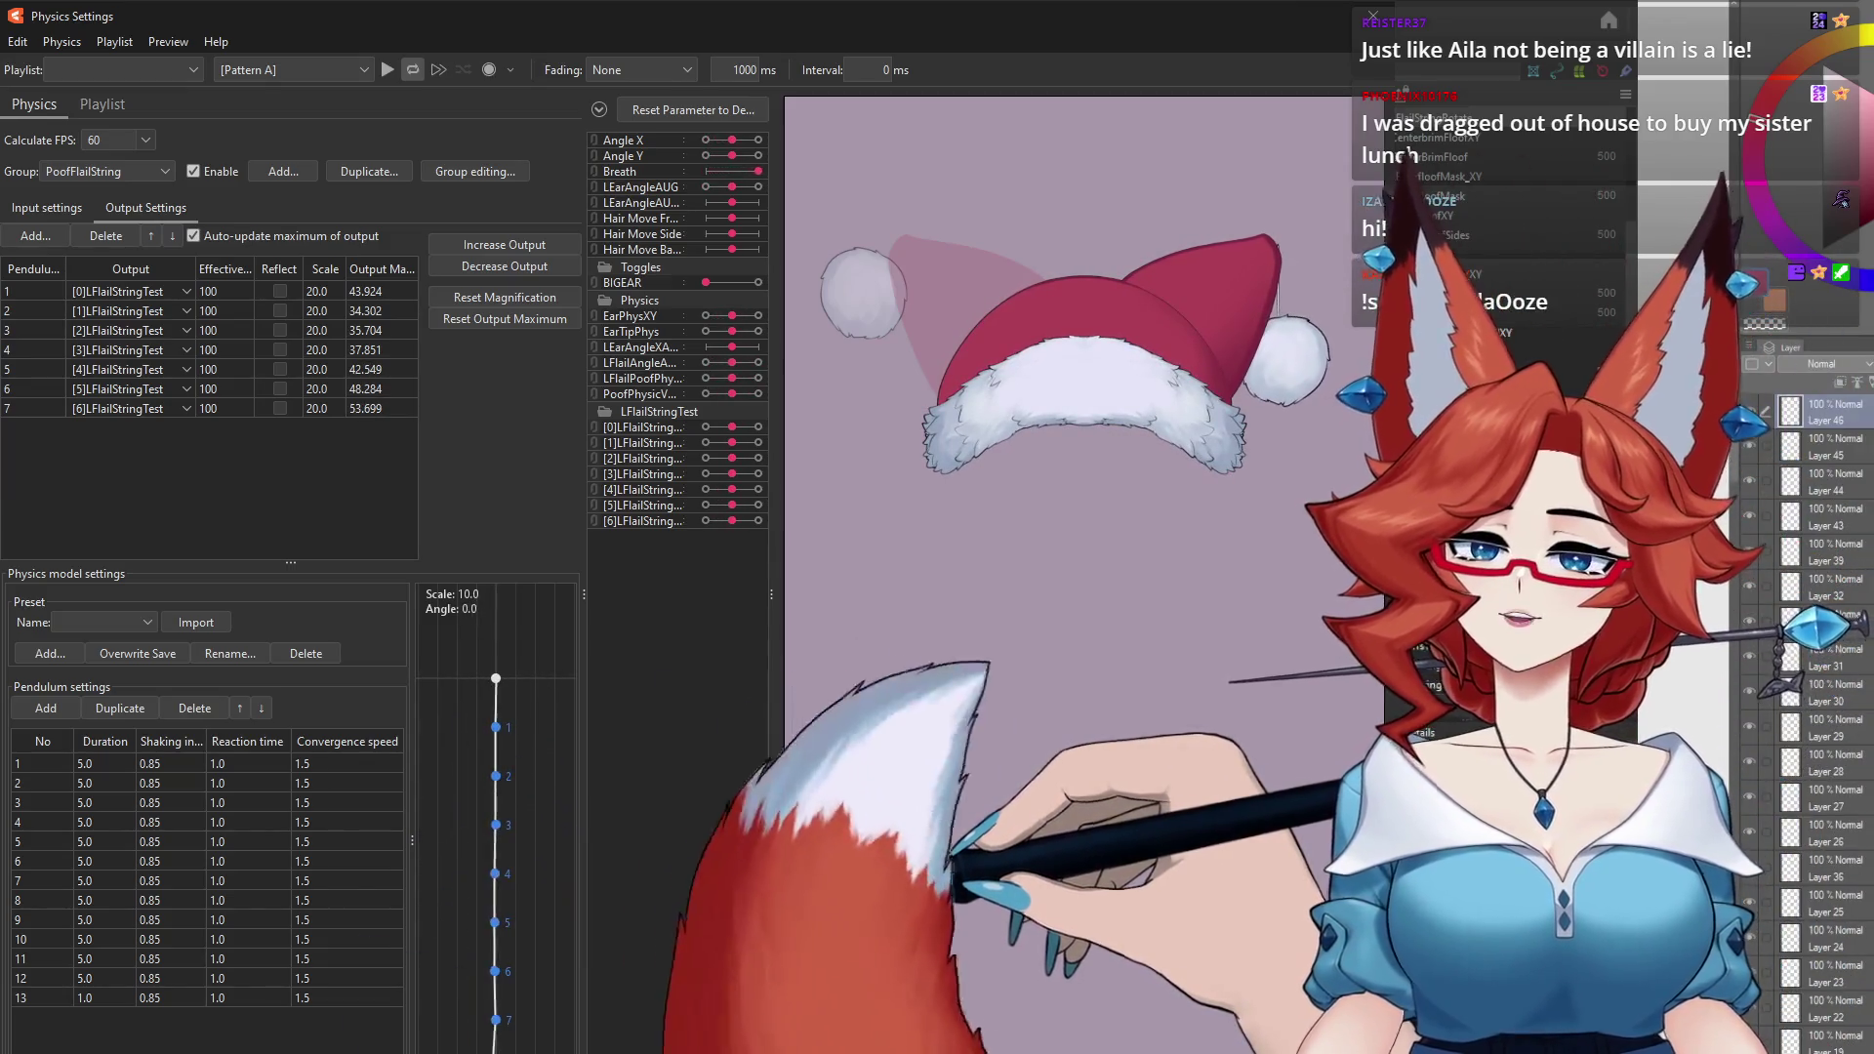
left_click_drag(751, 961, 1415, 391)
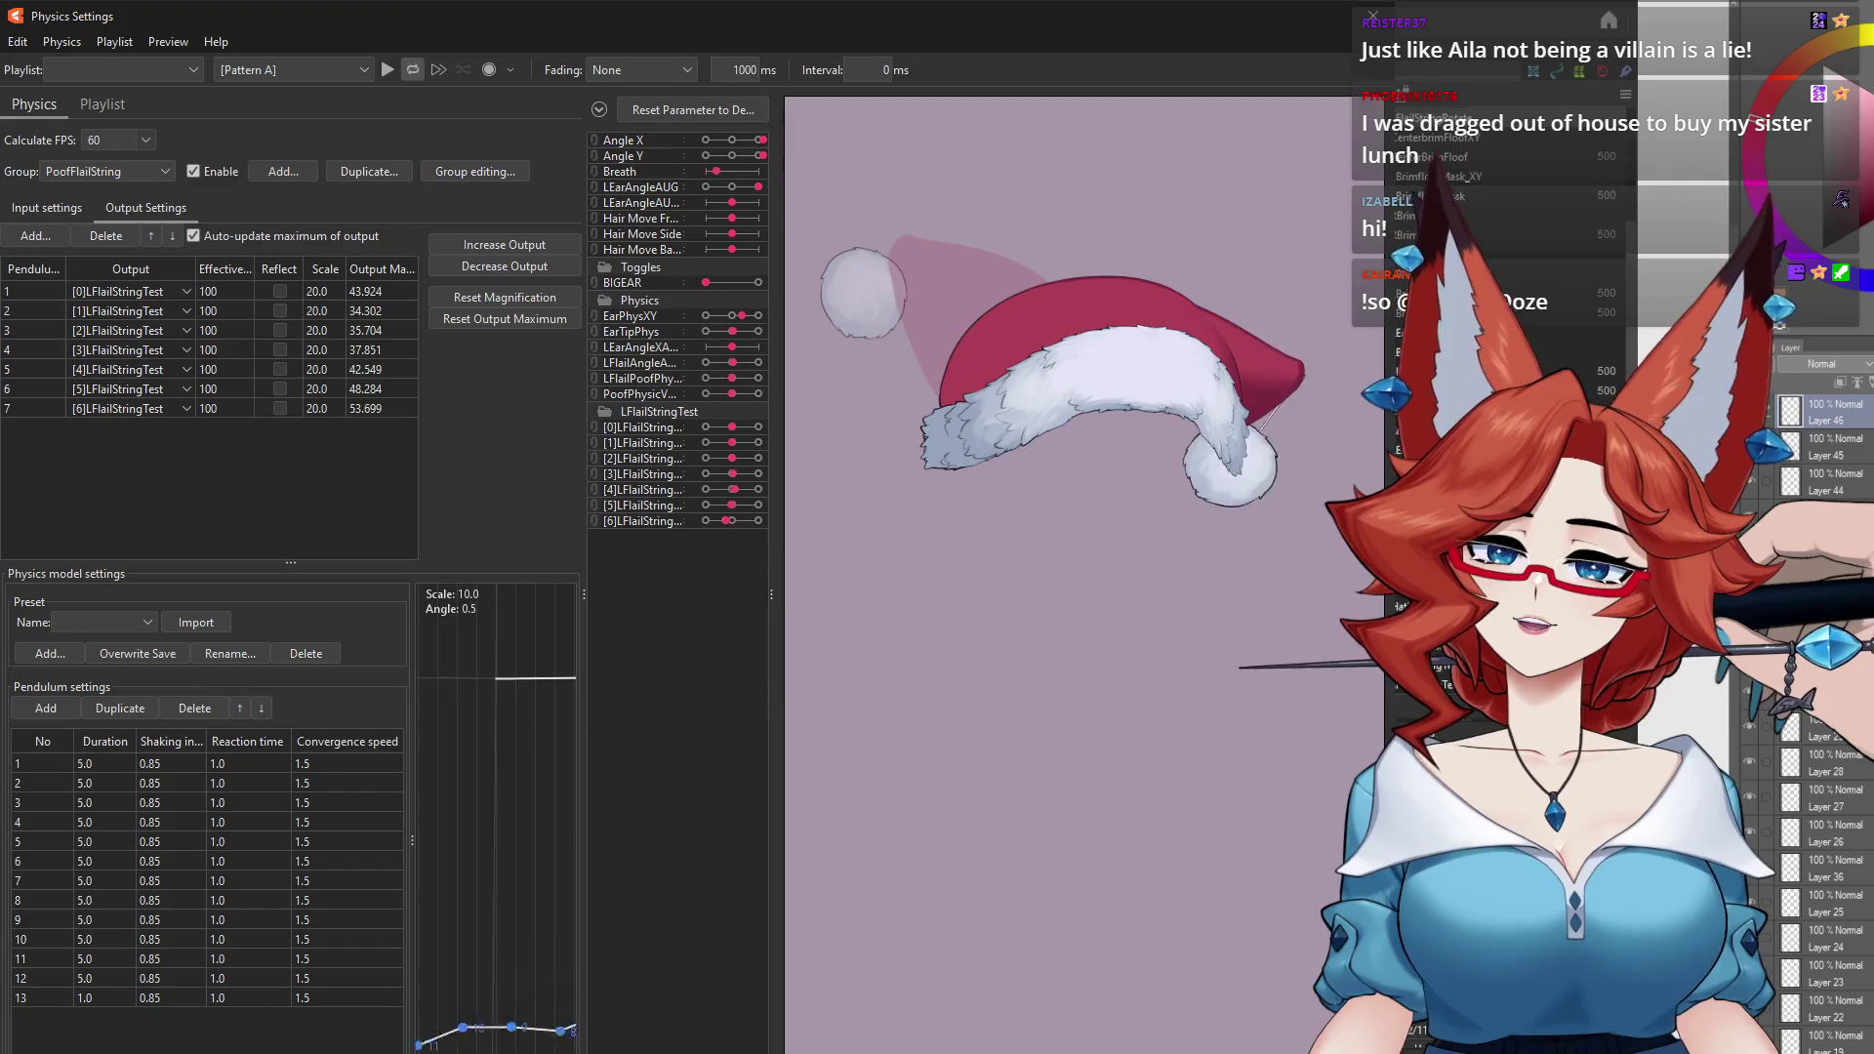
left_click(1436, 26)
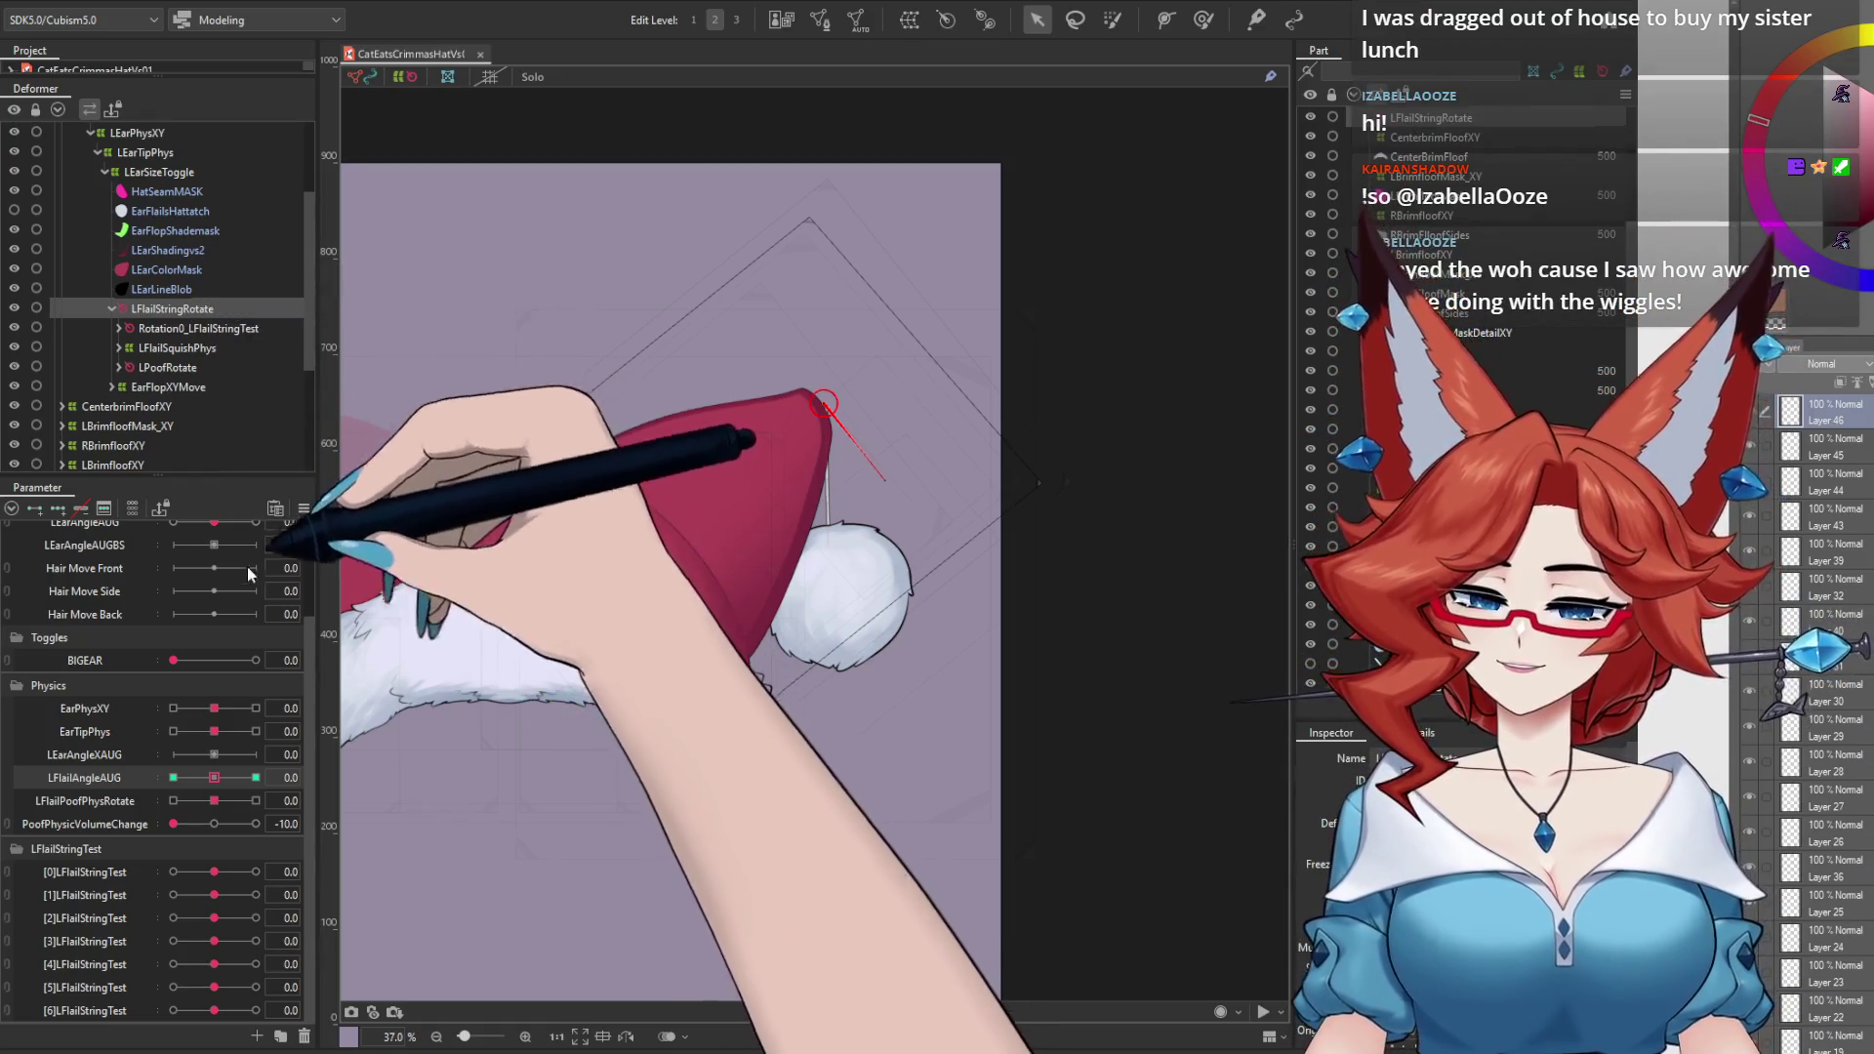
Step: Test LFlailAngleAUG, LEarAngleAUG at ±1.0 and head Angle X/Y 30 on the hat
left_click(255, 777)
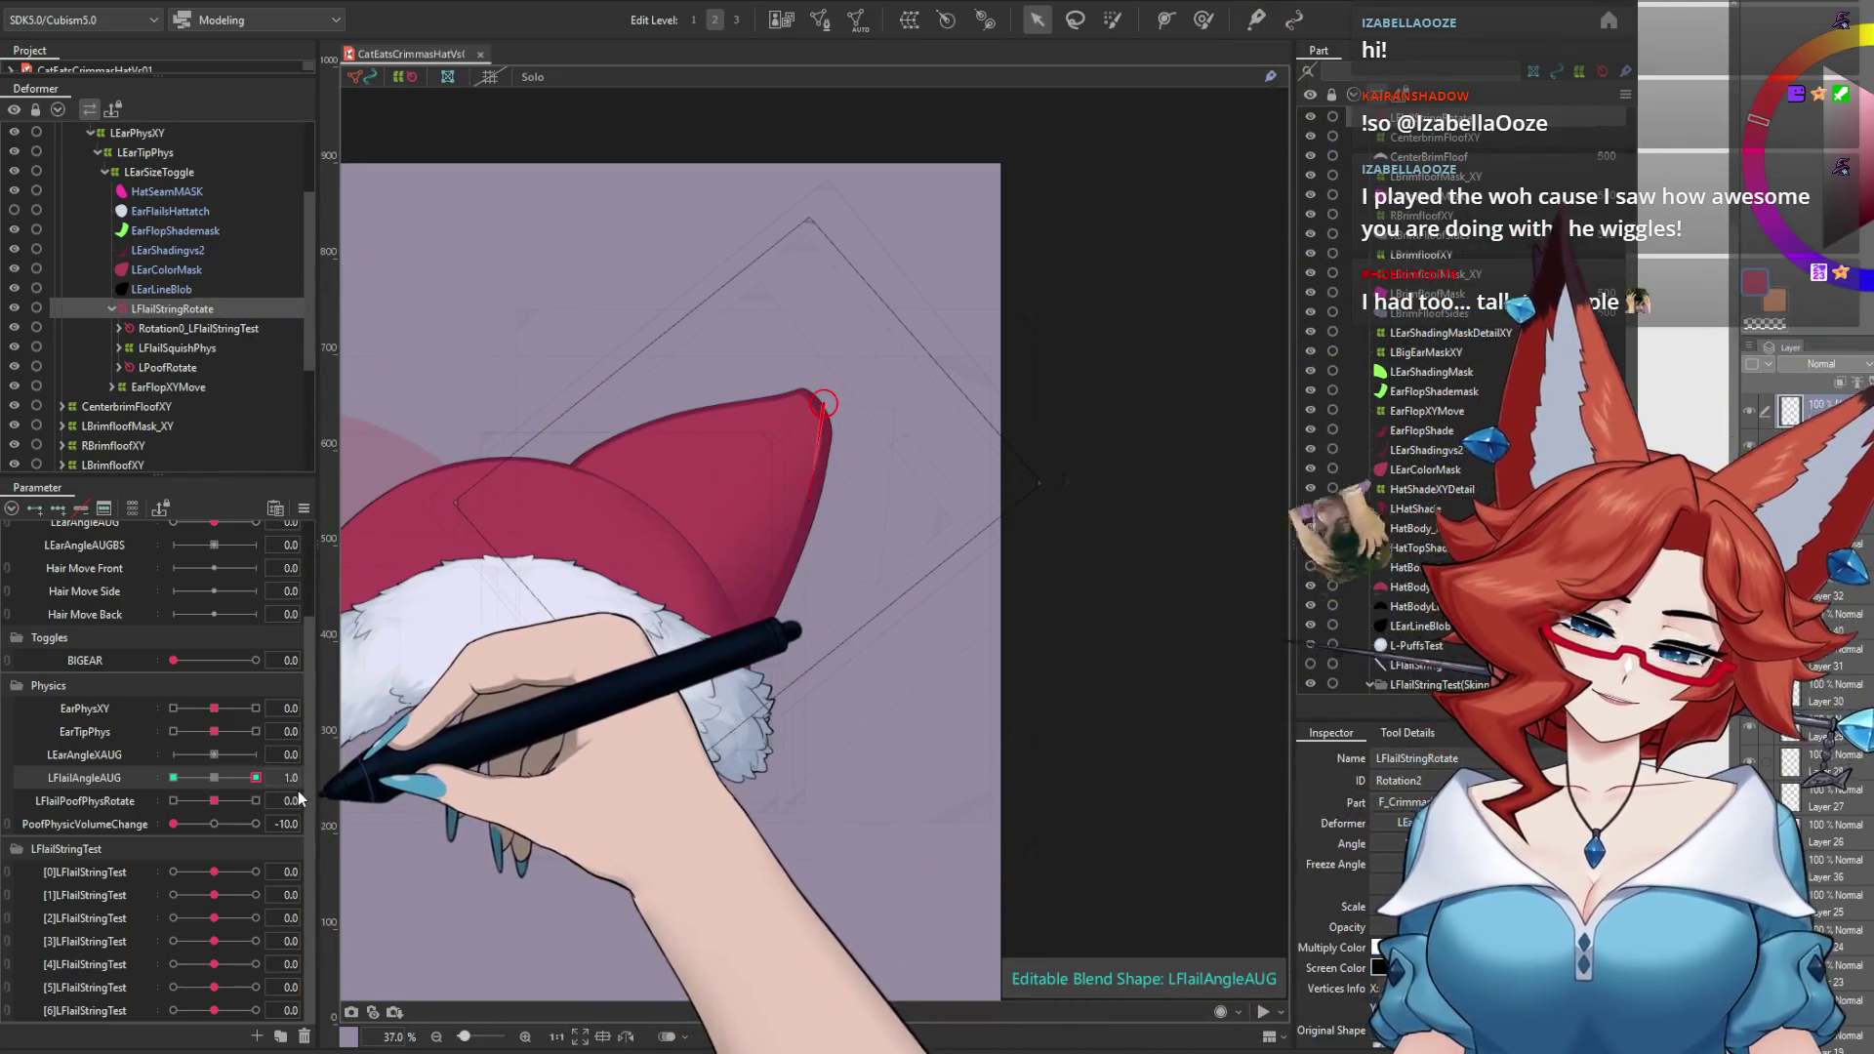
left_click(215, 778)
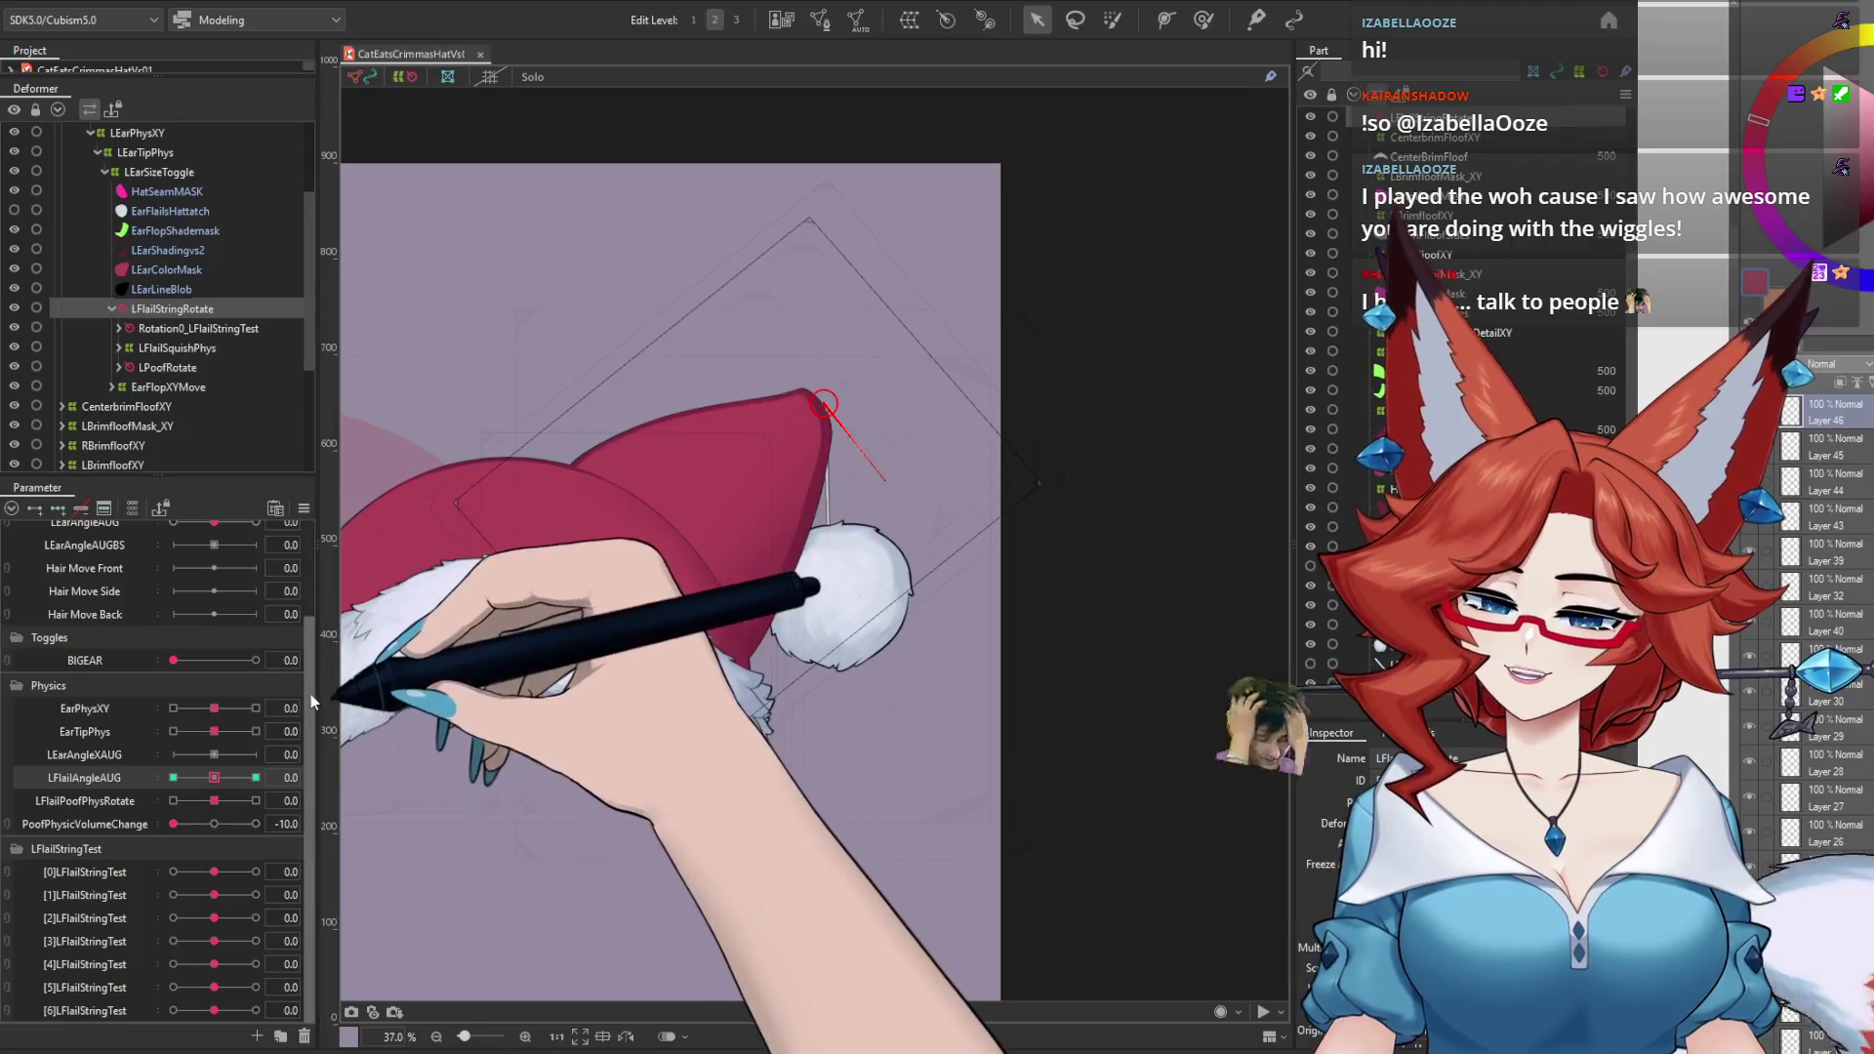
scroll(275, 800, "up", 3)
left_click(256, 640)
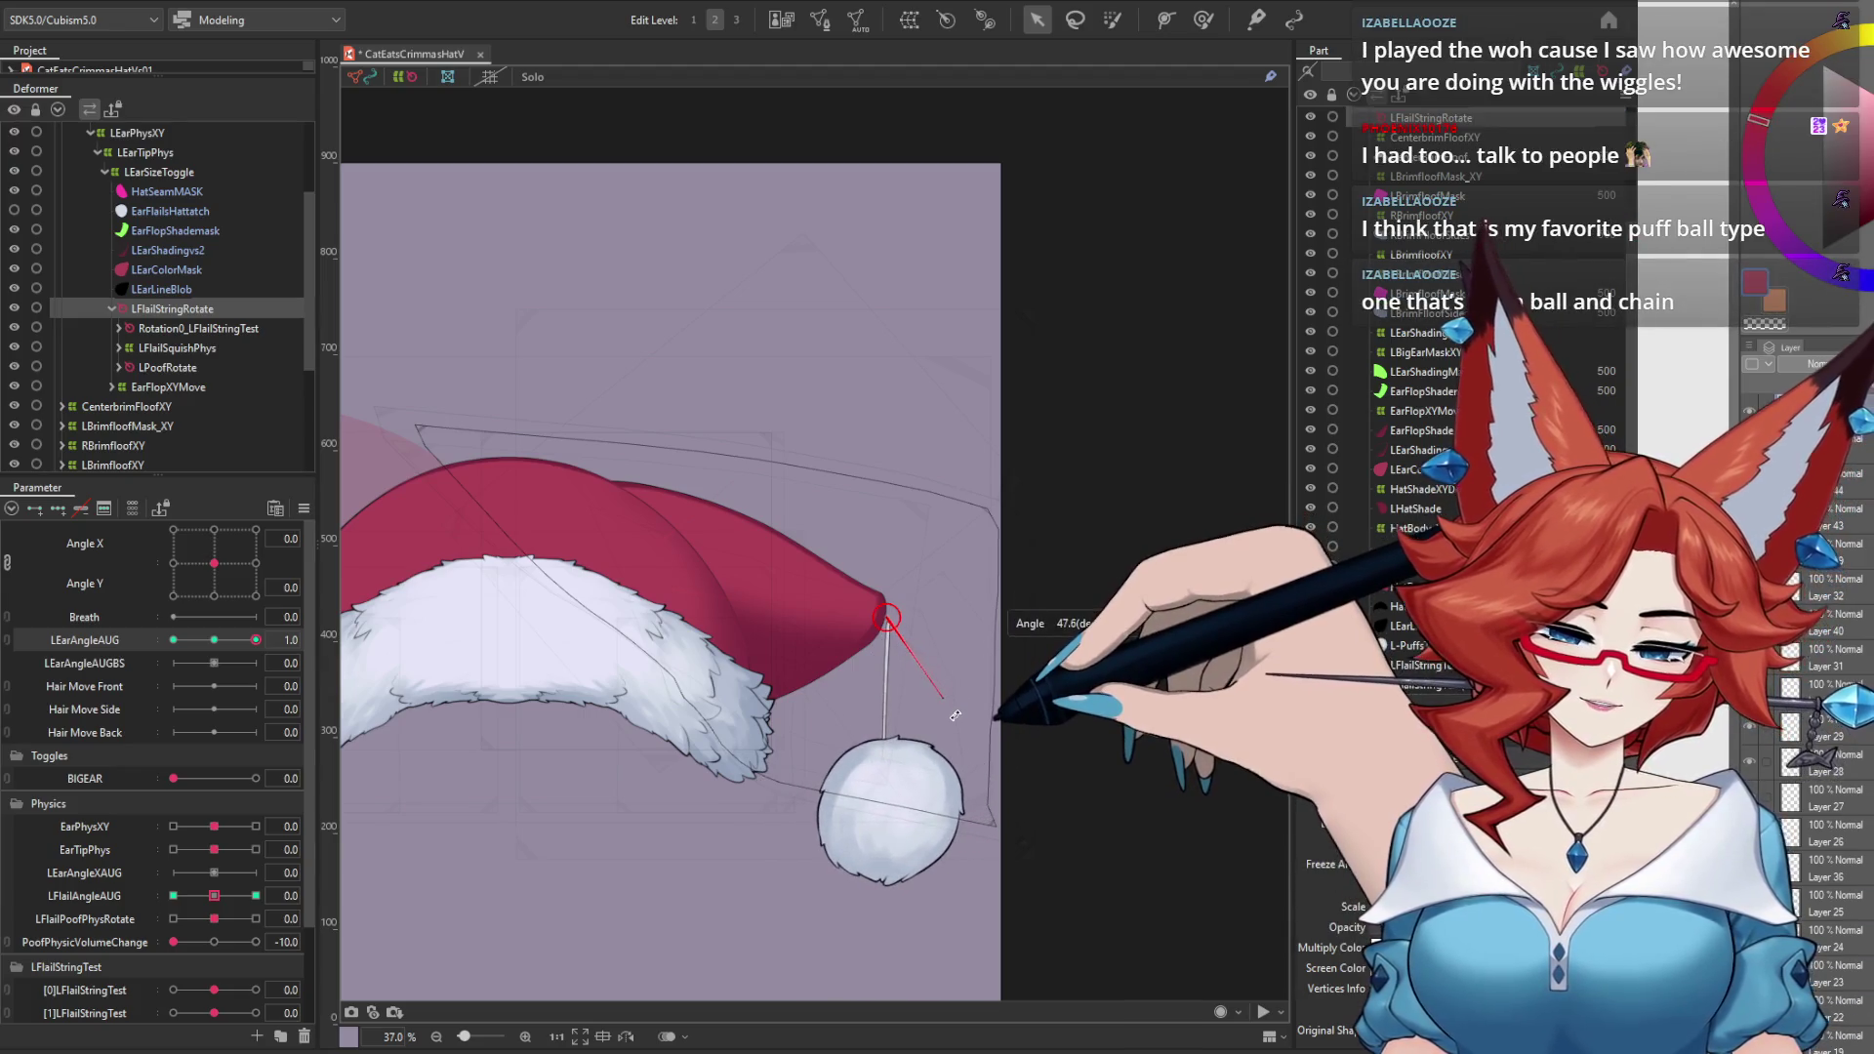
left_click(173, 639)
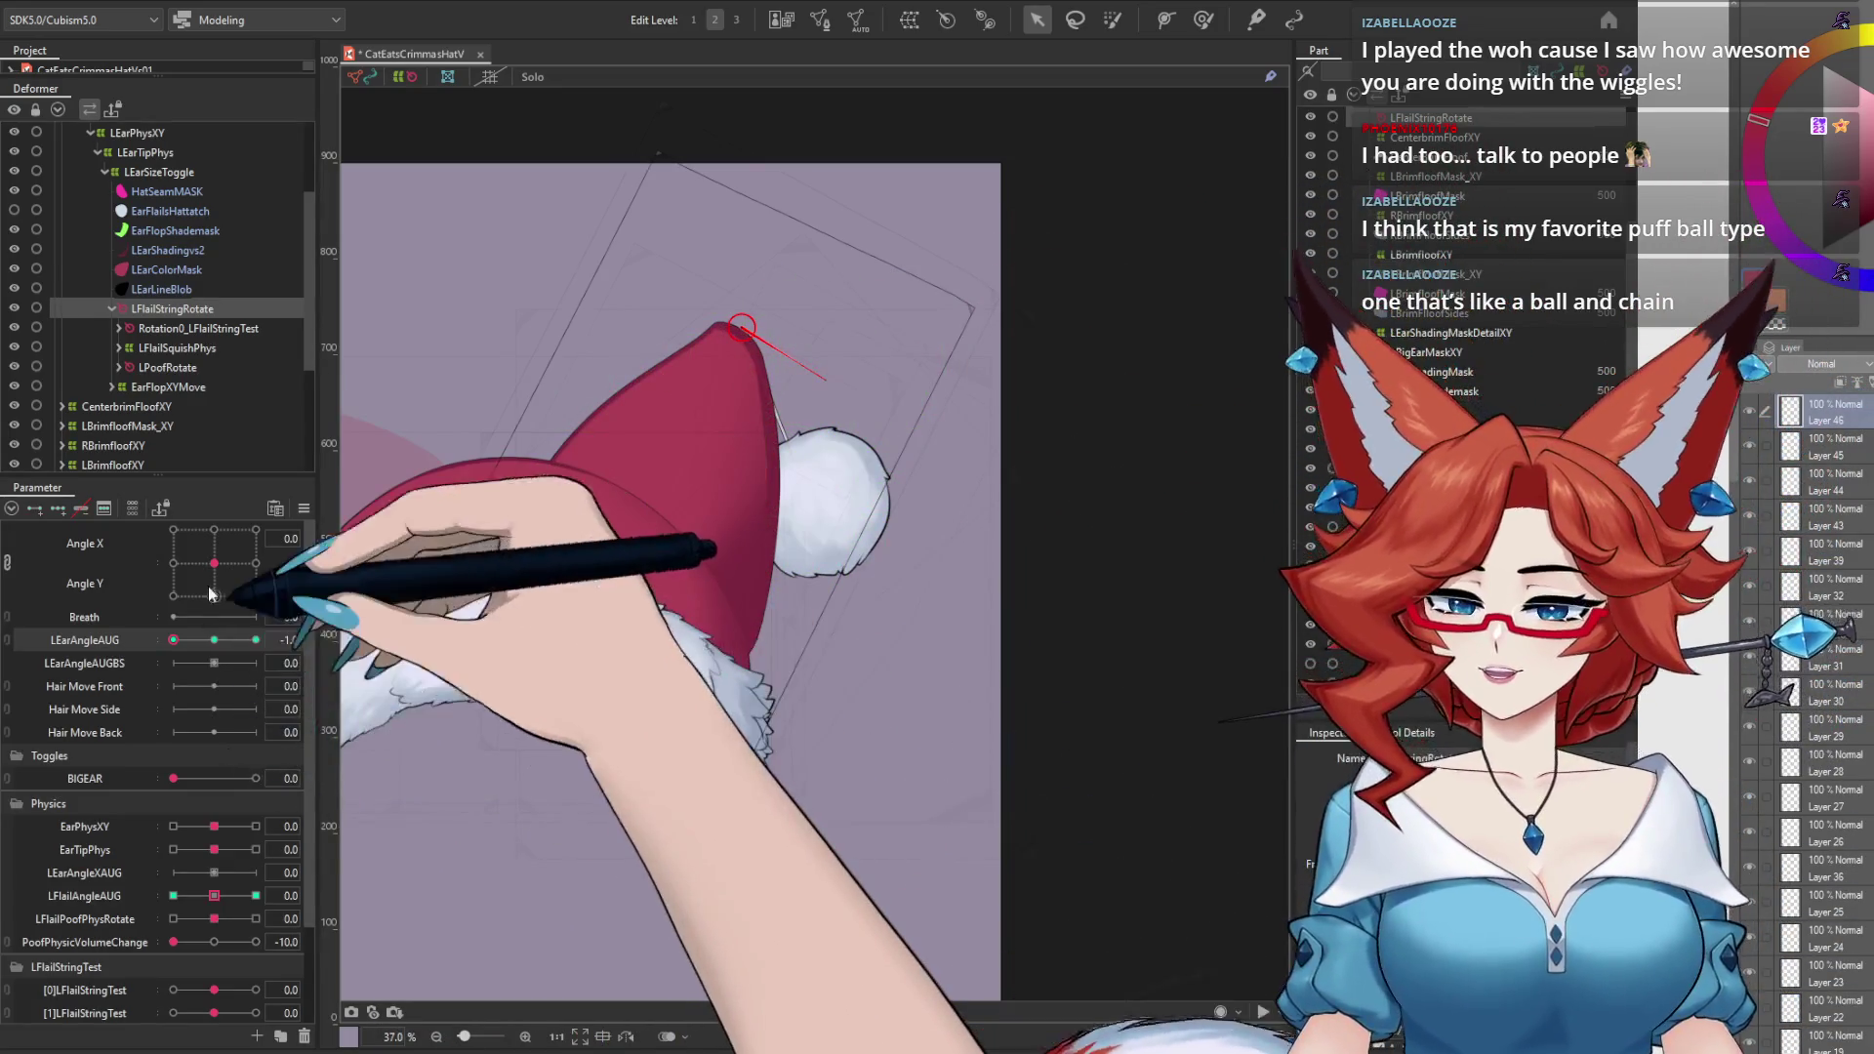
mouse_move(214, 563)
left_mouse_down()
mouse_move(325, 515)
mouse_move(213, 566)
left_mouse_up()
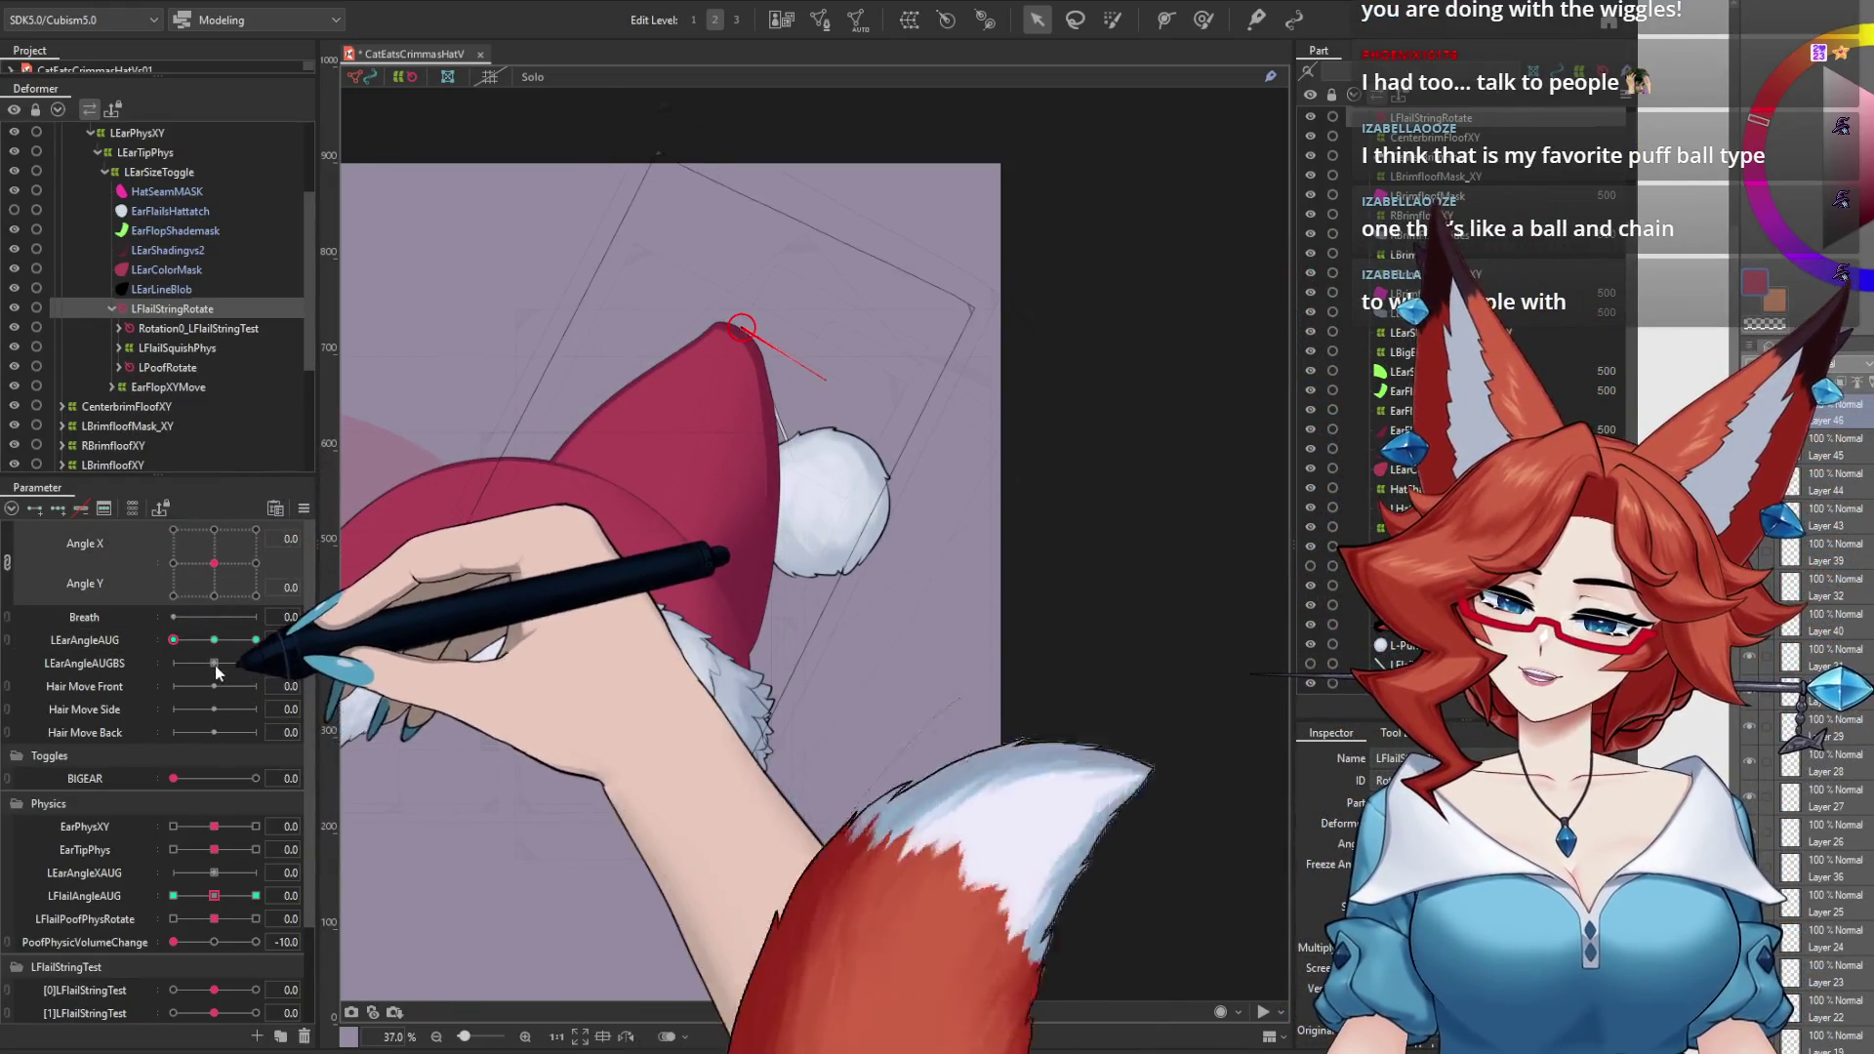
left_click(214, 641)
left_click_drag(200, 644, 286, 640)
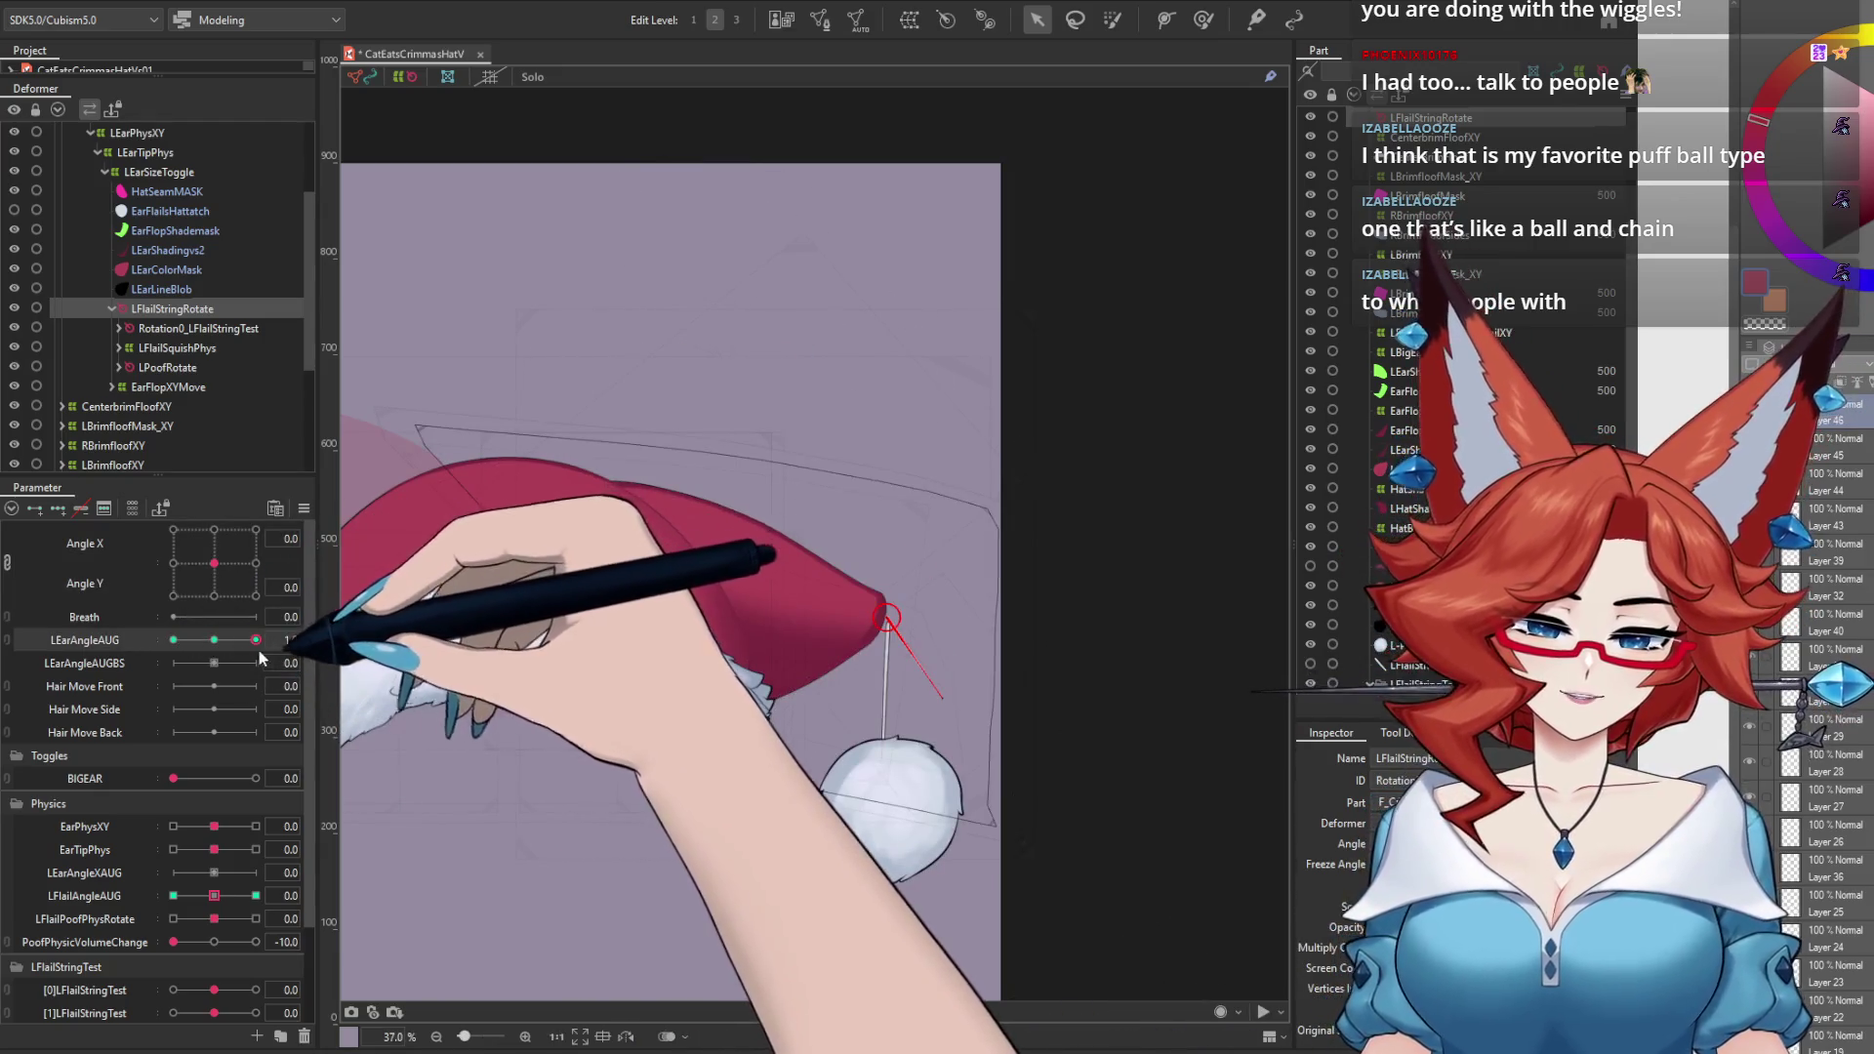
Step: Test BIGEAR at 1.0 then 0, EarPhysXY at -1.0, and LFlailAngleAUG's maximum key
left_click_drag(174, 778, 332, 782)
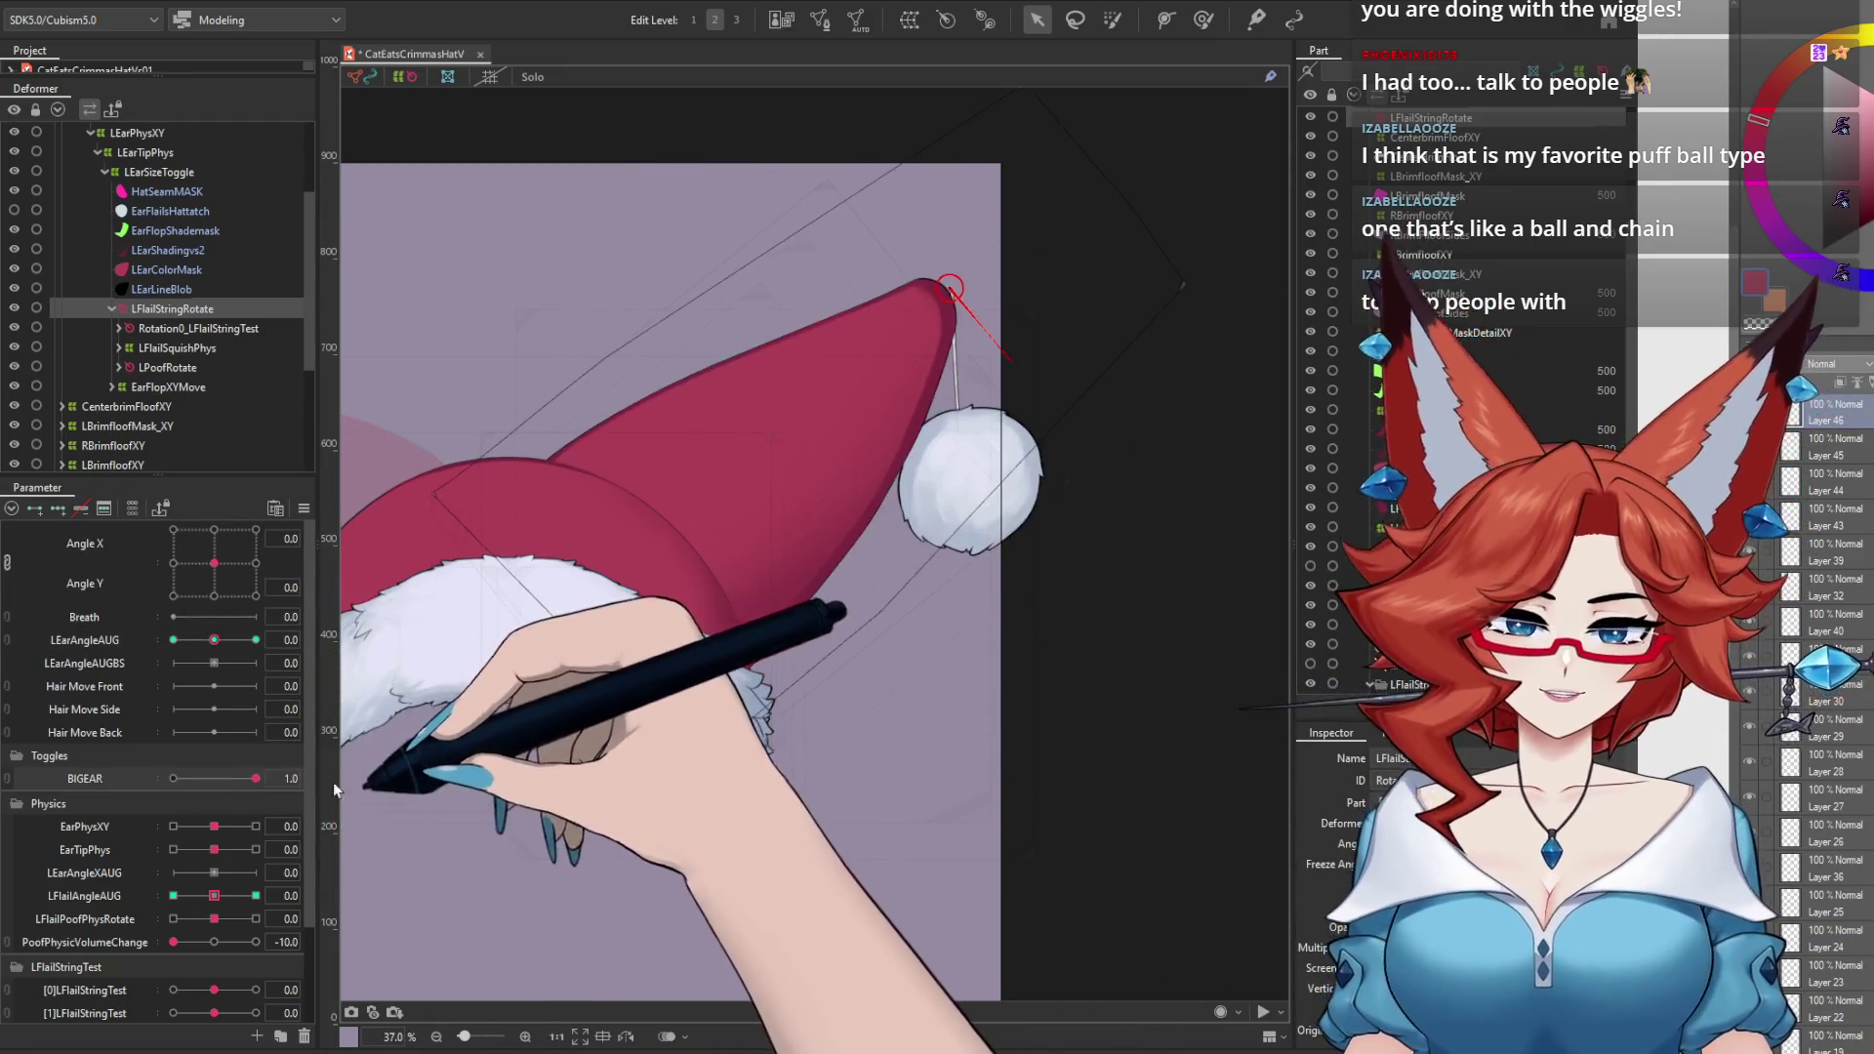
left_click_drag(214, 641, 230, 685)
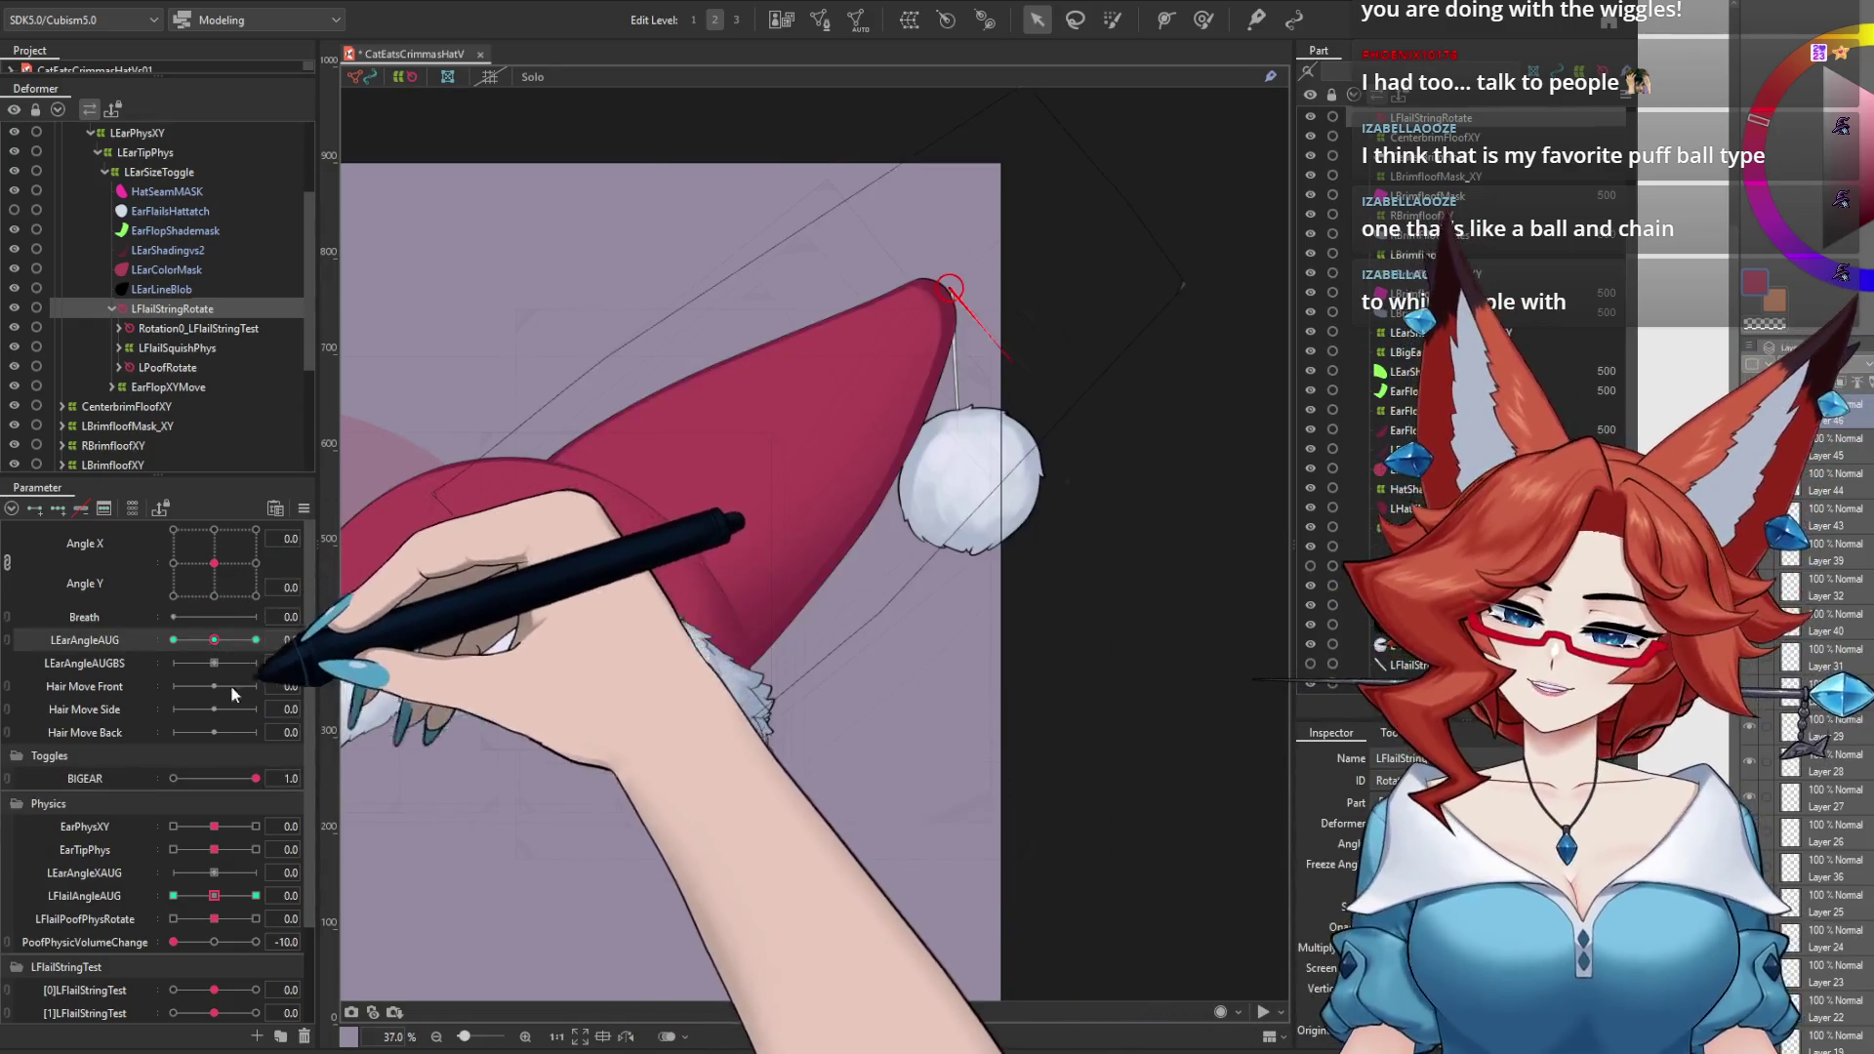
left_click(174, 778)
mouse_move(214, 826)
left_mouse_down()
mouse_move(105, 800)
mouse_move(383, 800)
mouse_move(99, 849)
left_mouse_up()
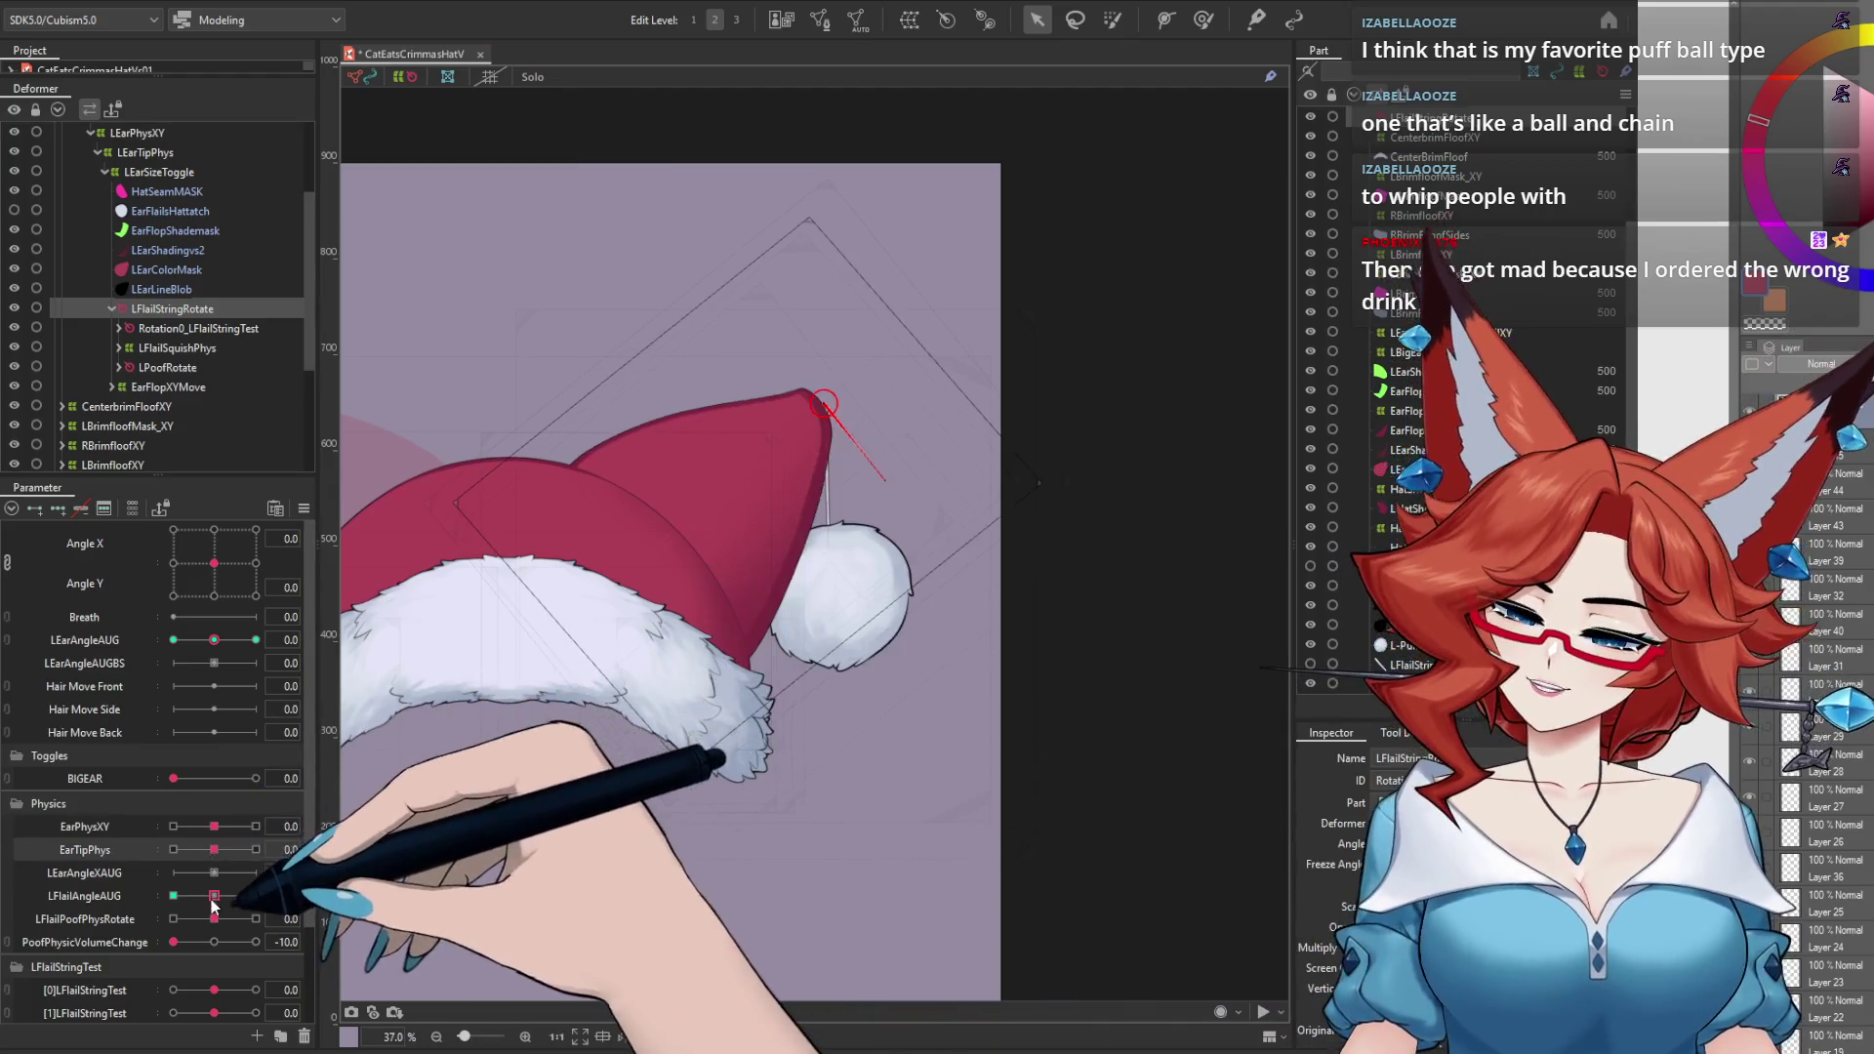
left_click(256, 896)
left_click(213, 896)
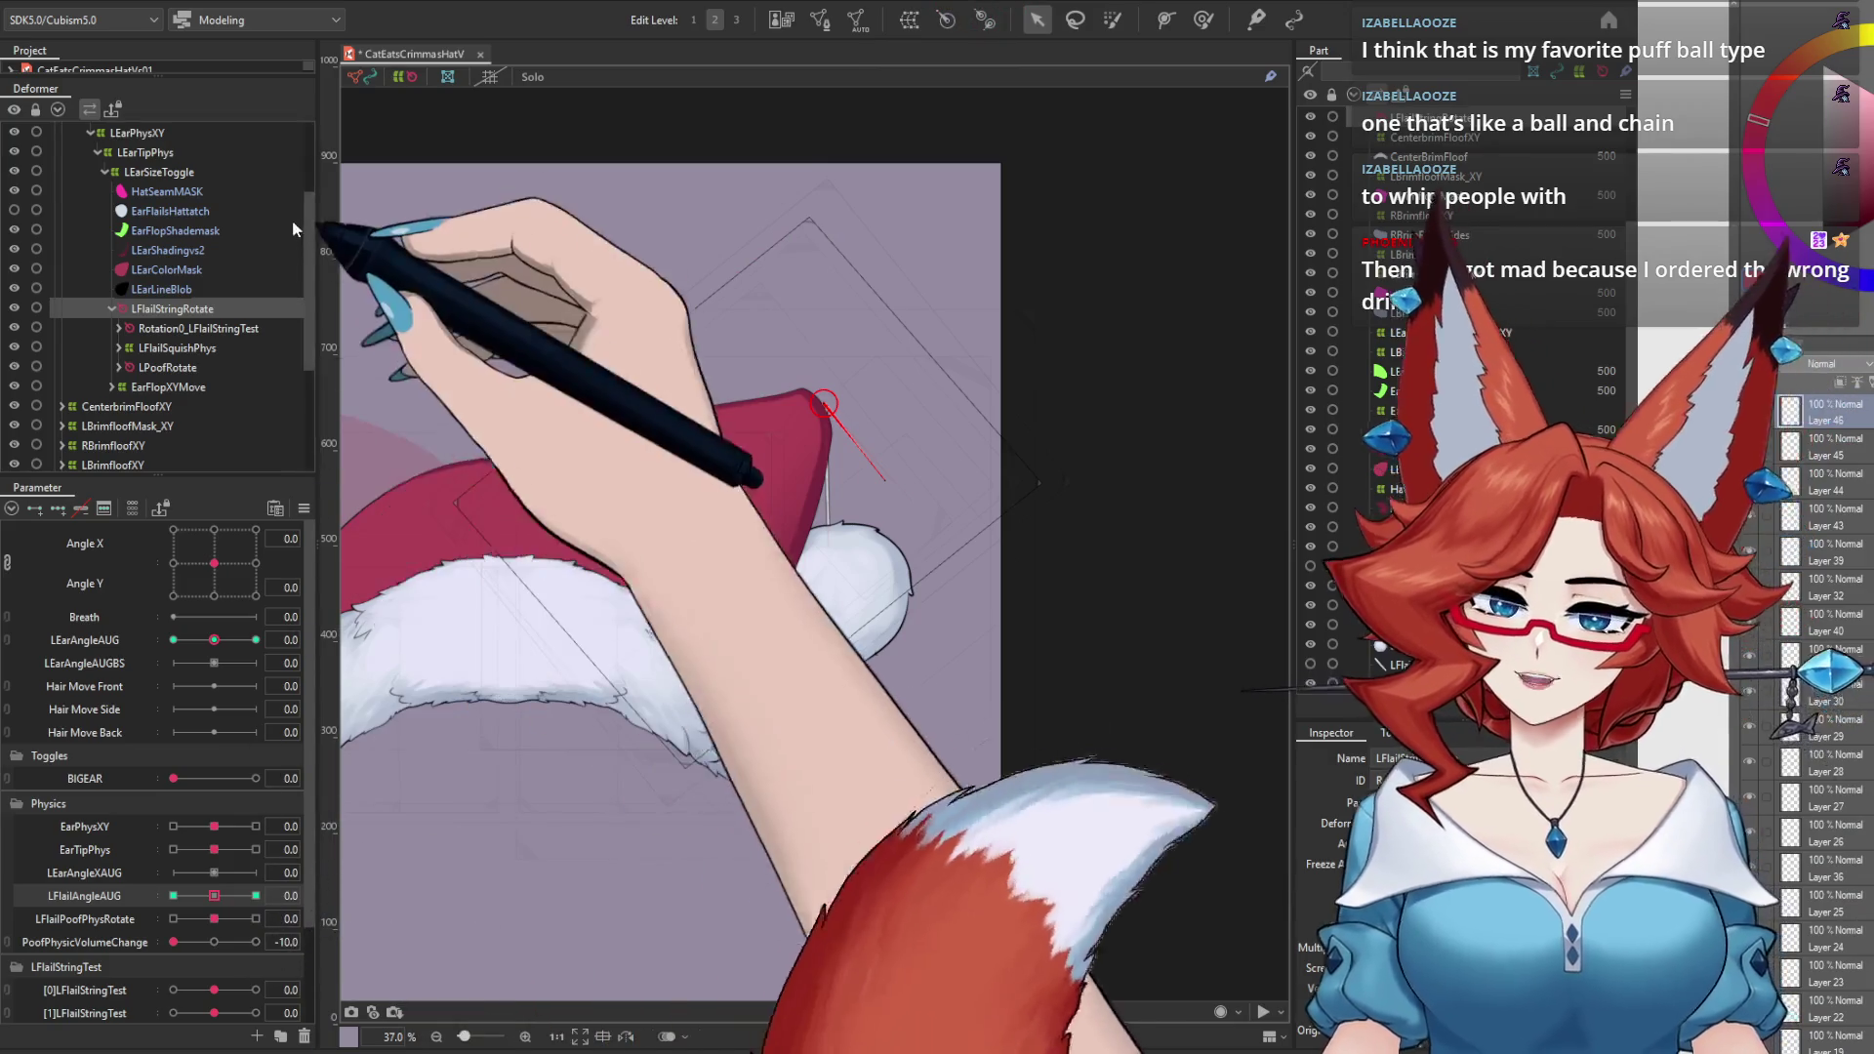
left_click(127, 4)
left_click(212, 389)
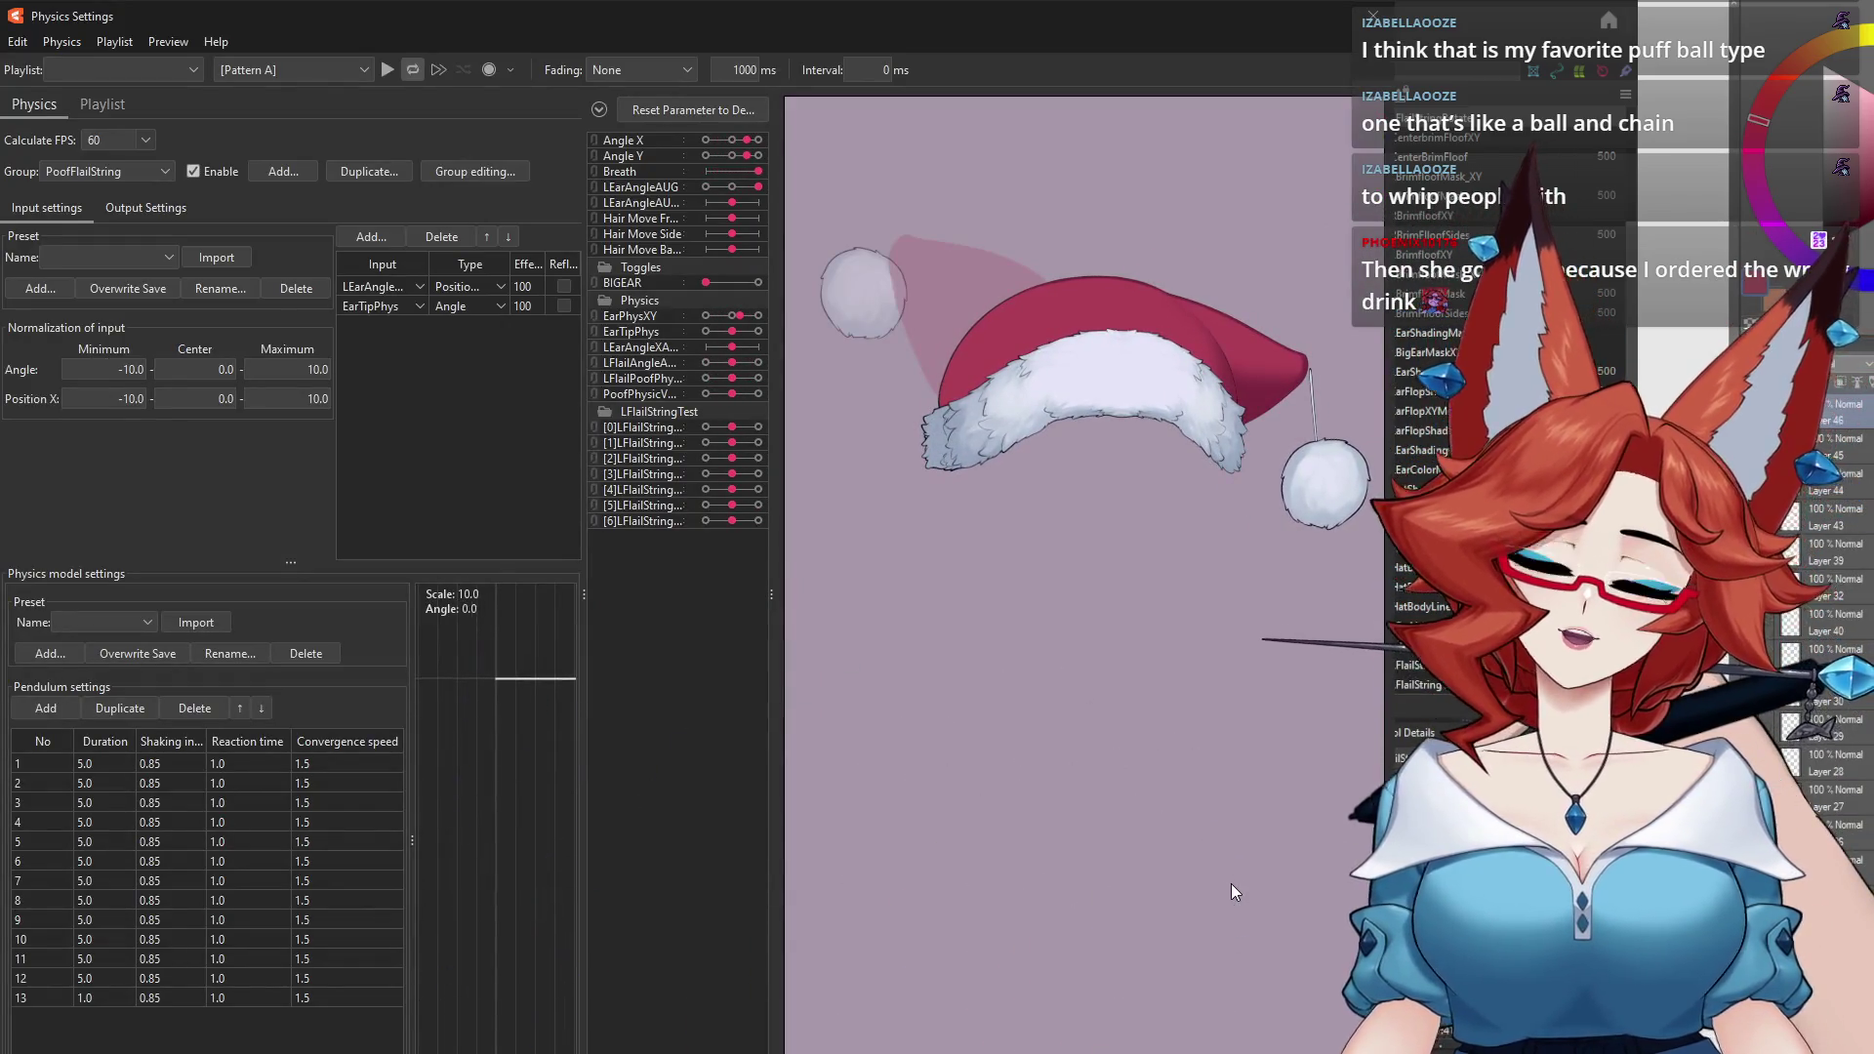
Step: Swing the hat several times in the Physics Settings preview to check the pompom, closing the window after each test
mouse_move(1231, 883)
left_mouse_down()
mouse_move(703, 796)
mouse_move(1109, 756)
left_mouse_up()
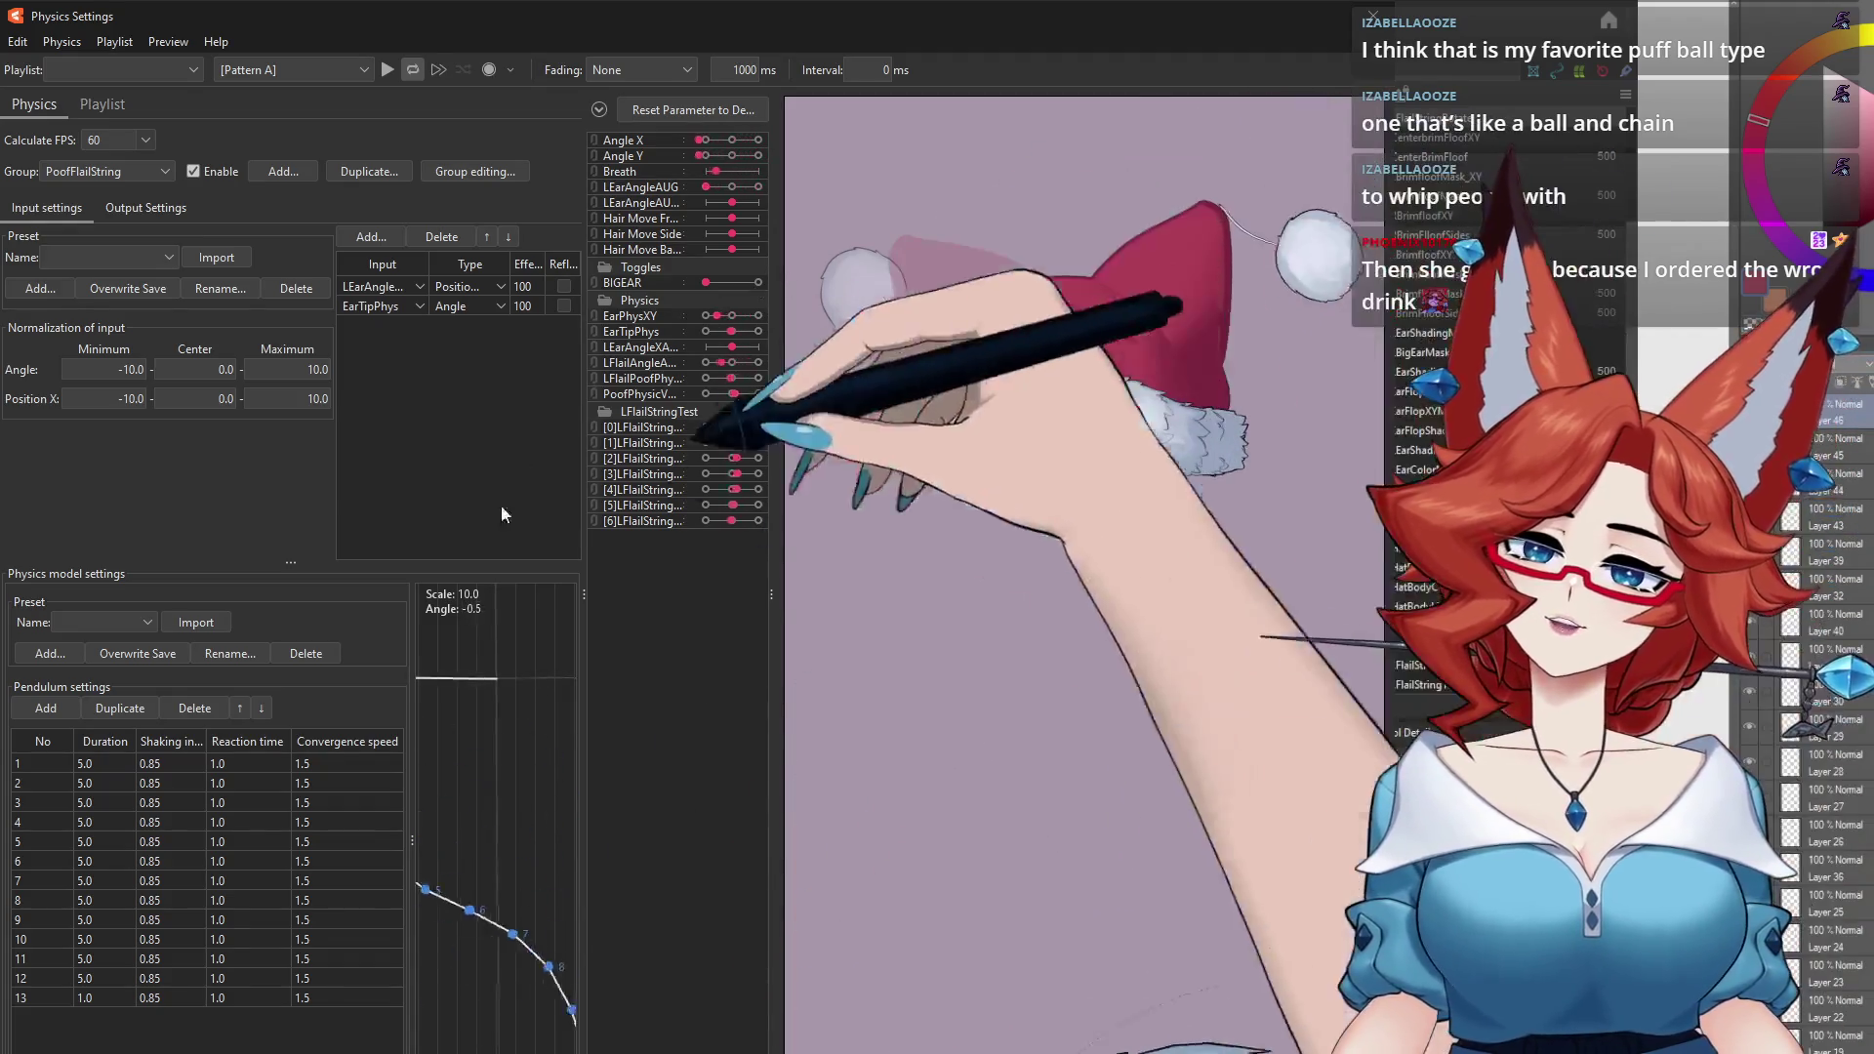
mouse_move(1391, 983)
left_mouse_down()
mouse_move(630, 806)
mouse_move(1334, 219)
left_mouse_up()
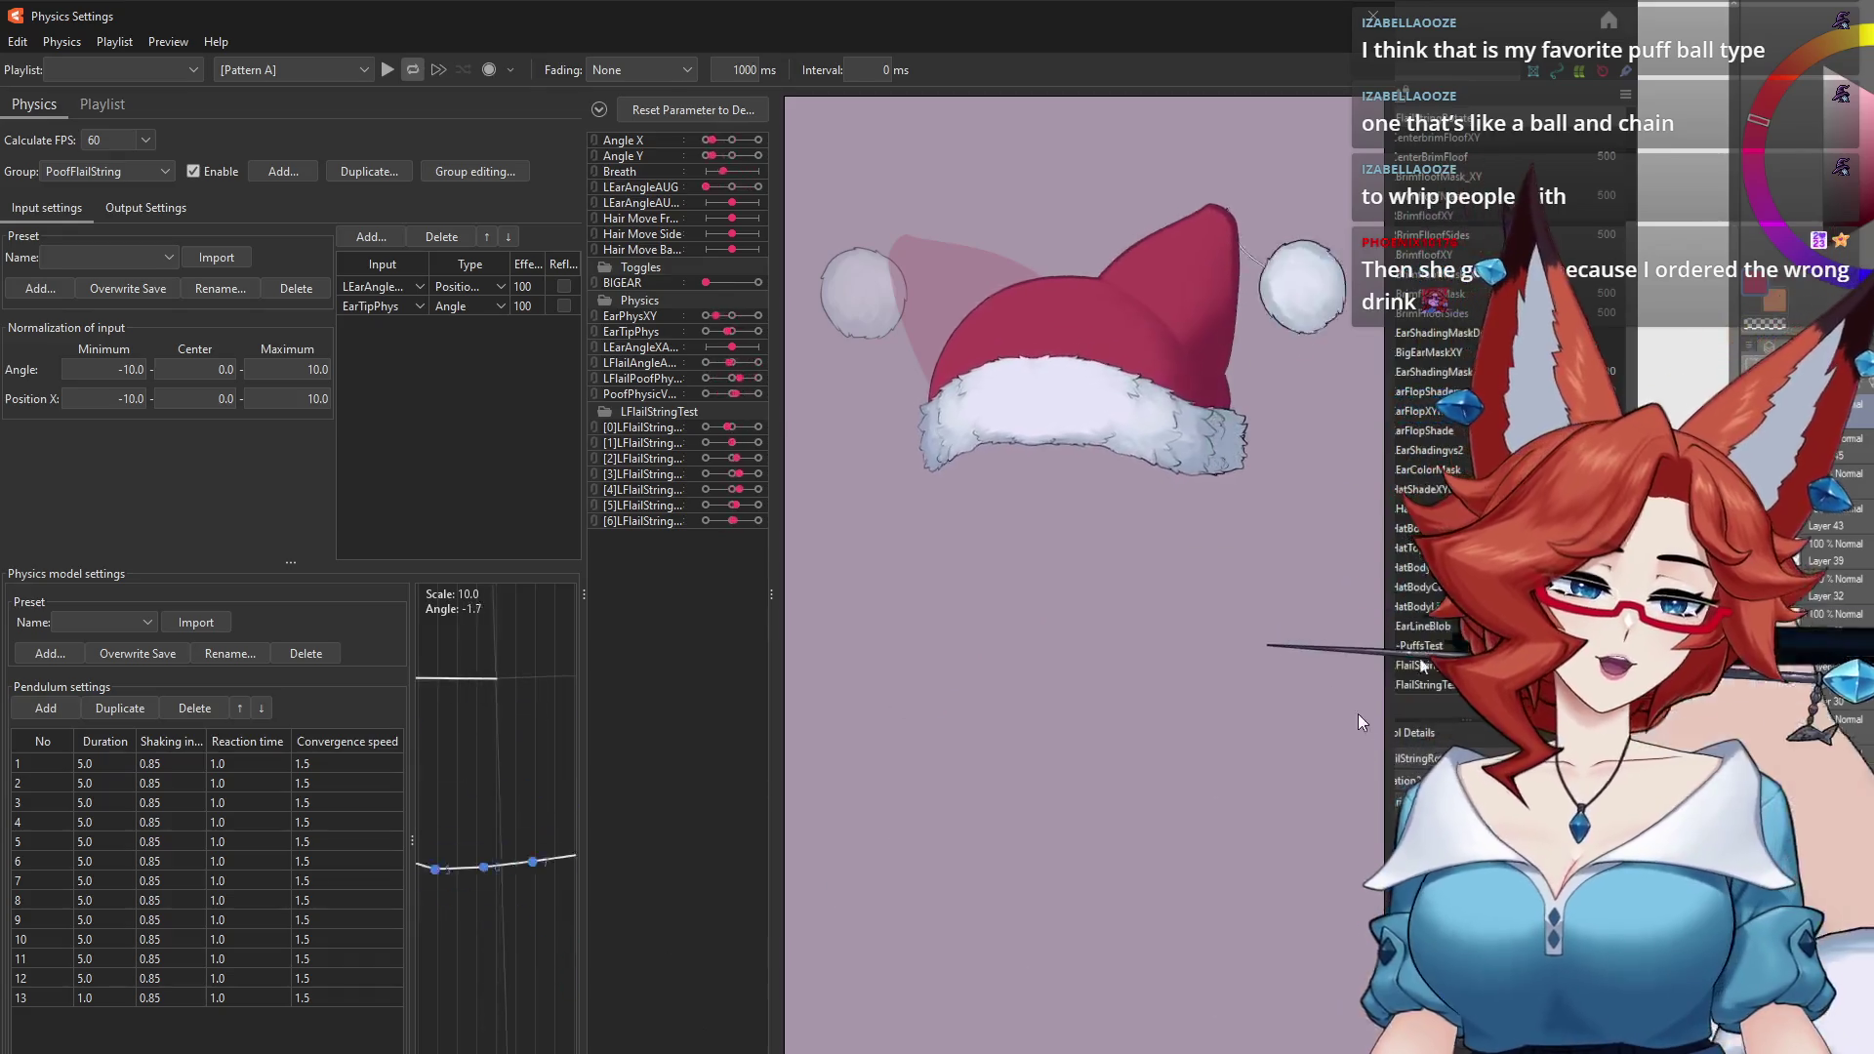
left_click(1372, 15)
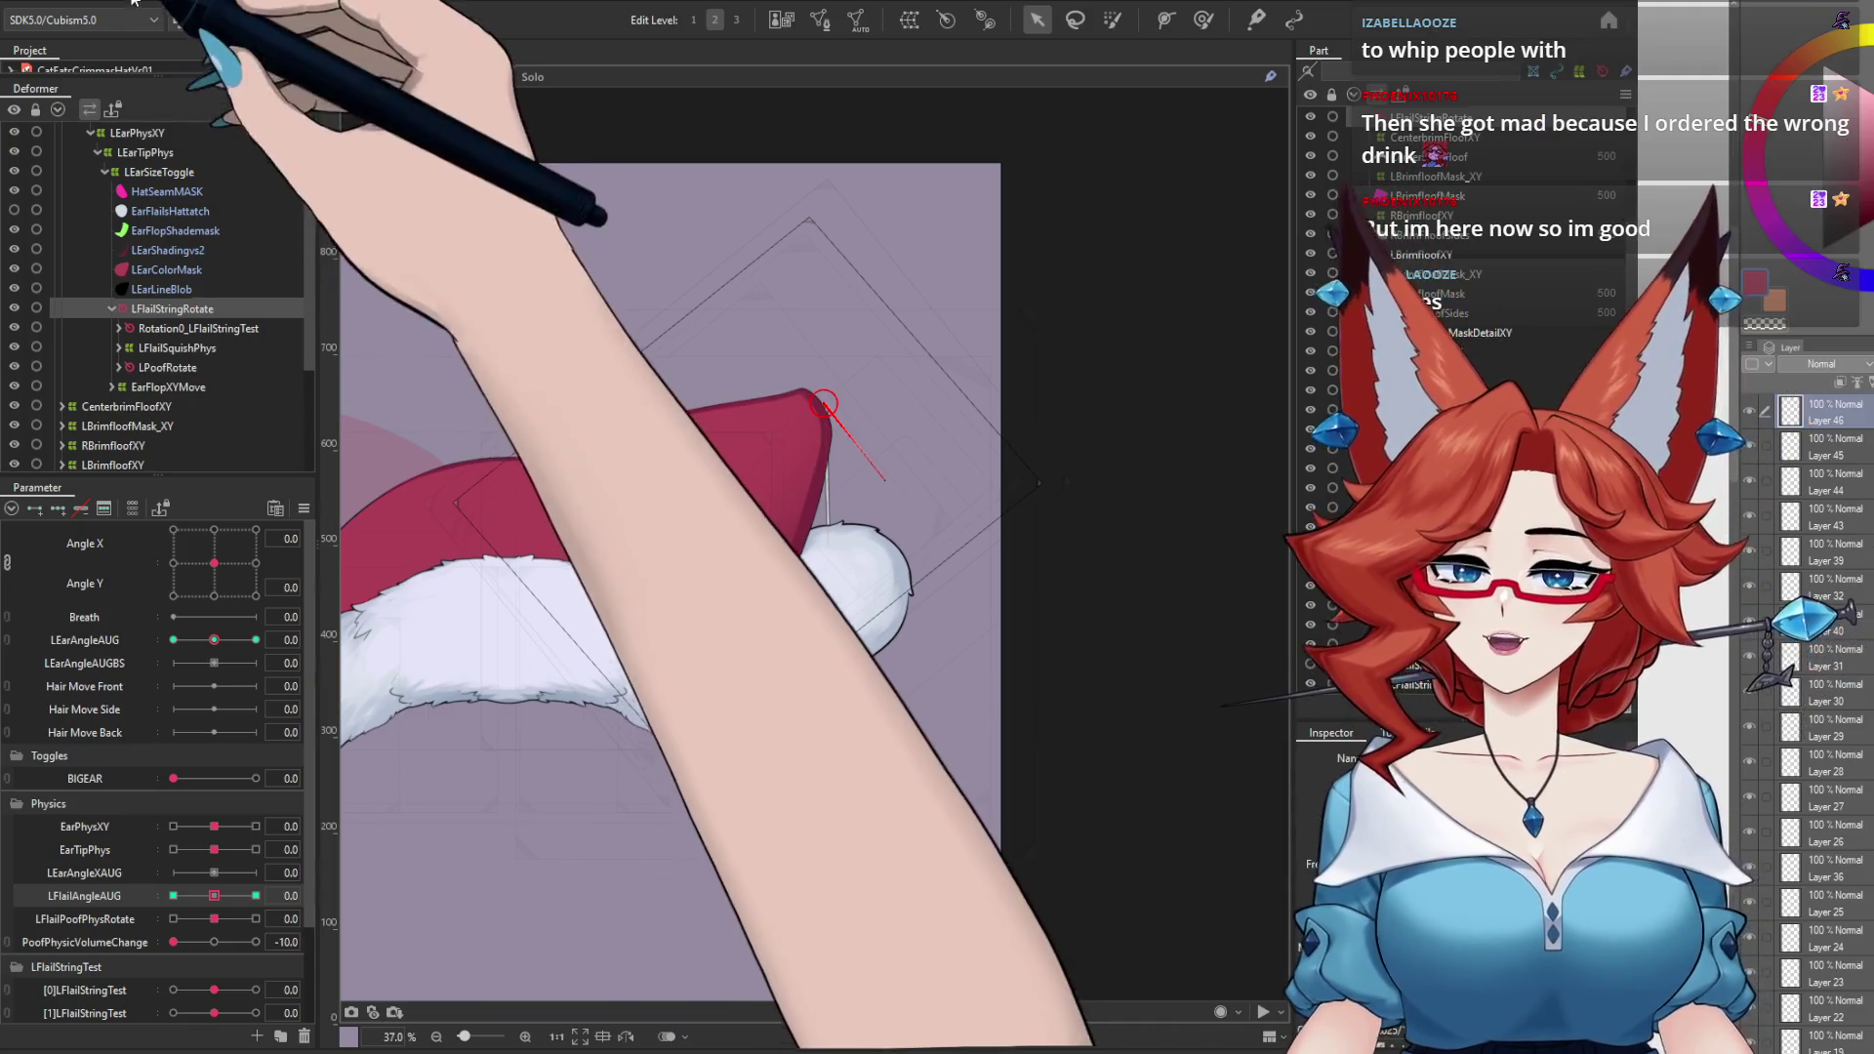
right_click(185, 146)
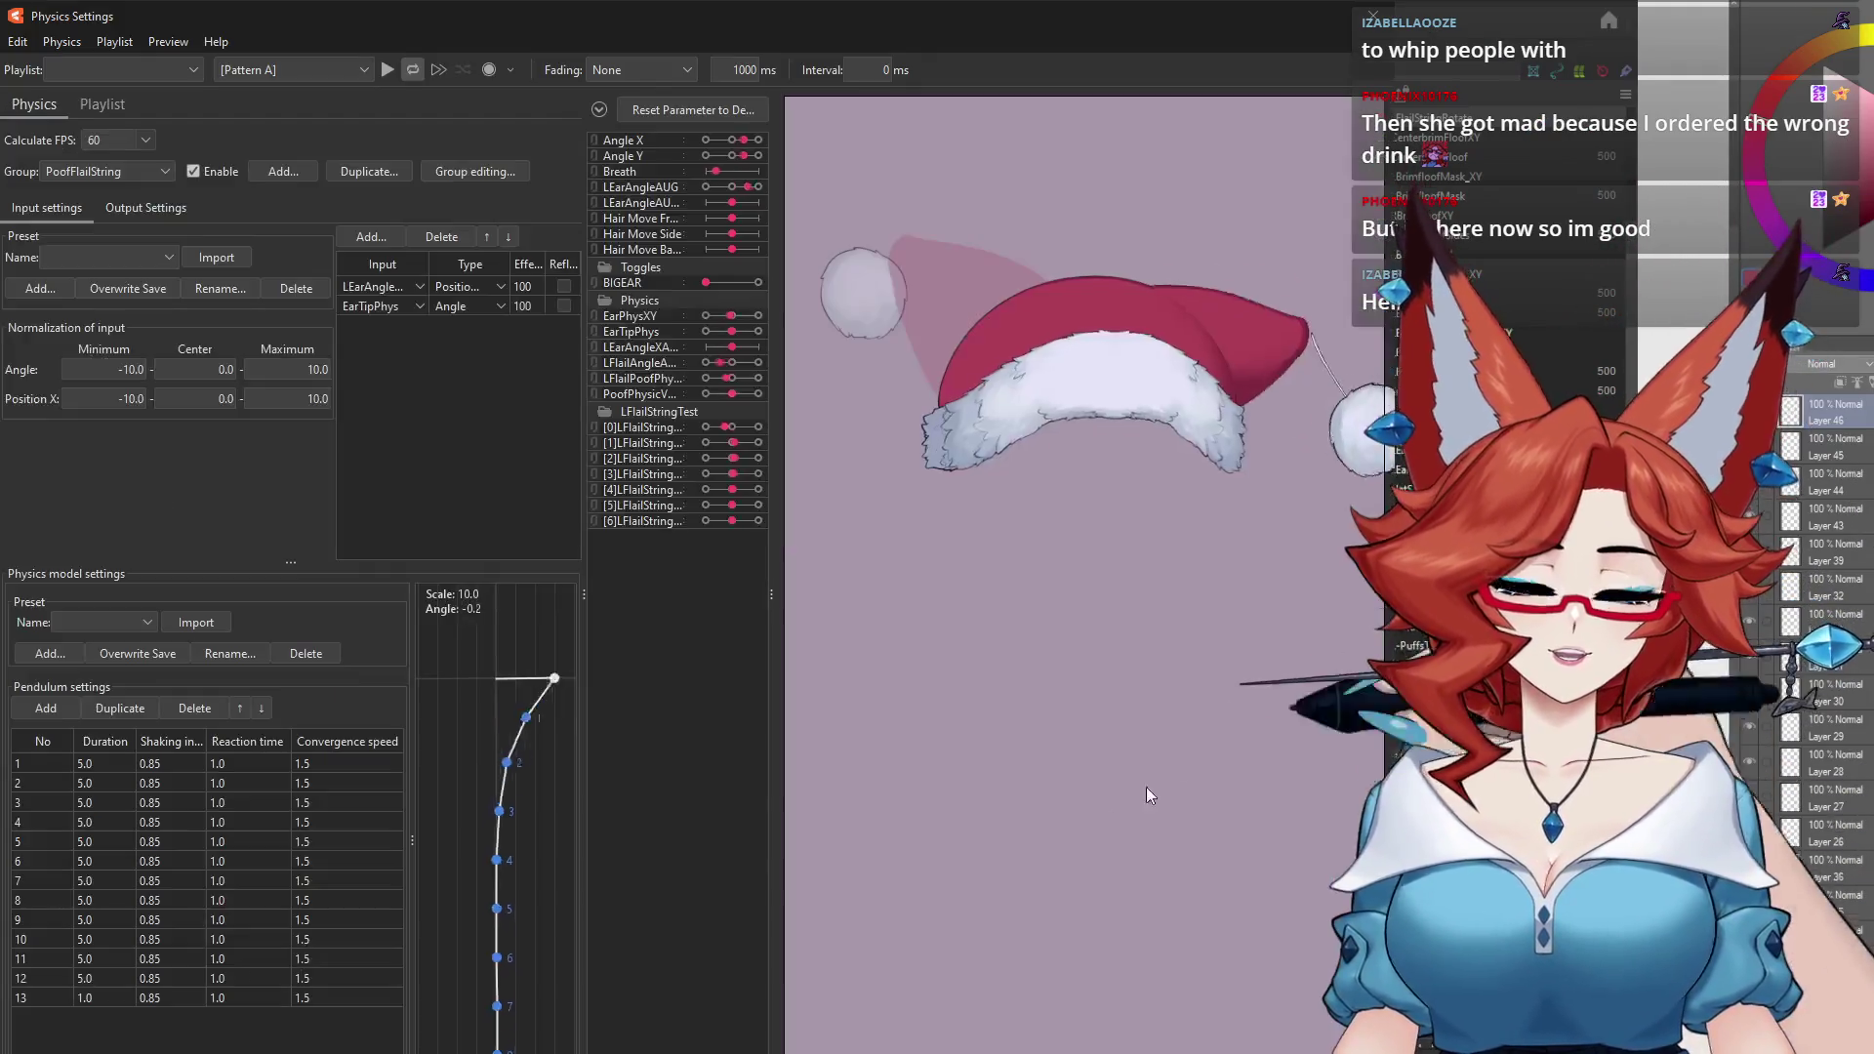
left_click_drag(937, 951, 1091, 600)
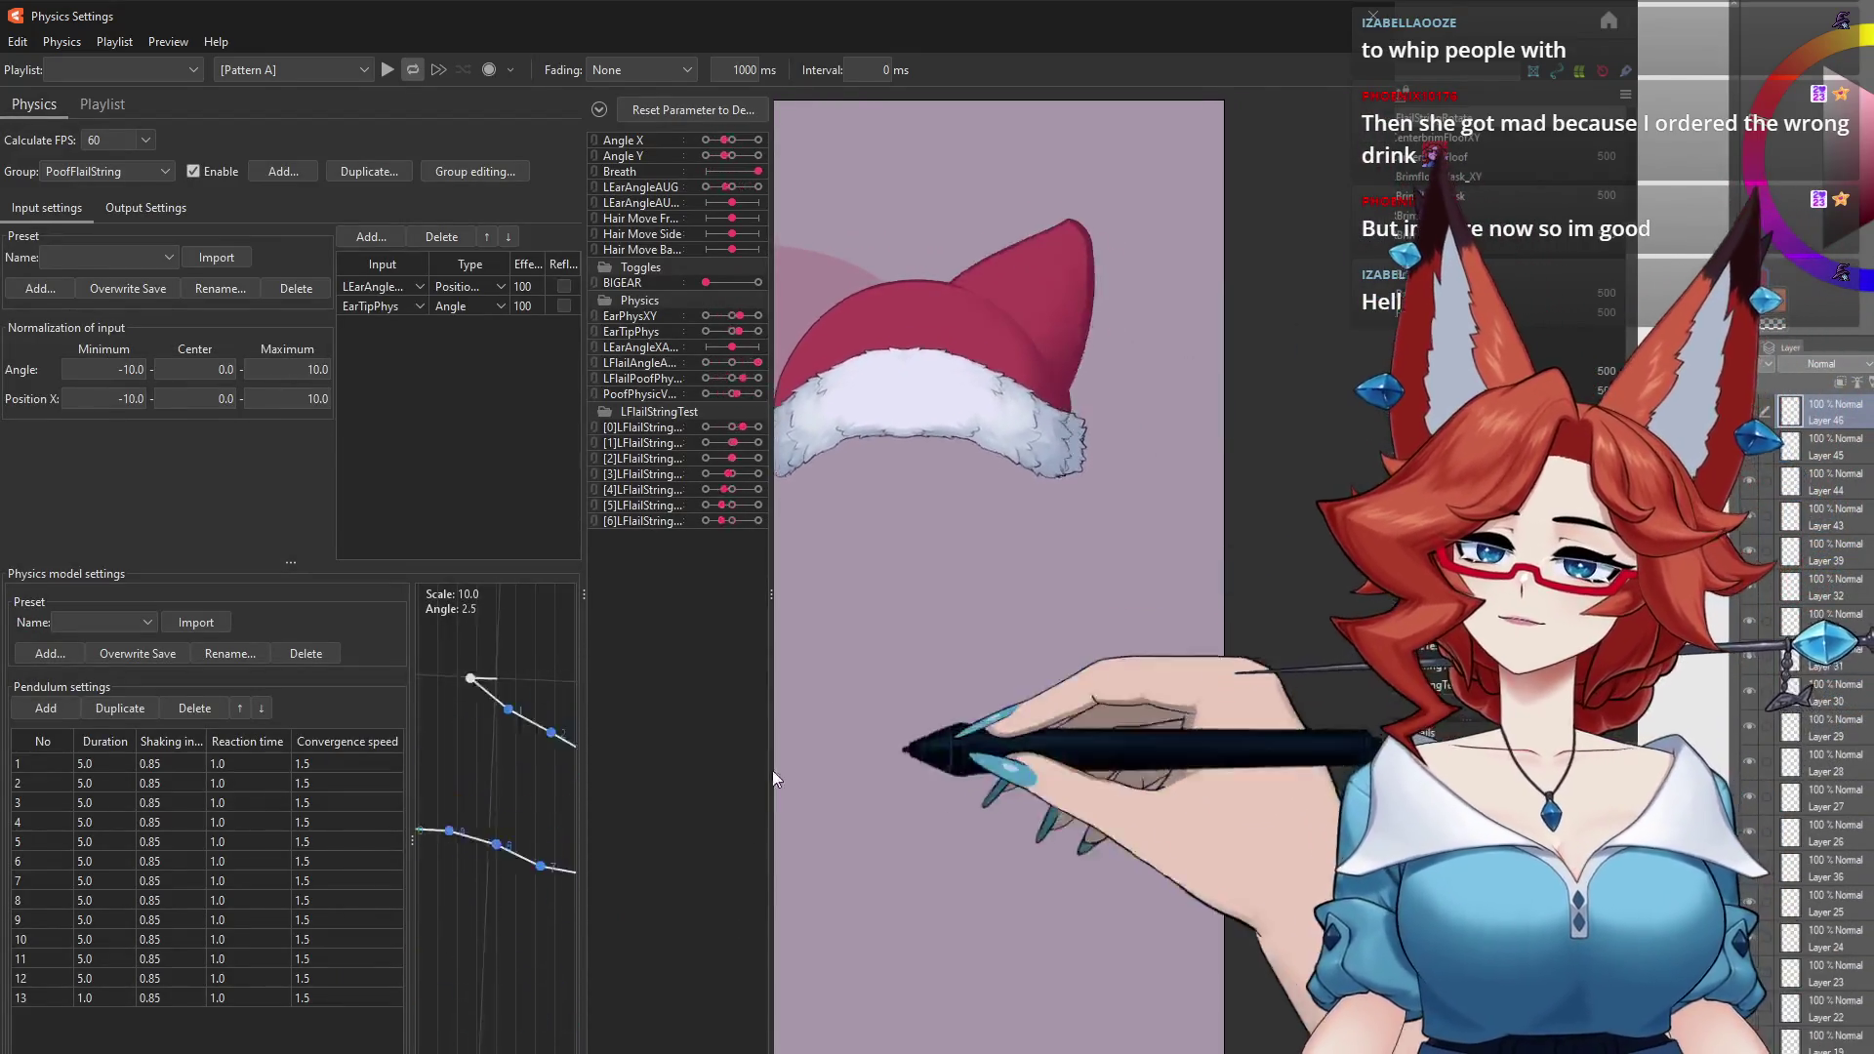
mouse_move(1018, 503)
left_mouse_down()
mouse_move(1106, 538)
mouse_move(1025, 570)
left_mouse_up()
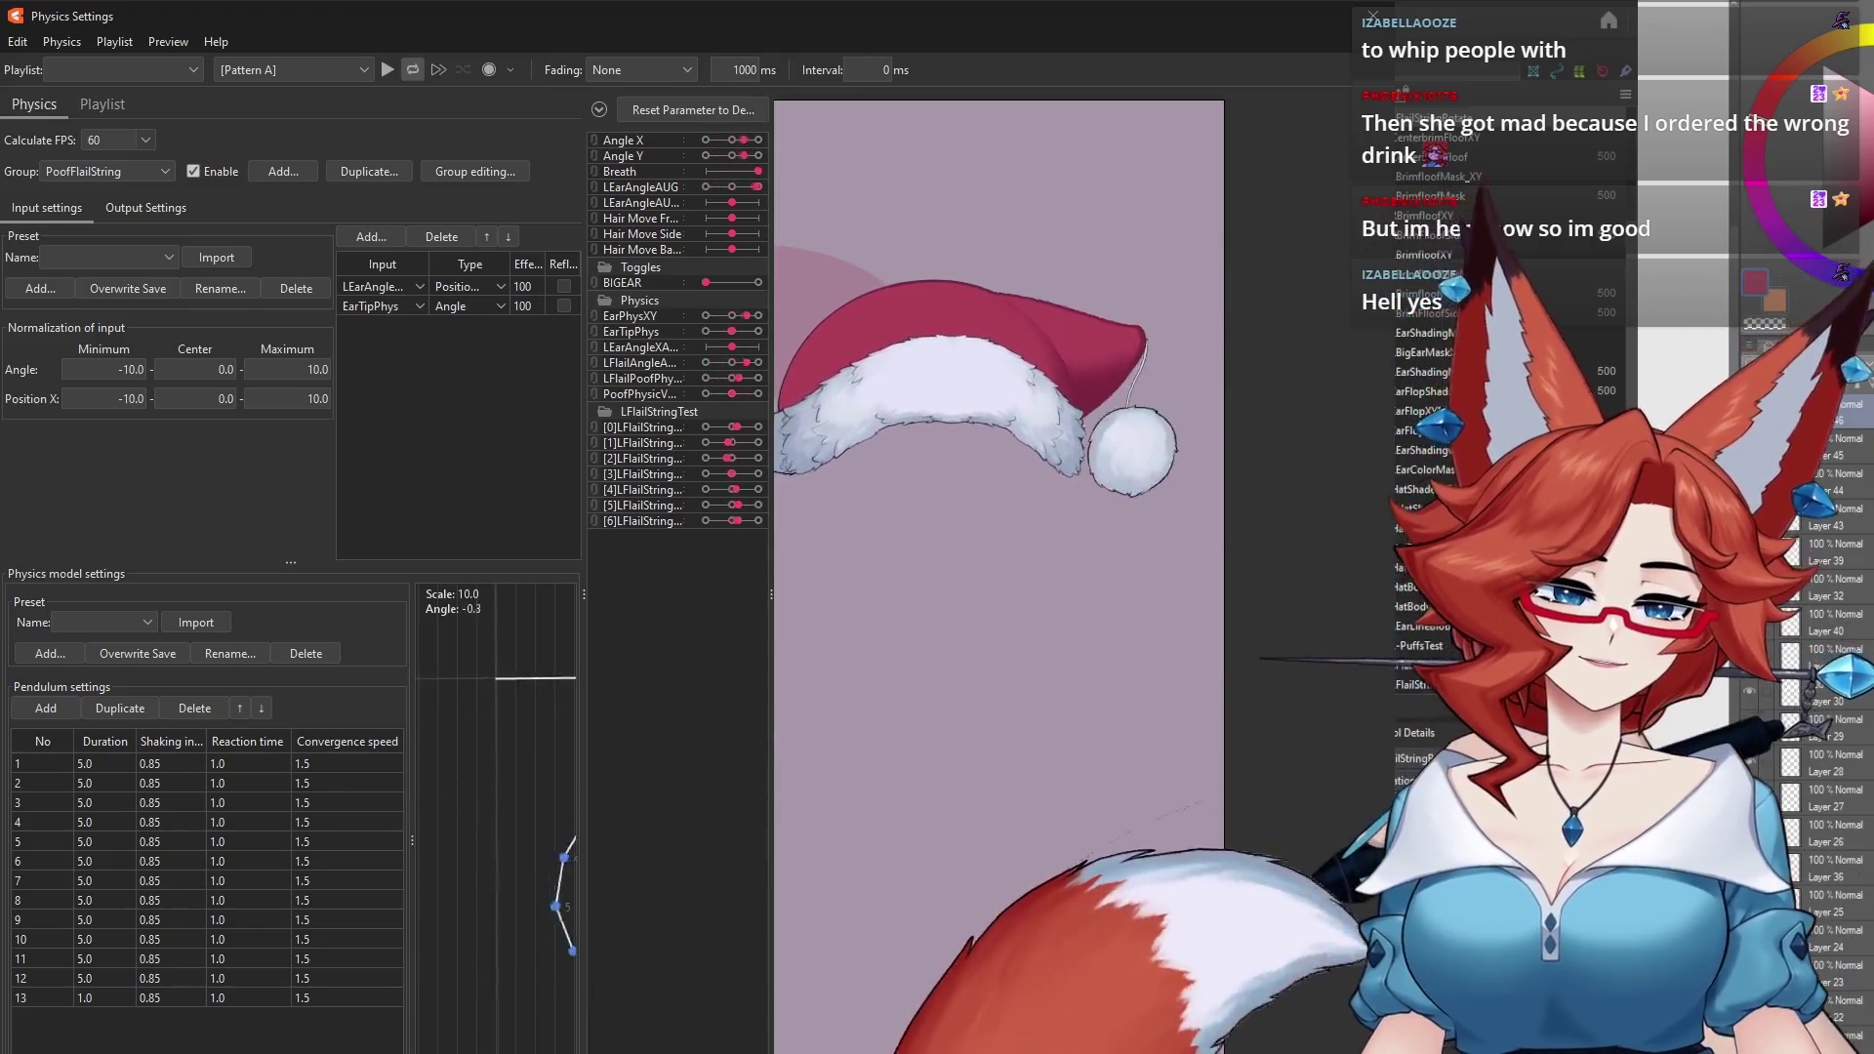
left_click(1373, 15)
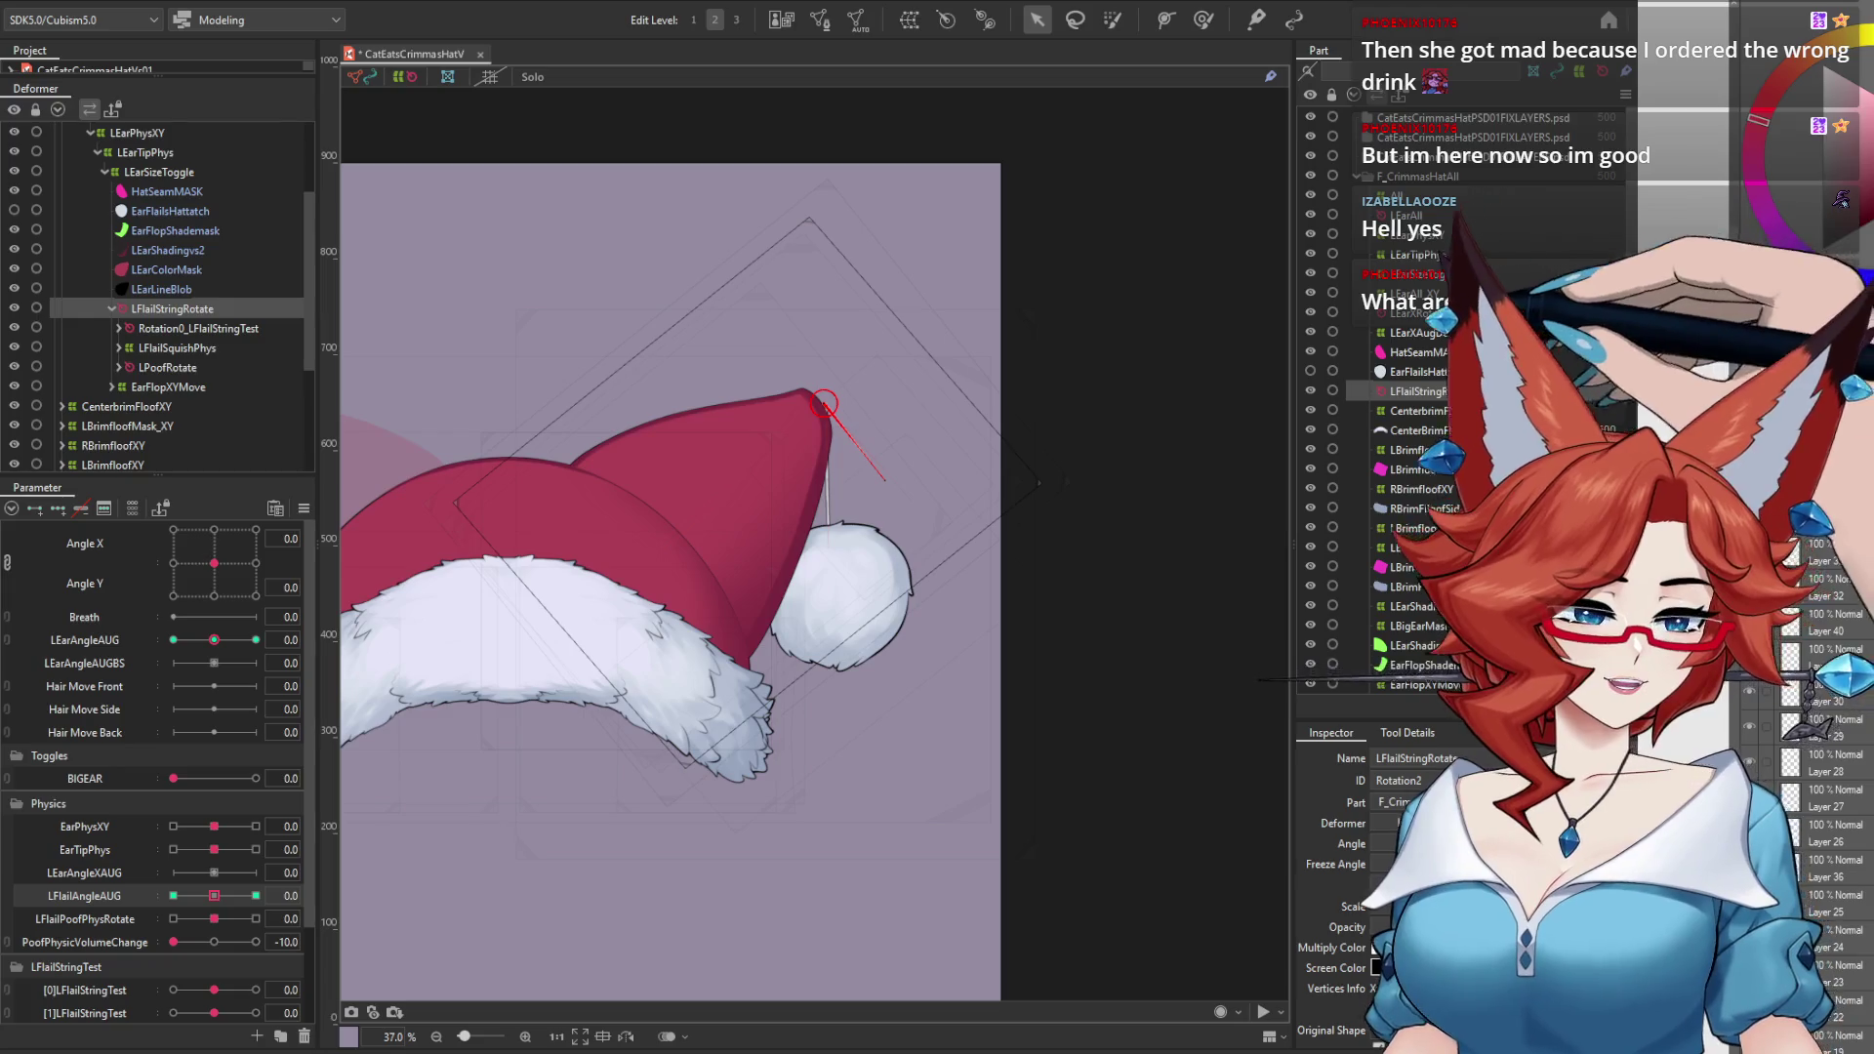
Step: Select the EarFlailsHattatch mesh at the hat tip and switch to brush-style deformation with a larger radius
left_click(819, 402)
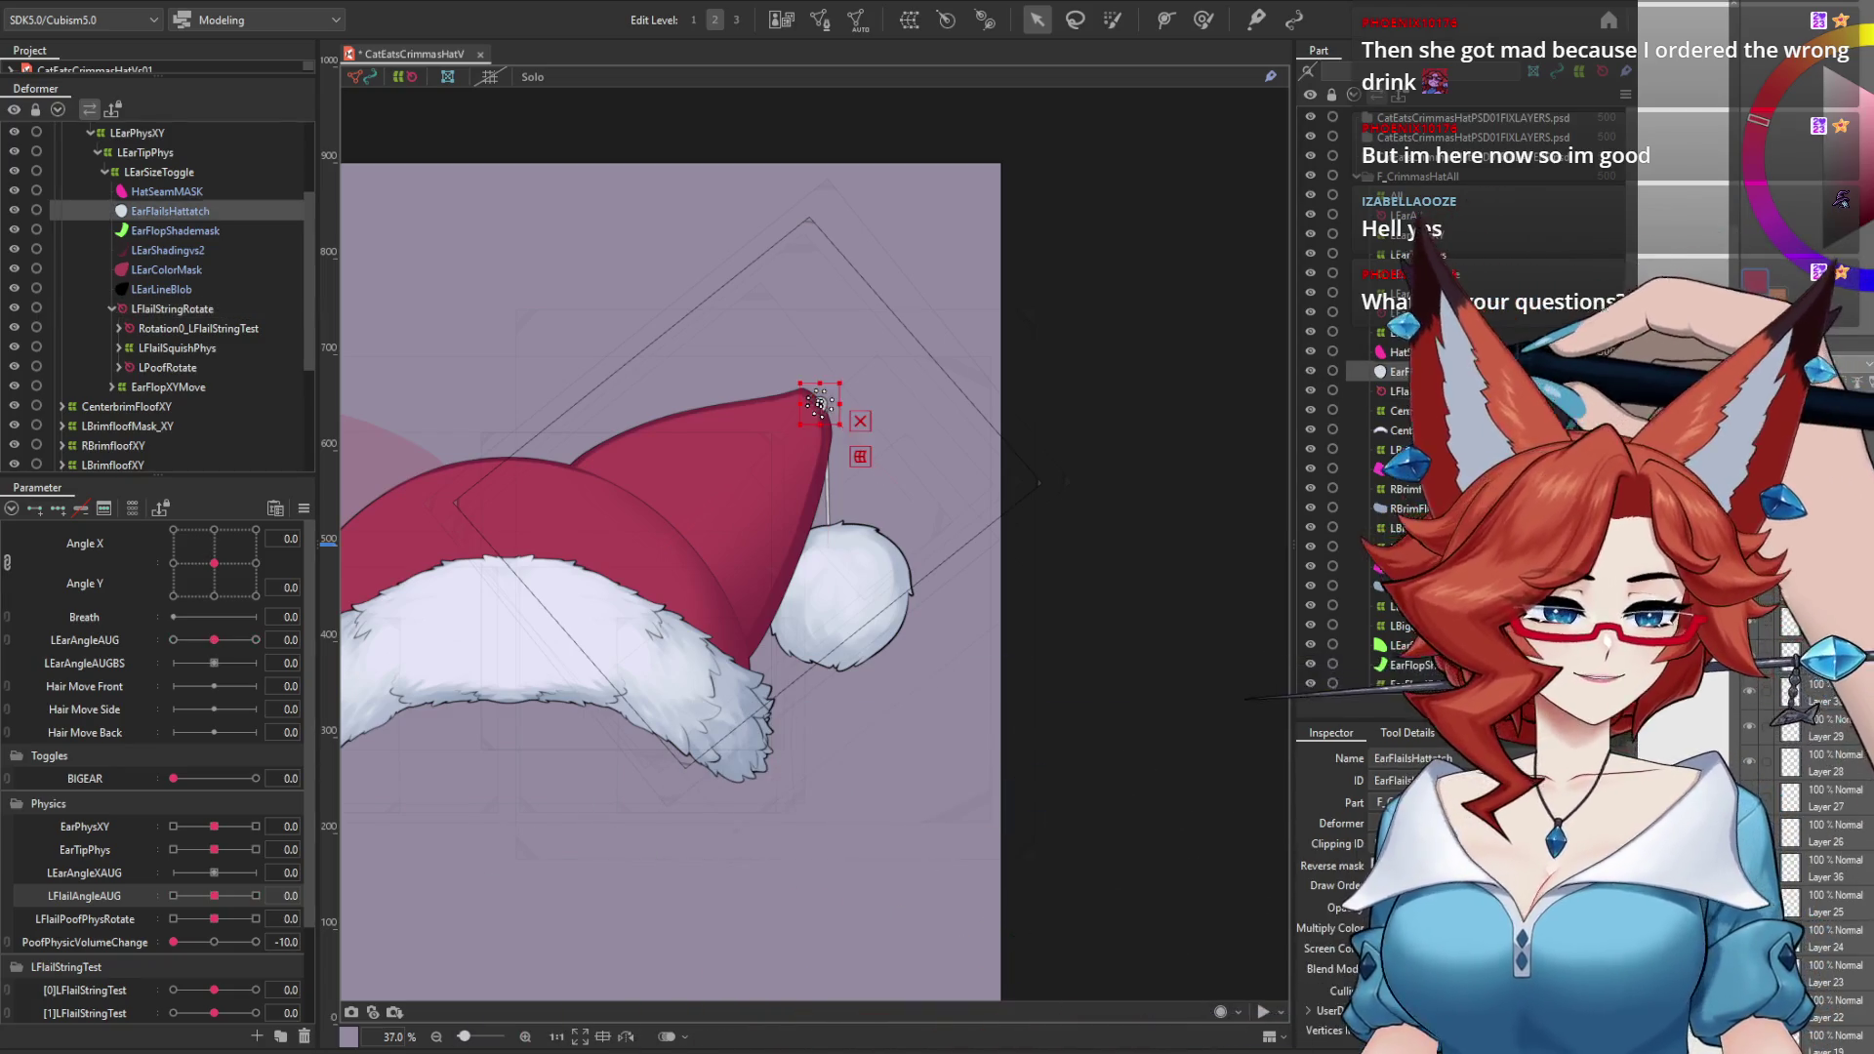
scroll(917, 527, "up", 2)
scroll(952, 605, "up", 3)
scroll(1005, 551, "up", 3)
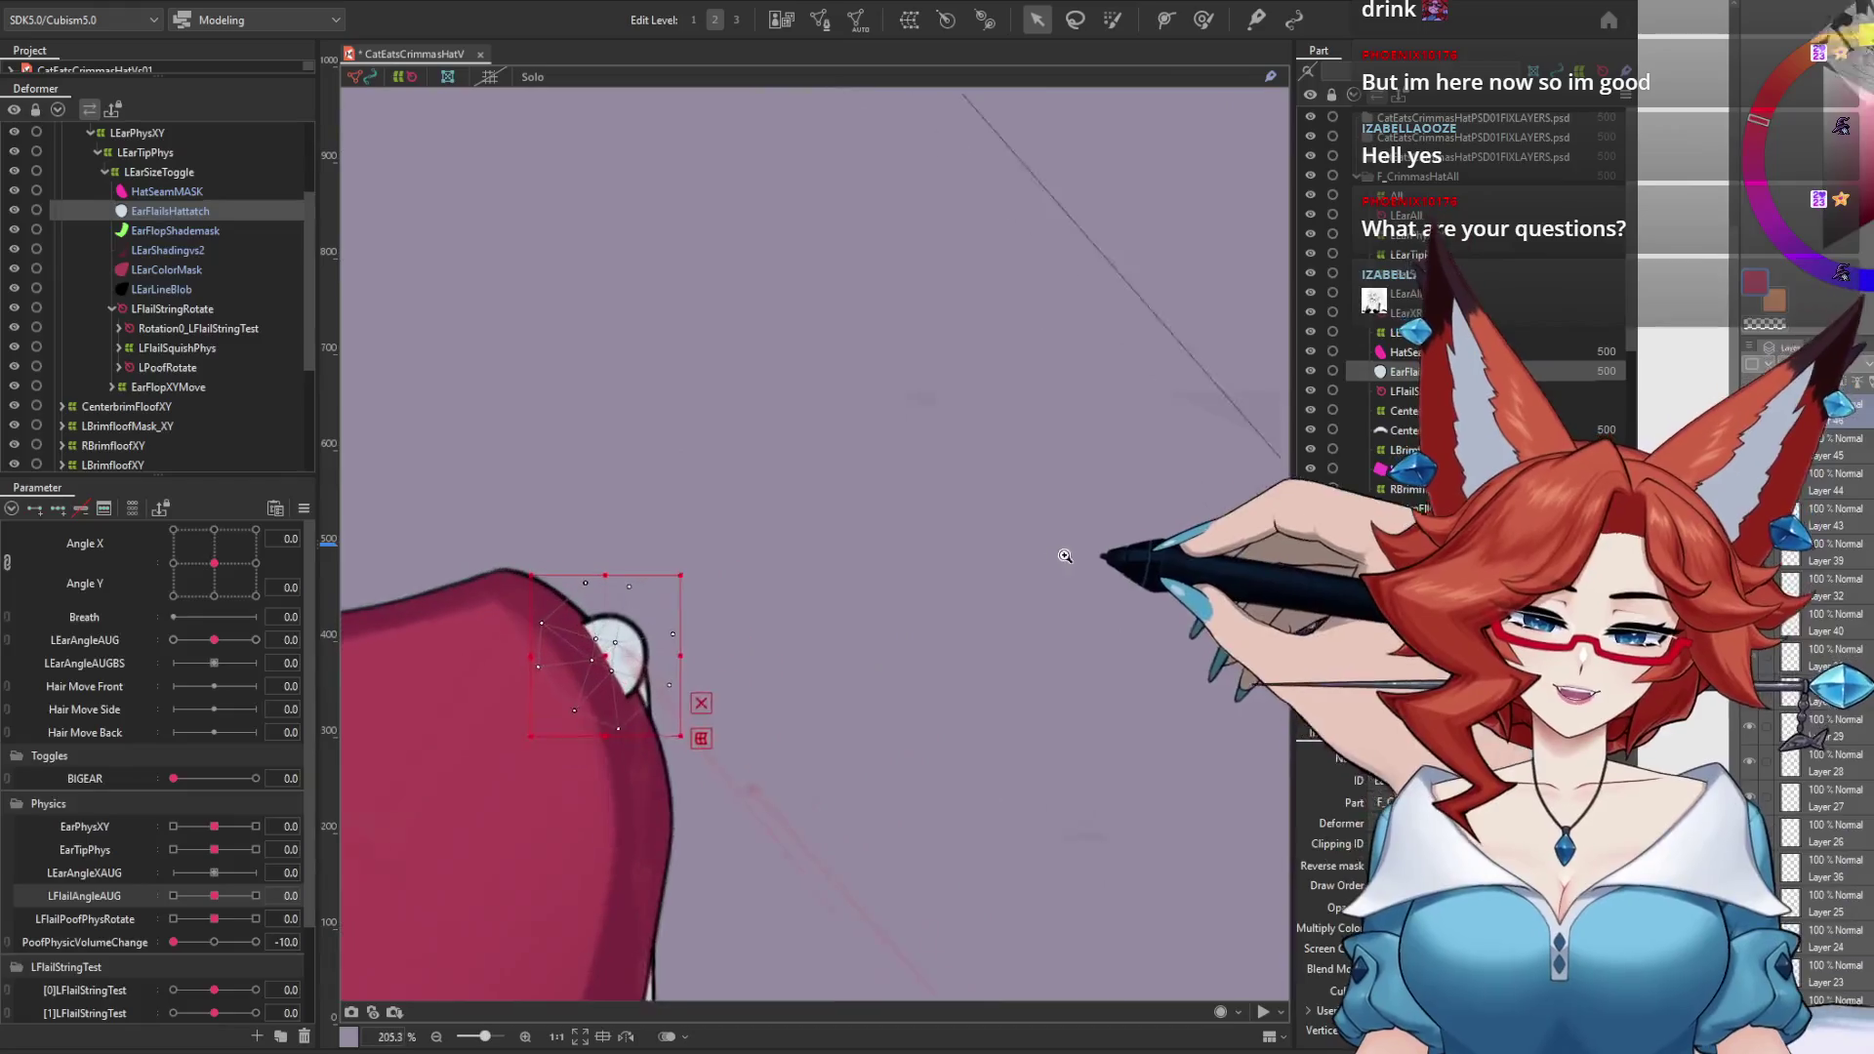
scroll(1009, 576, "up", 2)
scroll(1033, 543, "up", 2)
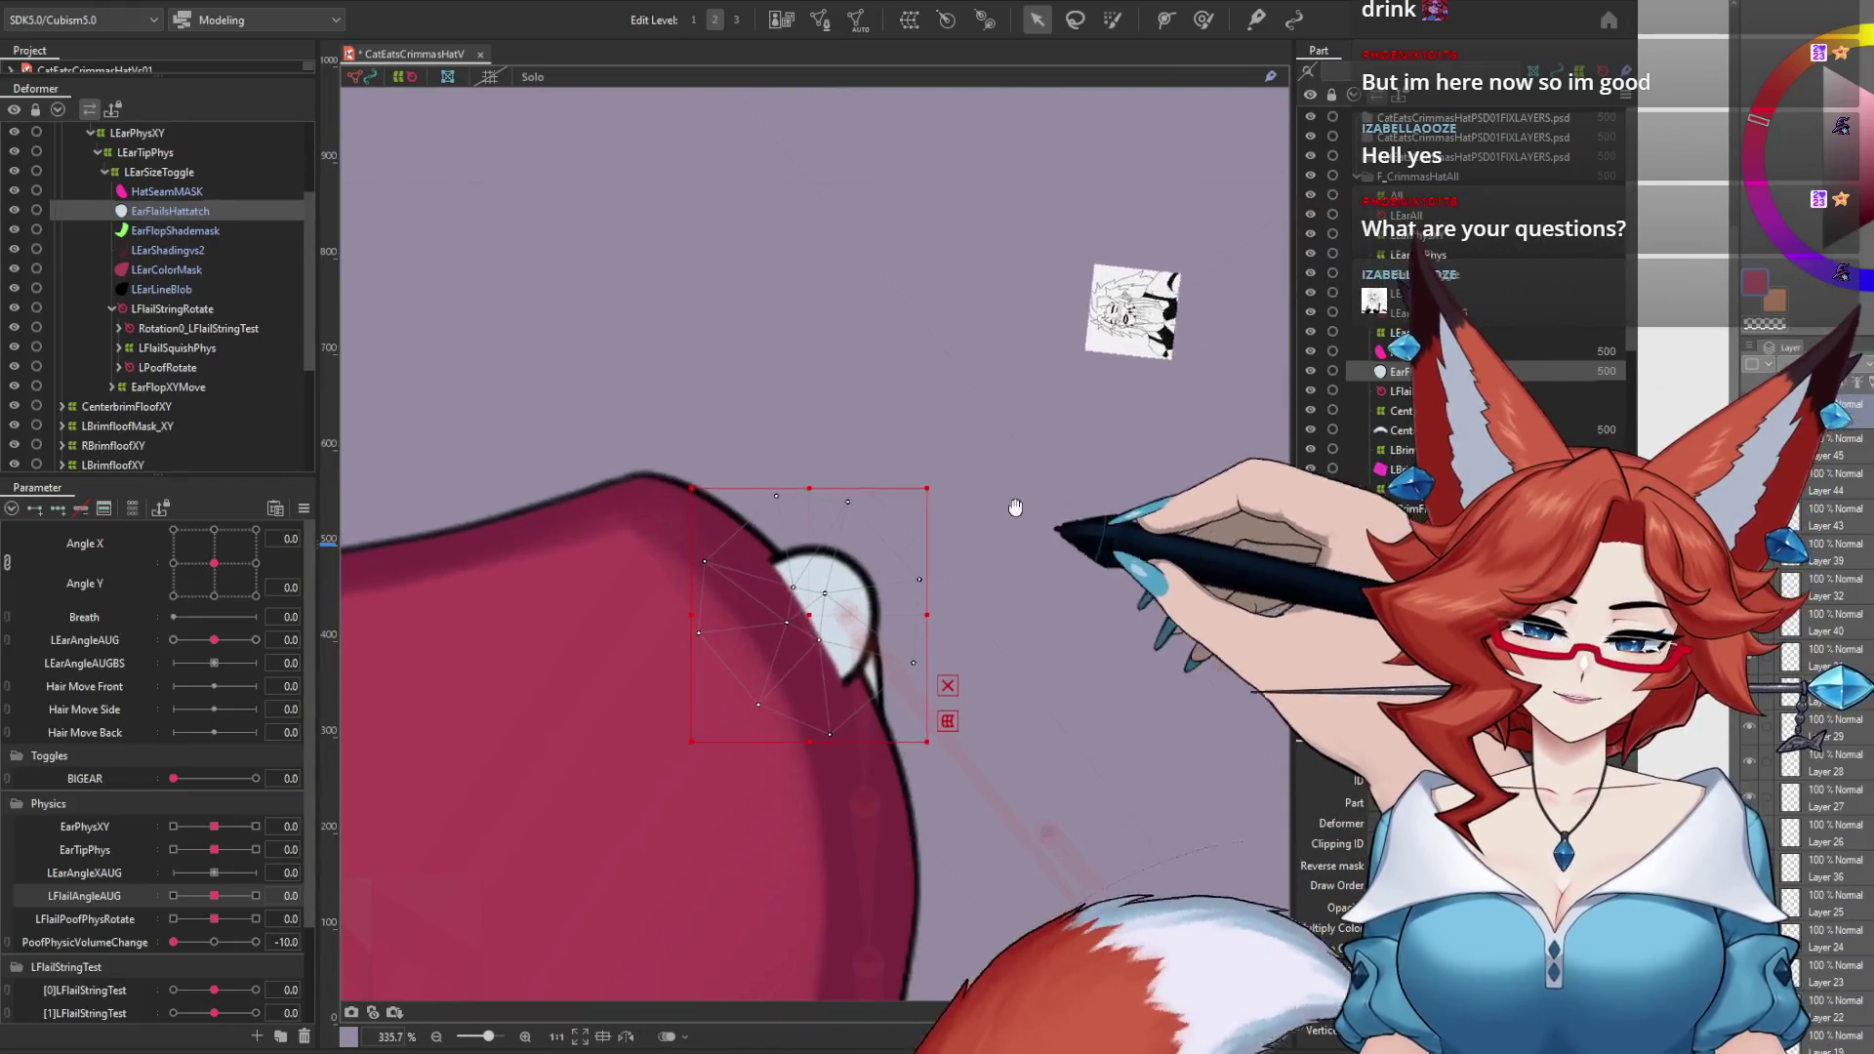
left_click(1200, 19)
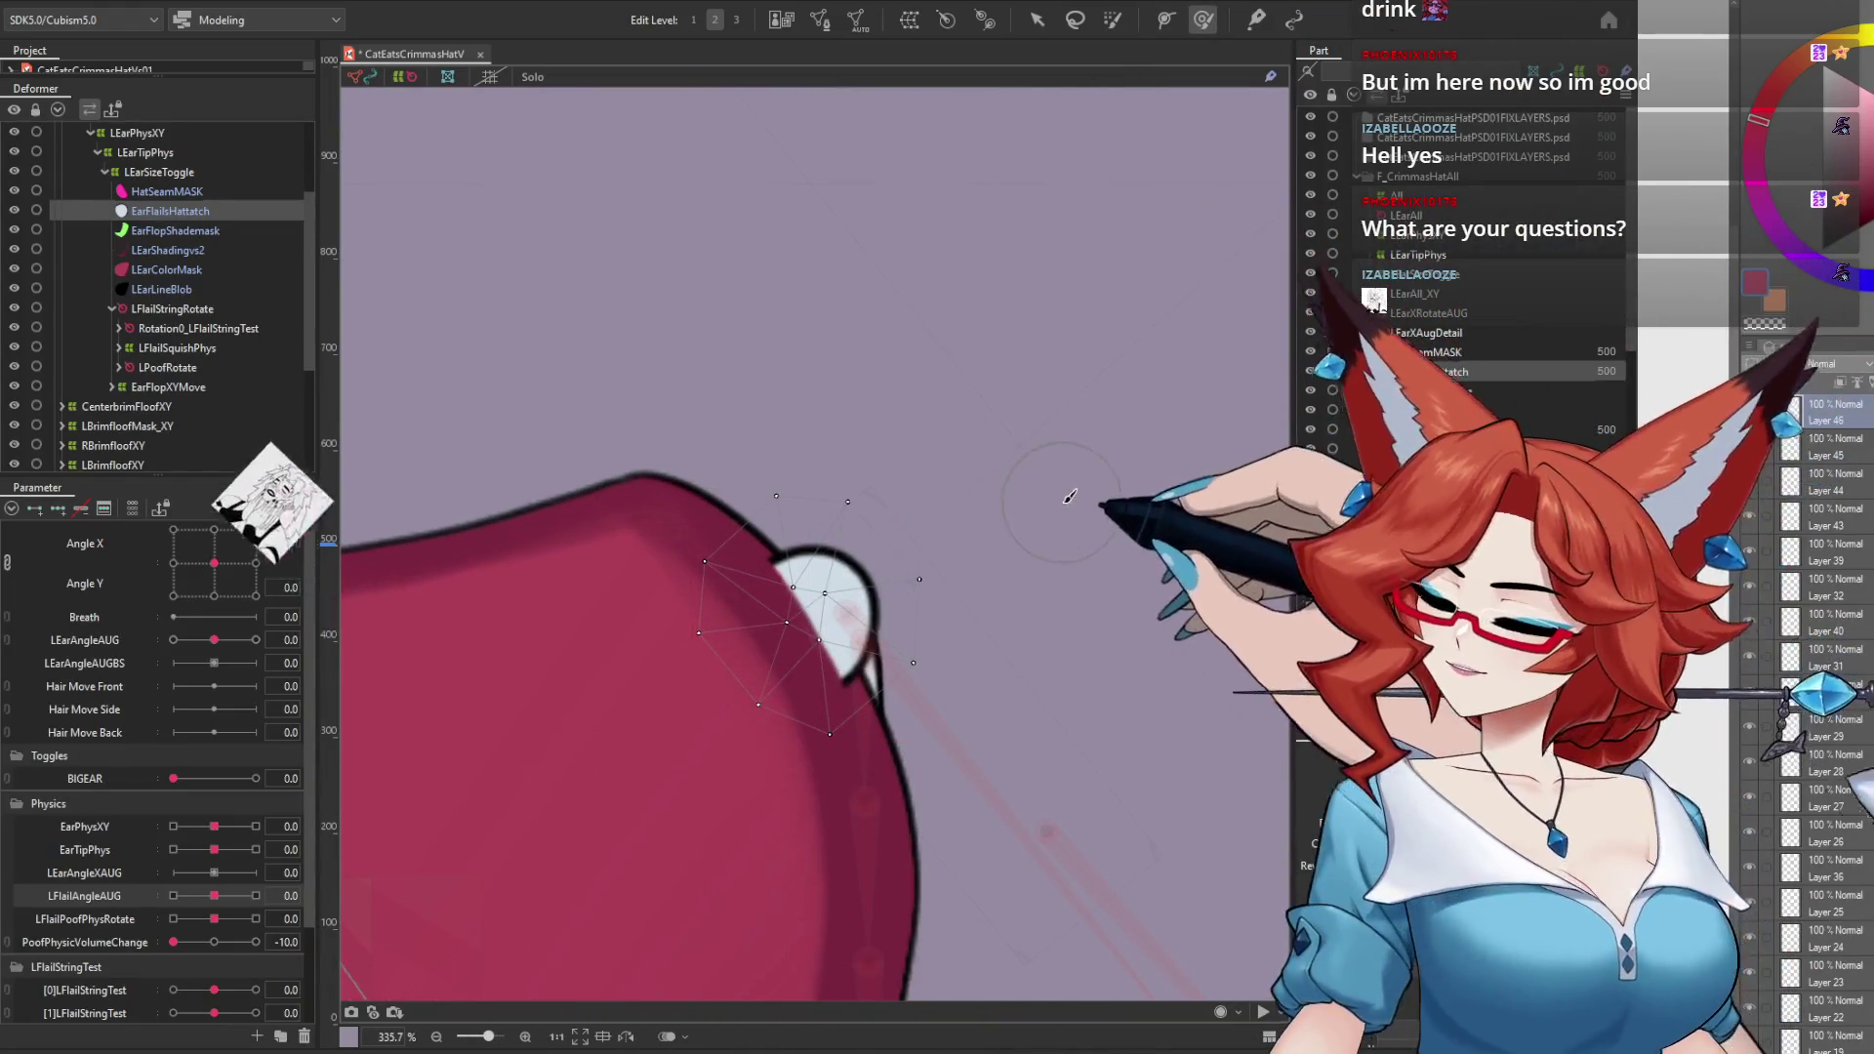
mouse_move(952, 540)
left_mouse_down()
mouse_move(871, 444)
mouse_move(925, 518)
left_mouse_up()
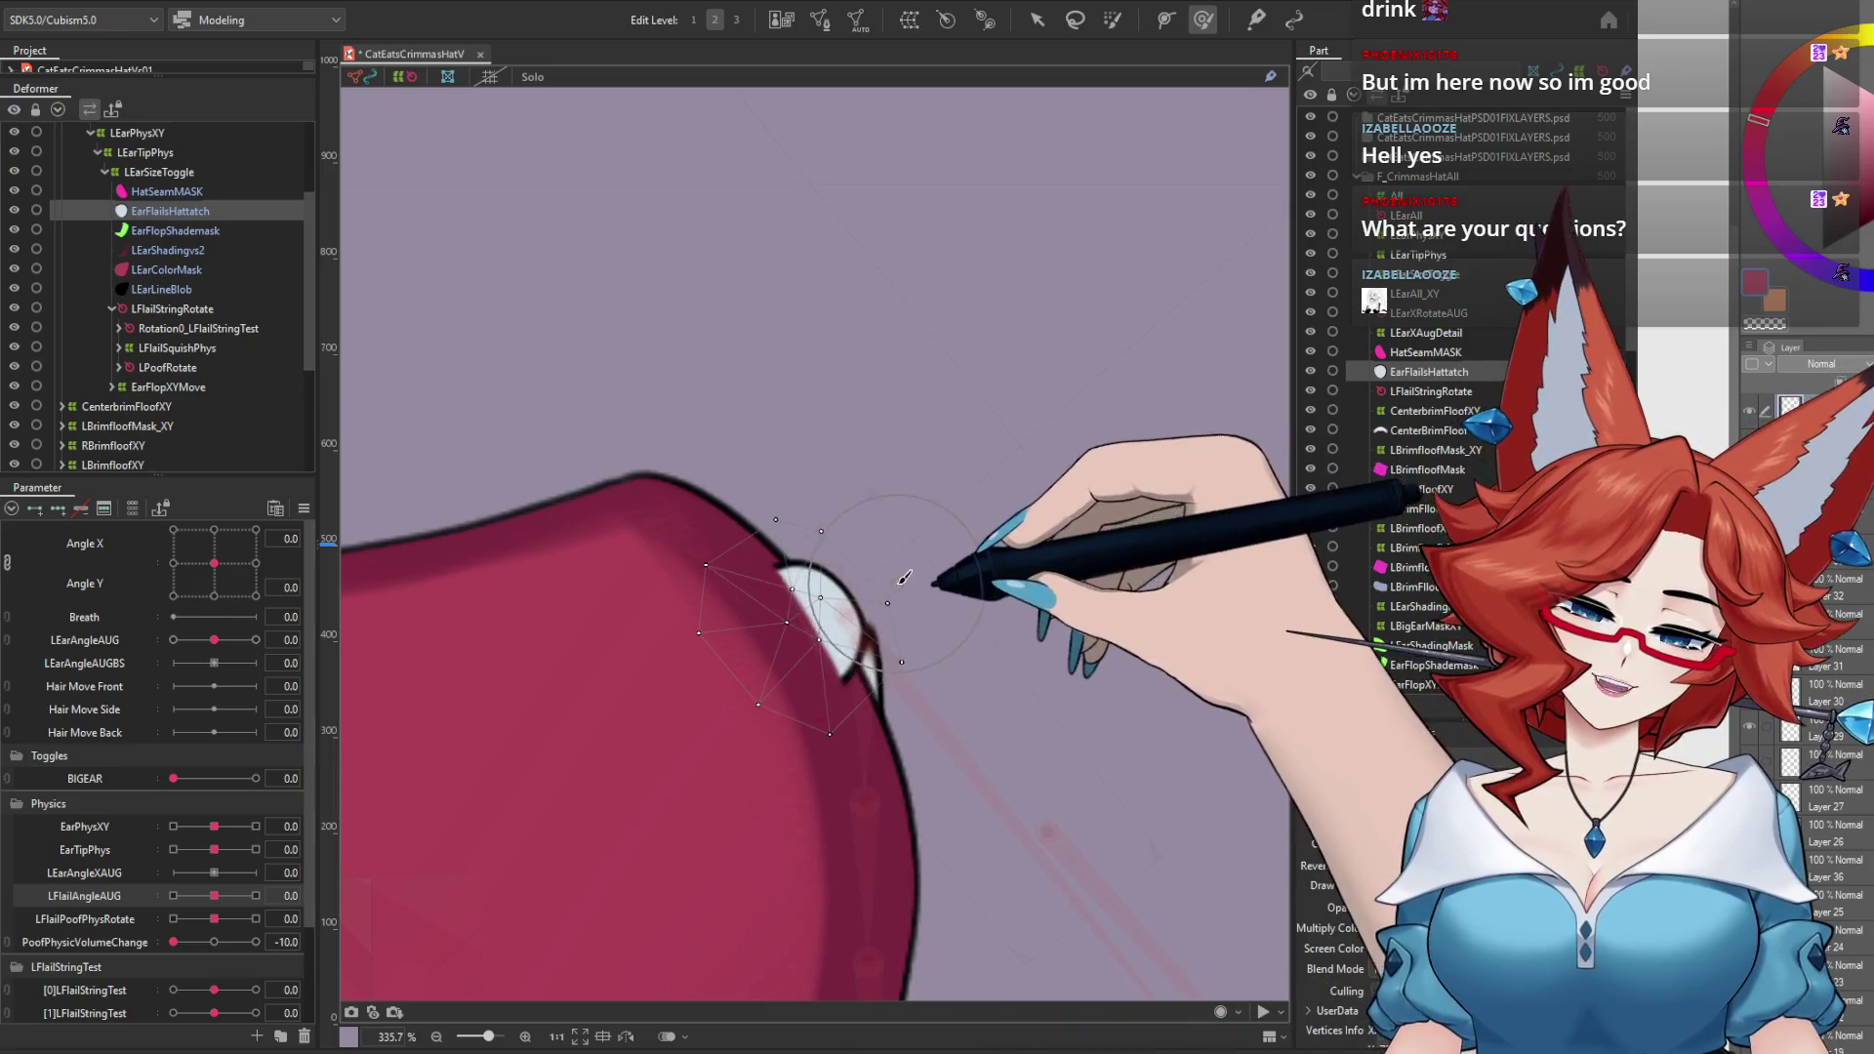
Step: Select LFlailStringRotate and shift its rotation pivot up and left toward the hat tip
left_click(171, 308)
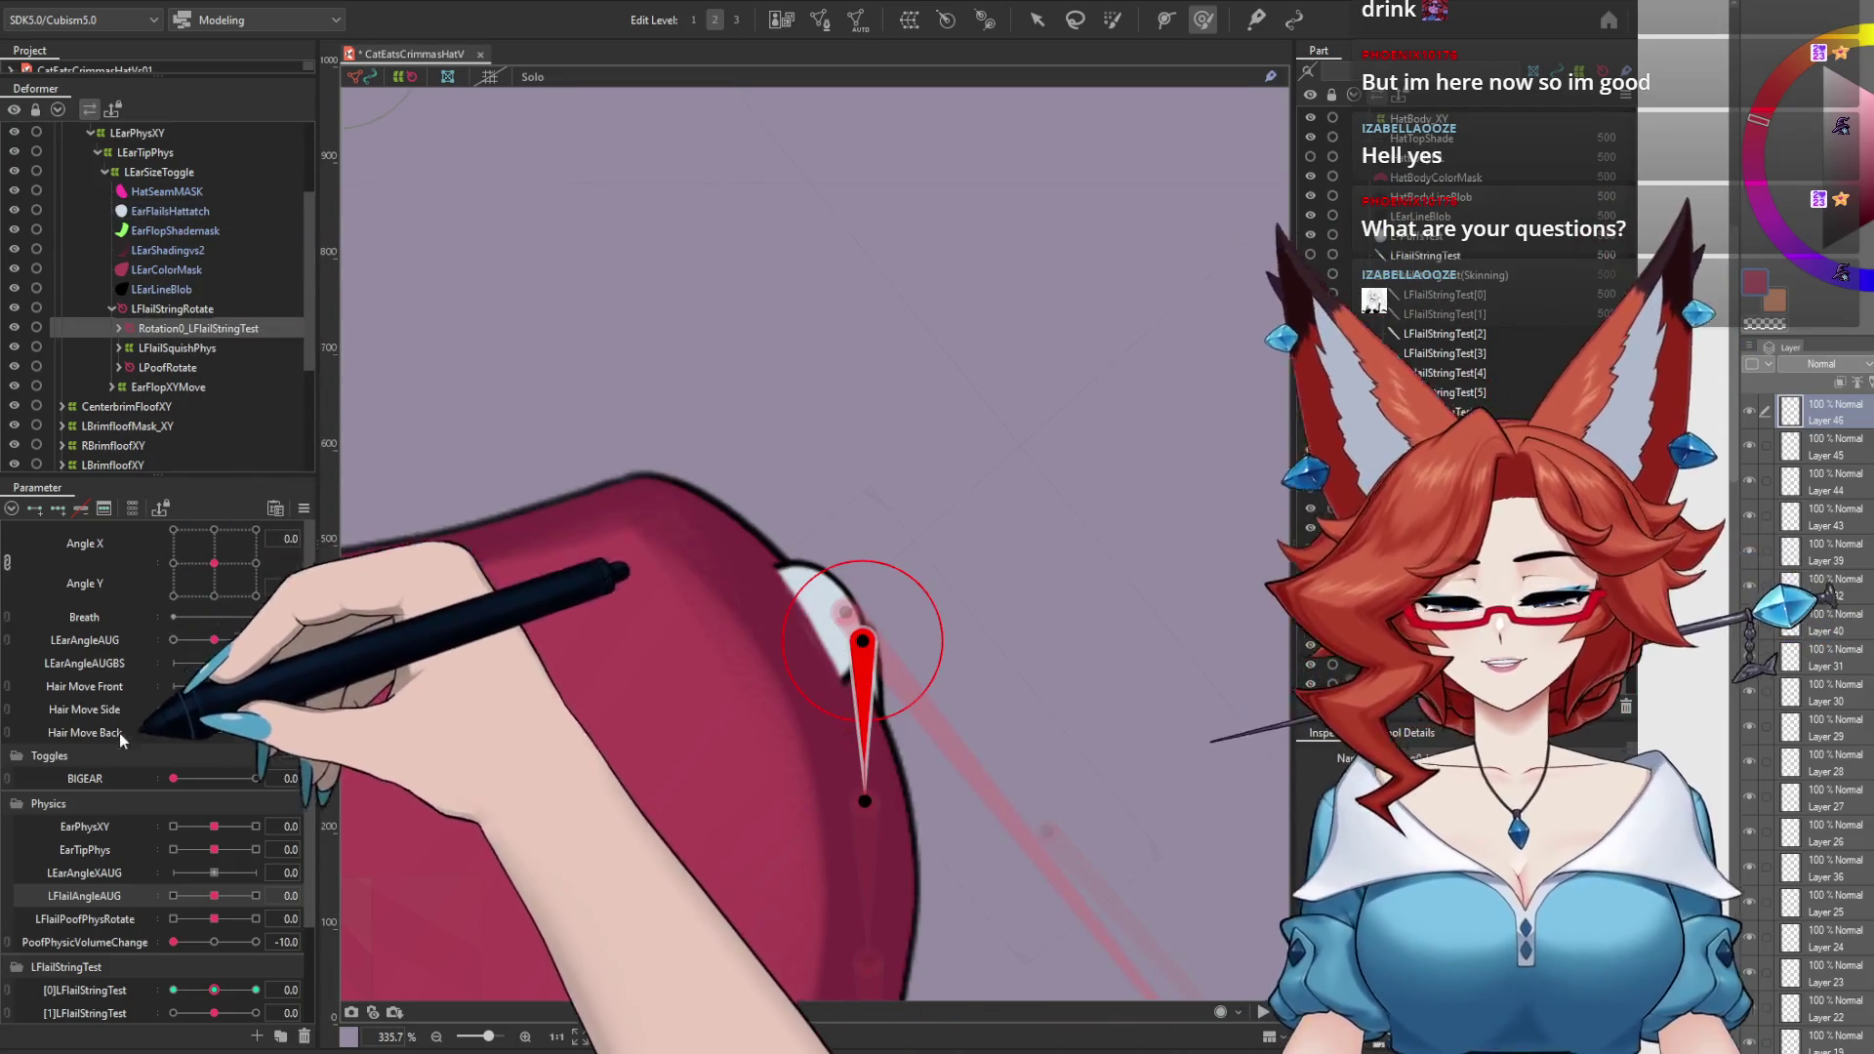
scroll(962, 546, "down", 3)
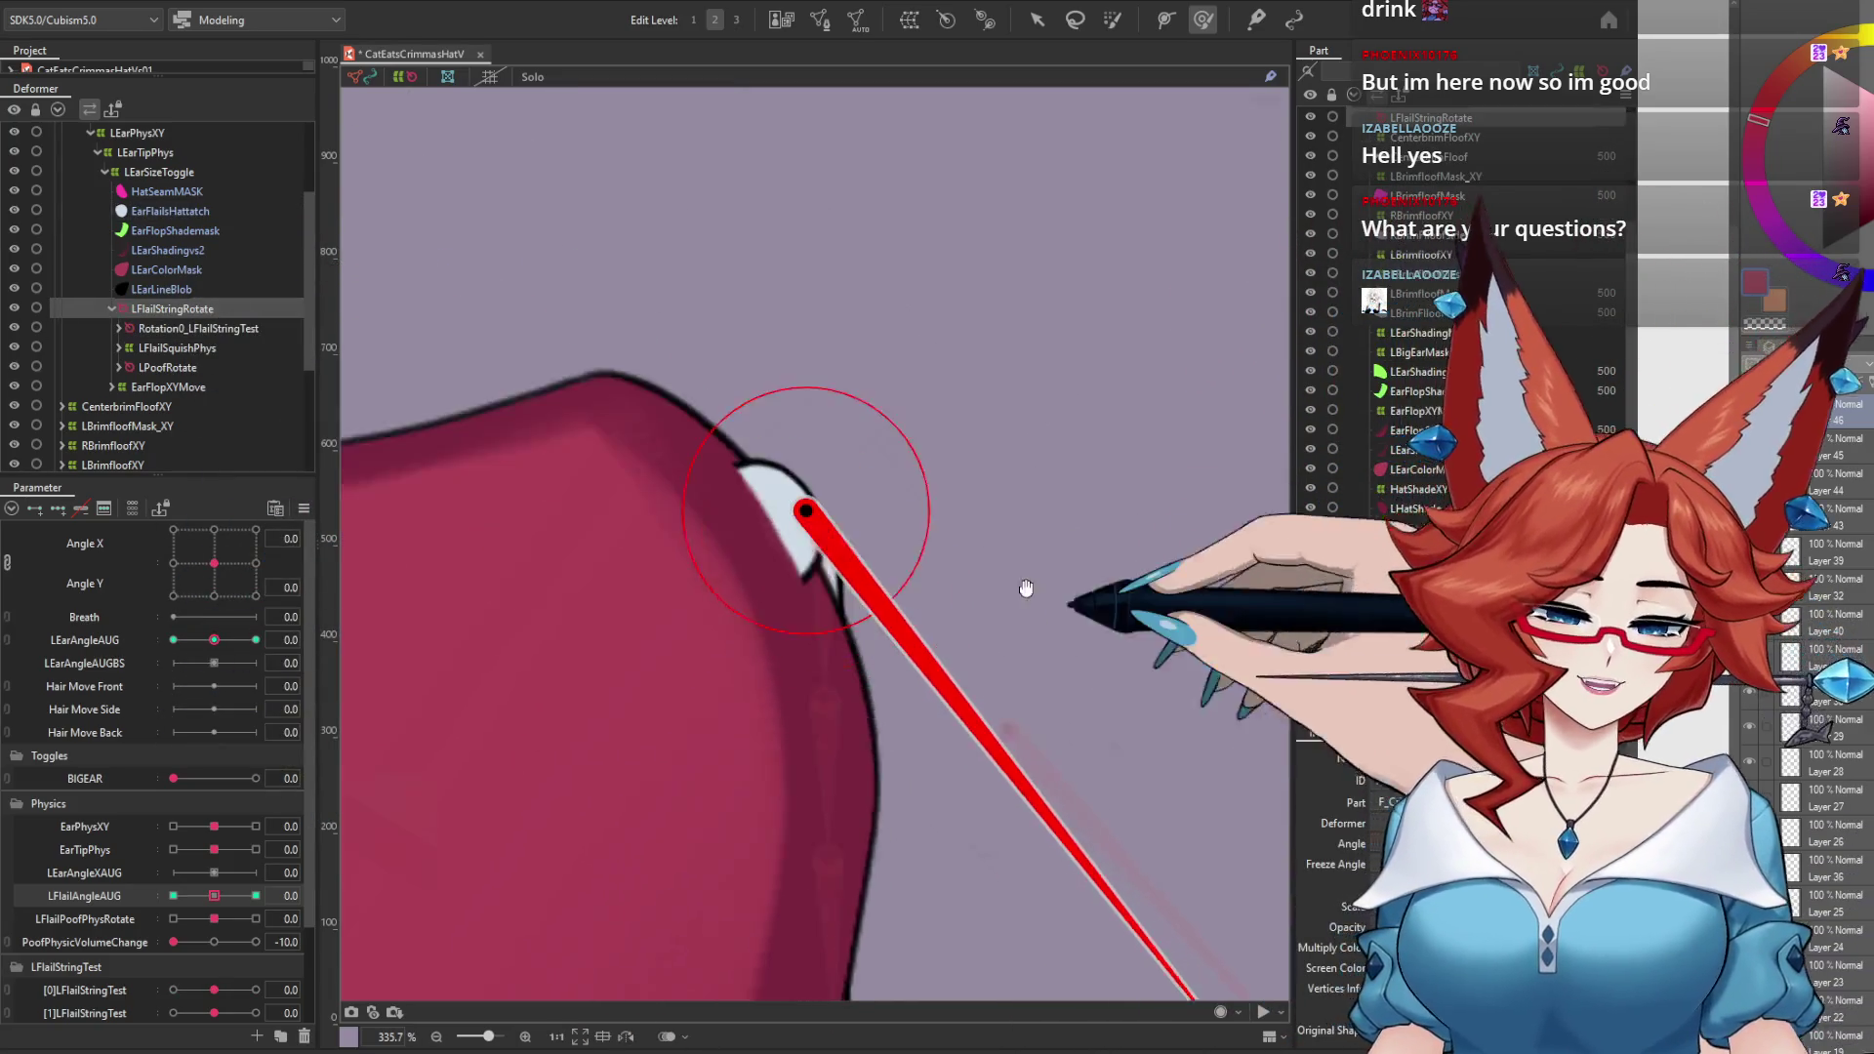
left_click_drag(962, 547, 894, 560)
left_click(1037, 19)
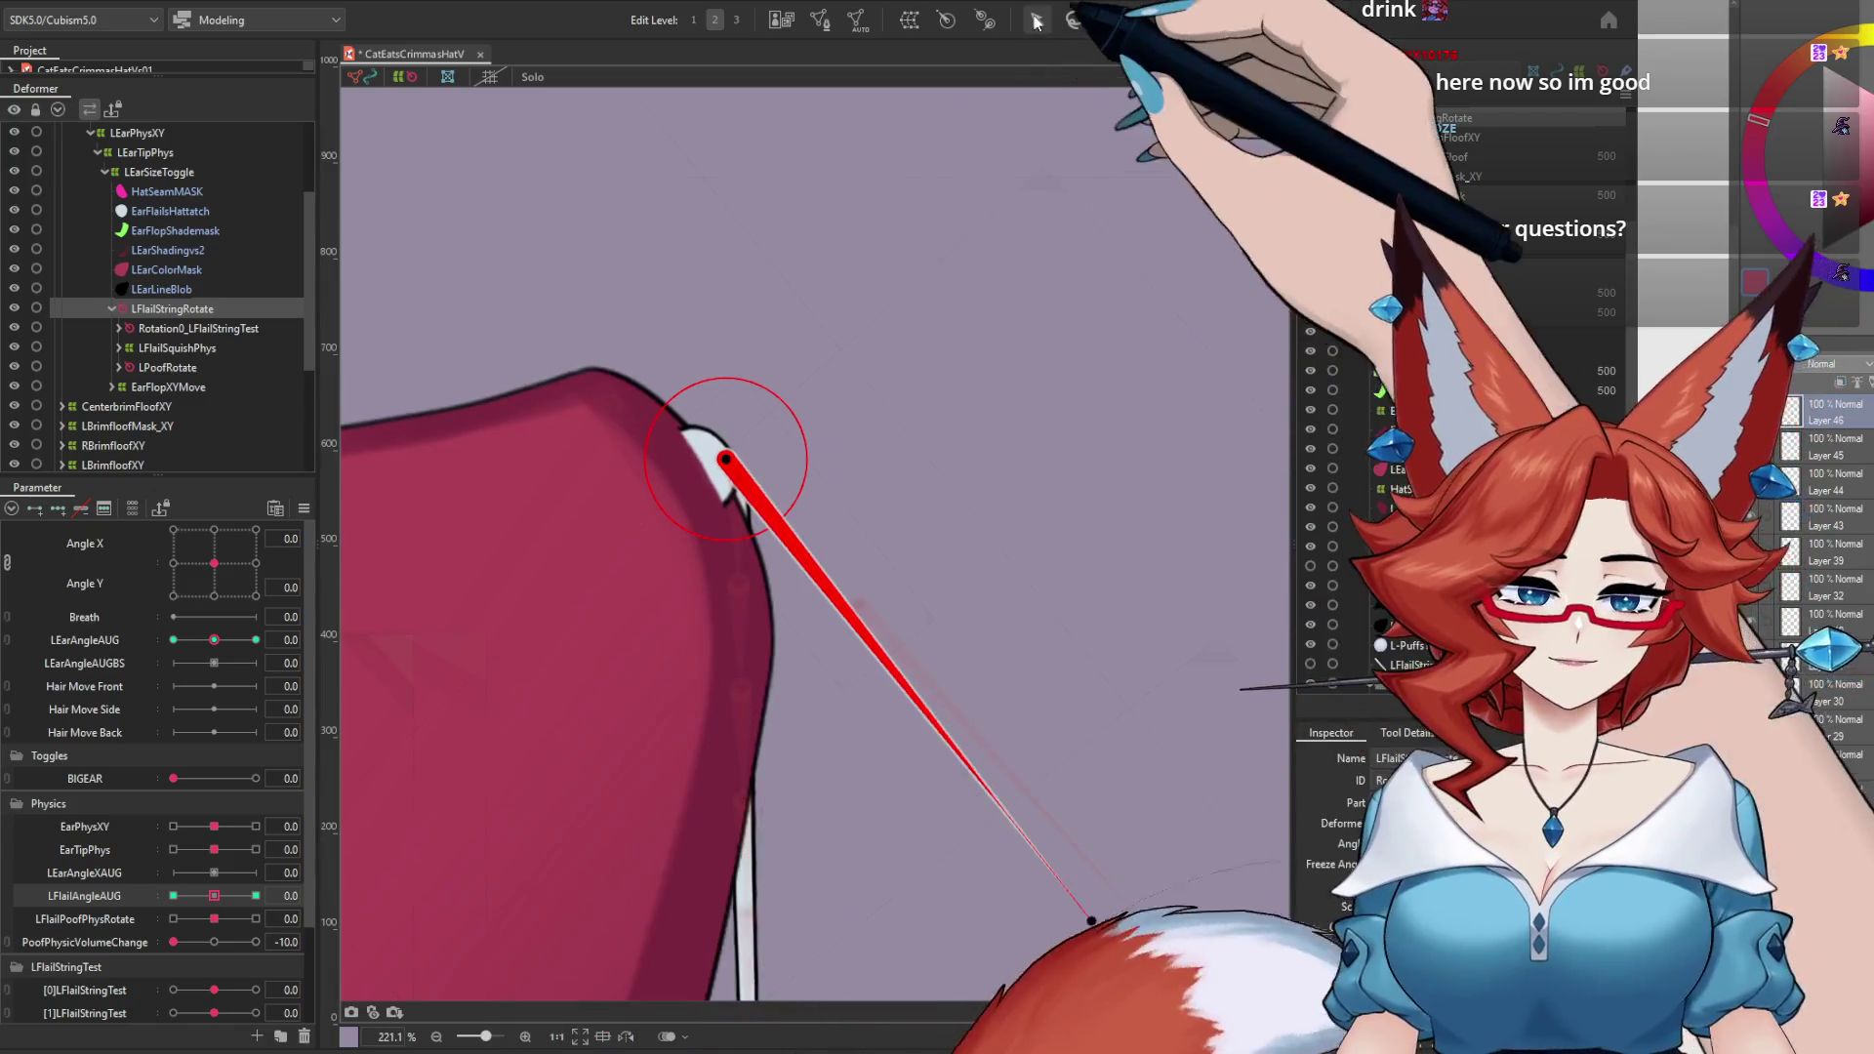
scroll(772, 422, "up", 5)
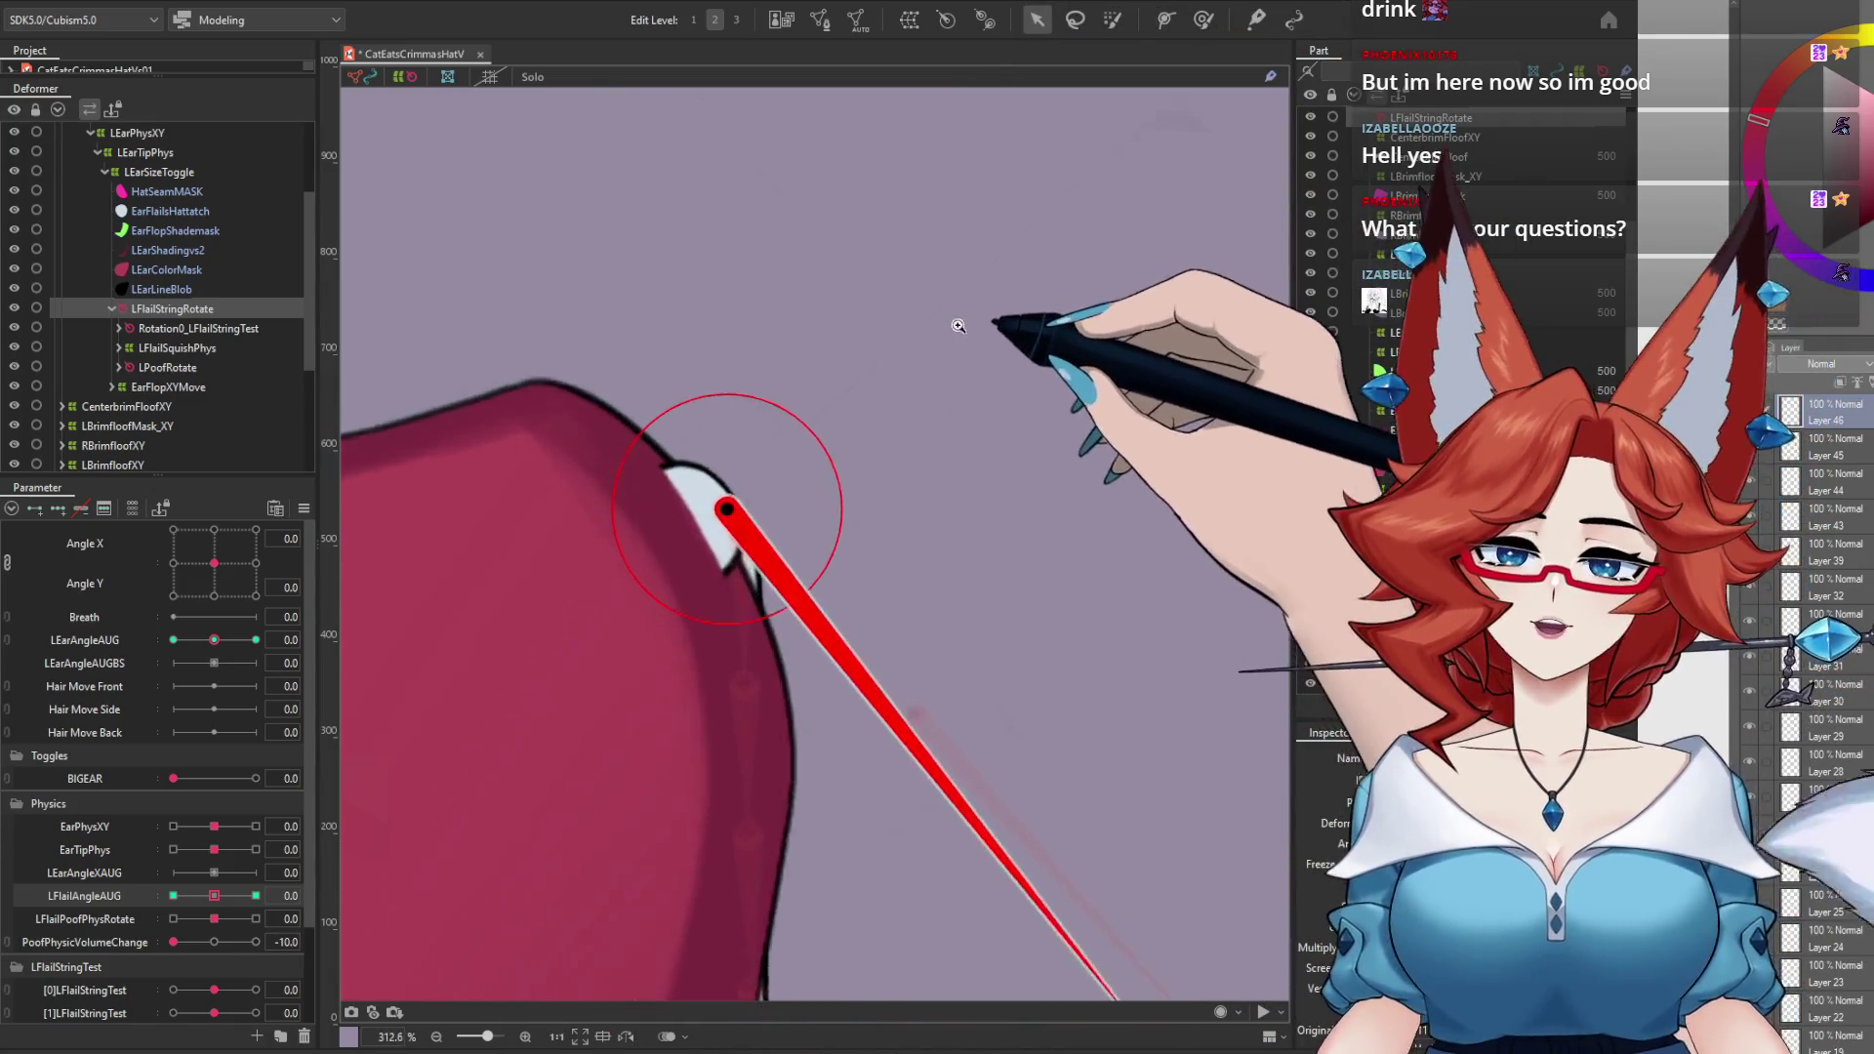
left_click_drag(771, 532, 757, 522)
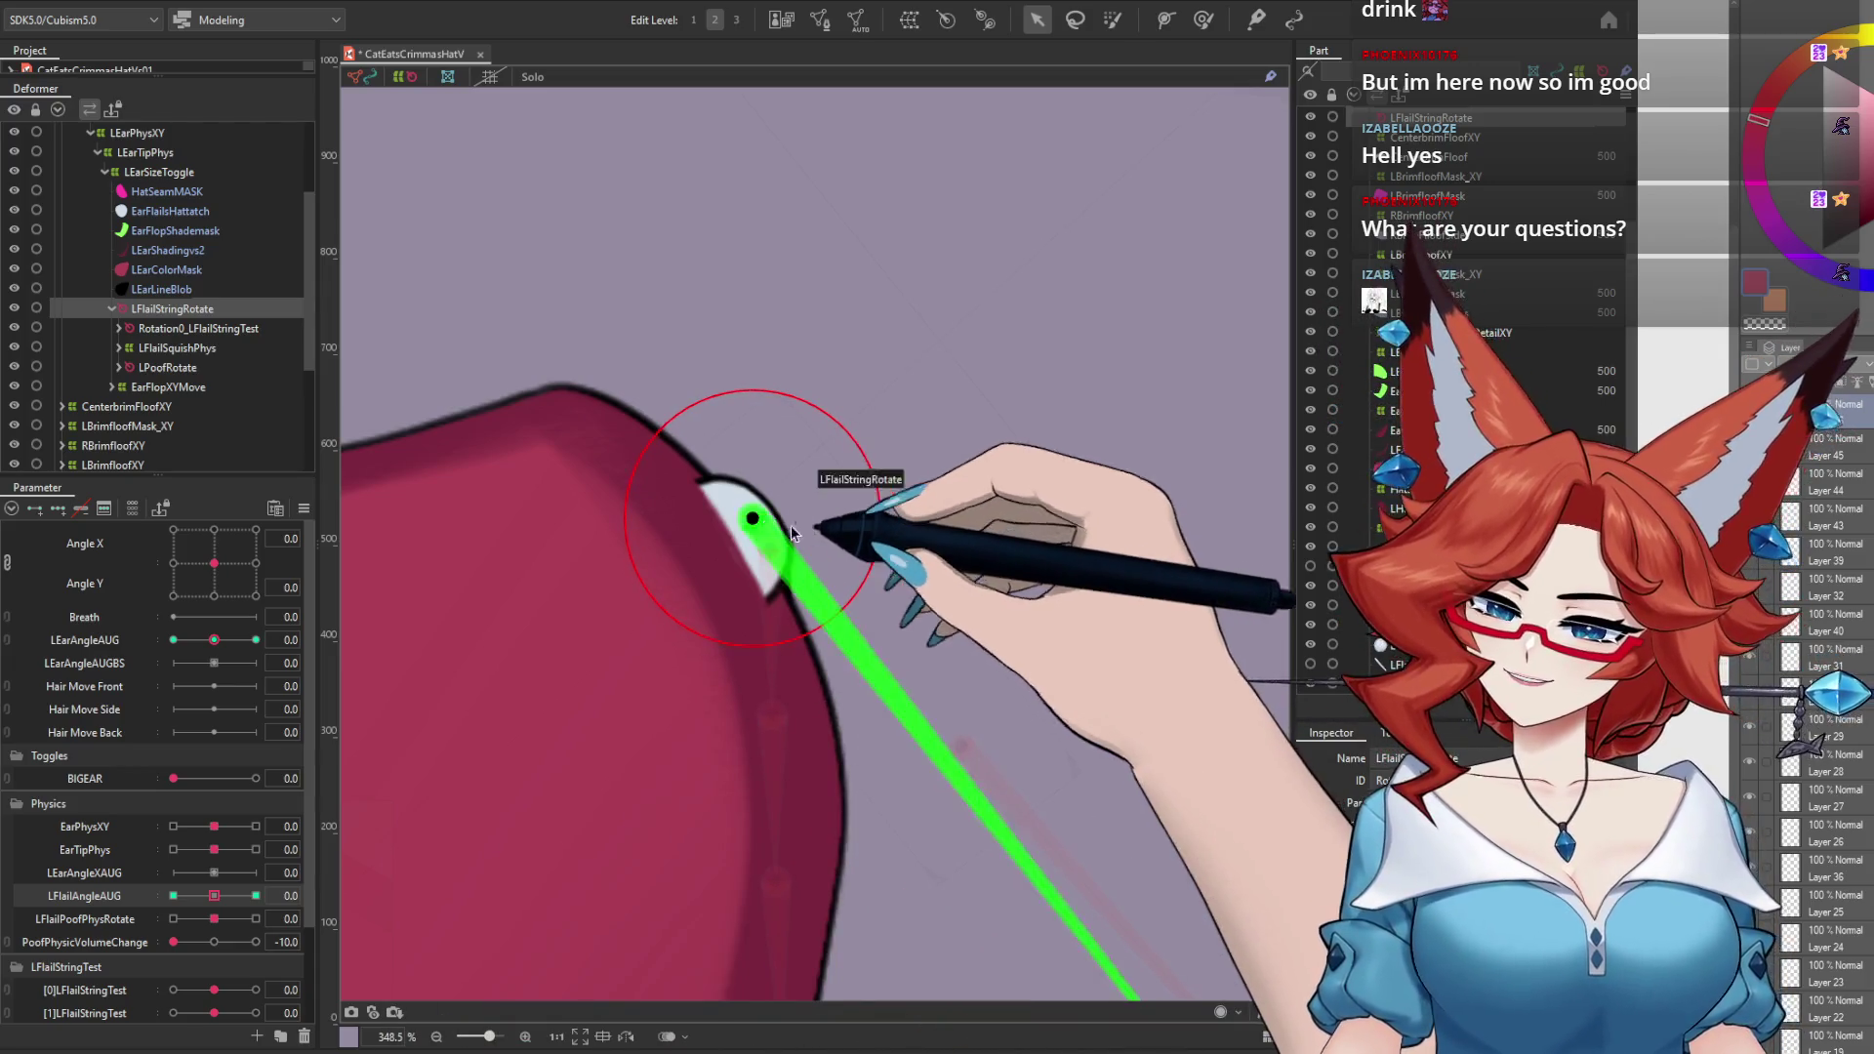
scroll(961, 557, "down", 10)
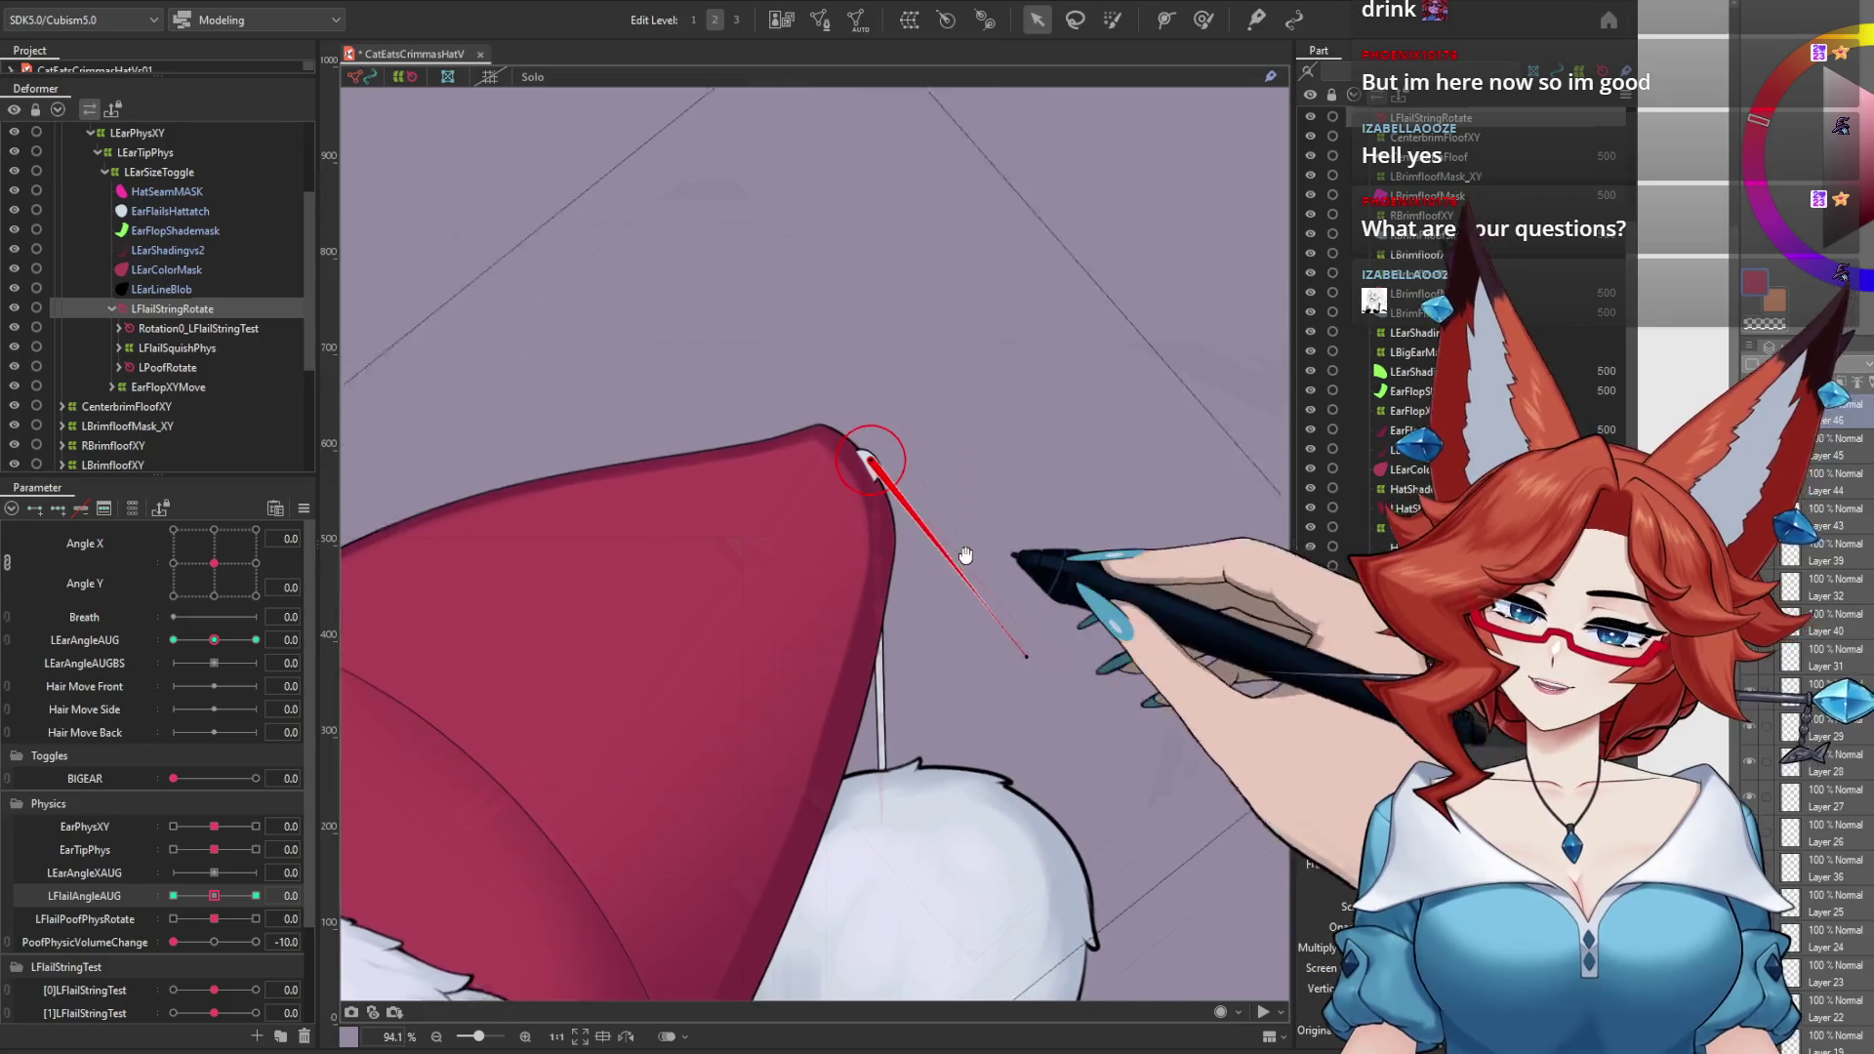
scroll(927, 546, "up", 5)
Step: At the LEarAngleAUG 1.0 key, move the string pivot onto the hat-tip attachment
left_click(837, 563)
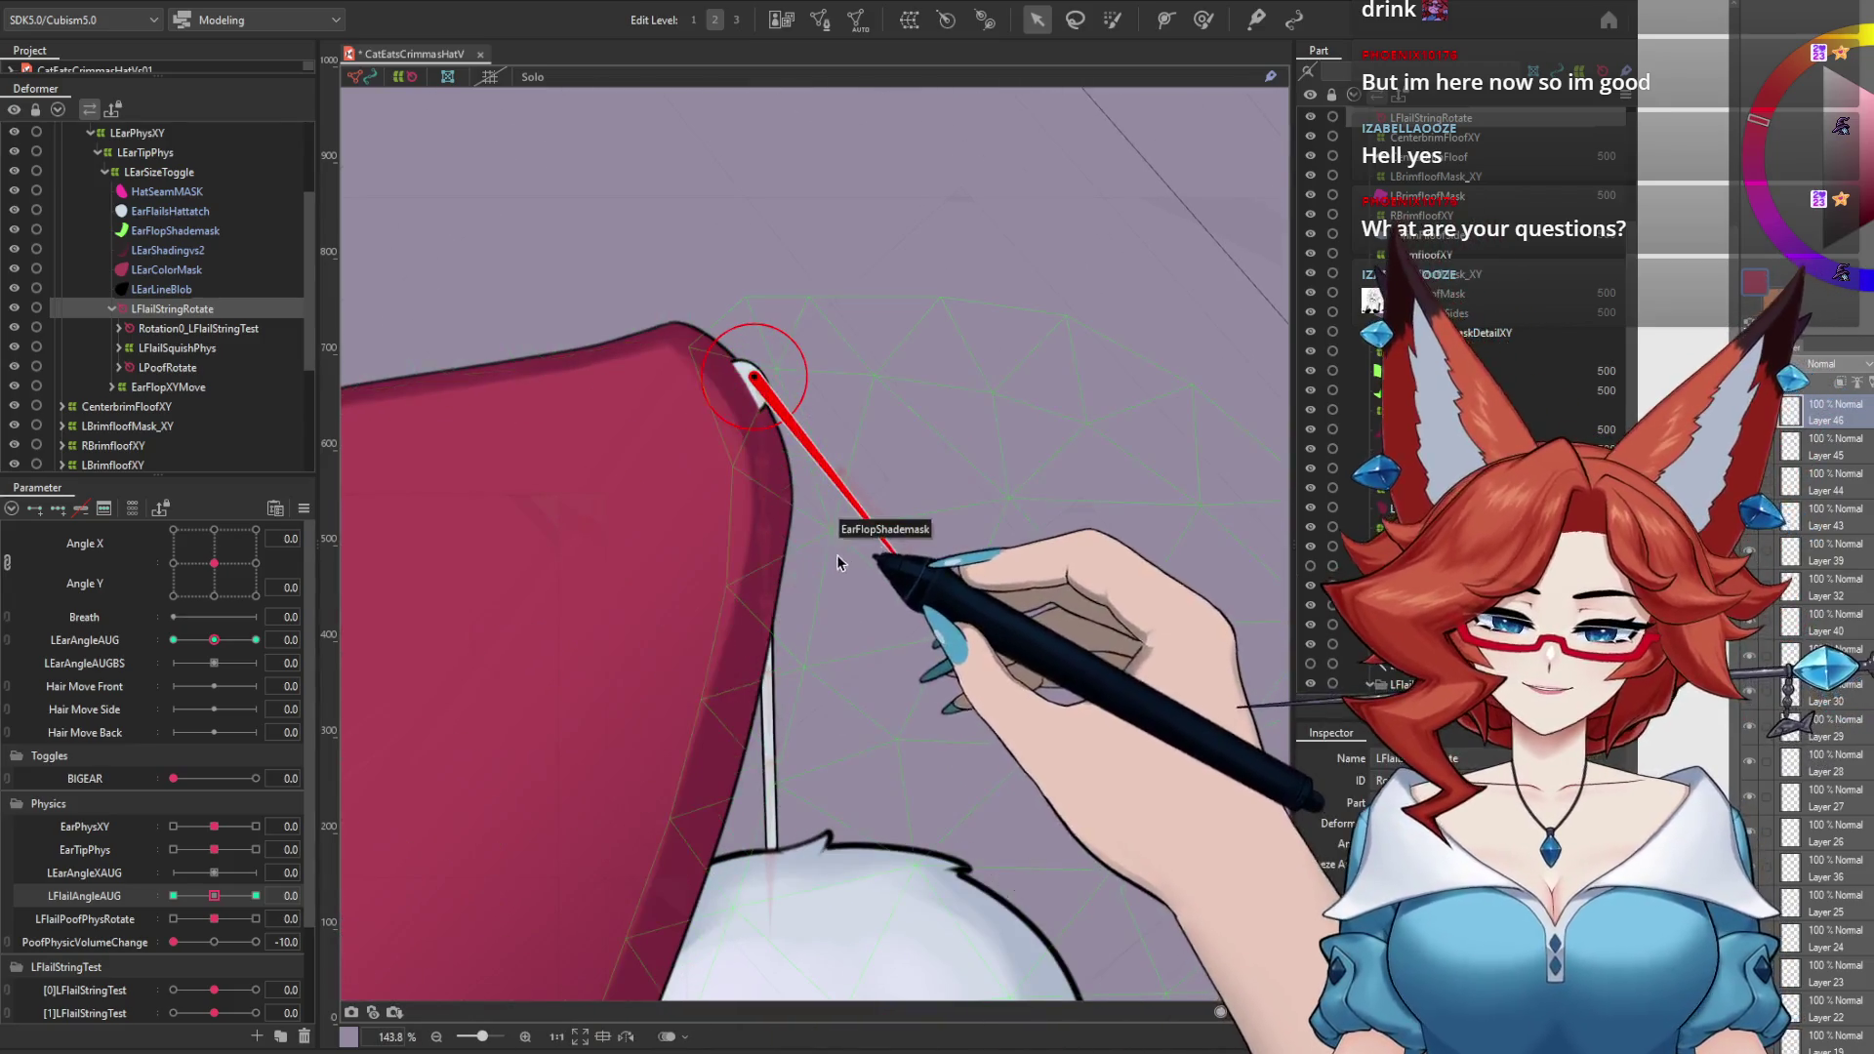
left_click(256, 639)
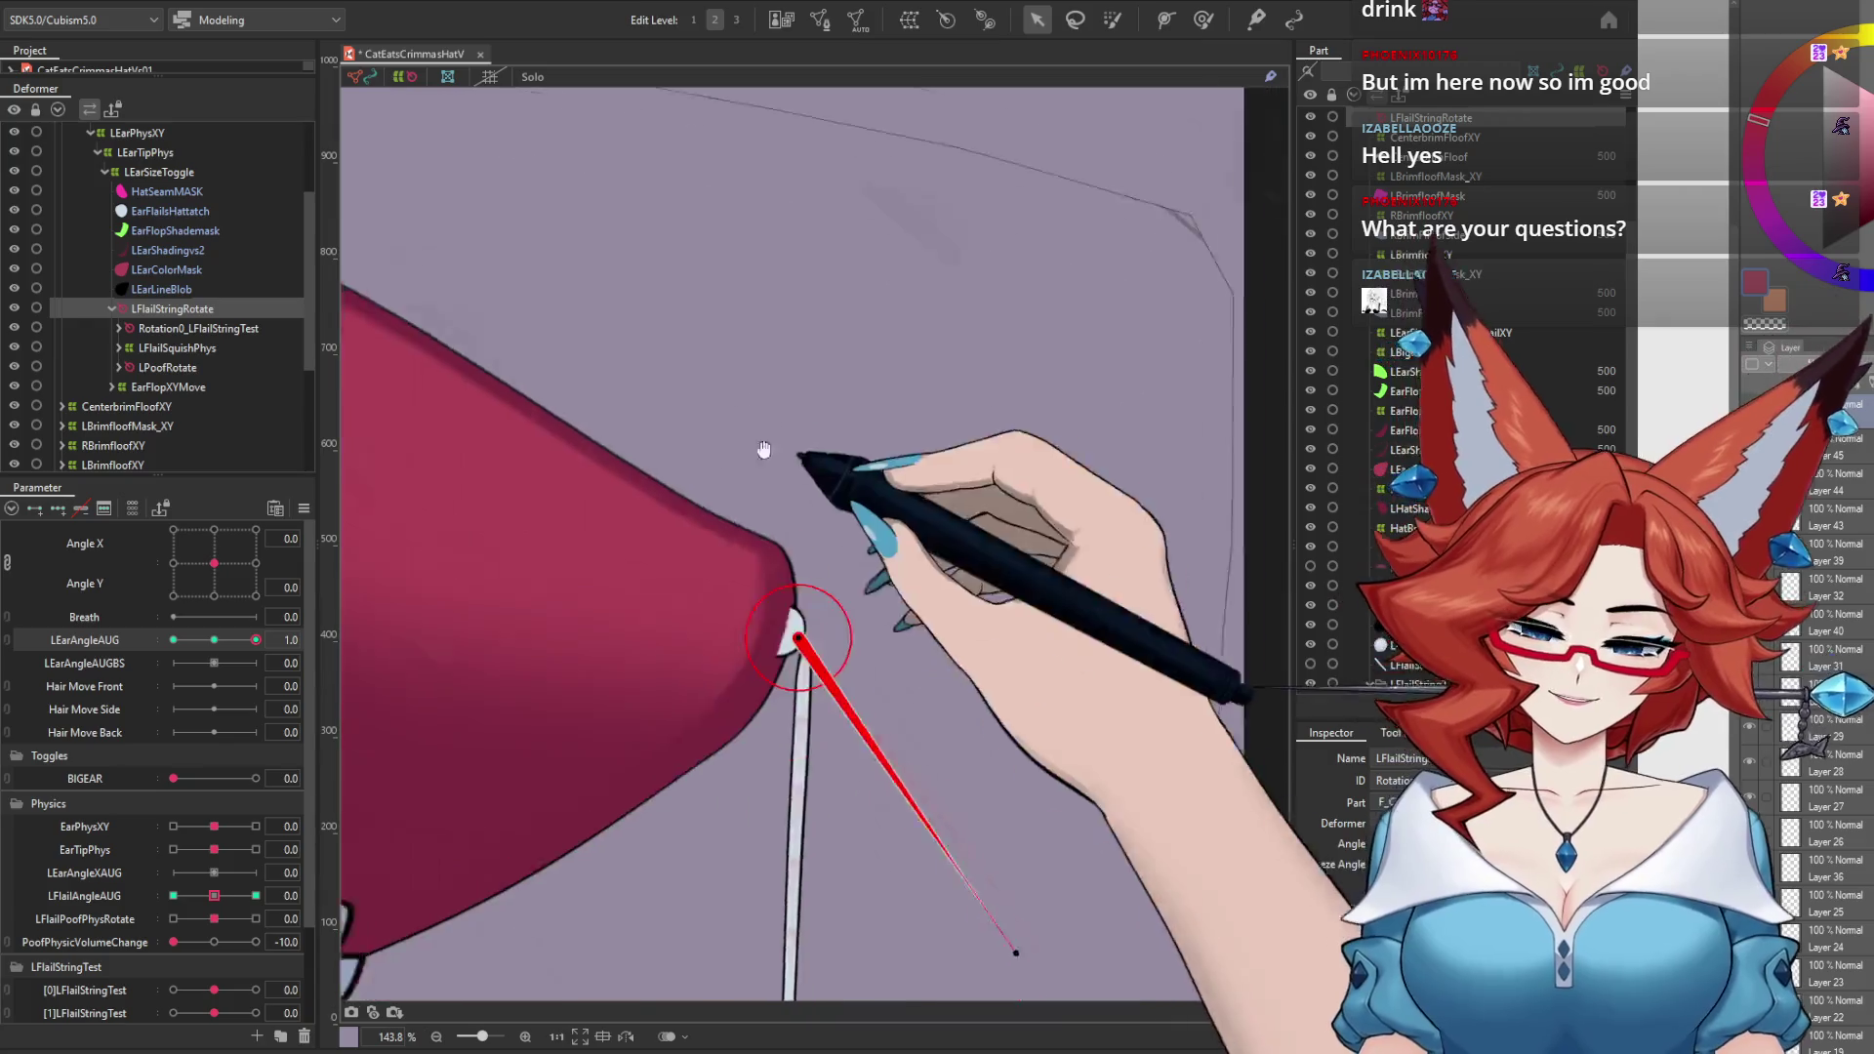
scroll(780, 547, "up", 8)
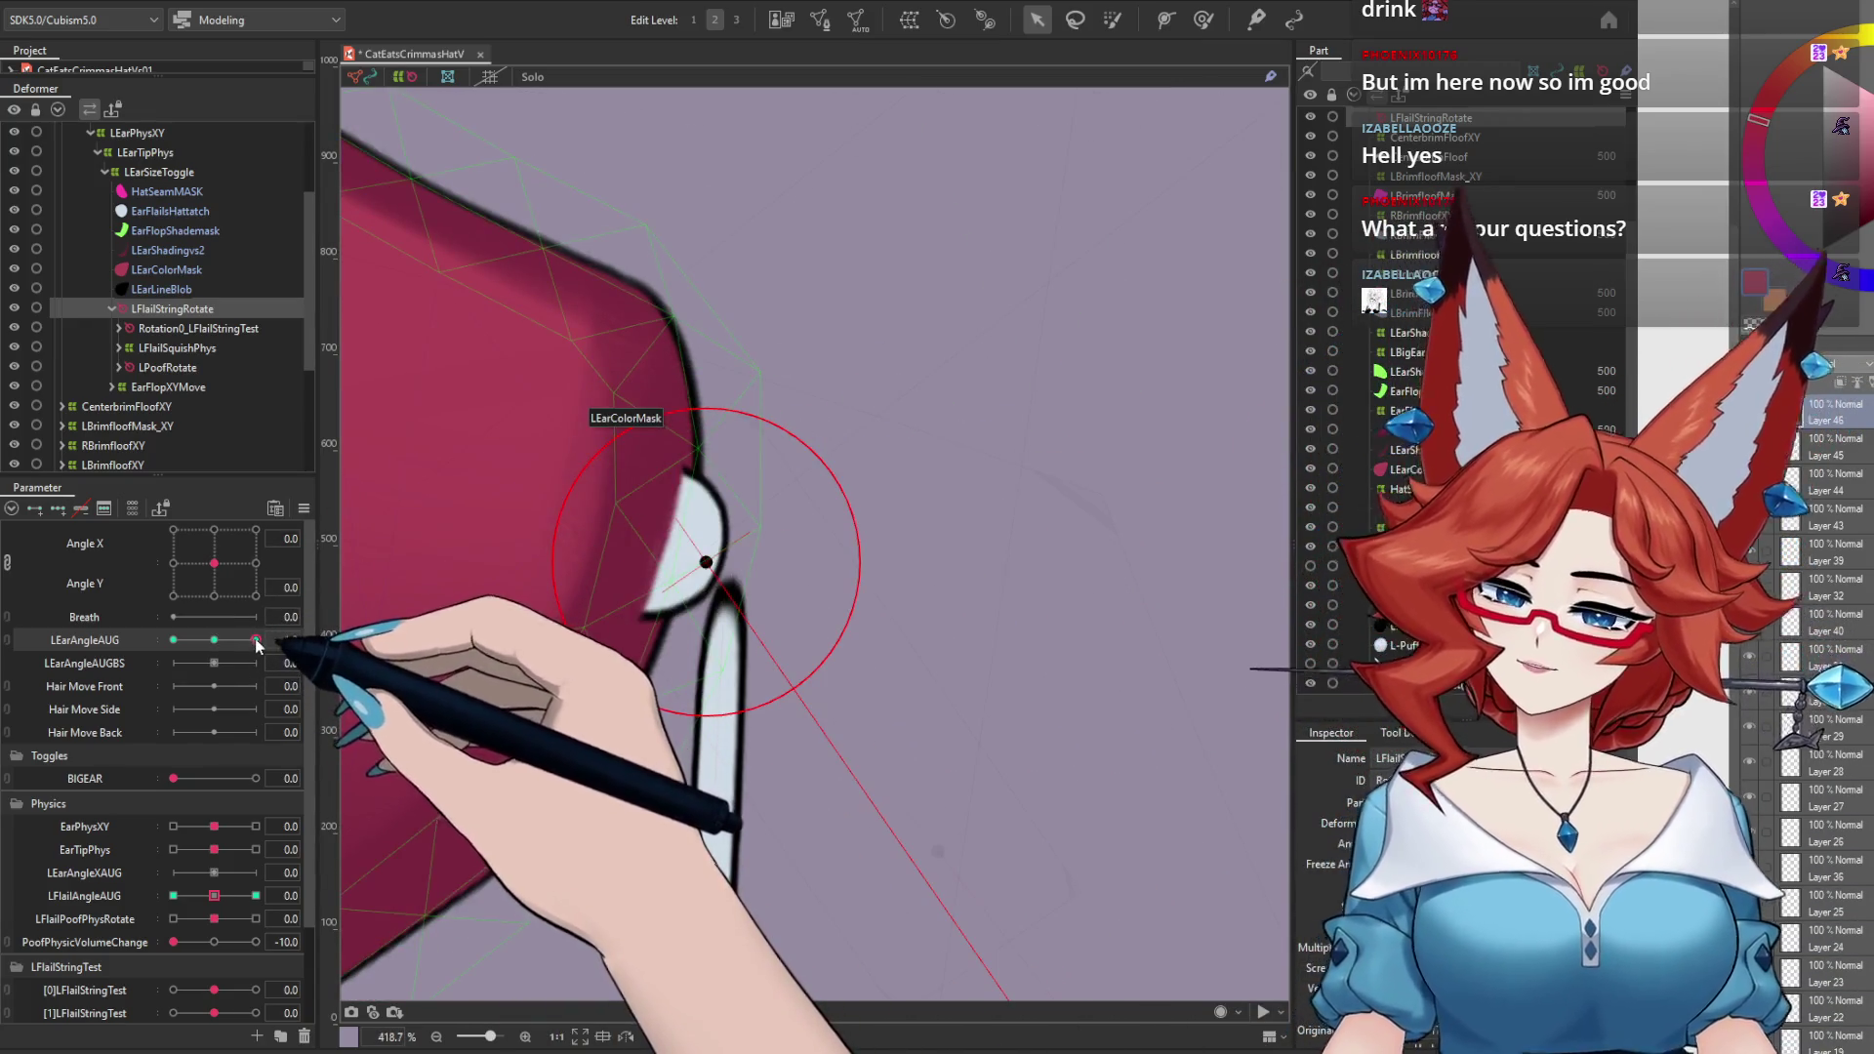
left_click_drag(706, 562, 672, 527)
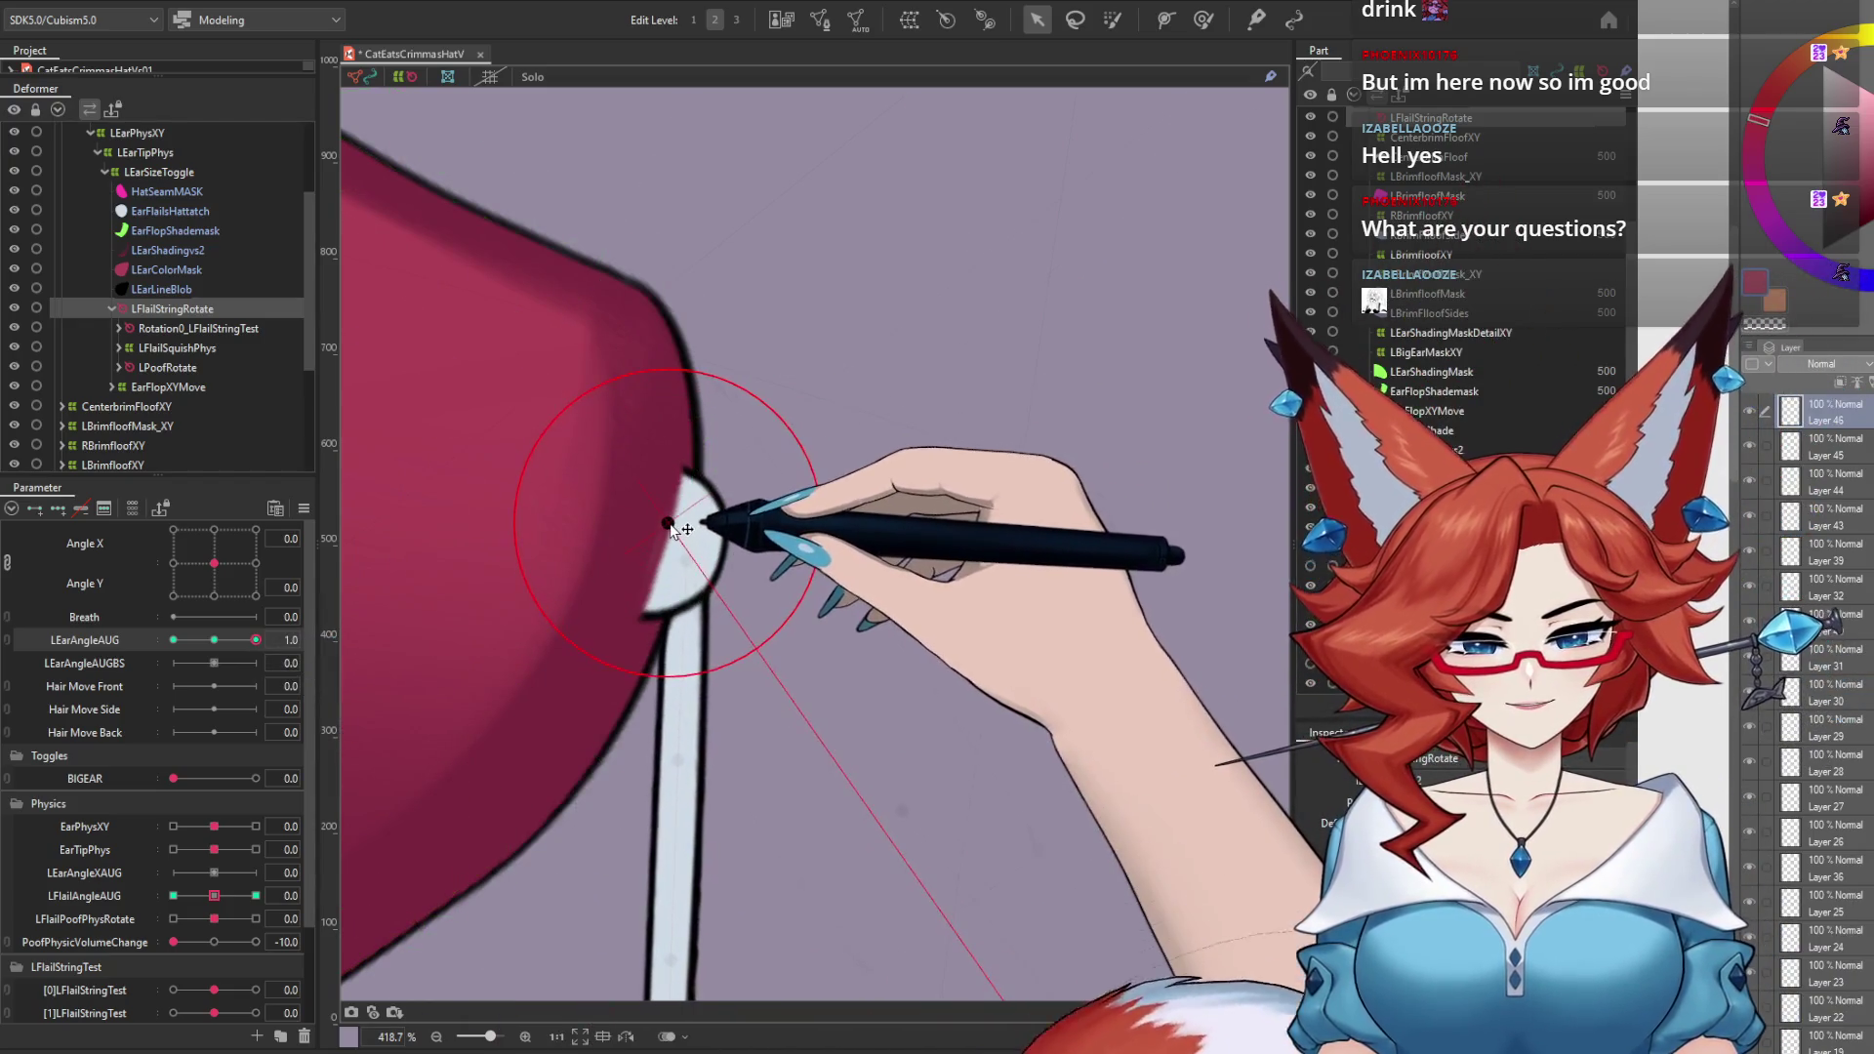
Step: With LEarAngleAUG and LFlailAngleAUG at -1.0, shift the string pivot down-left onto the tip
left_click(172, 639)
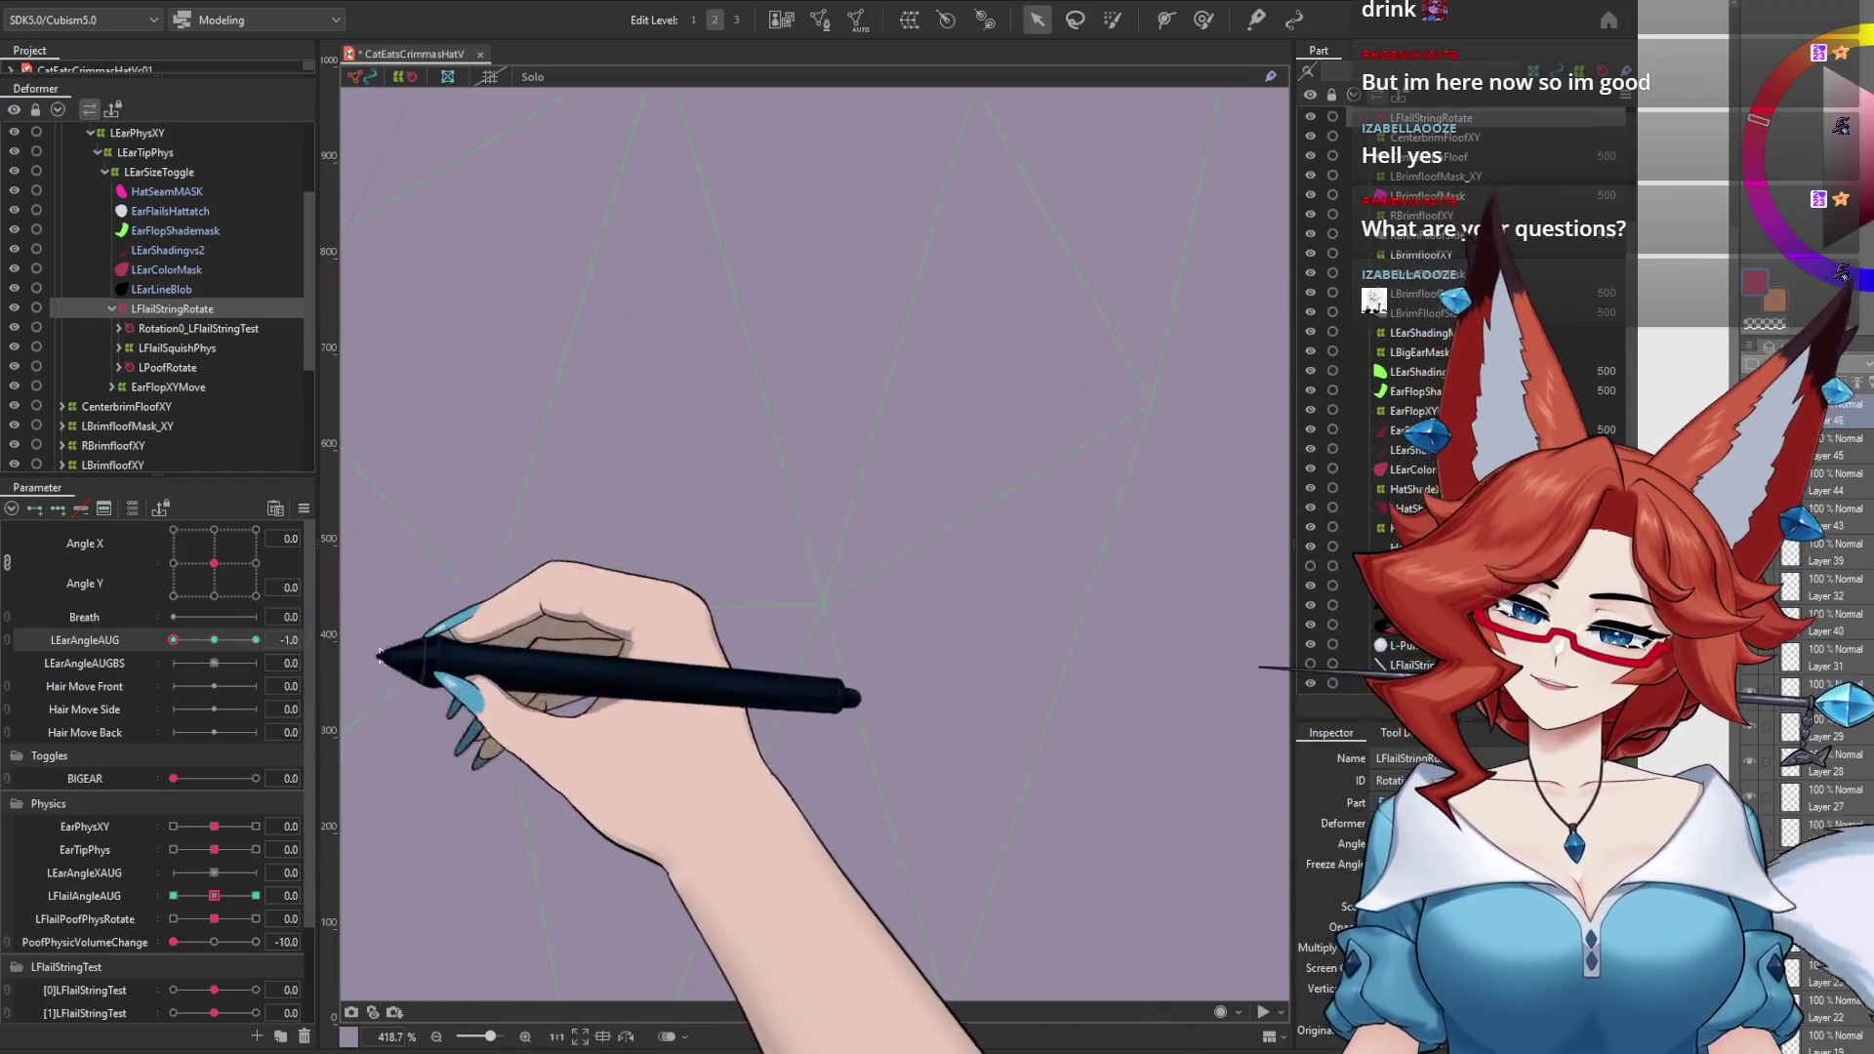
scroll(861, 673, "down", 8)
scroll(891, 661, "down", 3)
scroll(832, 494, "up", 6)
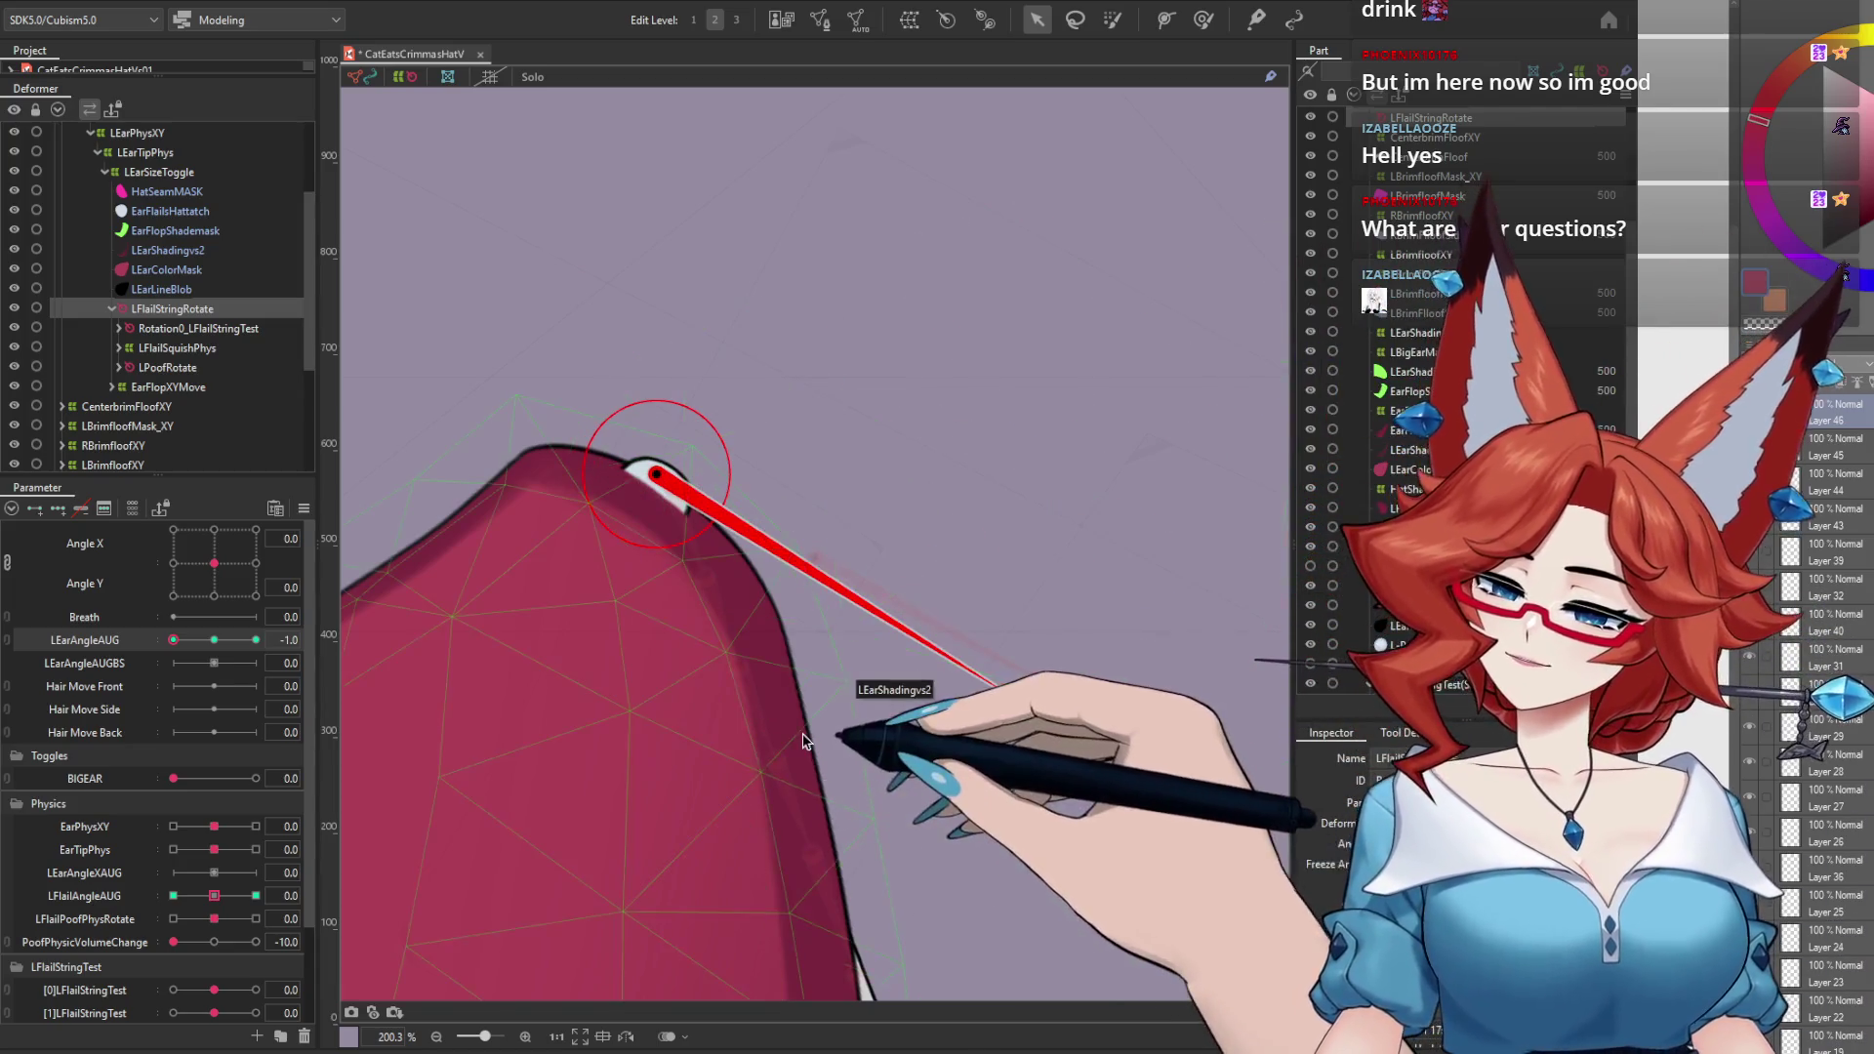
mouse_move(936, 844)
left_mouse_down()
mouse_move(923, 656)
mouse_move(845, 561)
left_mouse_up()
scroll(923, 658, "down", 3)
left_click(256, 896)
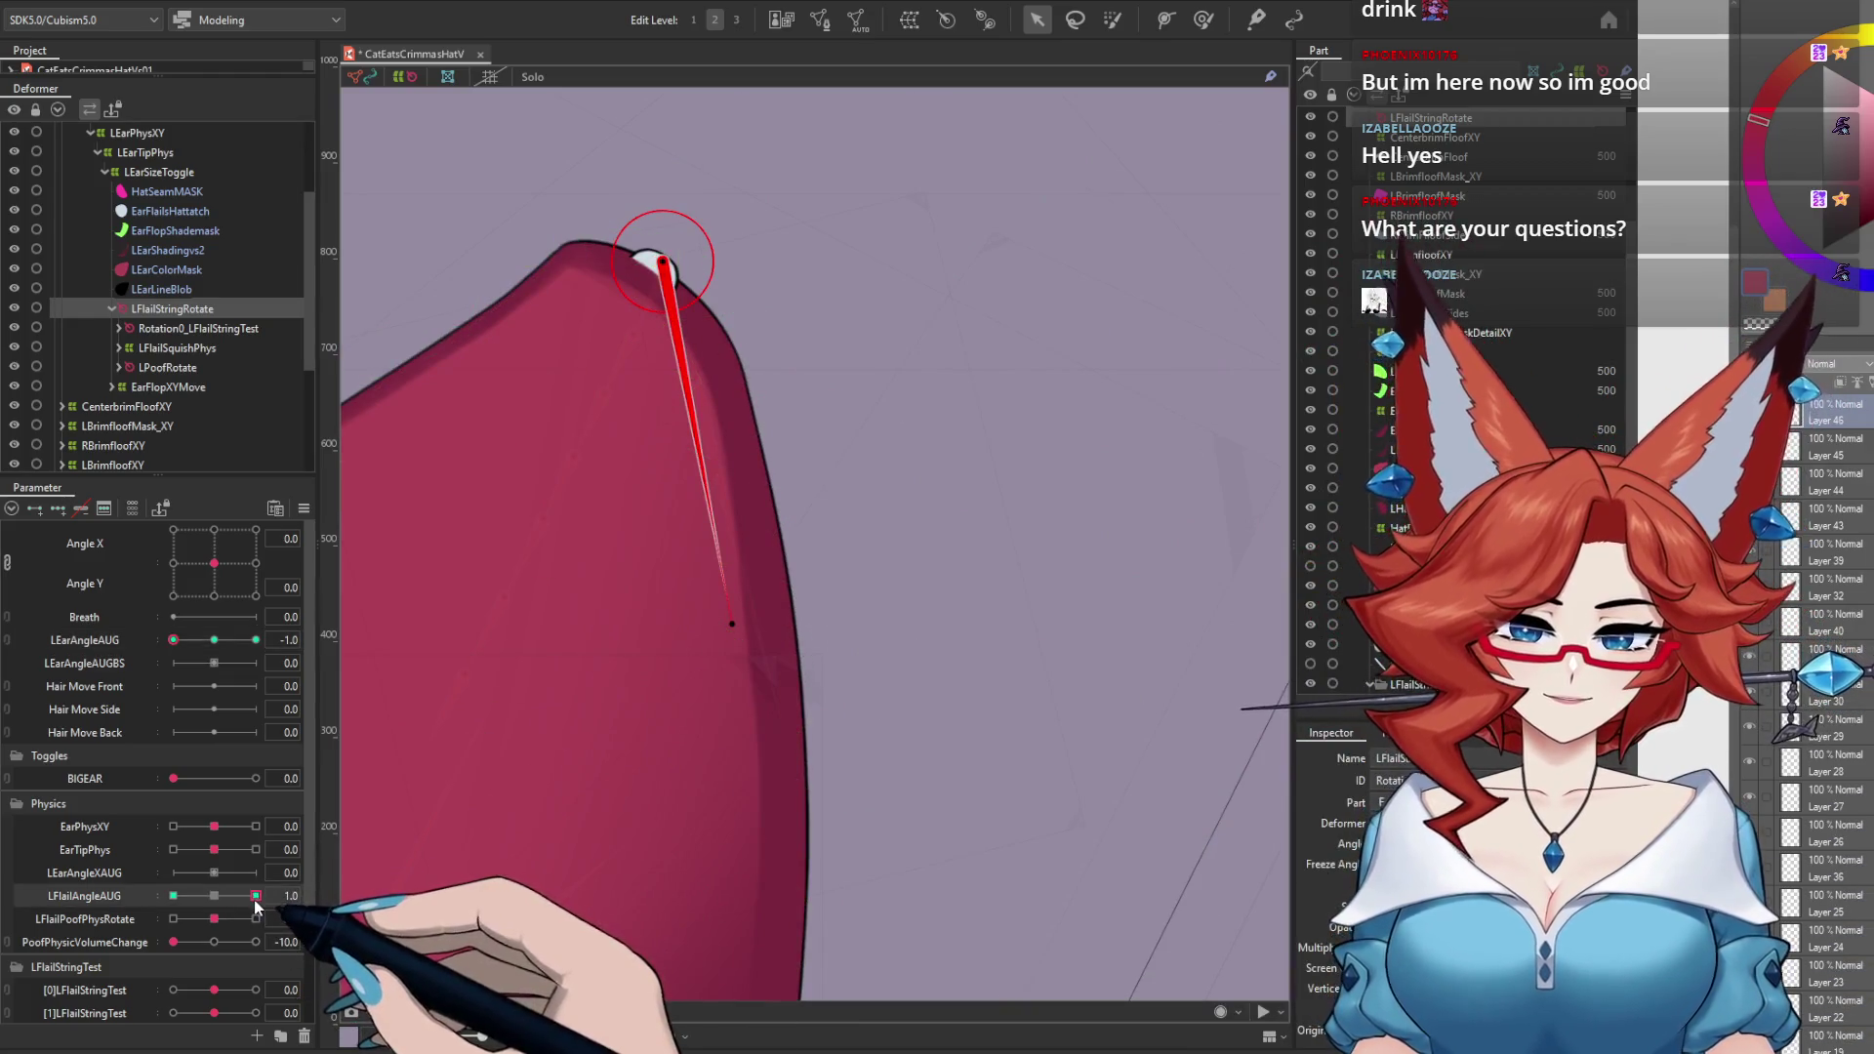
left_click(172, 895)
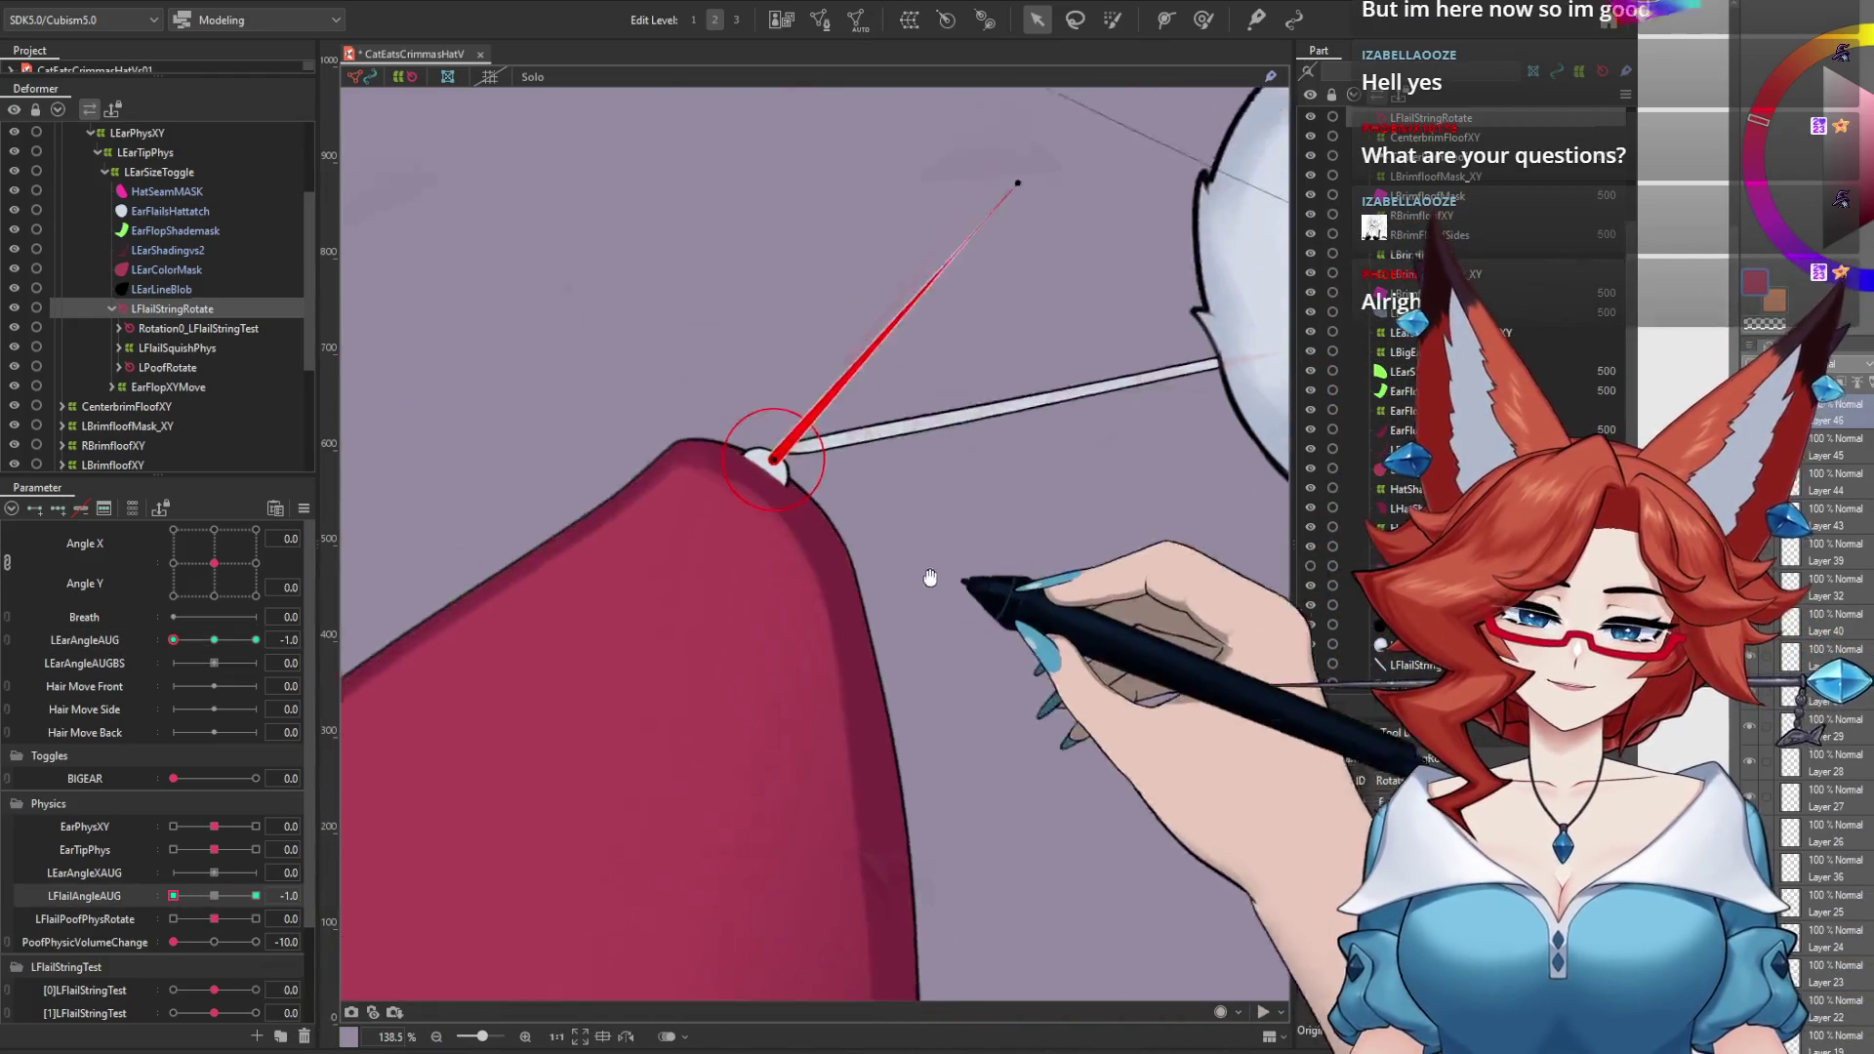
scroll(927, 585, "up", 3)
scroll(764, 615, "up", 5)
left_click_drag(587, 639, 542, 683)
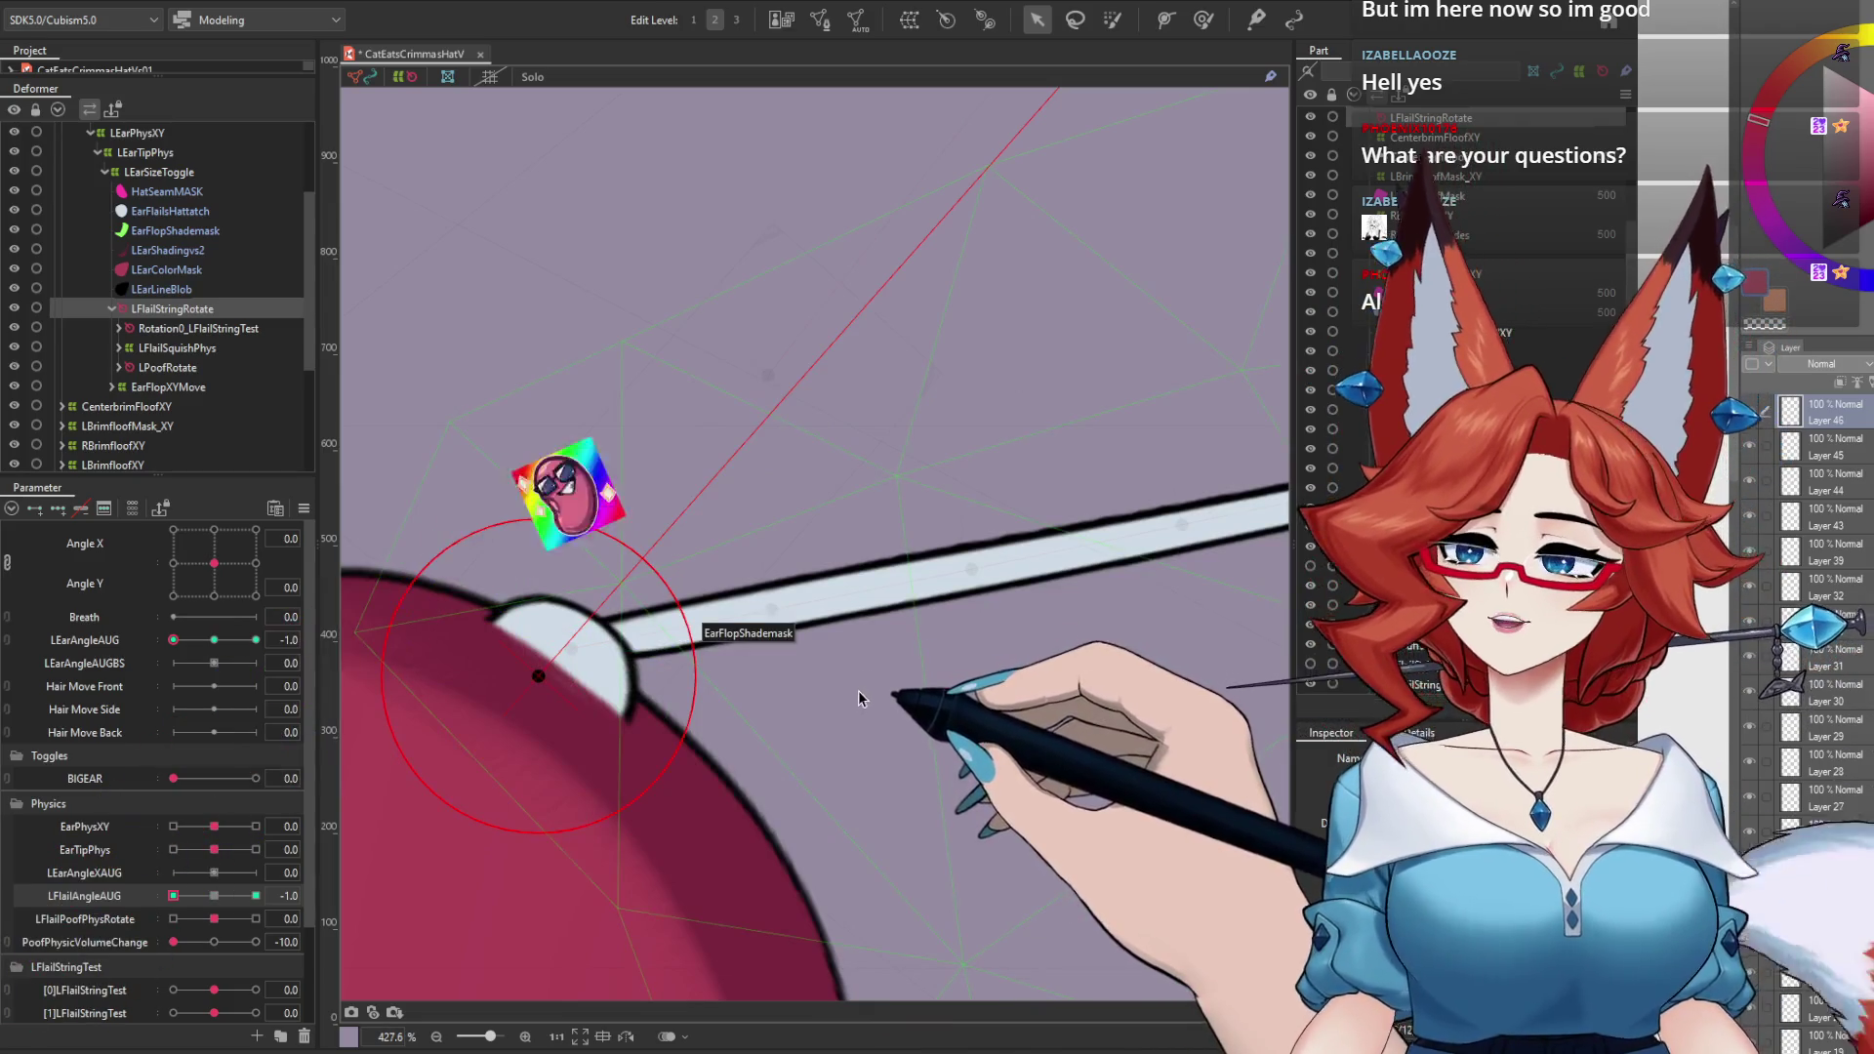
scroll(878, 688, "down", 6)
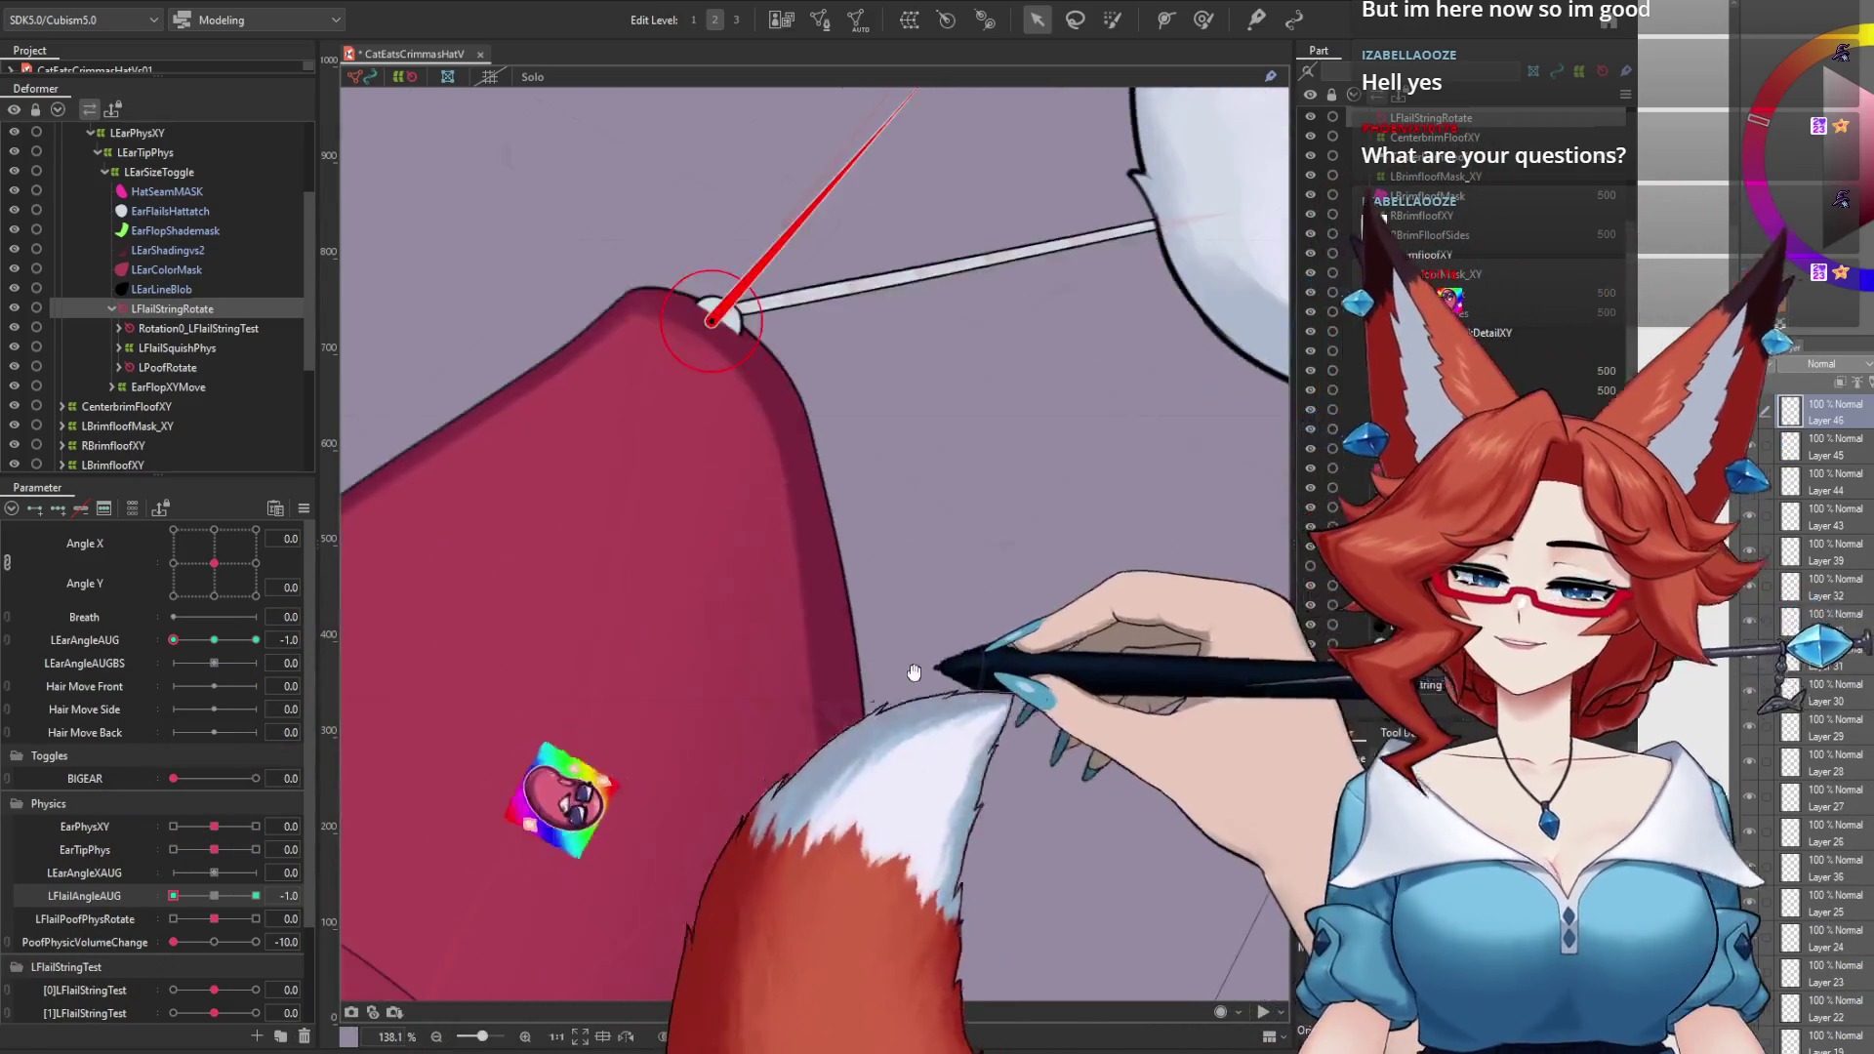
scroll(913, 673, "down", 3)
scroll(923, 659, "down", 2)
scroll(932, 638, "down", 2)
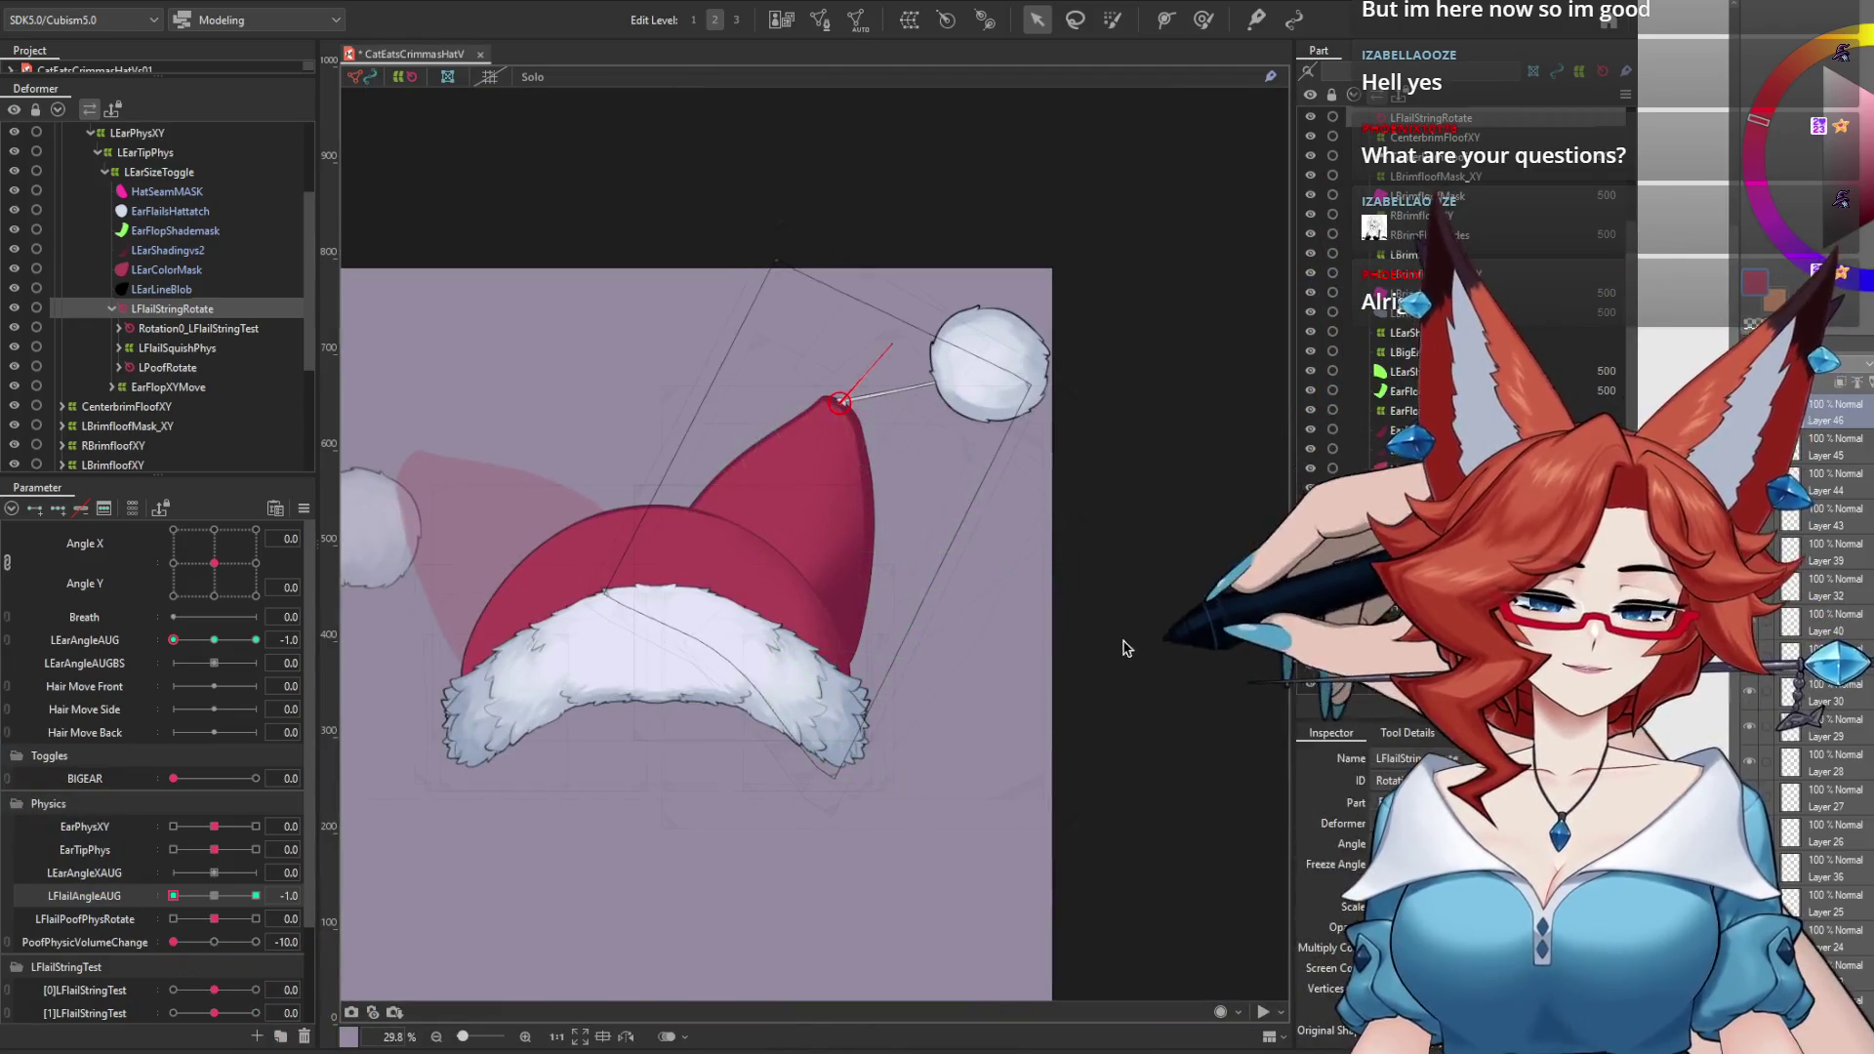
Step: Deselect the string deformer, return LFlailAngleAUG and LEarAngleAUG to 0, and open the Modeling menu
left_click(1127, 647)
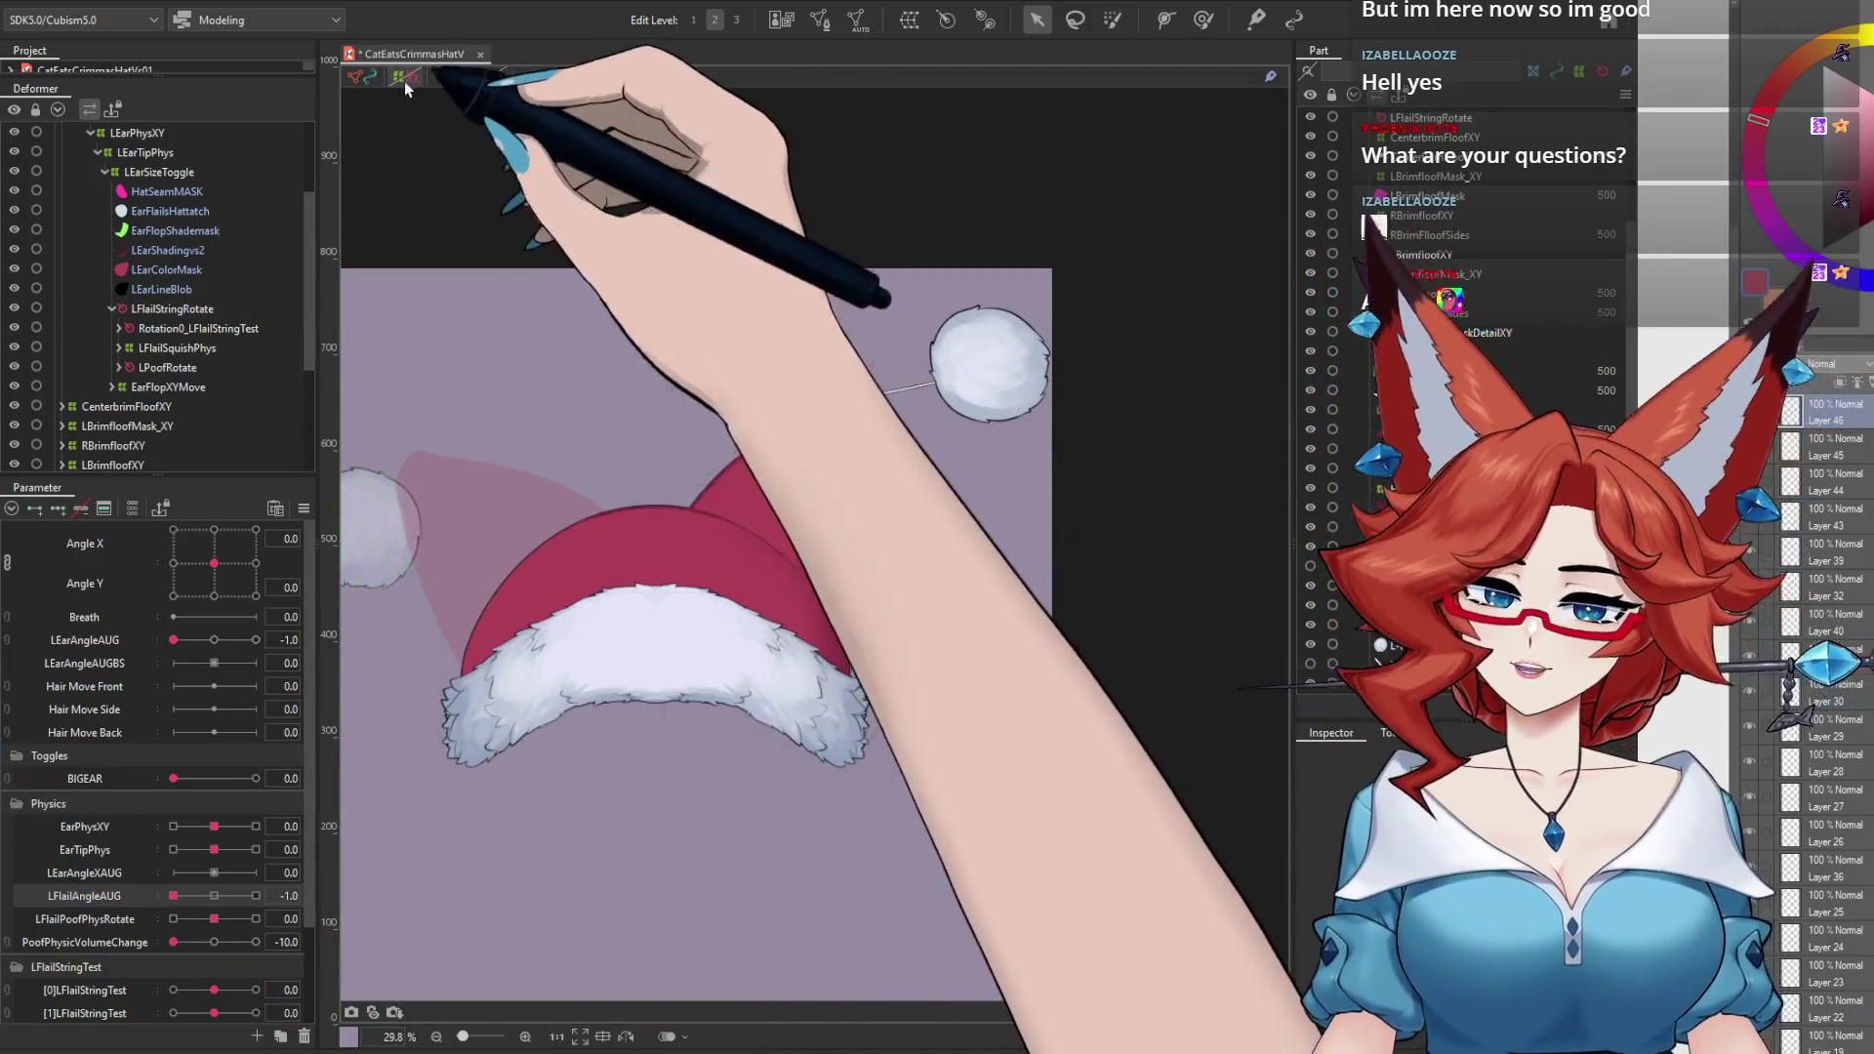
left_click_drag(173, 895, 213, 895)
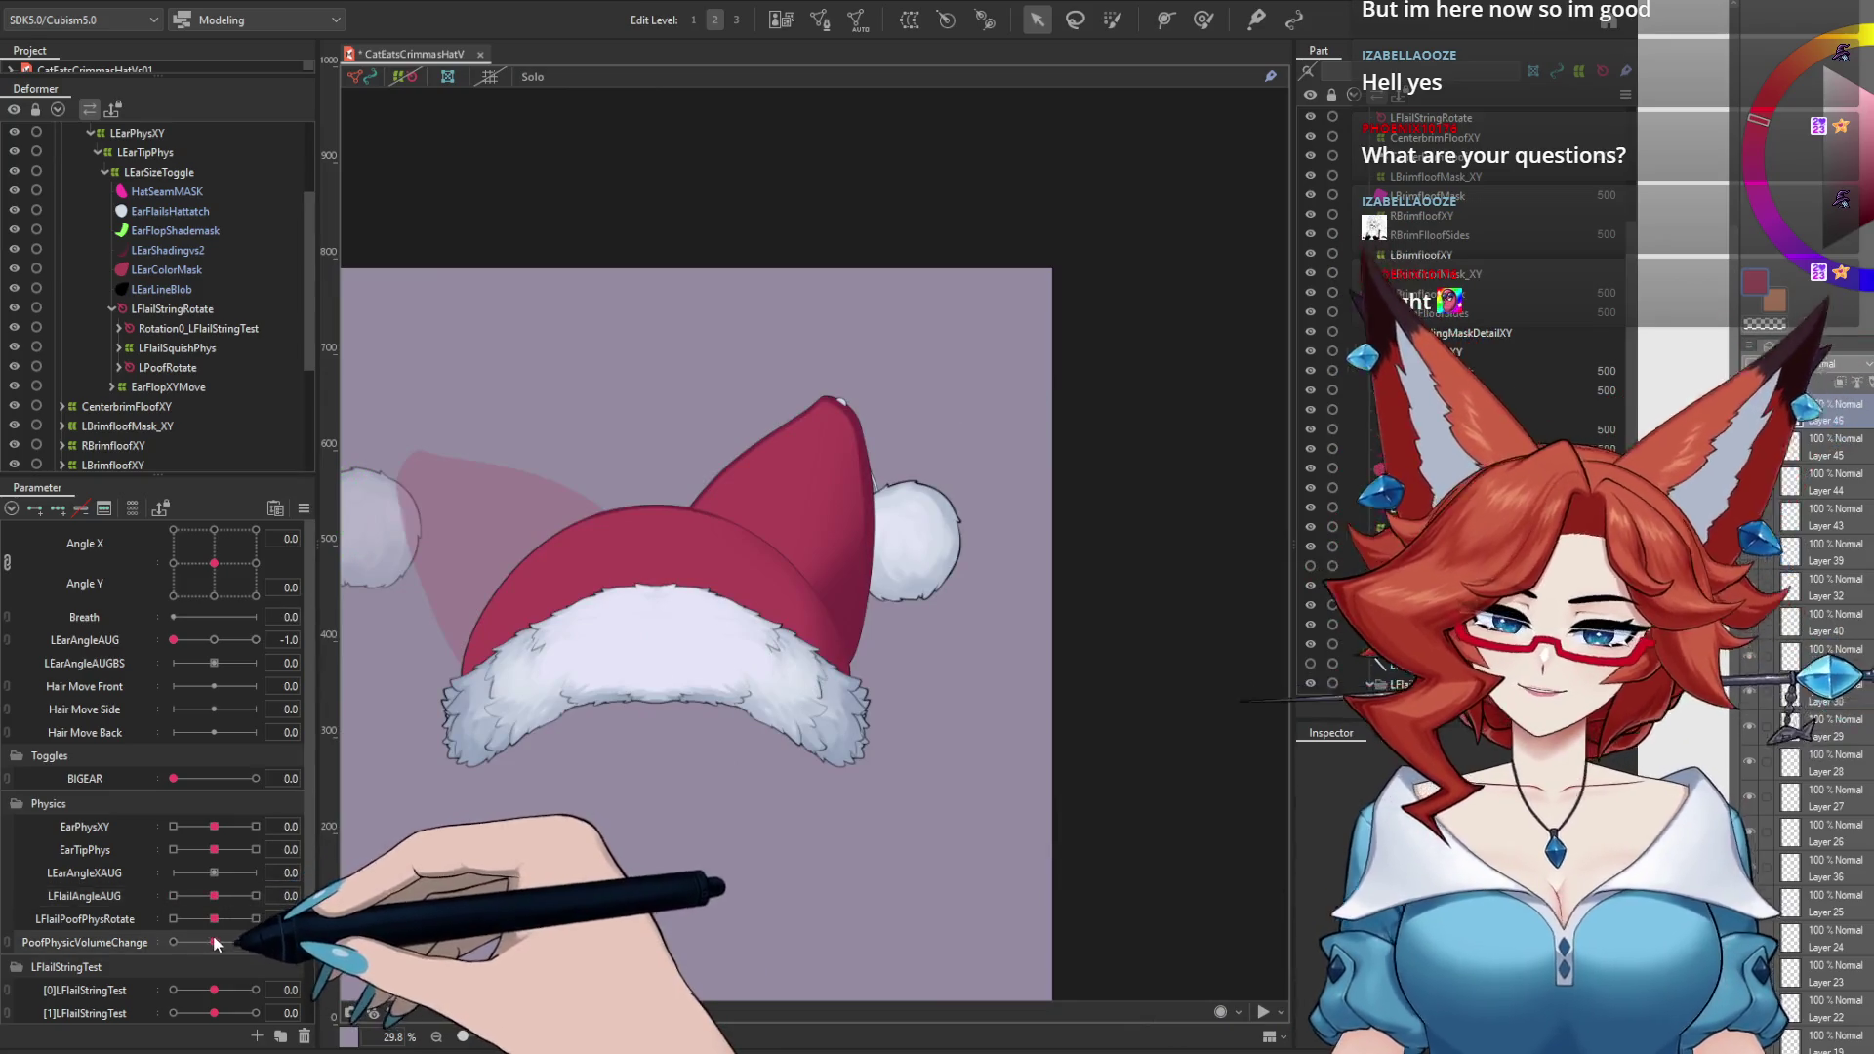
left_click_drag(173, 639, 332, 683)
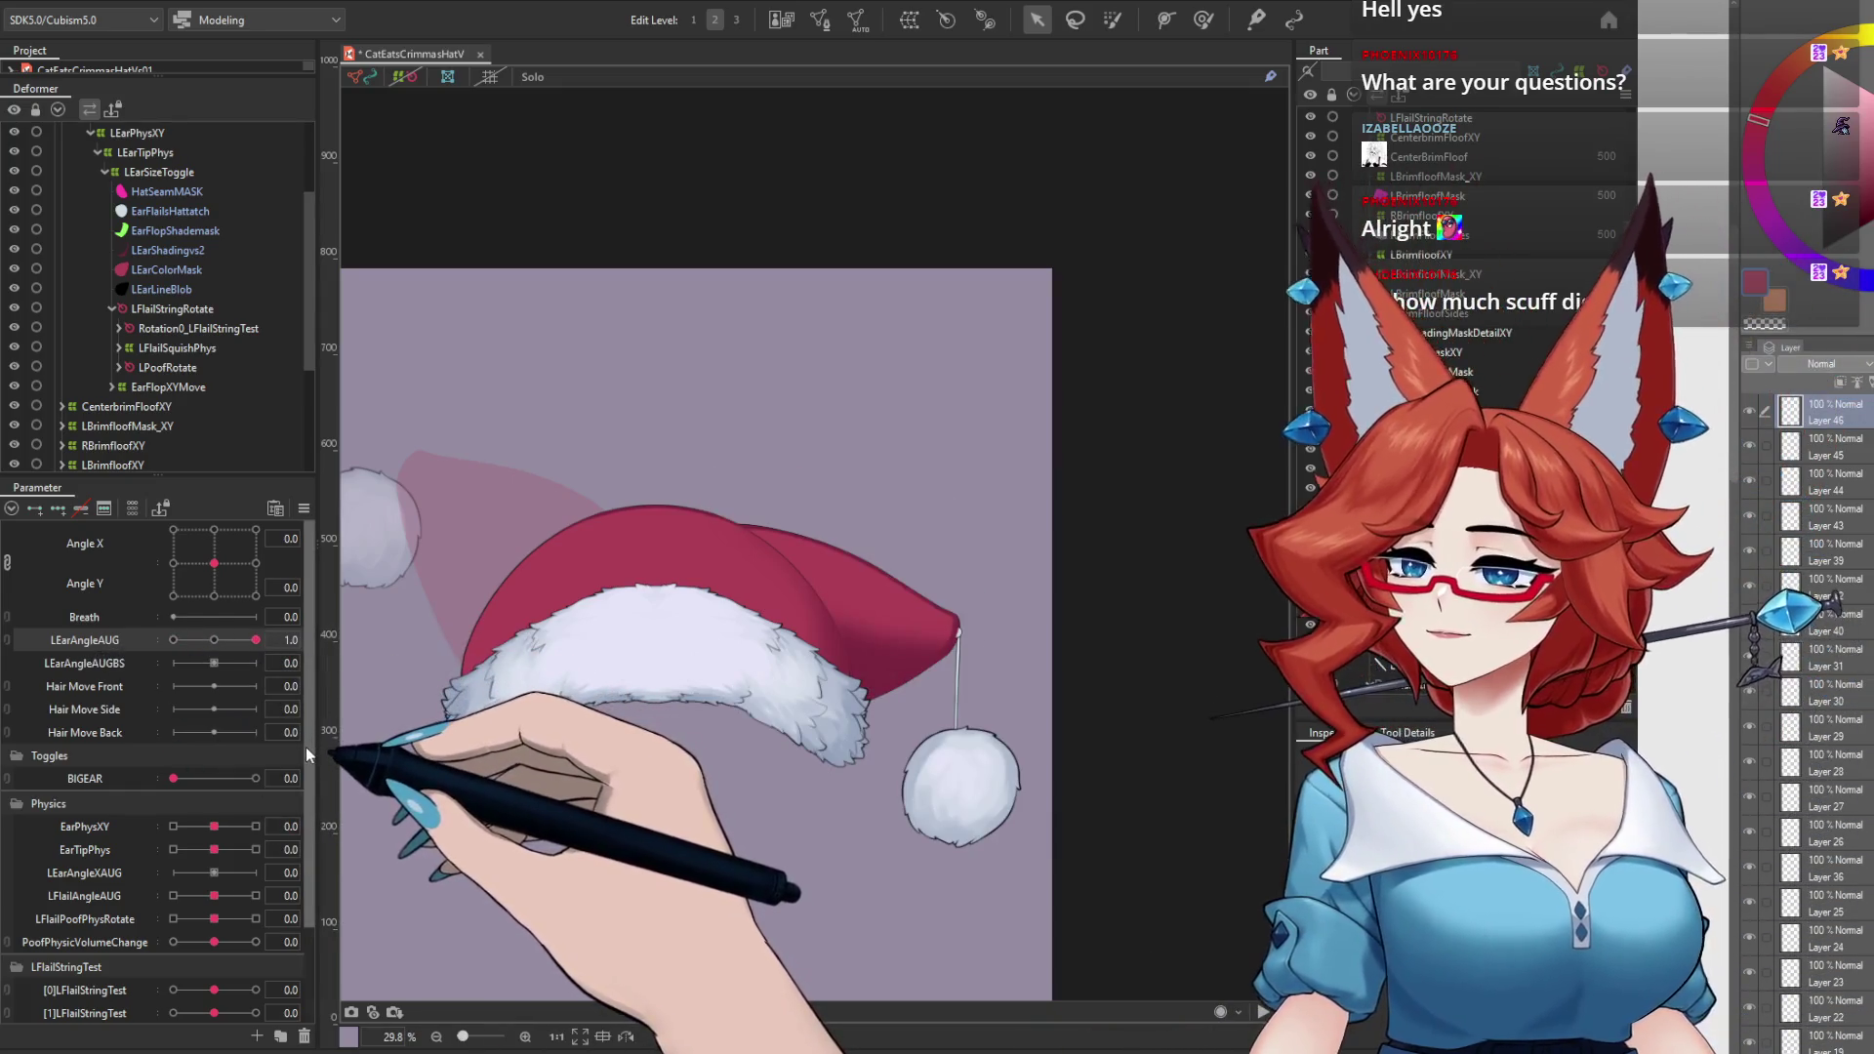
left_click_drag(256, 639, 214, 639)
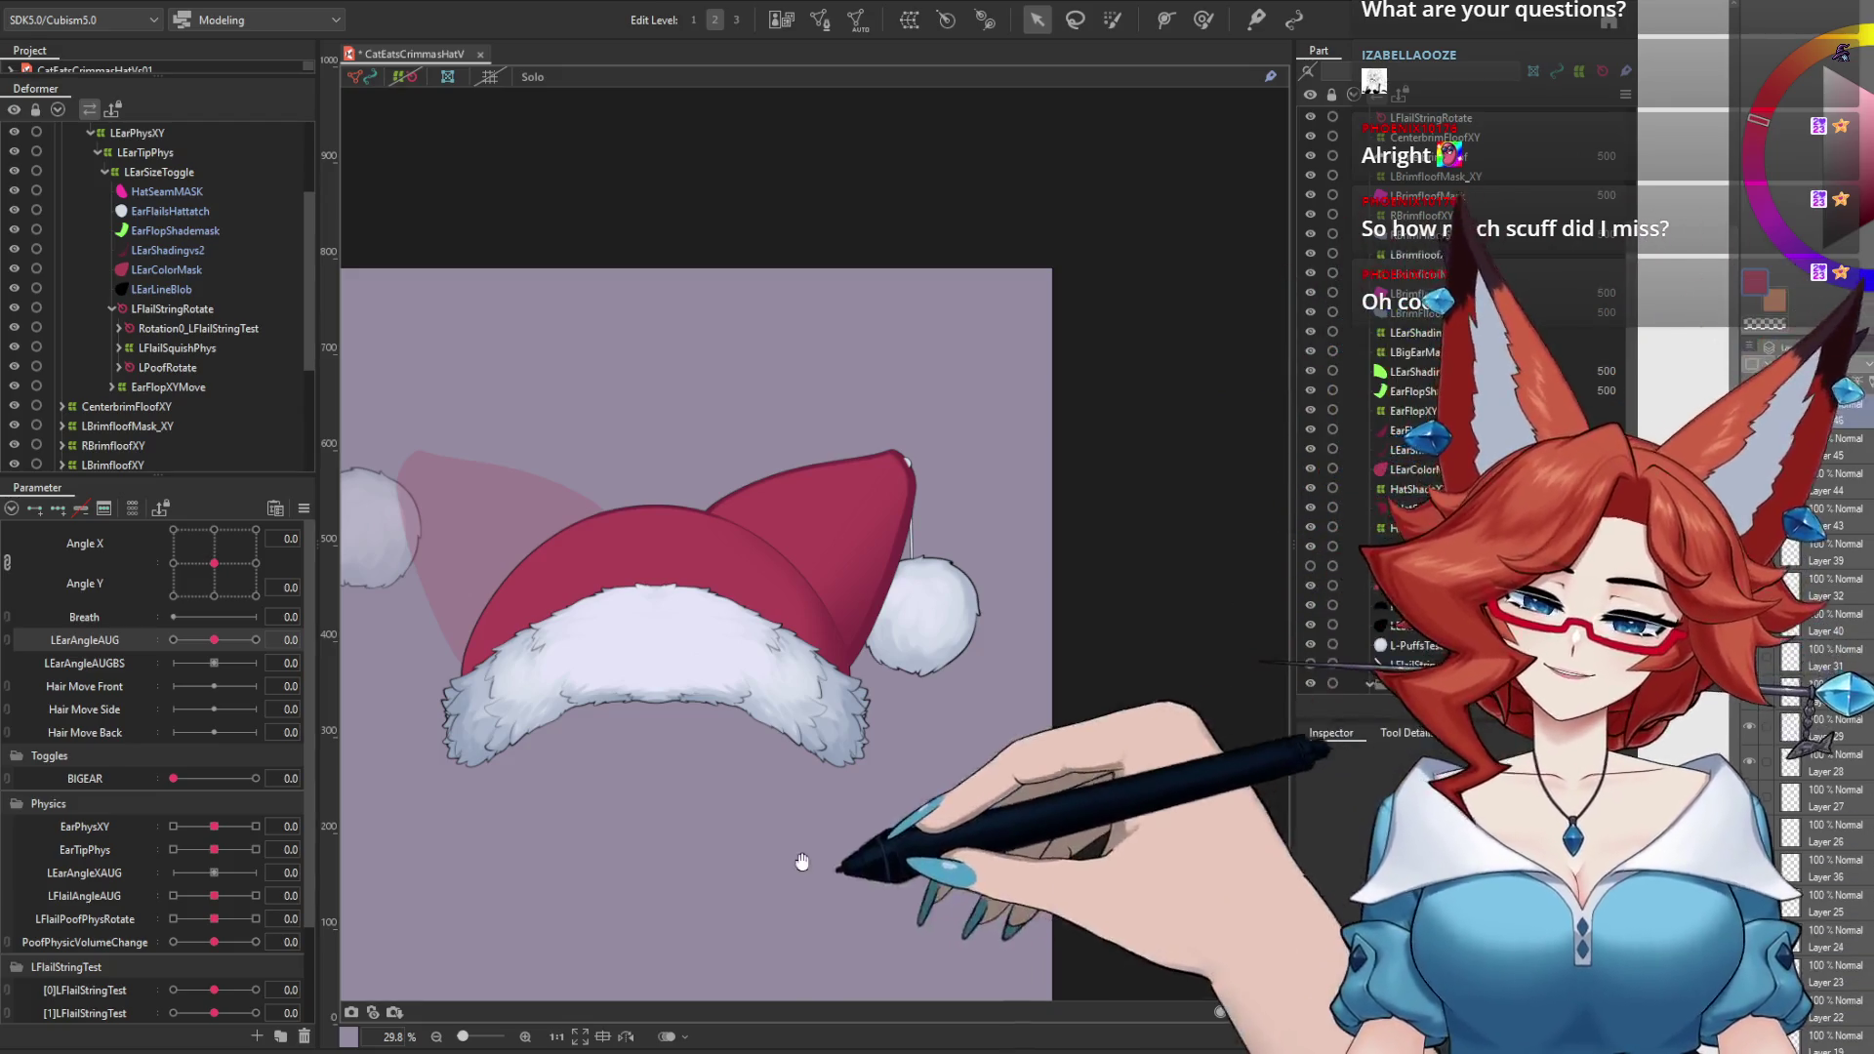
scroll(802, 861, "up", 2)
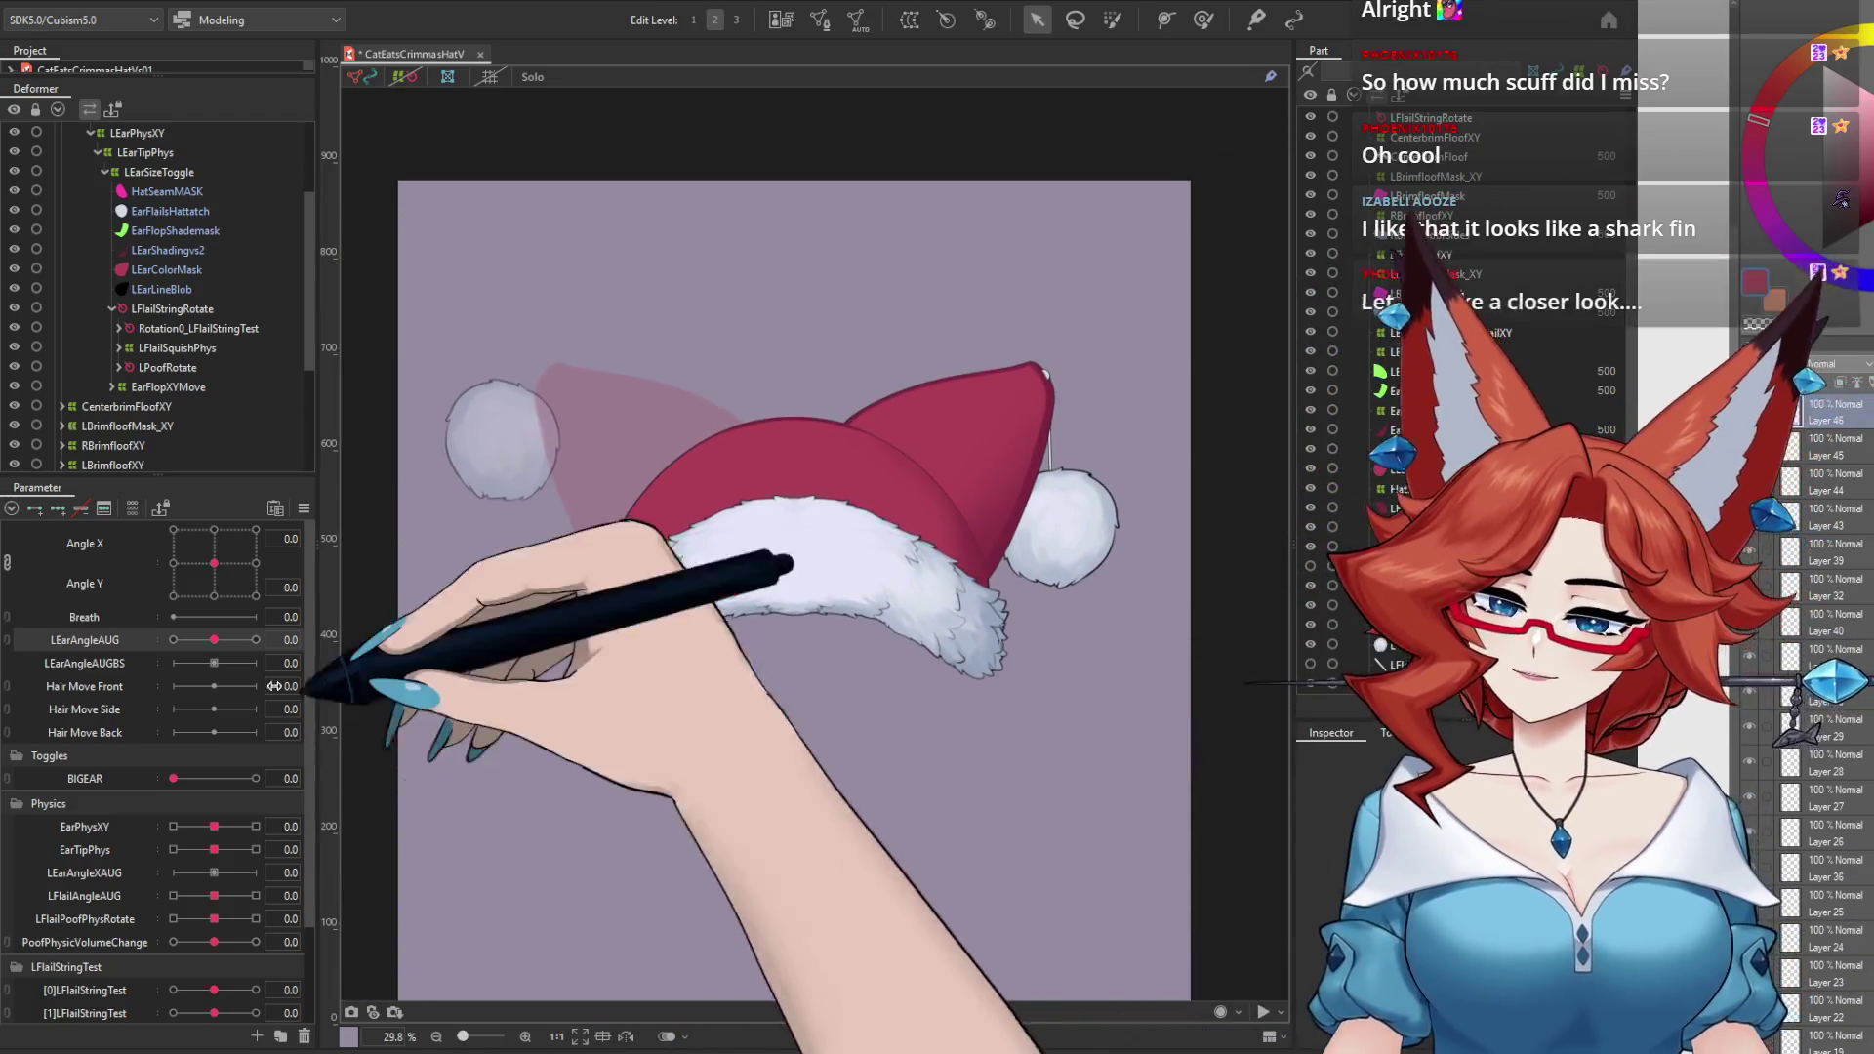
left_click(132, 3)
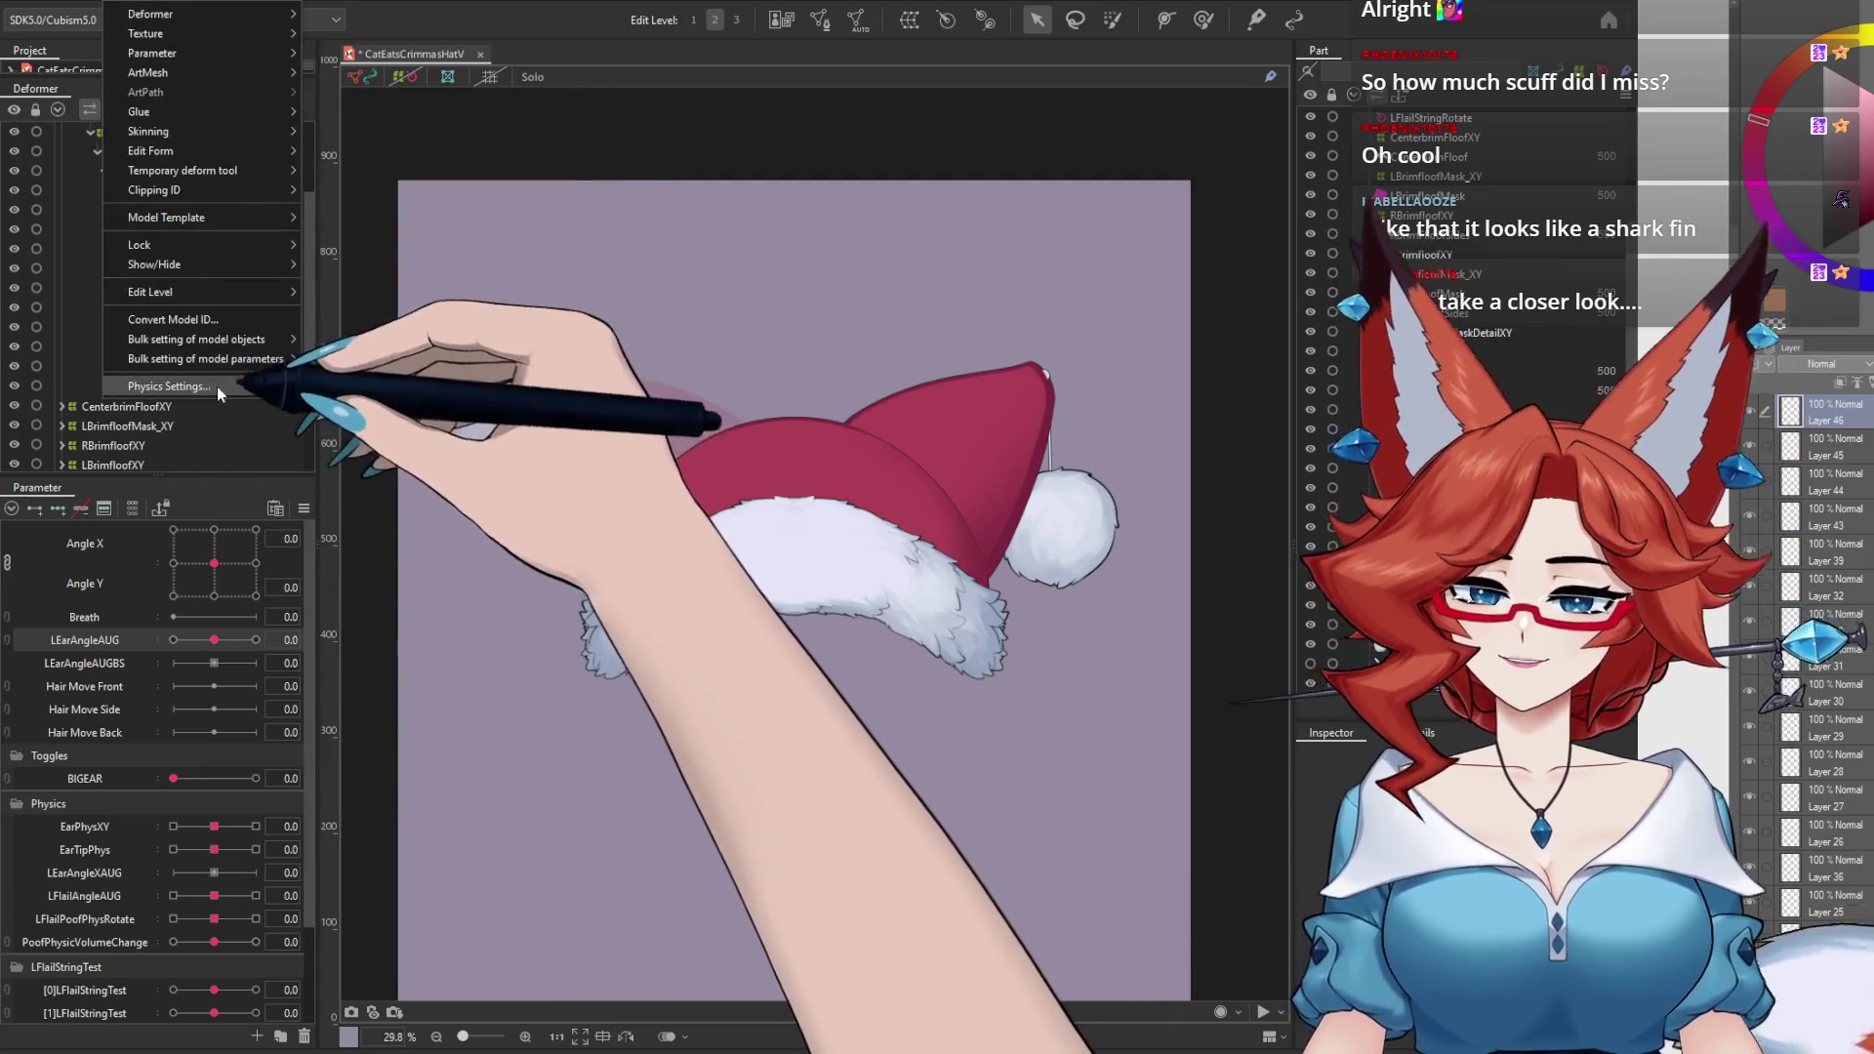
Step: Open Physics Settings, swing the hat with head angle pushed to maximum, then close it
left_click(217, 386)
left_click_drag(771, 851, 1025, 463)
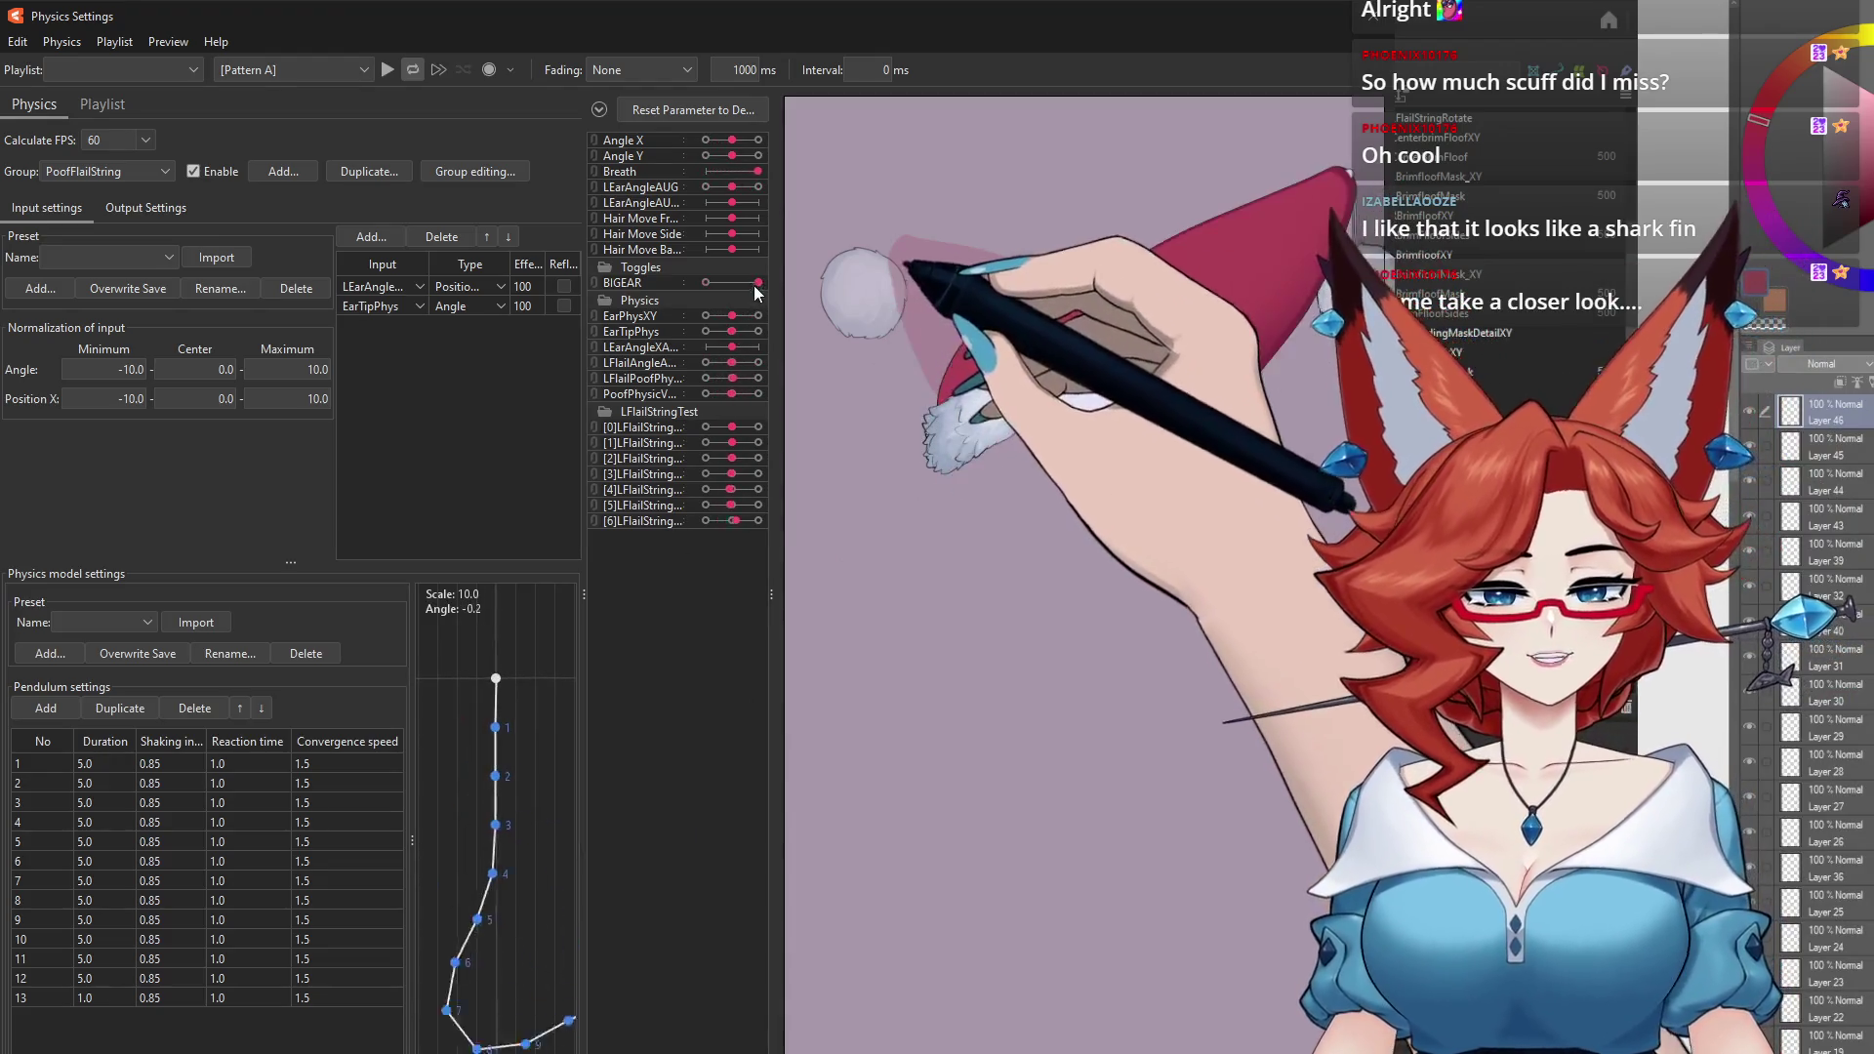
left_click_drag(899, 938, 1325, 981)
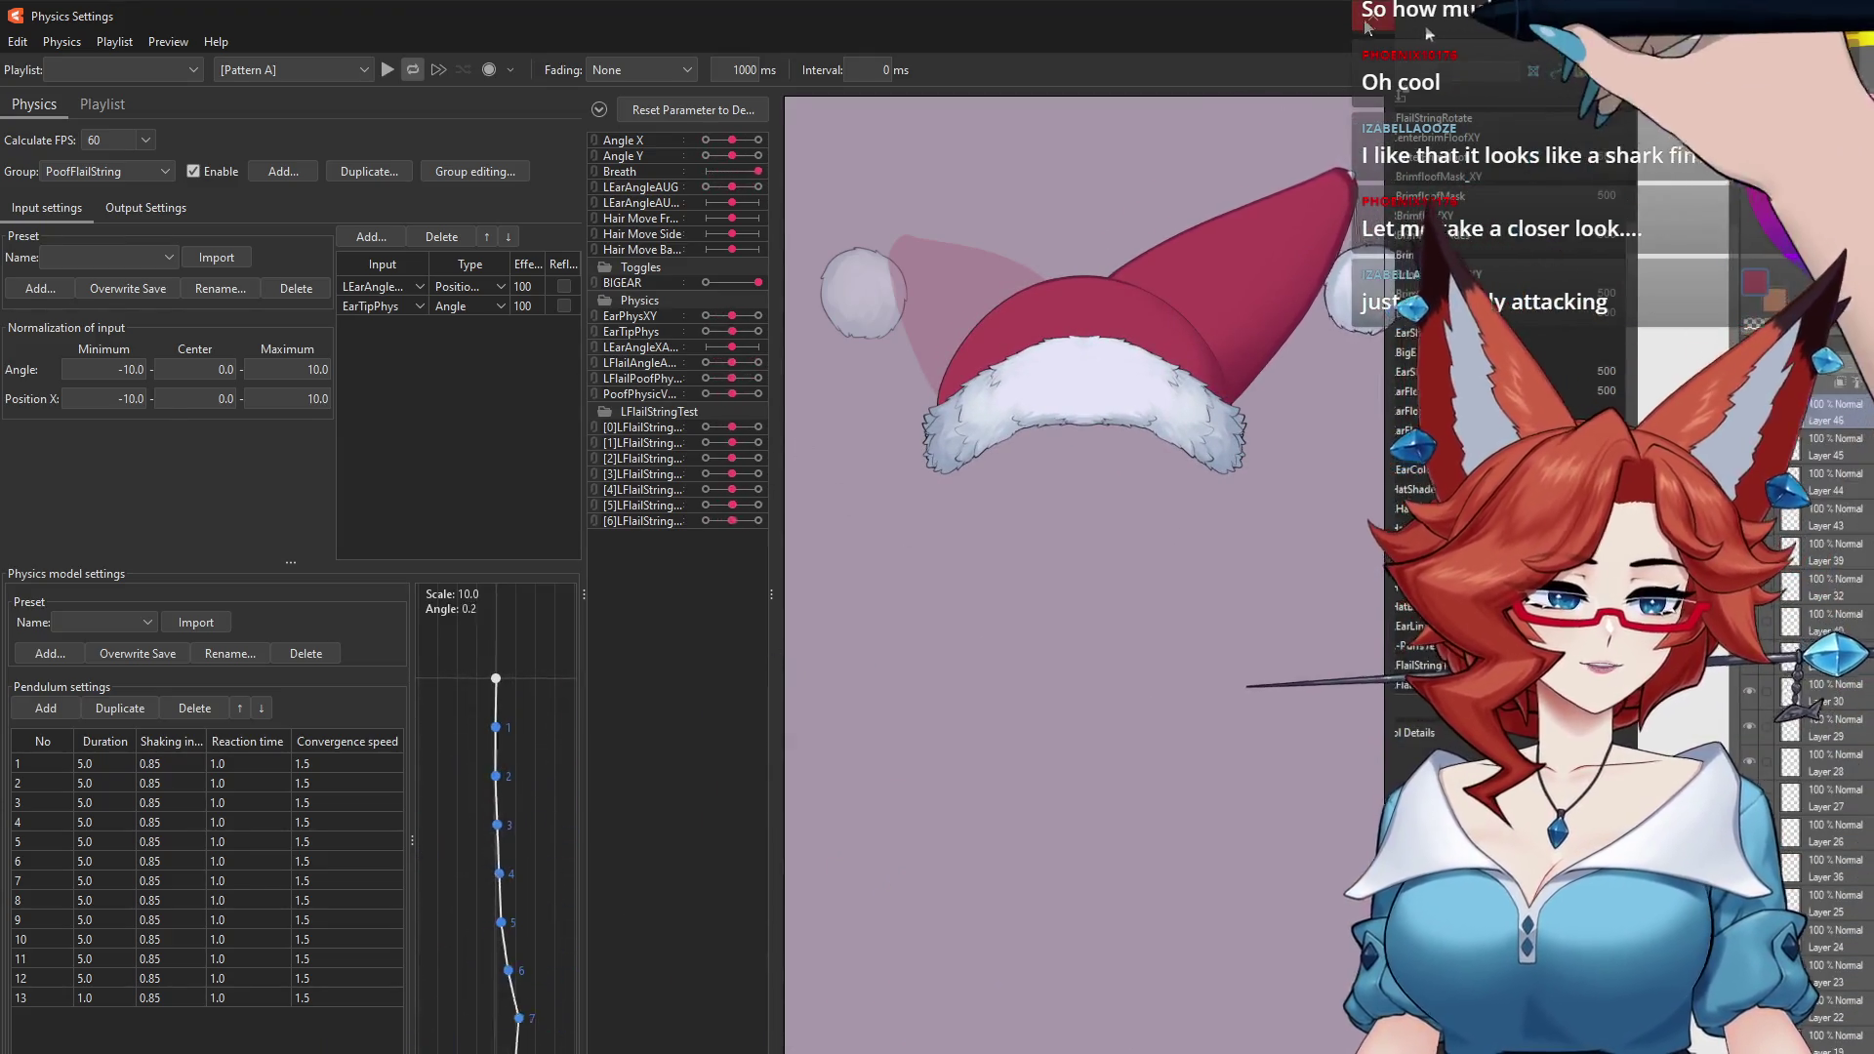
left_click(1403, 29)
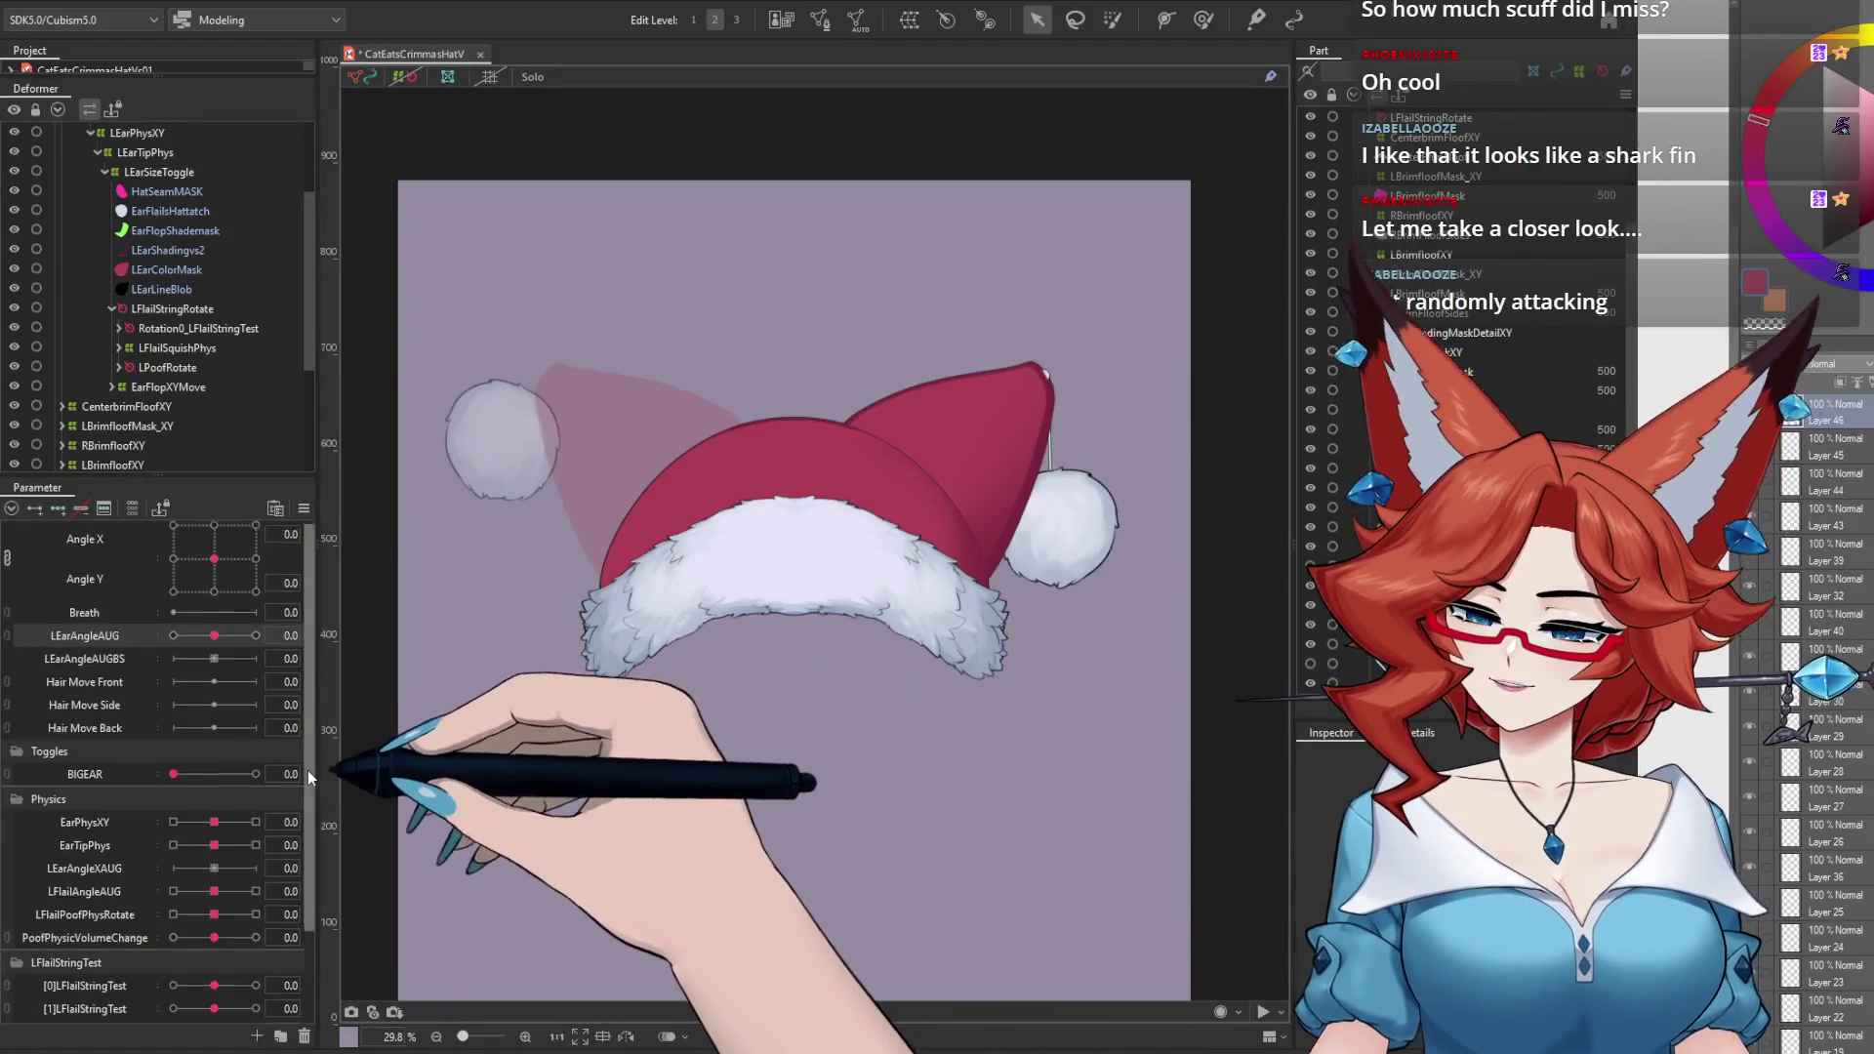
Step: Set BIGEAR and LEarAngleAUG to 1 to enlarge and swing the hat
scroll(308, 770, "down", 1)
left_click(256, 739)
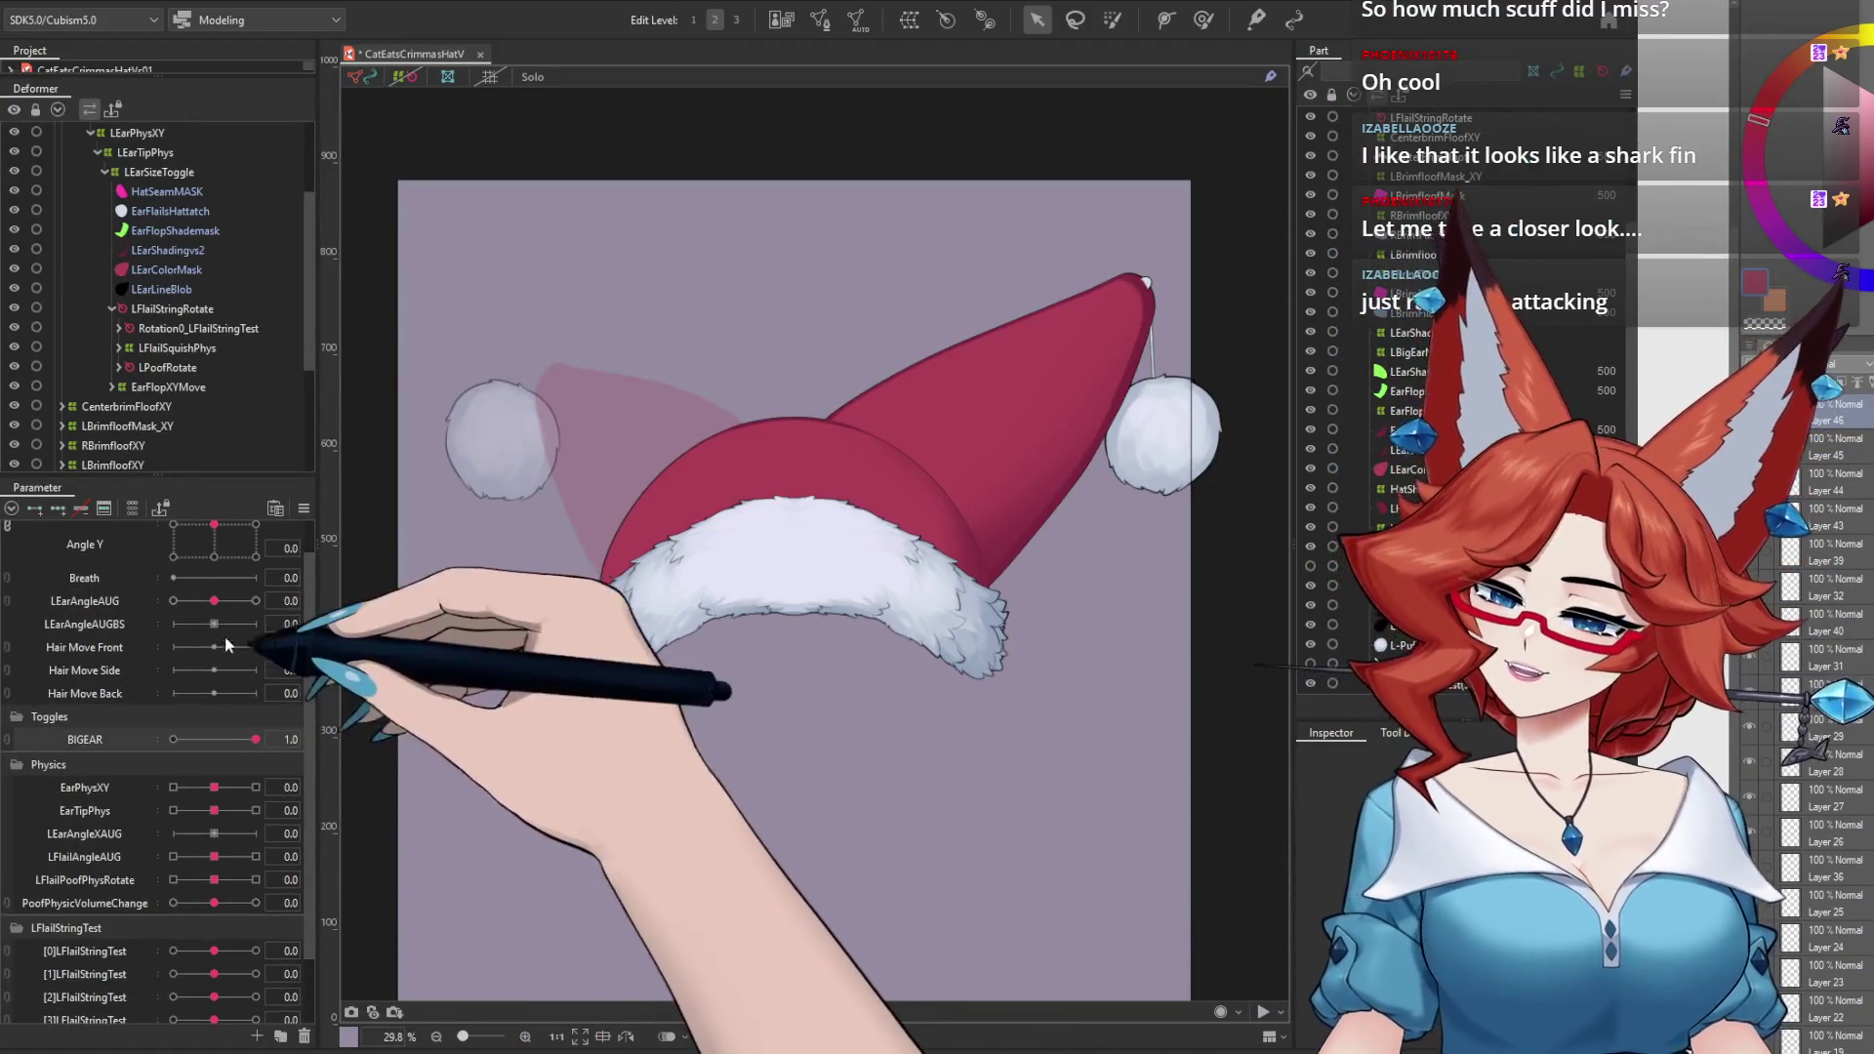
mouse_move(214, 600)
left_mouse_down()
mouse_move(155, 616)
mouse_move(312, 628)
left_mouse_up()
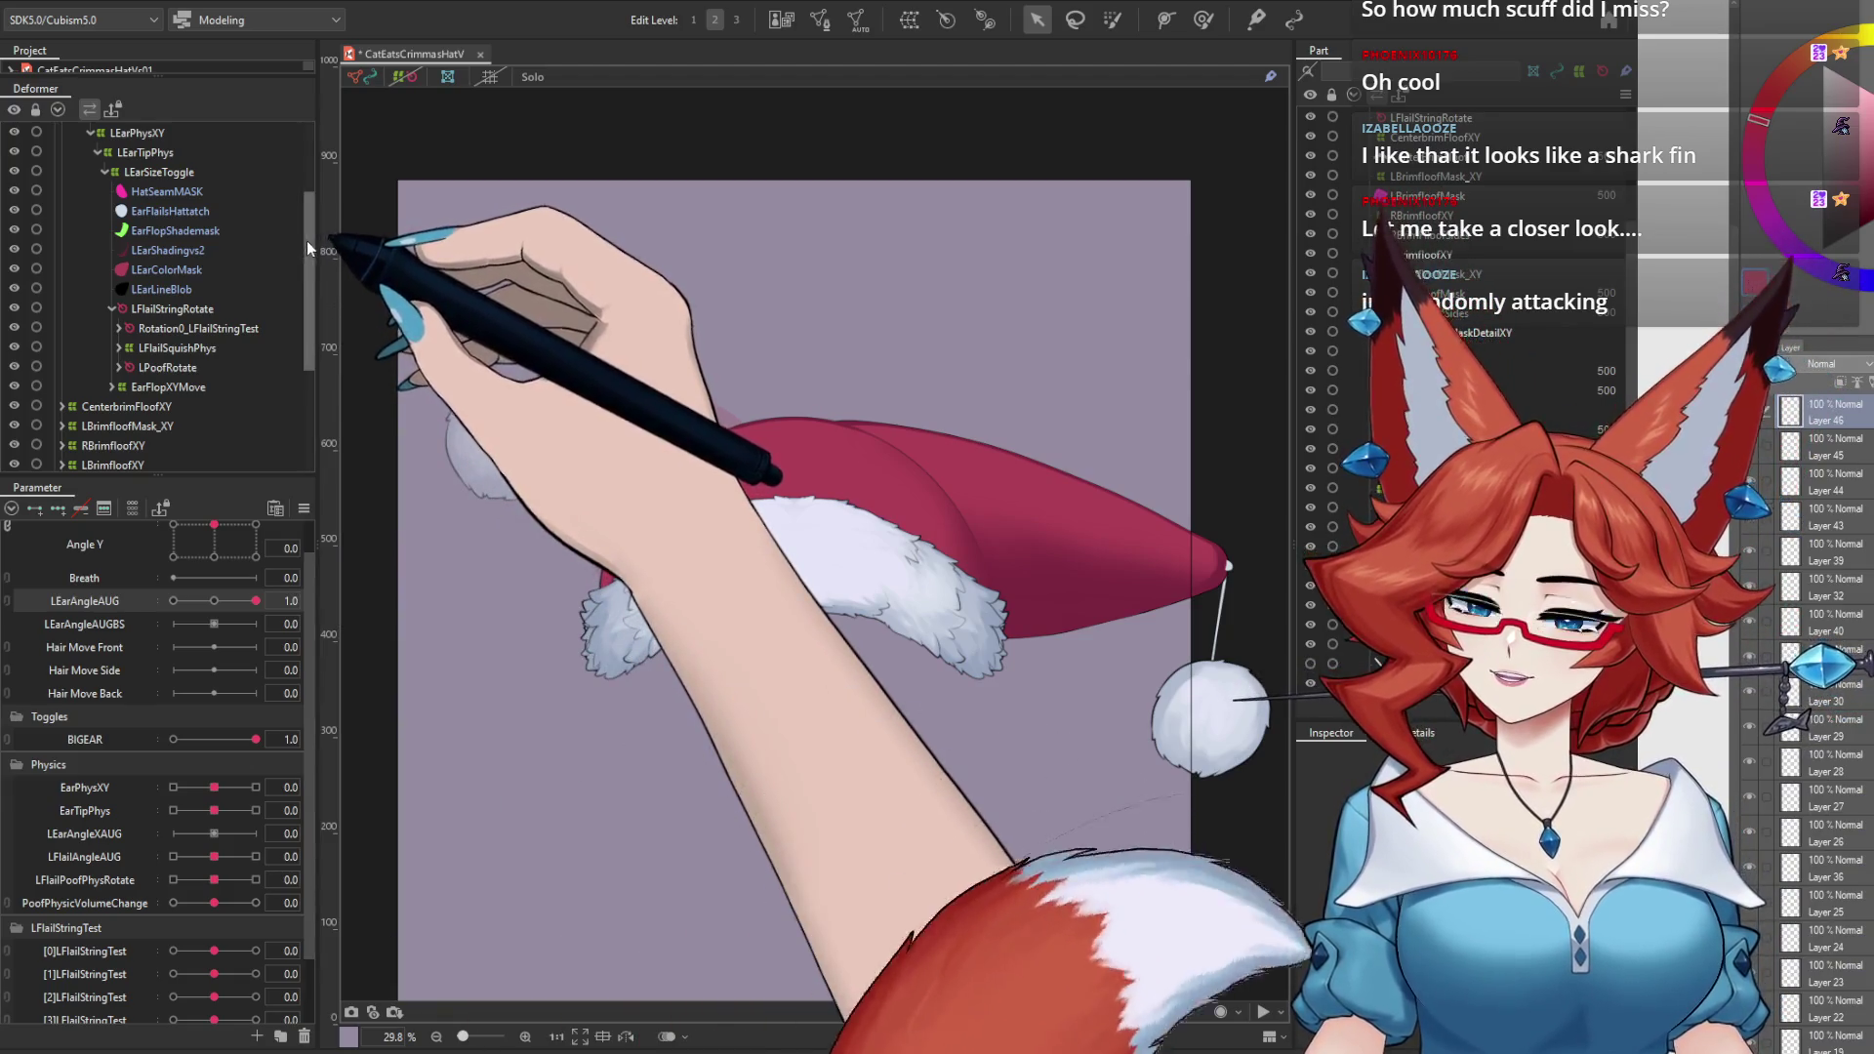
scroll(307, 240, "up", 2)
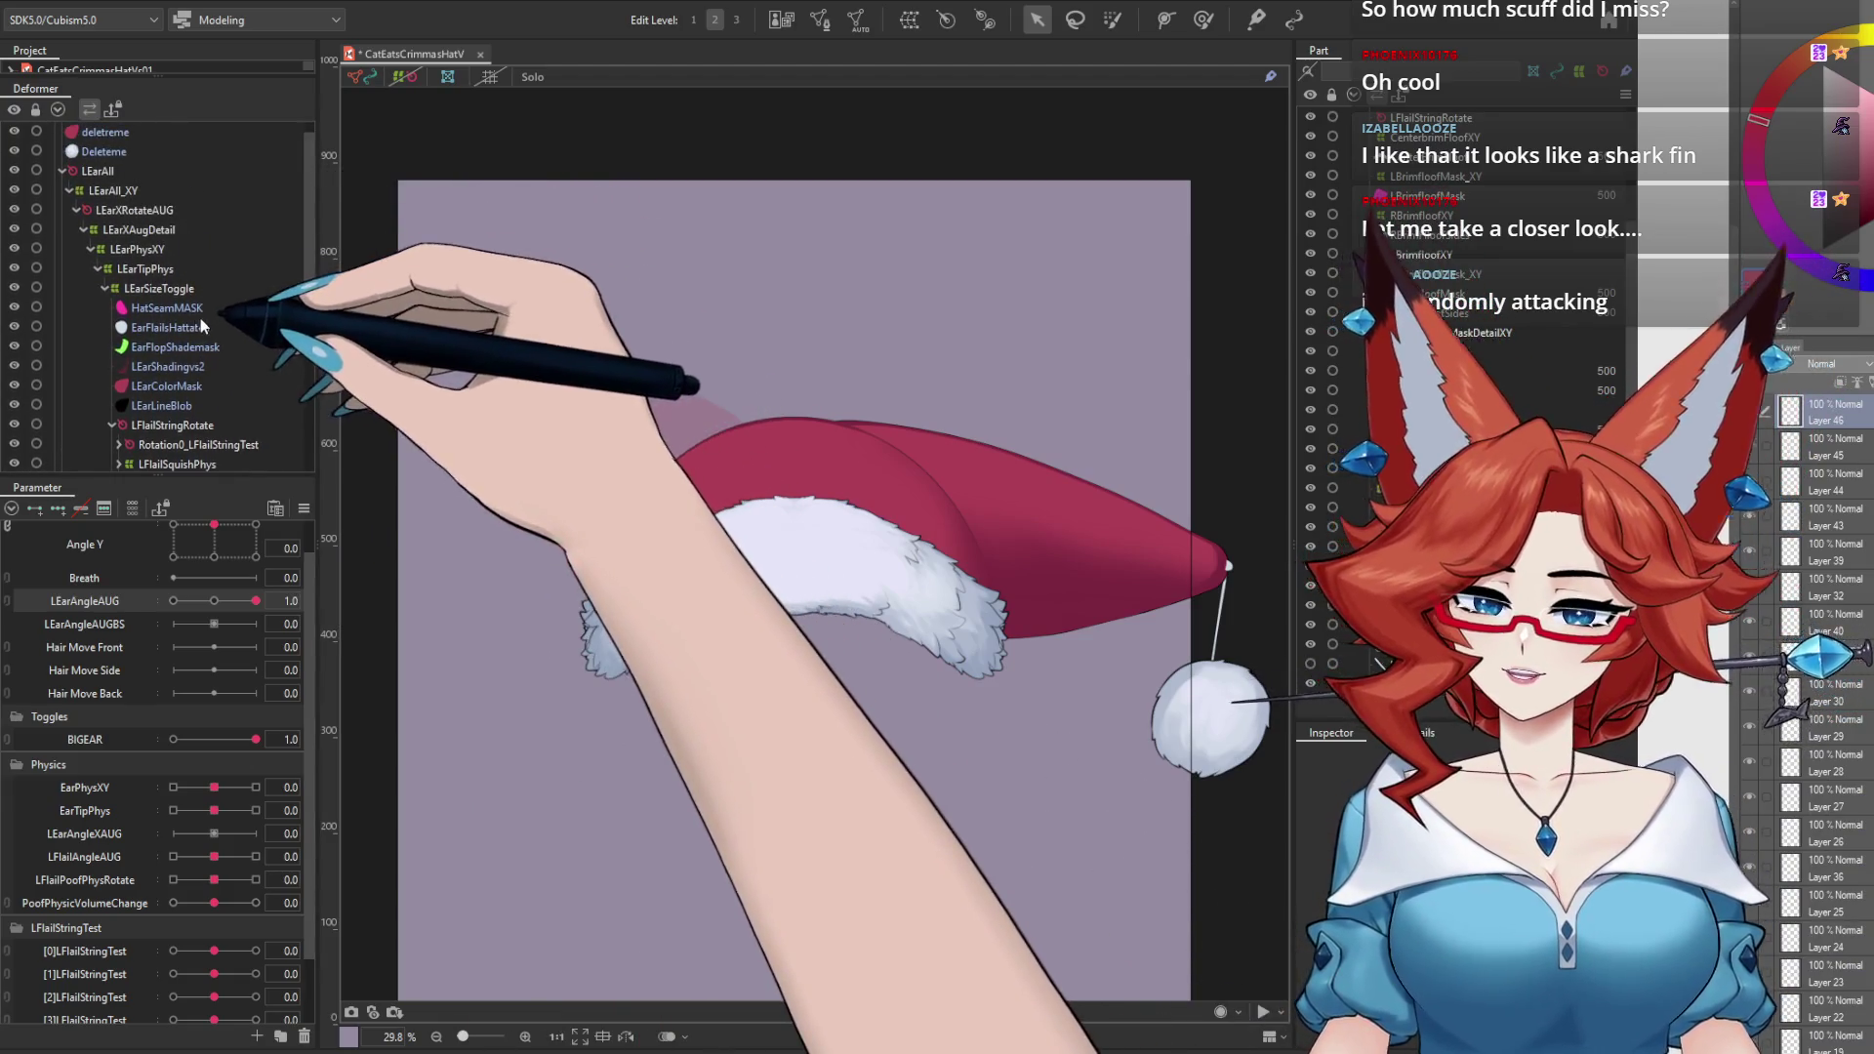
Step: Select LEarXAugDetail and preview the hat at Angle X ±30, then Angle Y 30 with X -30 and 0
left_click(162, 226)
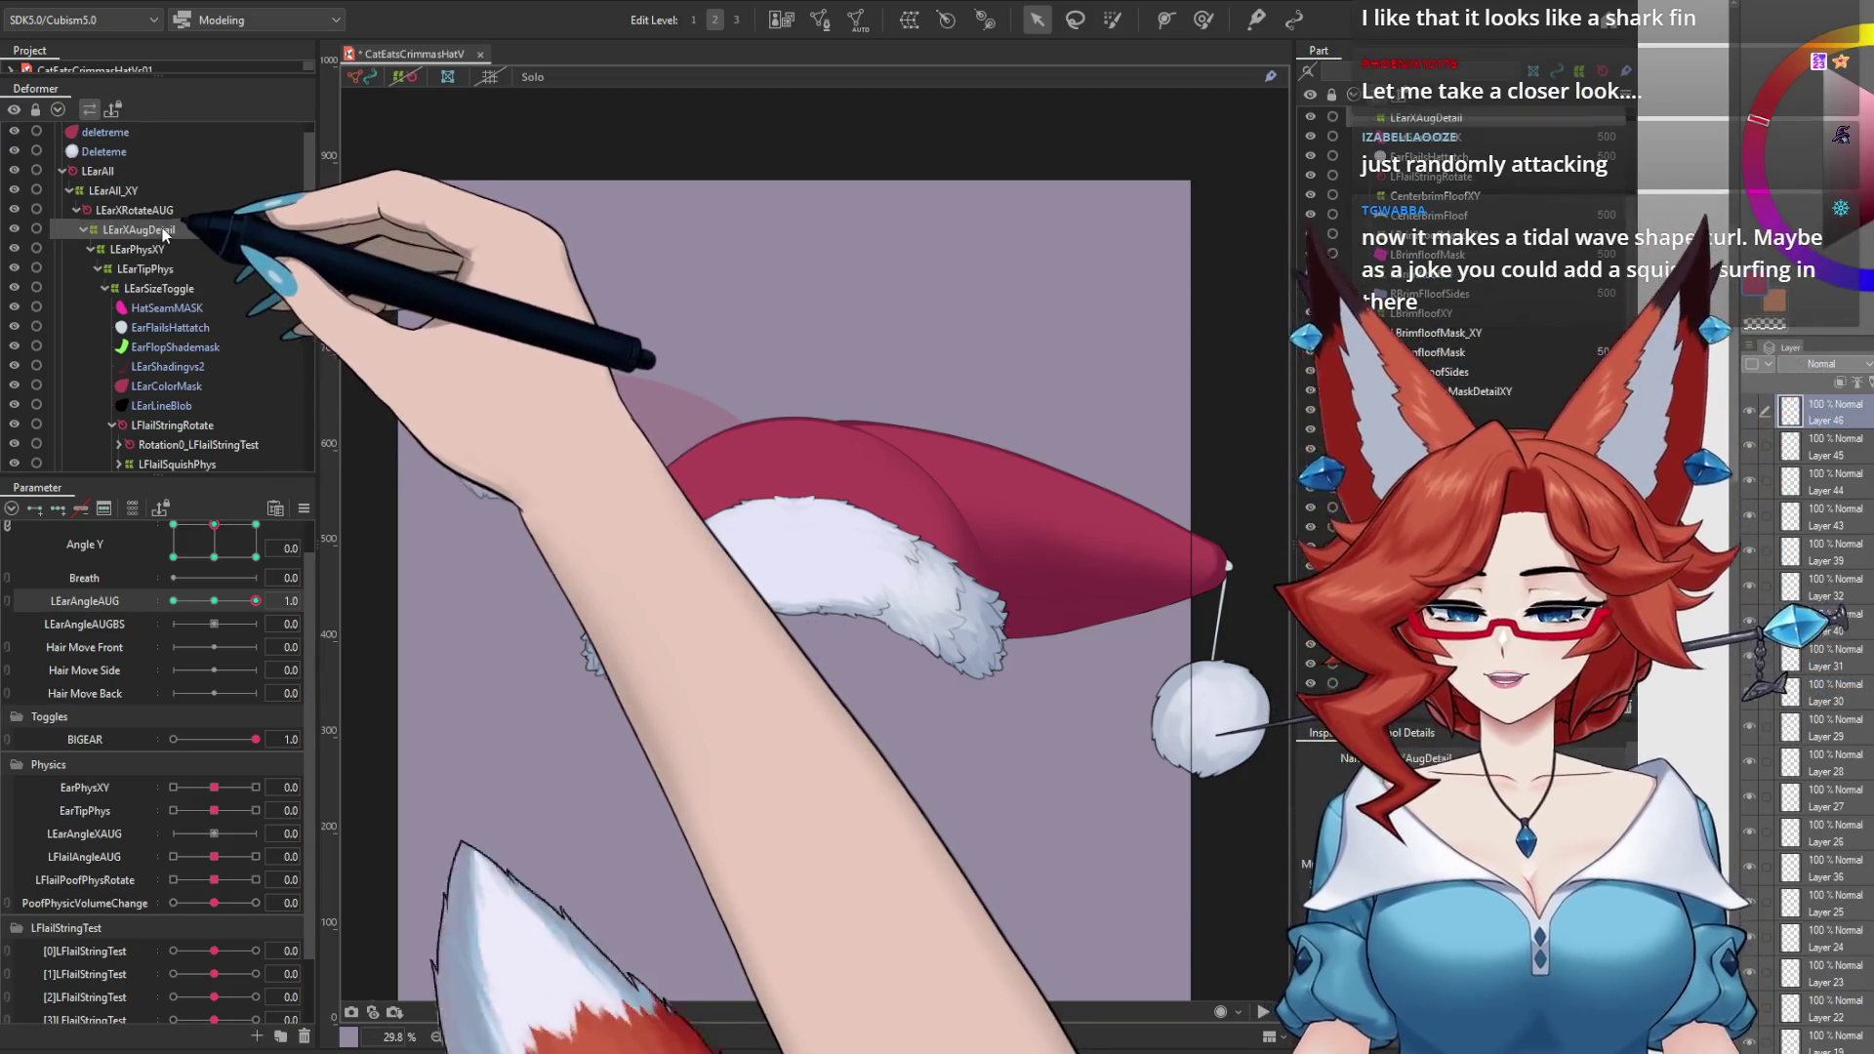
scroll(312, 579, "up", 1)
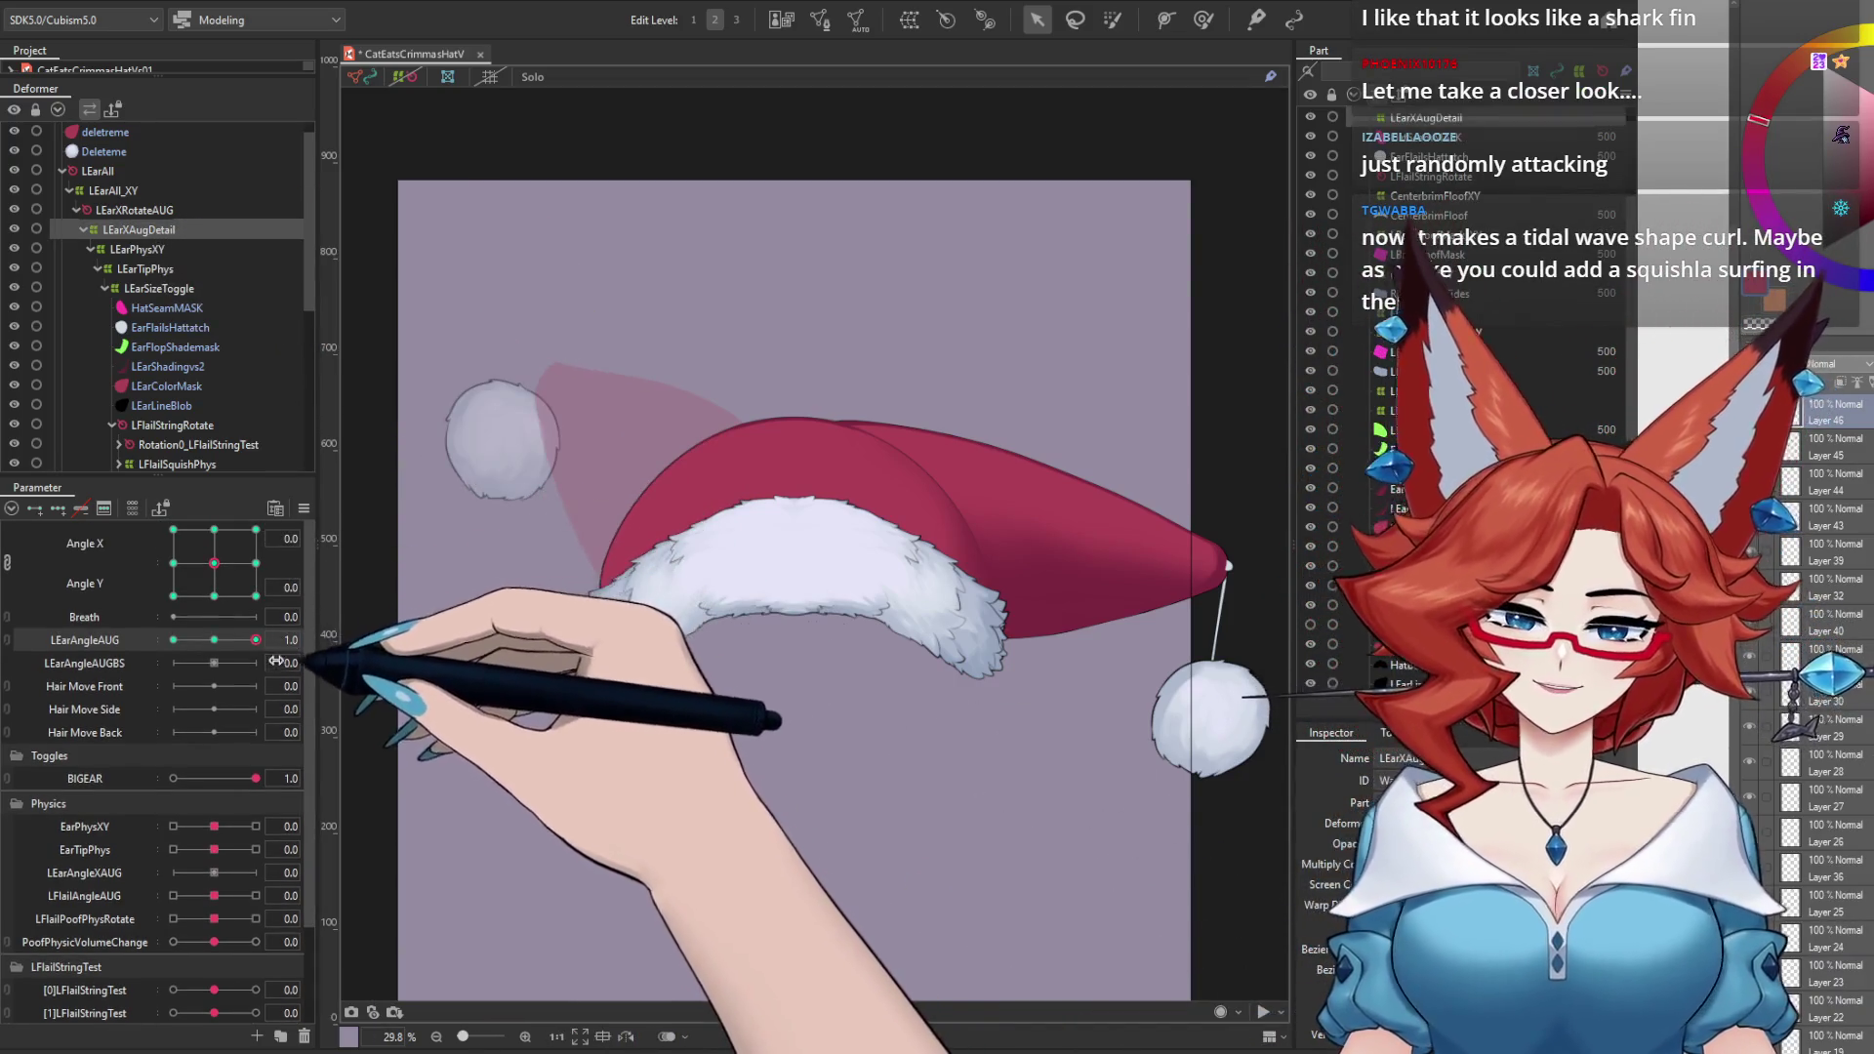
left_click(255, 564)
left_click(174, 565)
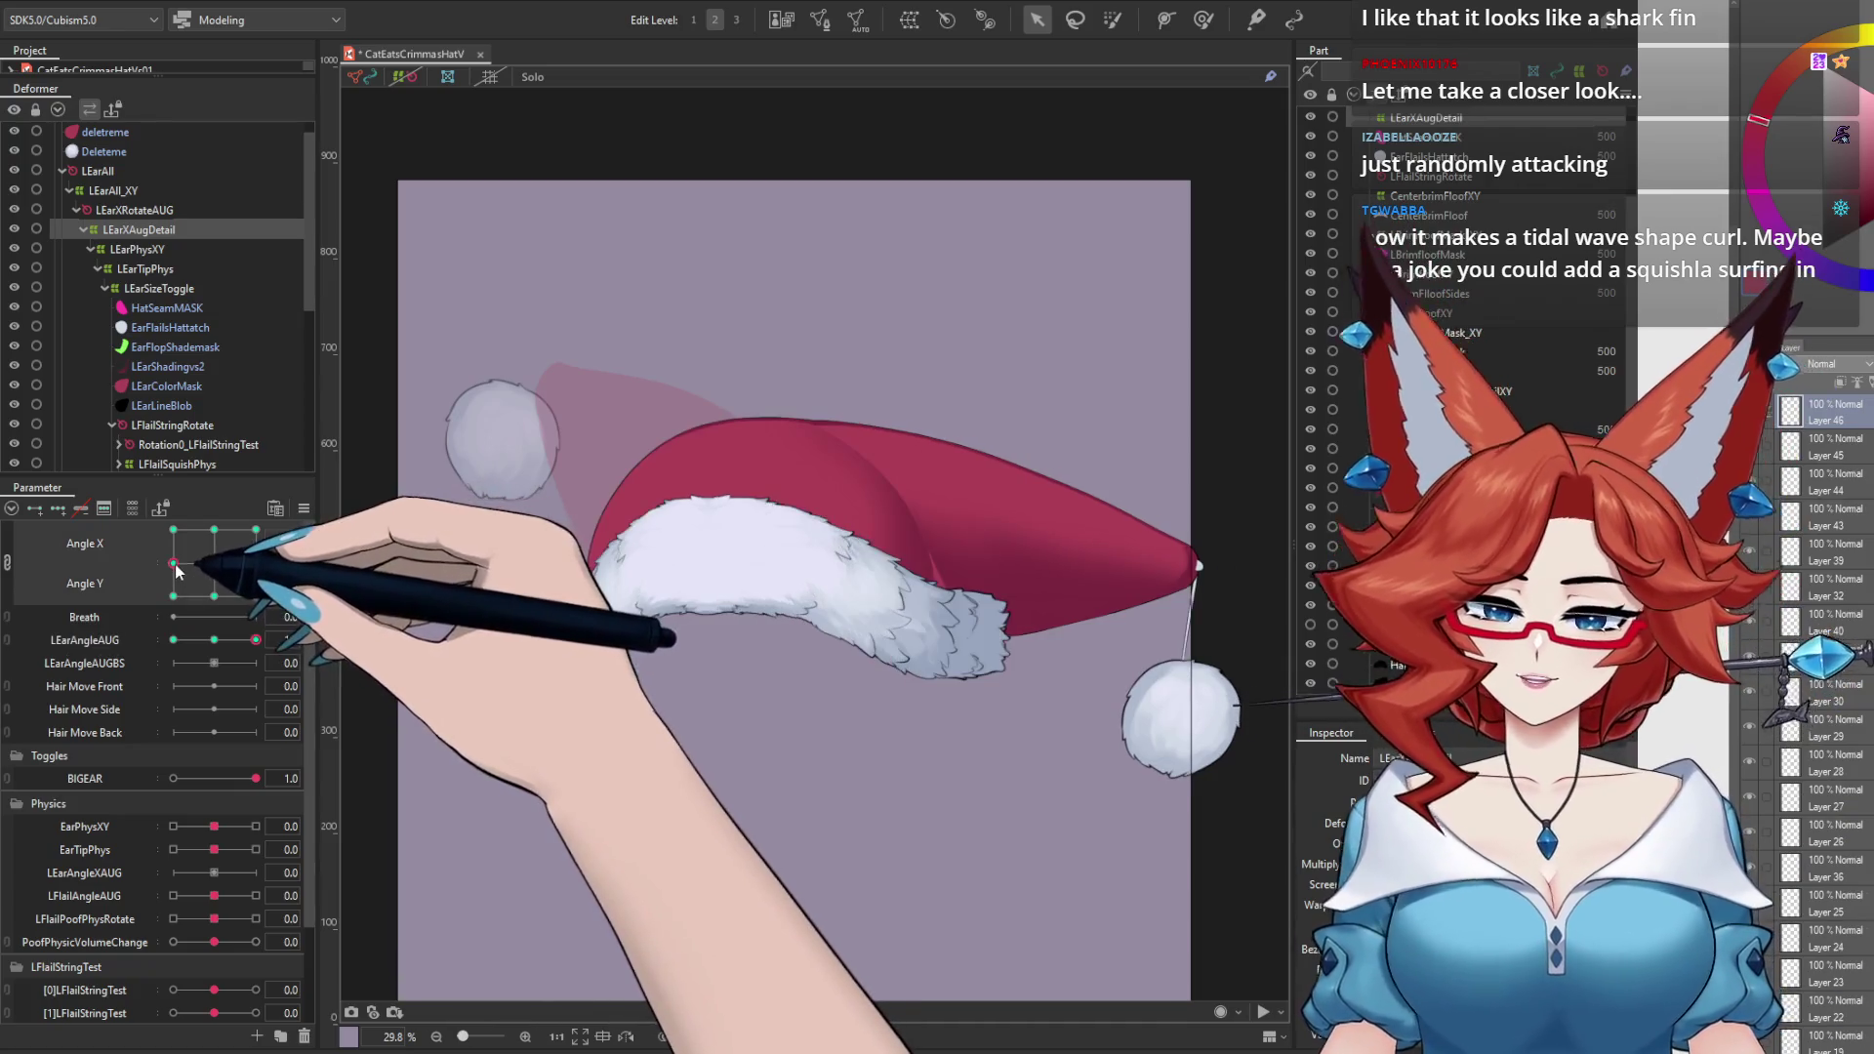
left_click(173, 529)
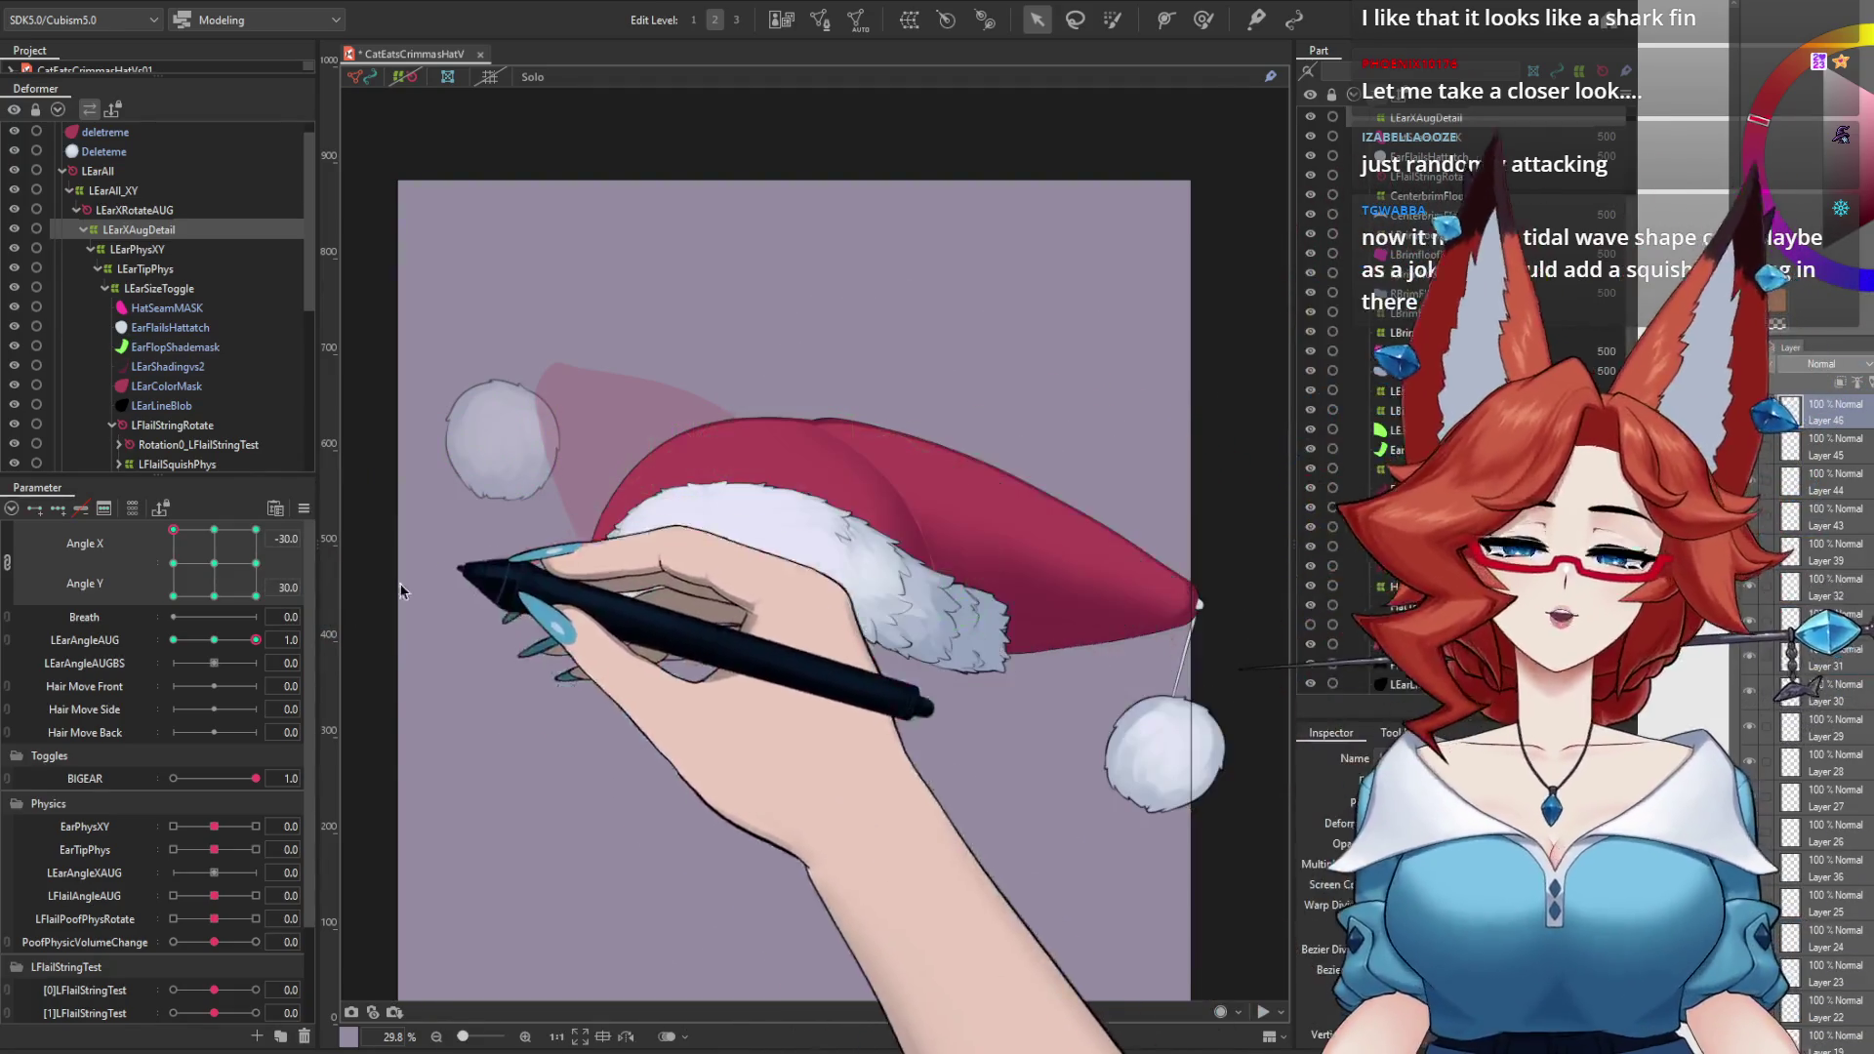
left_click(215, 532)
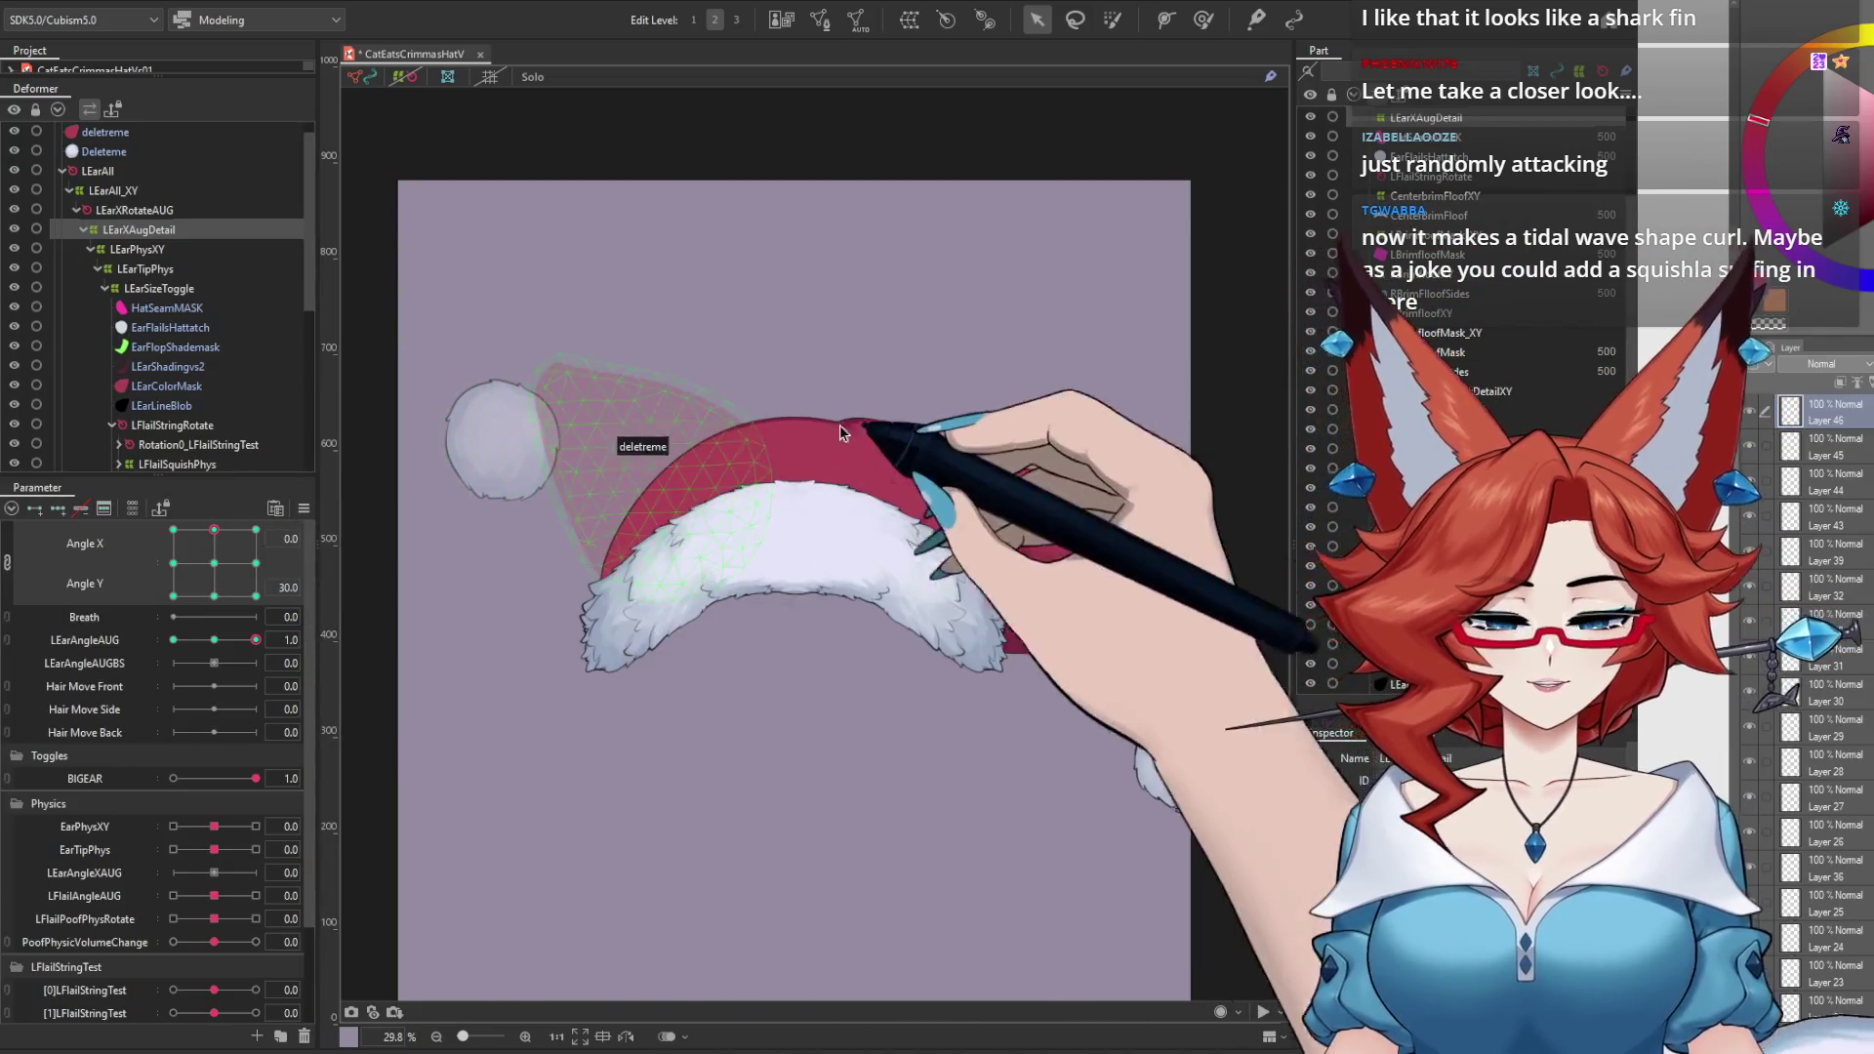
Step: Show the LEarXAugDetail lattice, compare BIGEAR off and on, and toggle LEarAngleAUG between 0 and 1
left_click(856, 431)
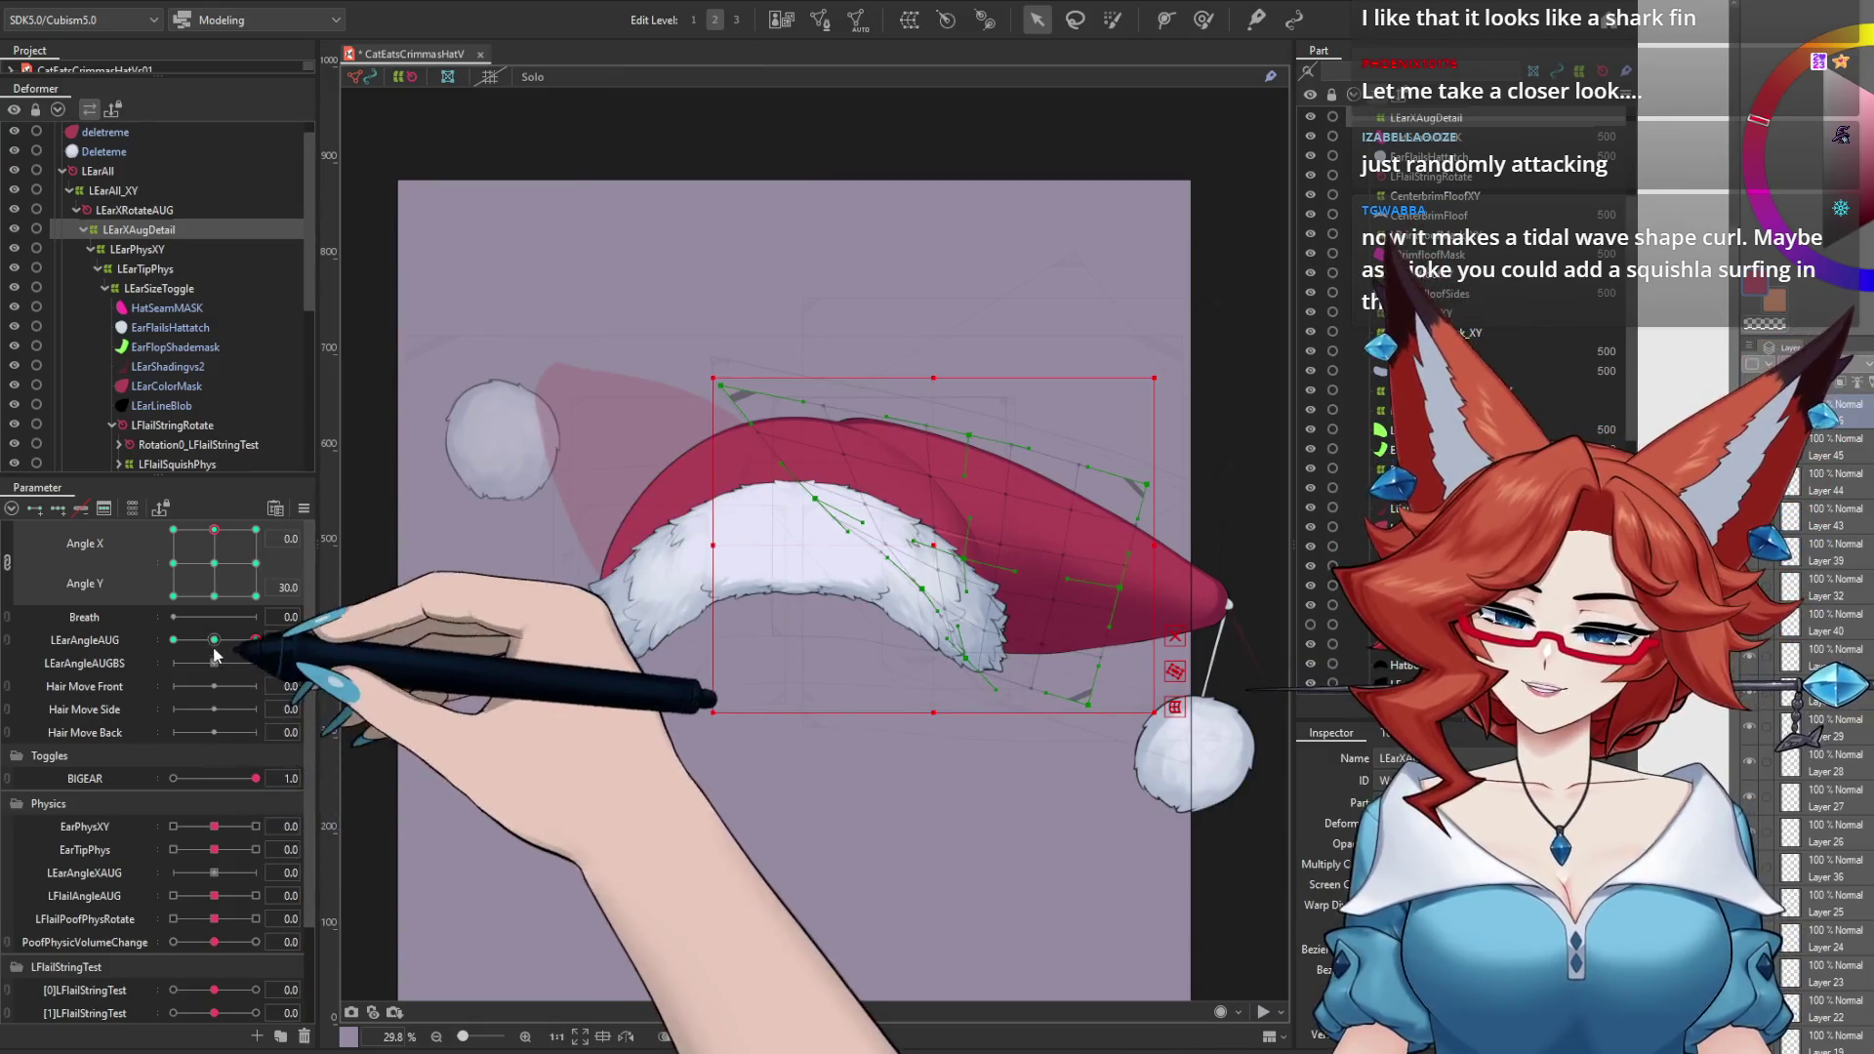
left_click(174, 779)
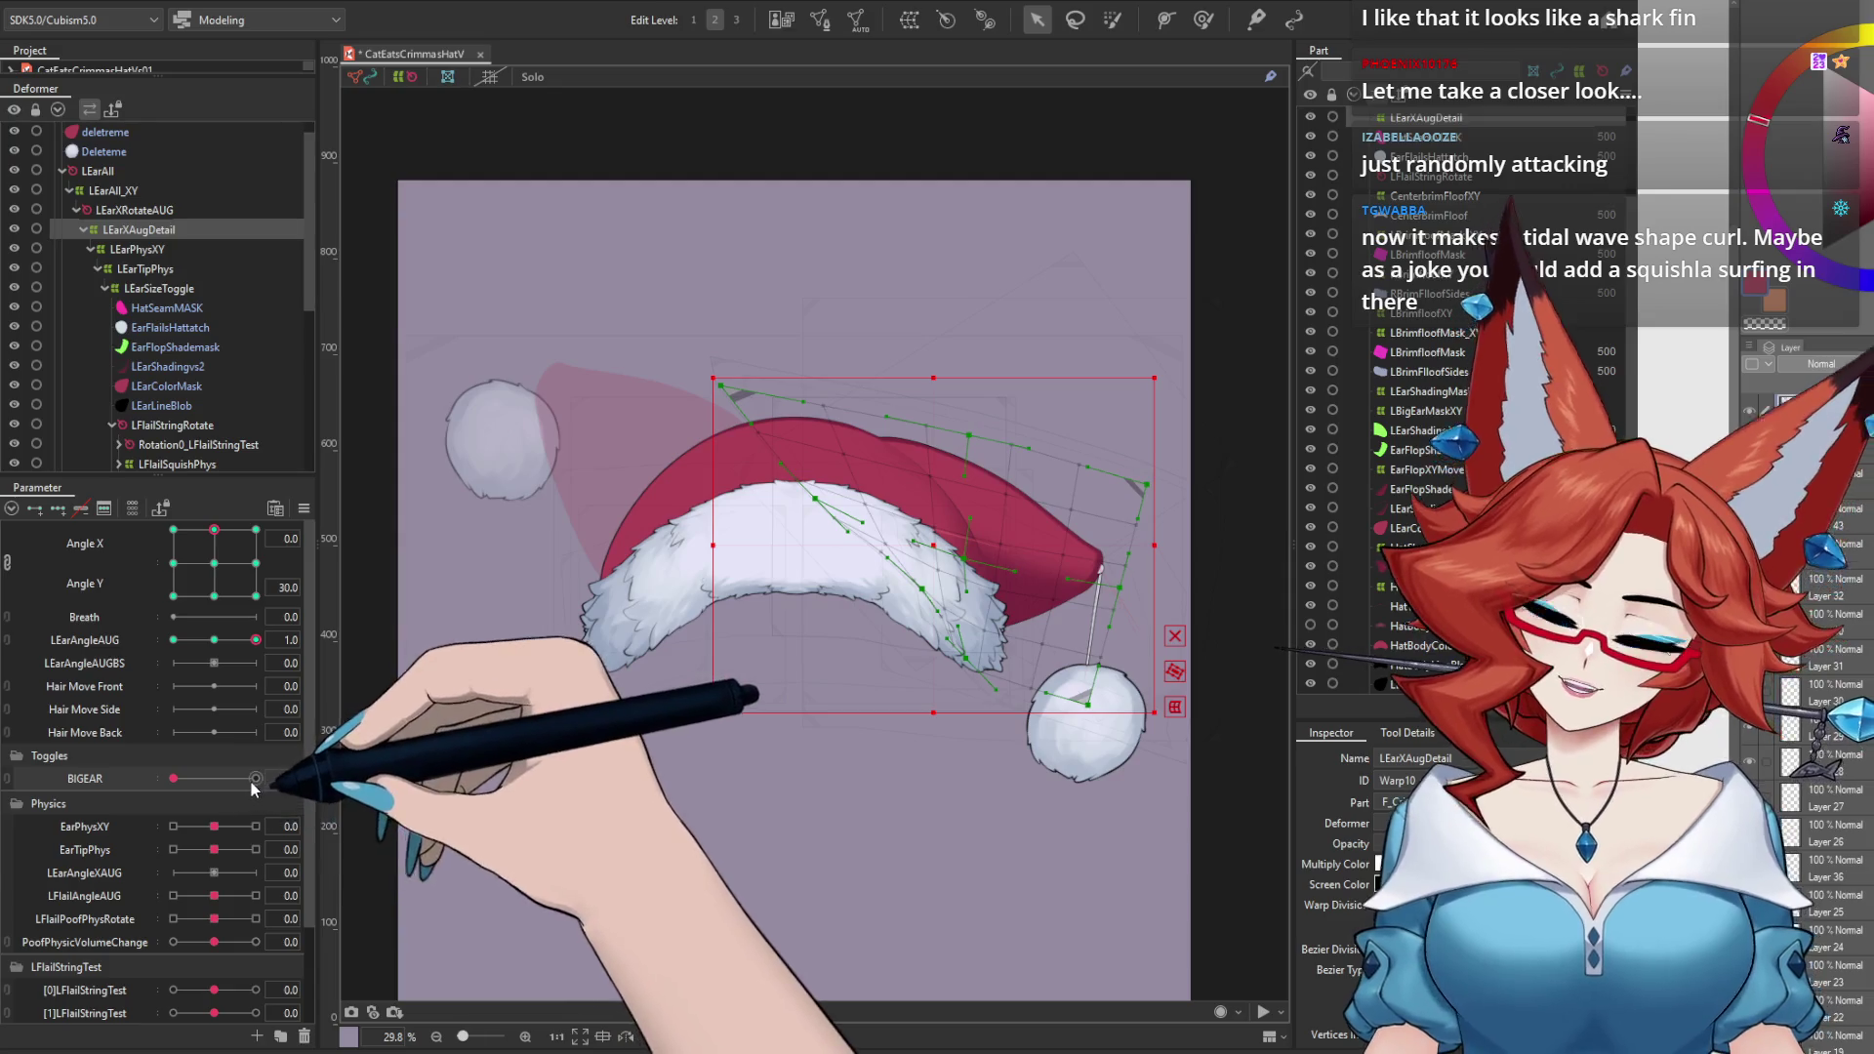
left_click(253, 780)
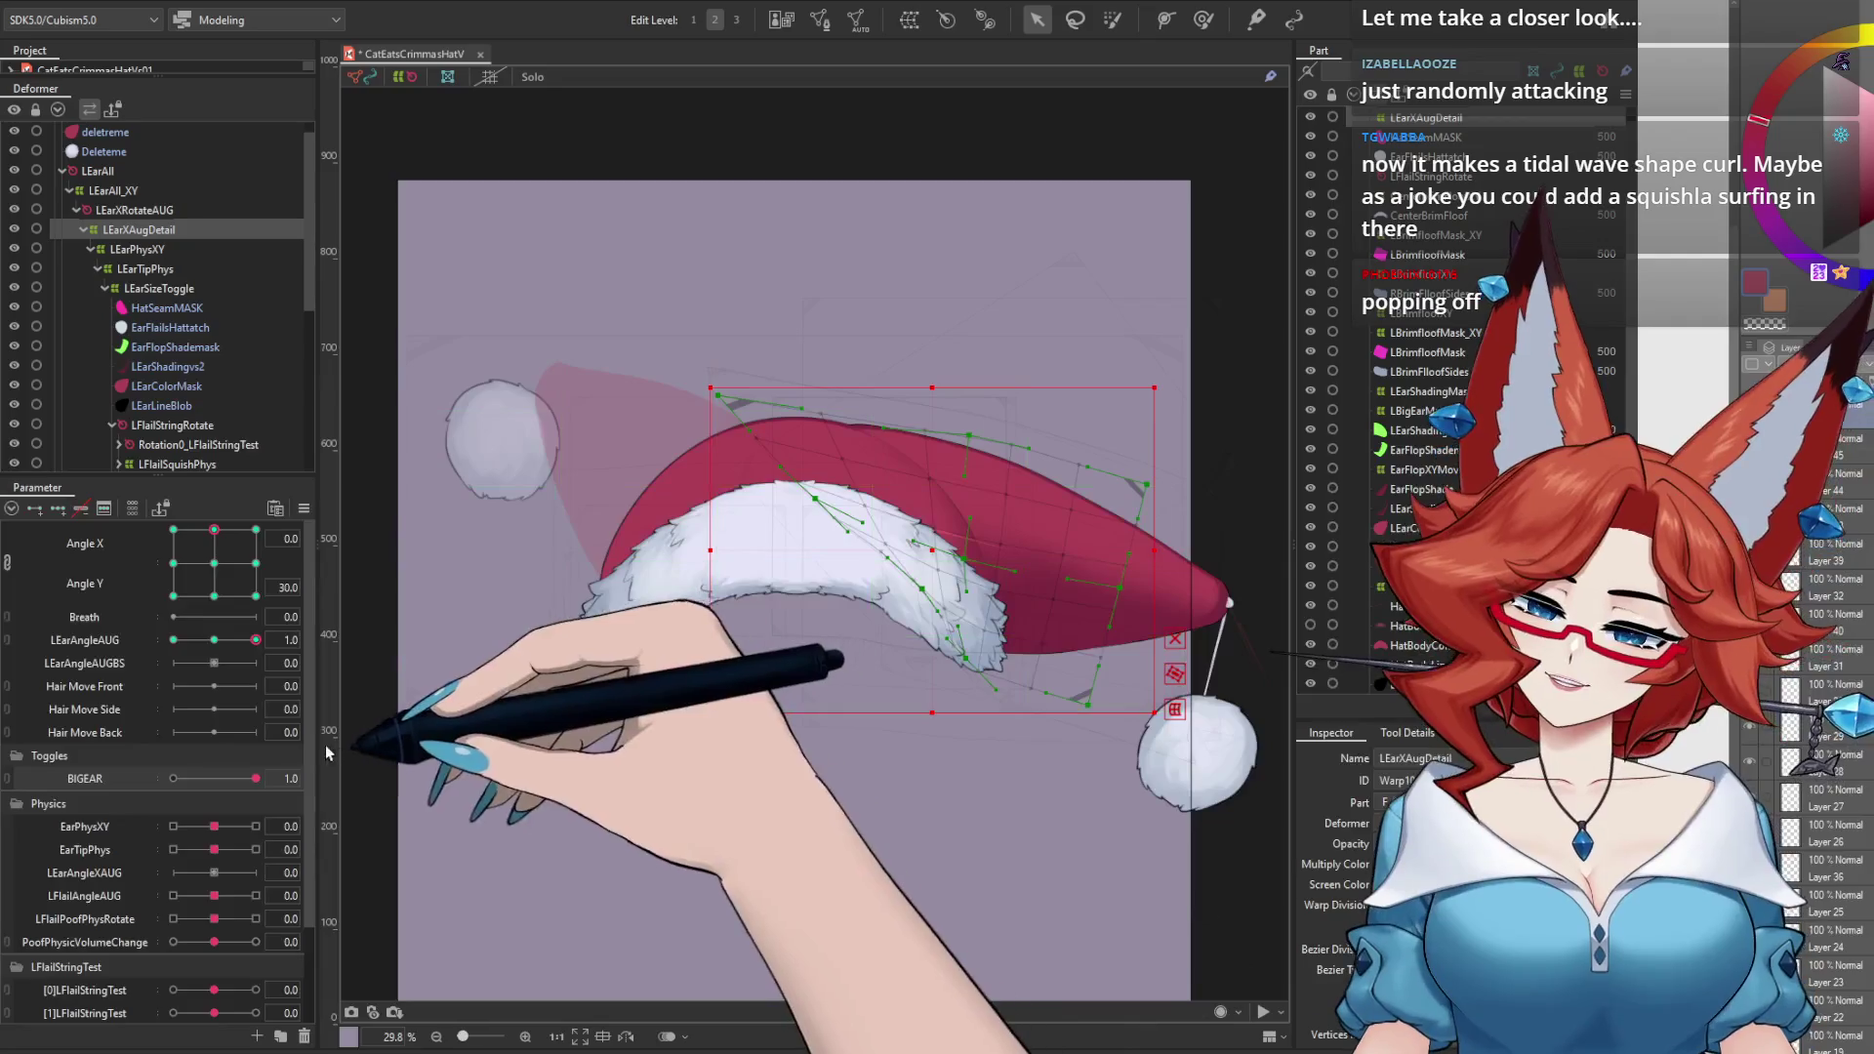
left_click(214, 641)
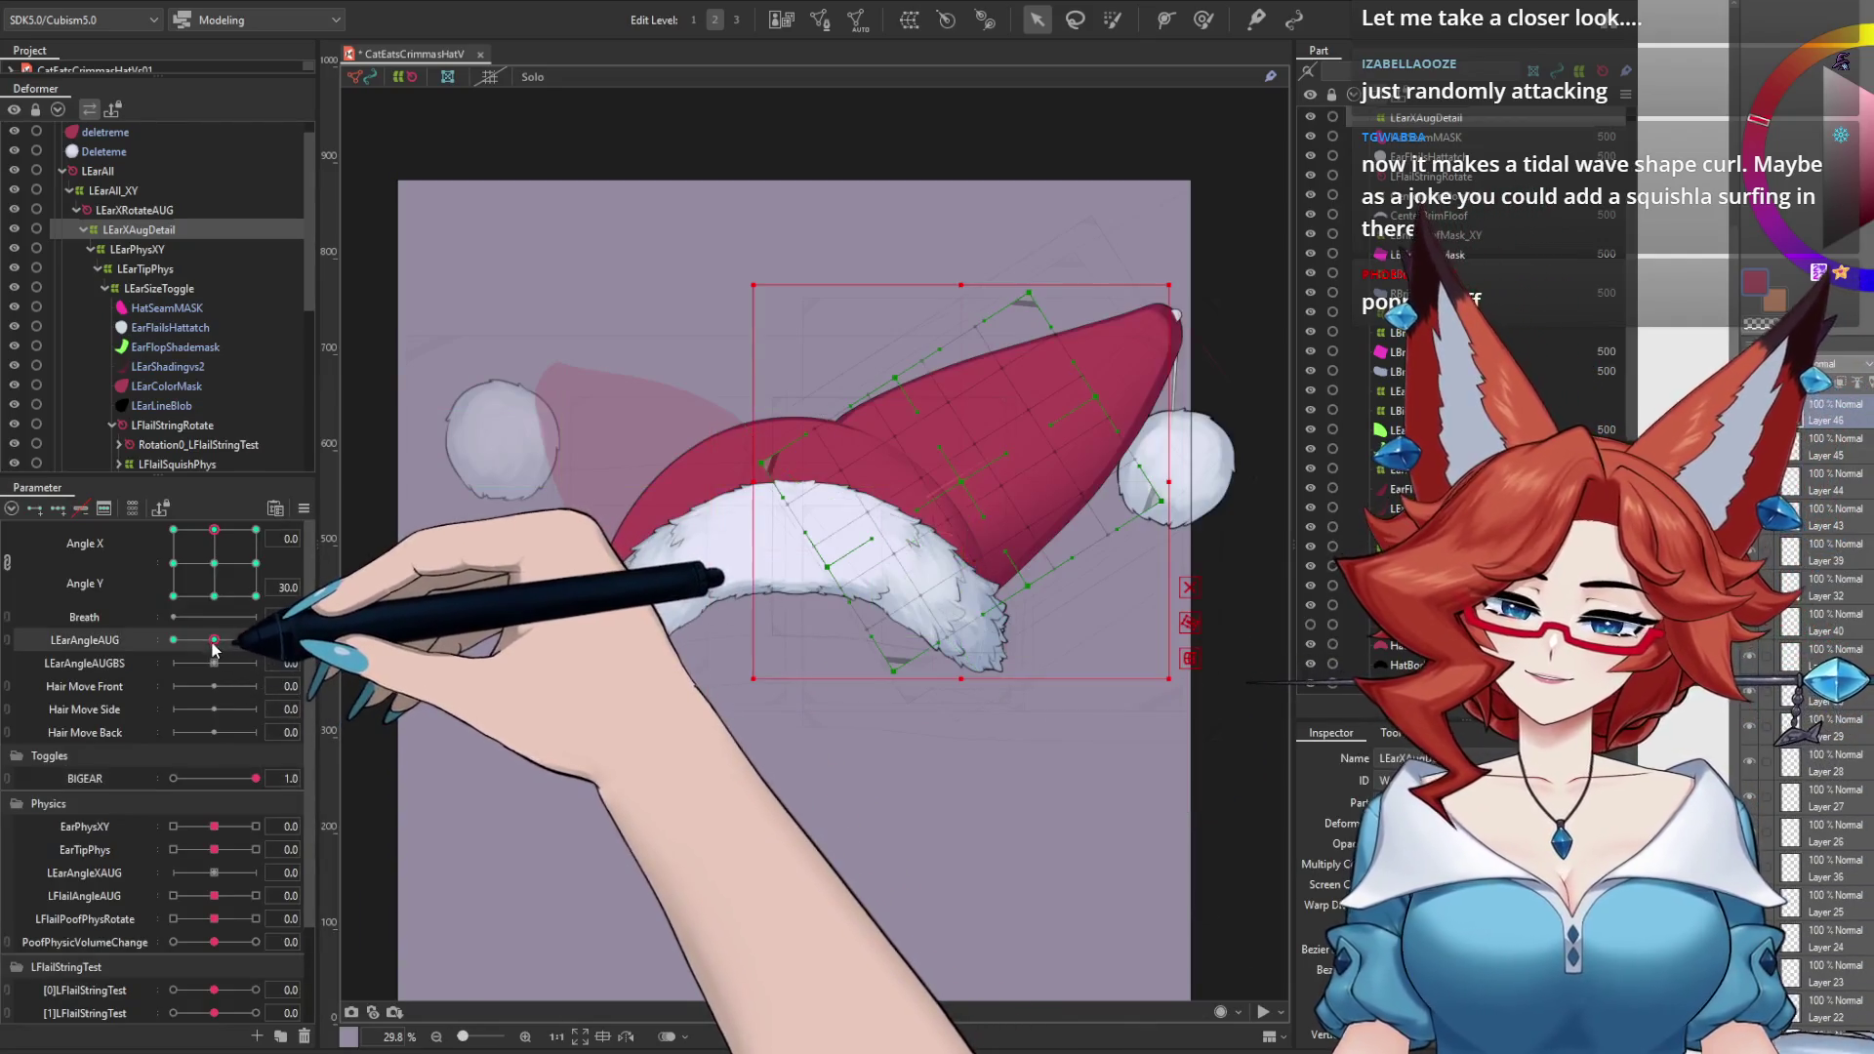
left_click(255, 640)
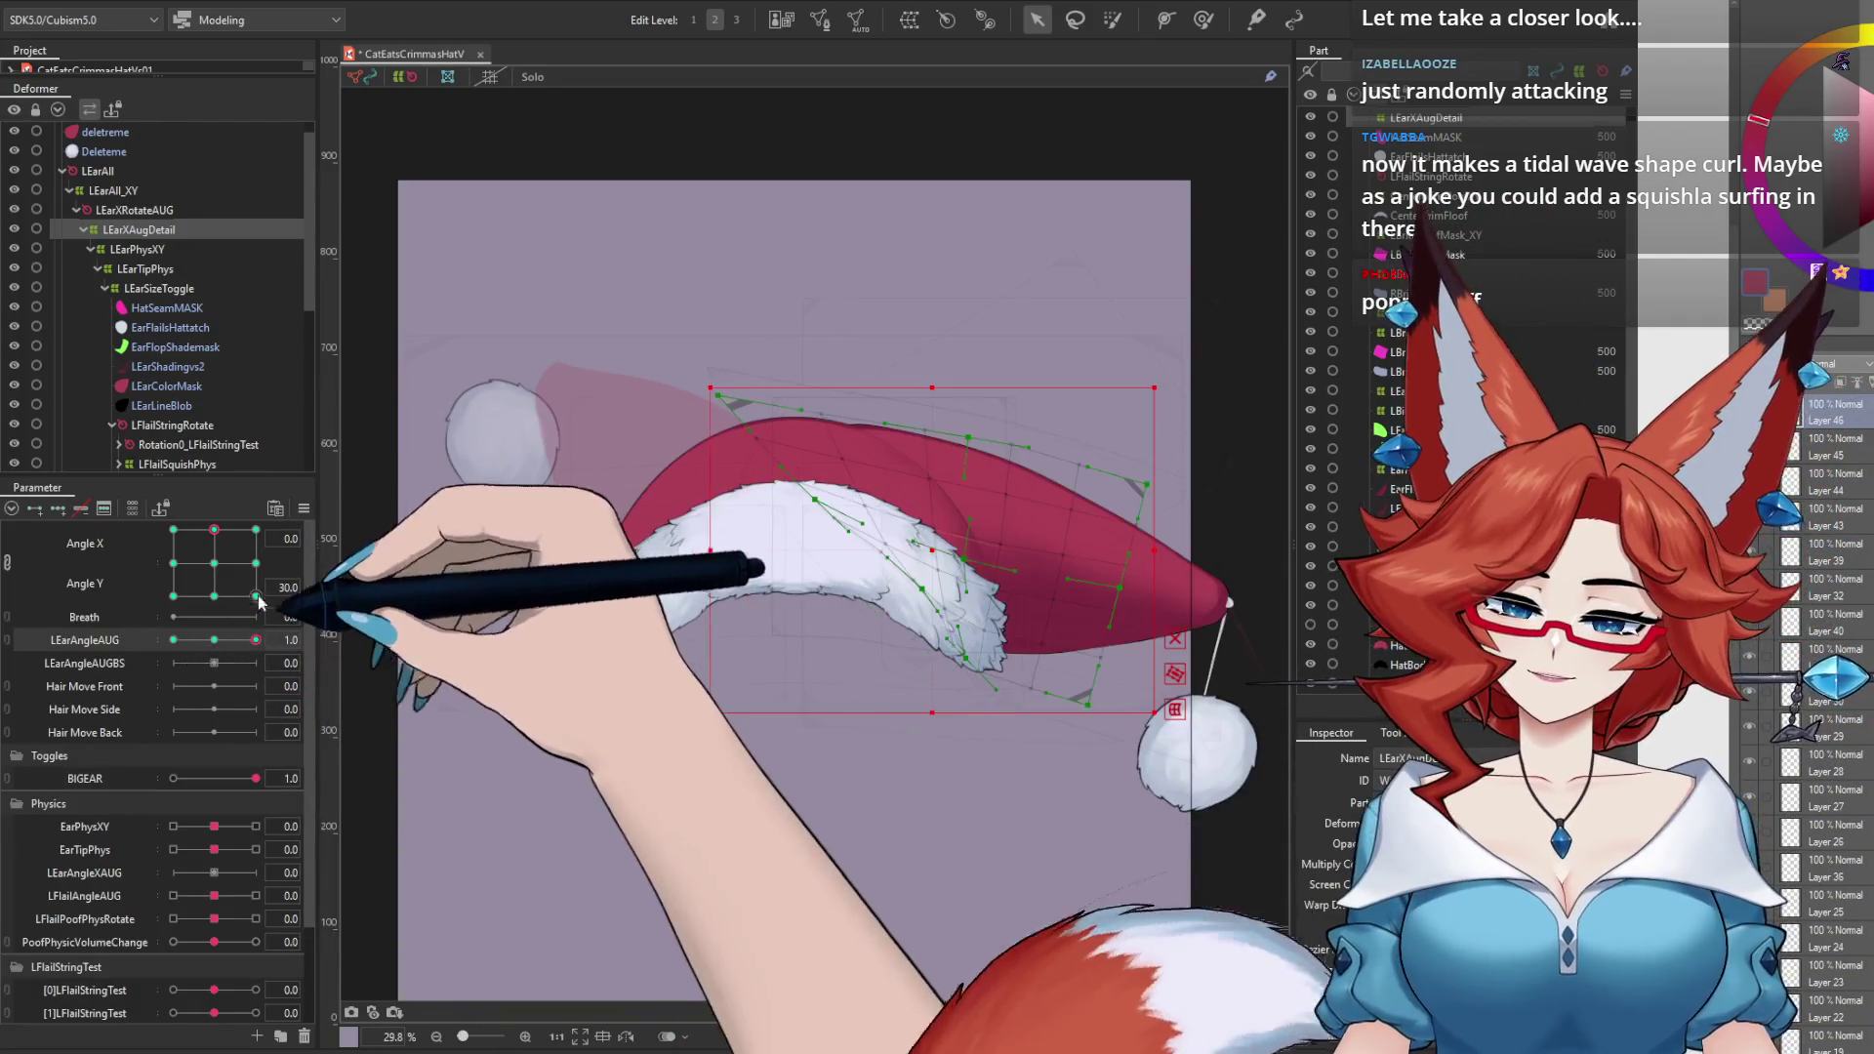
Step: Preview the curled hat at Angle Y 30 with Angle X 0 and -30, small and enlarged
left_click(256, 530)
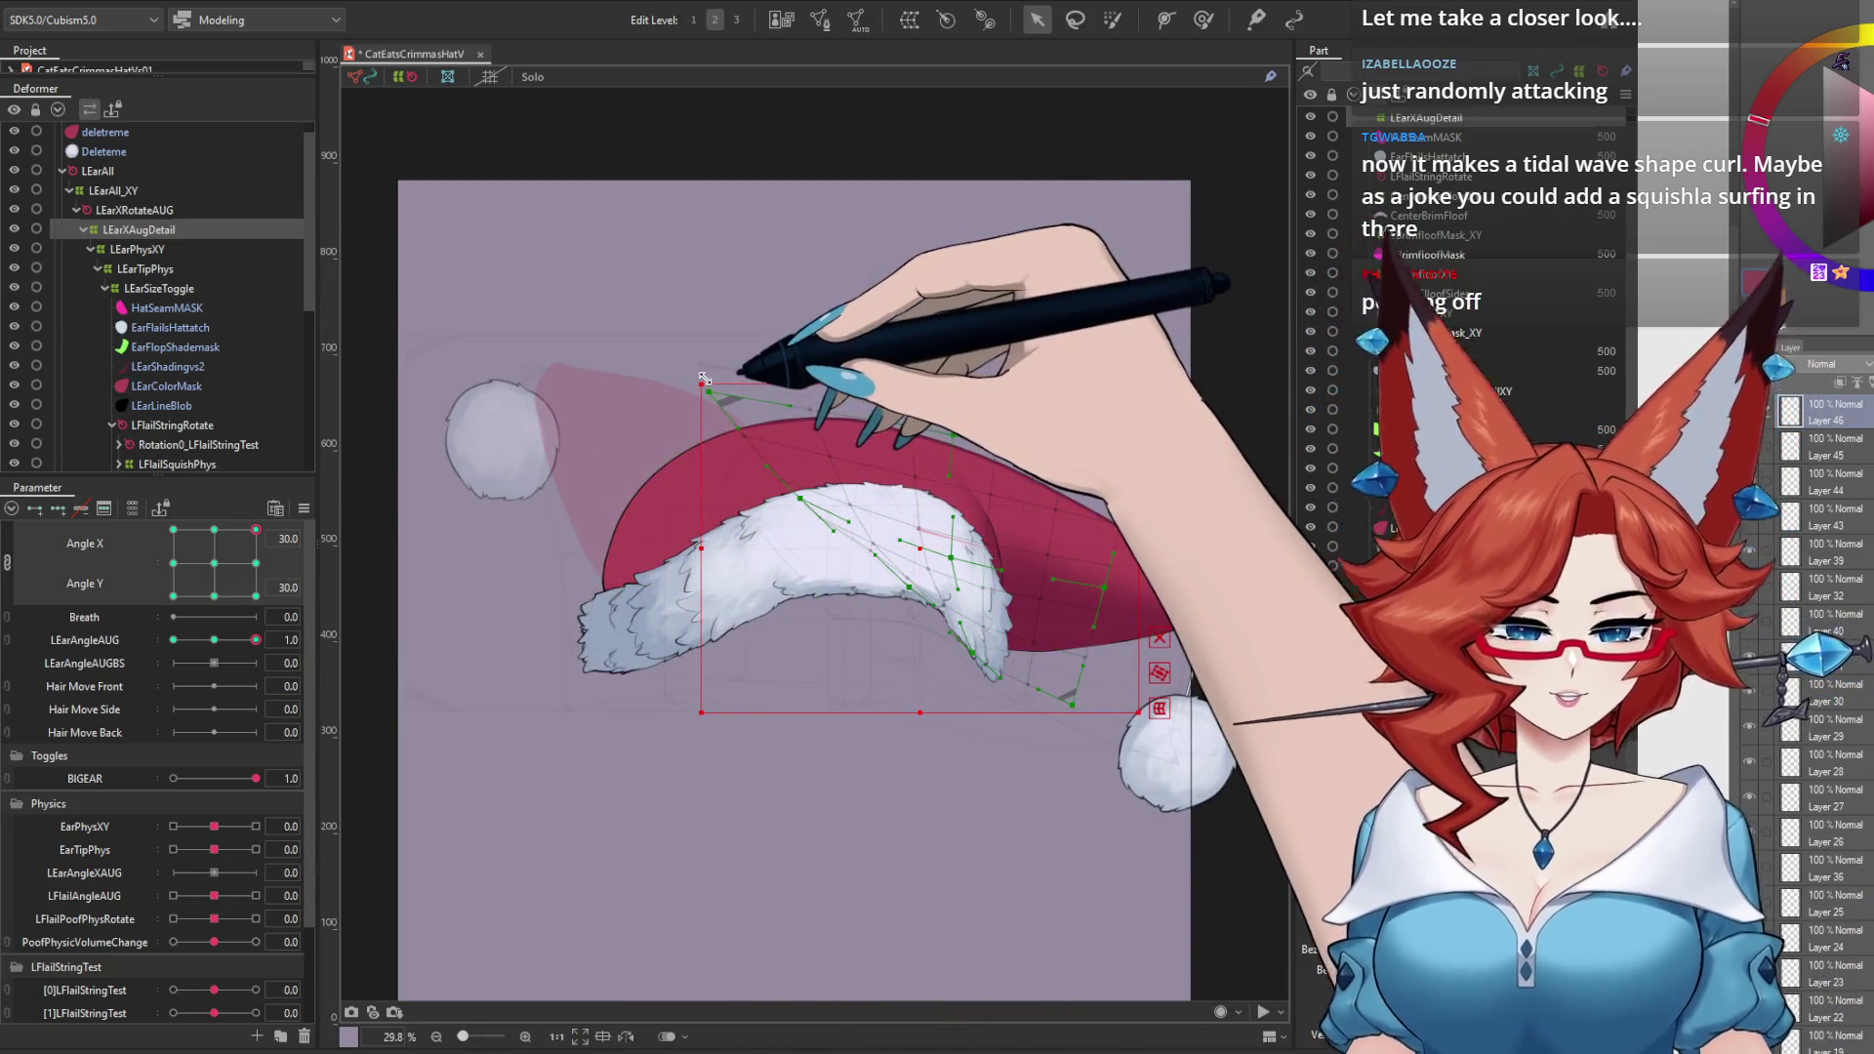
left_click(174, 781)
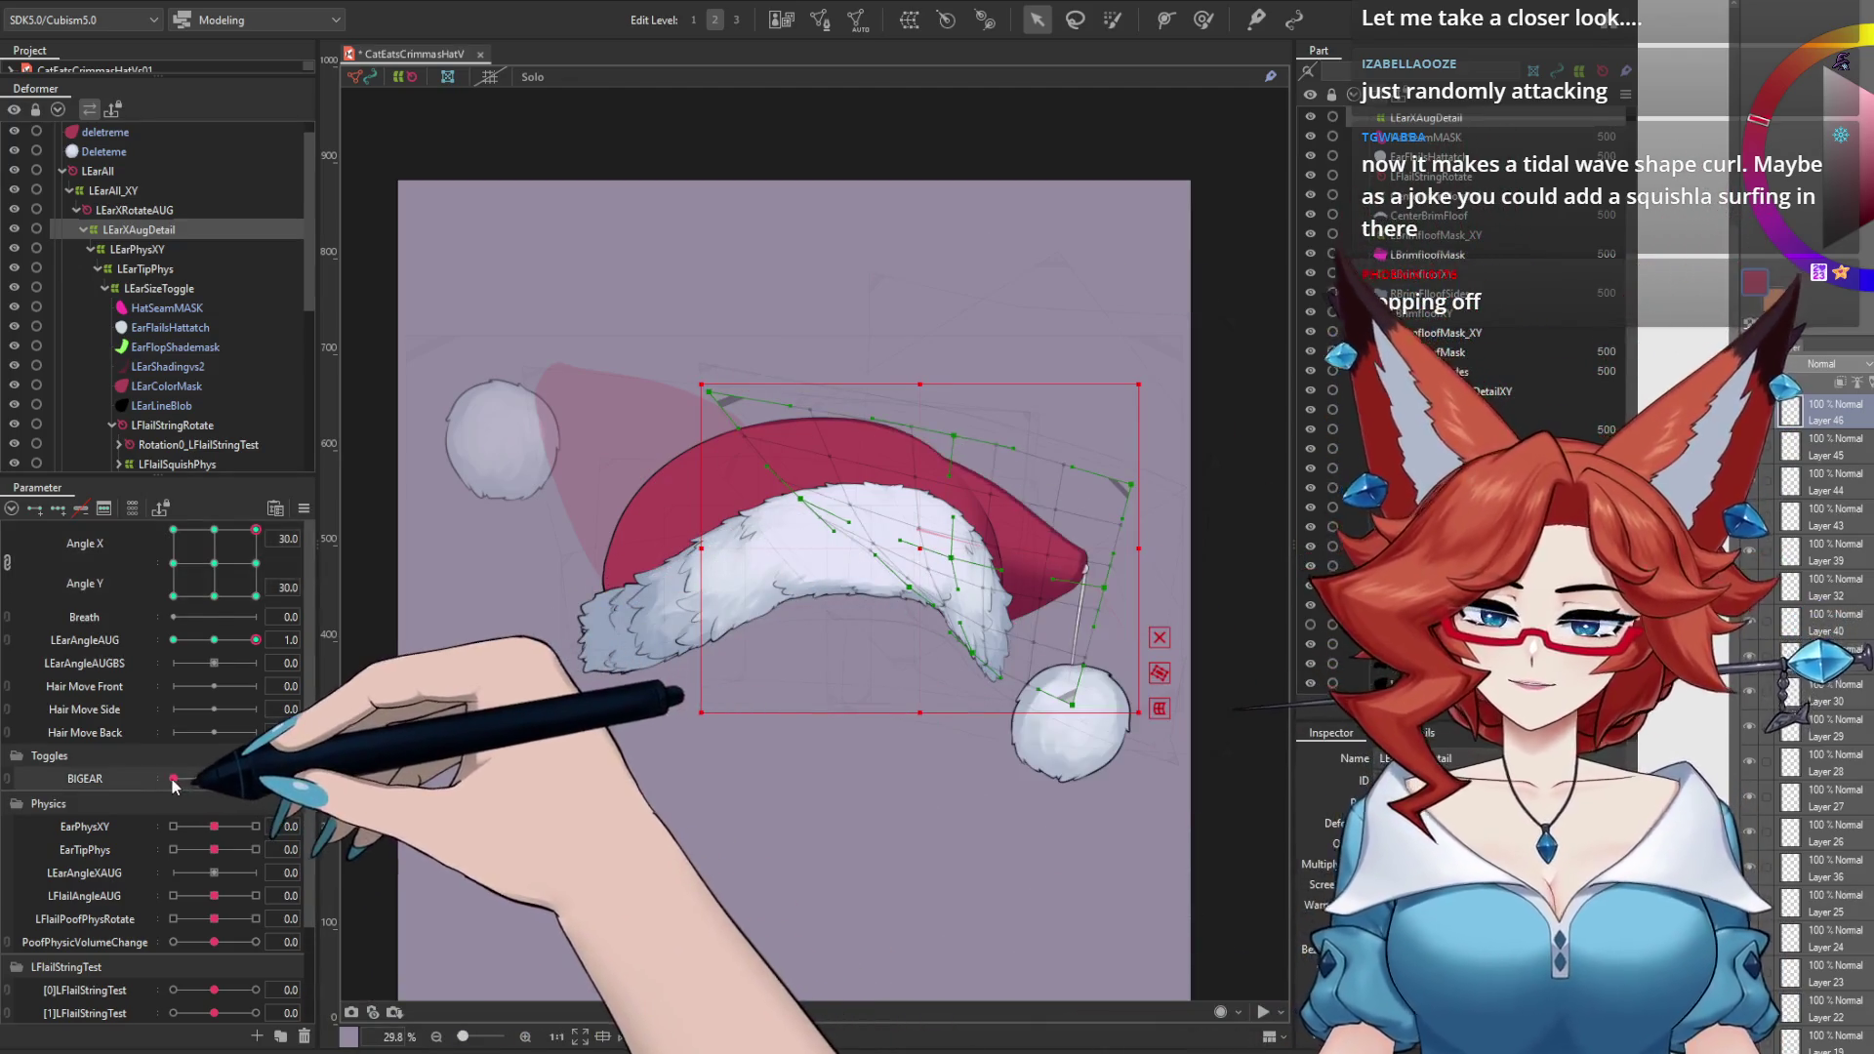
left_click(214, 531)
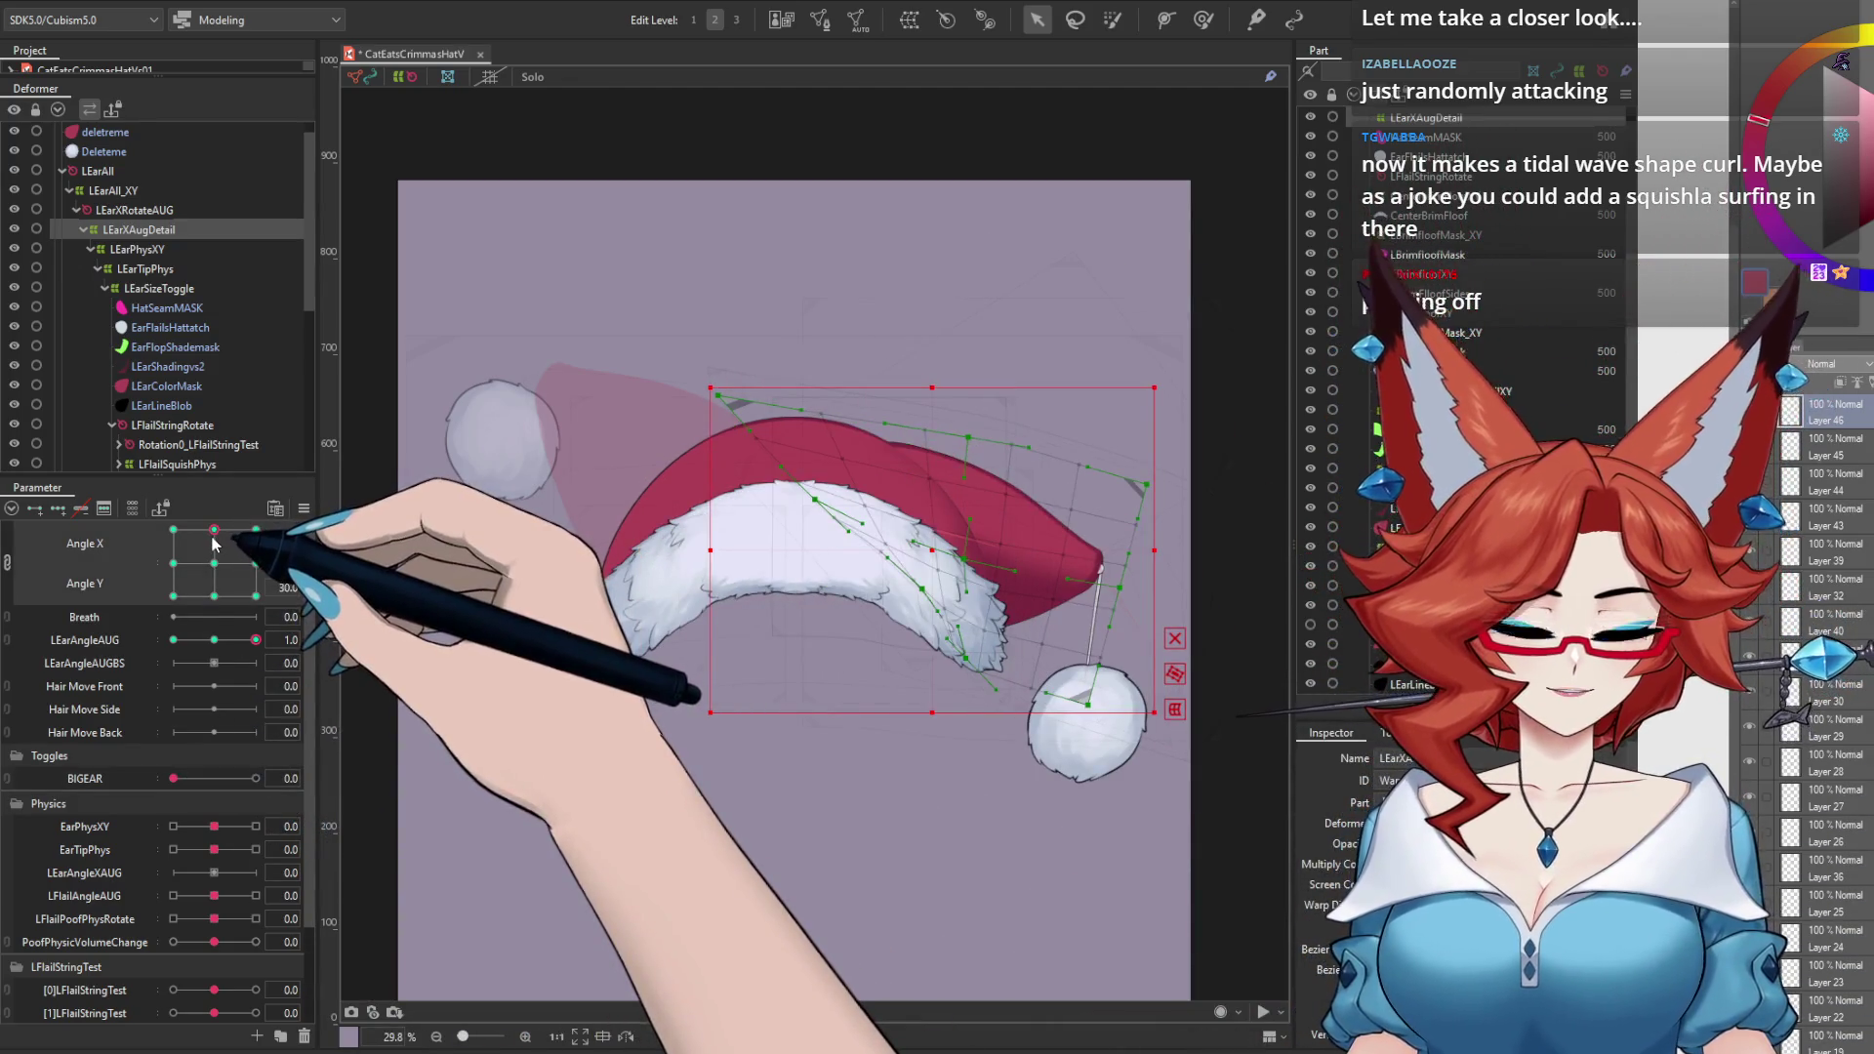
left_click_drag(176, 777, 377, 799)
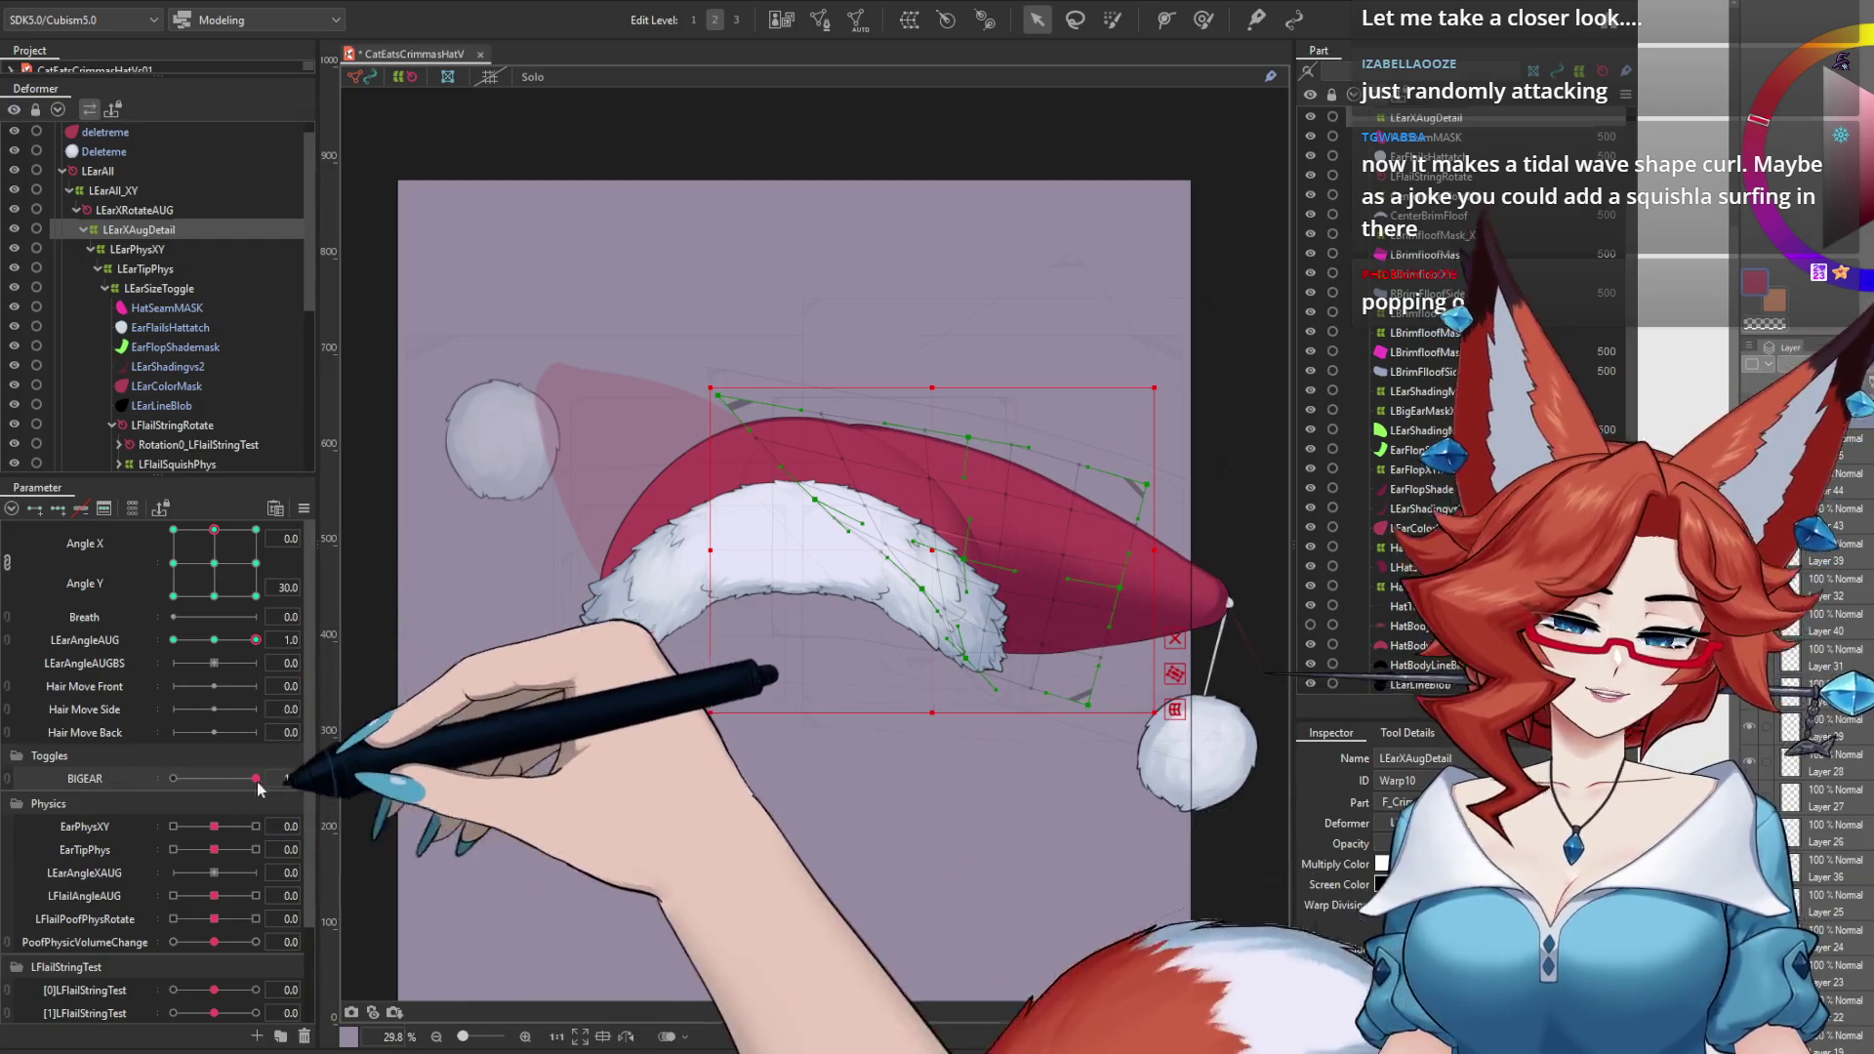
left_click(173, 529)
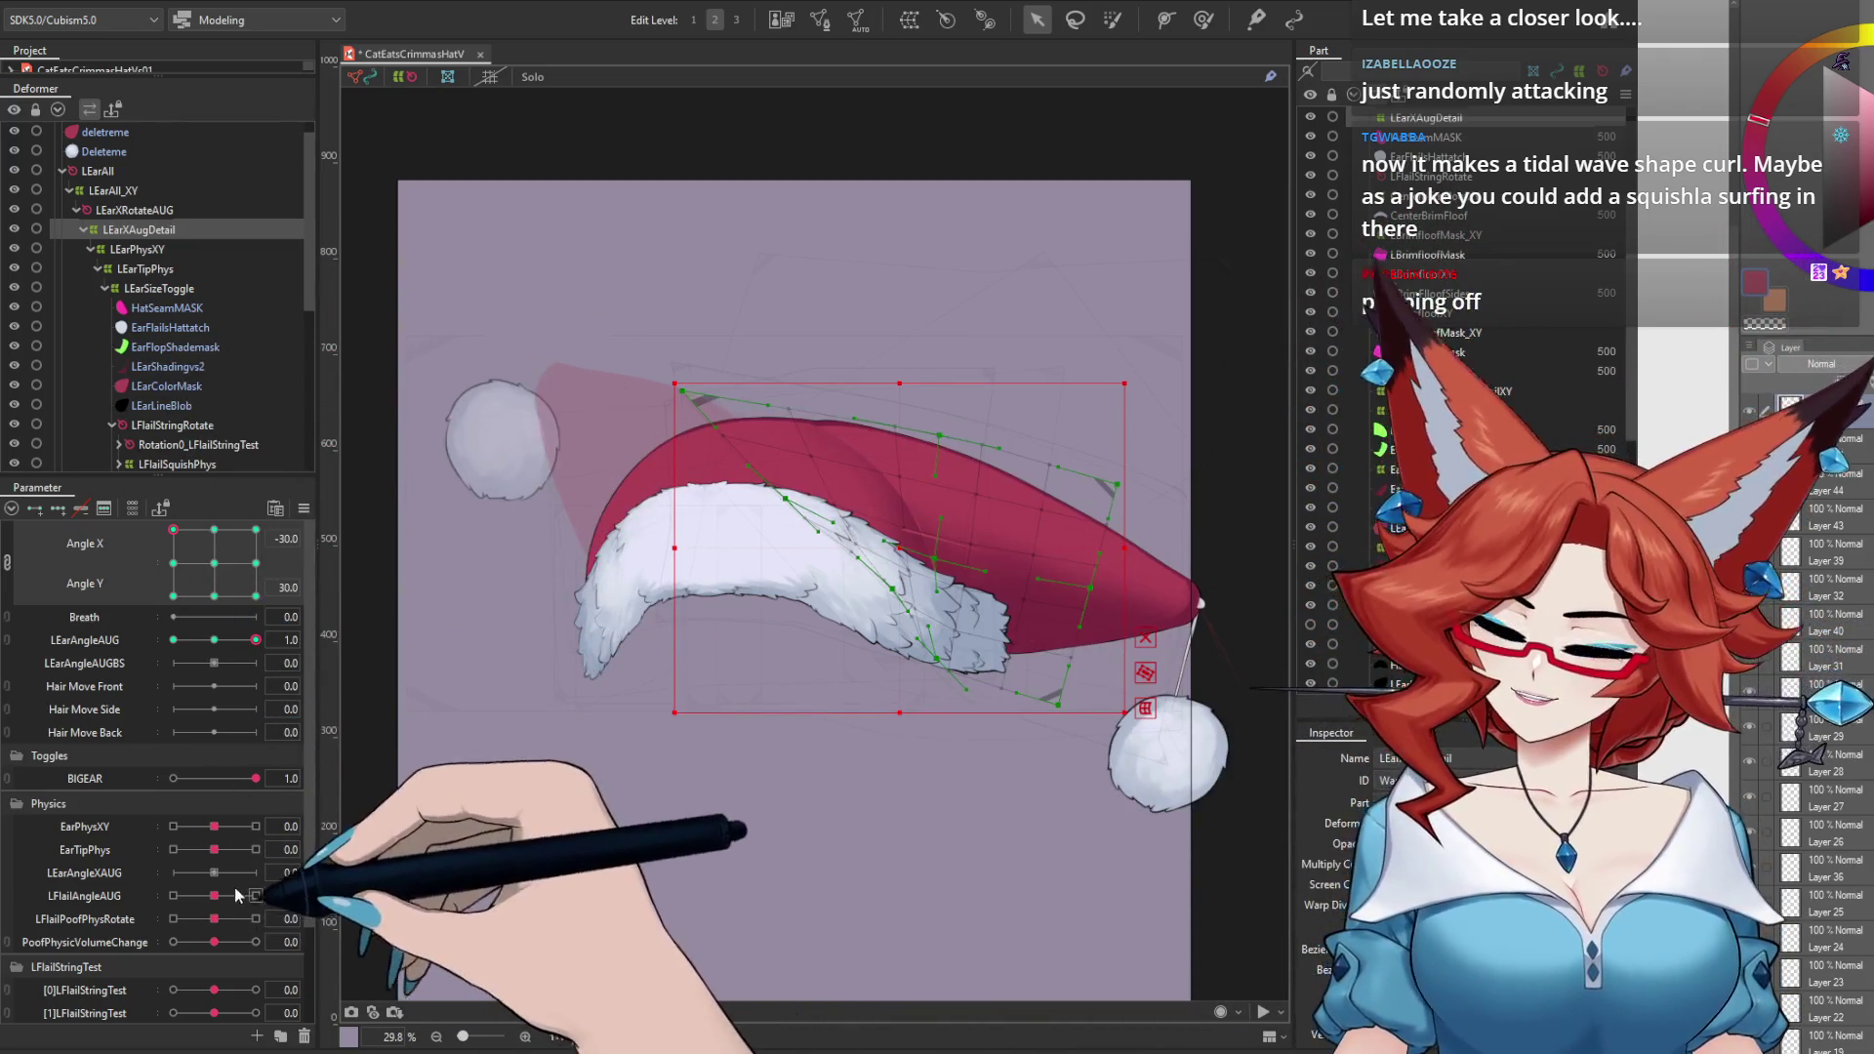
Step: Test how EarPhysXY bends the hat tip, then reset Angle X/Y and LEarAngleAUG to 0
mouse_move(214, 826)
left_mouse_down()
mouse_move(197, 832)
mouse_move(353, 880)
left_mouse_up()
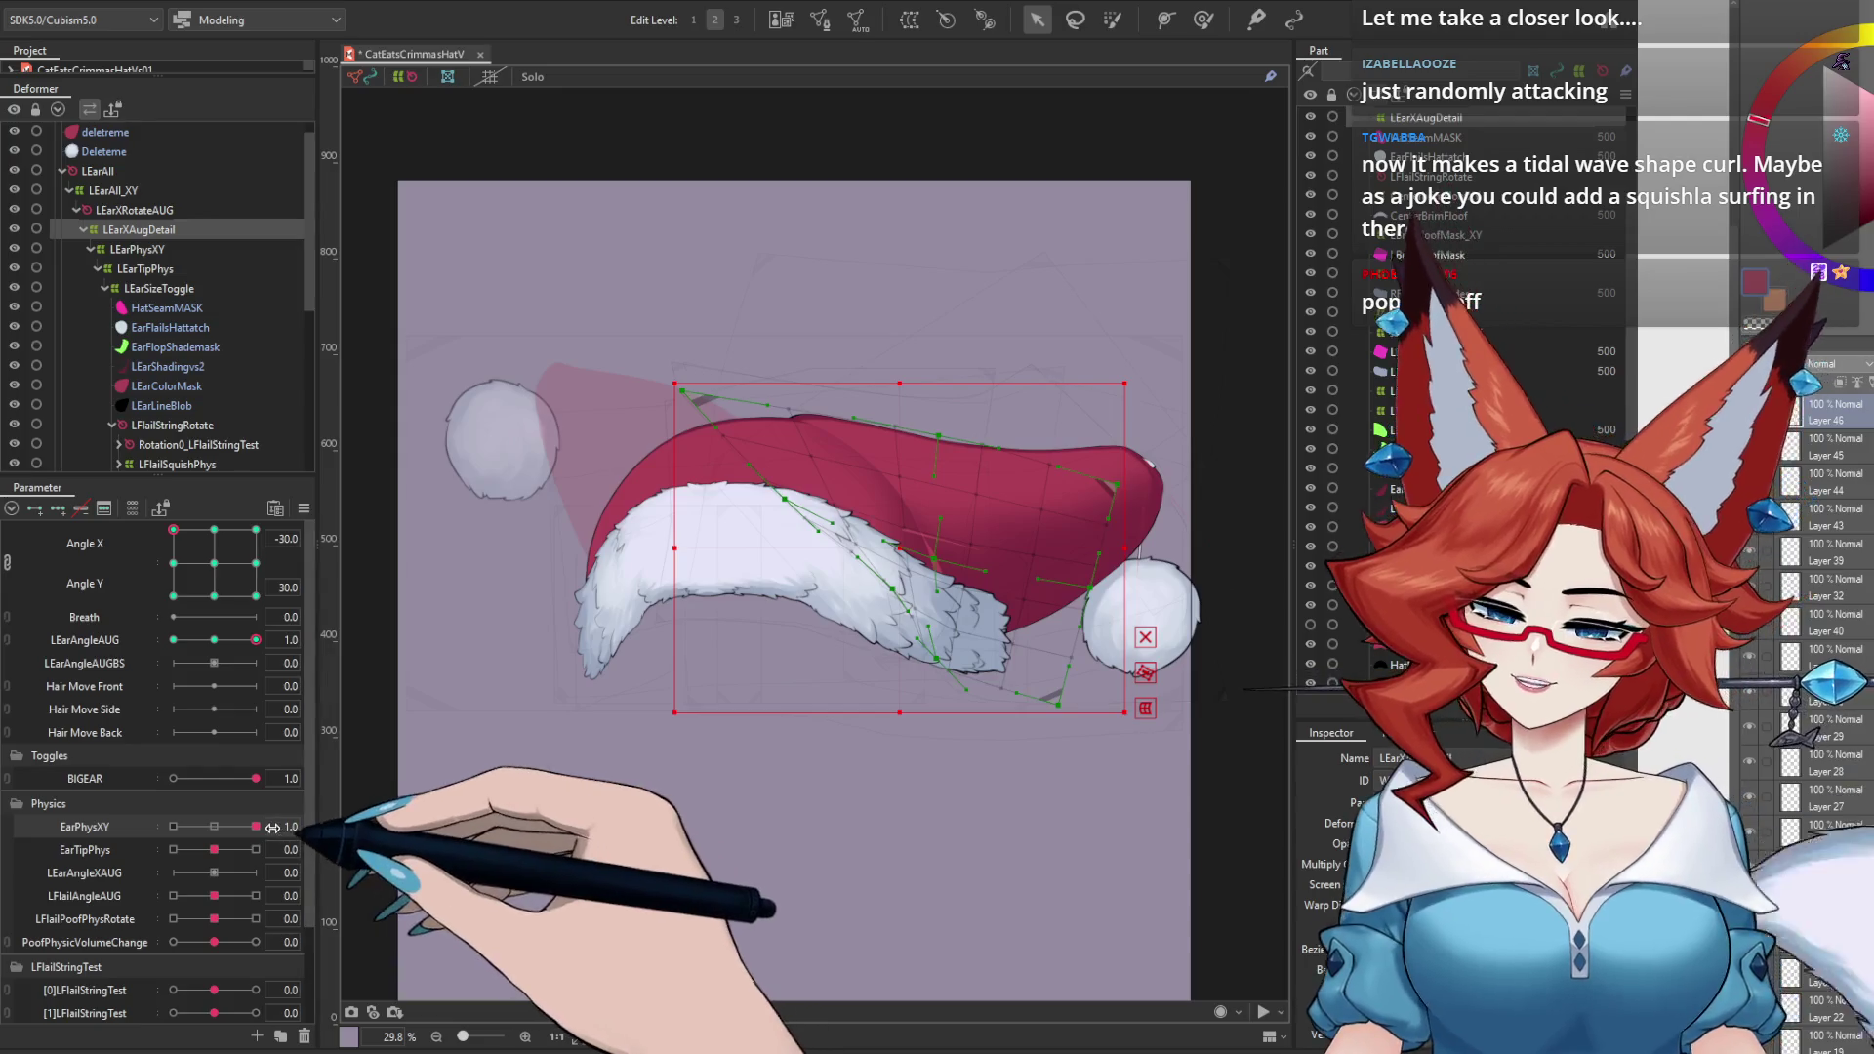
left_click_drag(173, 530, 219, 587)
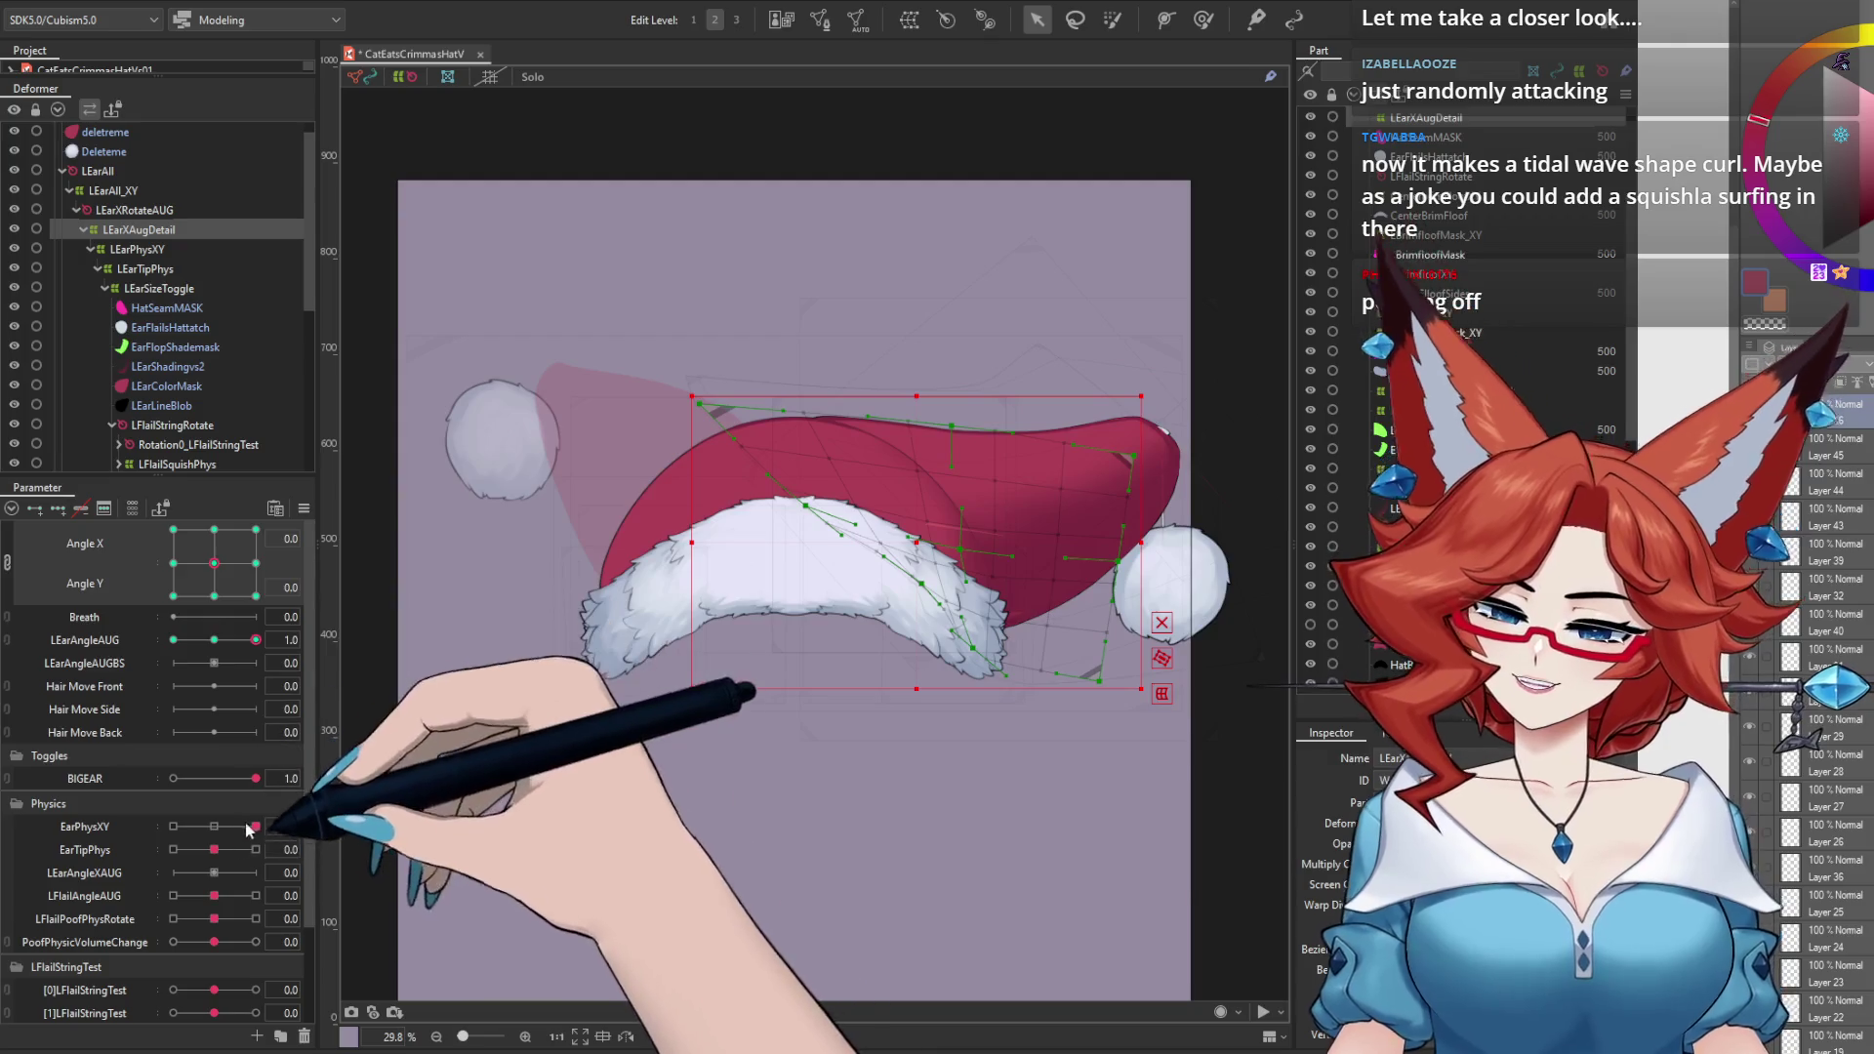
mouse_move(256, 826)
left_mouse_down()
mouse_move(170, 833)
mouse_move(213, 830)
mouse_move(172, 850)
mouse_move(214, 849)
left_mouse_up()
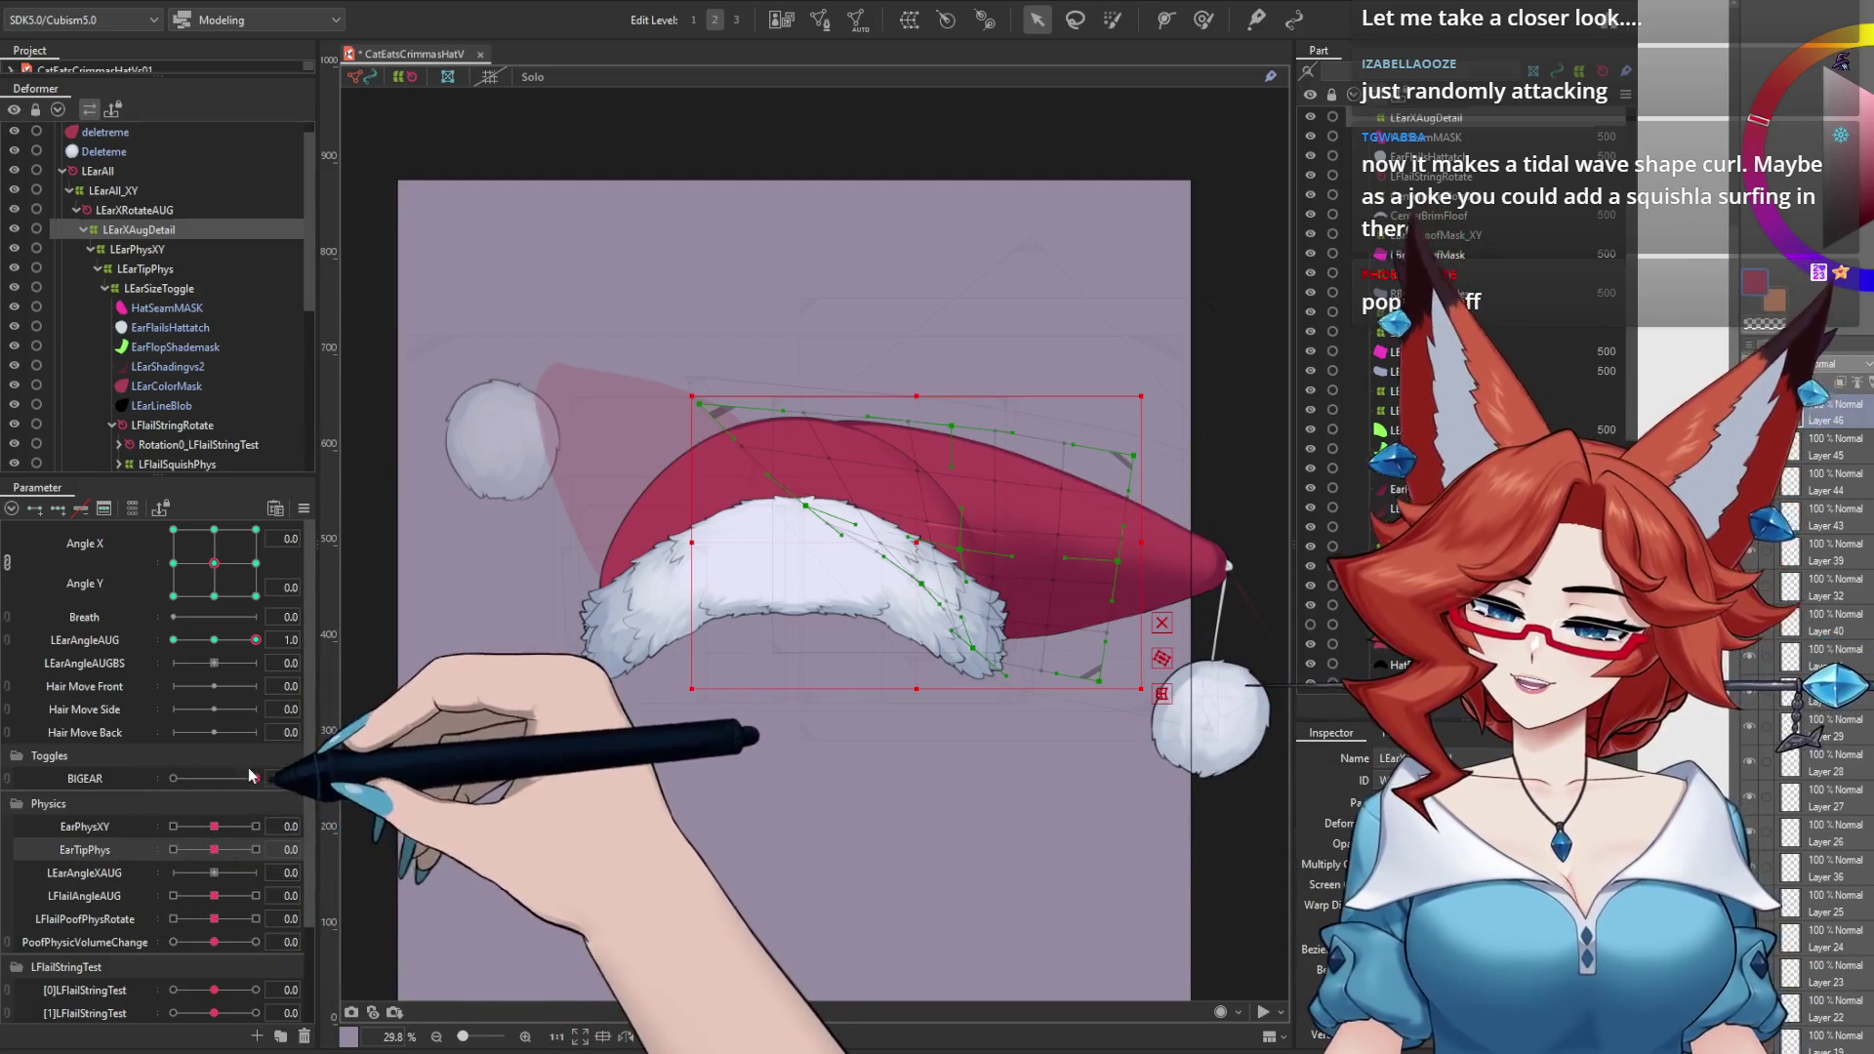
left_click_drag(256, 639, 213, 639)
right_click(127, 424)
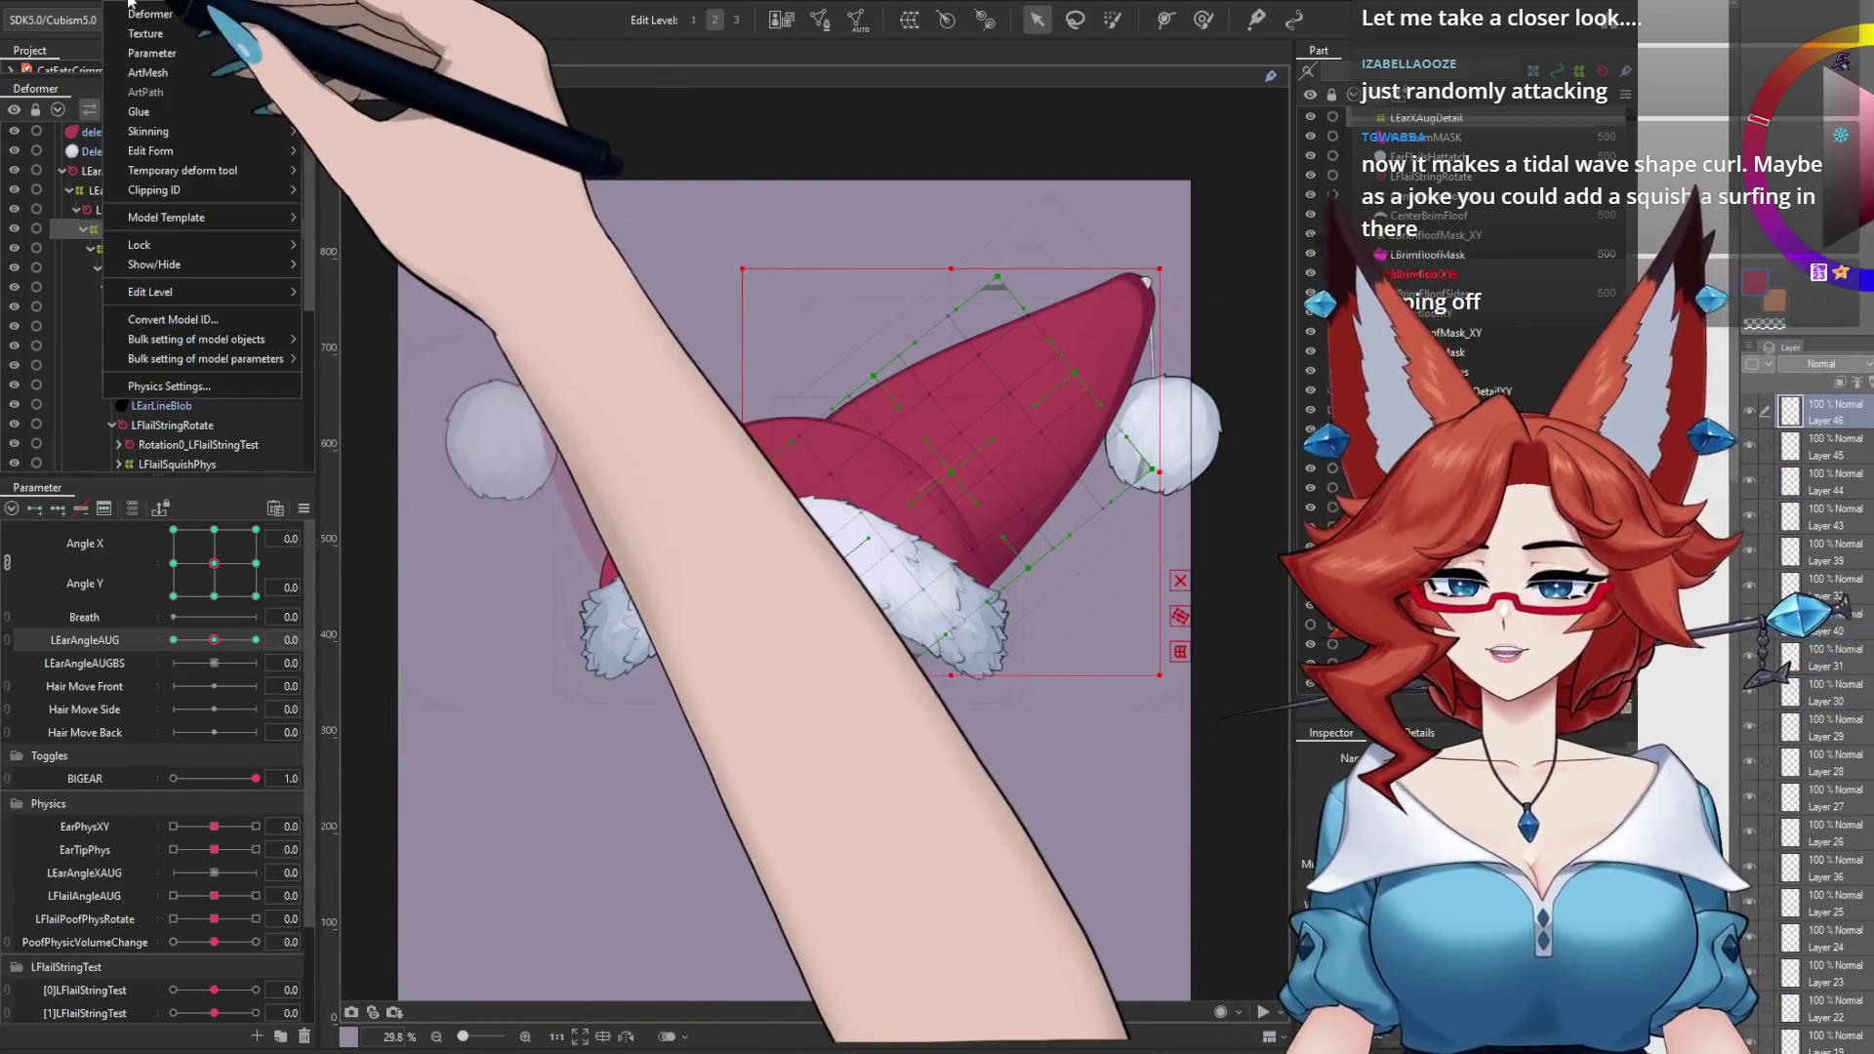
left_click(164, 535)
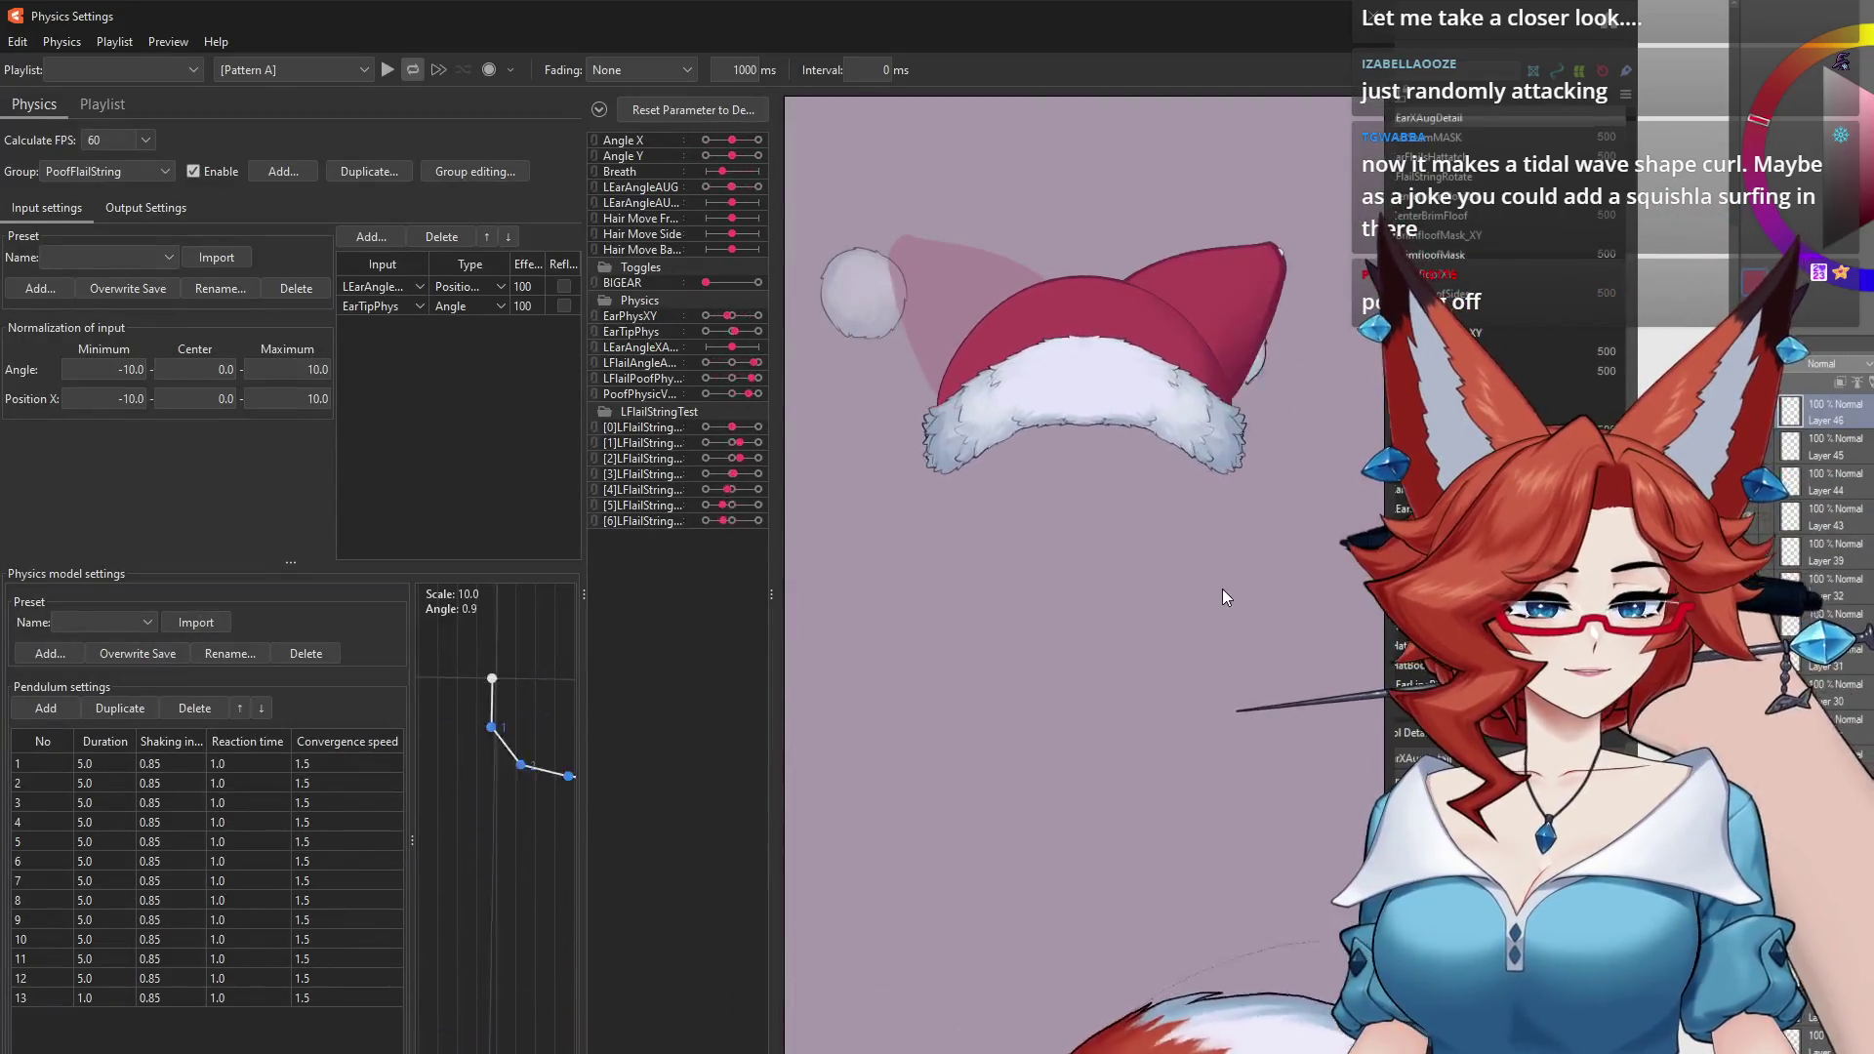
mouse_move(1206, 566)
left_mouse_down()
mouse_move(815, 753)
mouse_move(427, 811)
mouse_move(435, 757)
mouse_move(693, 704)
mouse_move(757, 799)
mouse_move(1061, 574)
mouse_move(1015, 659)
left_mouse_up()
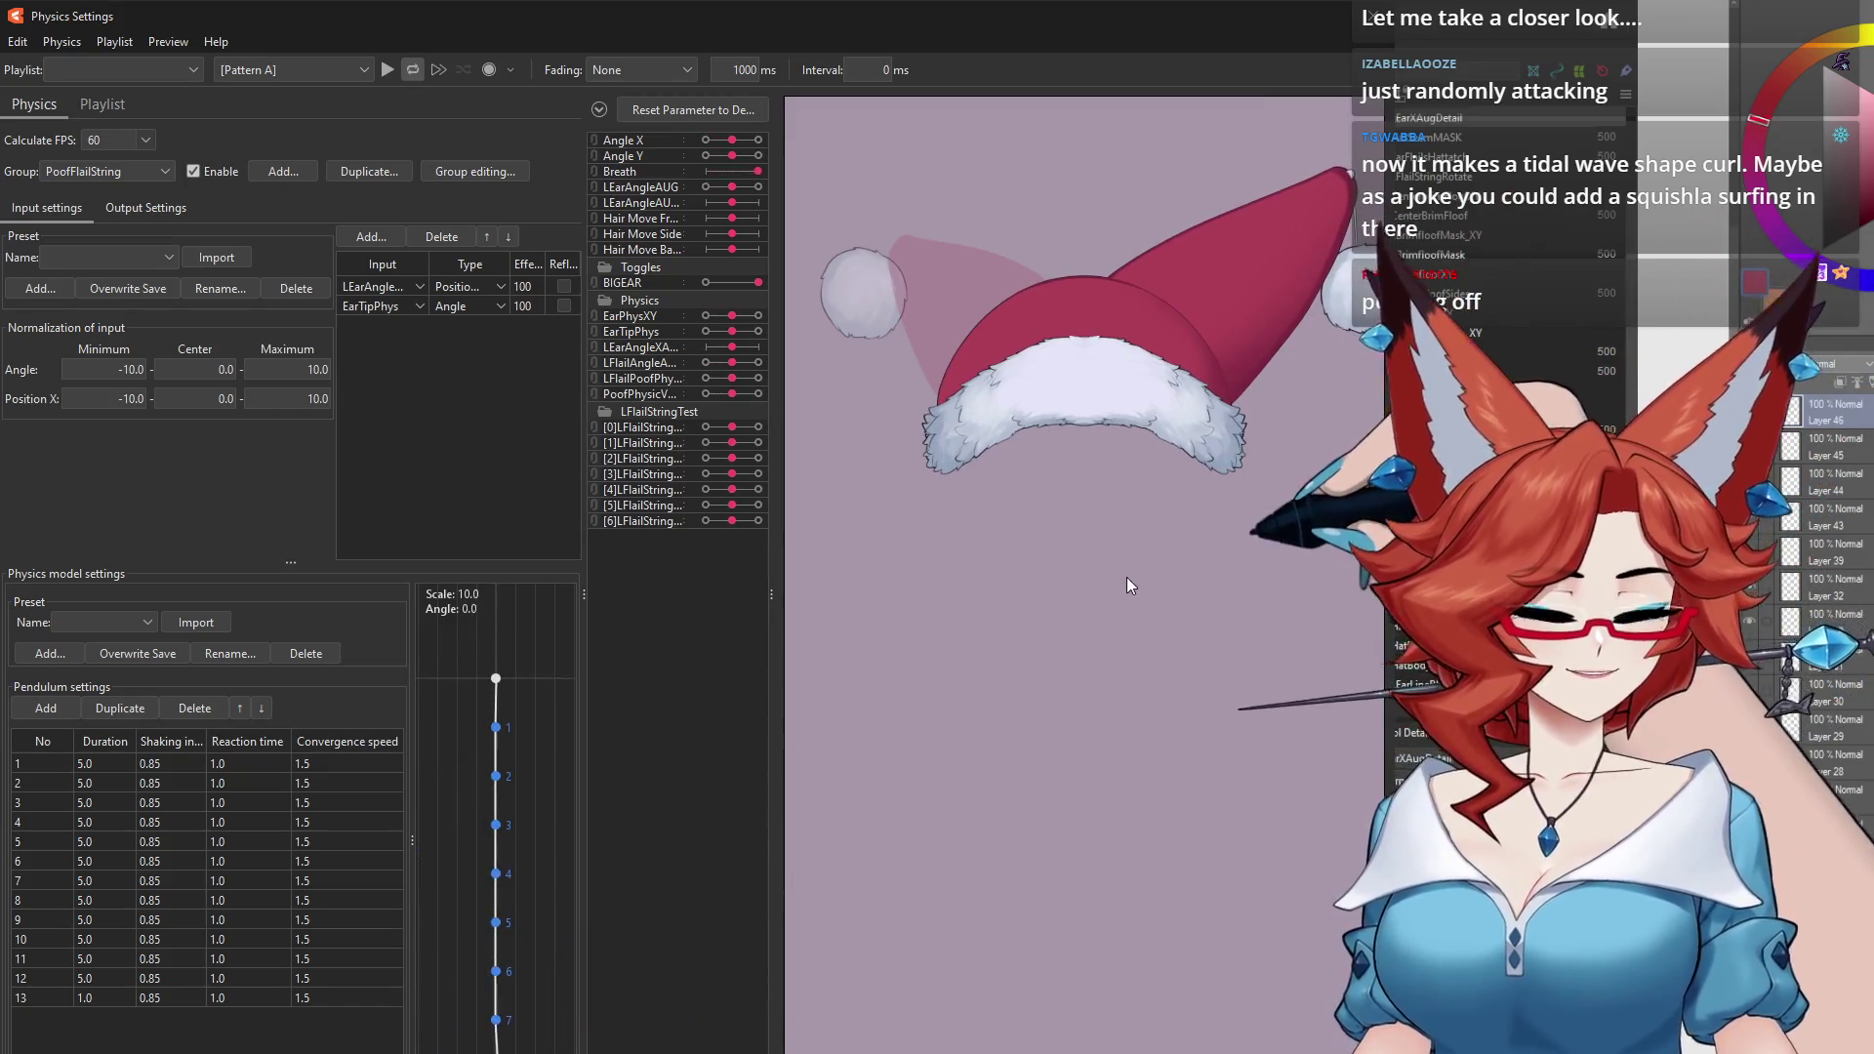
mouse_move(1126, 577)
left_mouse_down()
mouse_move(1327, 712)
mouse_move(1317, 941)
mouse_move(822, 534)
mouse_move(1265, 931)
left_mouse_up()
left_click_drag(1200, 1030, 1154, 986)
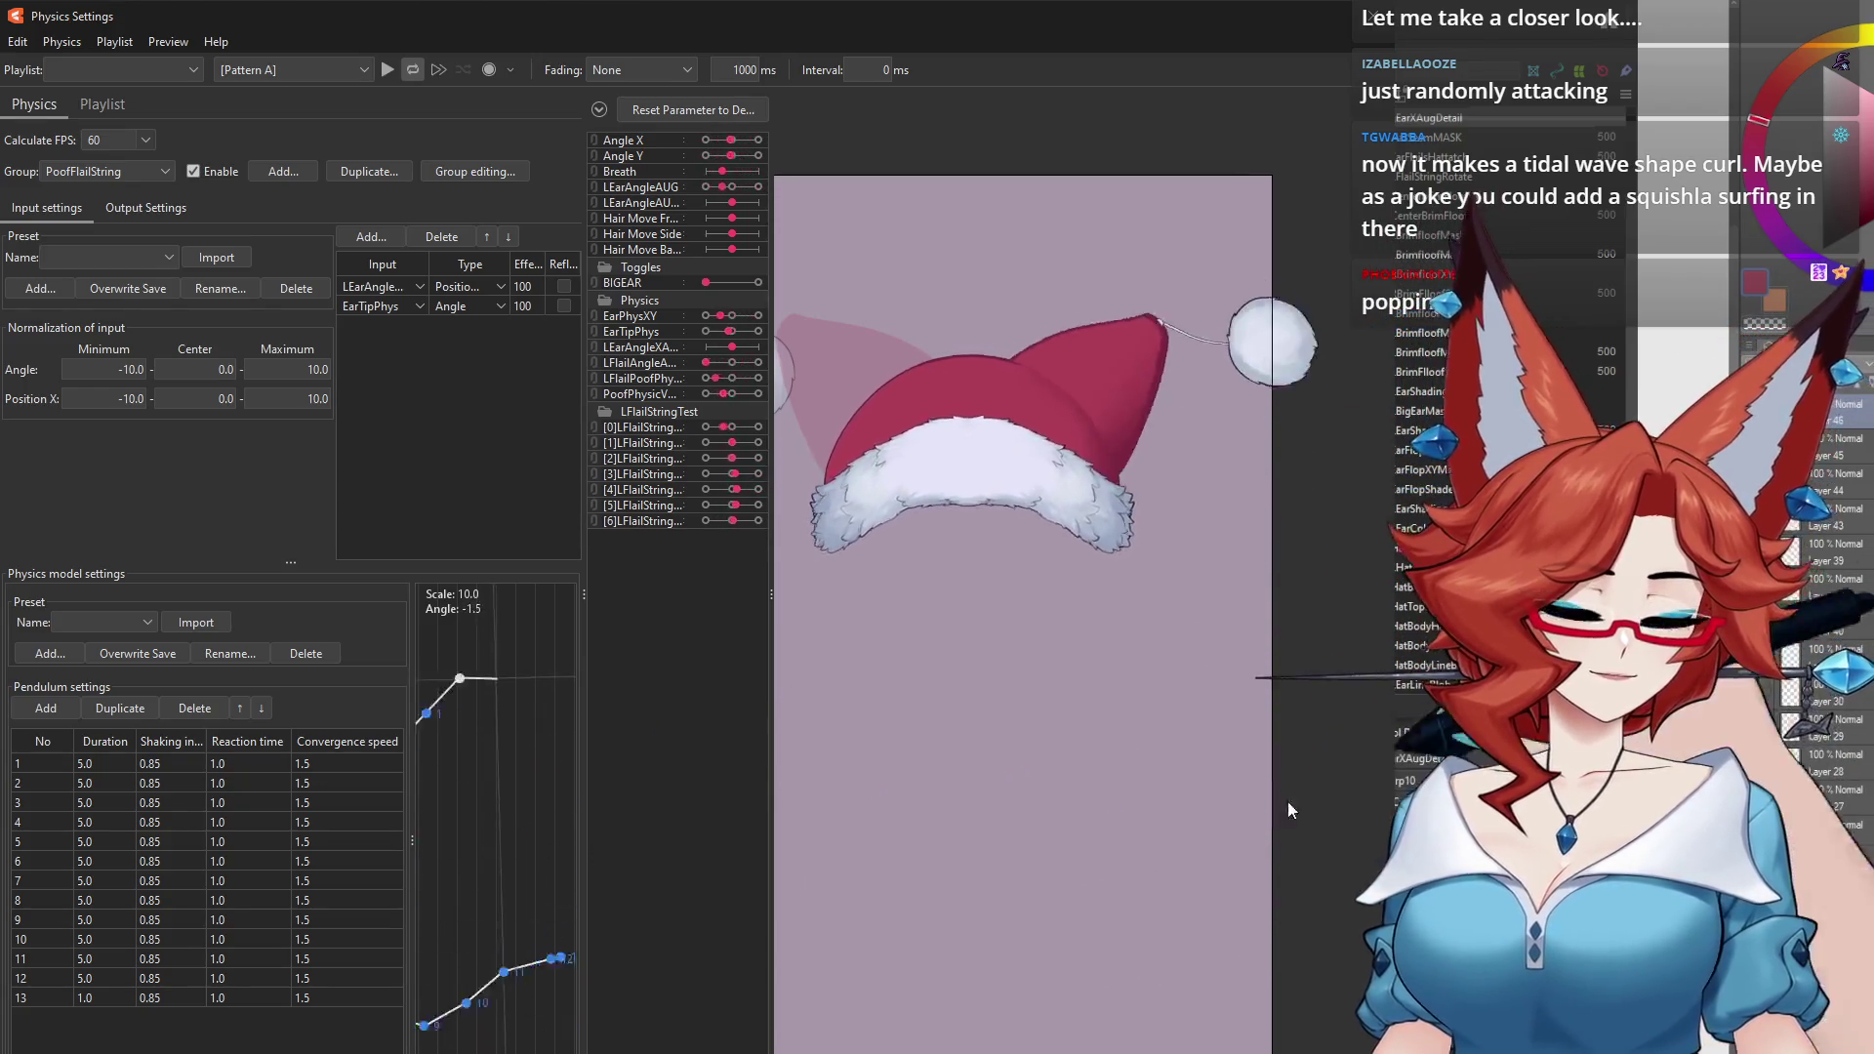
mouse_move(1362, 827)
left_mouse_down()
mouse_move(1386, 839)
mouse_move(1116, 816)
left_mouse_up()
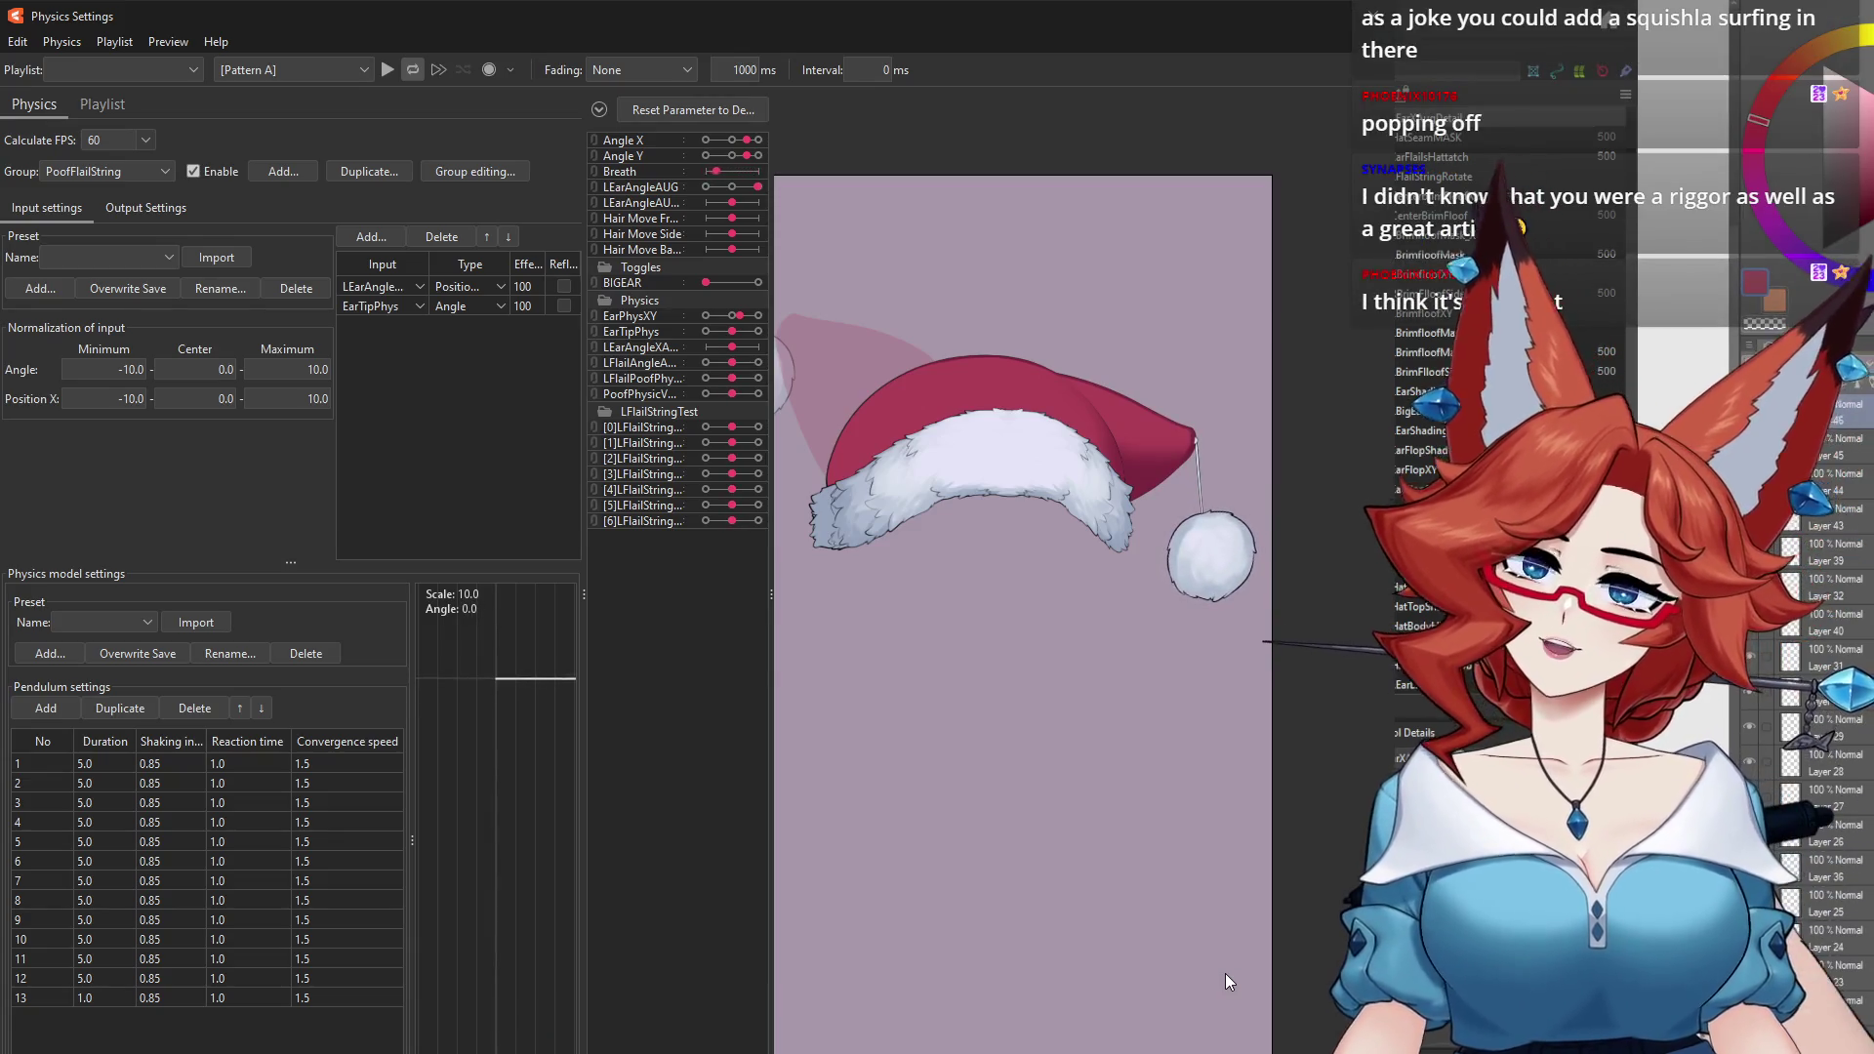
left_click(1337, 15)
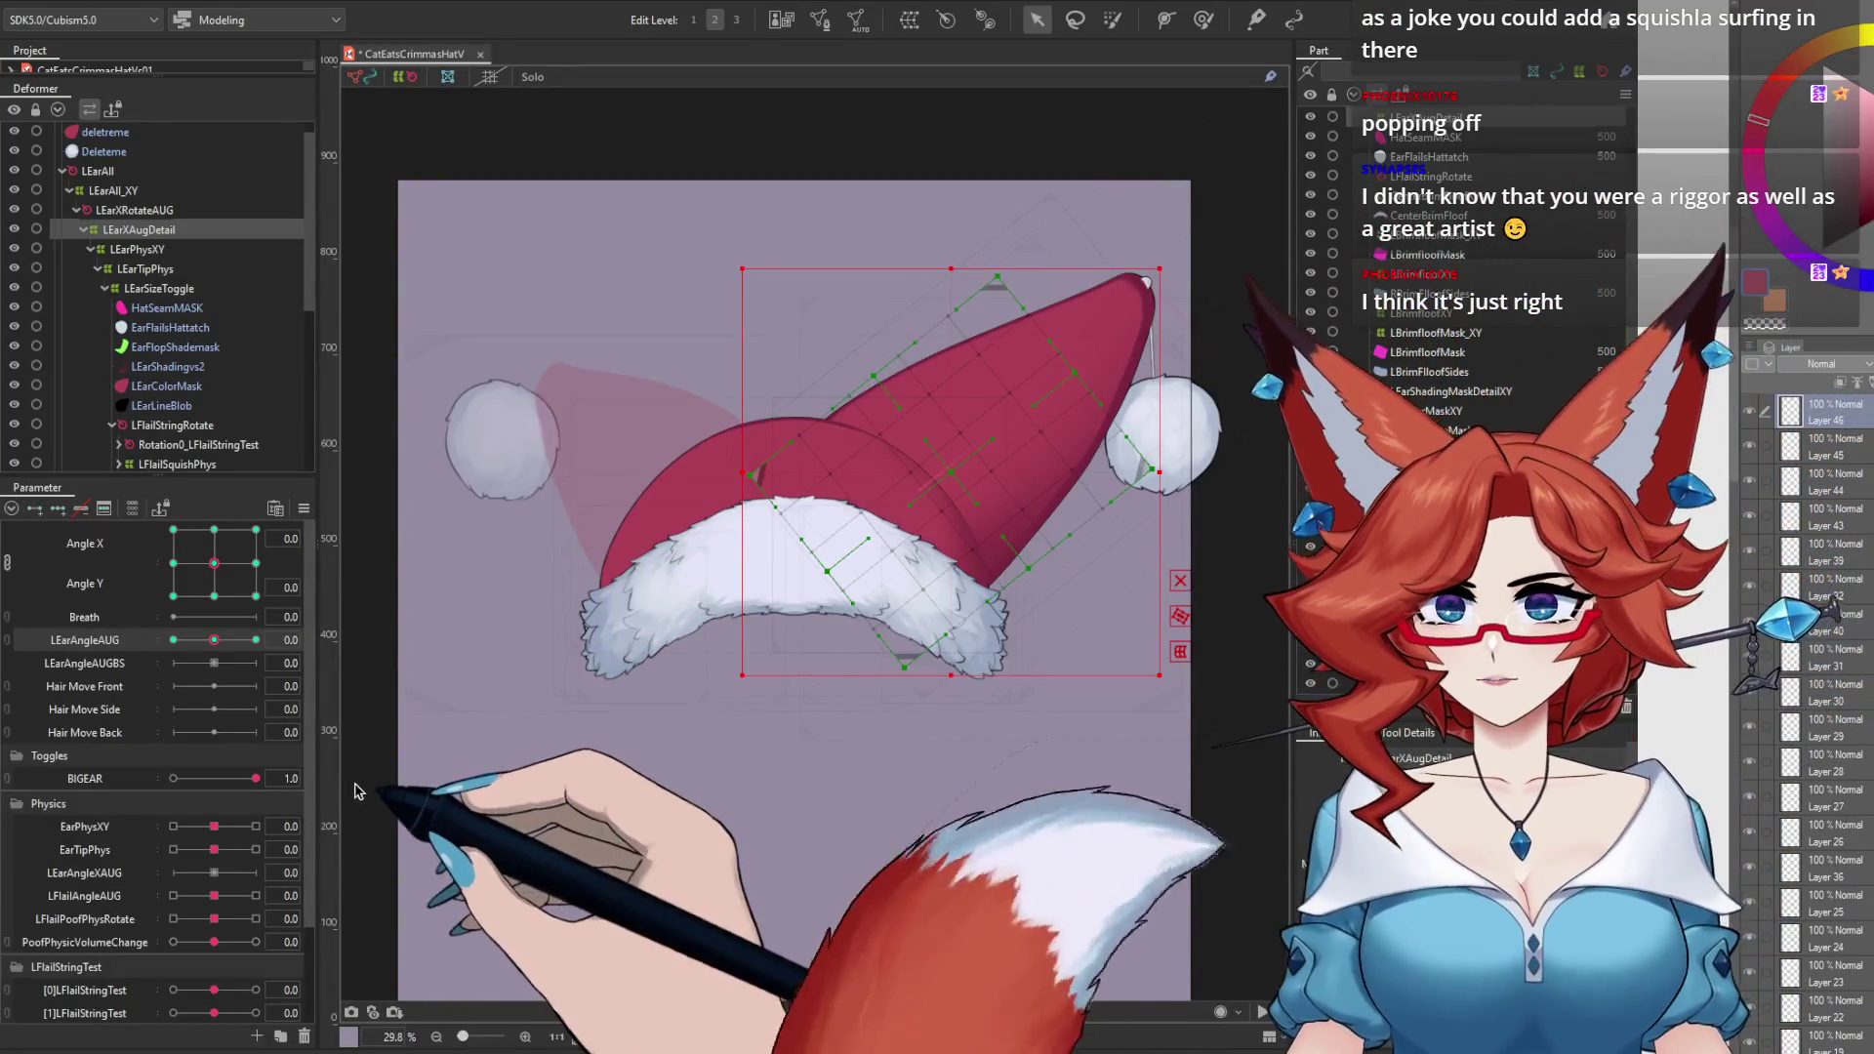
Step: Pick L-PuffsTest from the objects under the pompom and scroll the Deformer and Parameter panels to it
left_click_drag(325, 273, 325, 405)
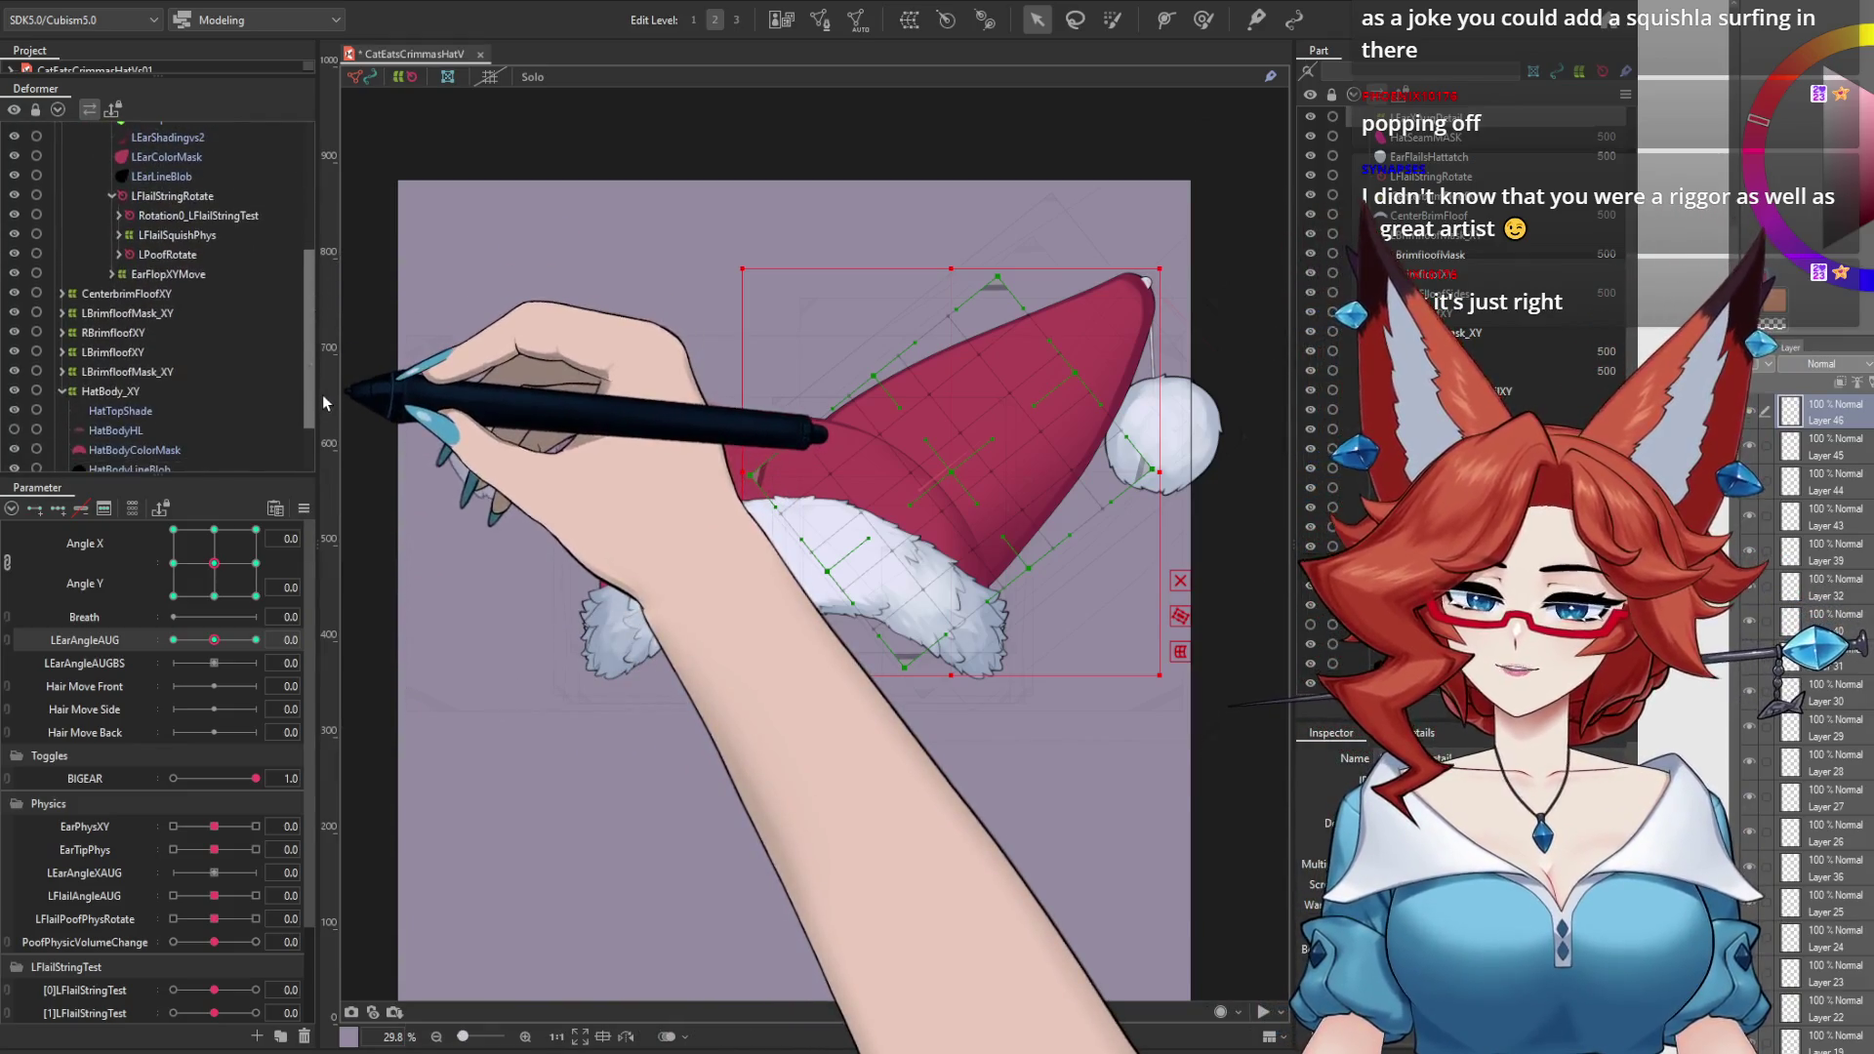
right_click(1210, 434)
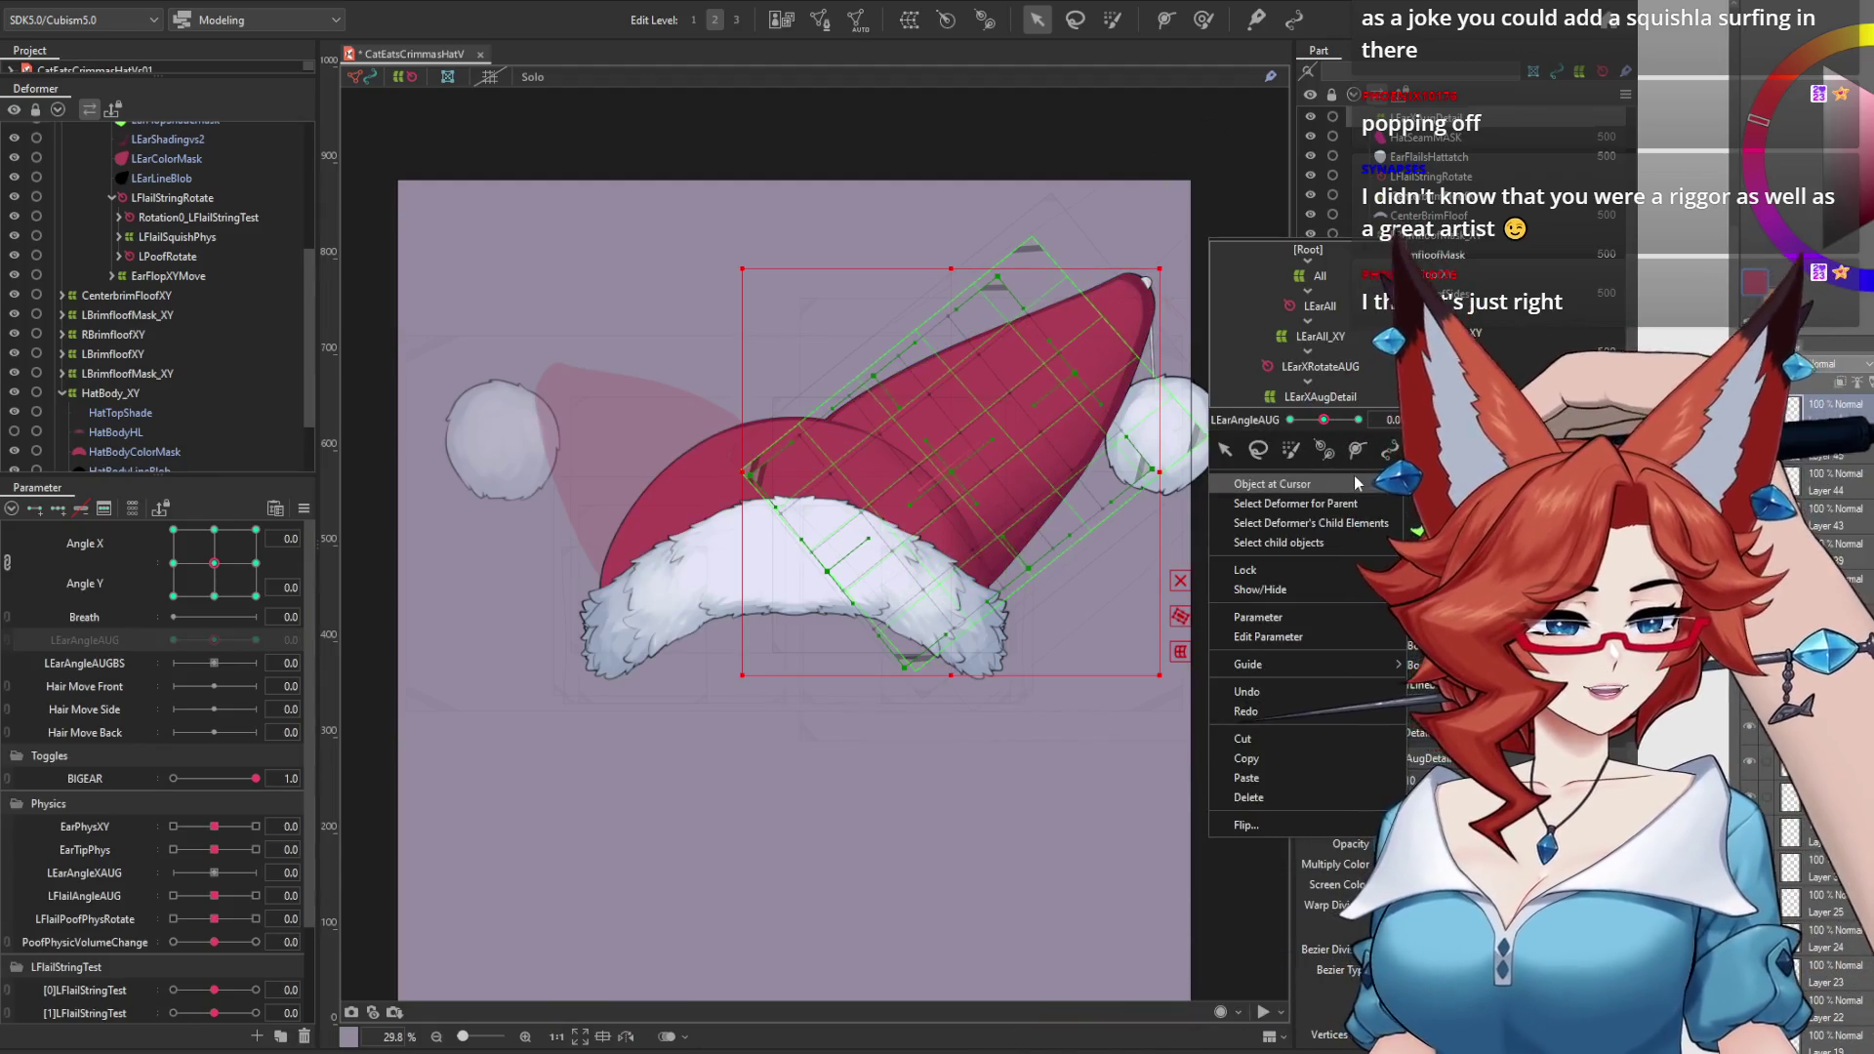
left_click(1271, 484)
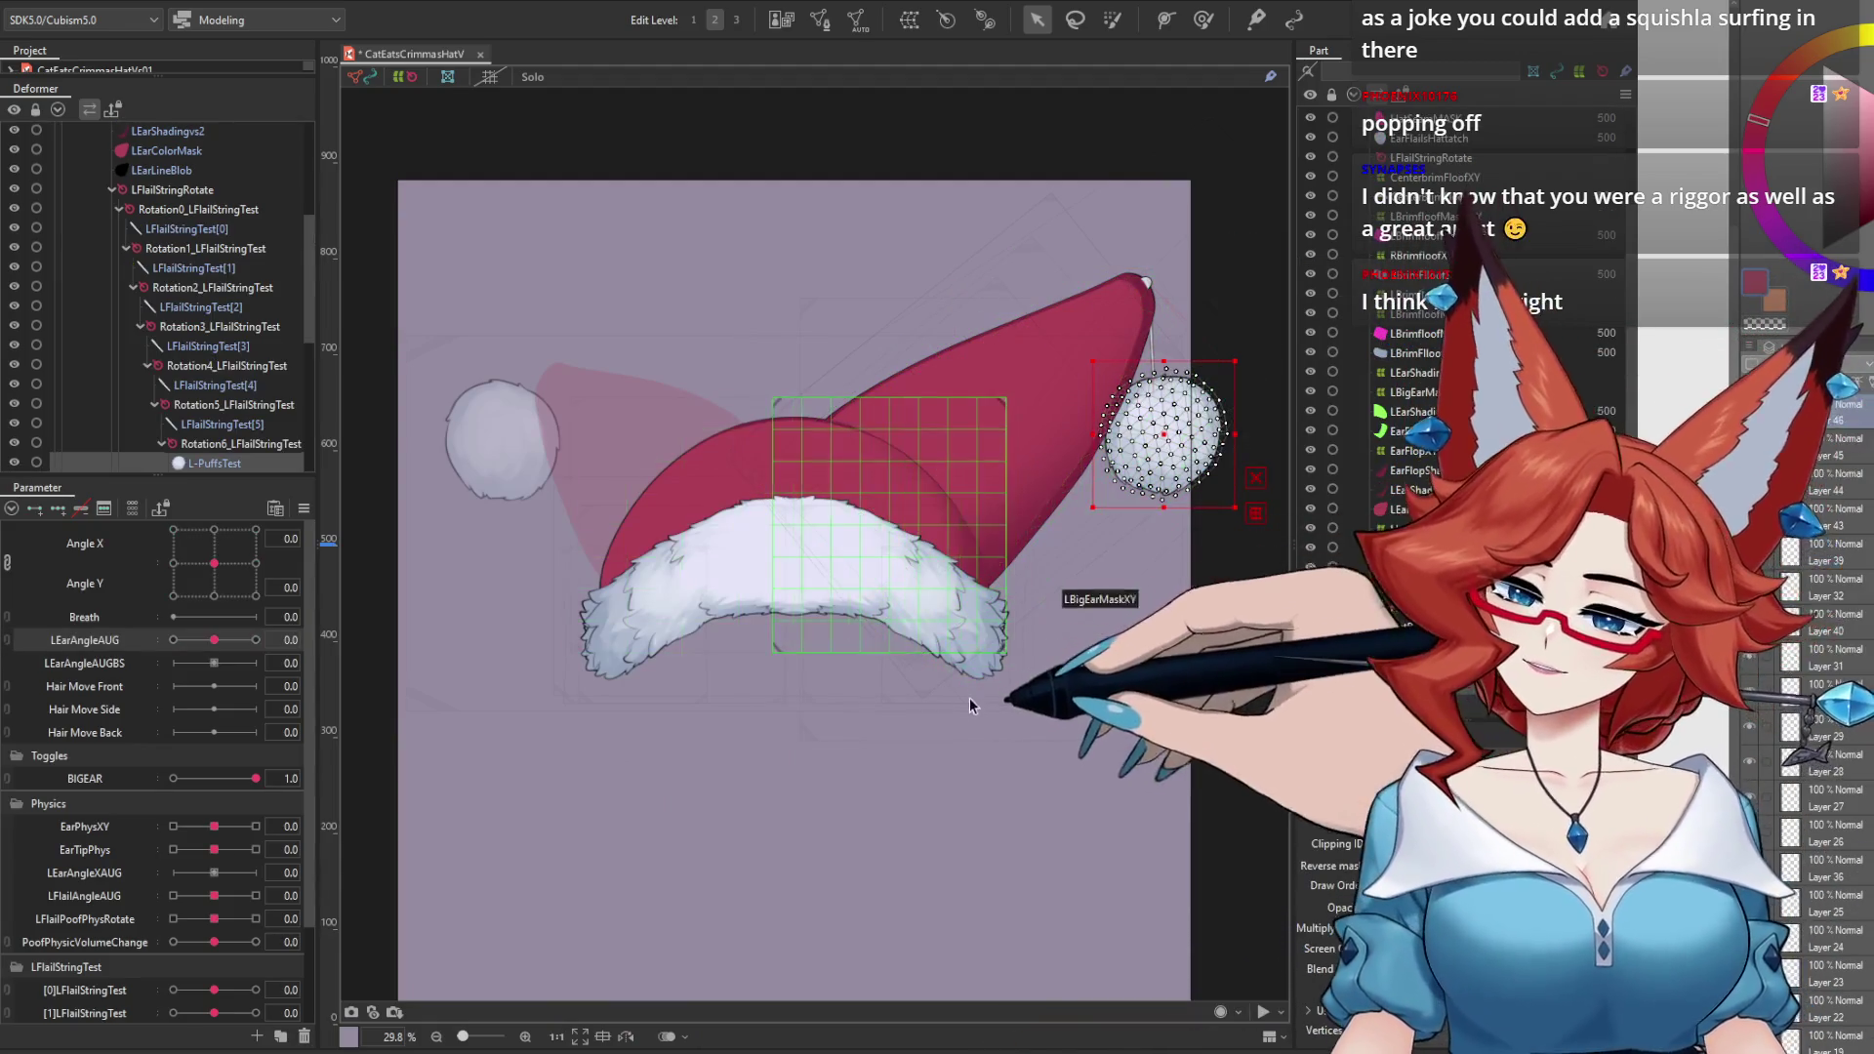
scroll(973, 719, "up", 5)
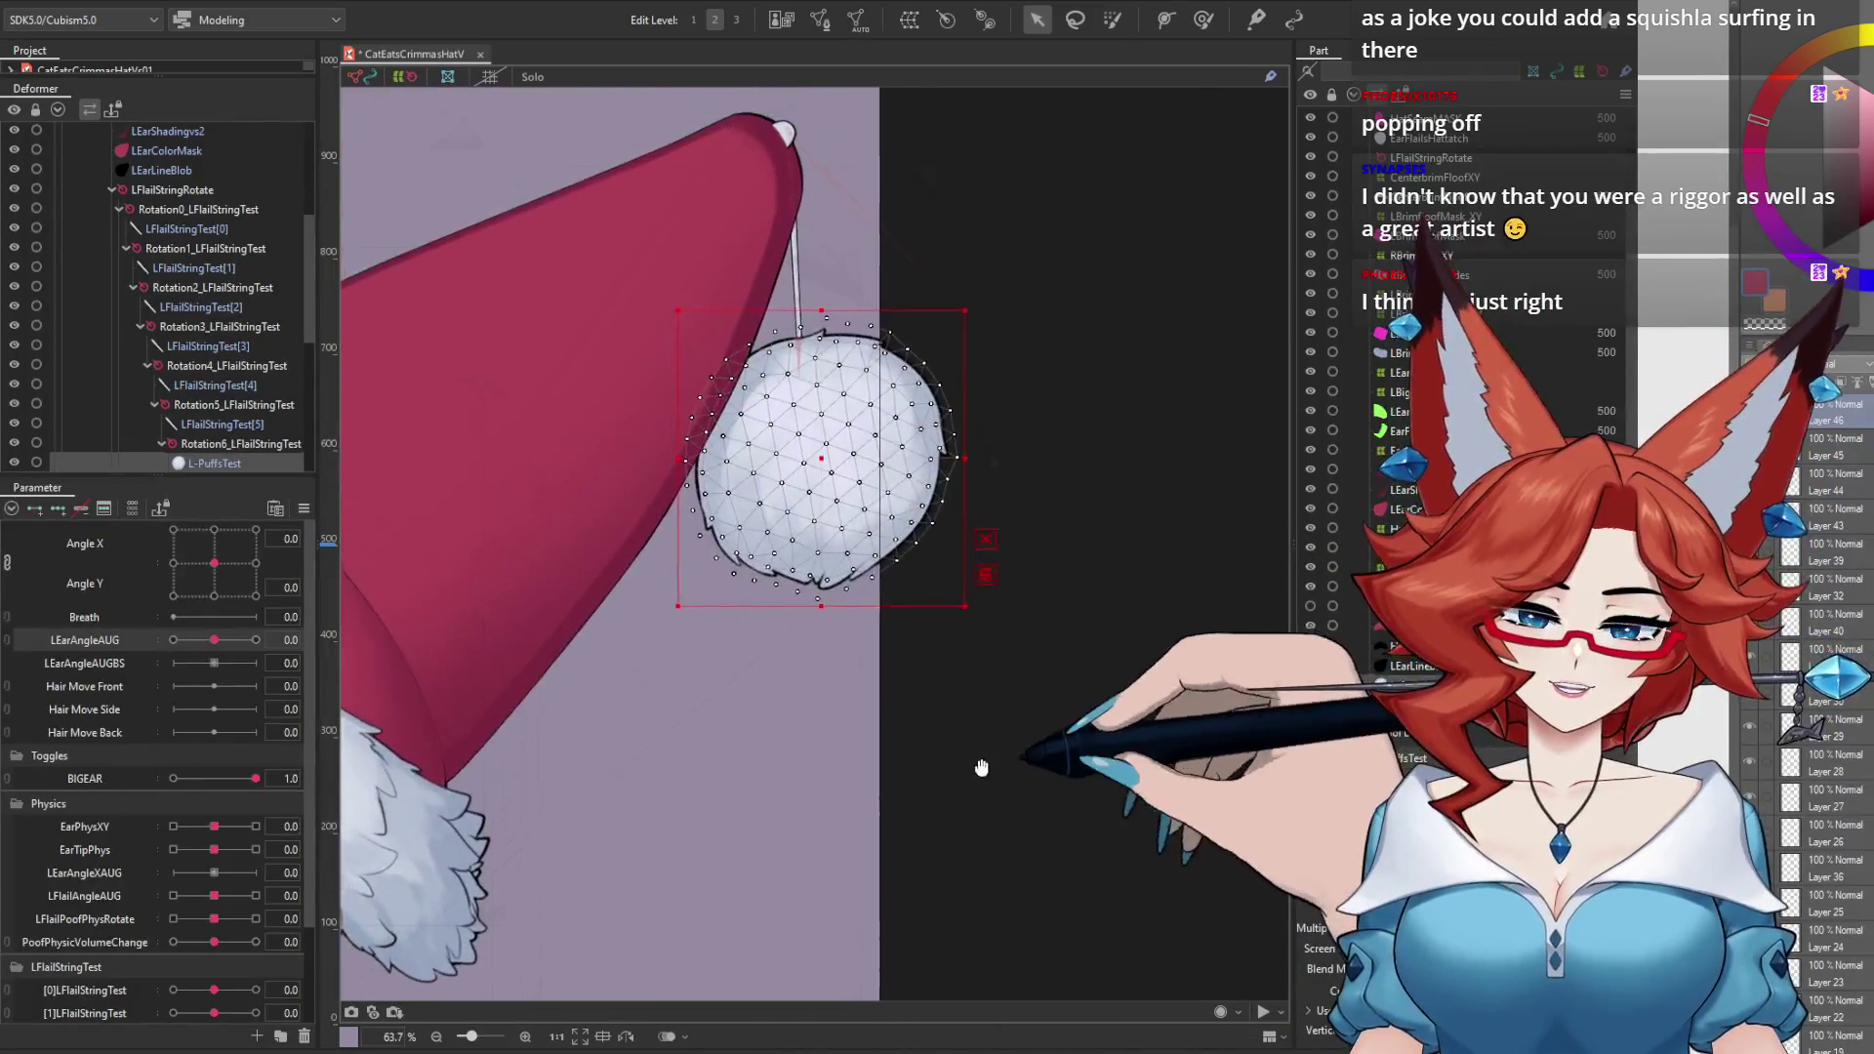
scroll(997, 745, "up", 1)
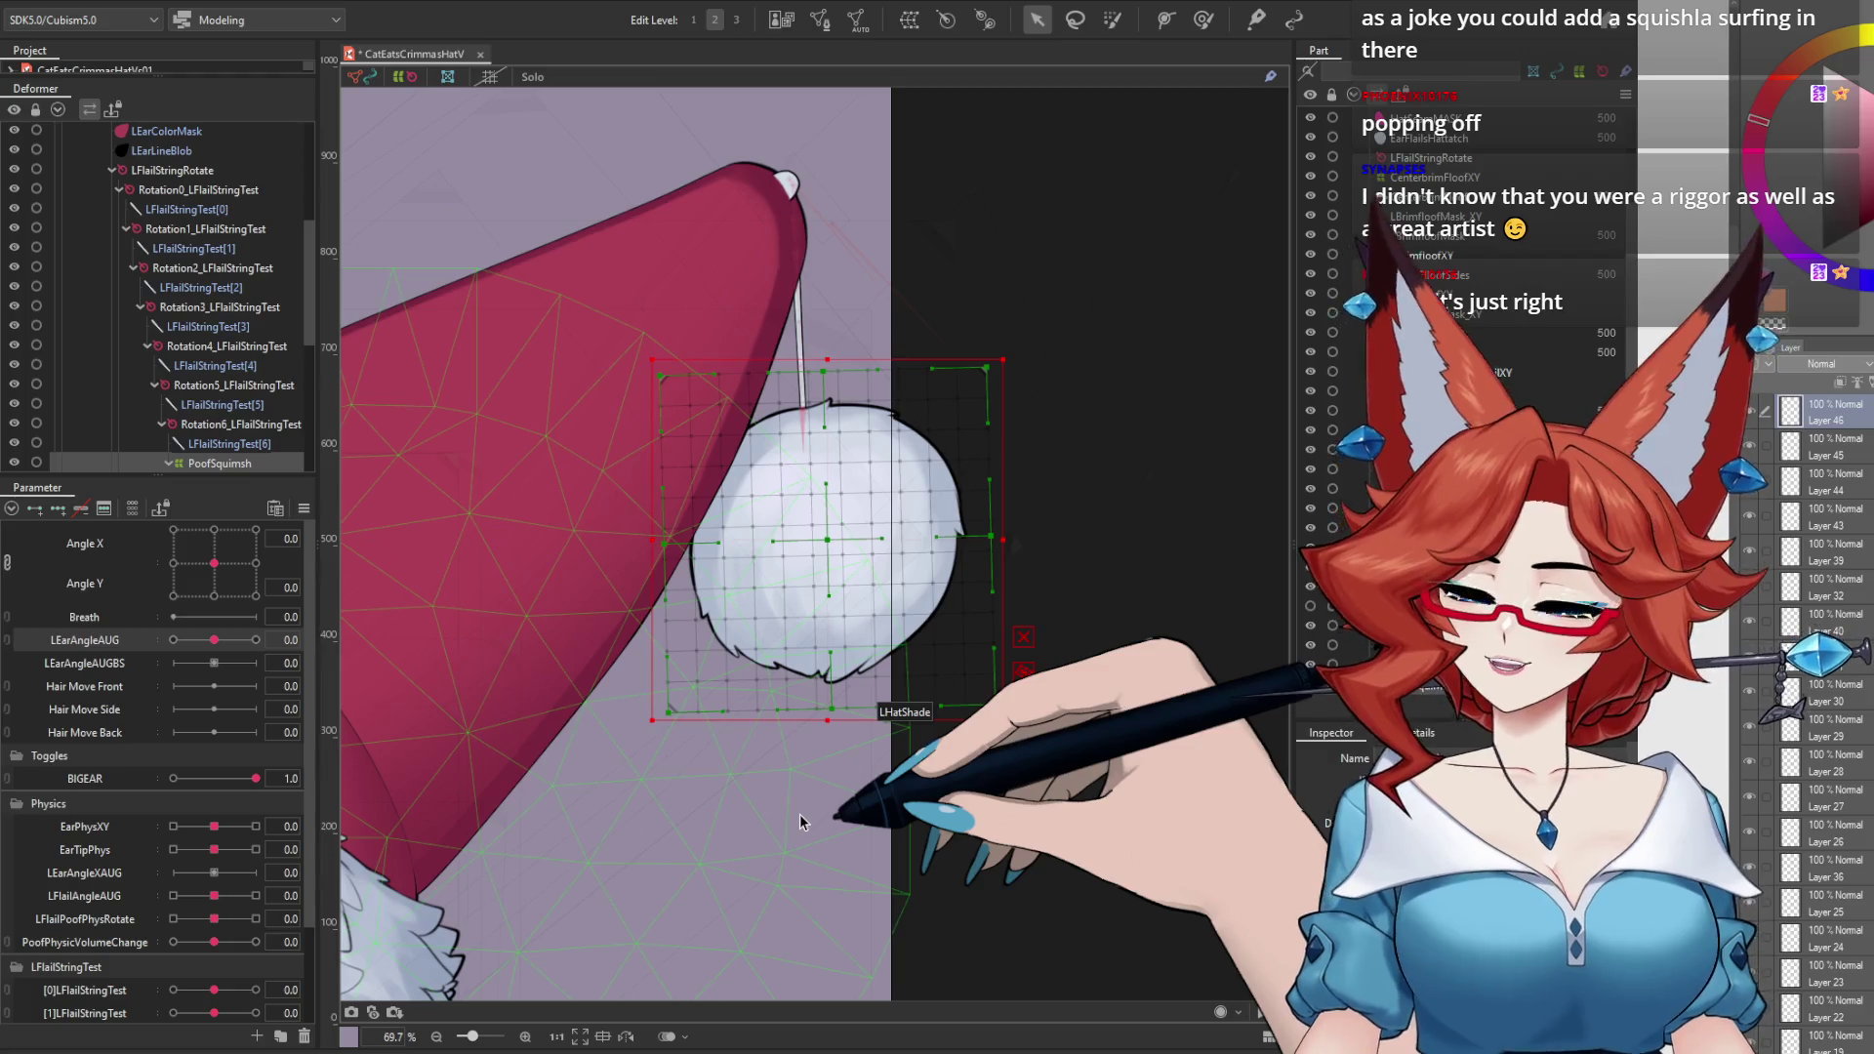
left_click_drag(306, 880, 312, 984)
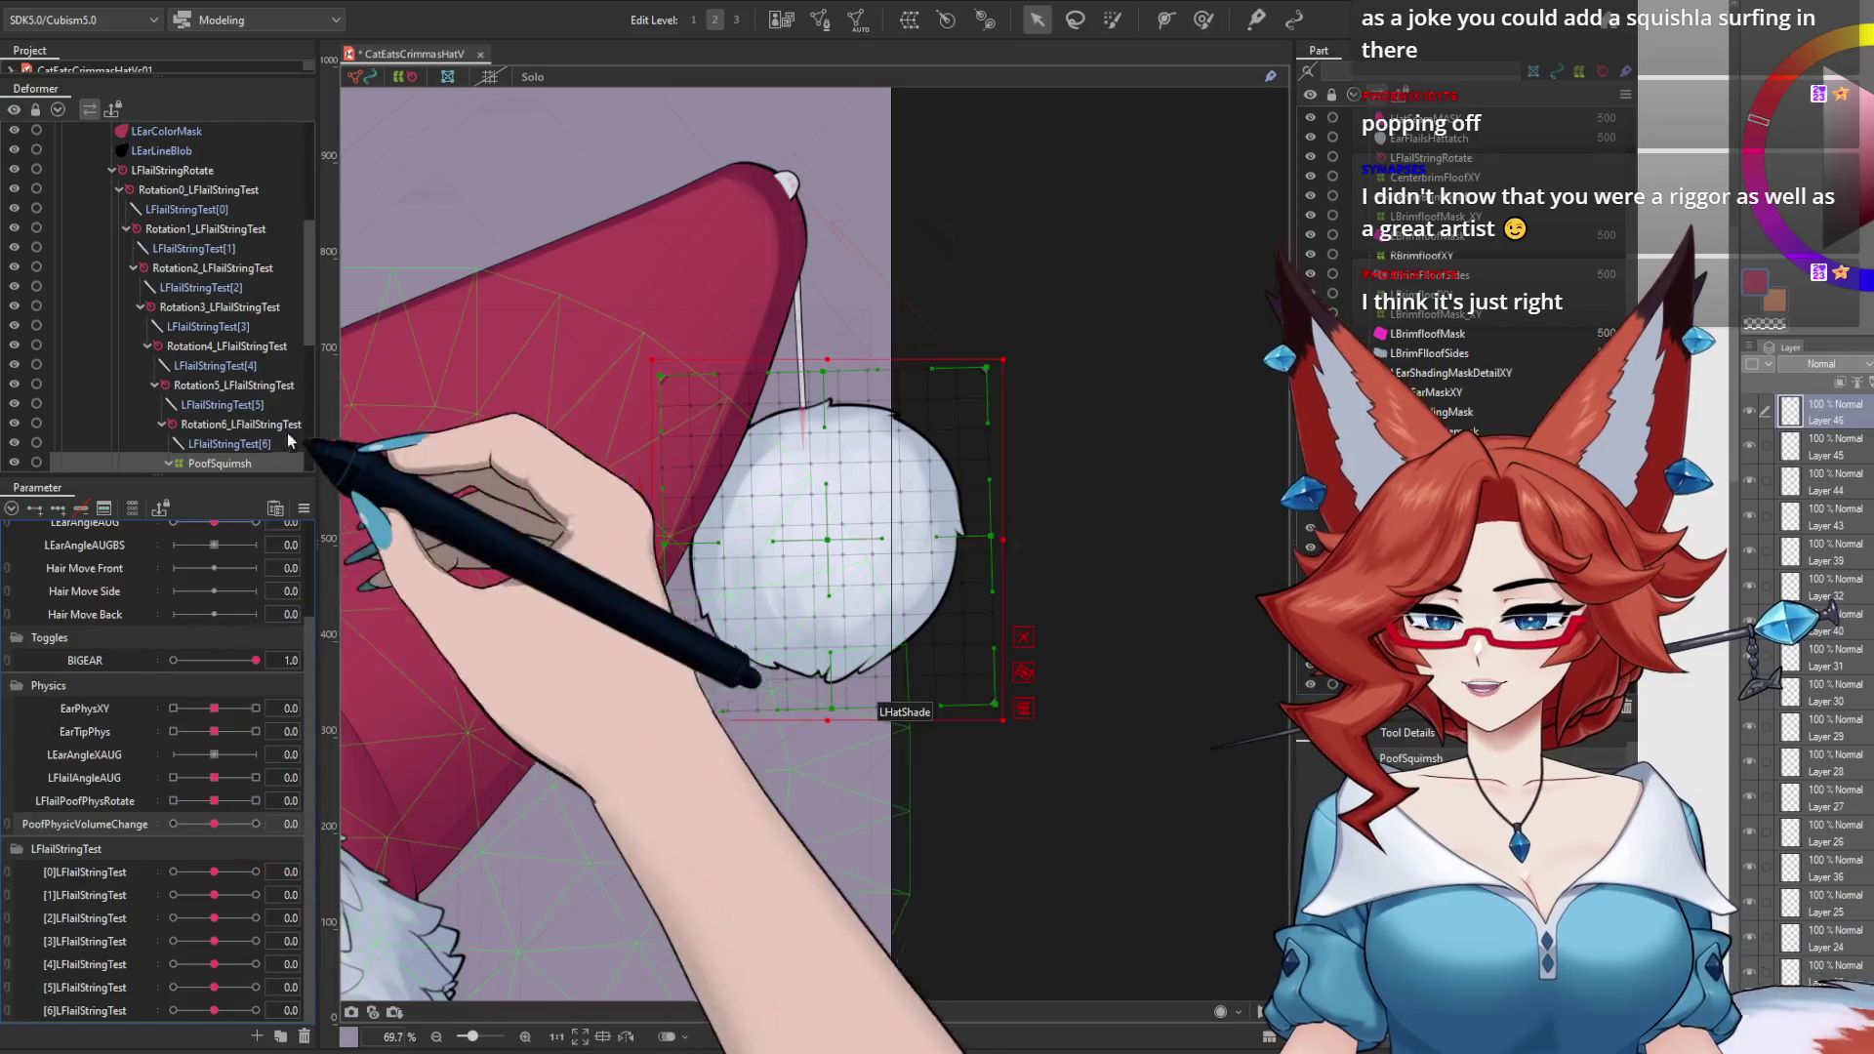
scroll(312, 348, "down", 1)
scroll(305, 371, "down", 2)
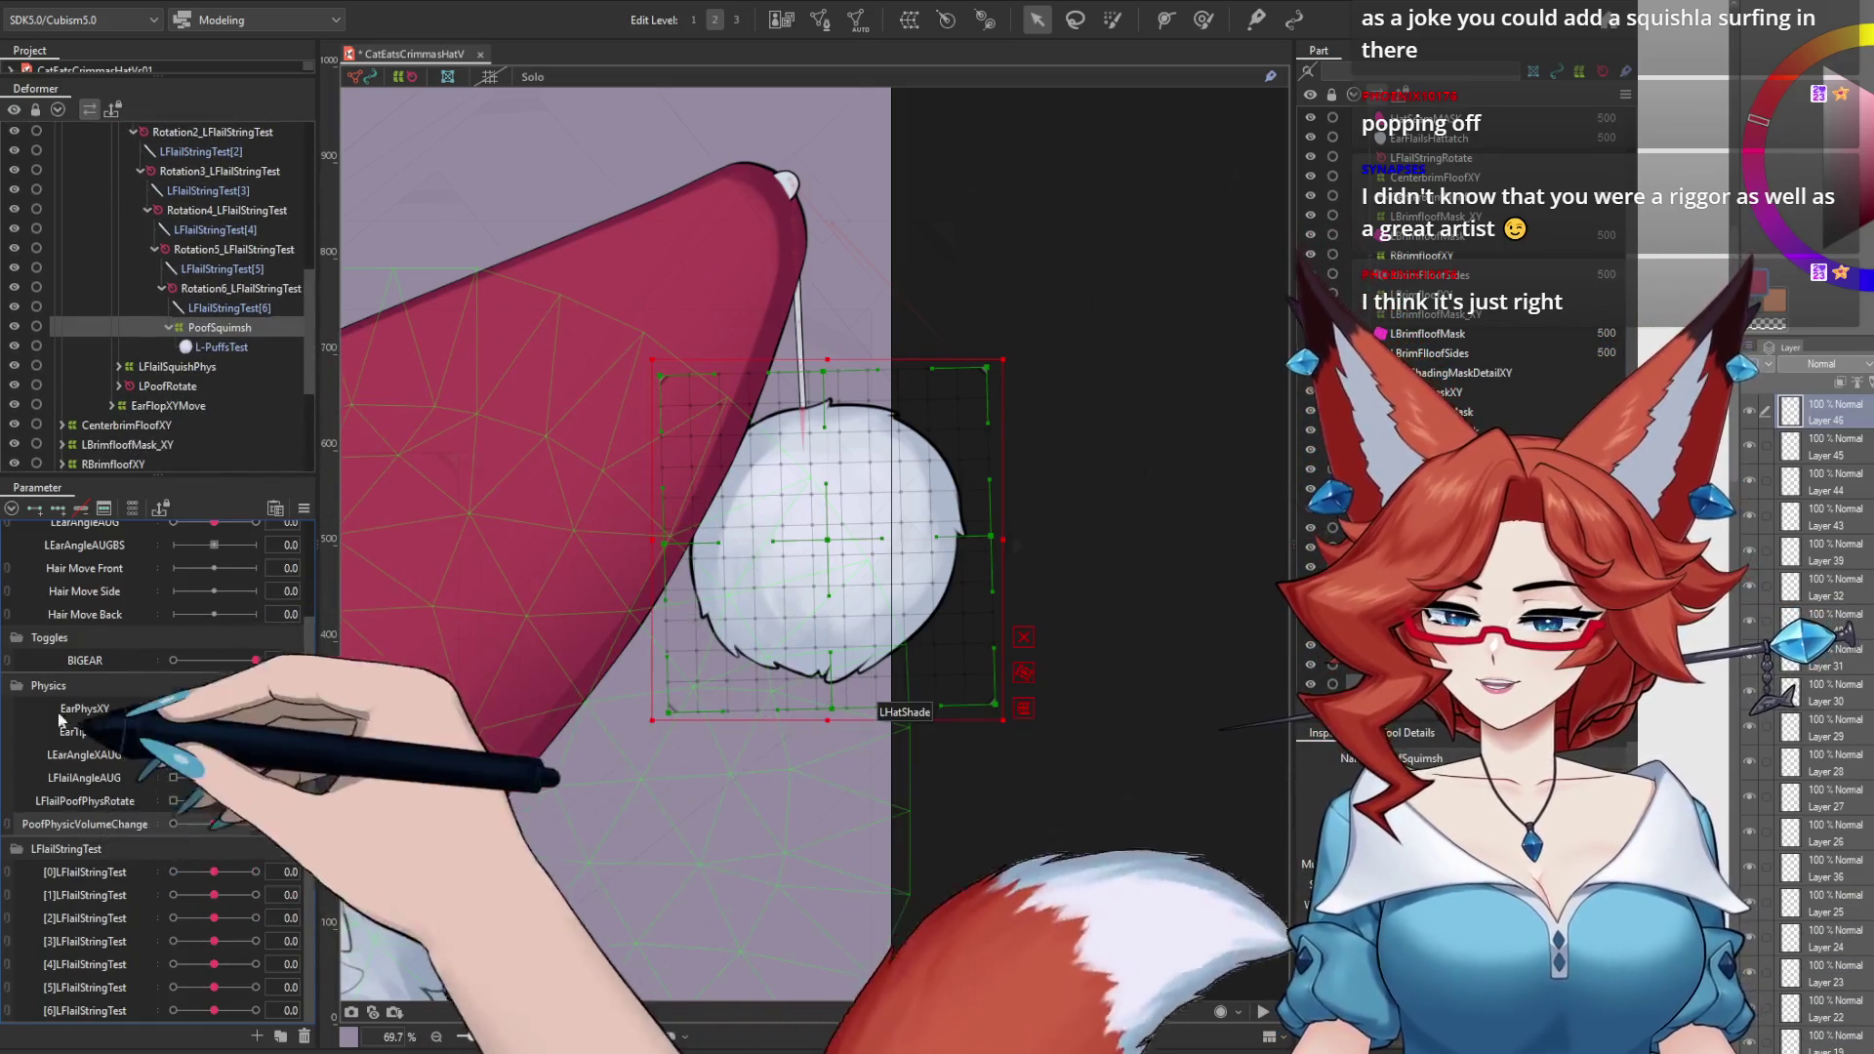
Step: Shape PoofSquimsh tall and narrow at PoofPhysicVolumeChange -10, wide and flat at 10, then scrub to test
left_click(174, 825)
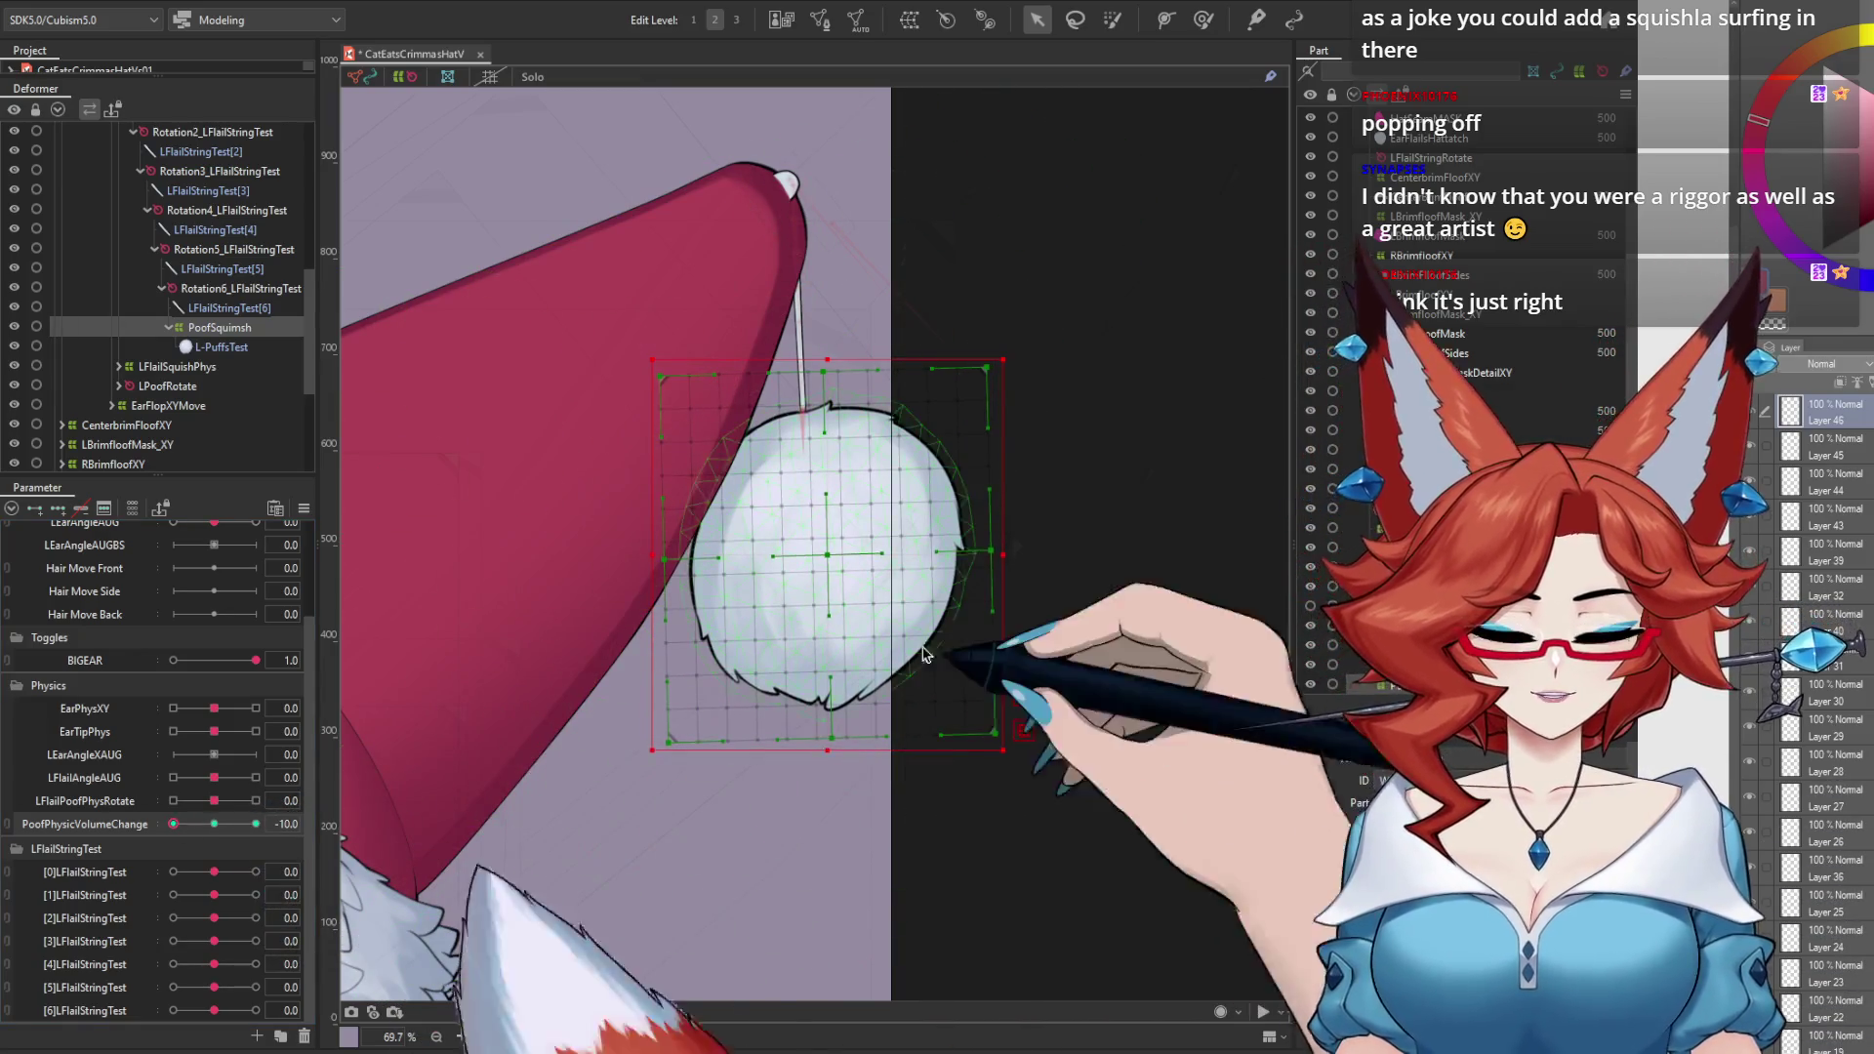
left_click_drag(1003, 550, 987, 553)
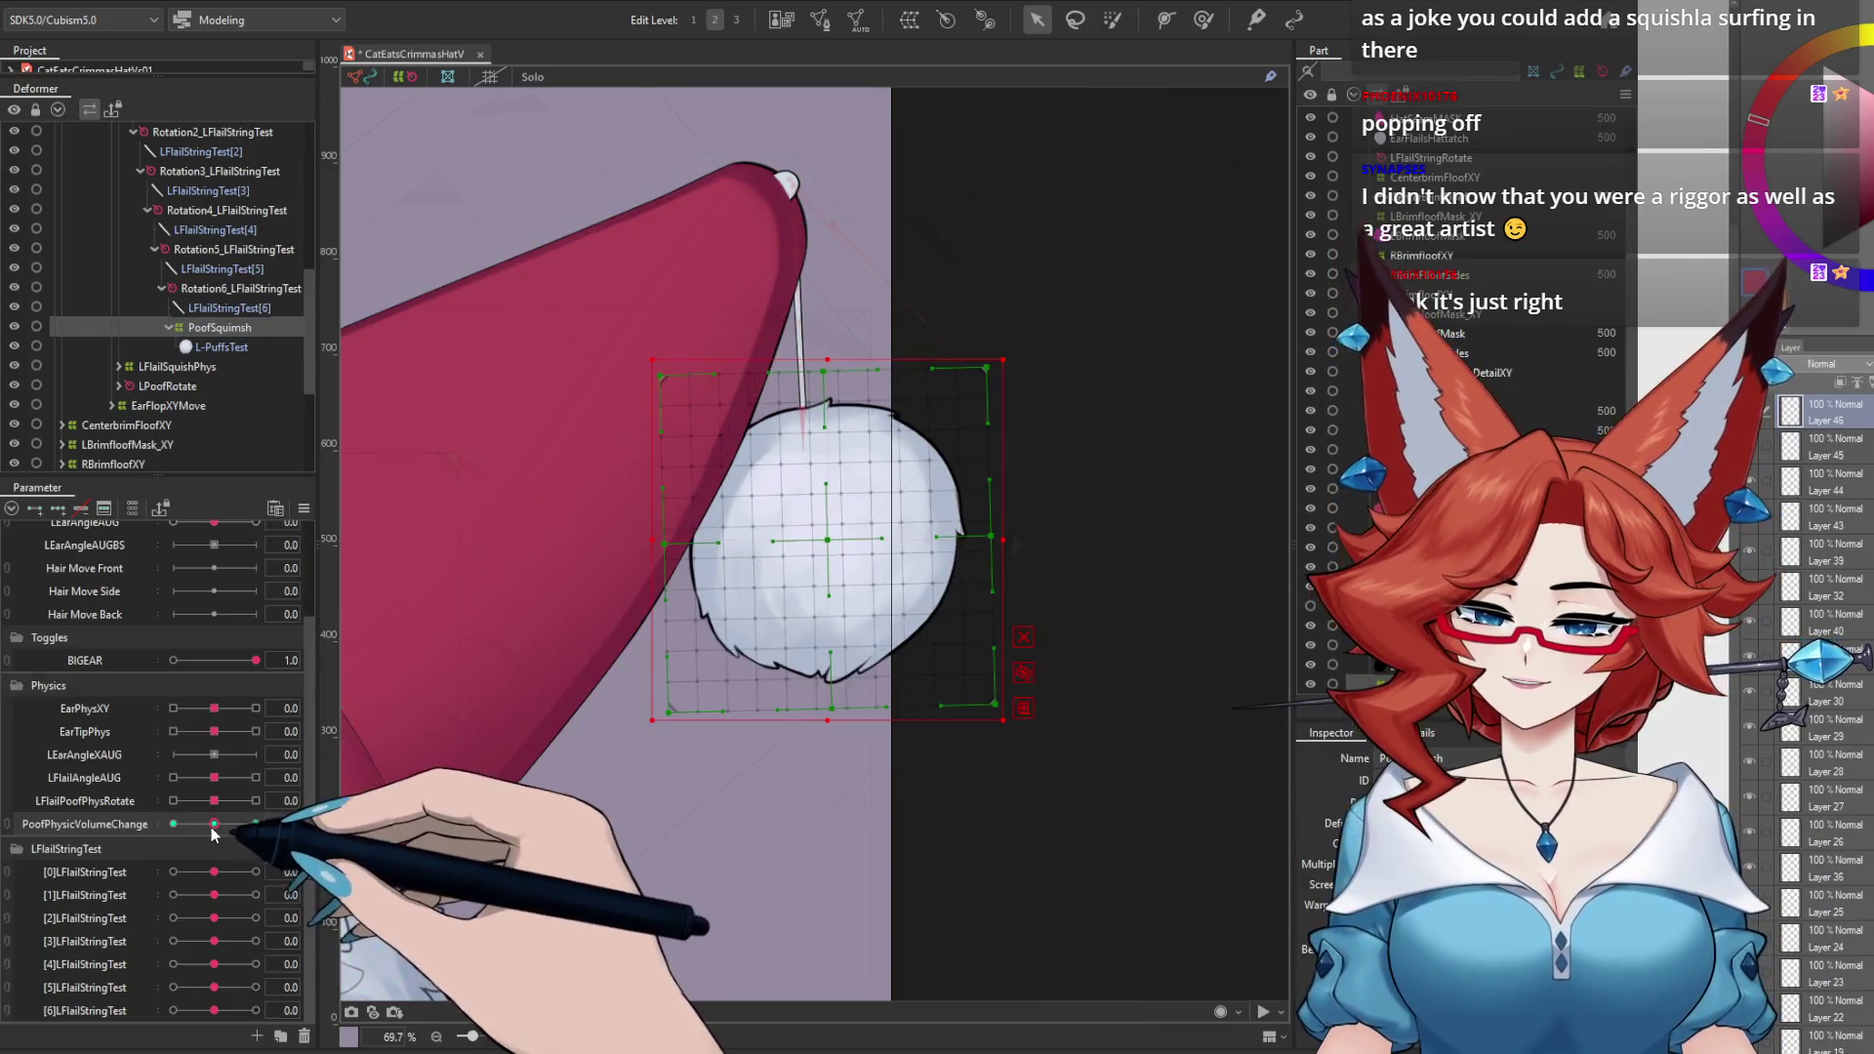
left_click_drag(211, 825, 219, 825)
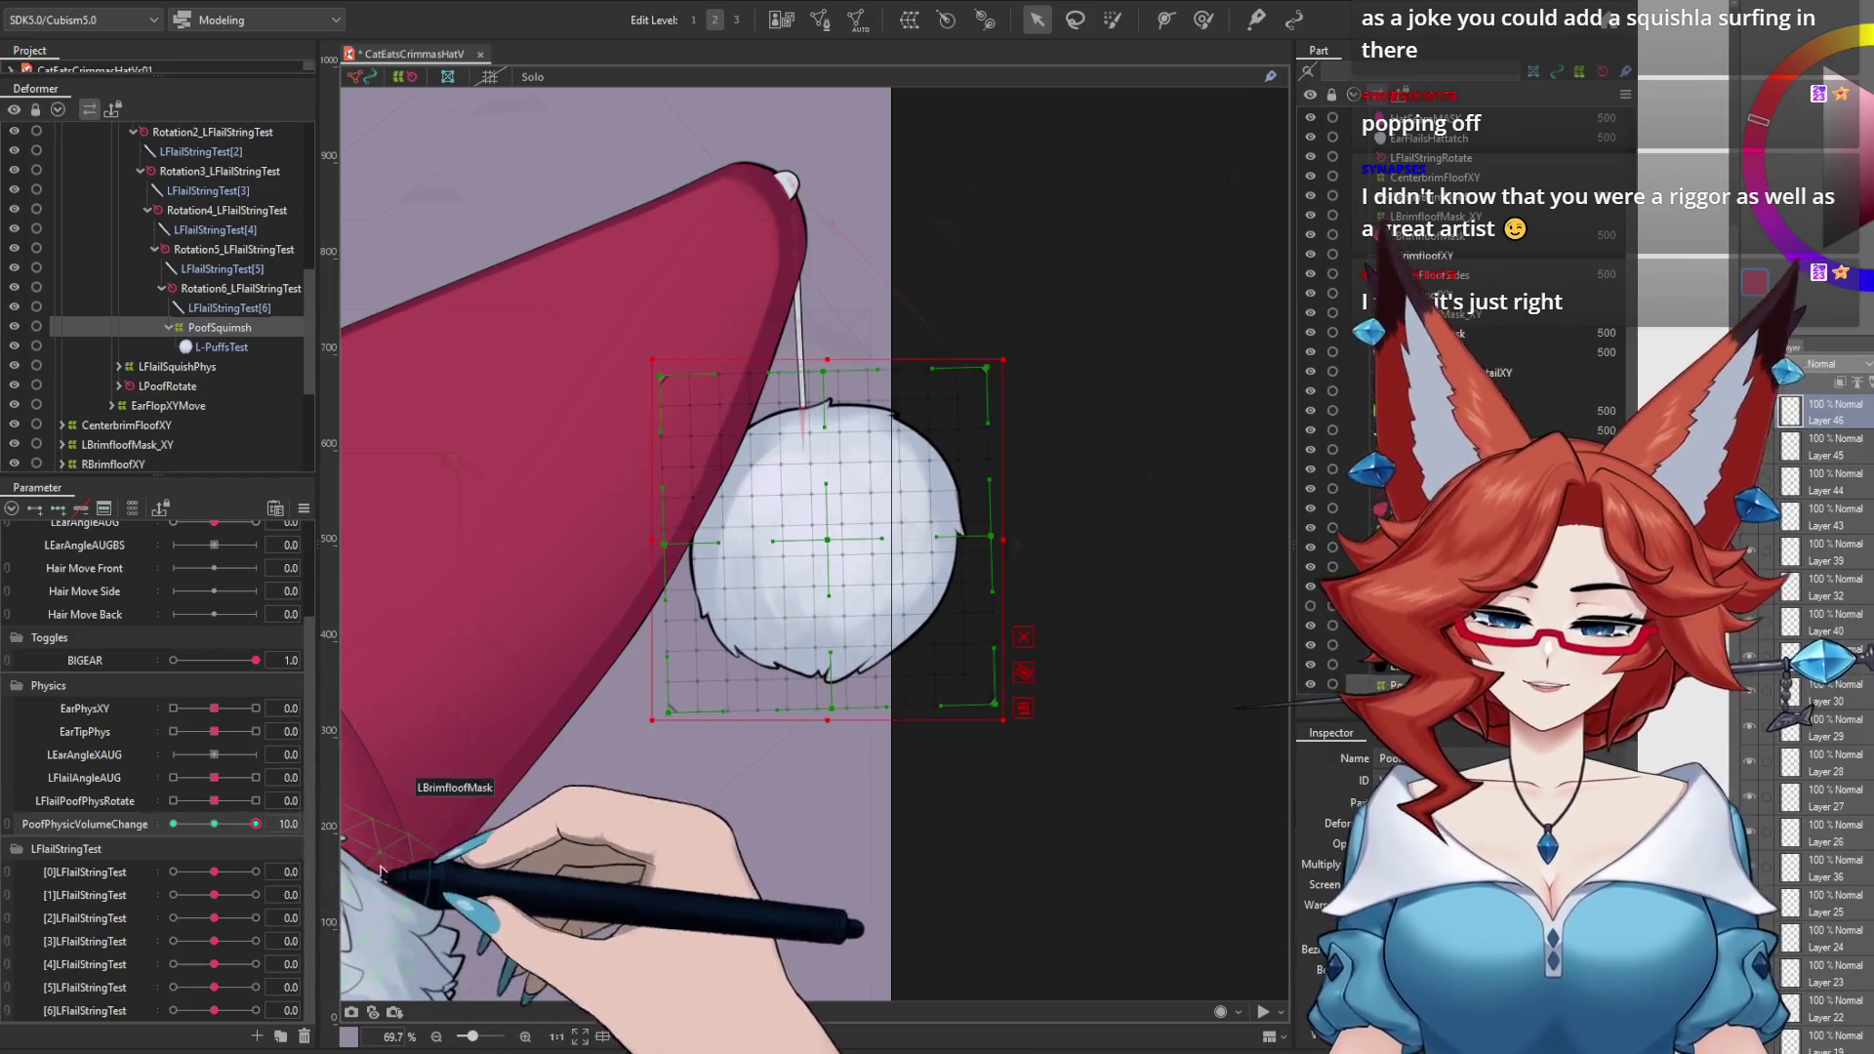
left_click_drag(829, 719, 826, 673)
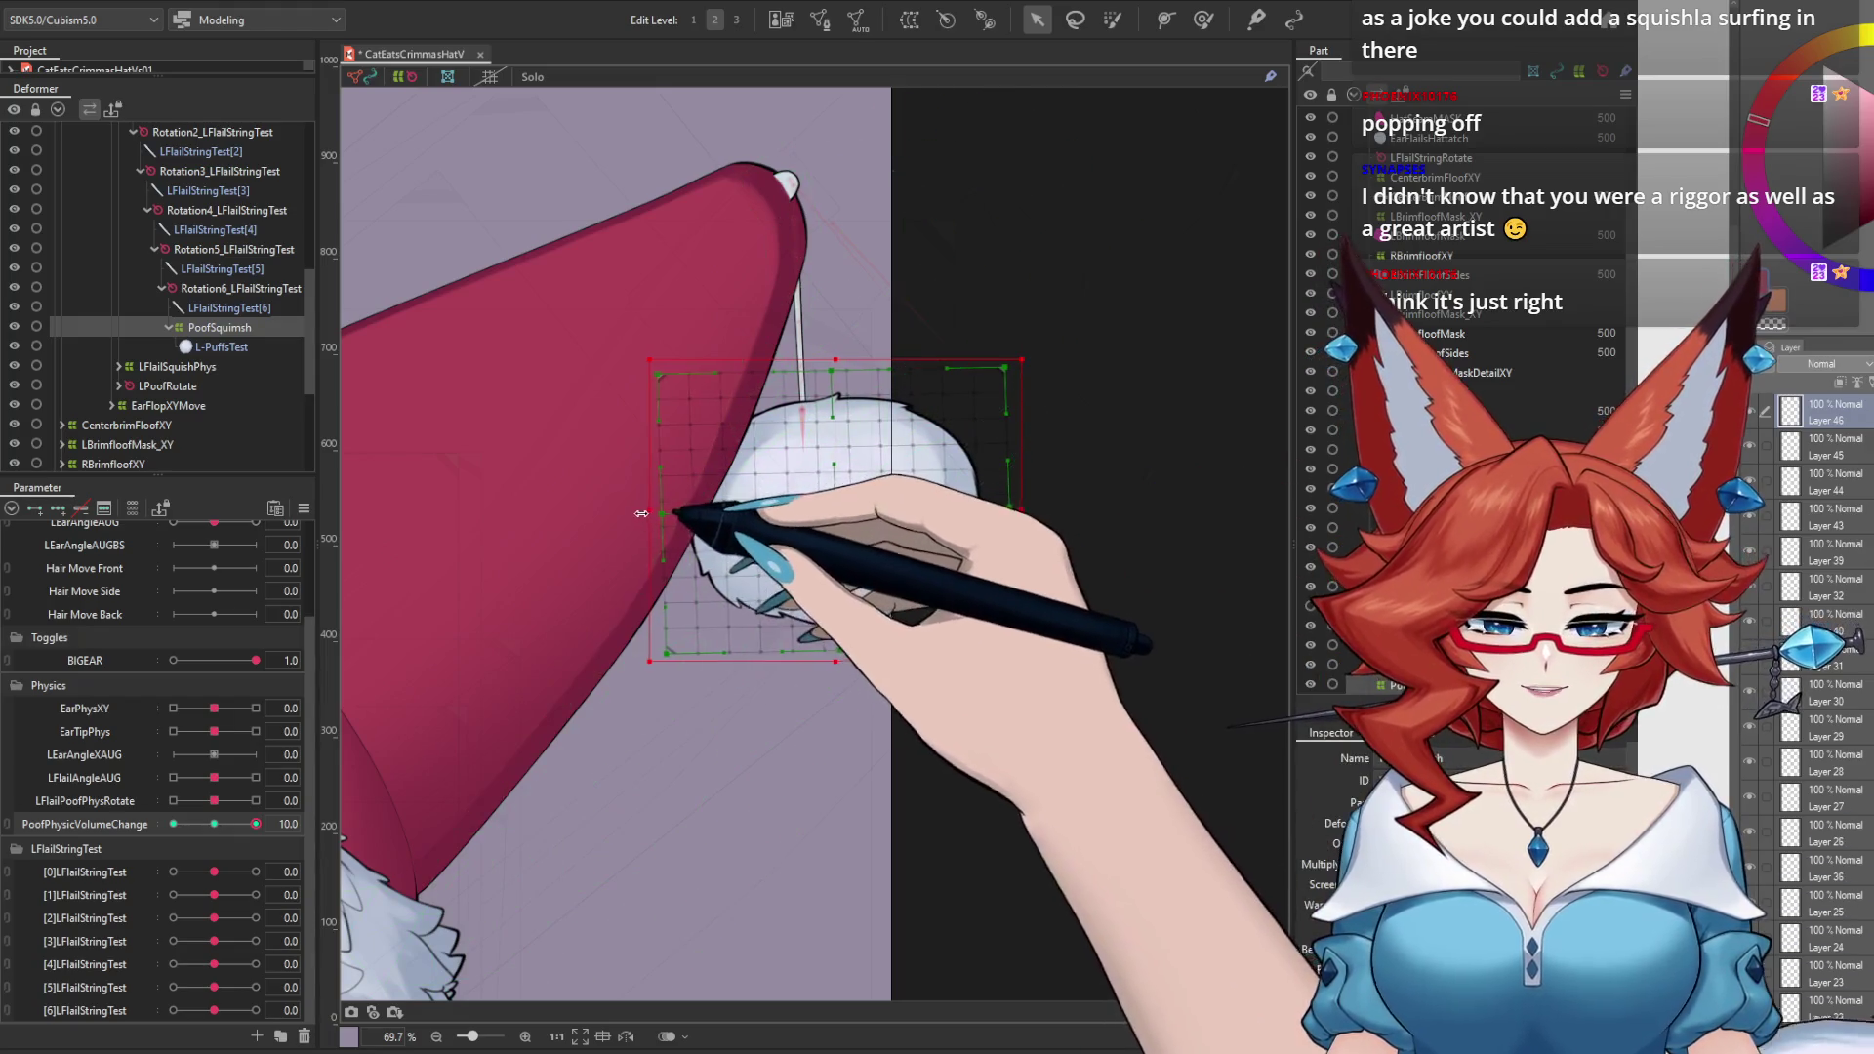
left_click_drag(214, 825, 312, 836)
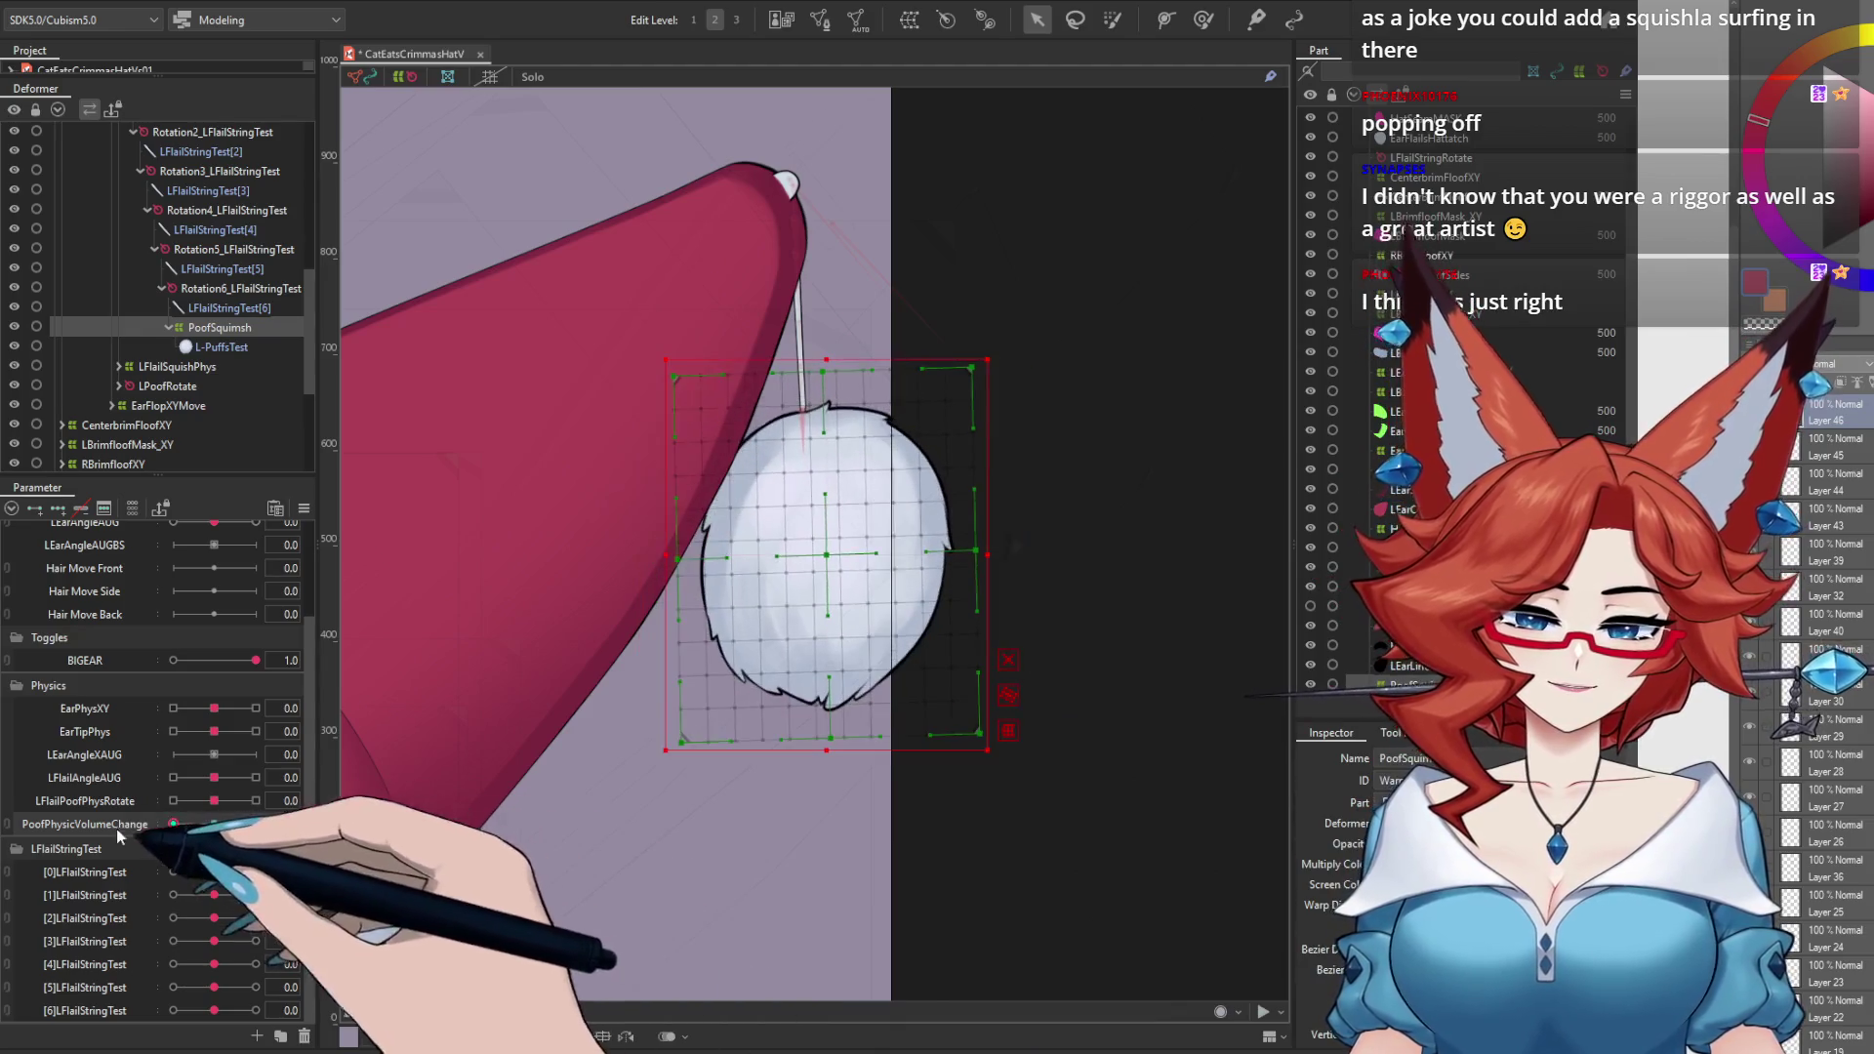
left_click_drag(153, 834, 322, 828)
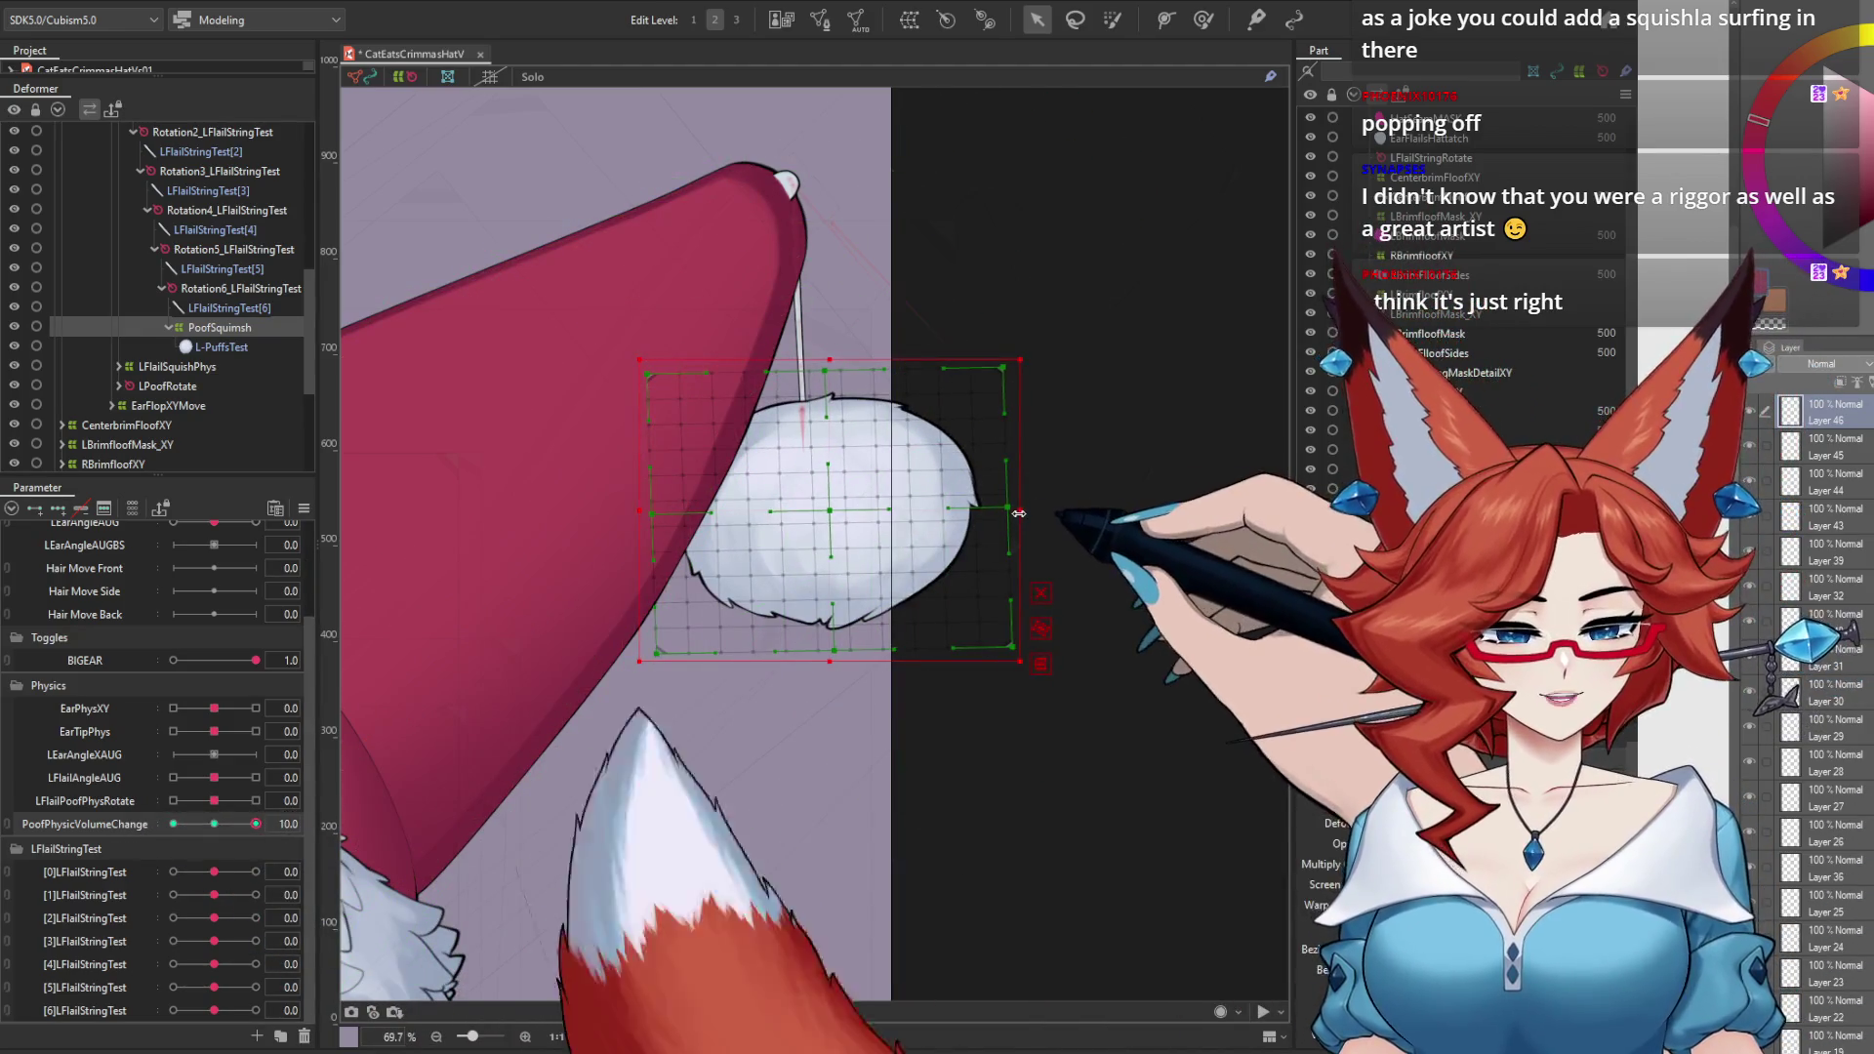
left_click_drag(1018, 513, 1012, 513)
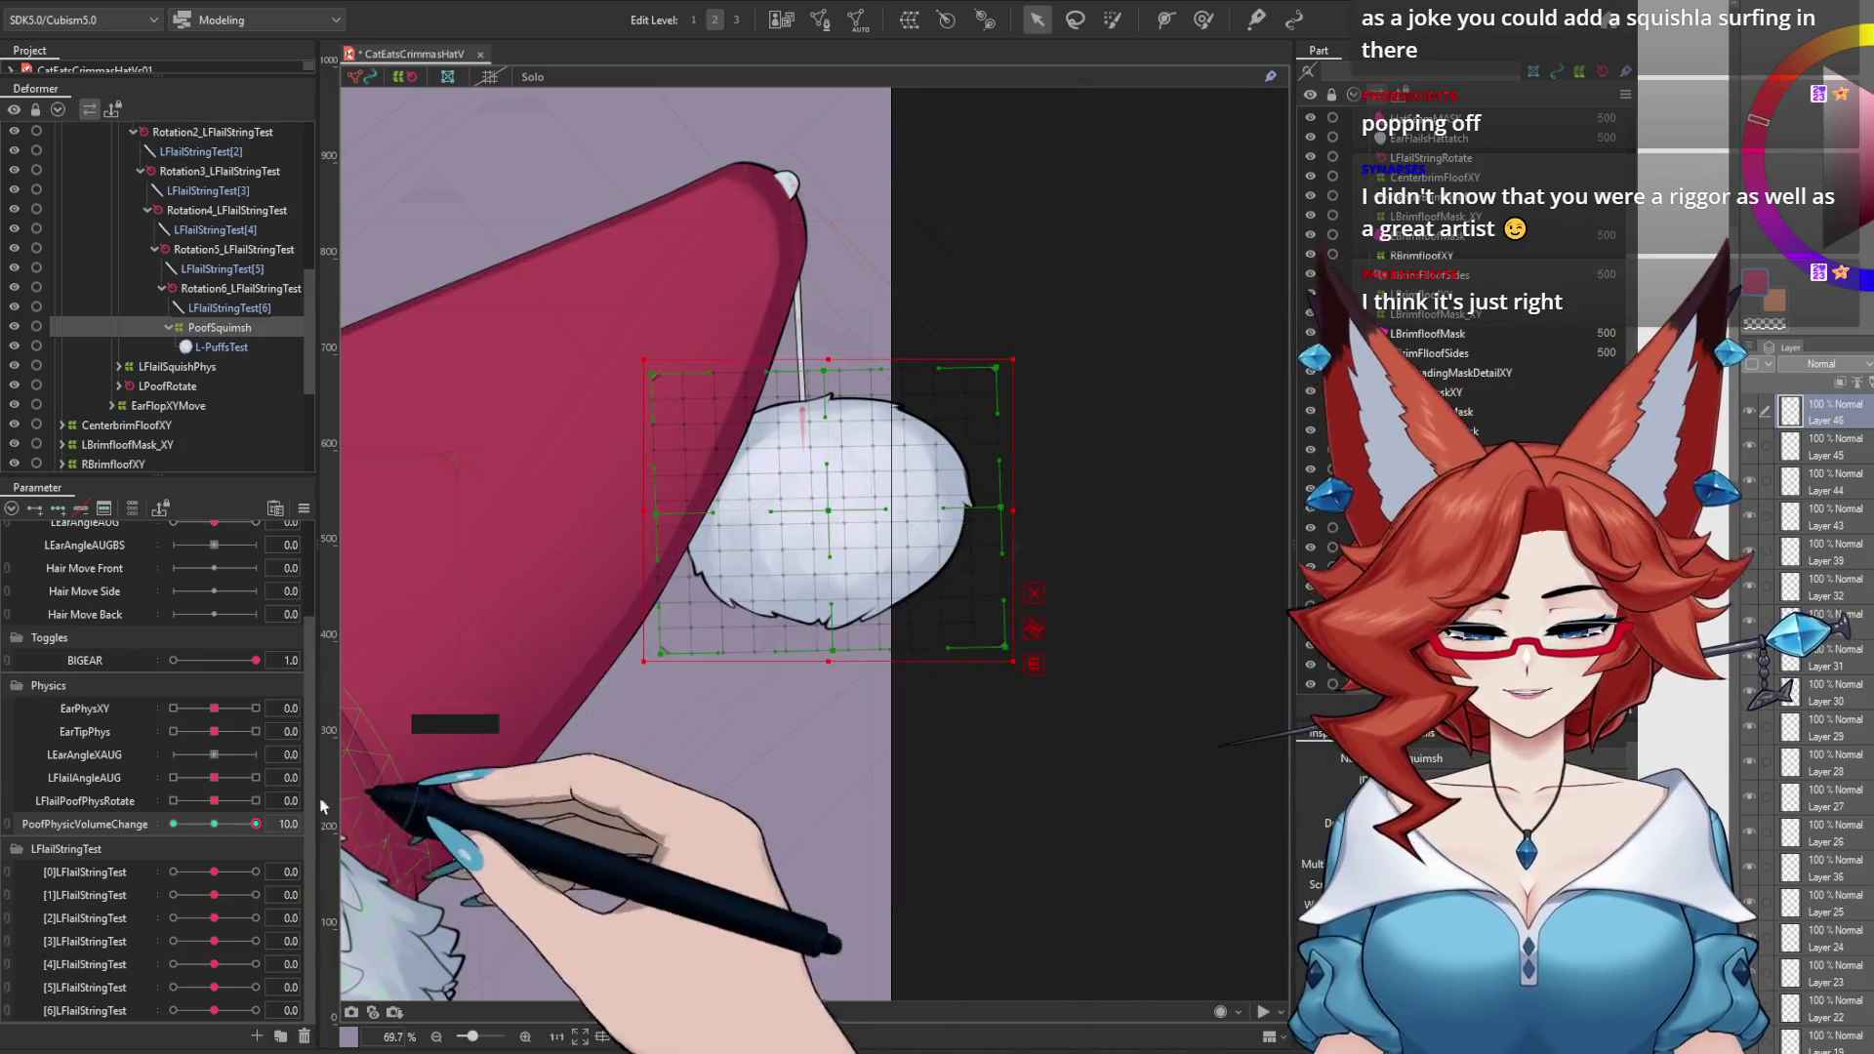
mouse_move(256, 823)
left_mouse_down()
mouse_move(101, 822)
mouse_move(215, 831)
left_mouse_up()
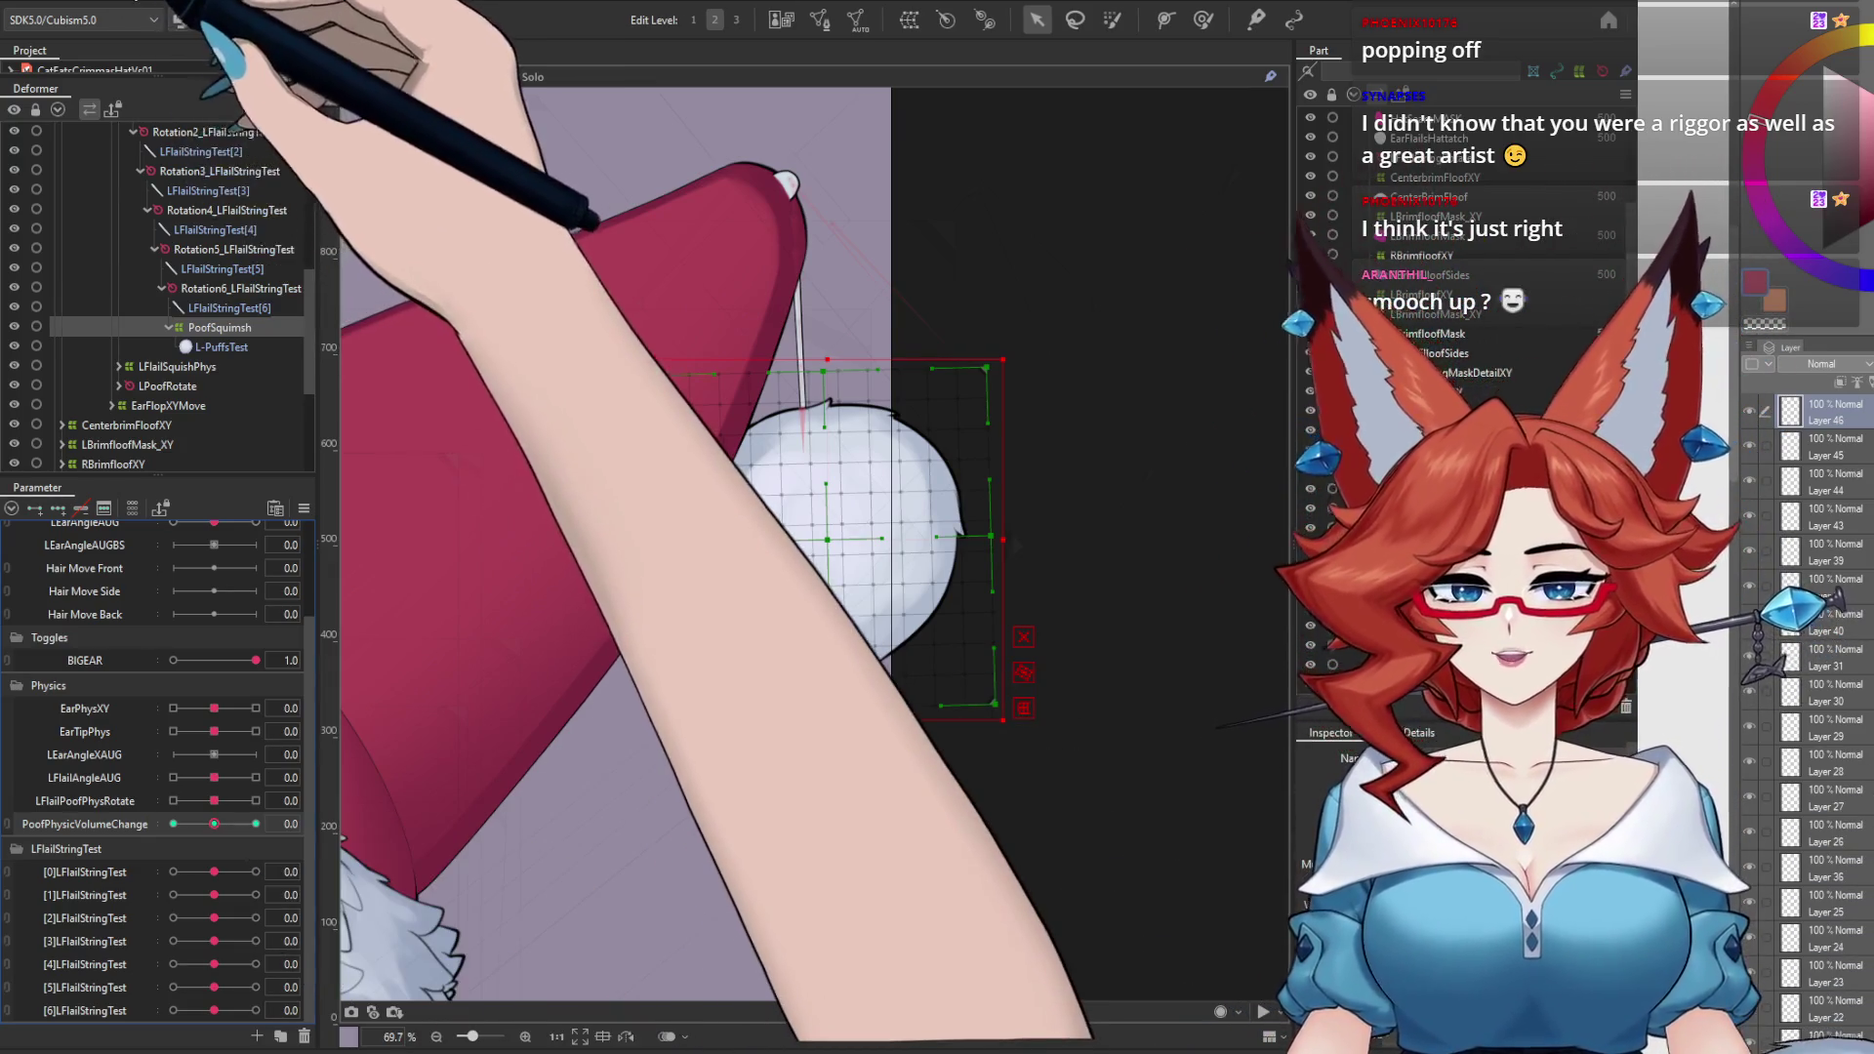
Step: In Physics Settings, switch to the PoofSquish group and shake the model to test it
left_click(127, 2)
left_click(193, 391)
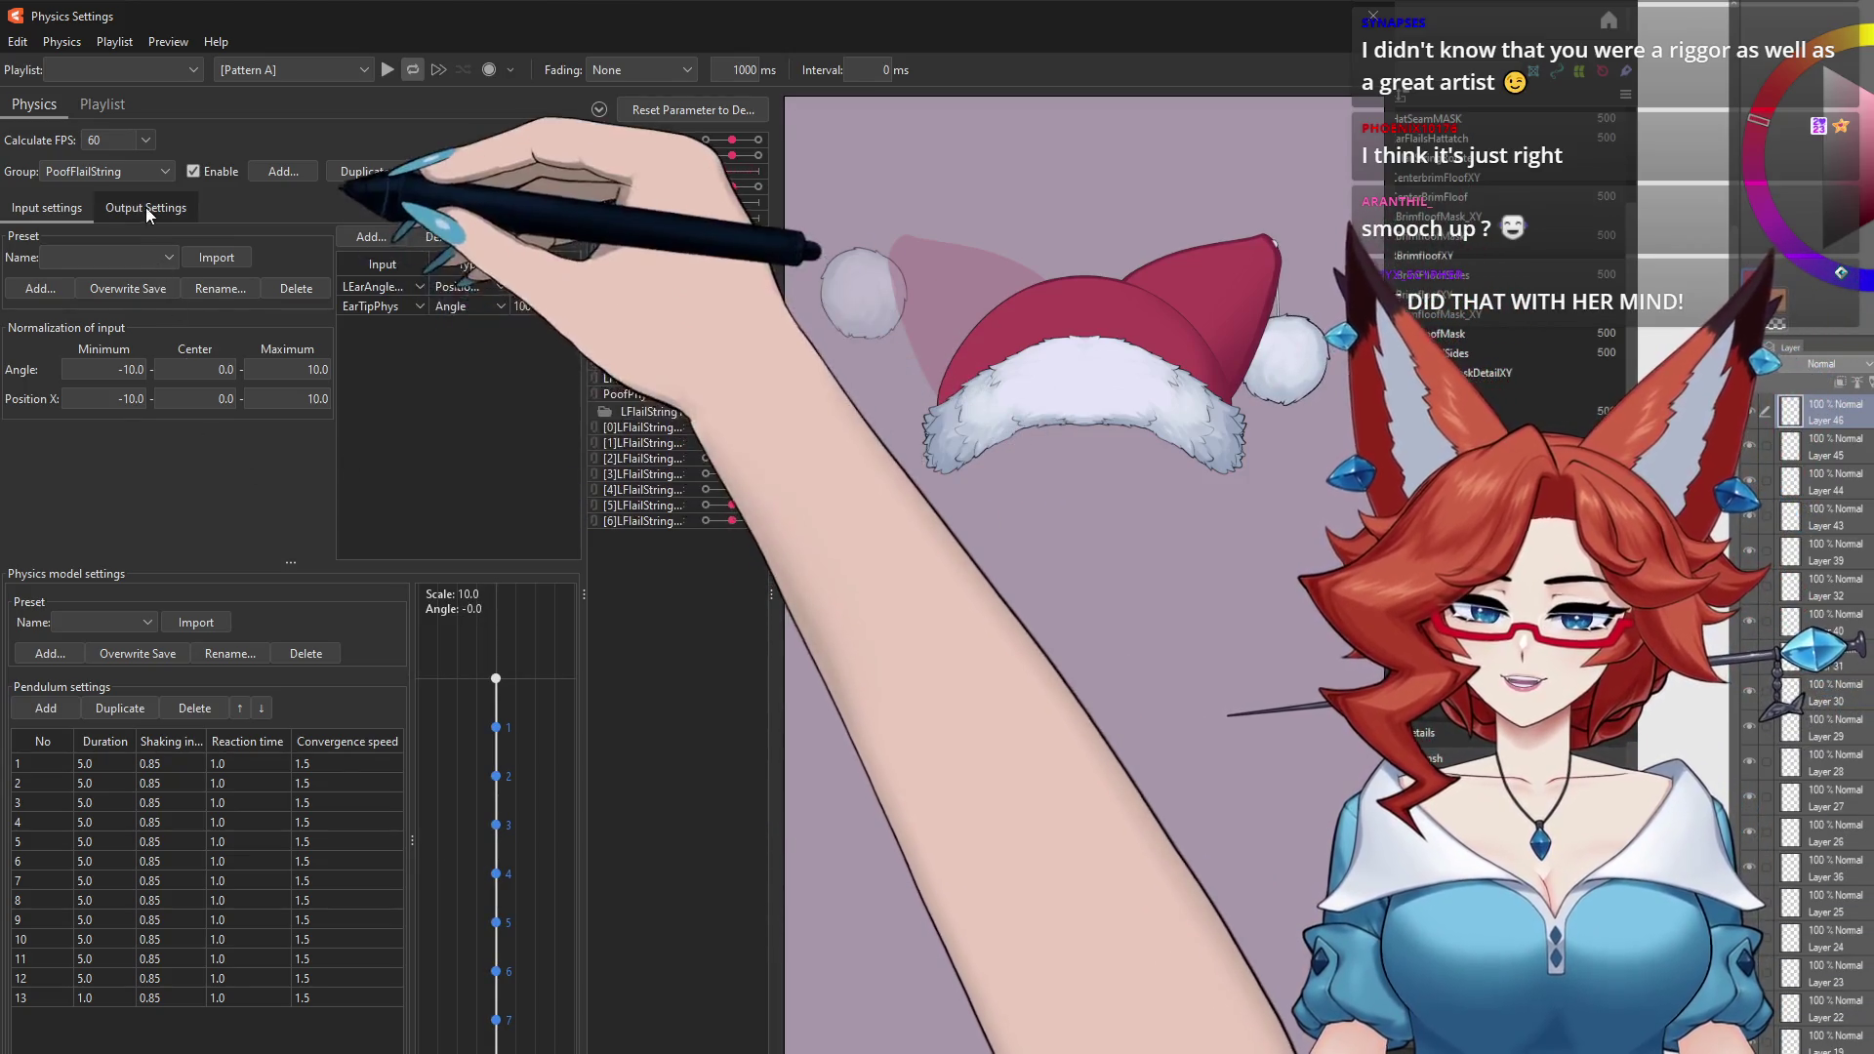
left_click(146, 207)
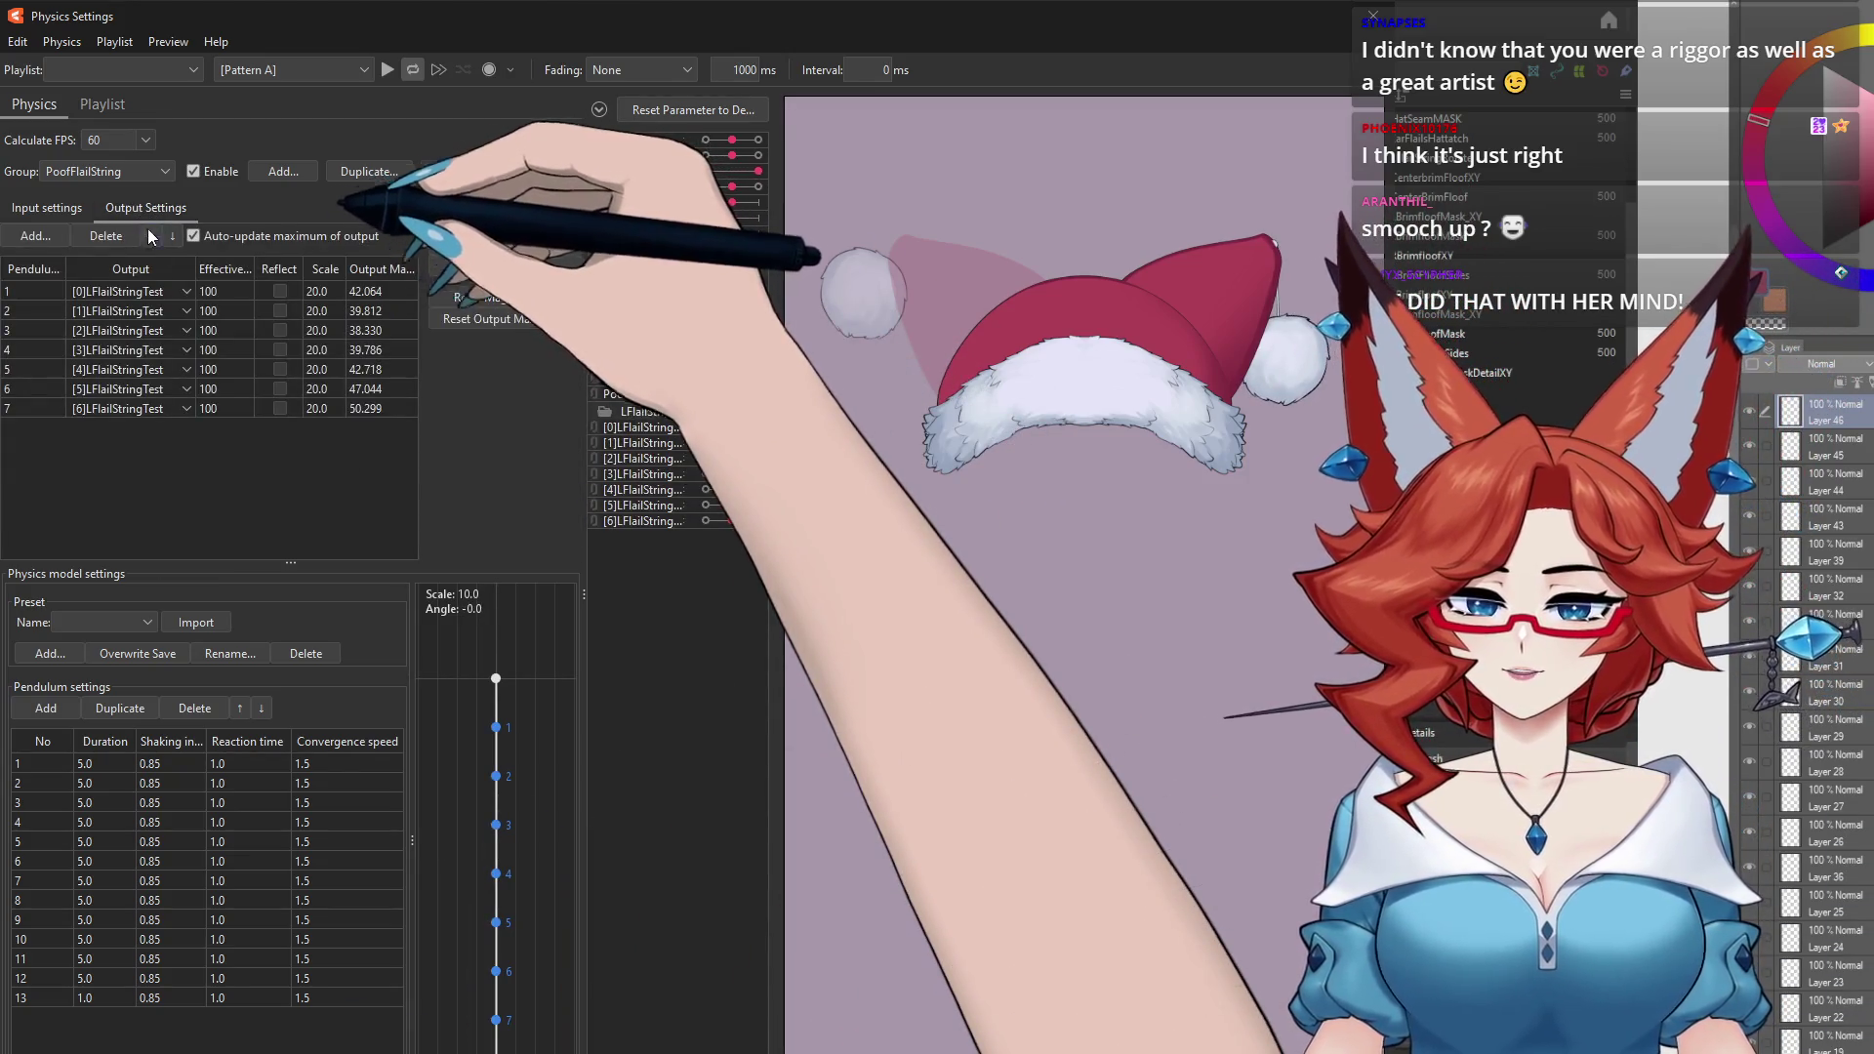
left_click(119, 172)
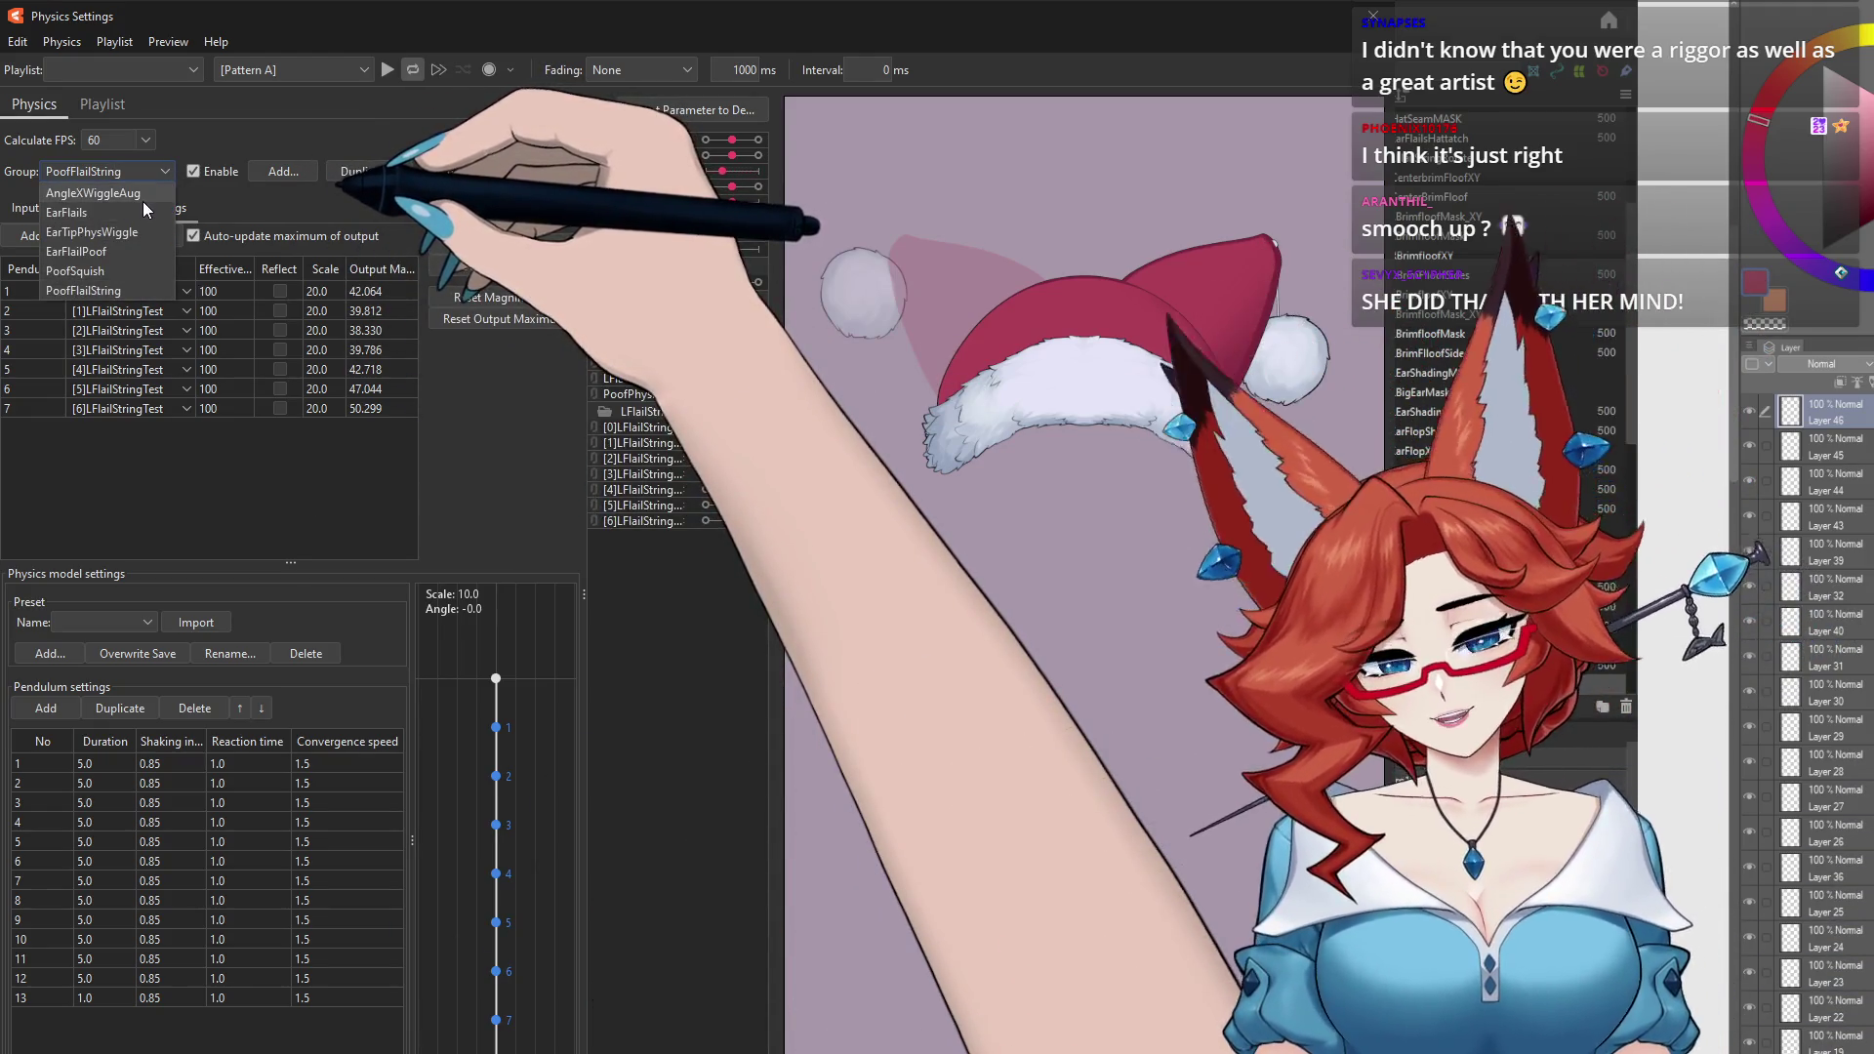
left_click(108, 270)
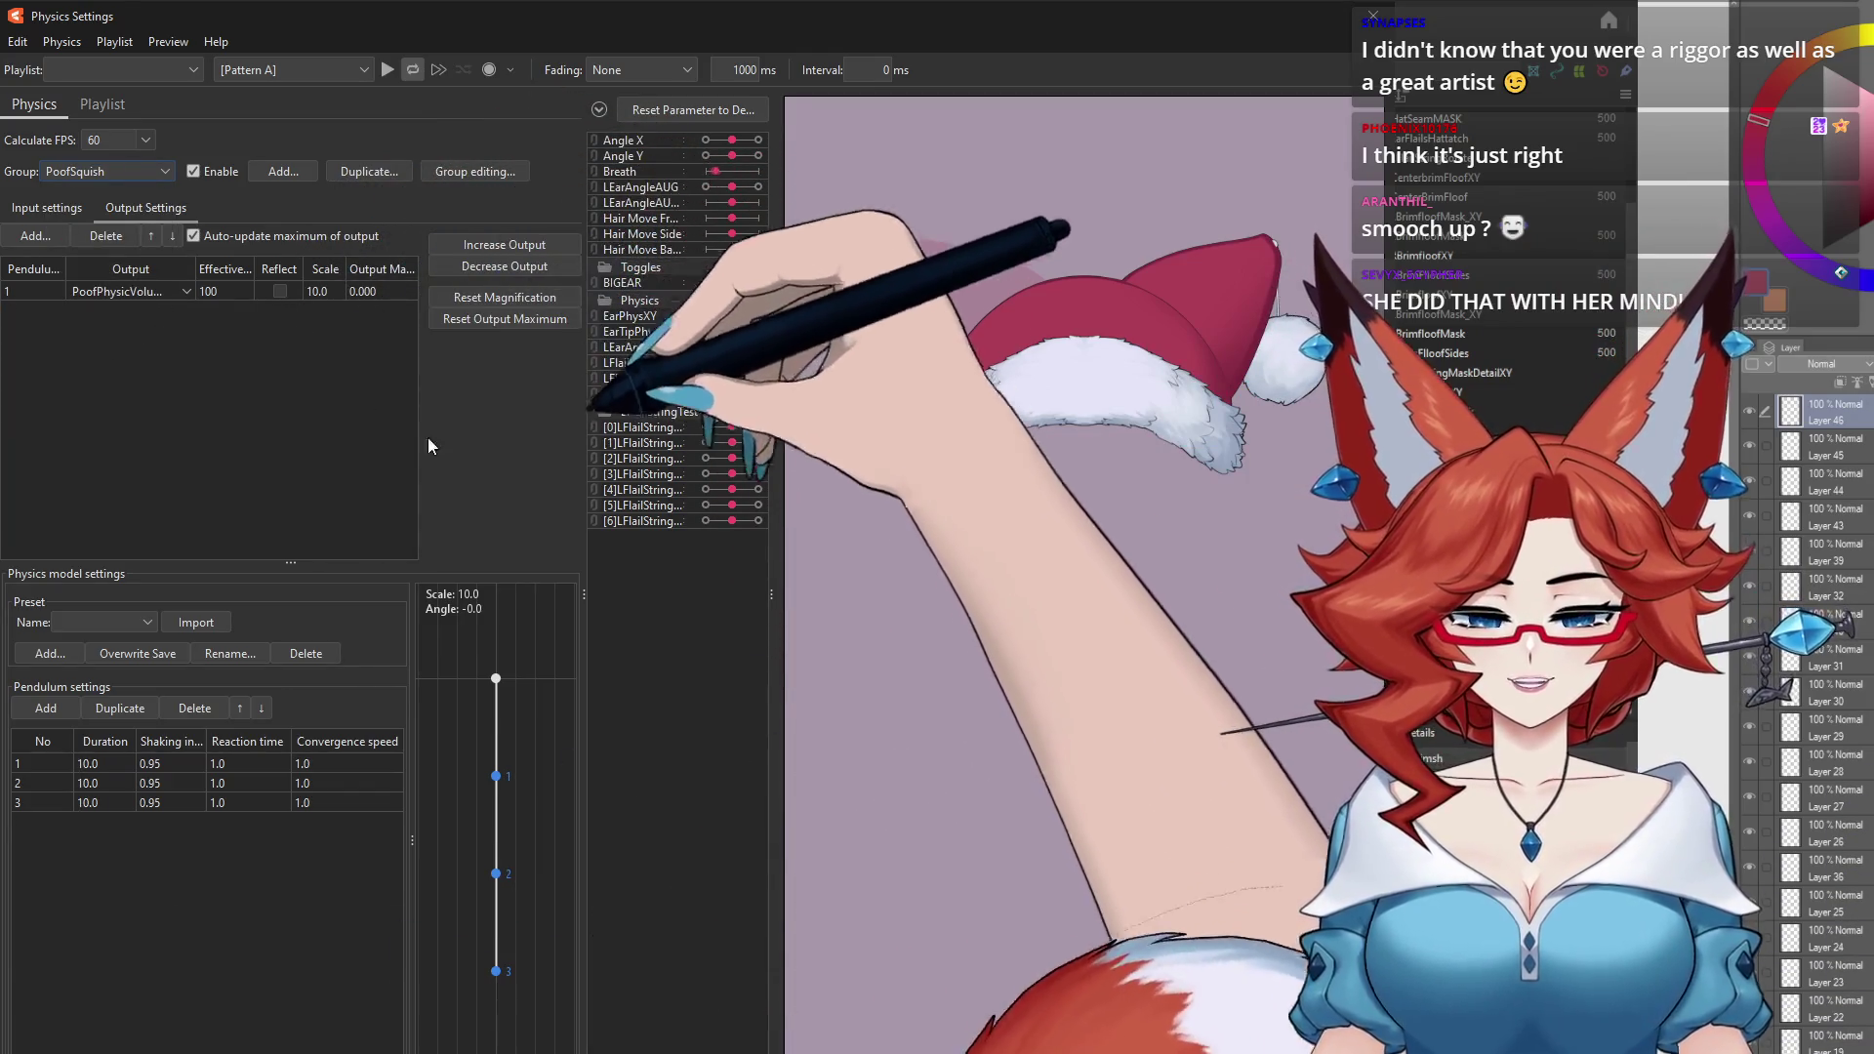
left_click_drag(1267, 593, 1251, 903)
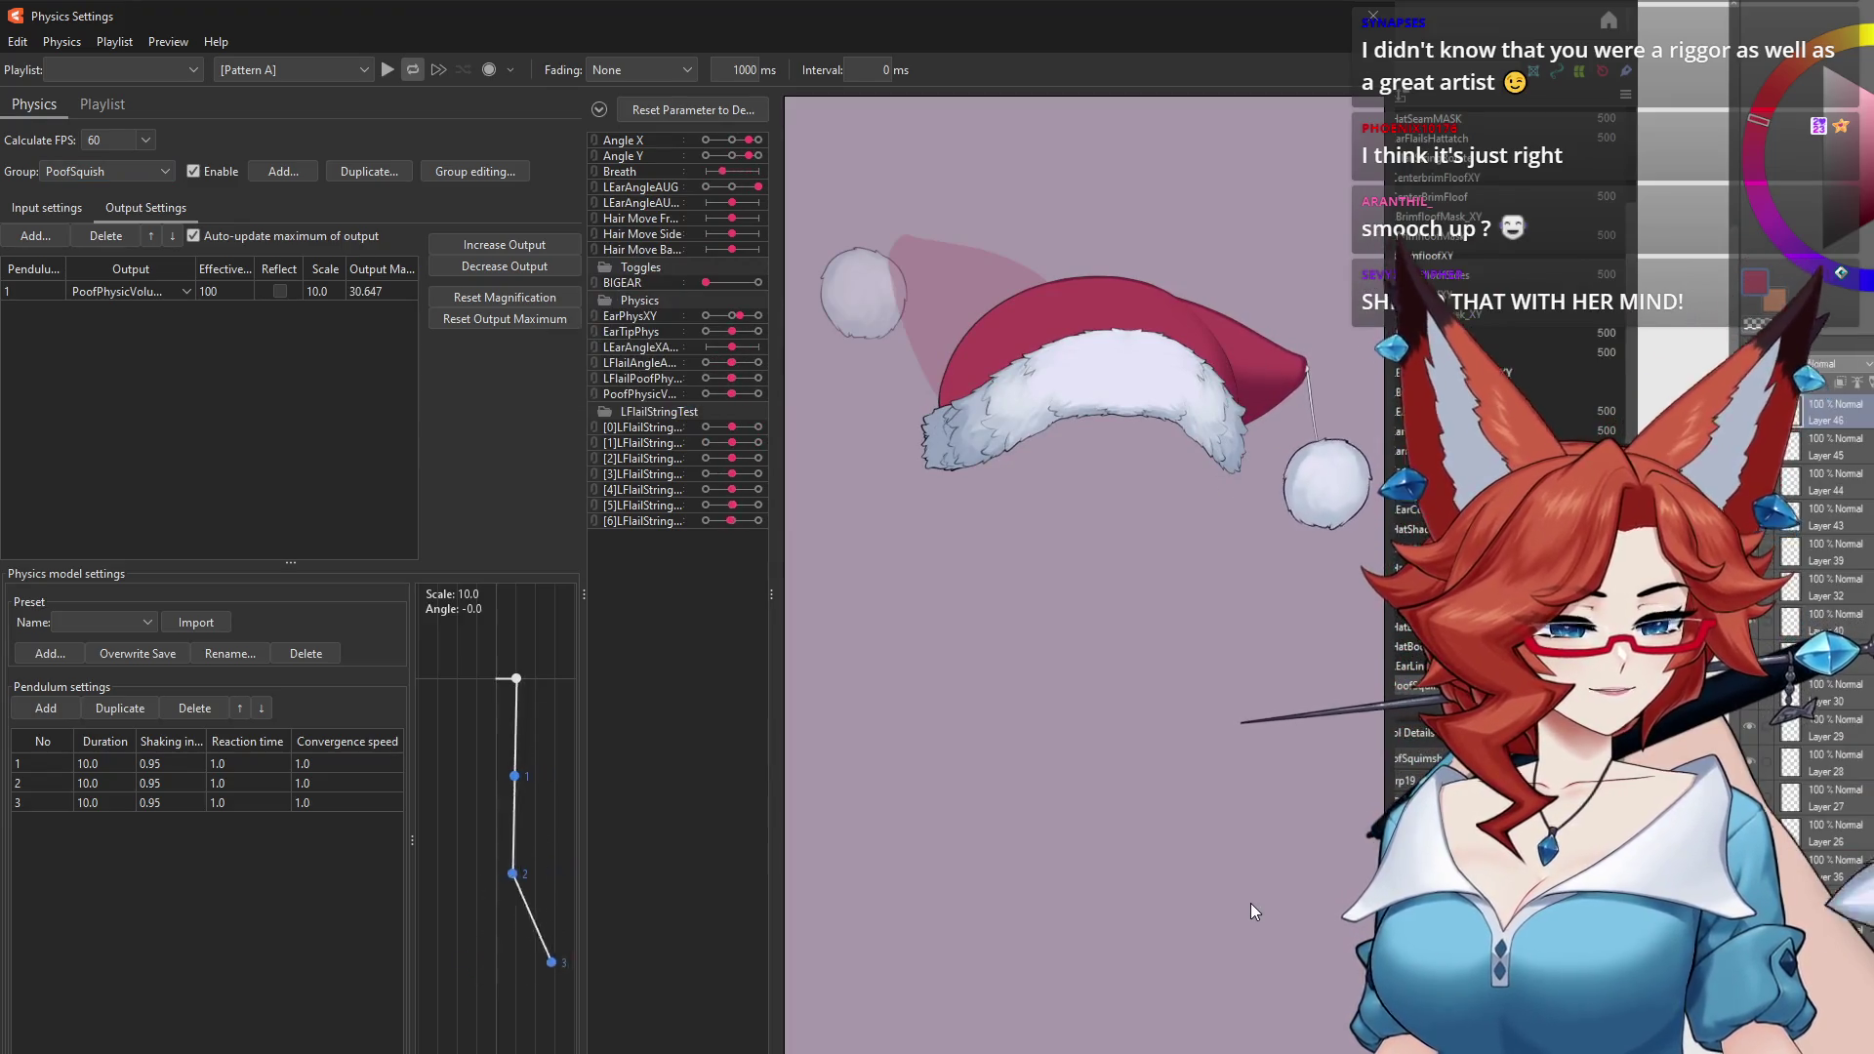
Step: Delete the copied ear-angle and EarPhysXY inputs from the PoofSquish group
left_click(50, 208)
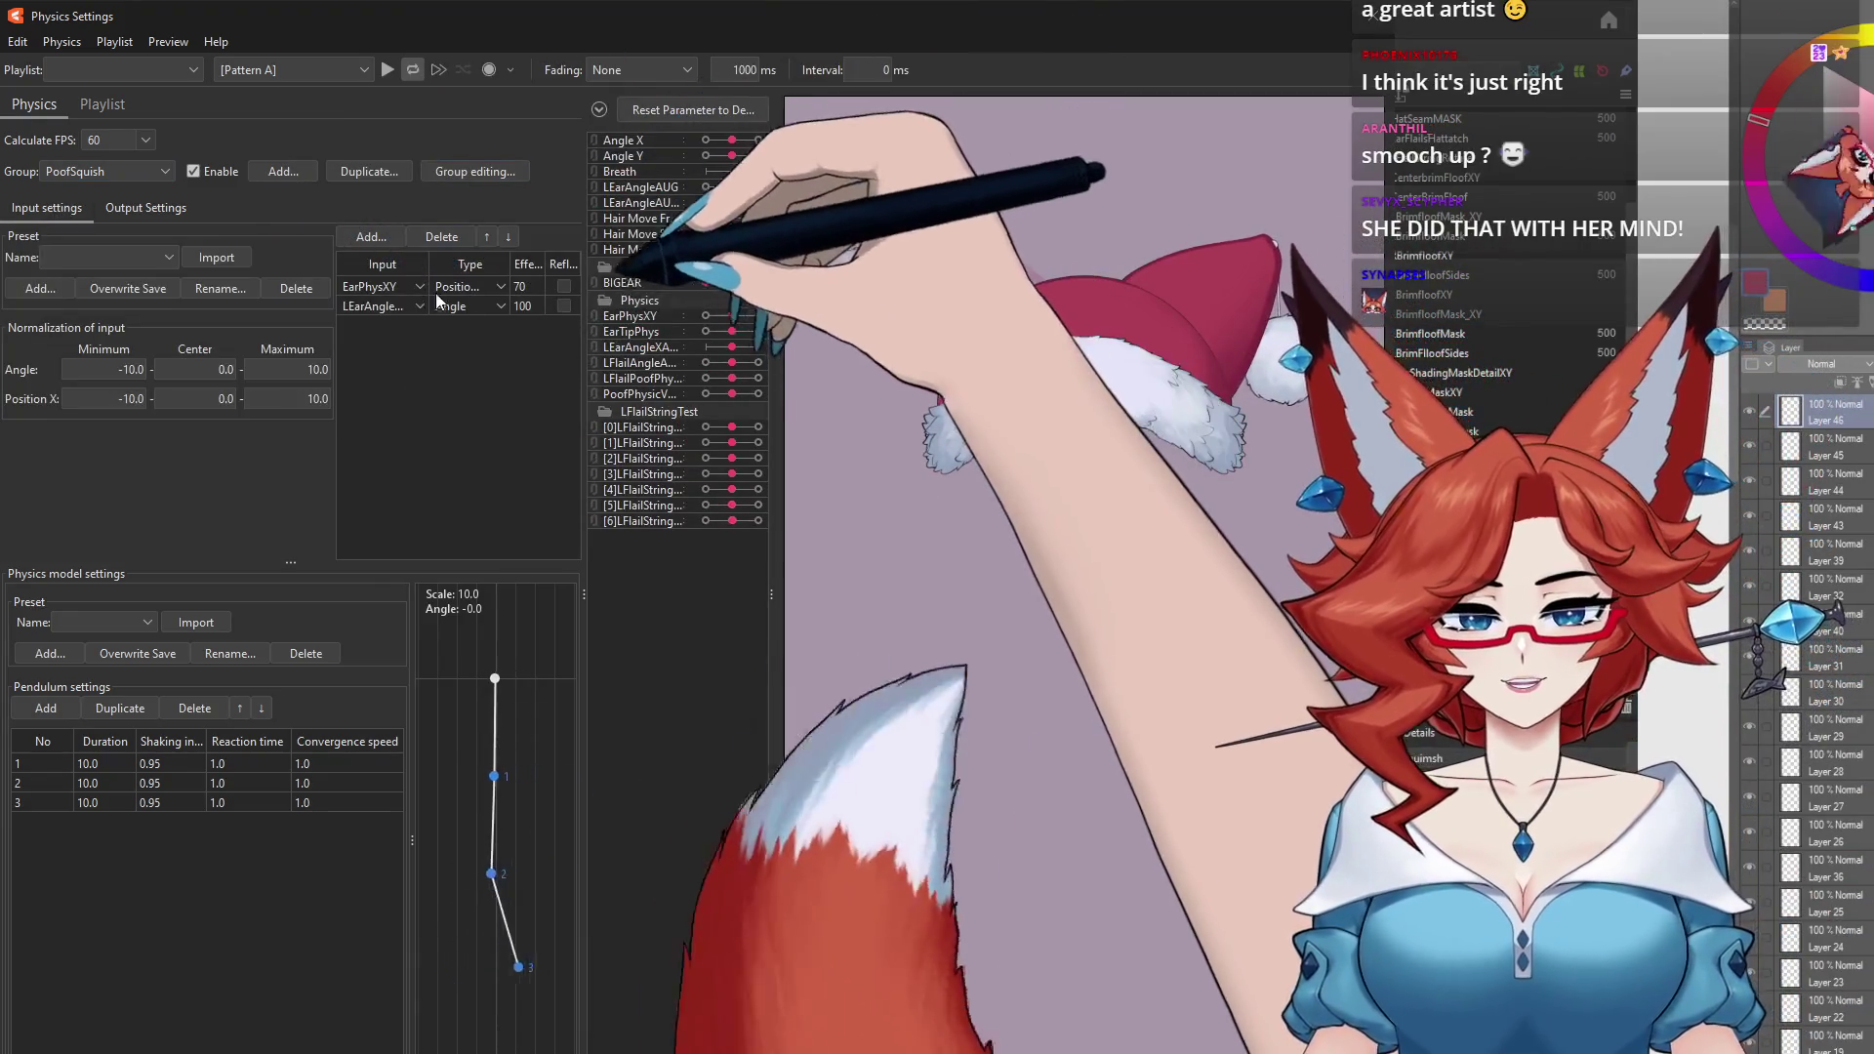
left_click(420, 305)
left_click(444, 237)
left_click(392, 285)
key("Delete")
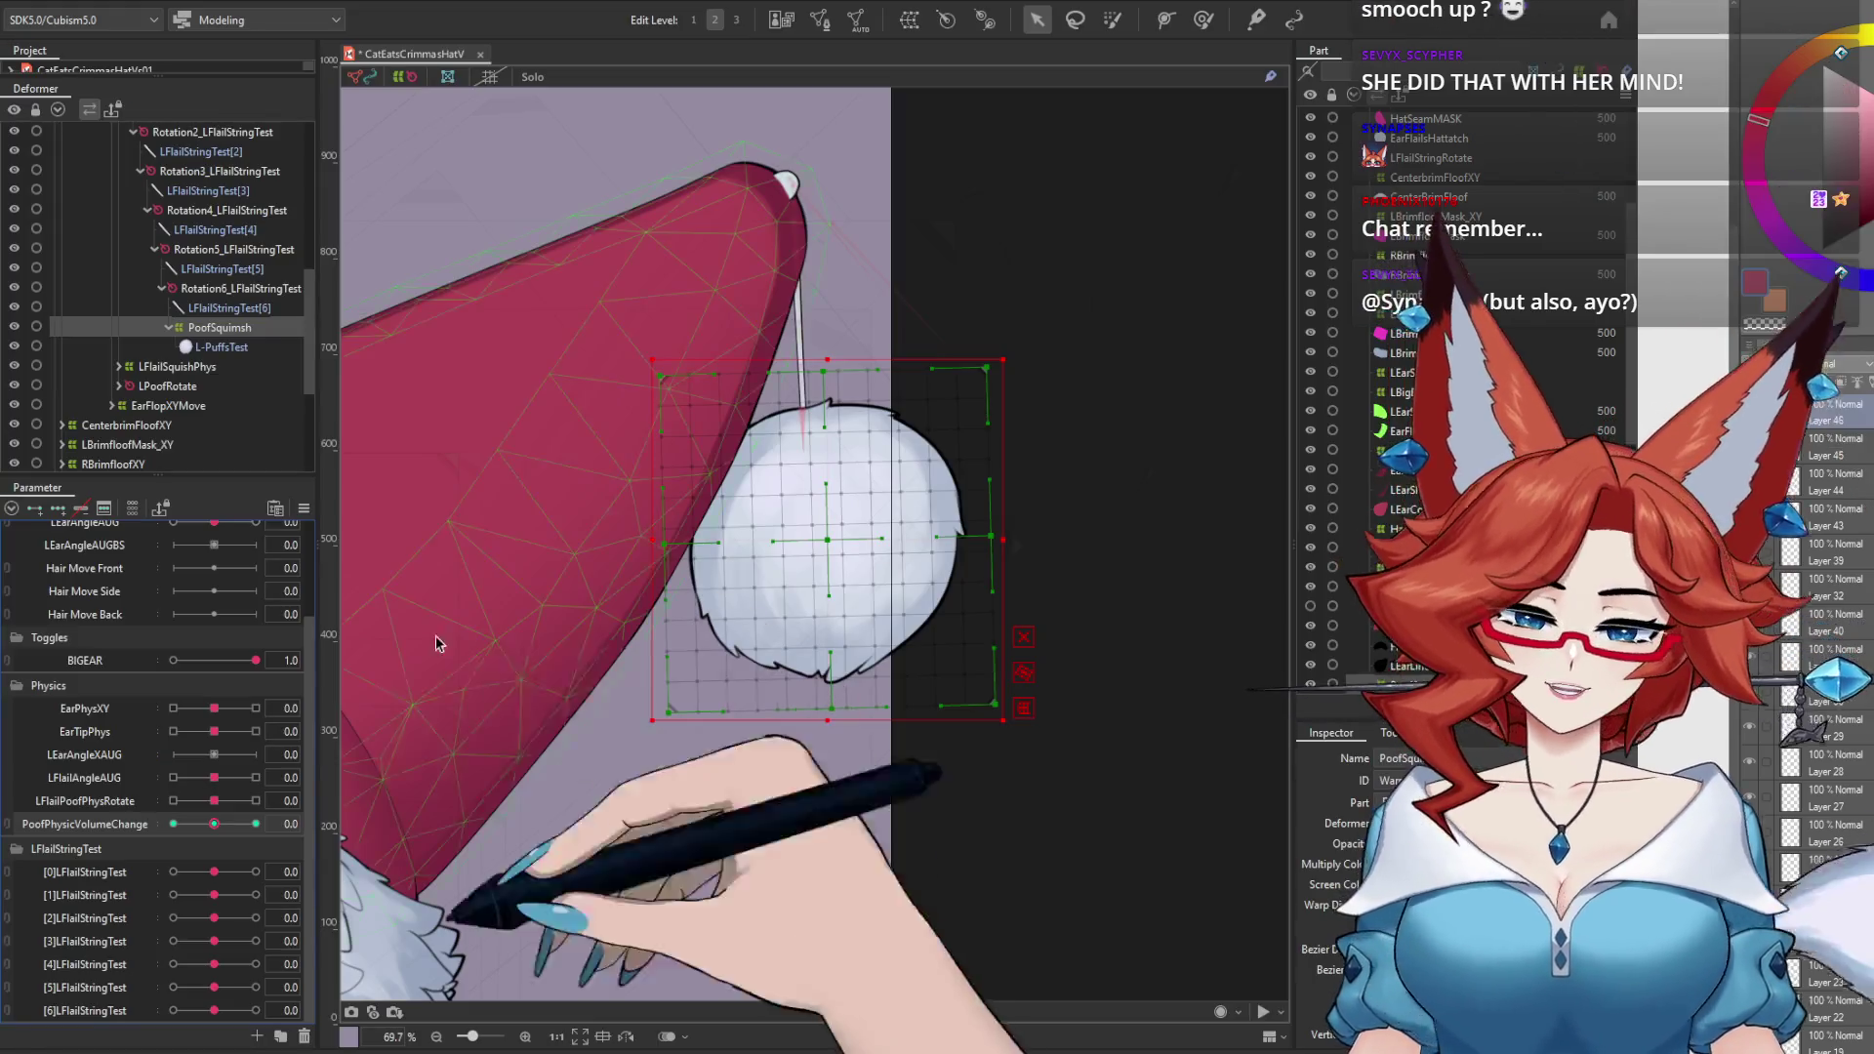
Step: Set PoofPhysicVolumeChange back to -10 and reopen Physics Settings from the Modeling menu
left_click(173, 824)
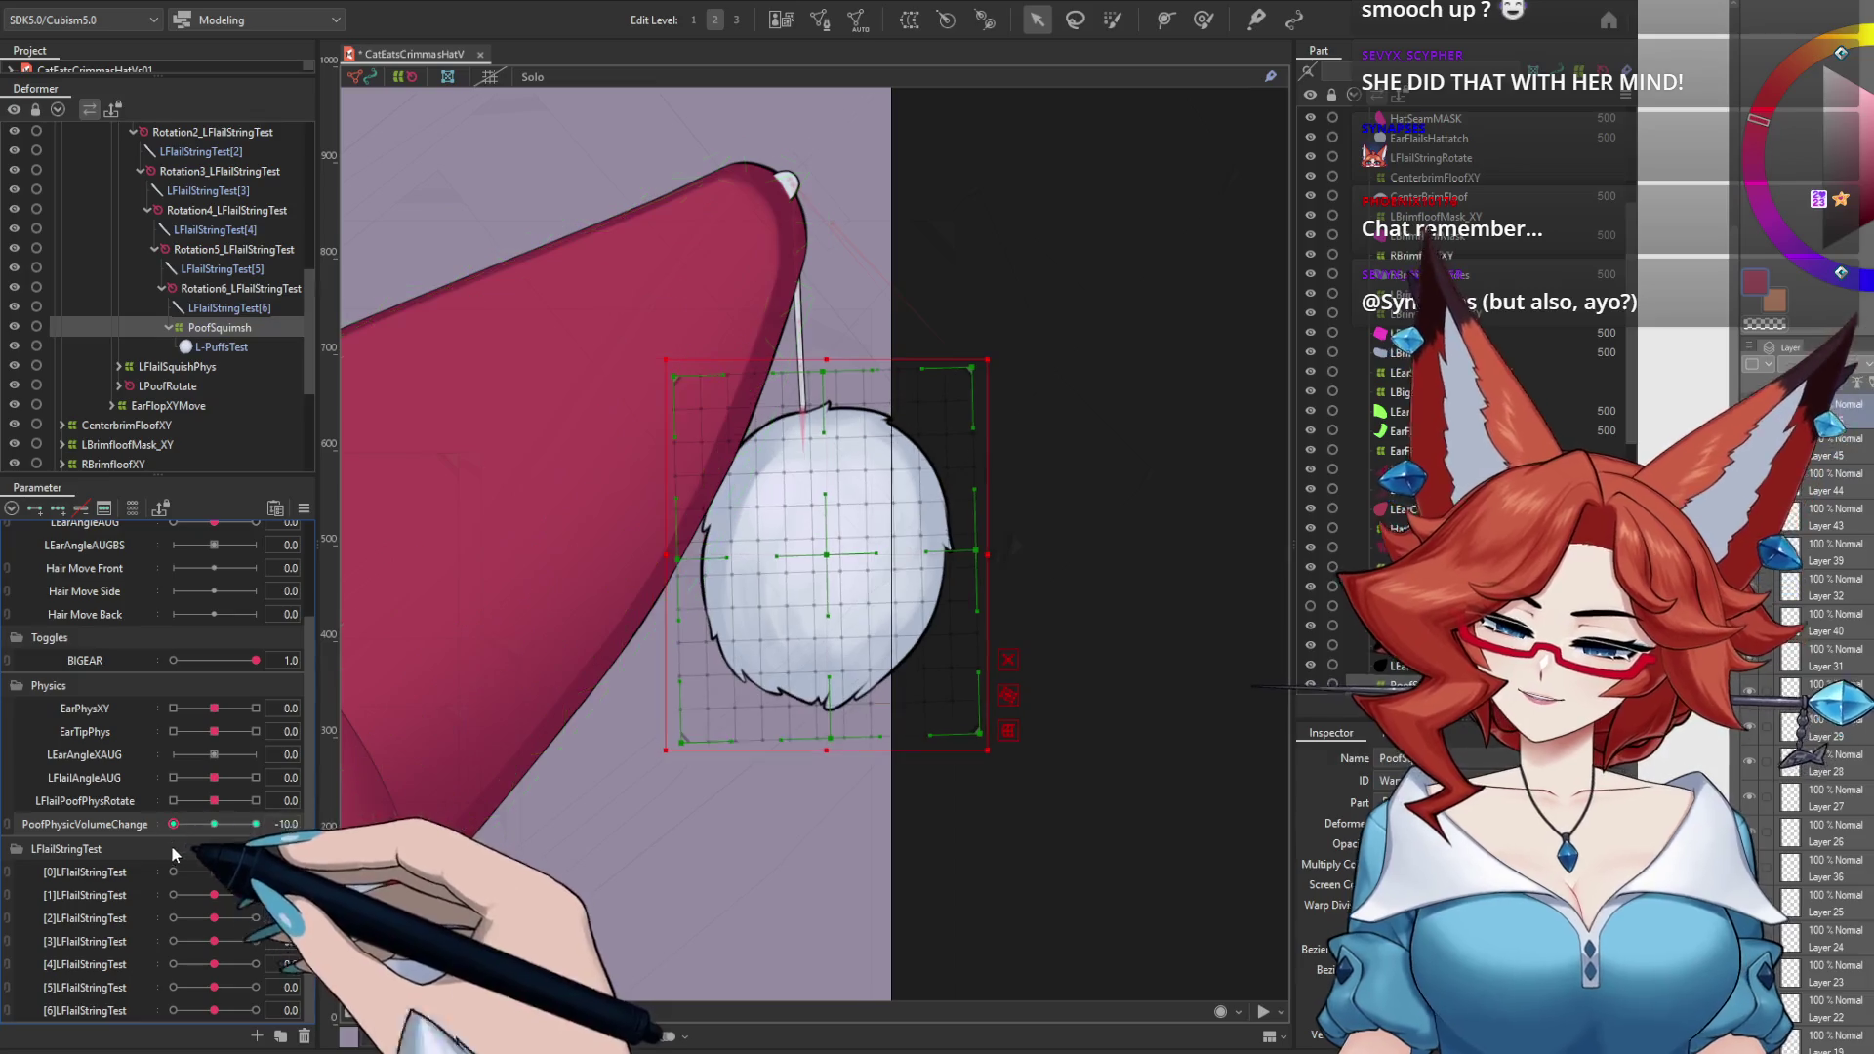
left_click(195, 19)
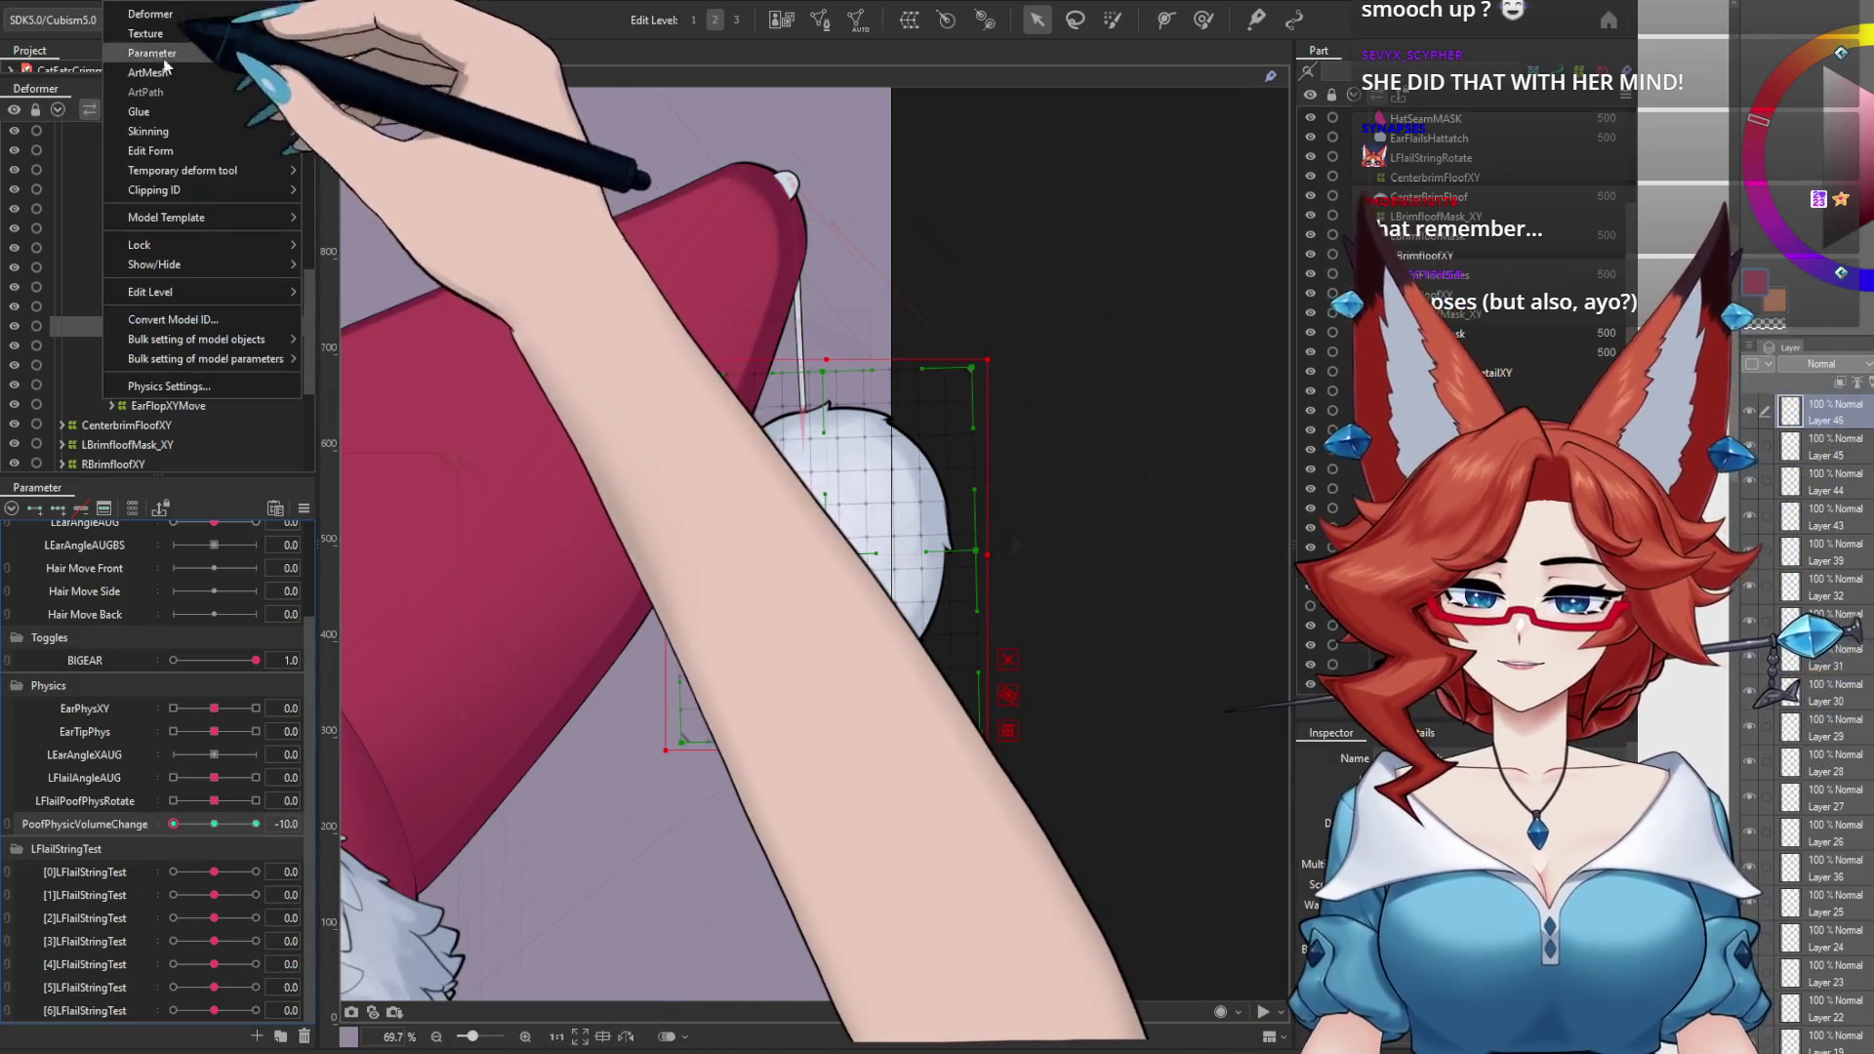
left_click(224, 368)
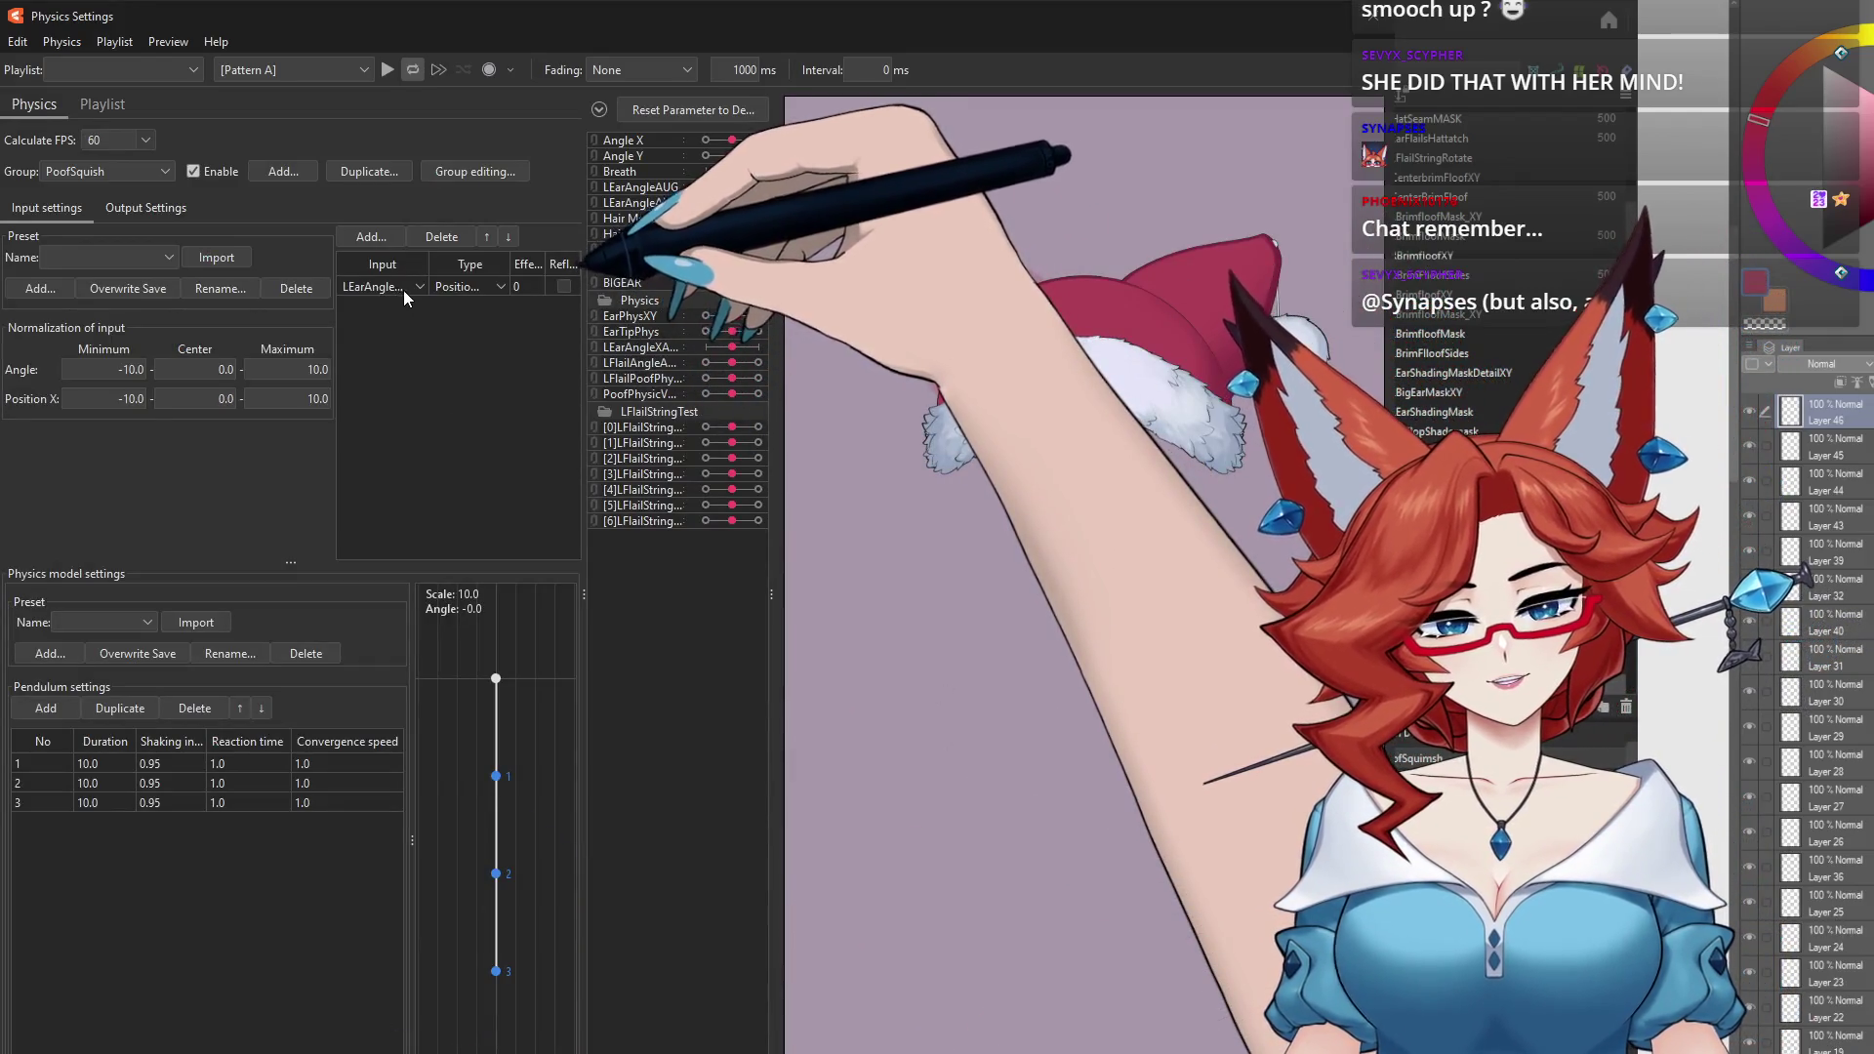
Step: Make the PoofSquish LEarAngle input Angle-type and review its PoofPhysicVolumeChange output
left_click(497, 286)
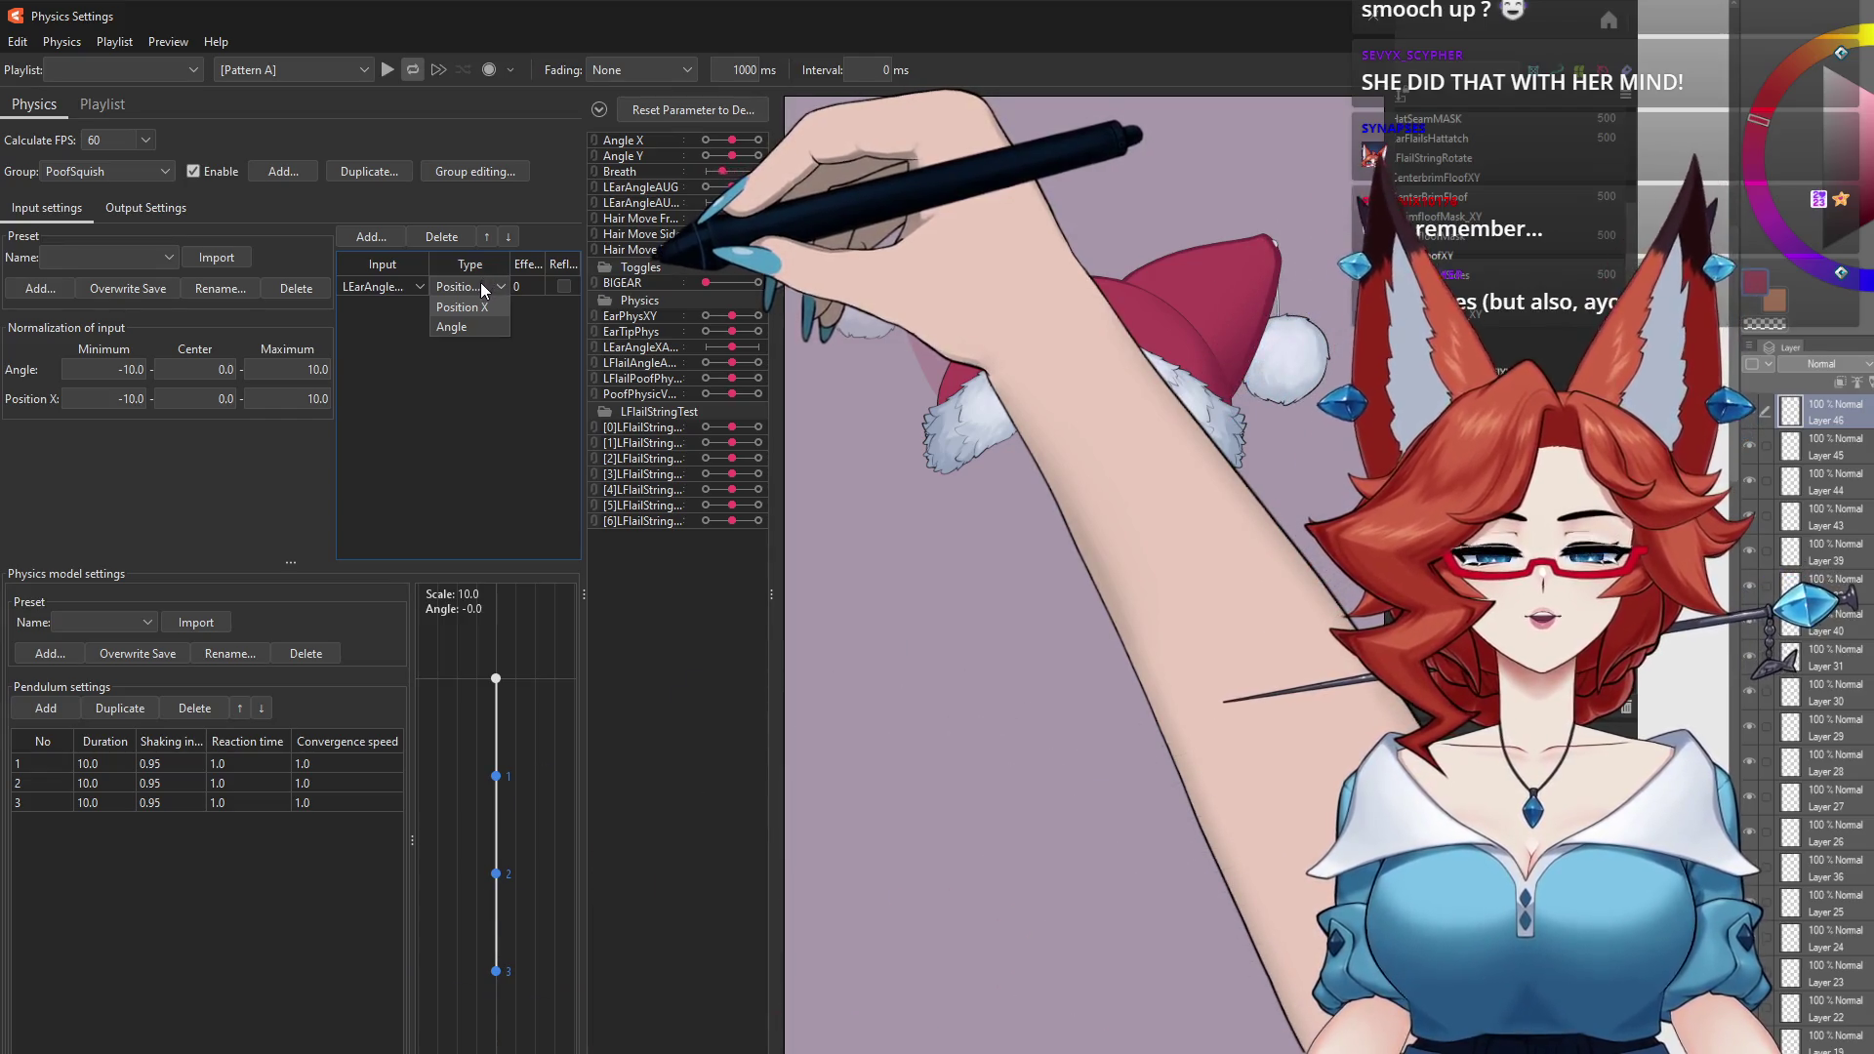
left_click(451, 327)
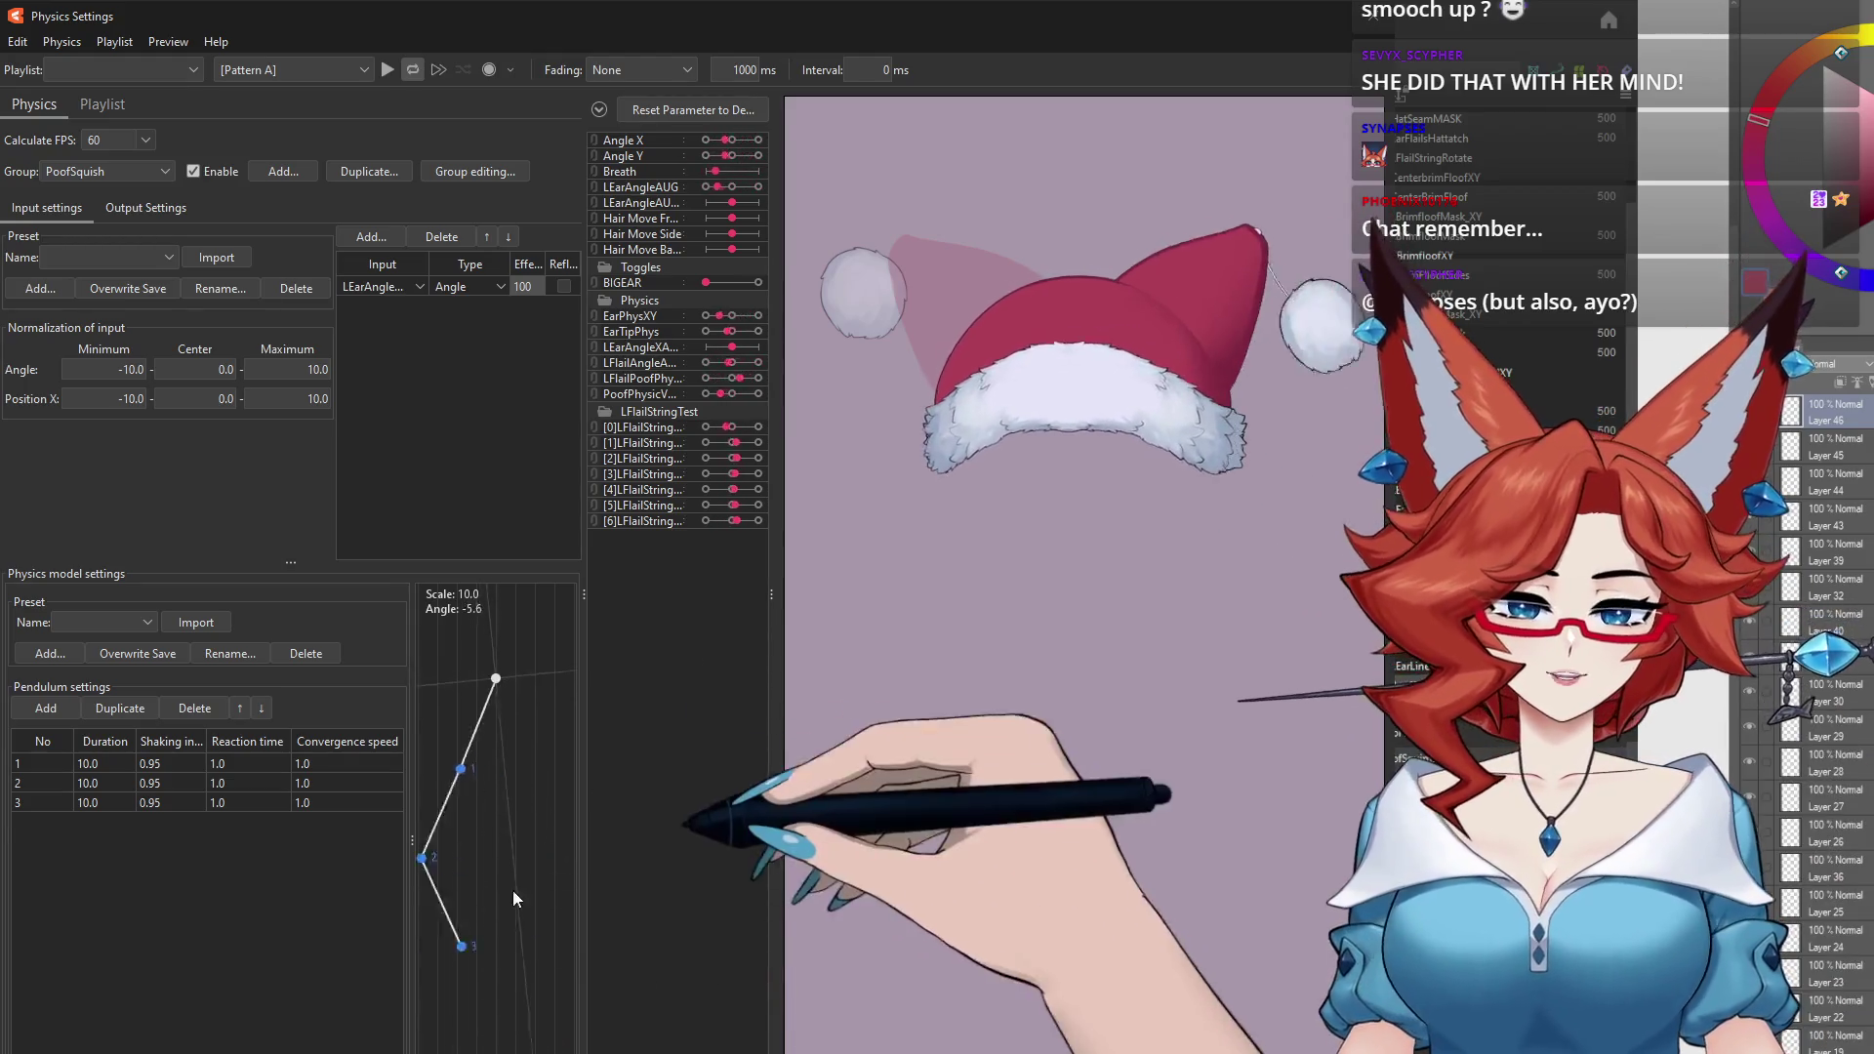
left_click(145, 207)
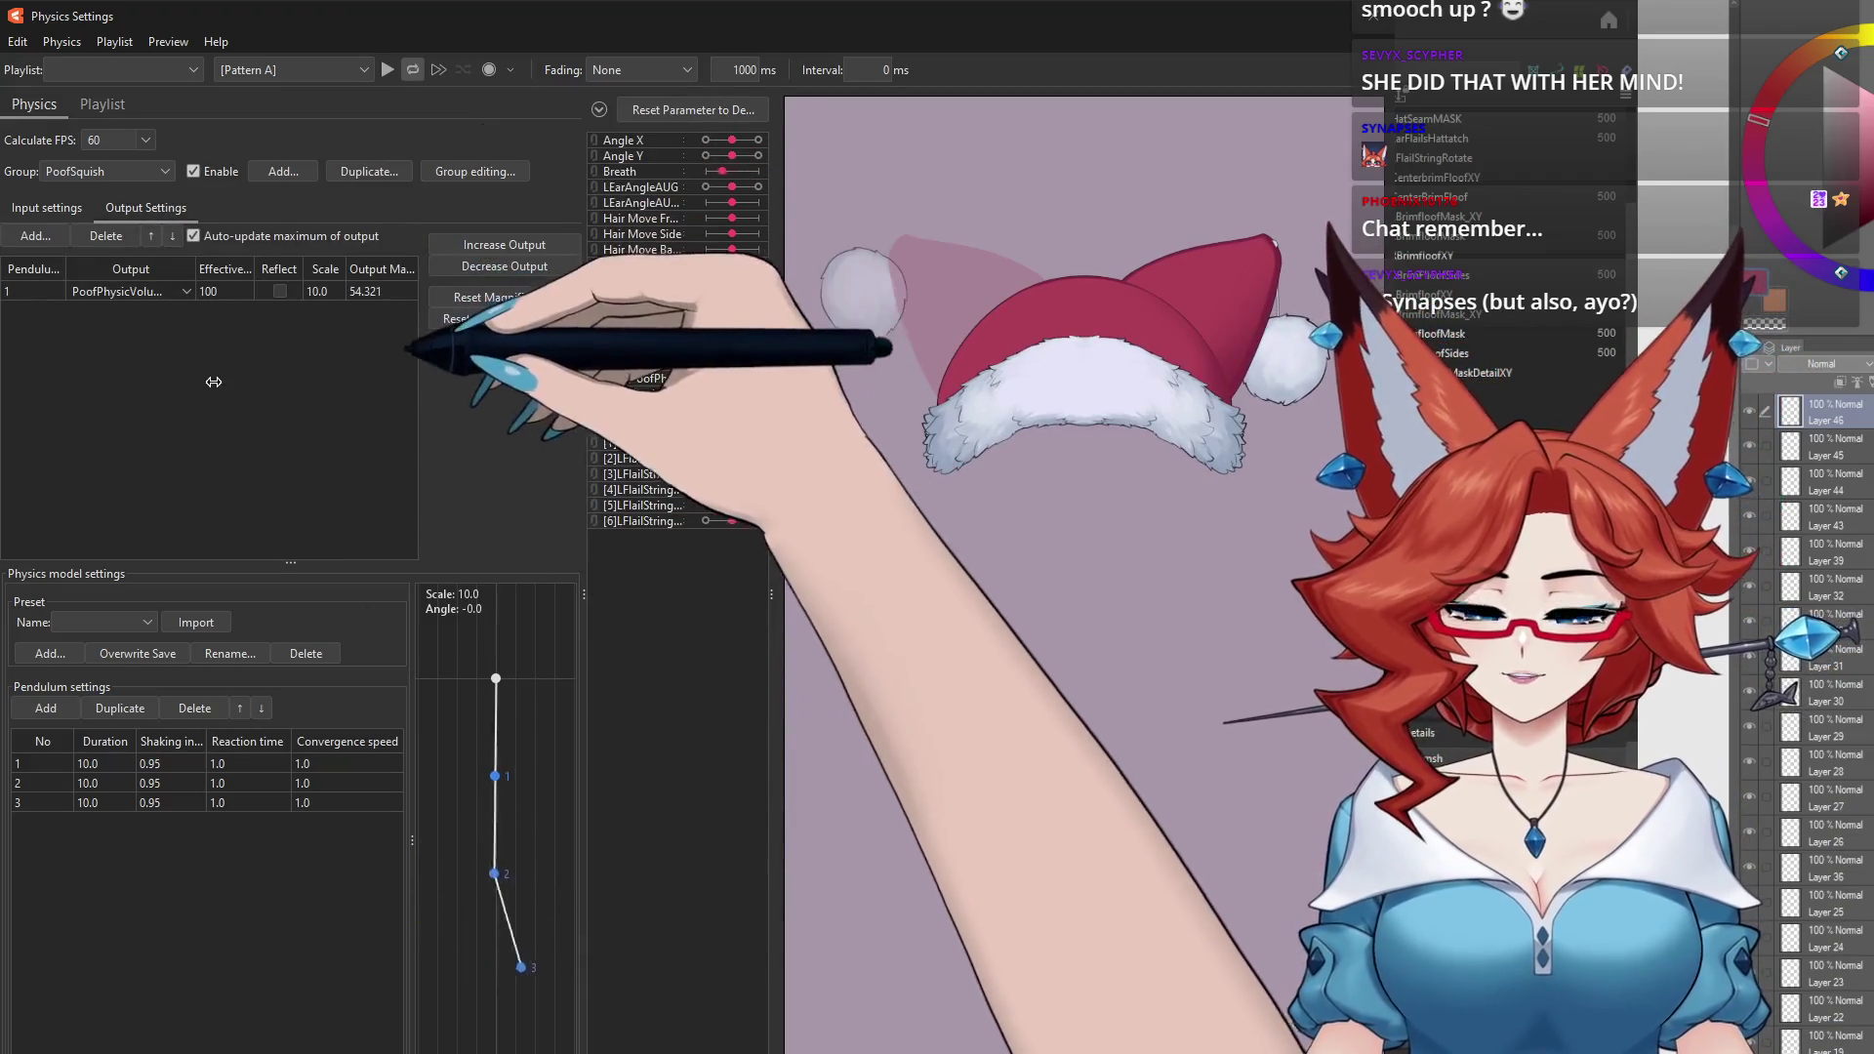
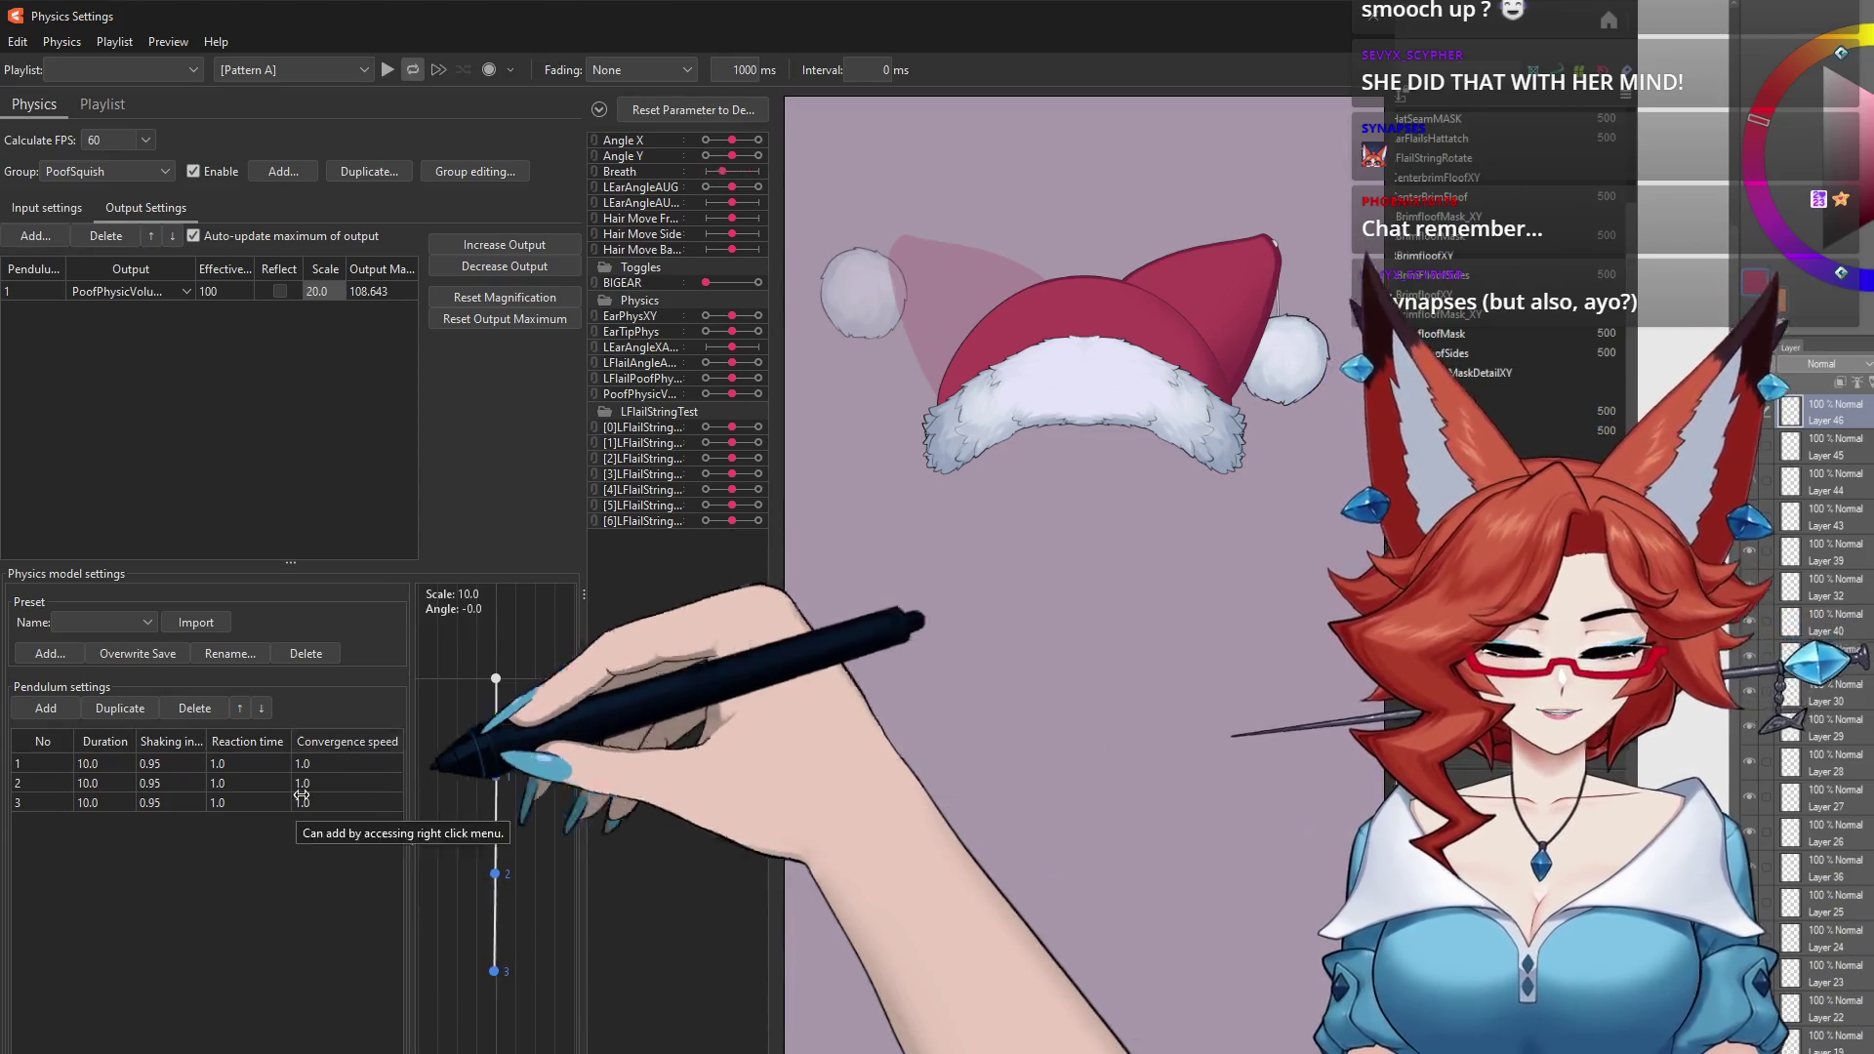
Step: Raise the first pendulum point's convergence speed to 1.43, review the Input/Output tabs, and close Physics Settings
left_click_drag(349, 763, 358, 760)
type("1.43")
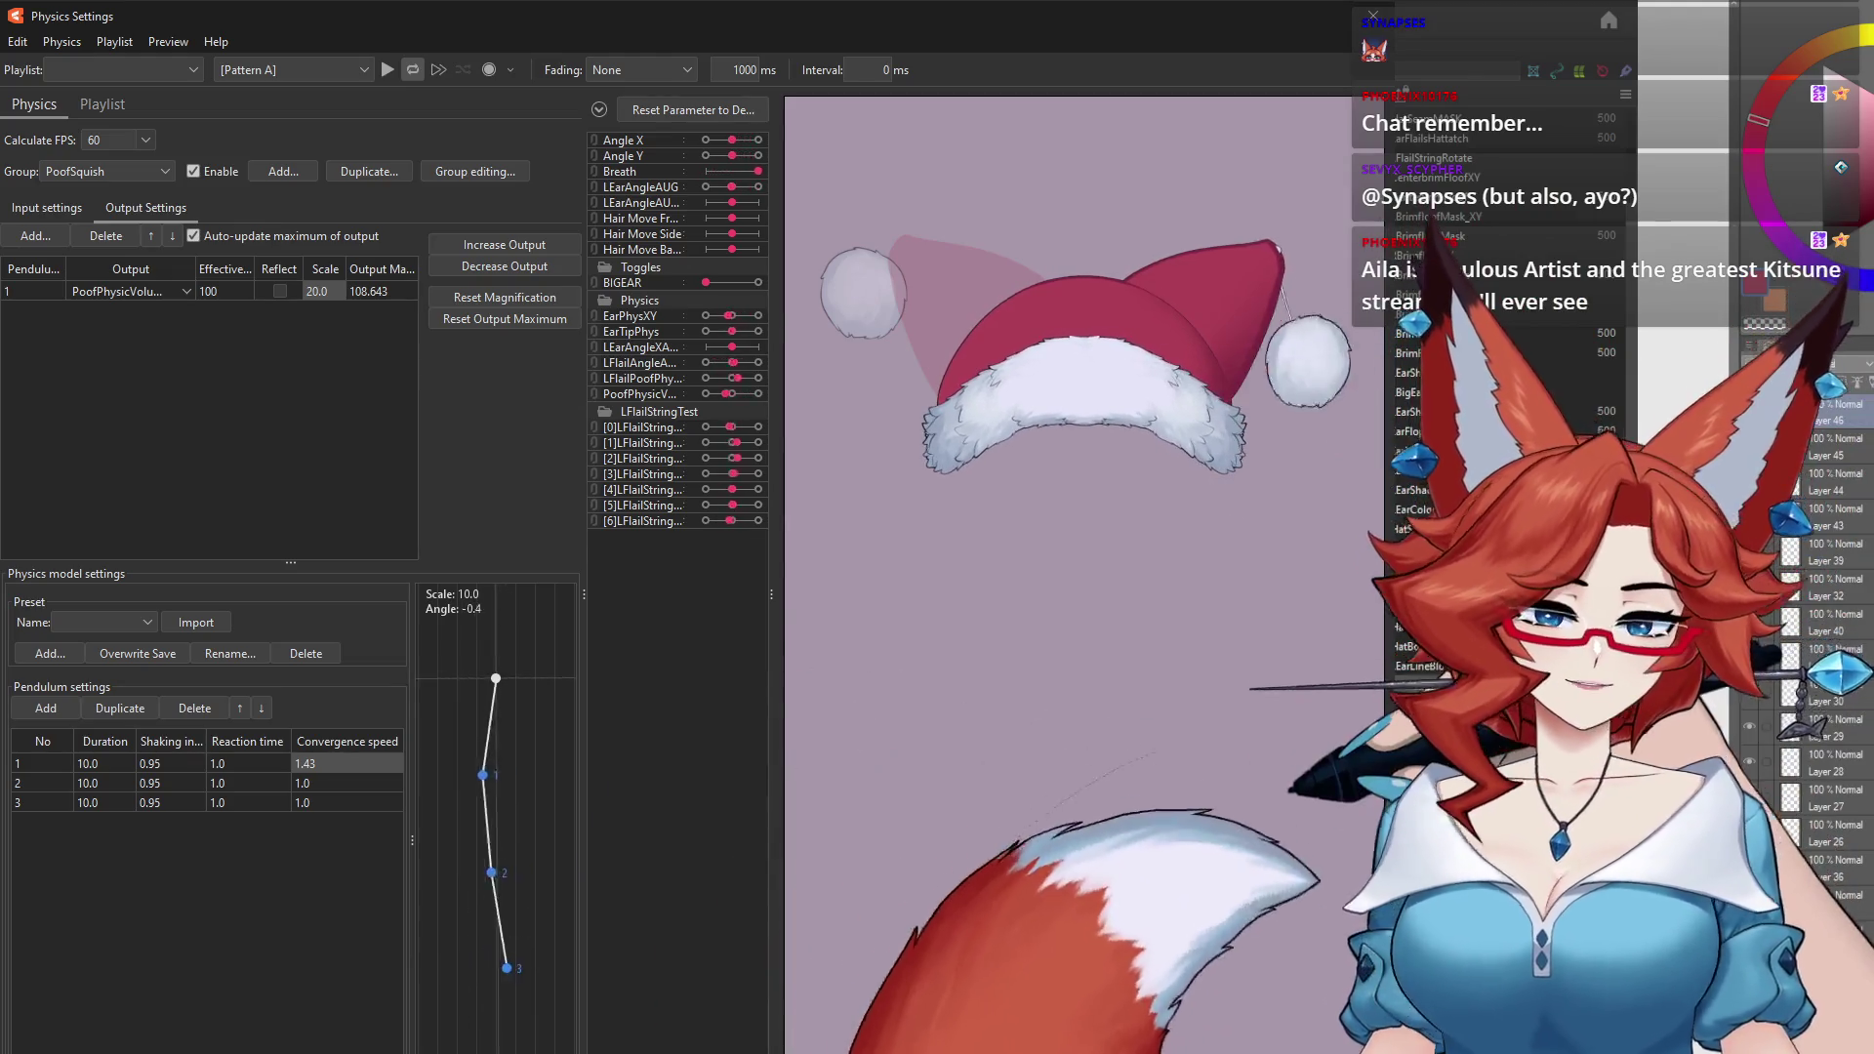
left_click(55, 216)
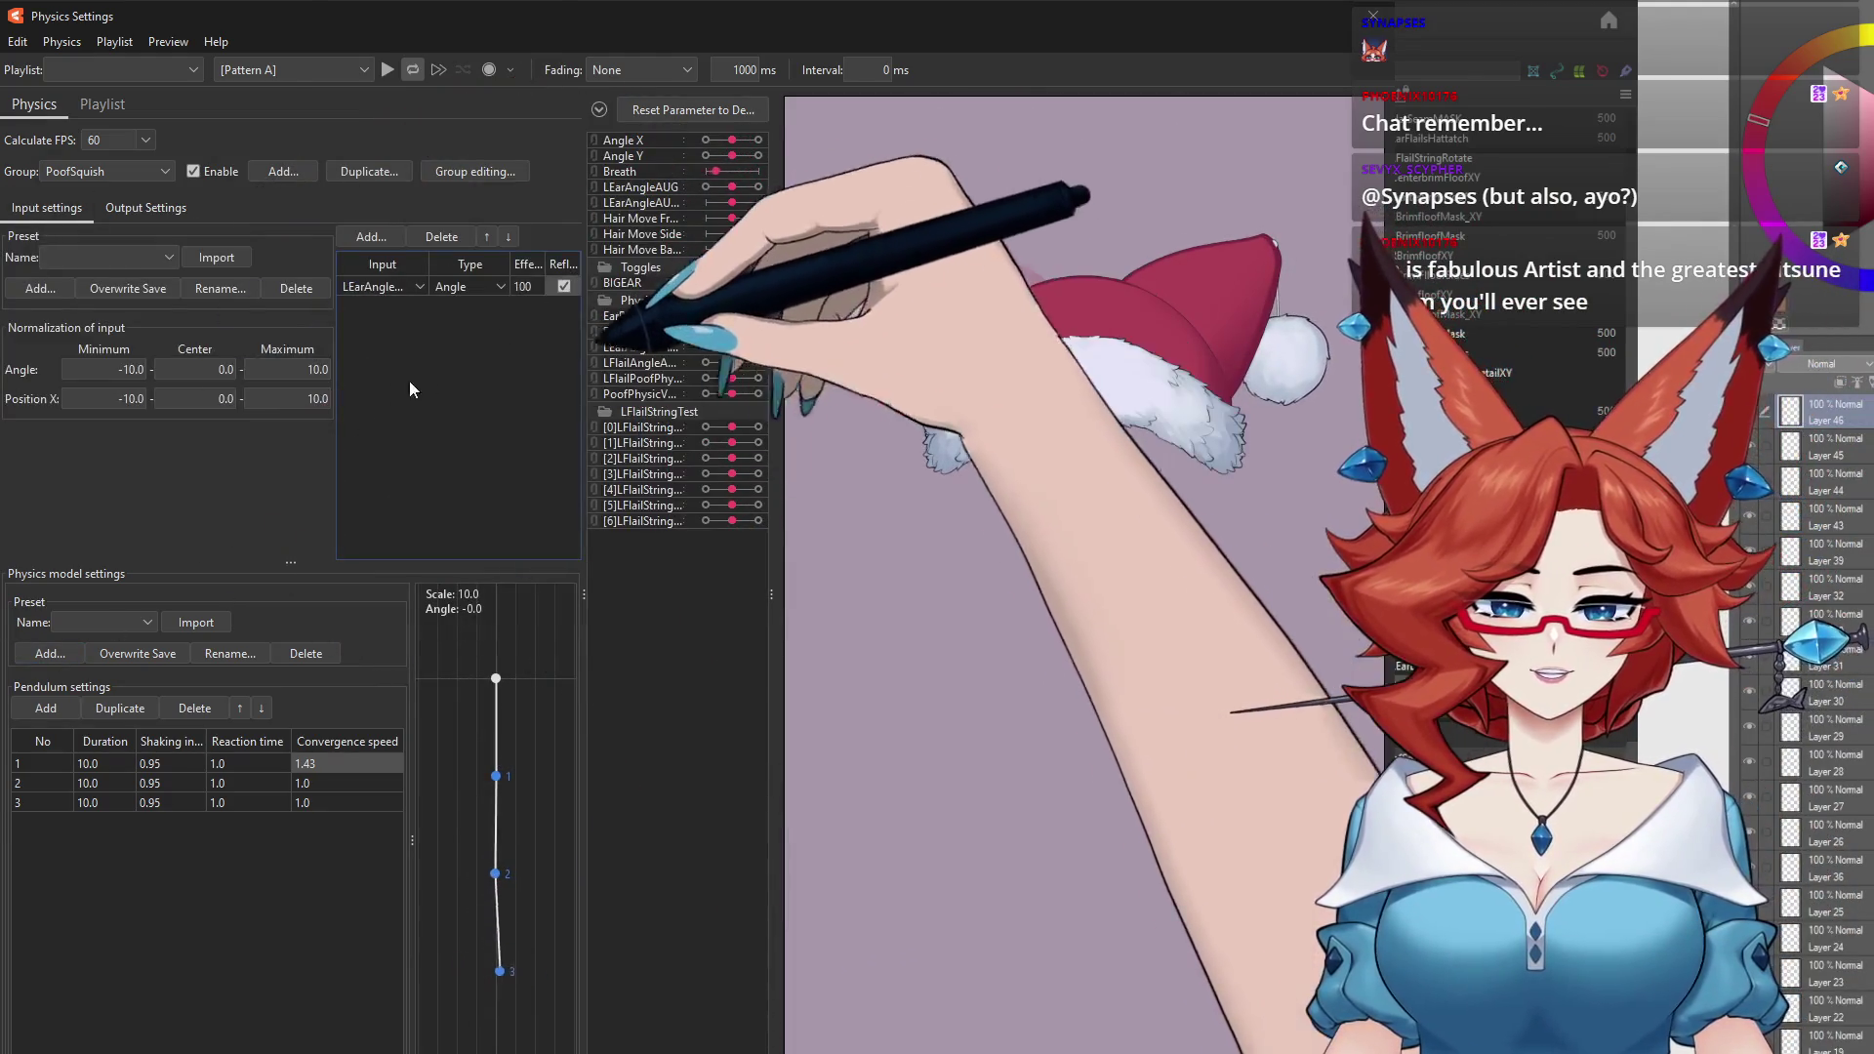
left_click(143, 211)
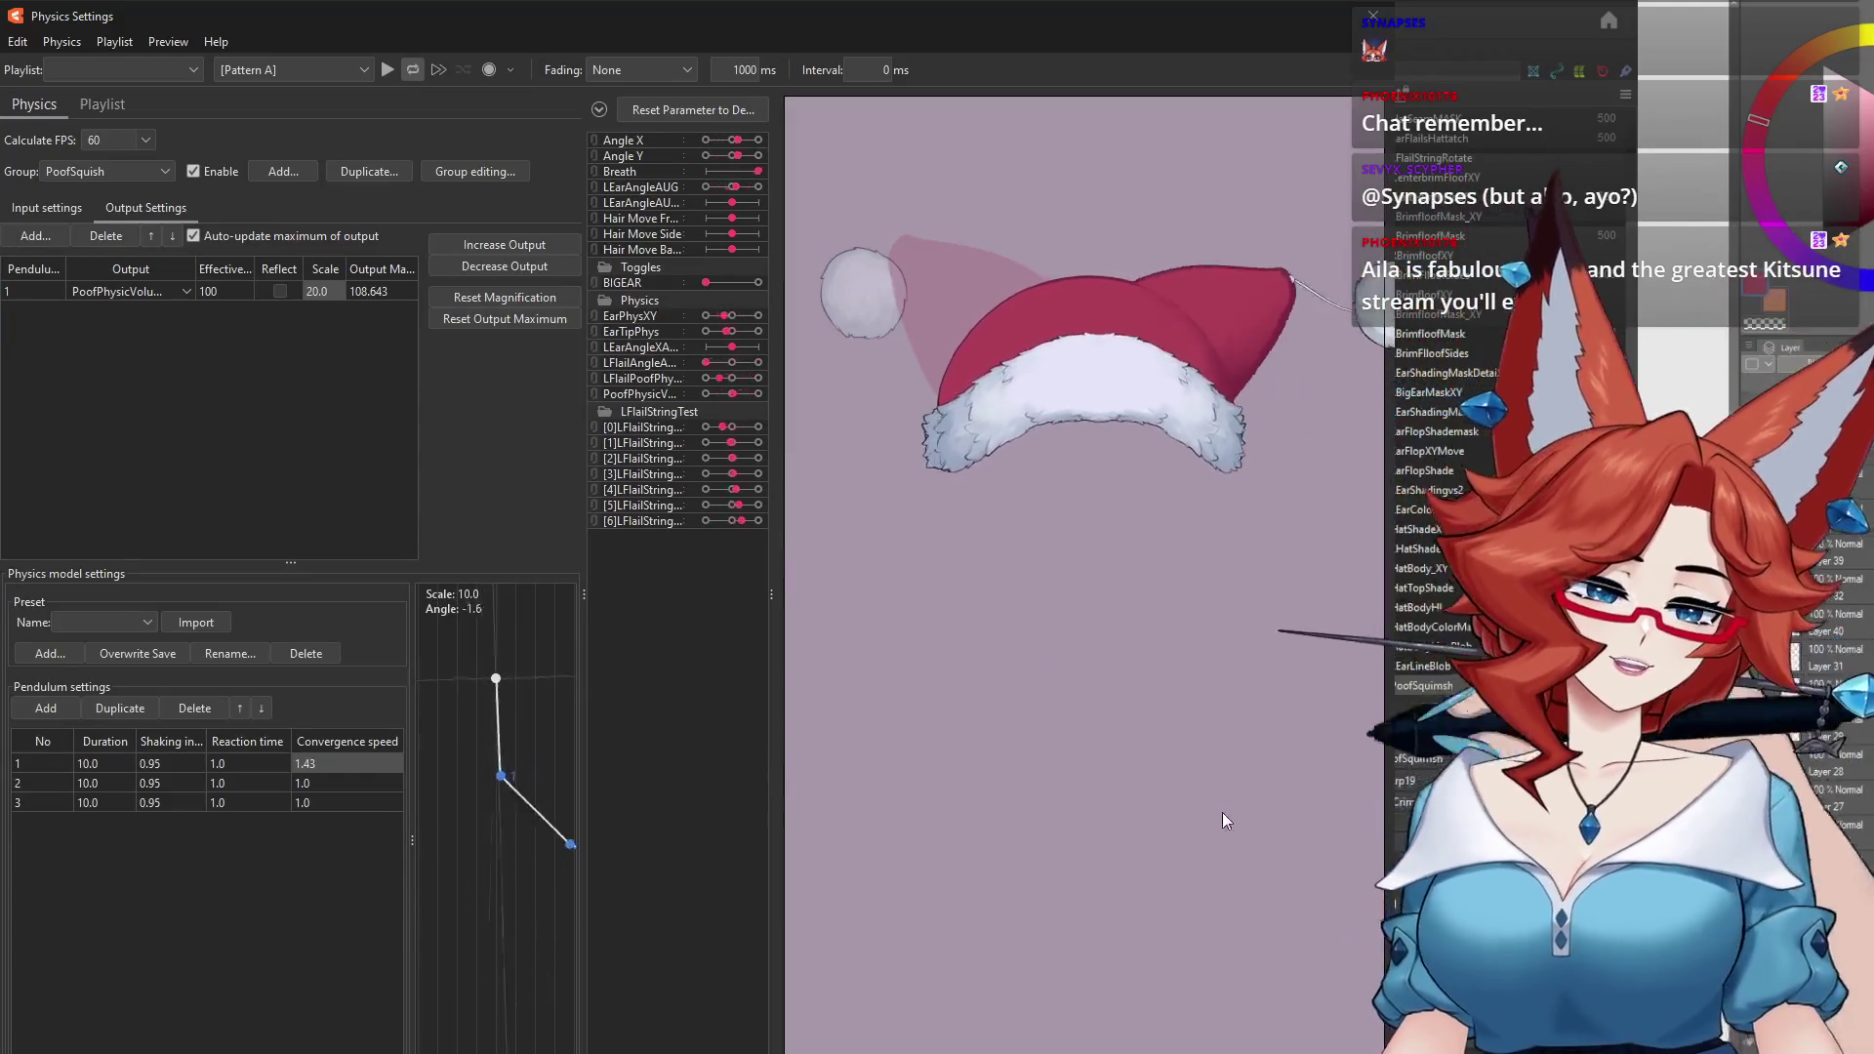
left_click(1372, 15)
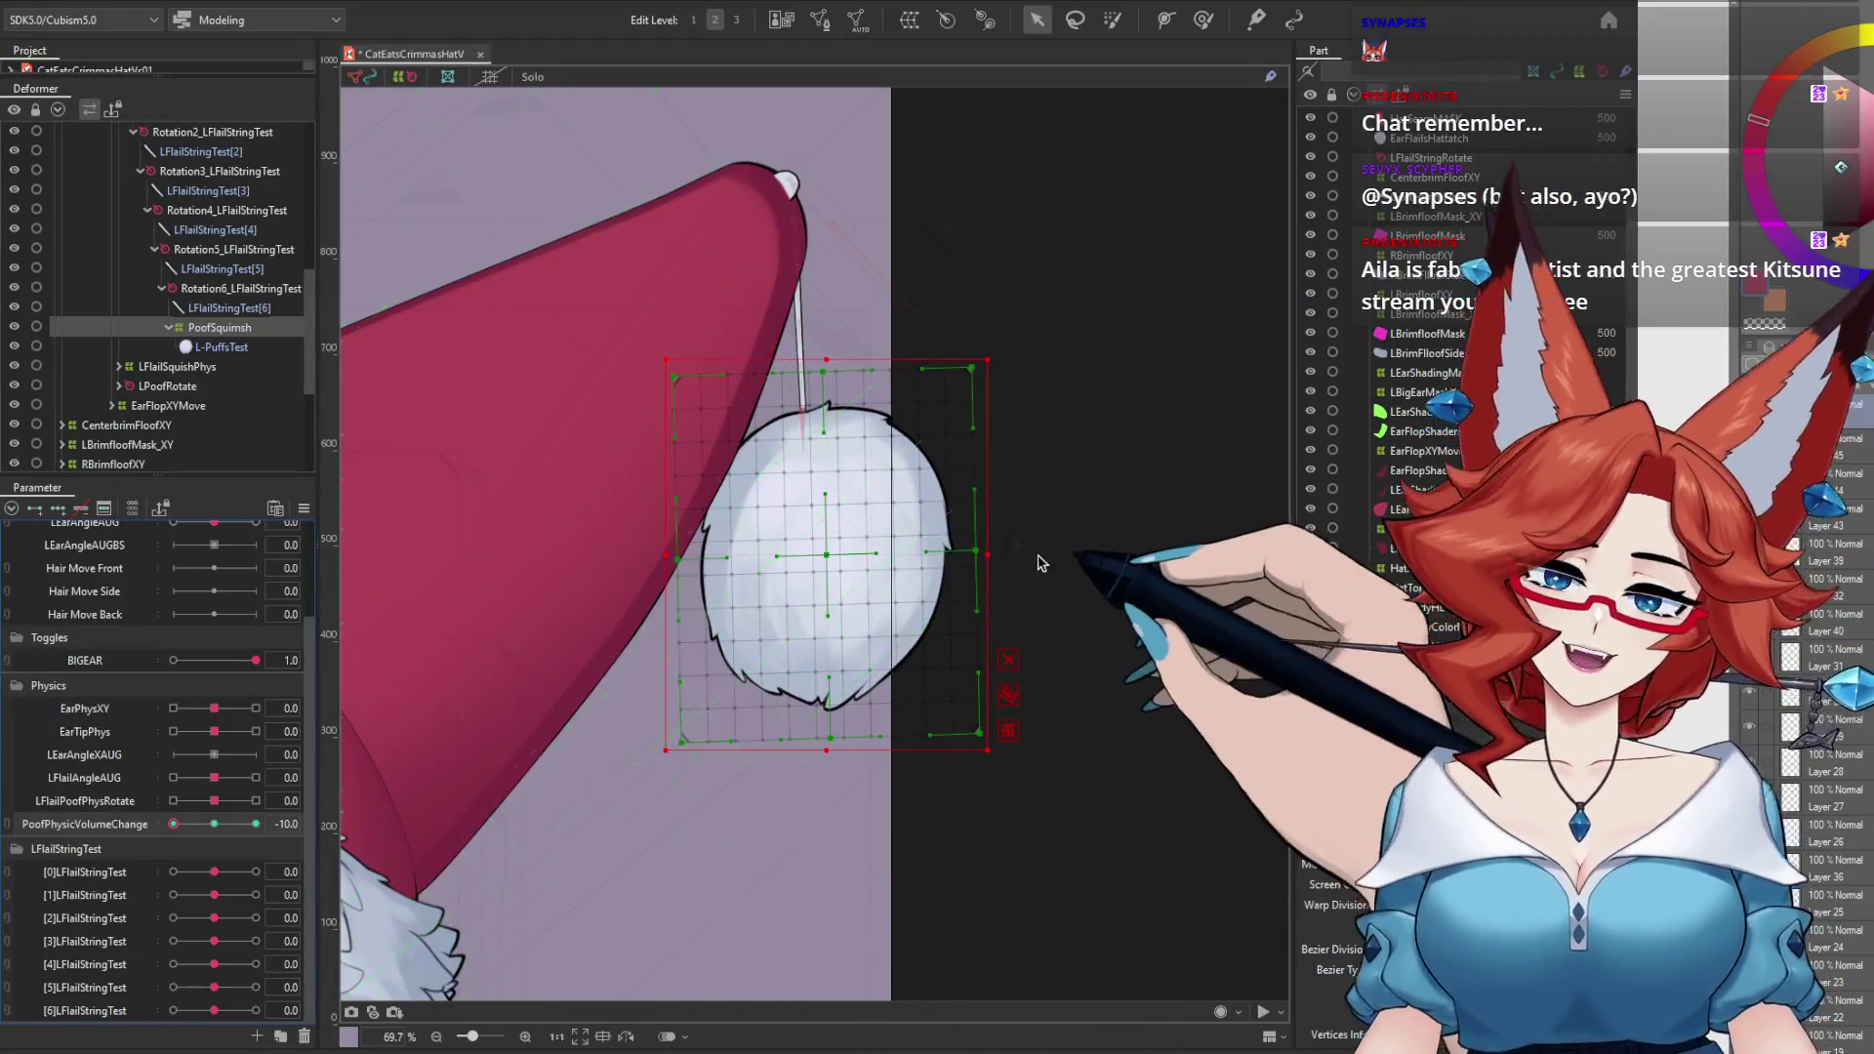
Step: Reset PoofPhysicVolumeChange to 0 and set BIGEAR to 0 for the smaller ear
left_click(214, 824)
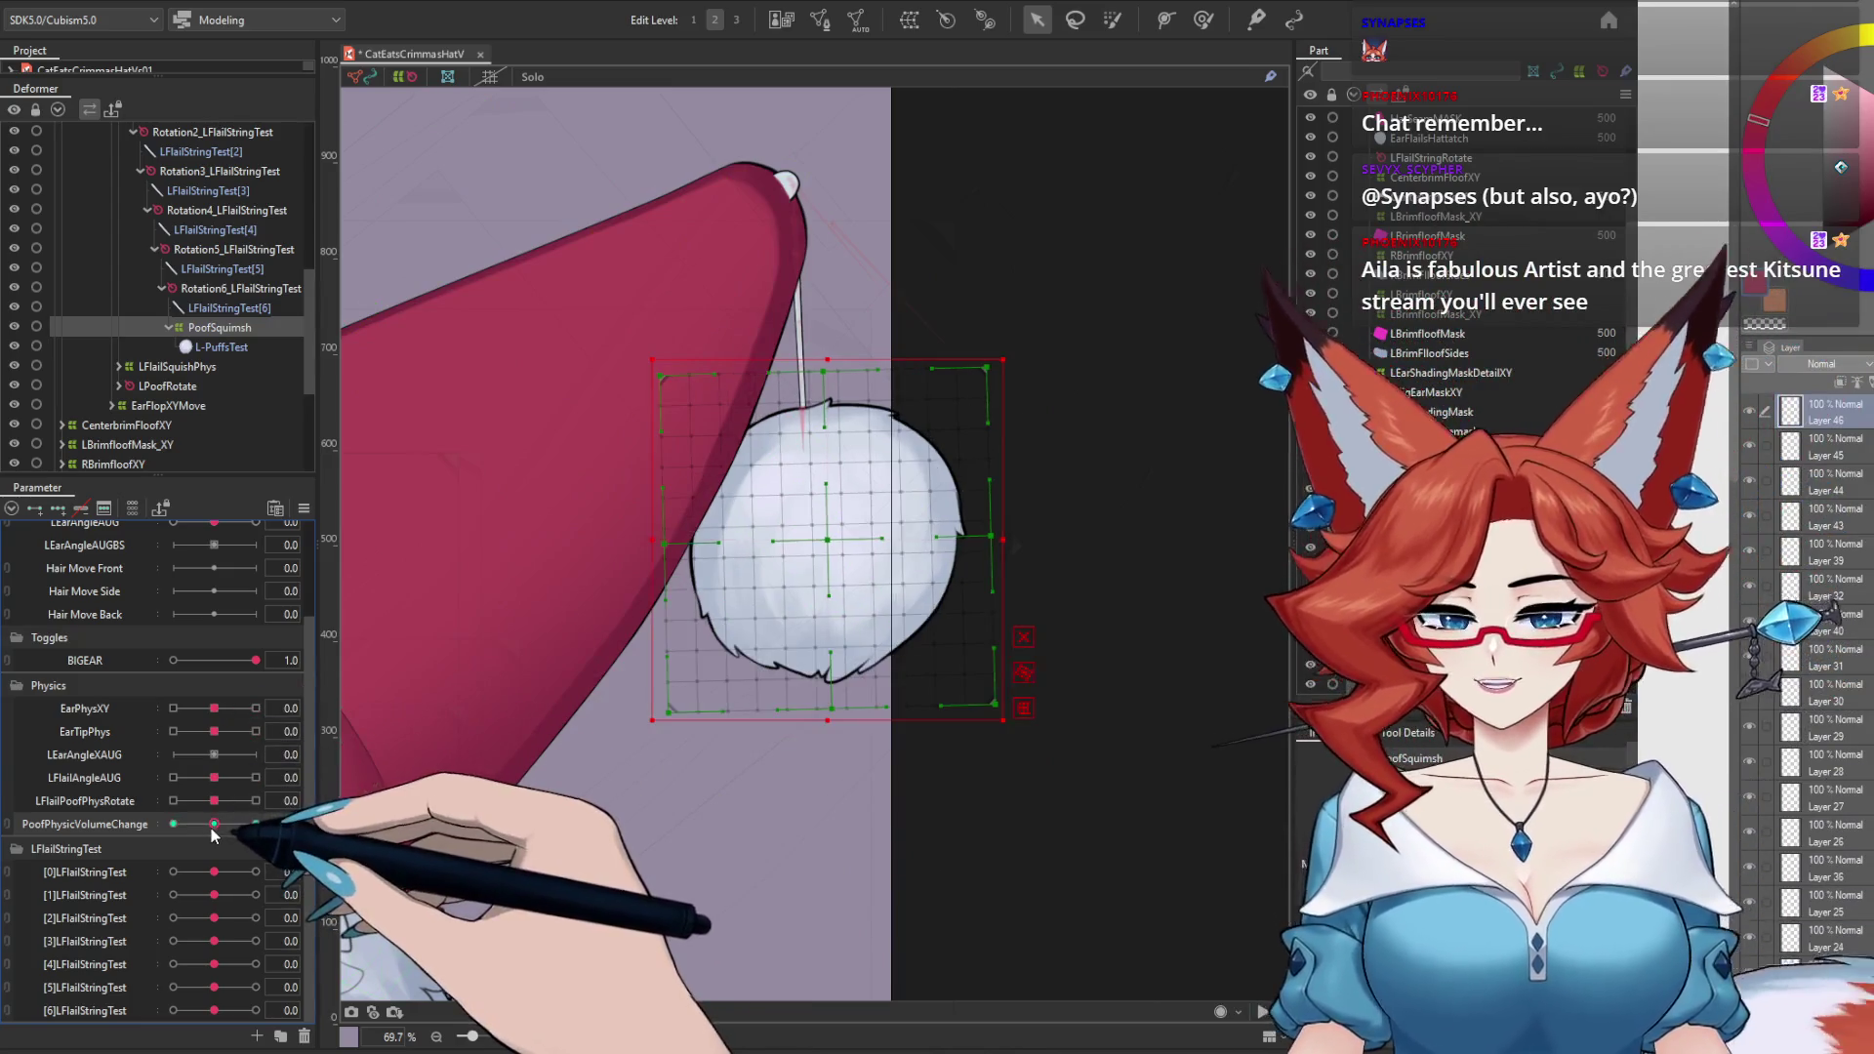
left_click(1161, 622)
scroll(933, 657, "down", 5)
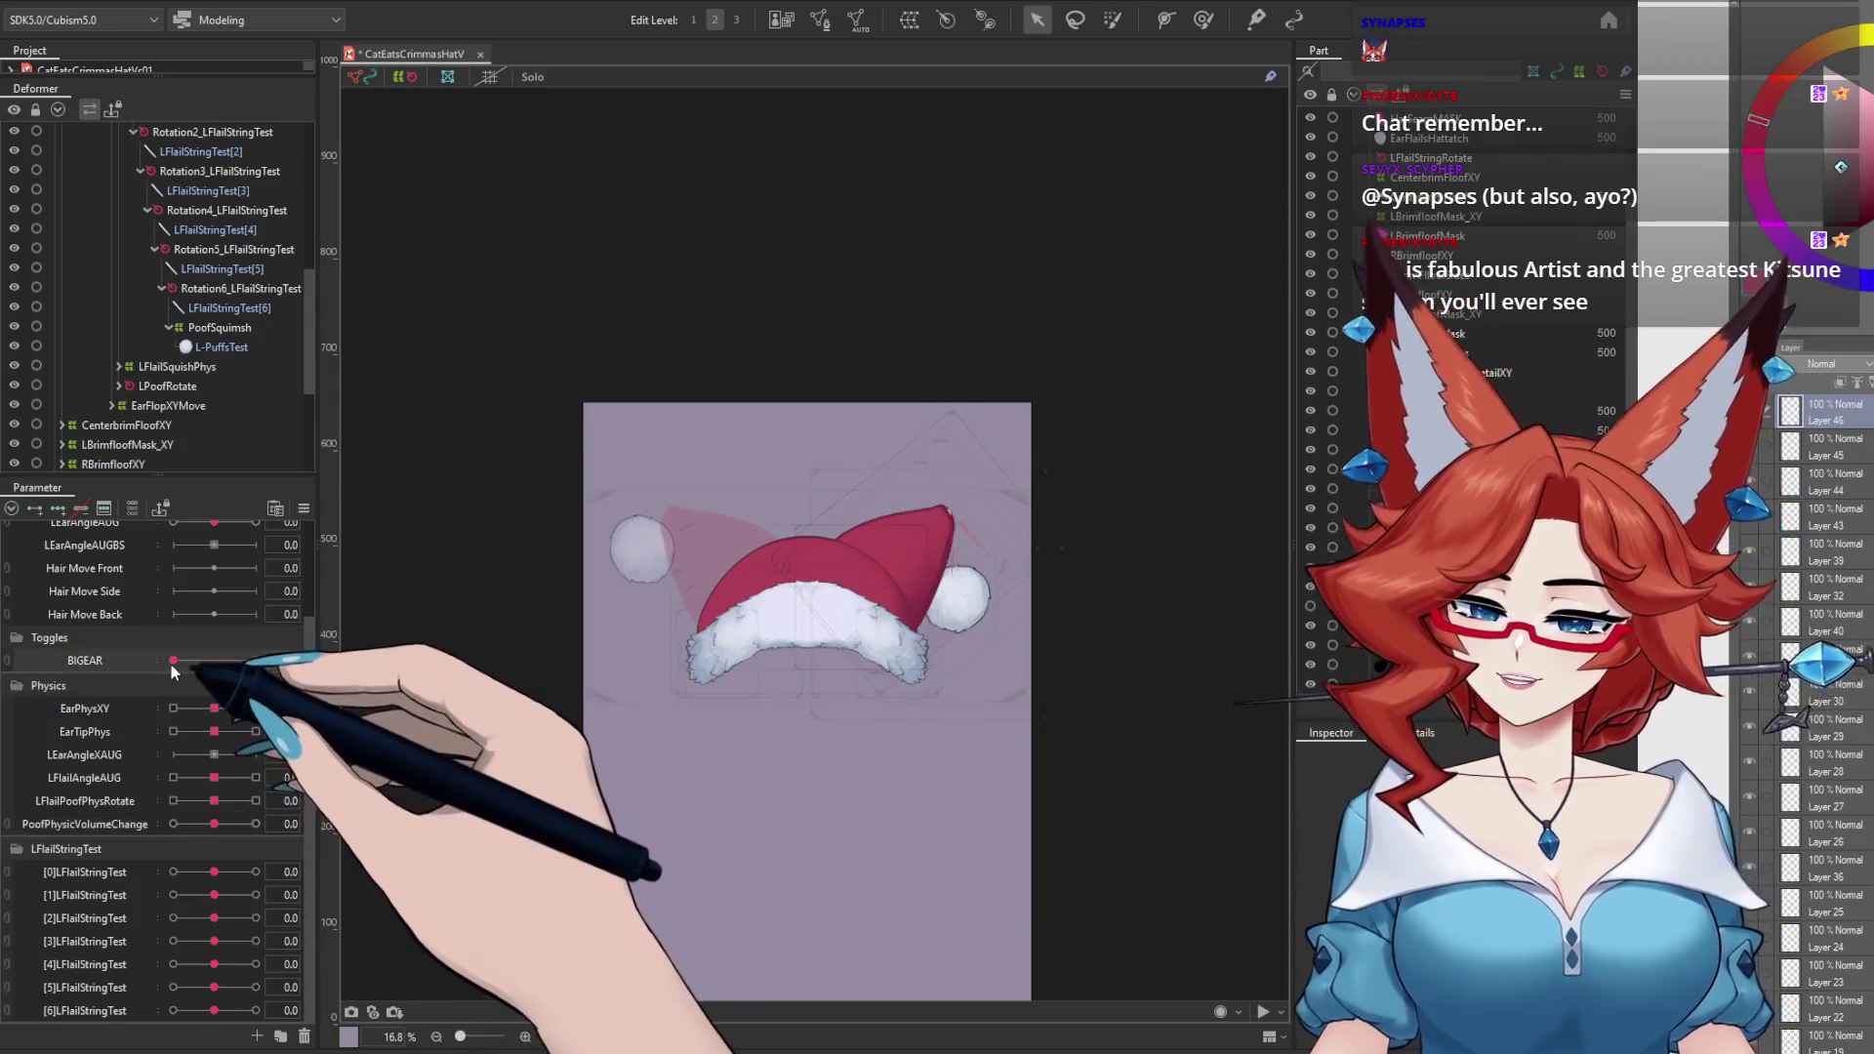
left_click(173, 659)
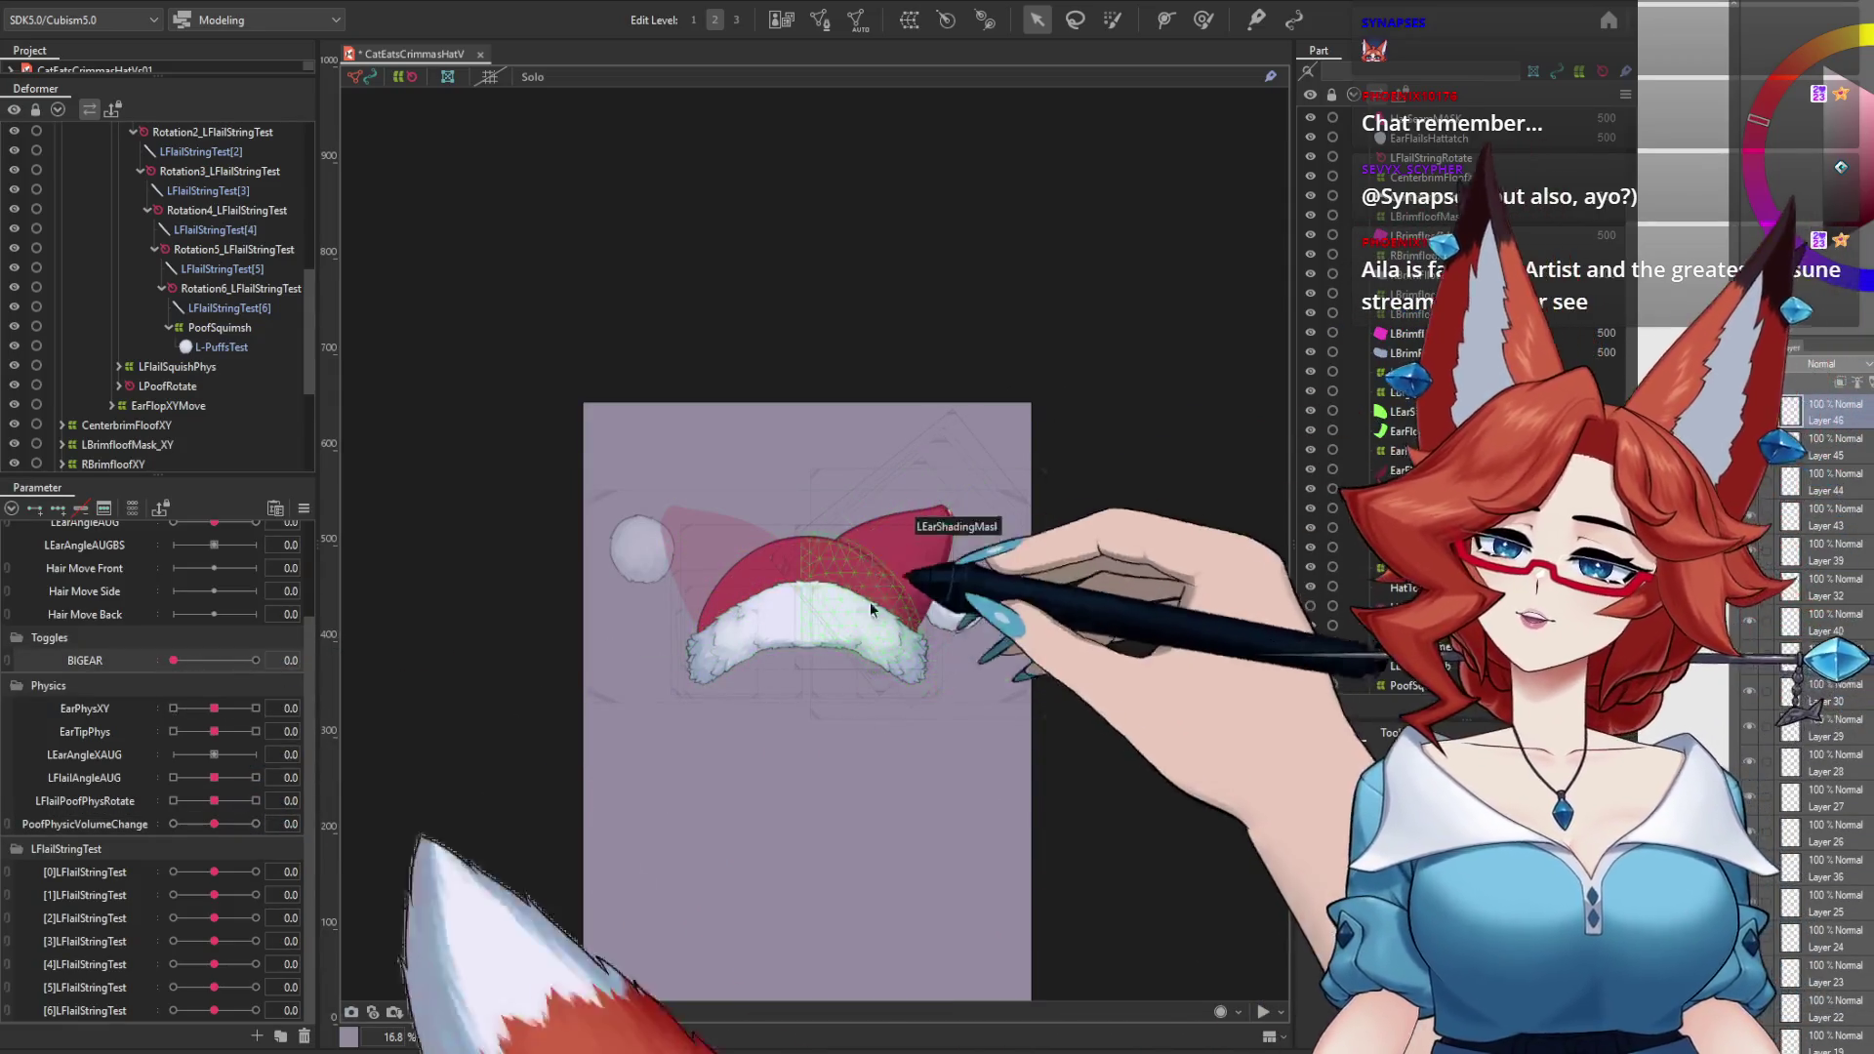
Step: Center and zoom the view so the whole hat is framed
left_click_drag(836, 711, 923, 577)
scroll(929, 682, "up", 3)
scroll(918, 695, "up", 2)
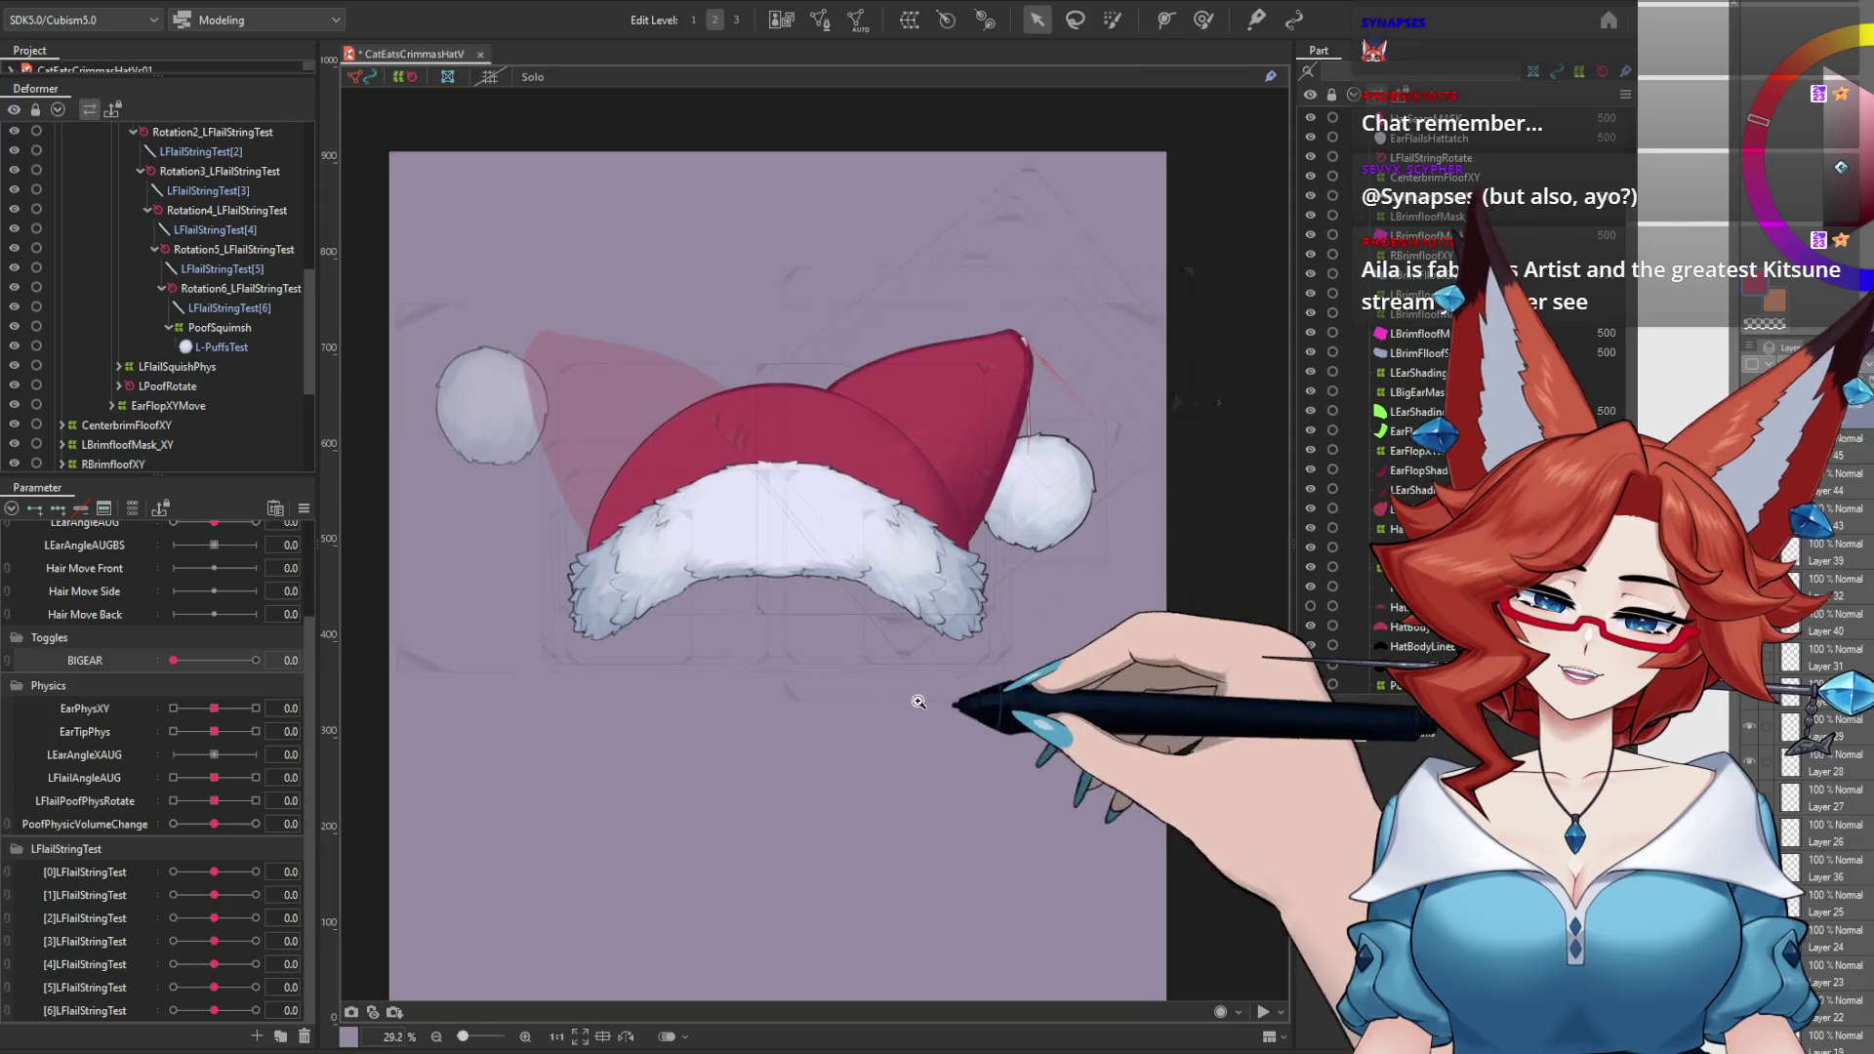
left_click_drag(921, 715, 925, 720)
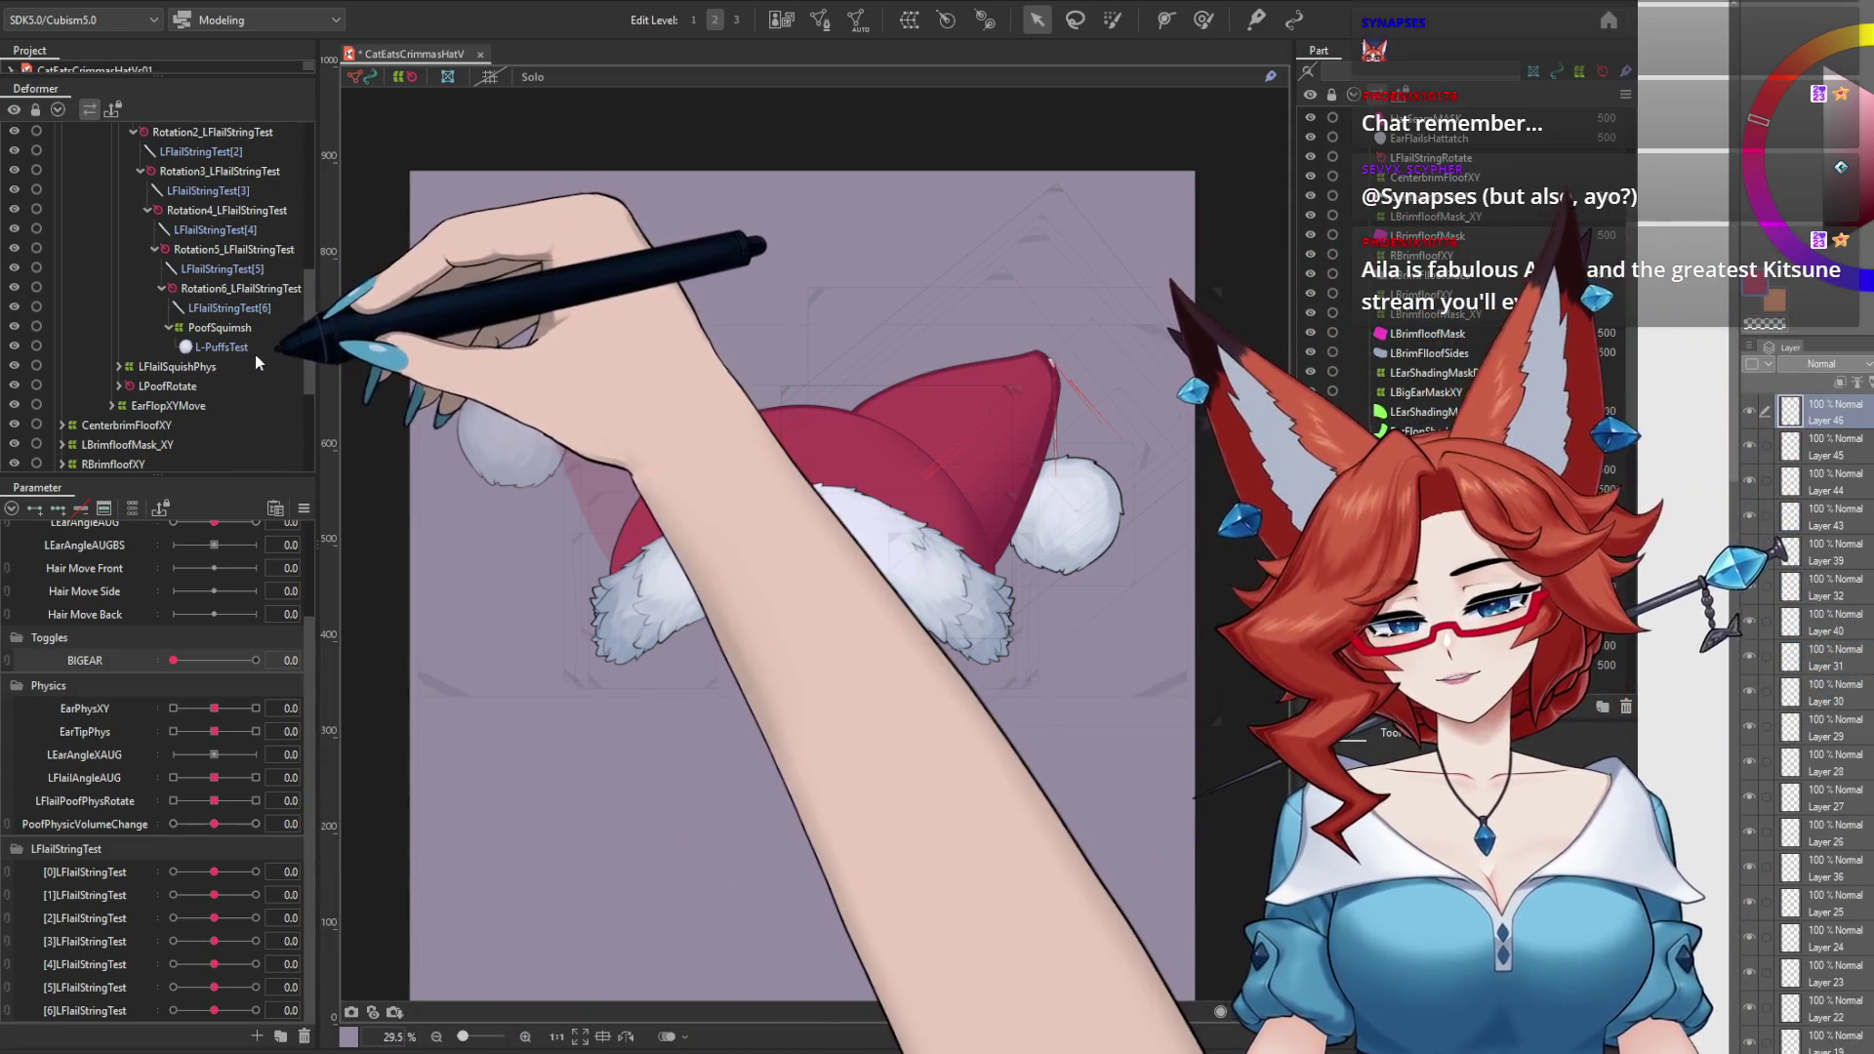
left_click_drag(308, 332, 314, 178)
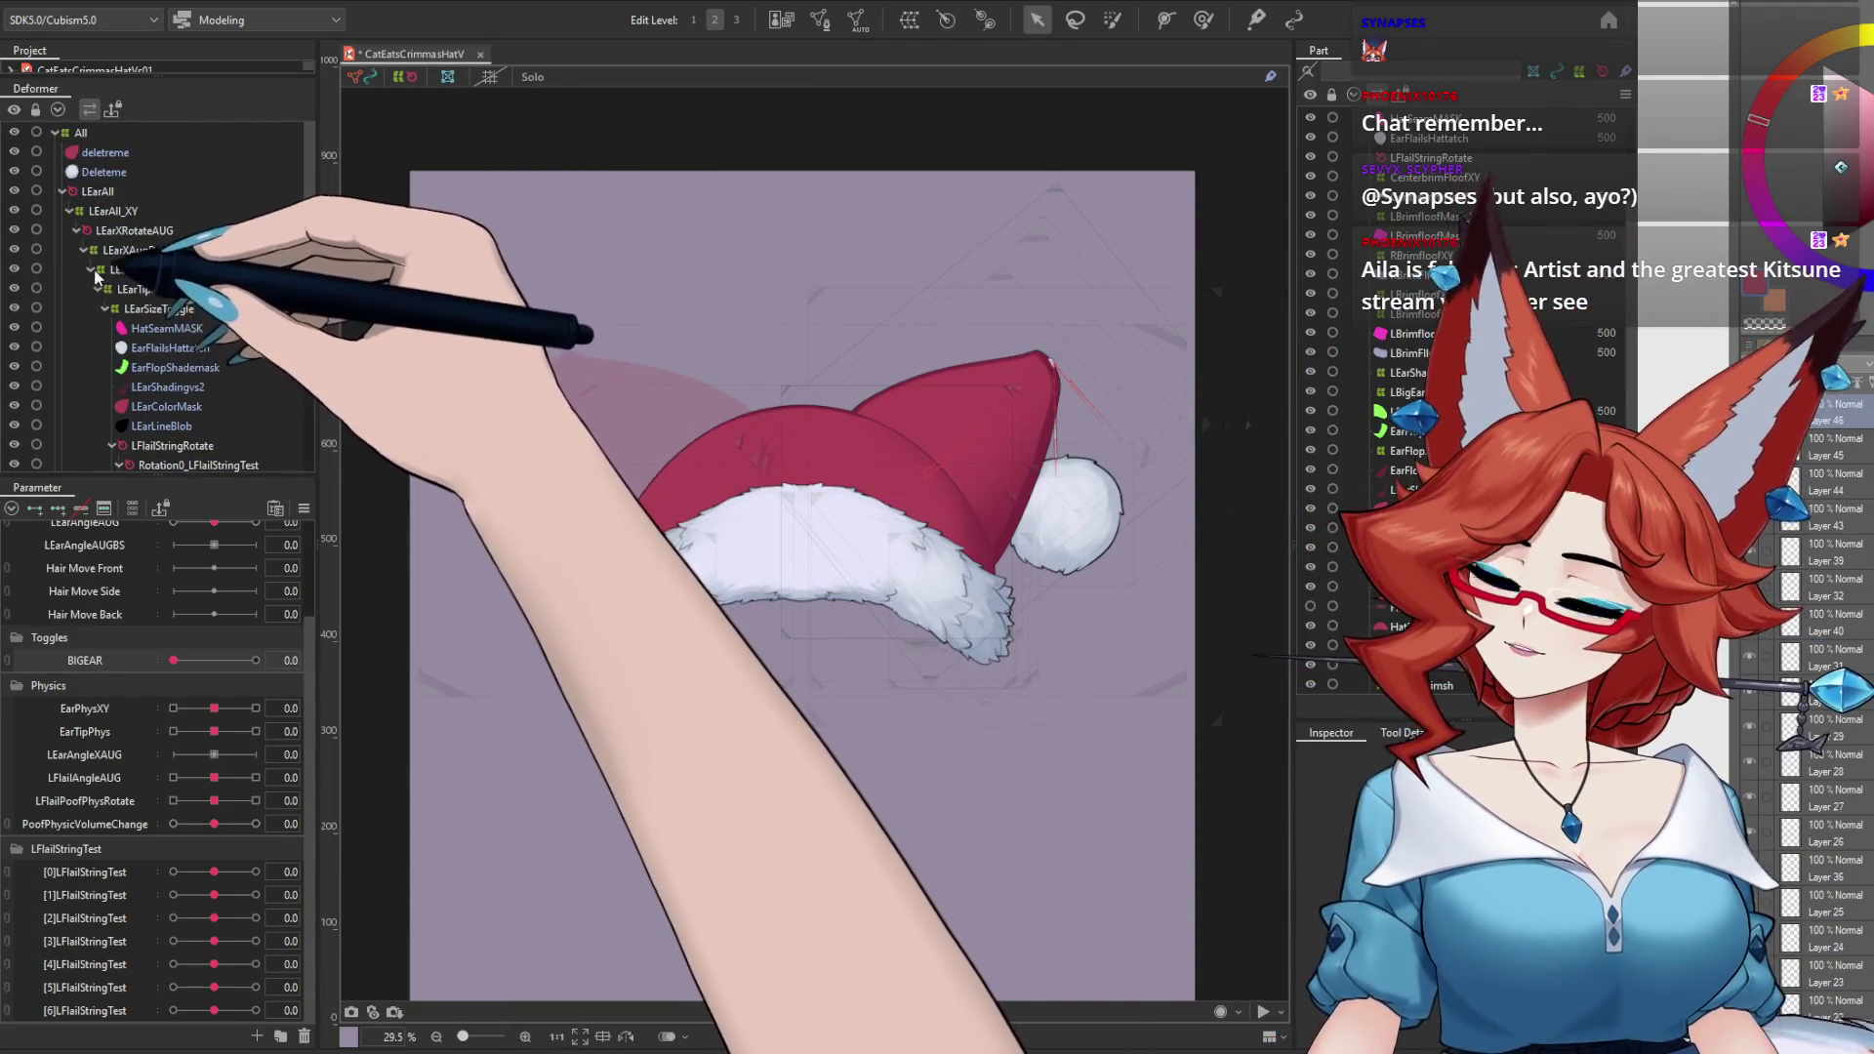
Step: Expand LEarAll, LEarAll_XY, LEarTipPhys and LEarSizeToggle in the Deformer palette
left_click(74, 213)
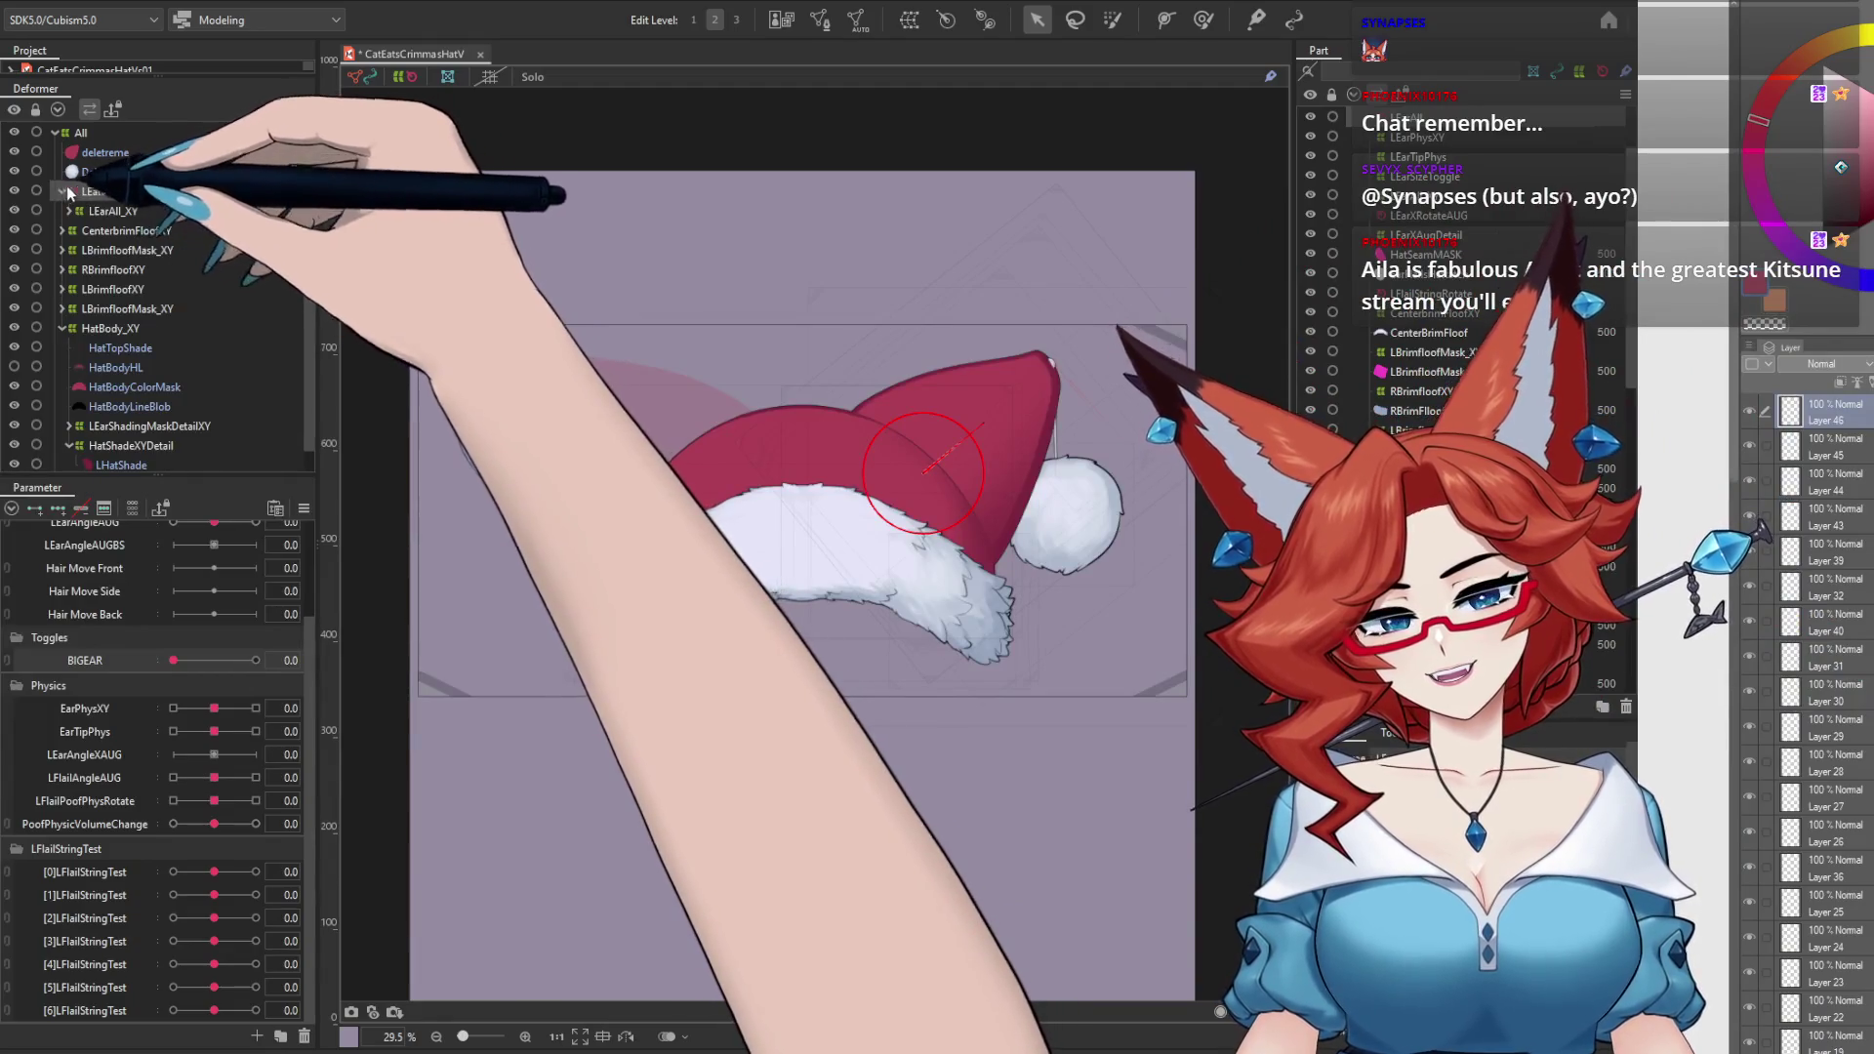
left_click(62, 191)
left_click(97, 192)
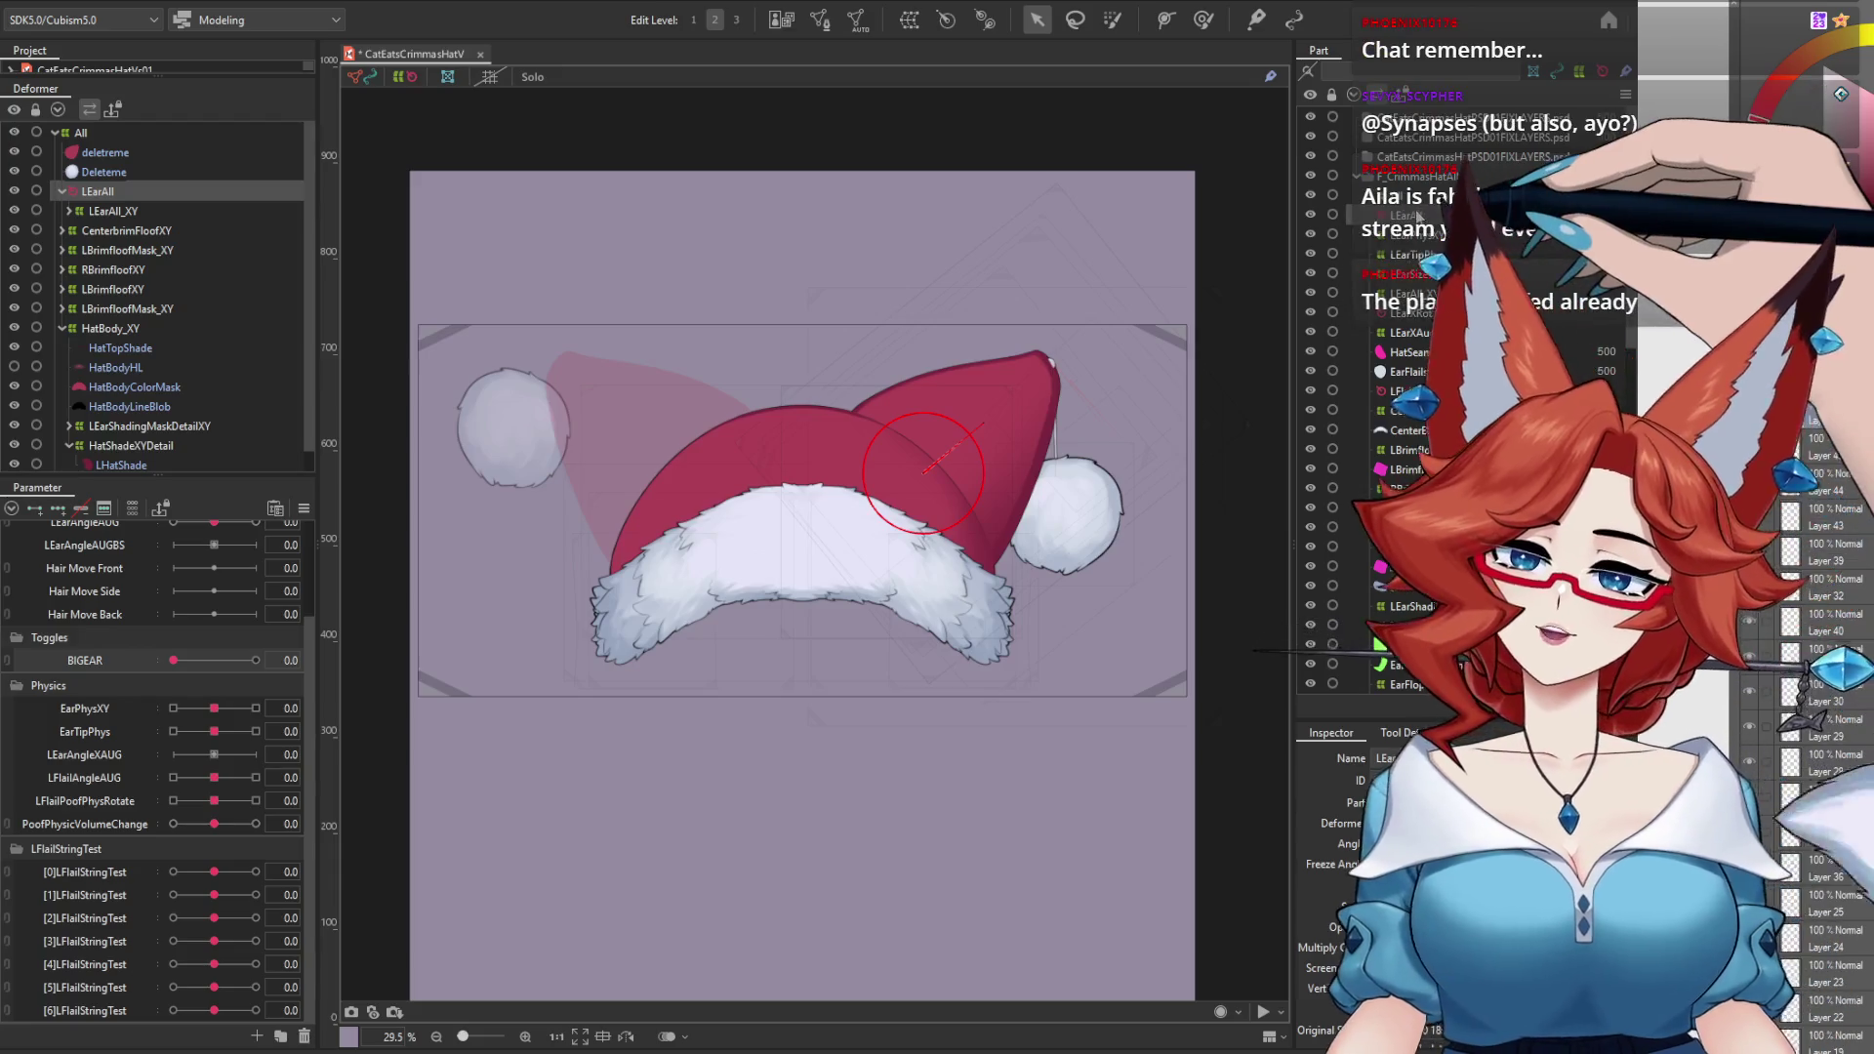
left_click(69, 211)
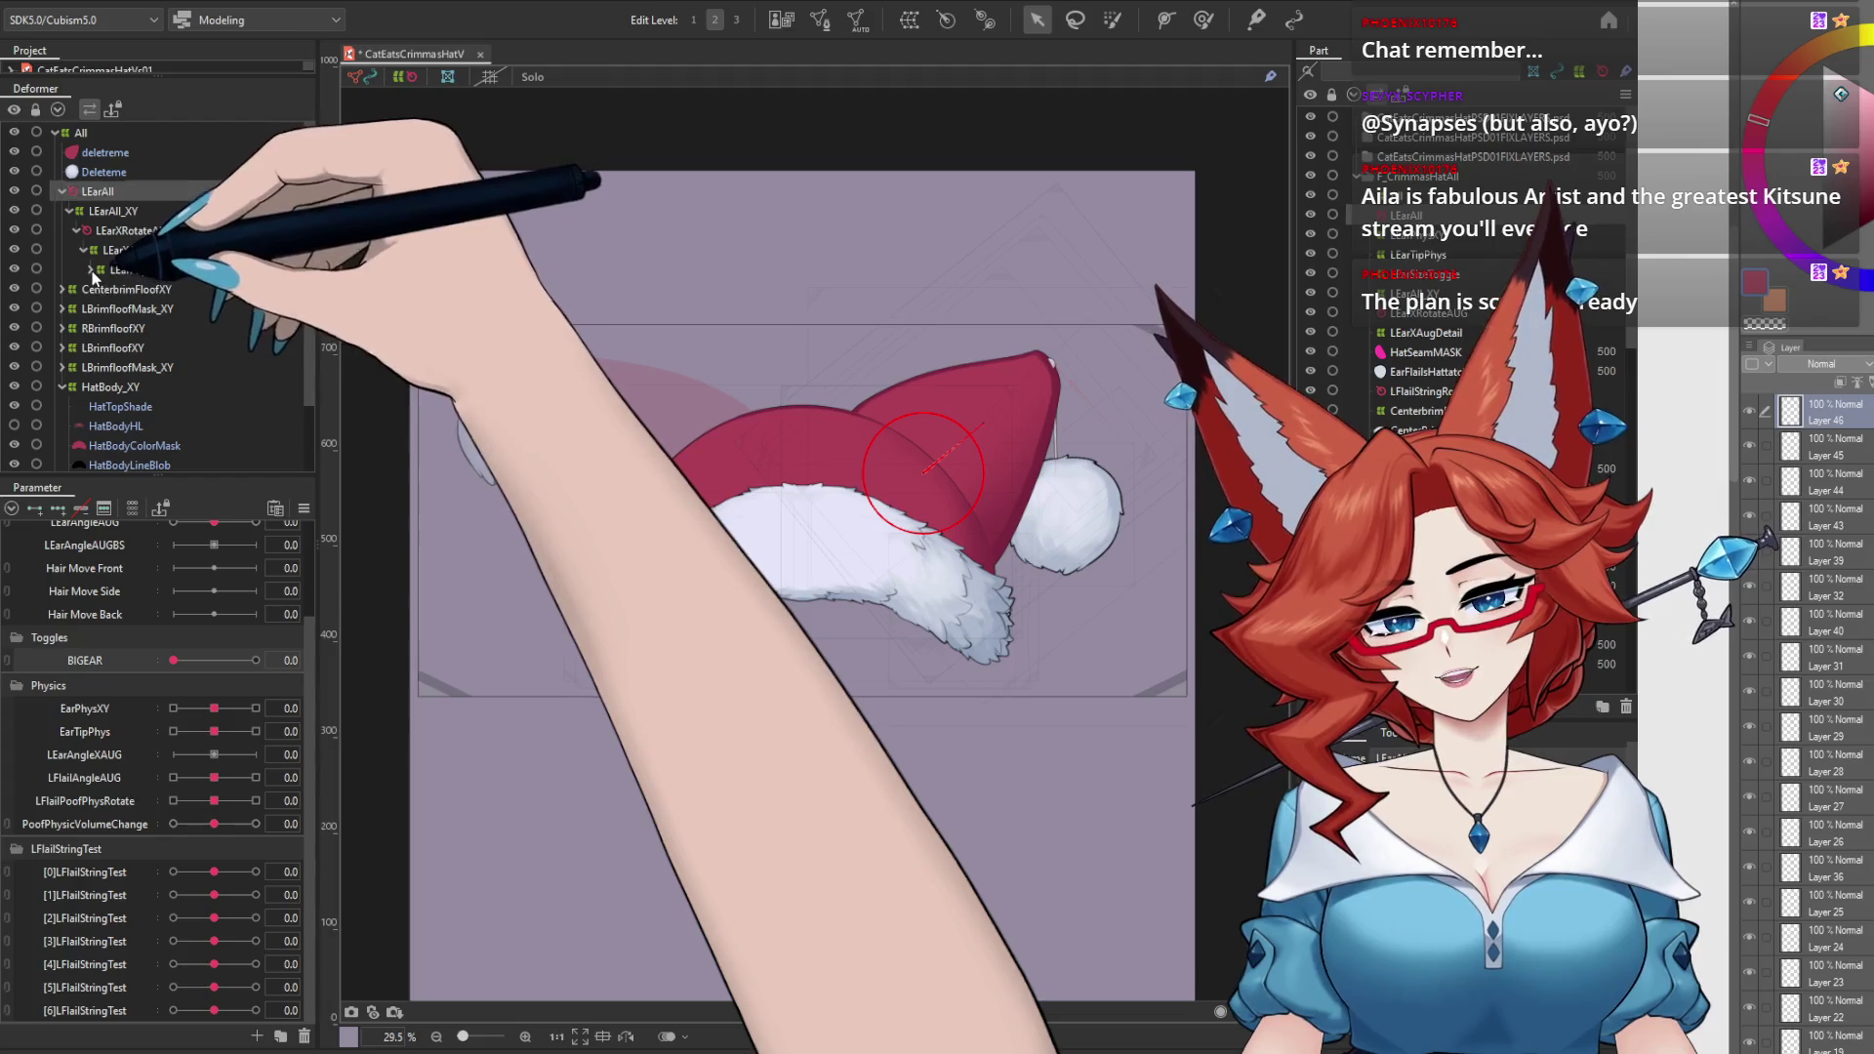
left_click(98, 289)
left_click(106, 309)
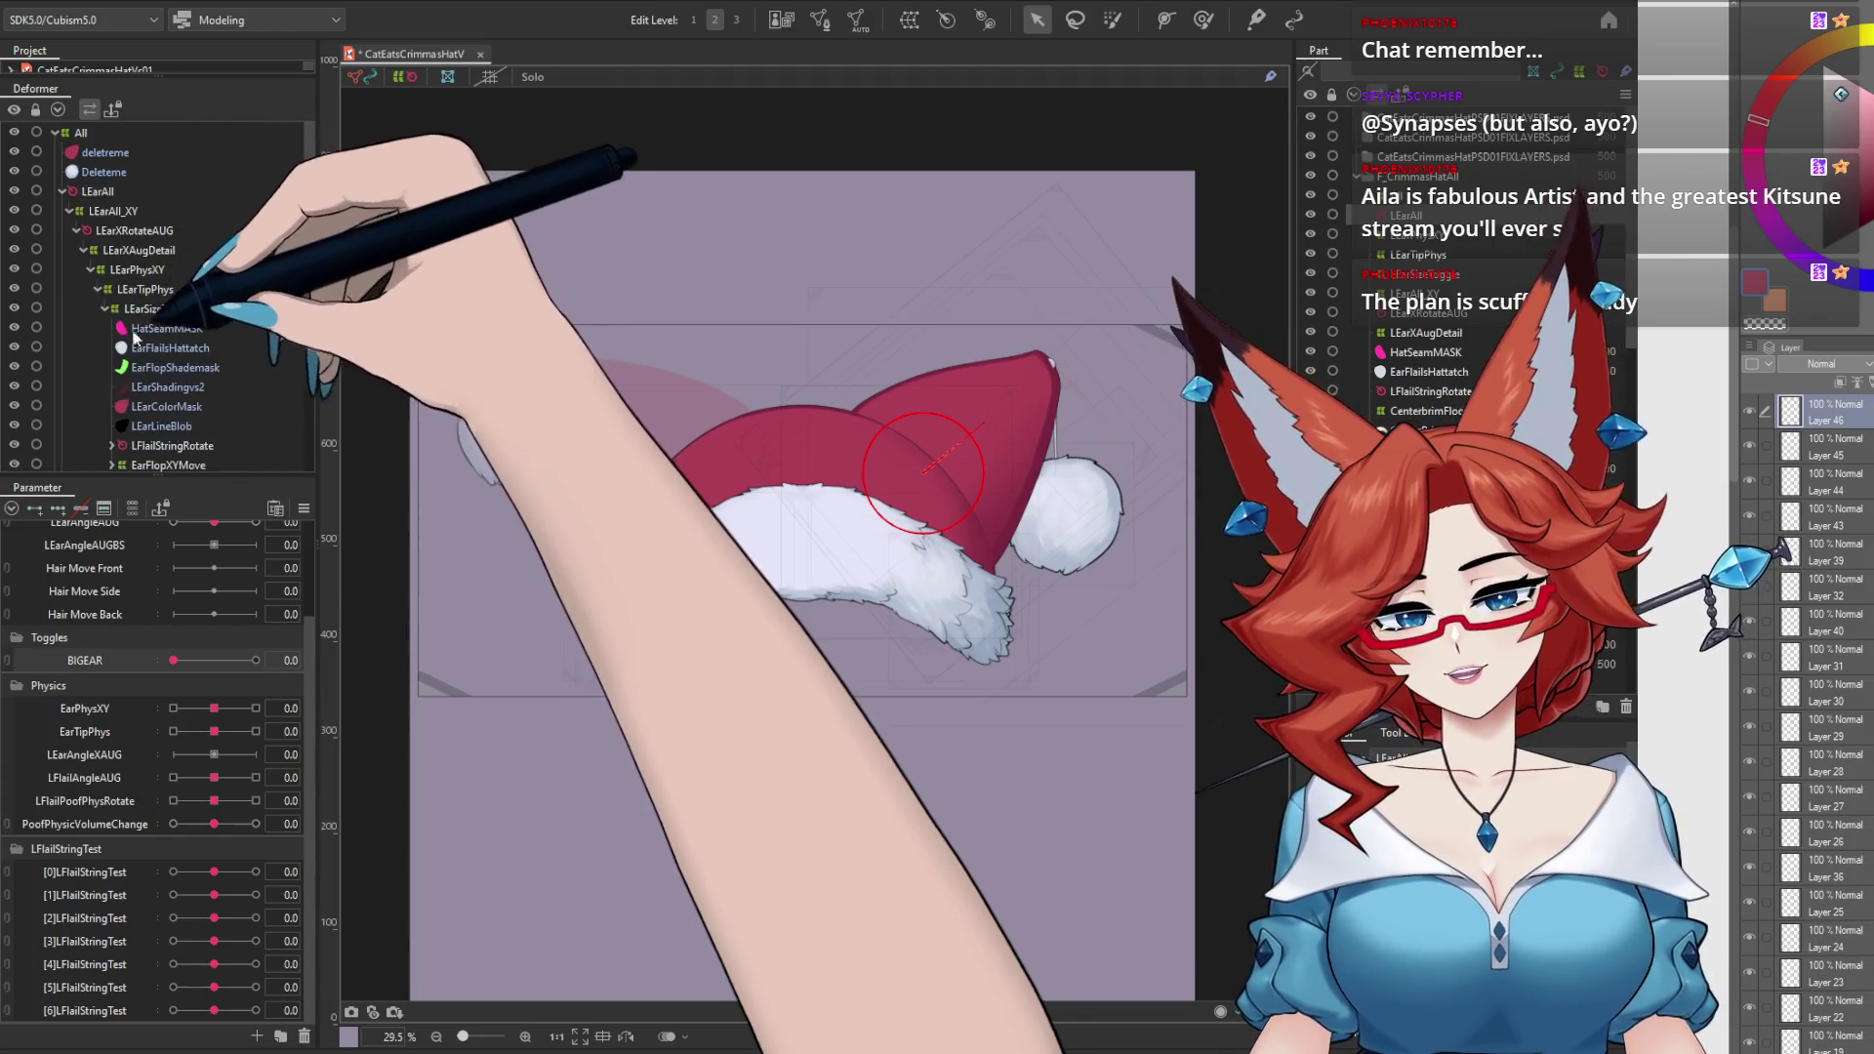
Step: Expand LFlailStringRotate and the Rotation1–Rotation5 LFlailStringTest deformer chain
scroll(195, 292, "down", 3)
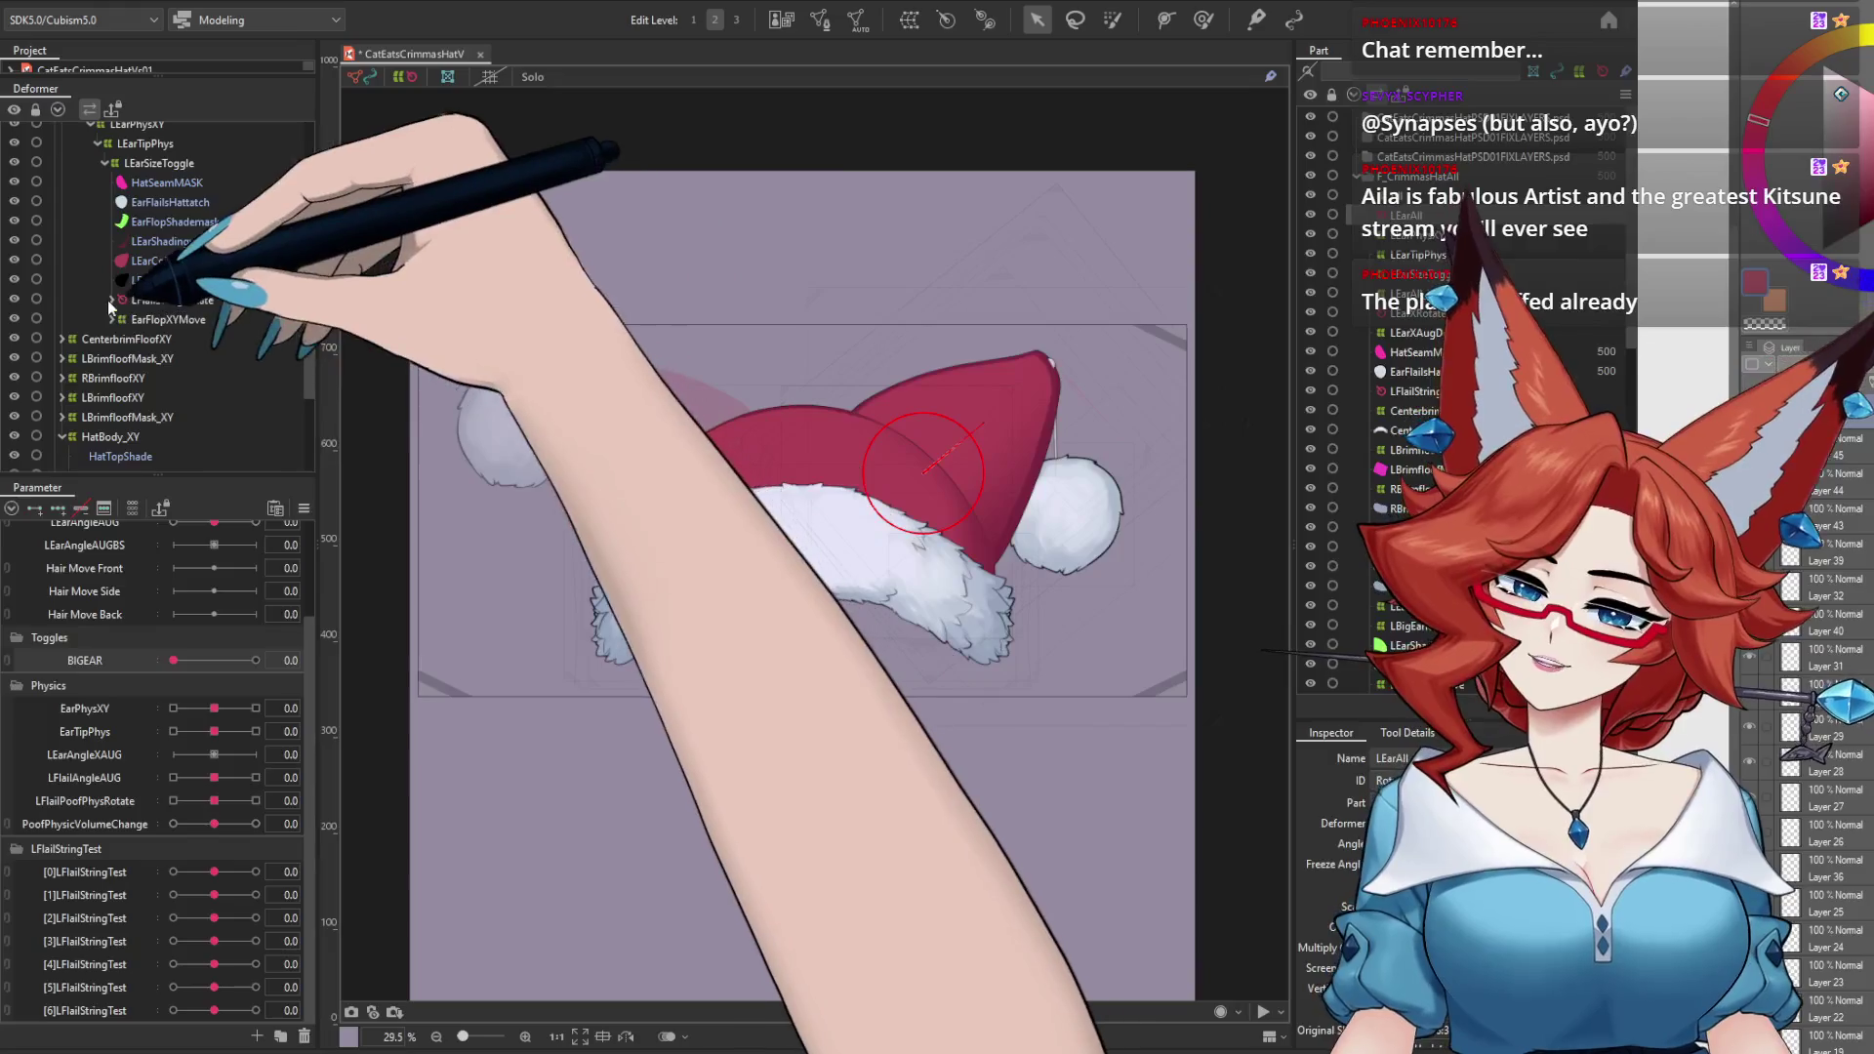
left_click(112, 299)
left_click(119, 319)
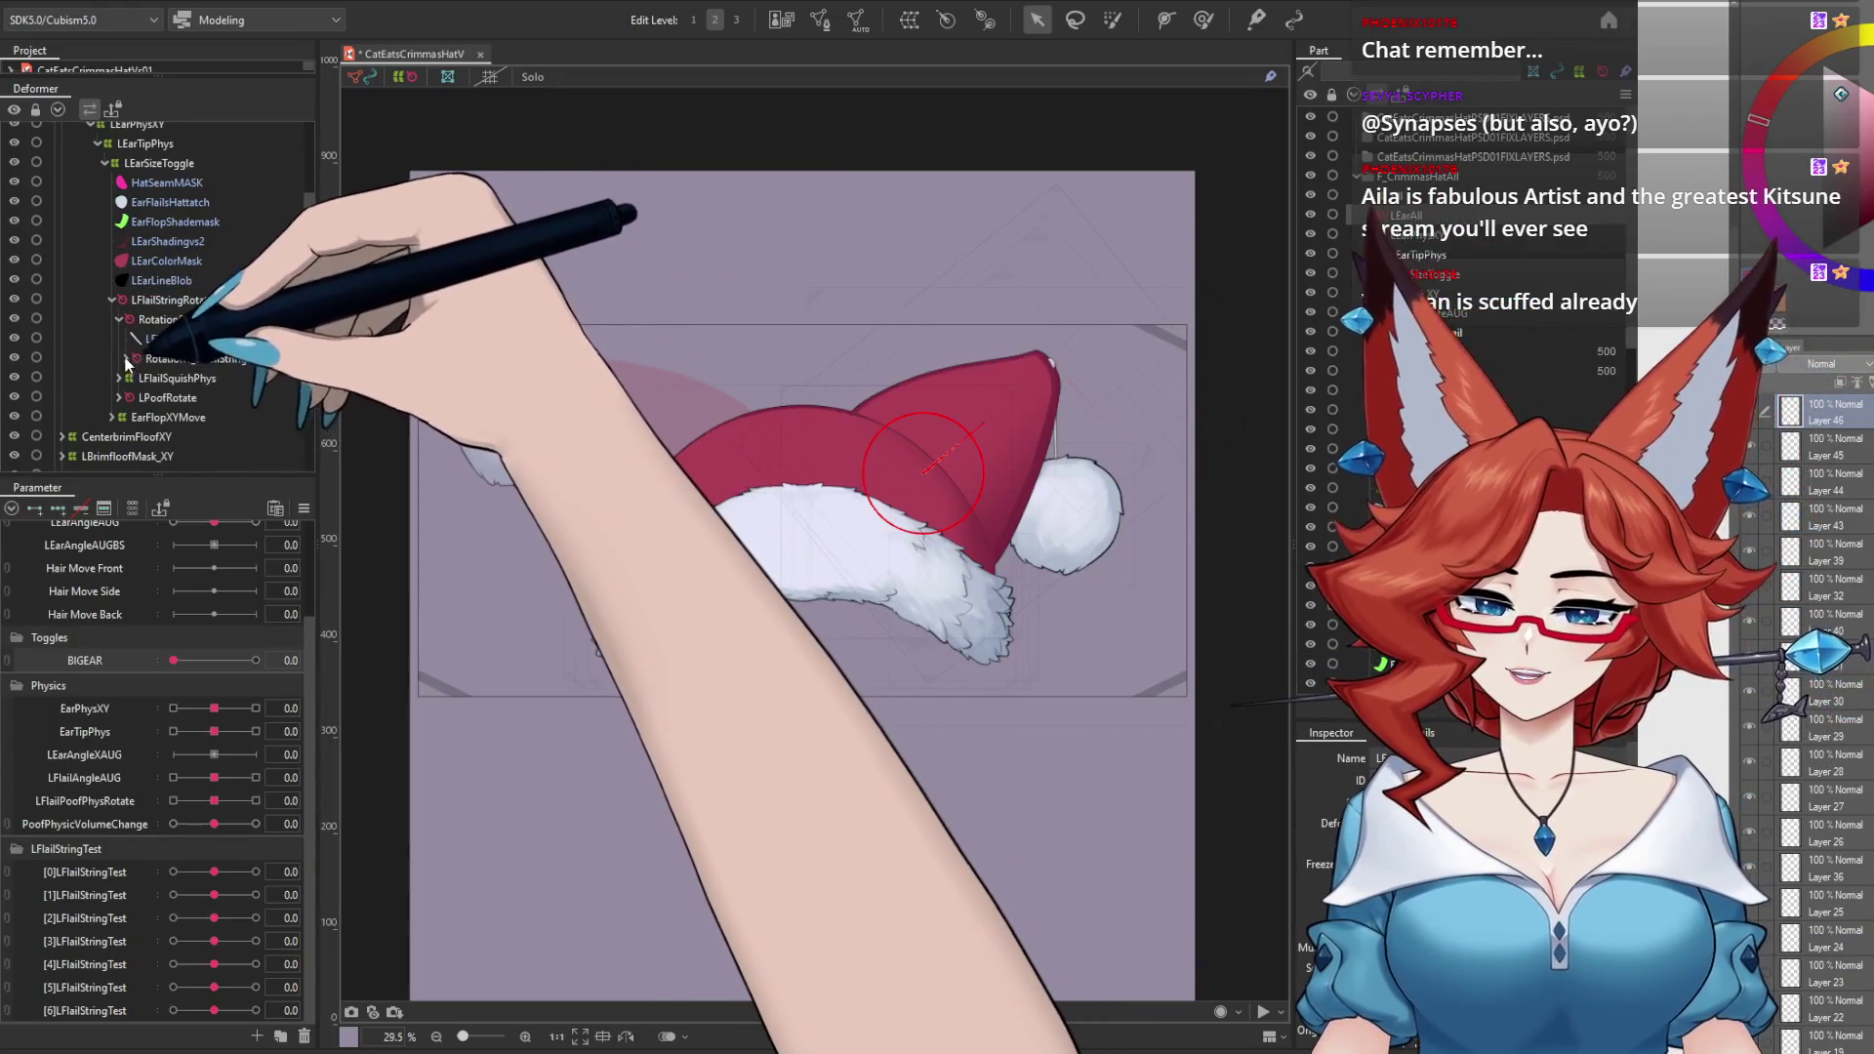
left_click(126, 360)
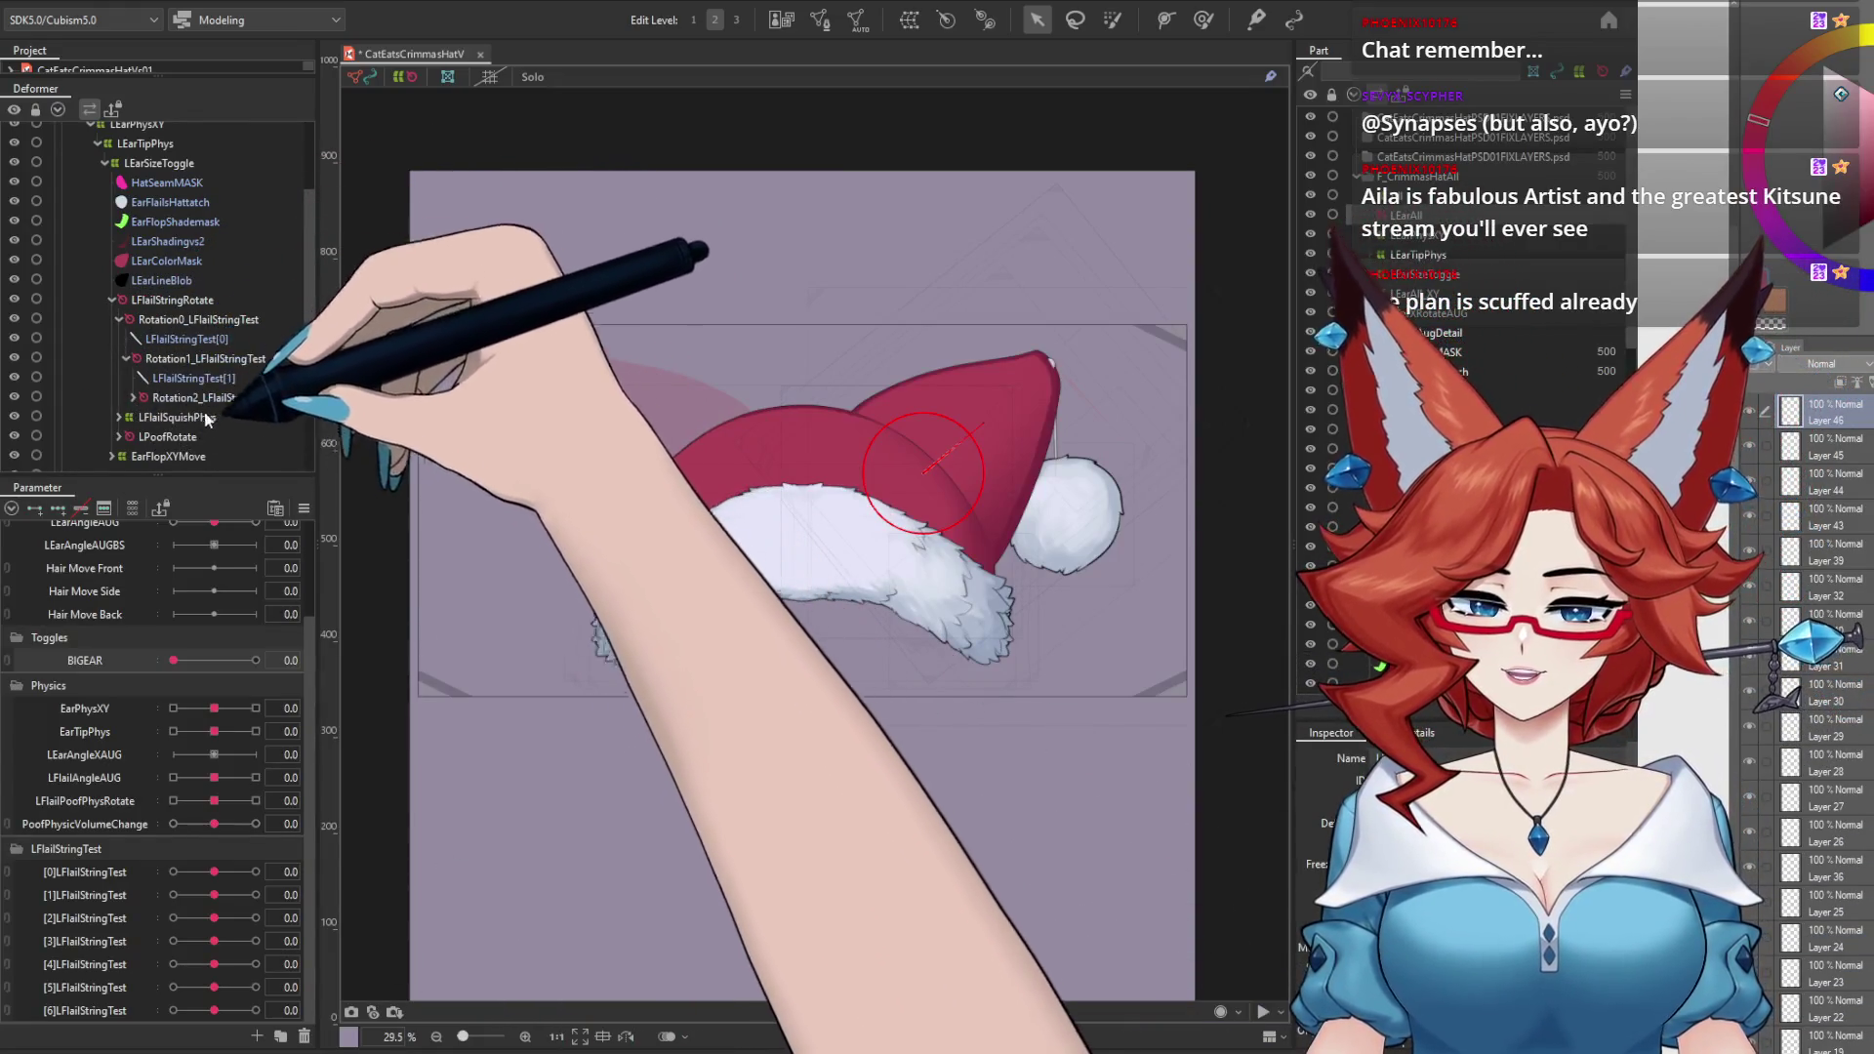
scroll(195, 292, "down", 3)
left_click(144, 226)
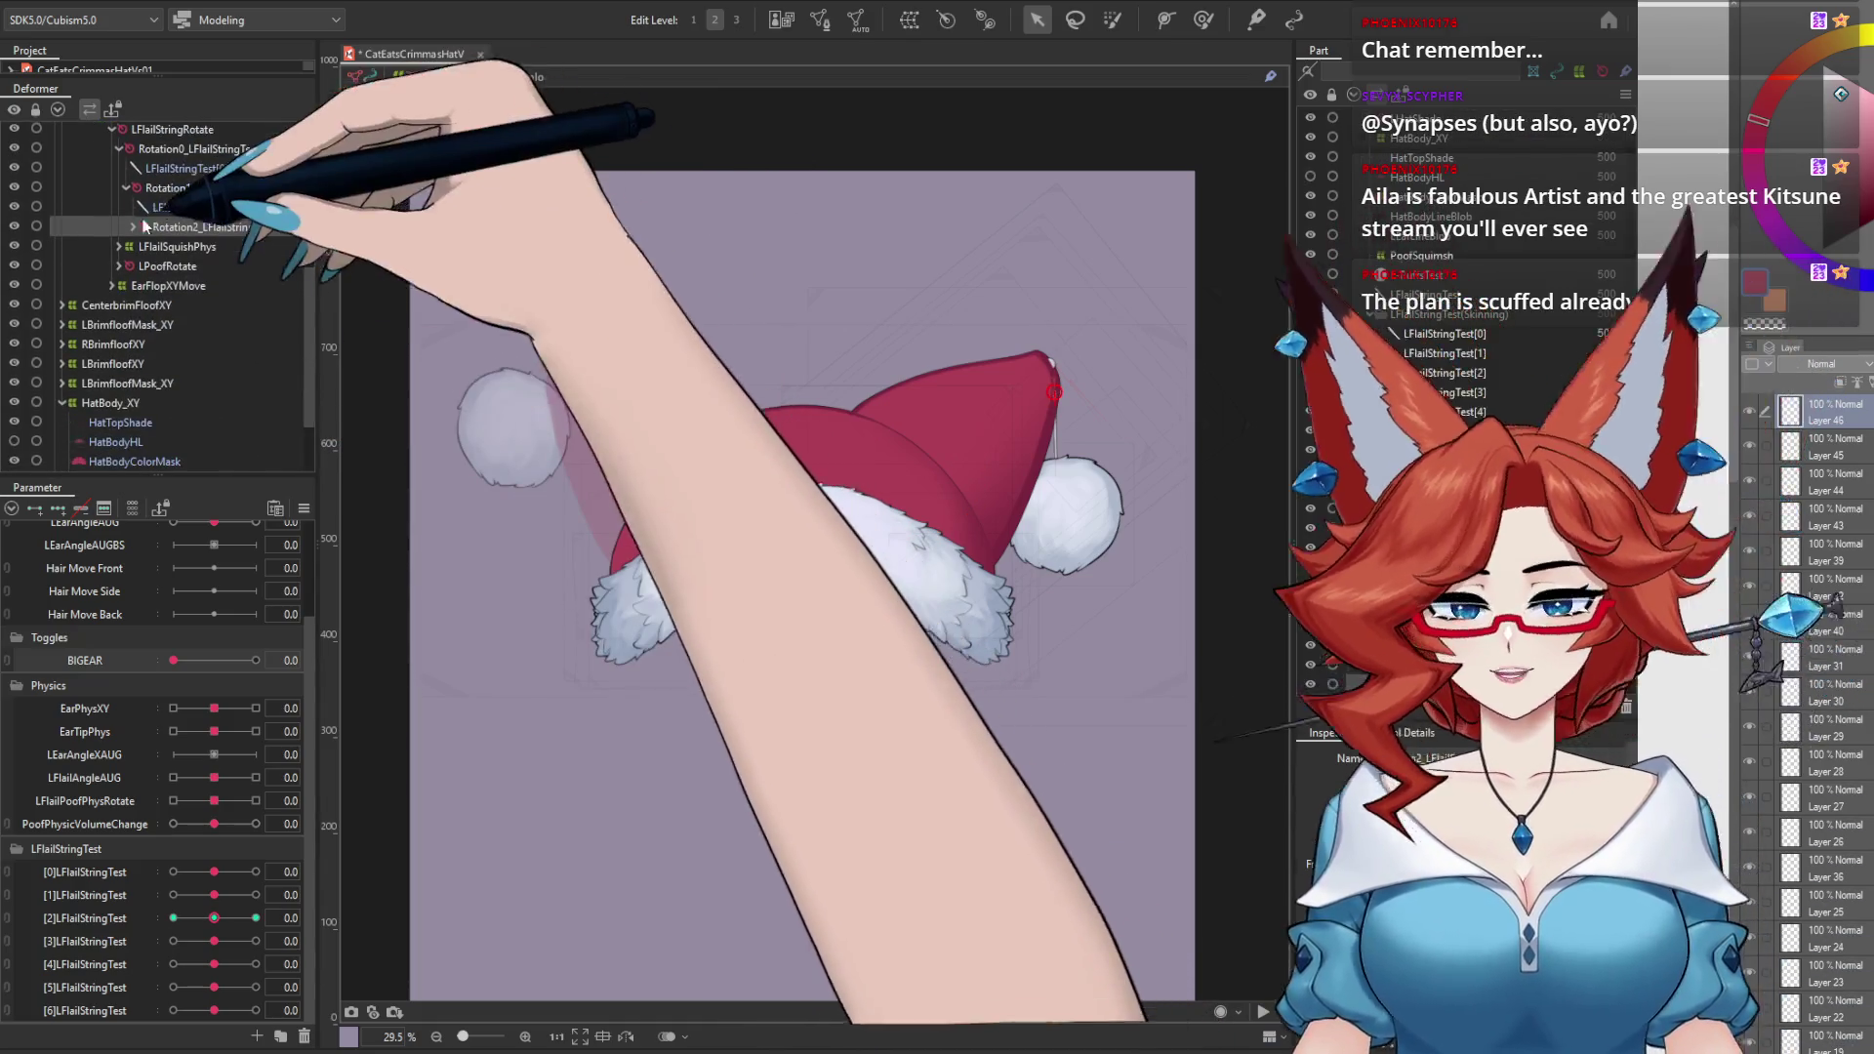
left_click(134, 226)
left_click(141, 266)
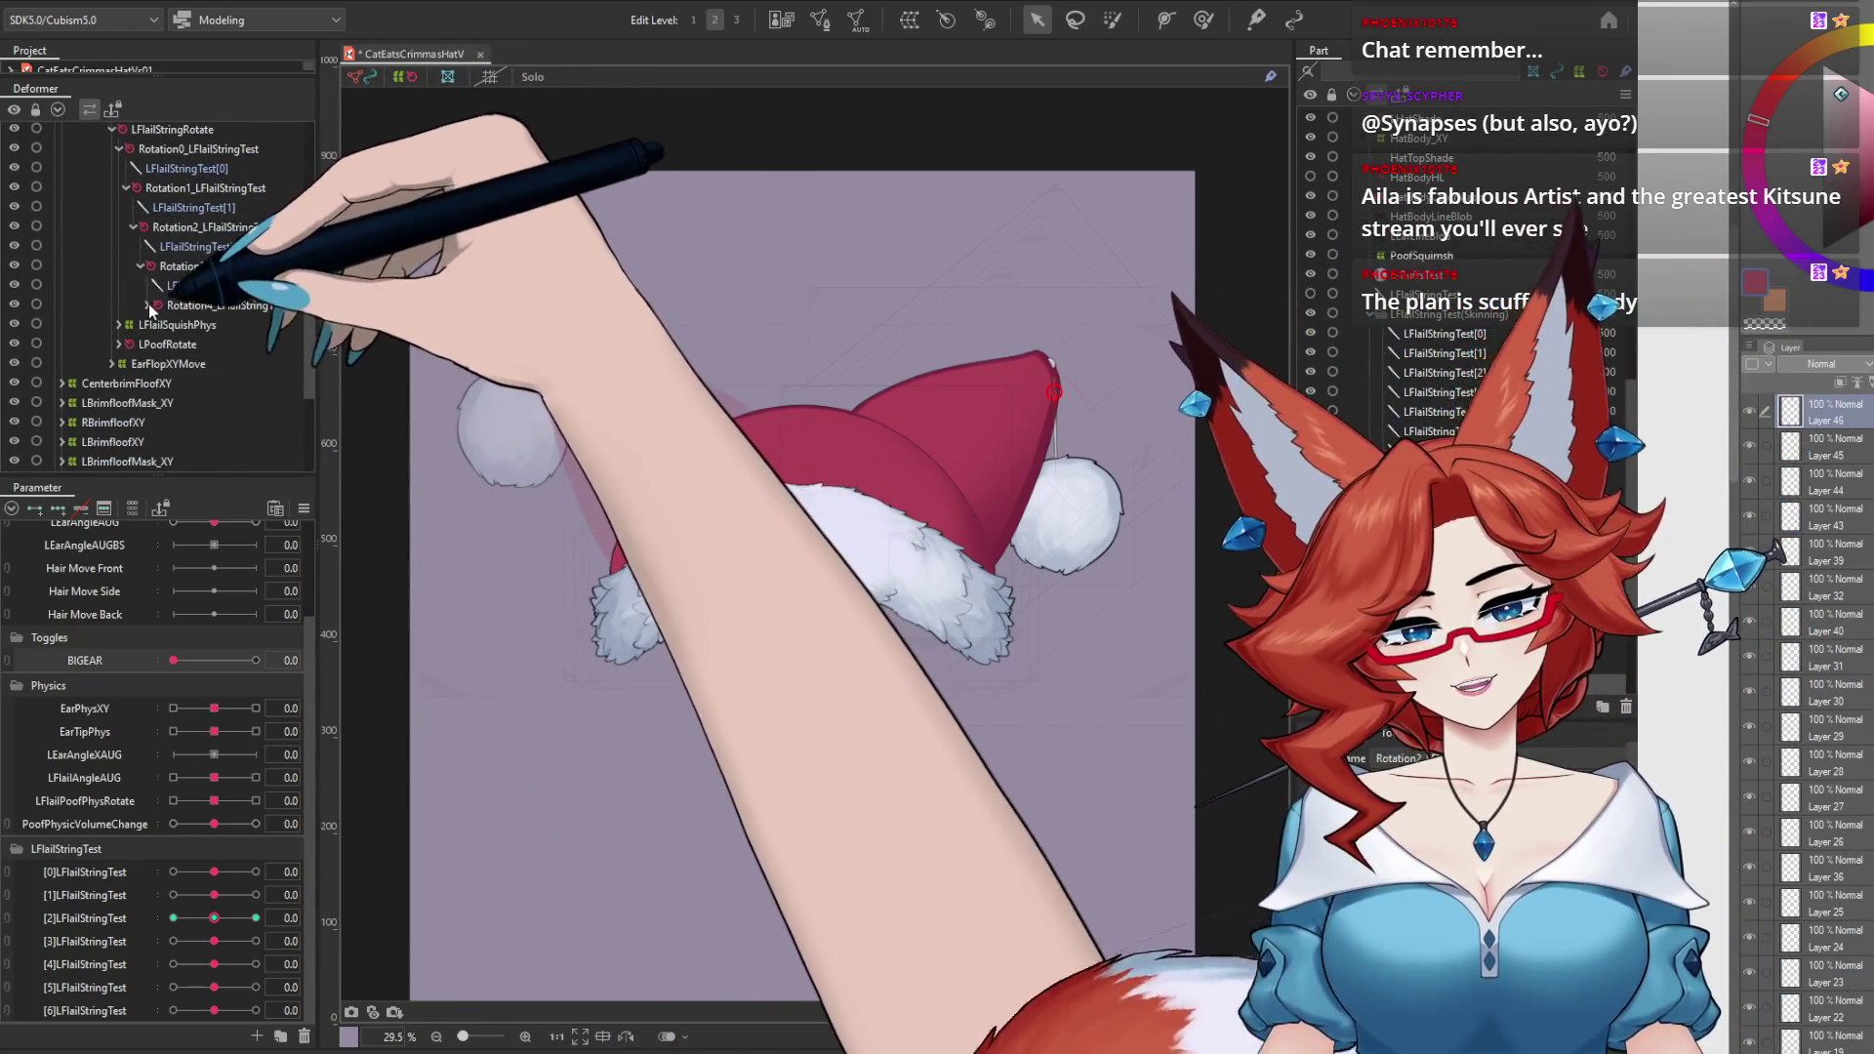
left_click(148, 304)
left_click(163, 344)
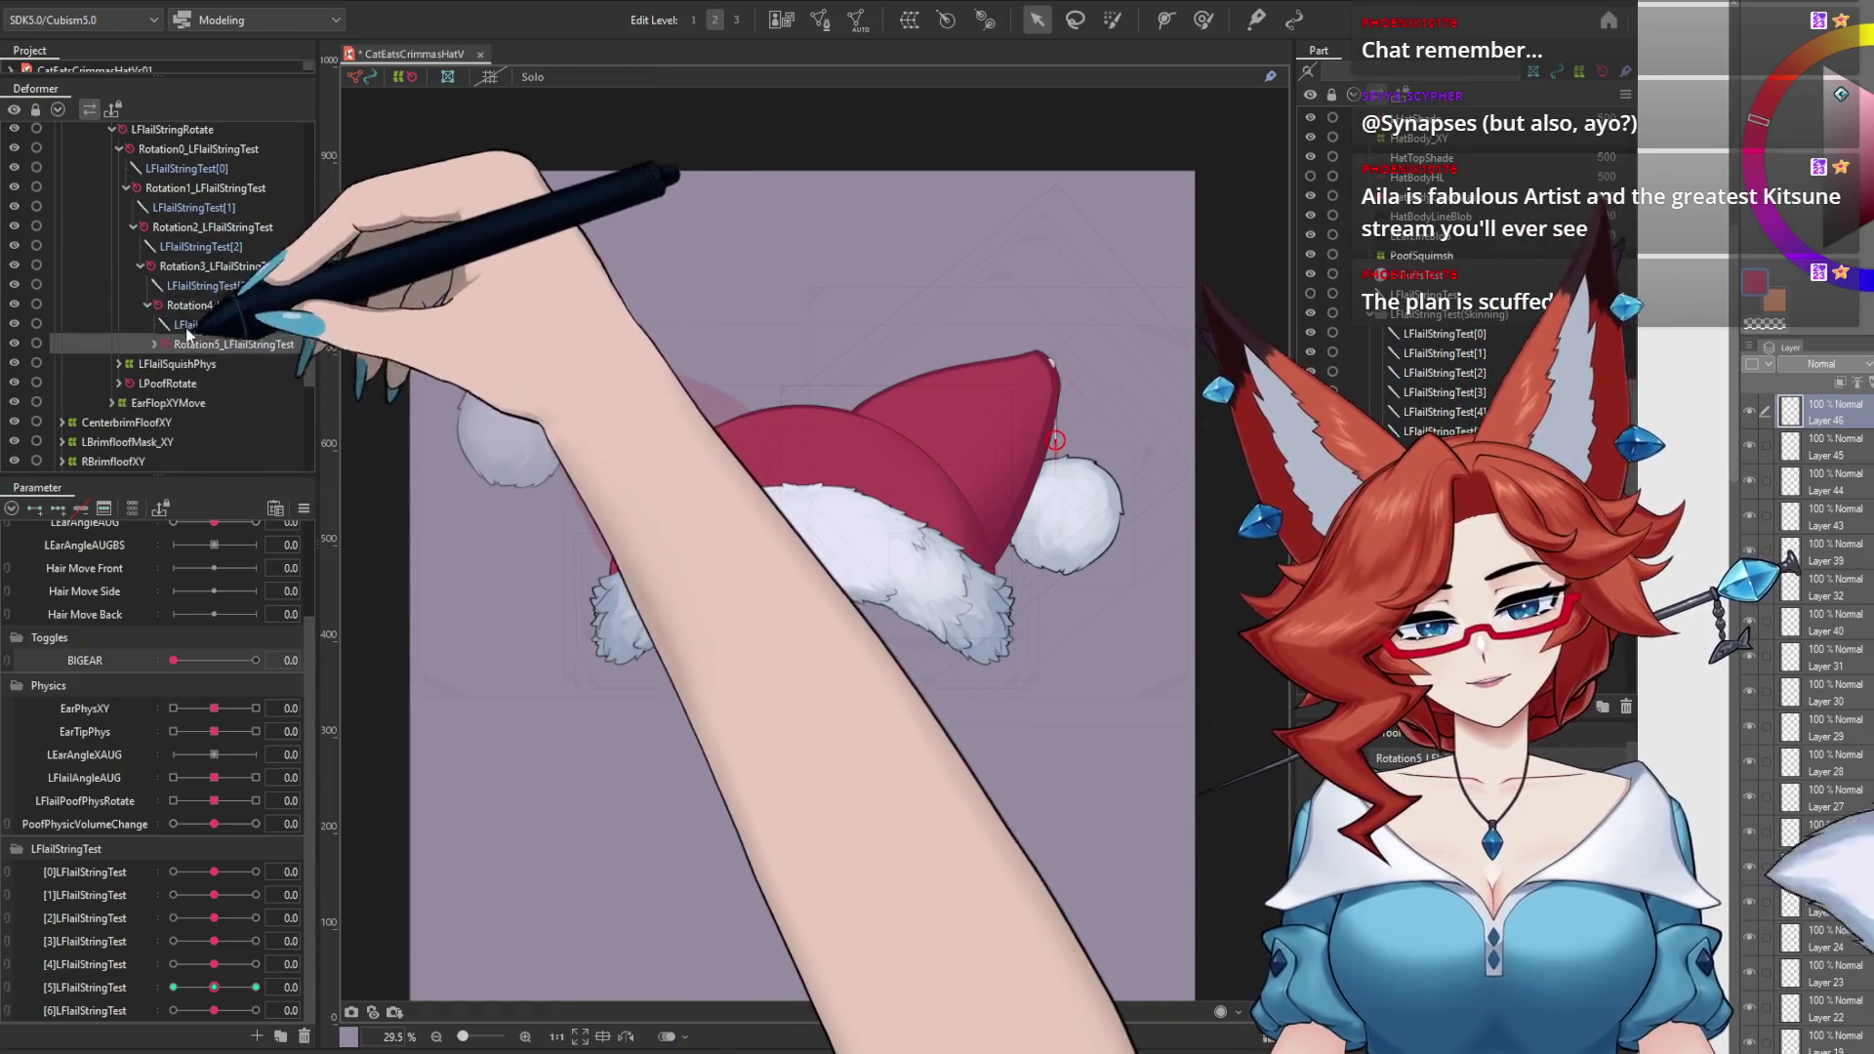
left_click(156, 287)
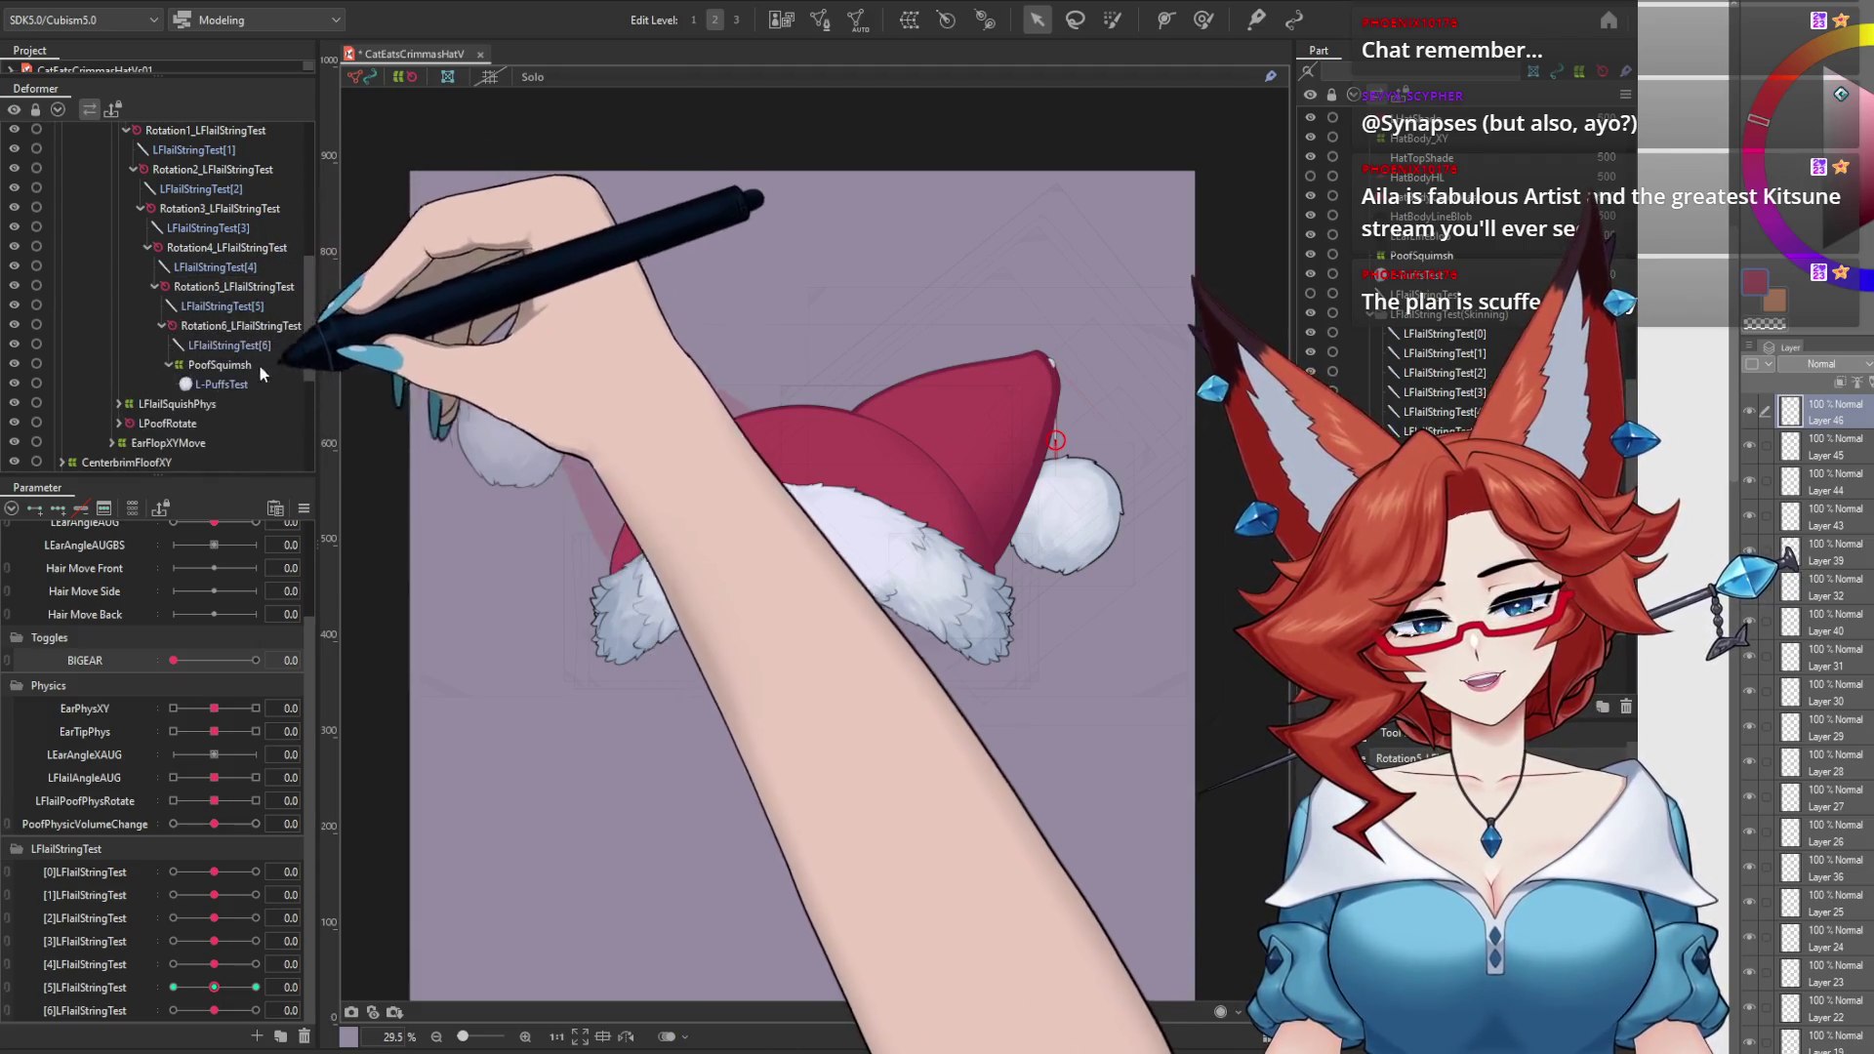
Step: Expand LPoofRotate to reveal PoofSquish, then select LEarAll to show the whole ear rig
scroll(137, 323, "down", 2)
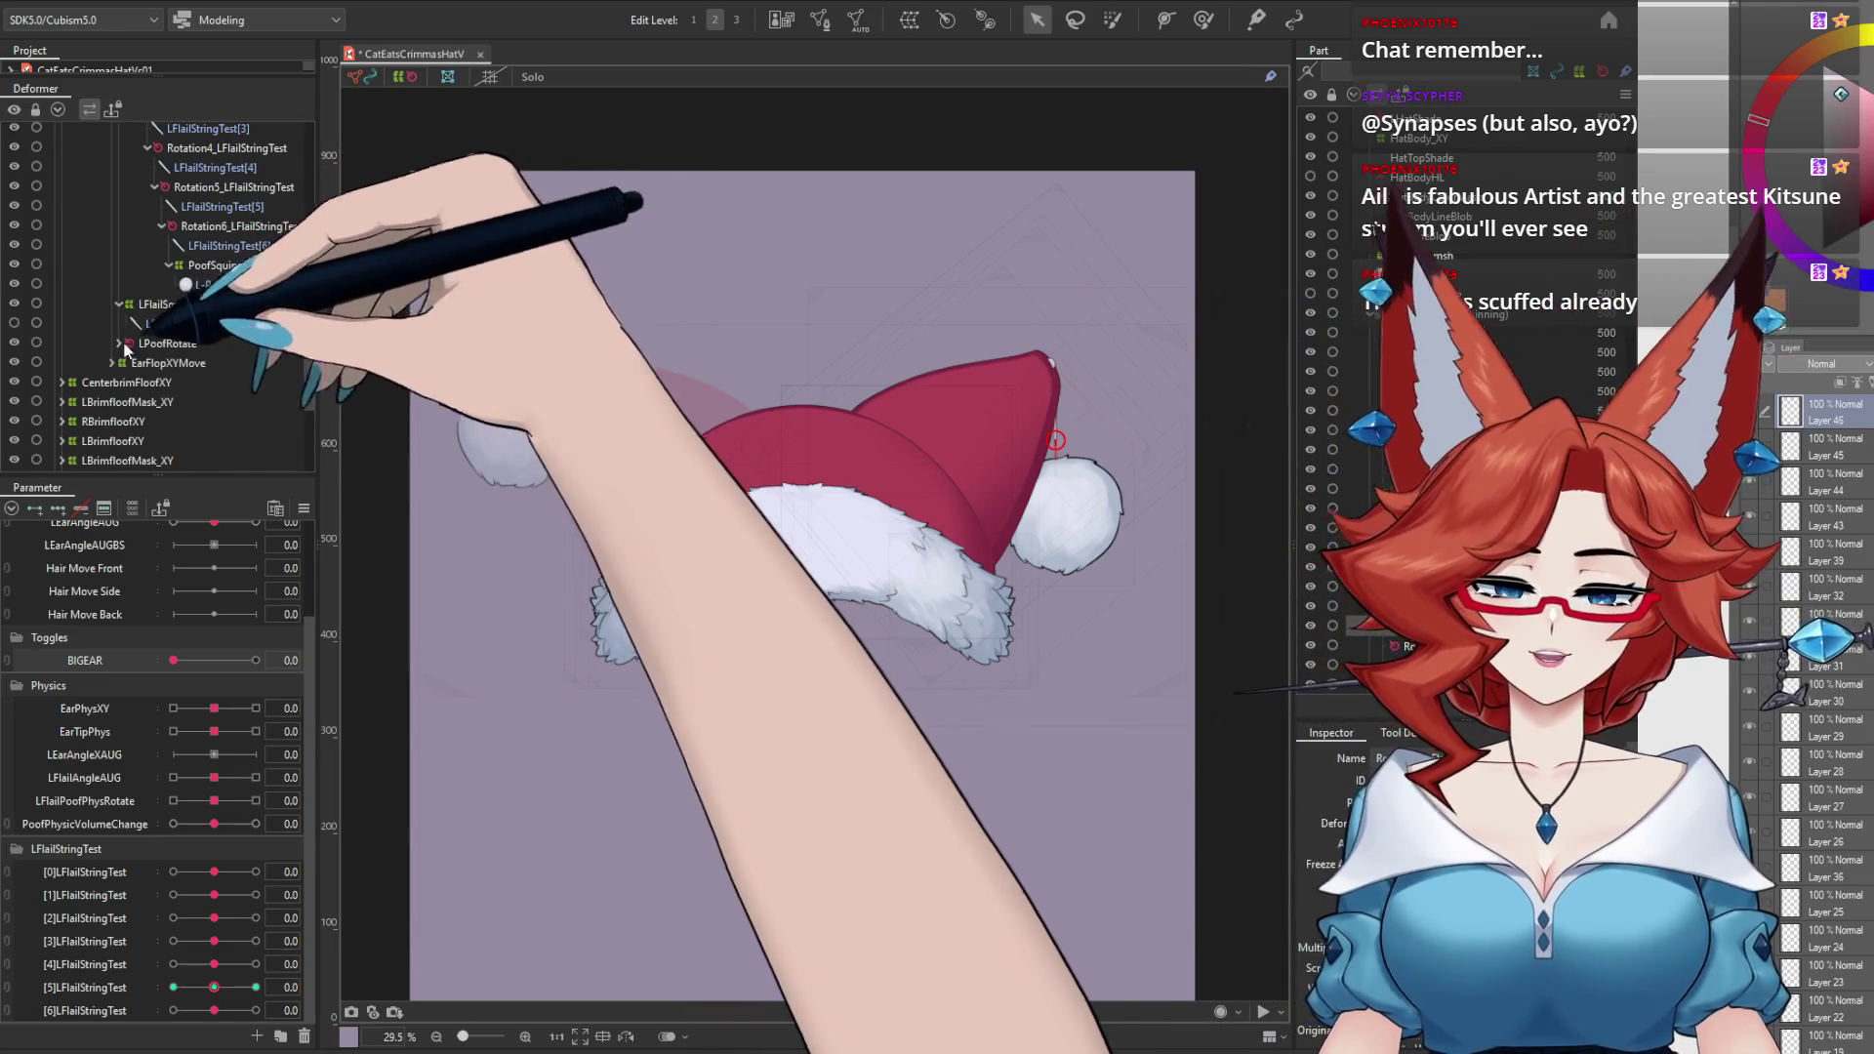
left_click(119, 343)
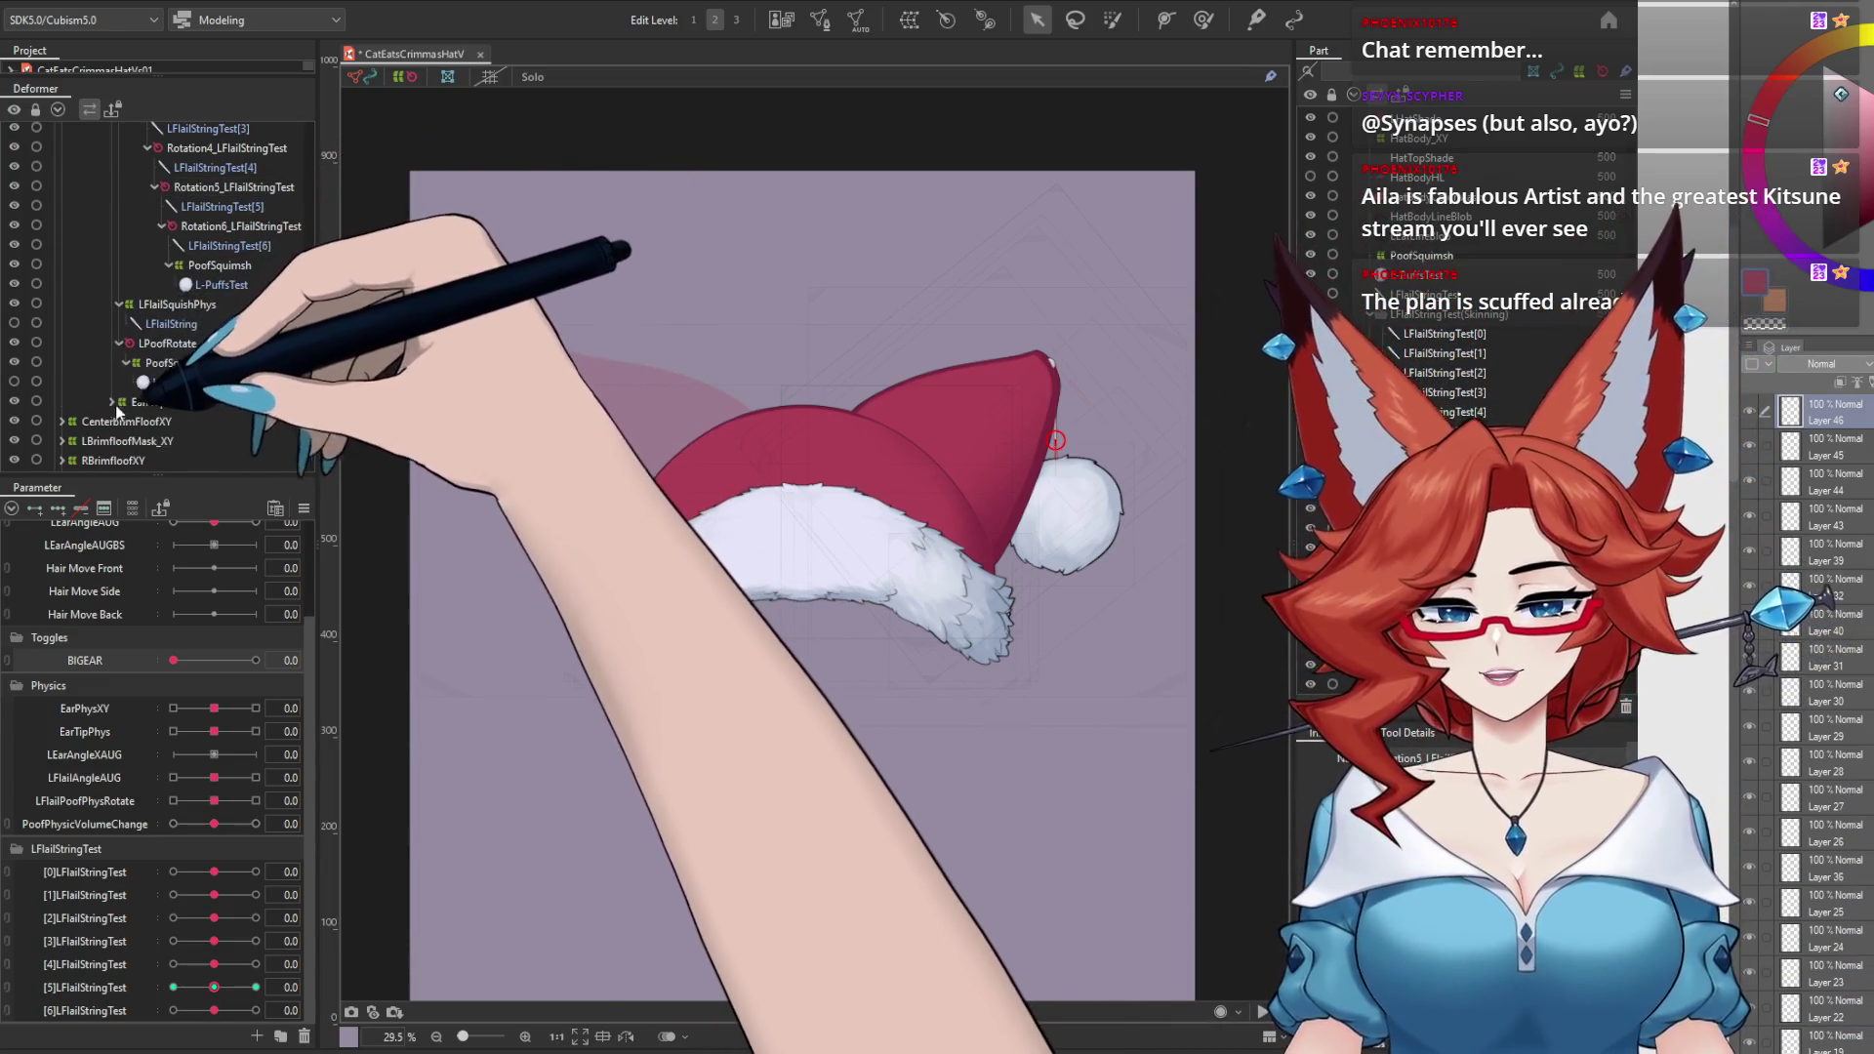
left_click(161, 402)
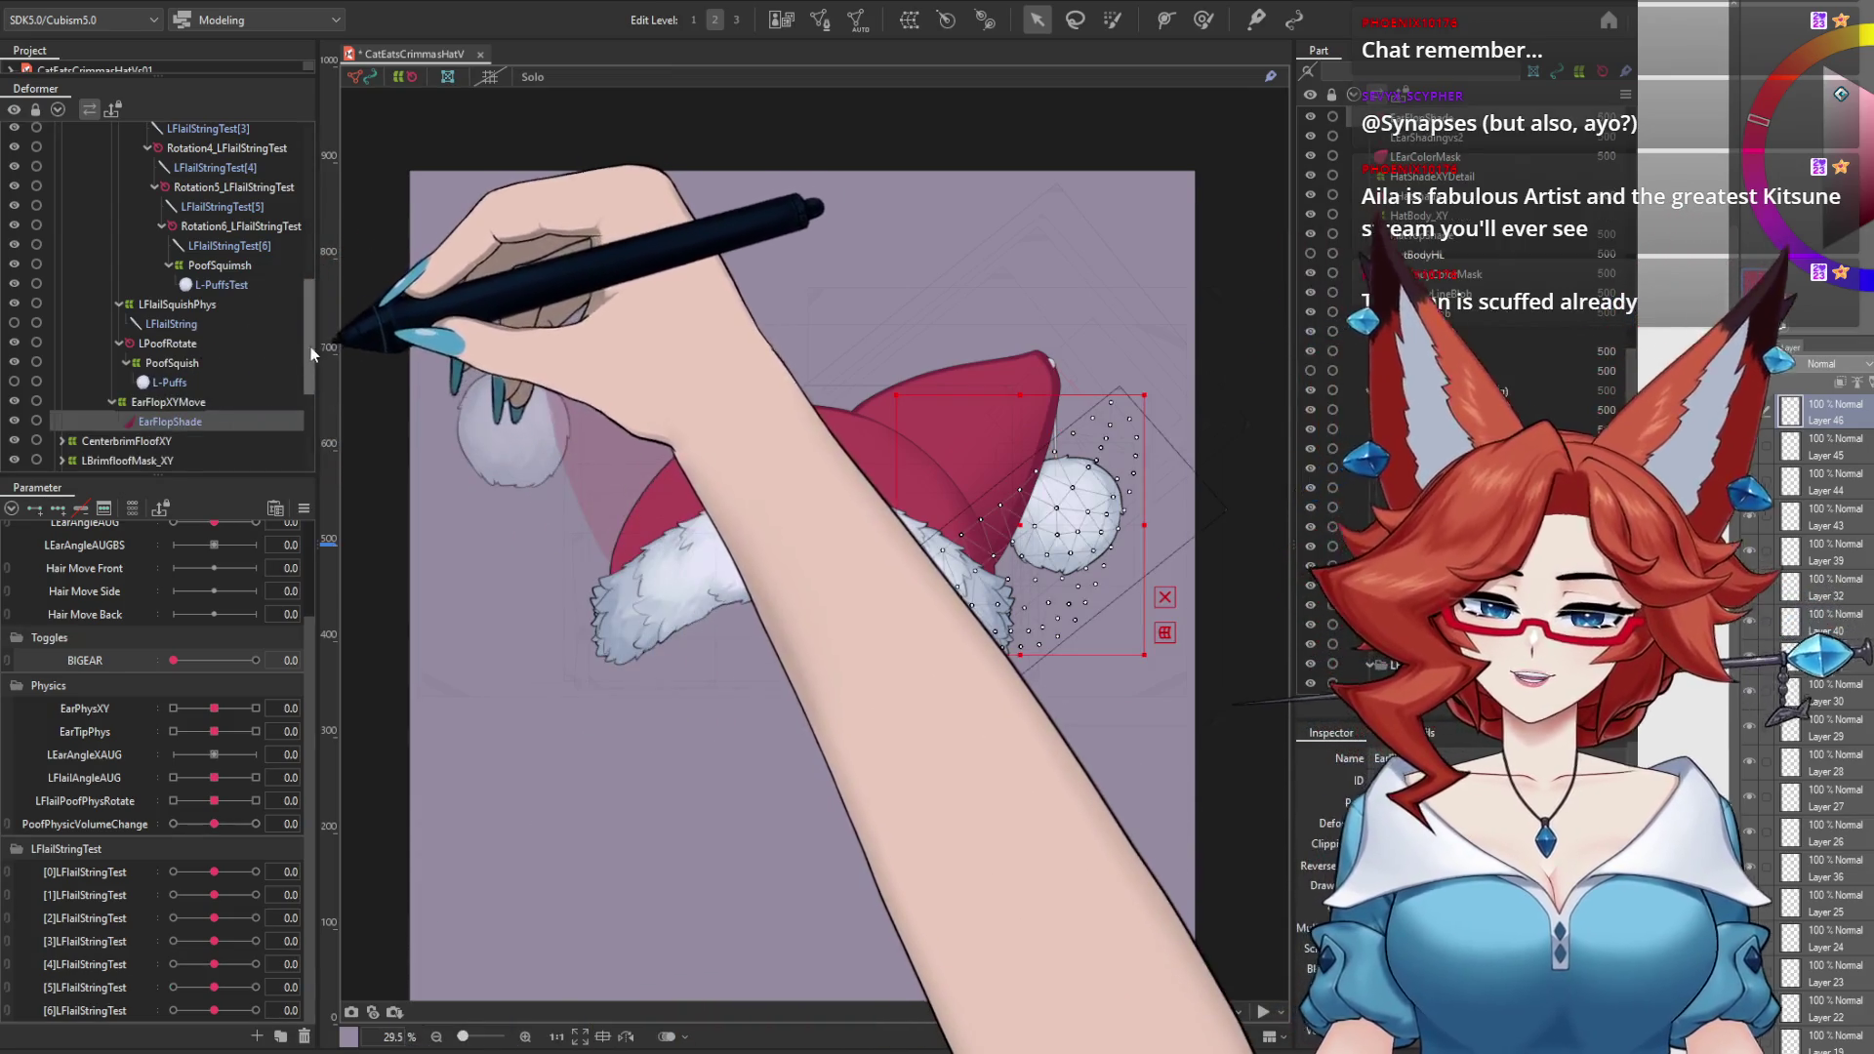
scroll(311, 348, "up", 6)
scroll(323, 232, "up", 3)
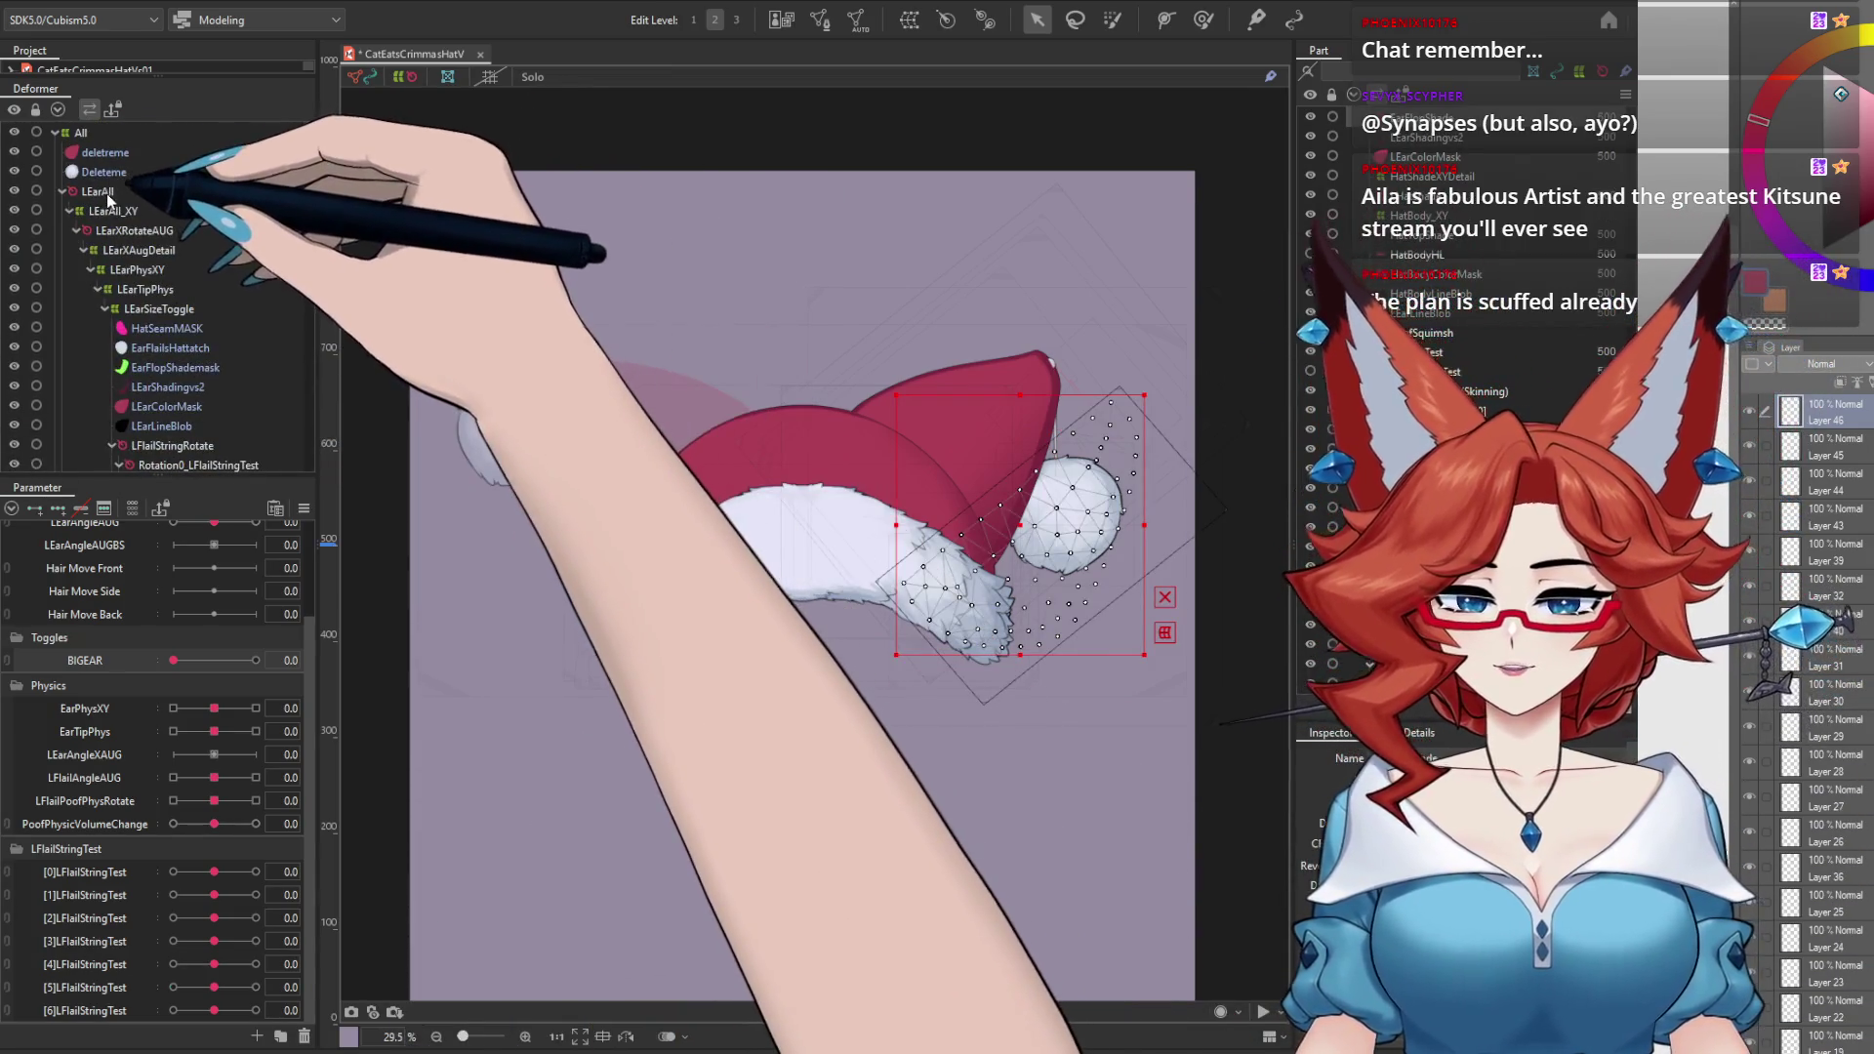
left_click(107, 194)
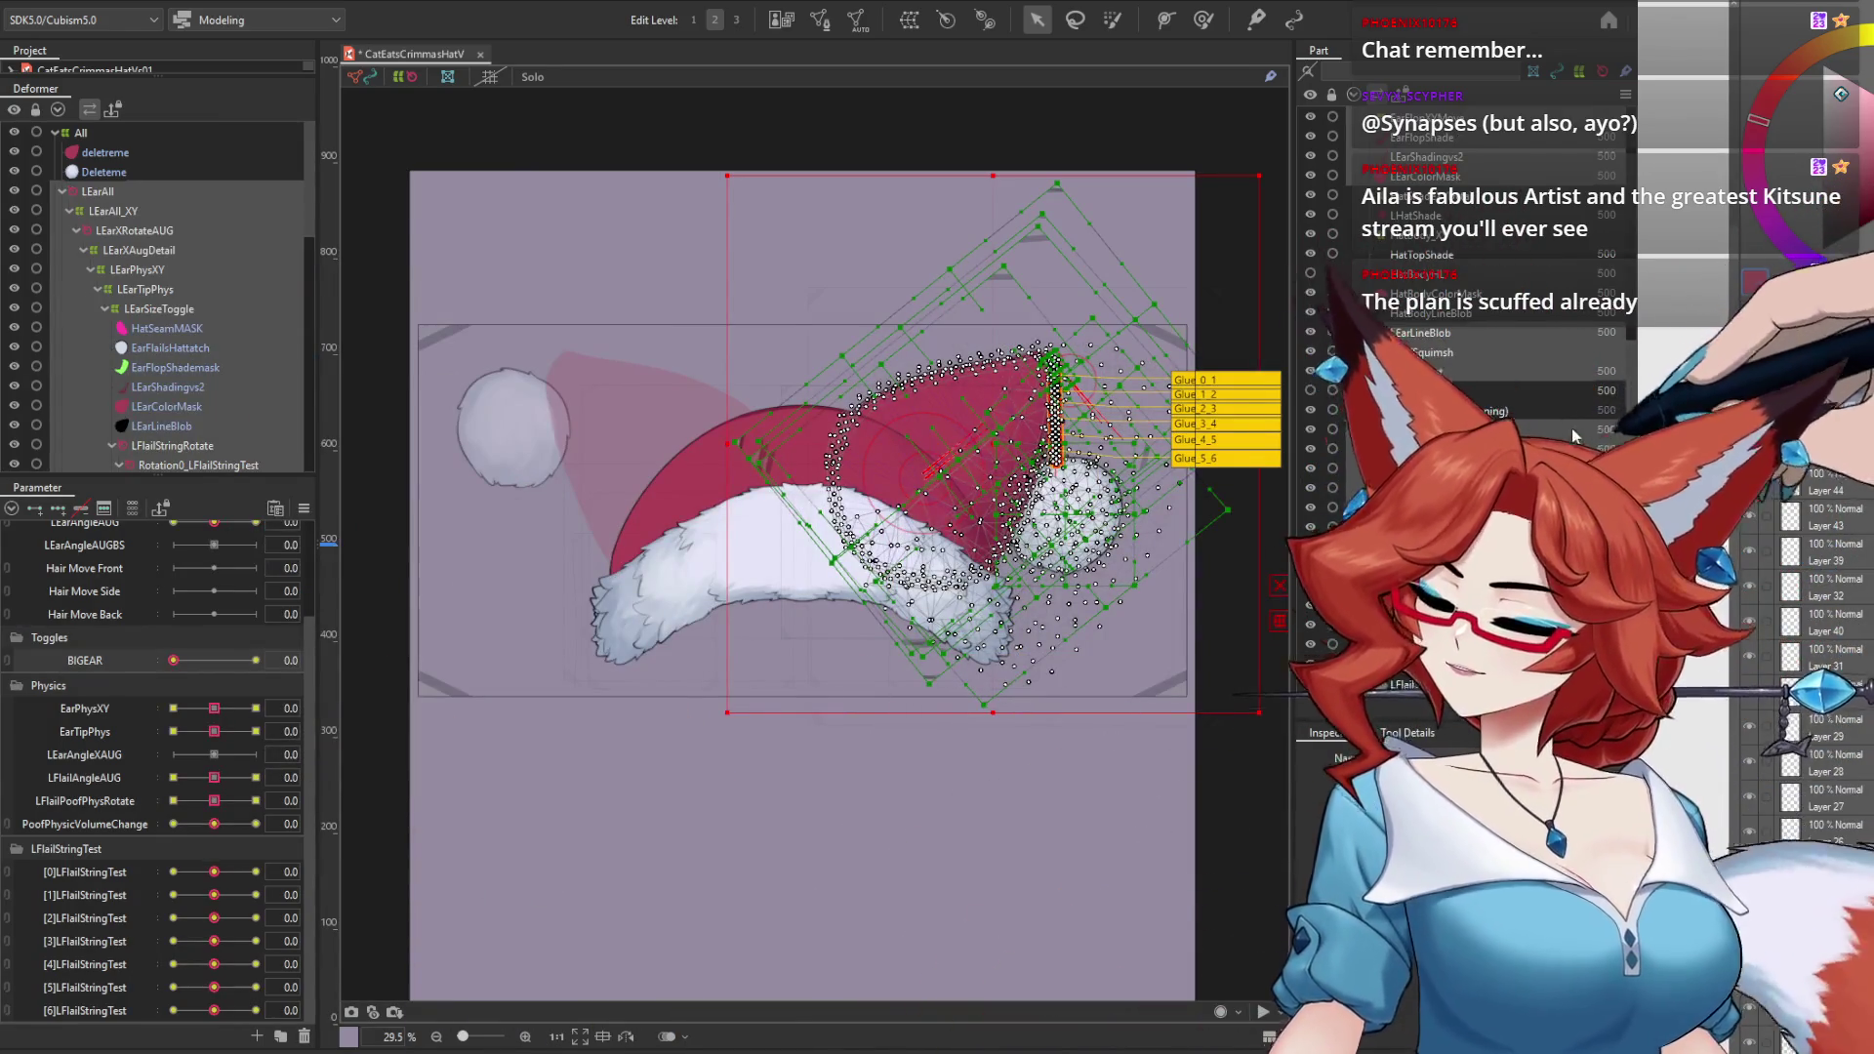
Step: Clear the selection, then double-click the hat part to select all its meshes and deformers
scroll(1627, 403, "up", 8)
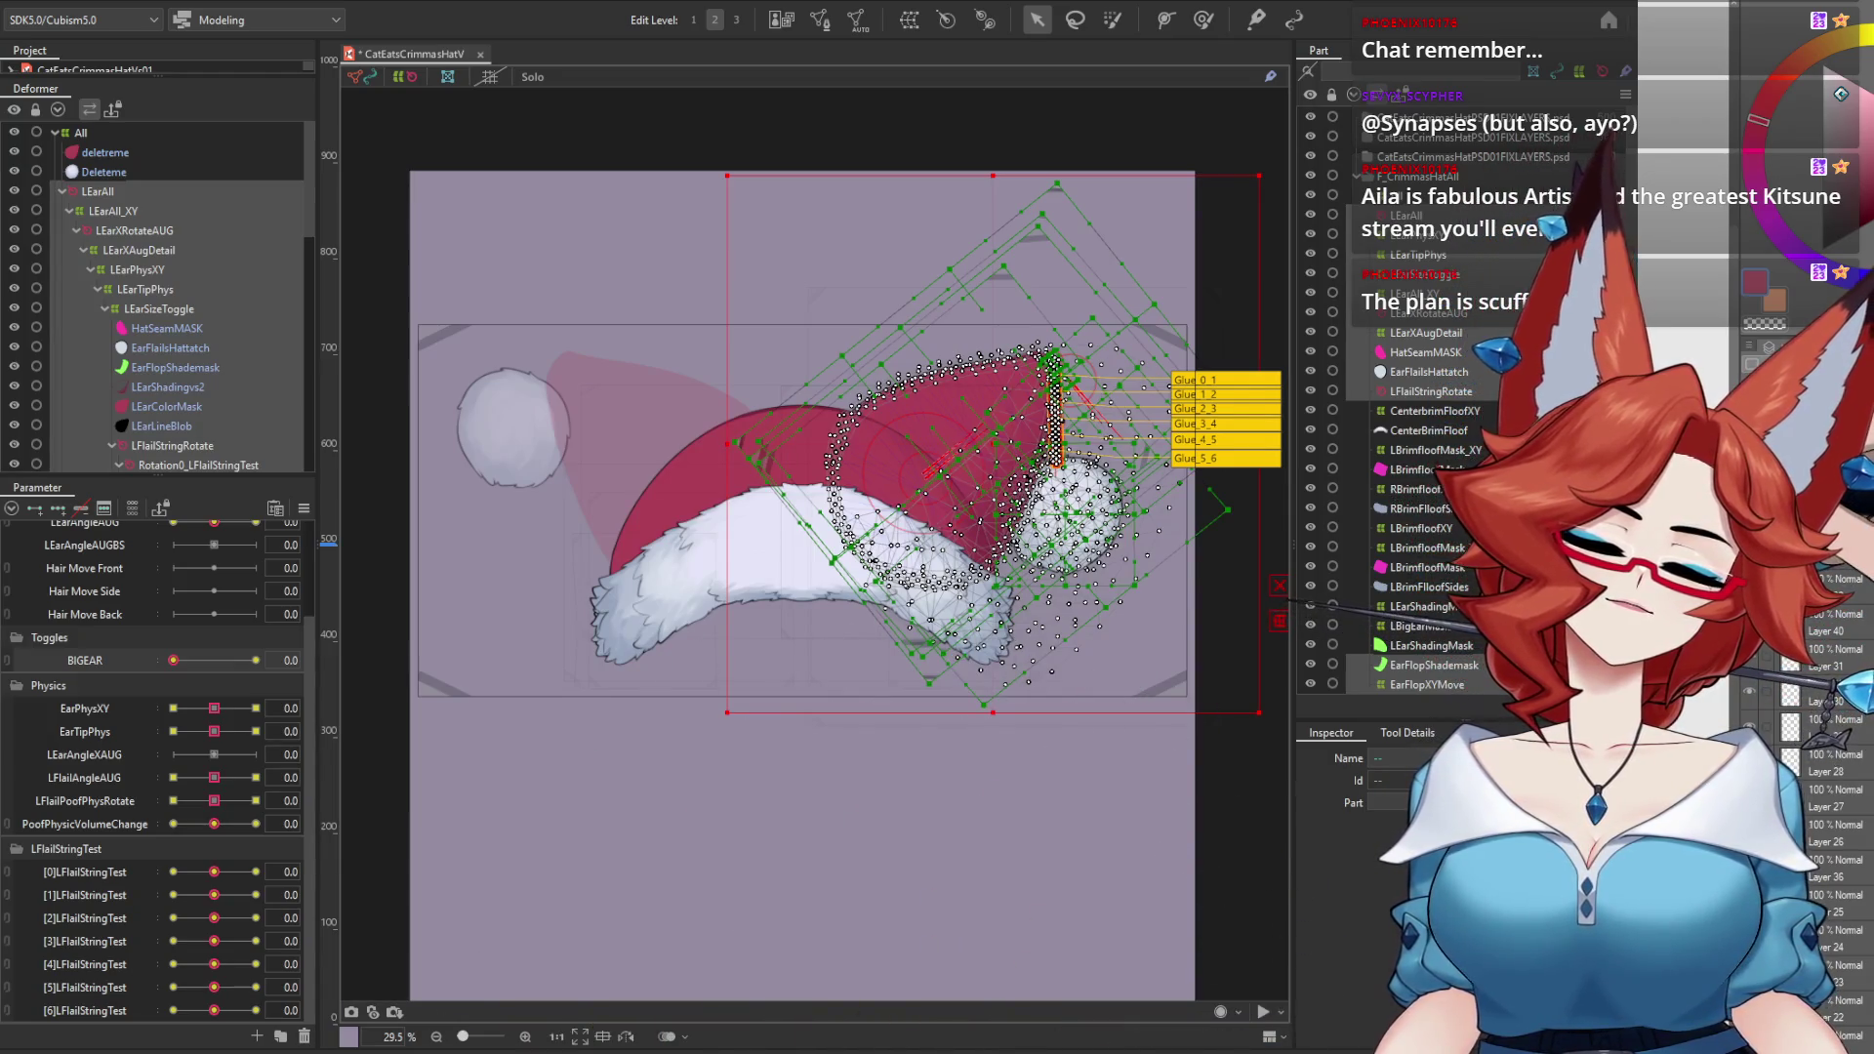
scroll(161, 293, "down", 10)
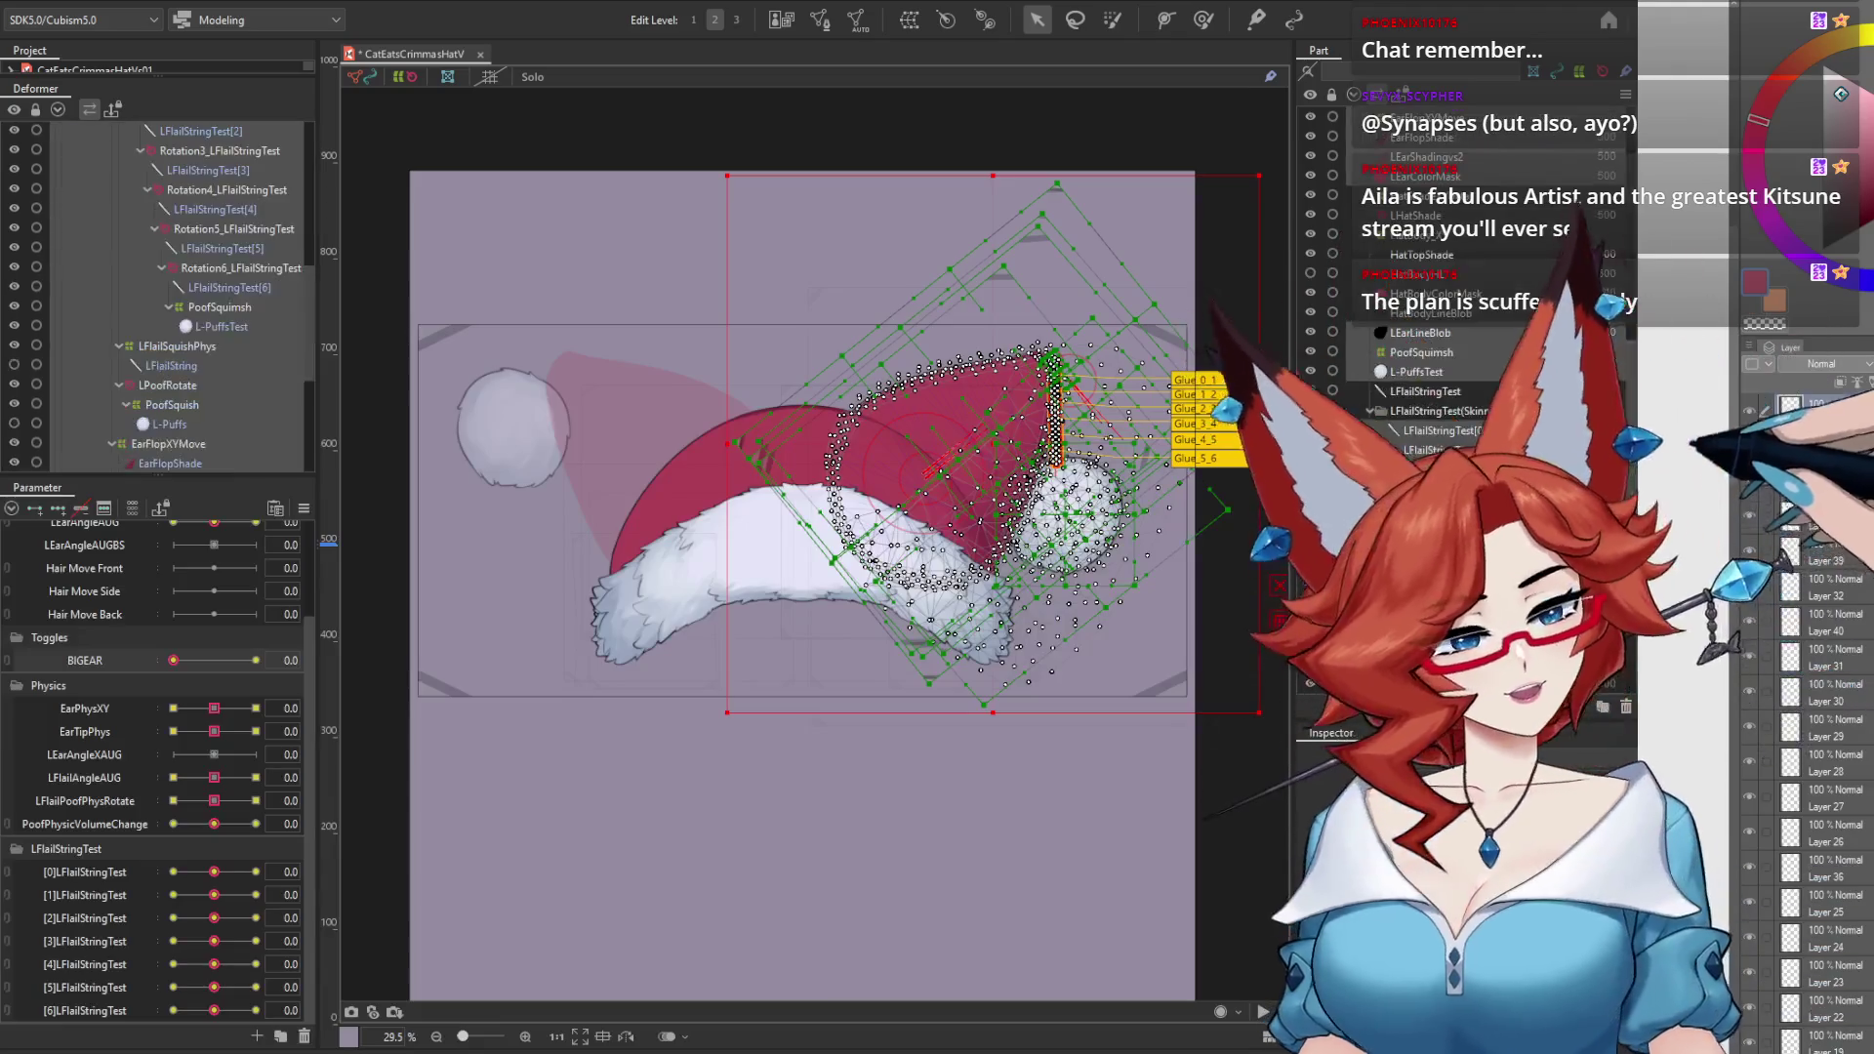
scroll(1412, 156, "up", 10)
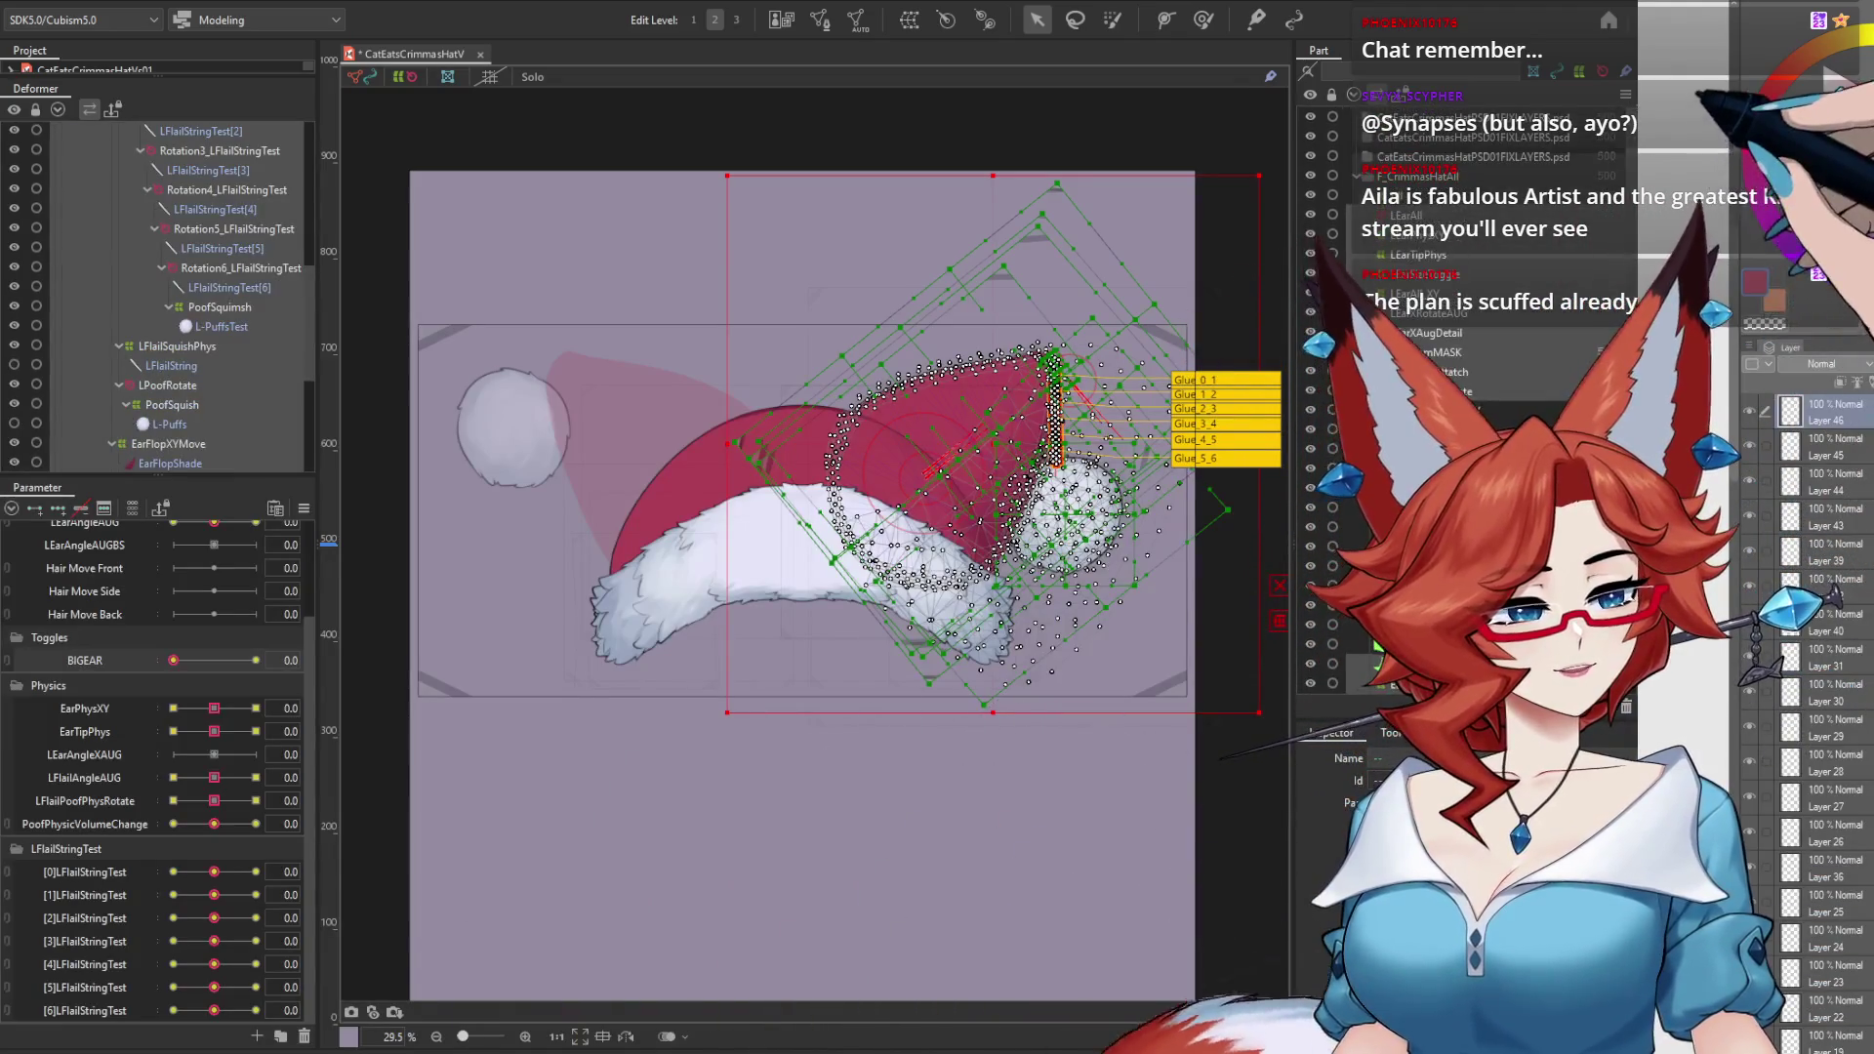
left_click(1417, 161)
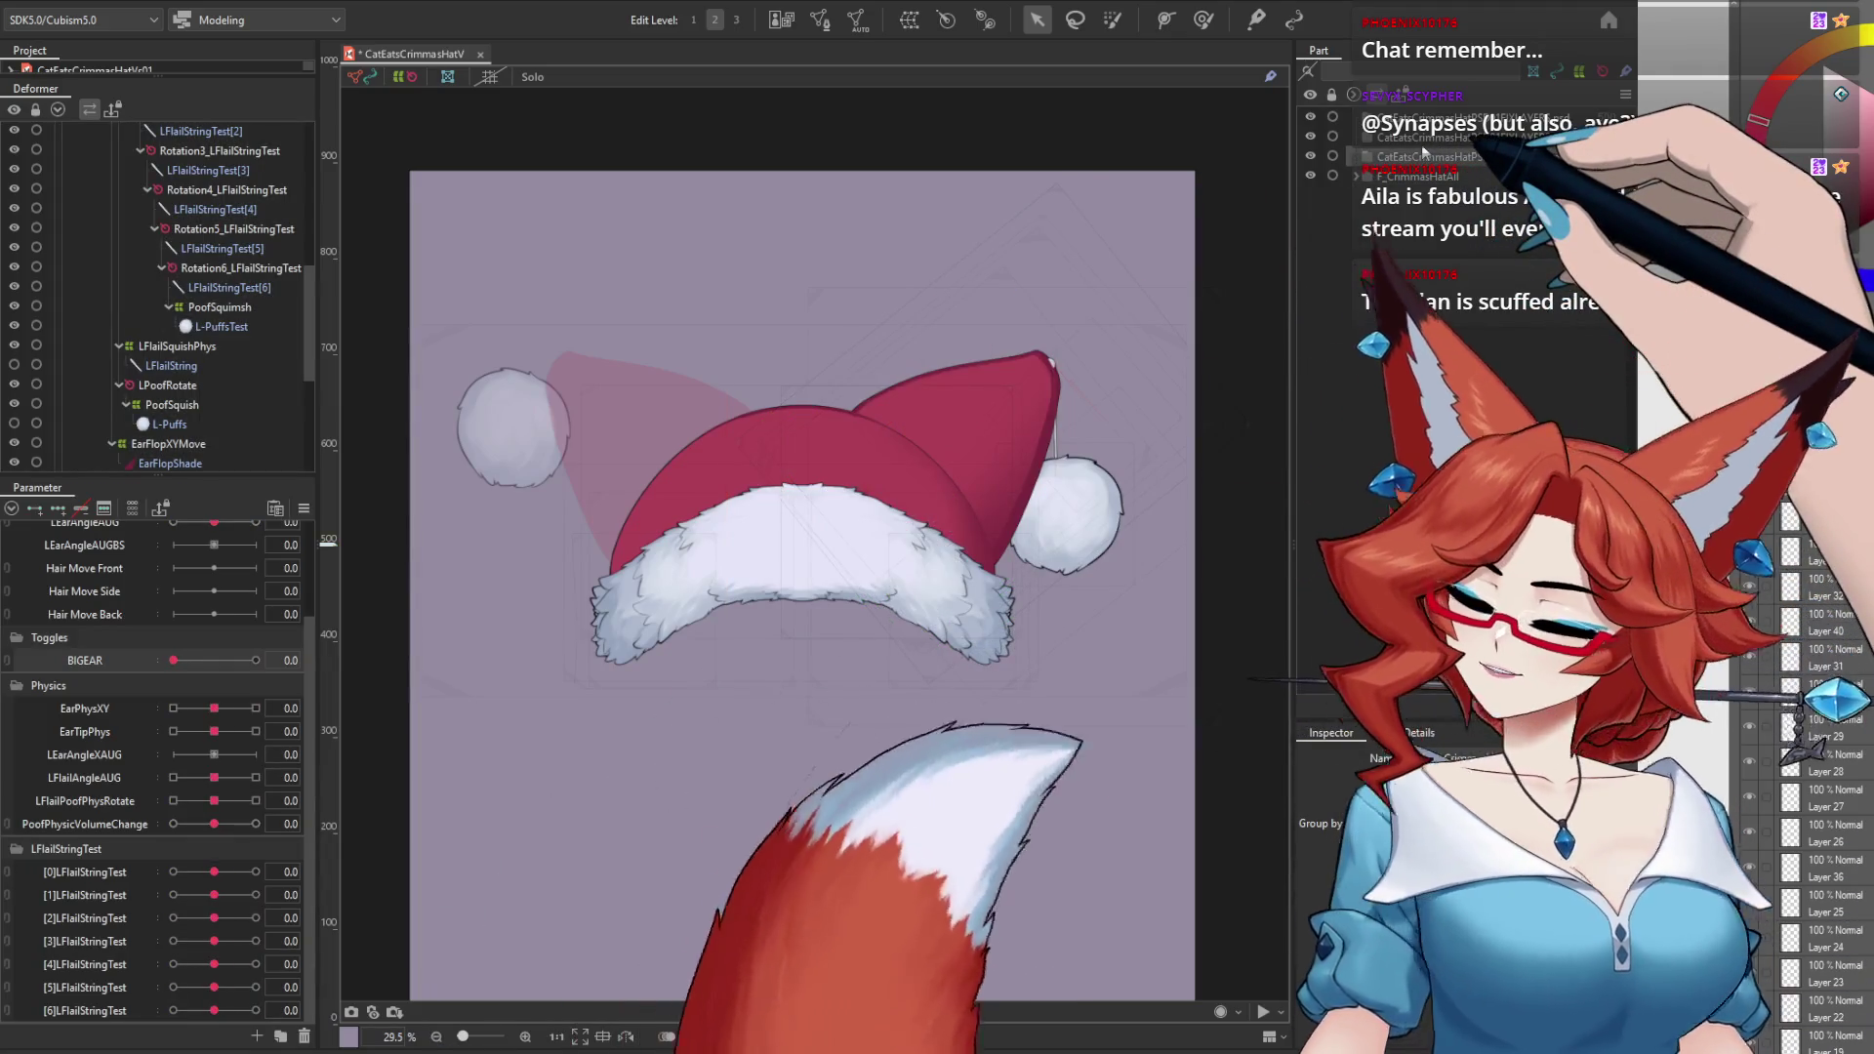
double_click(1421, 145)
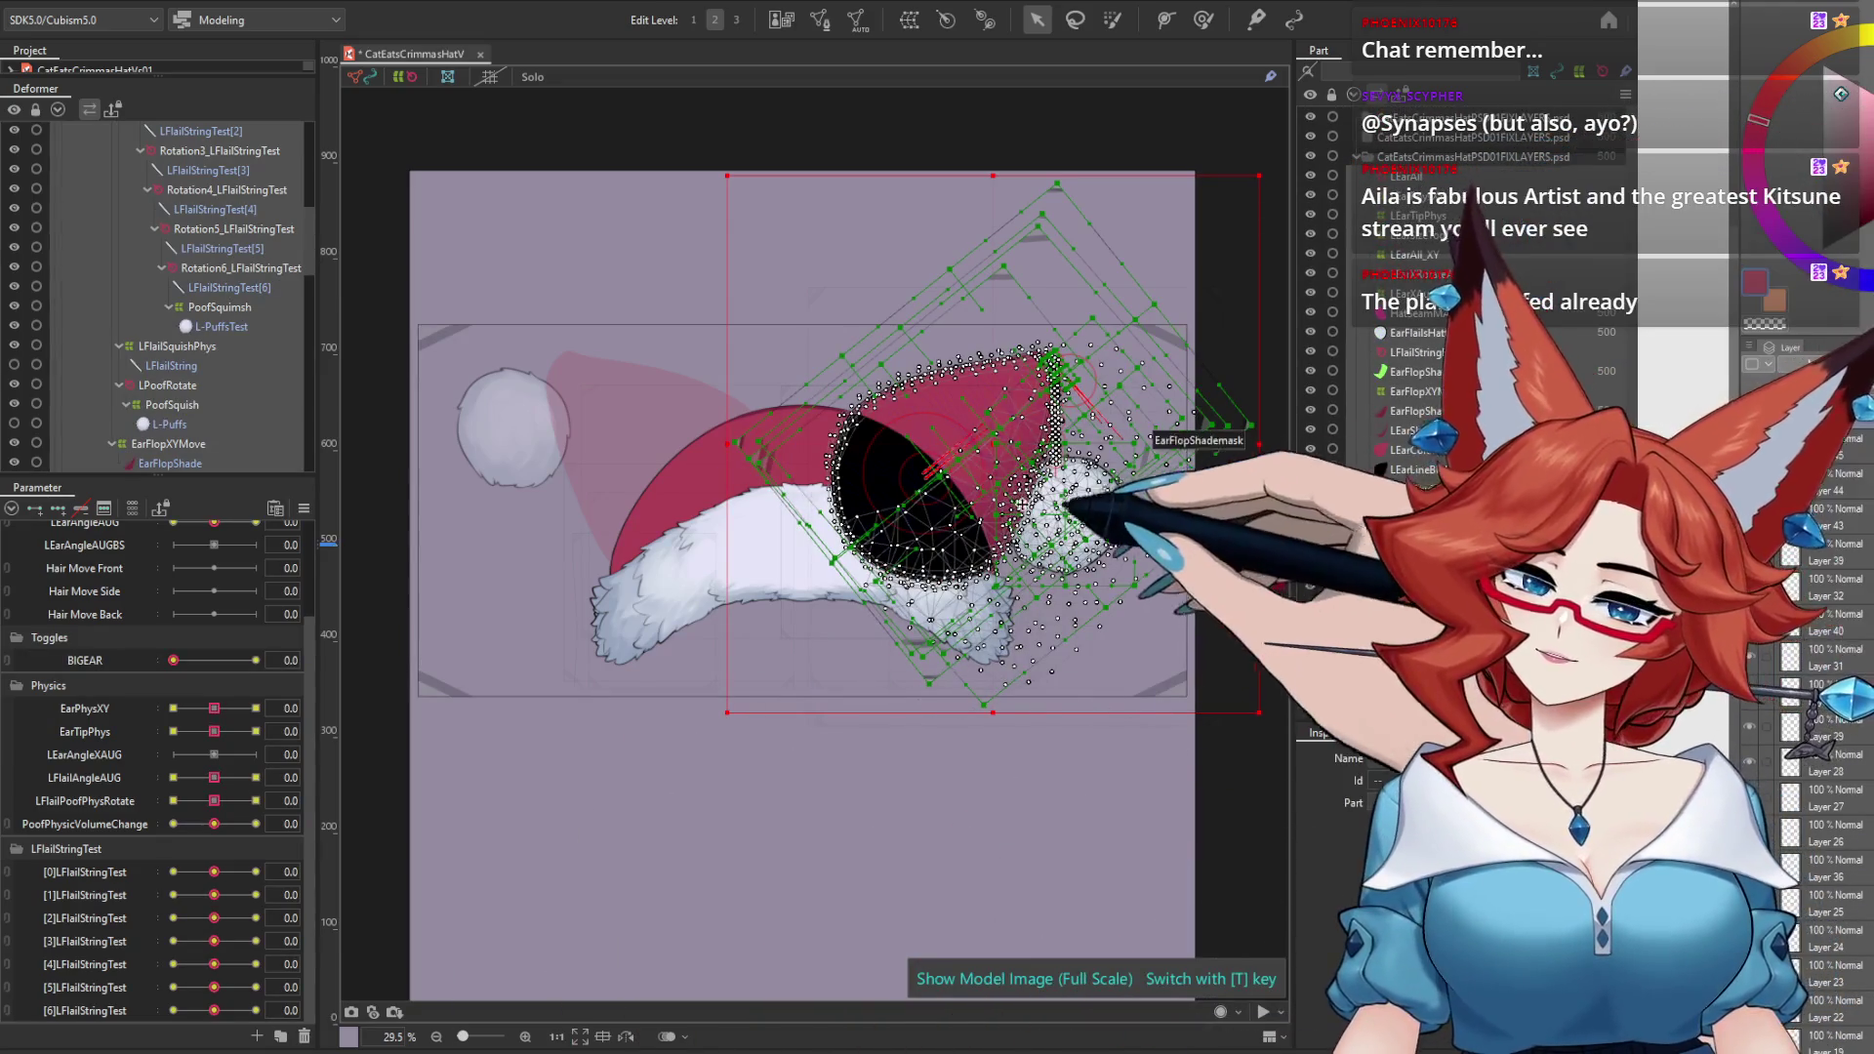
right_click(989, 498)
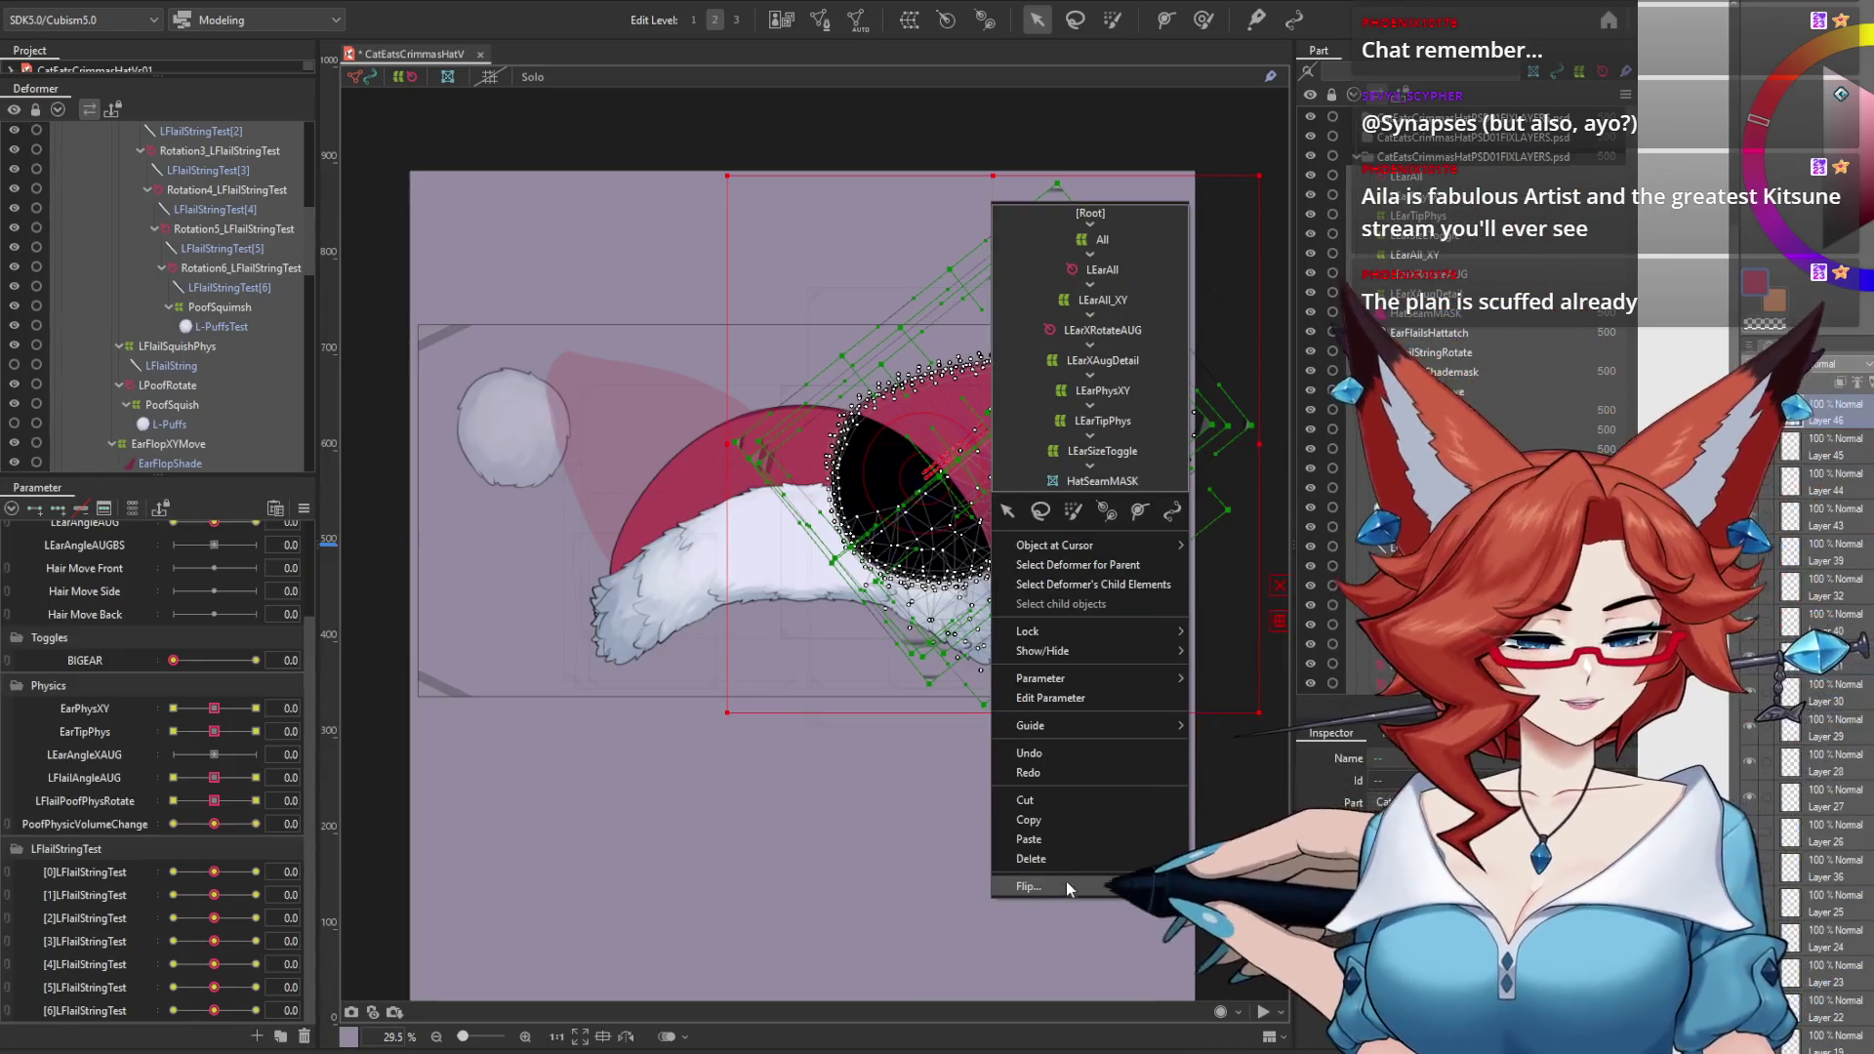
Step: Cancel the Flip menu, shift the copied ear left, and collapse the duplicate LEarAll group
key("Escape")
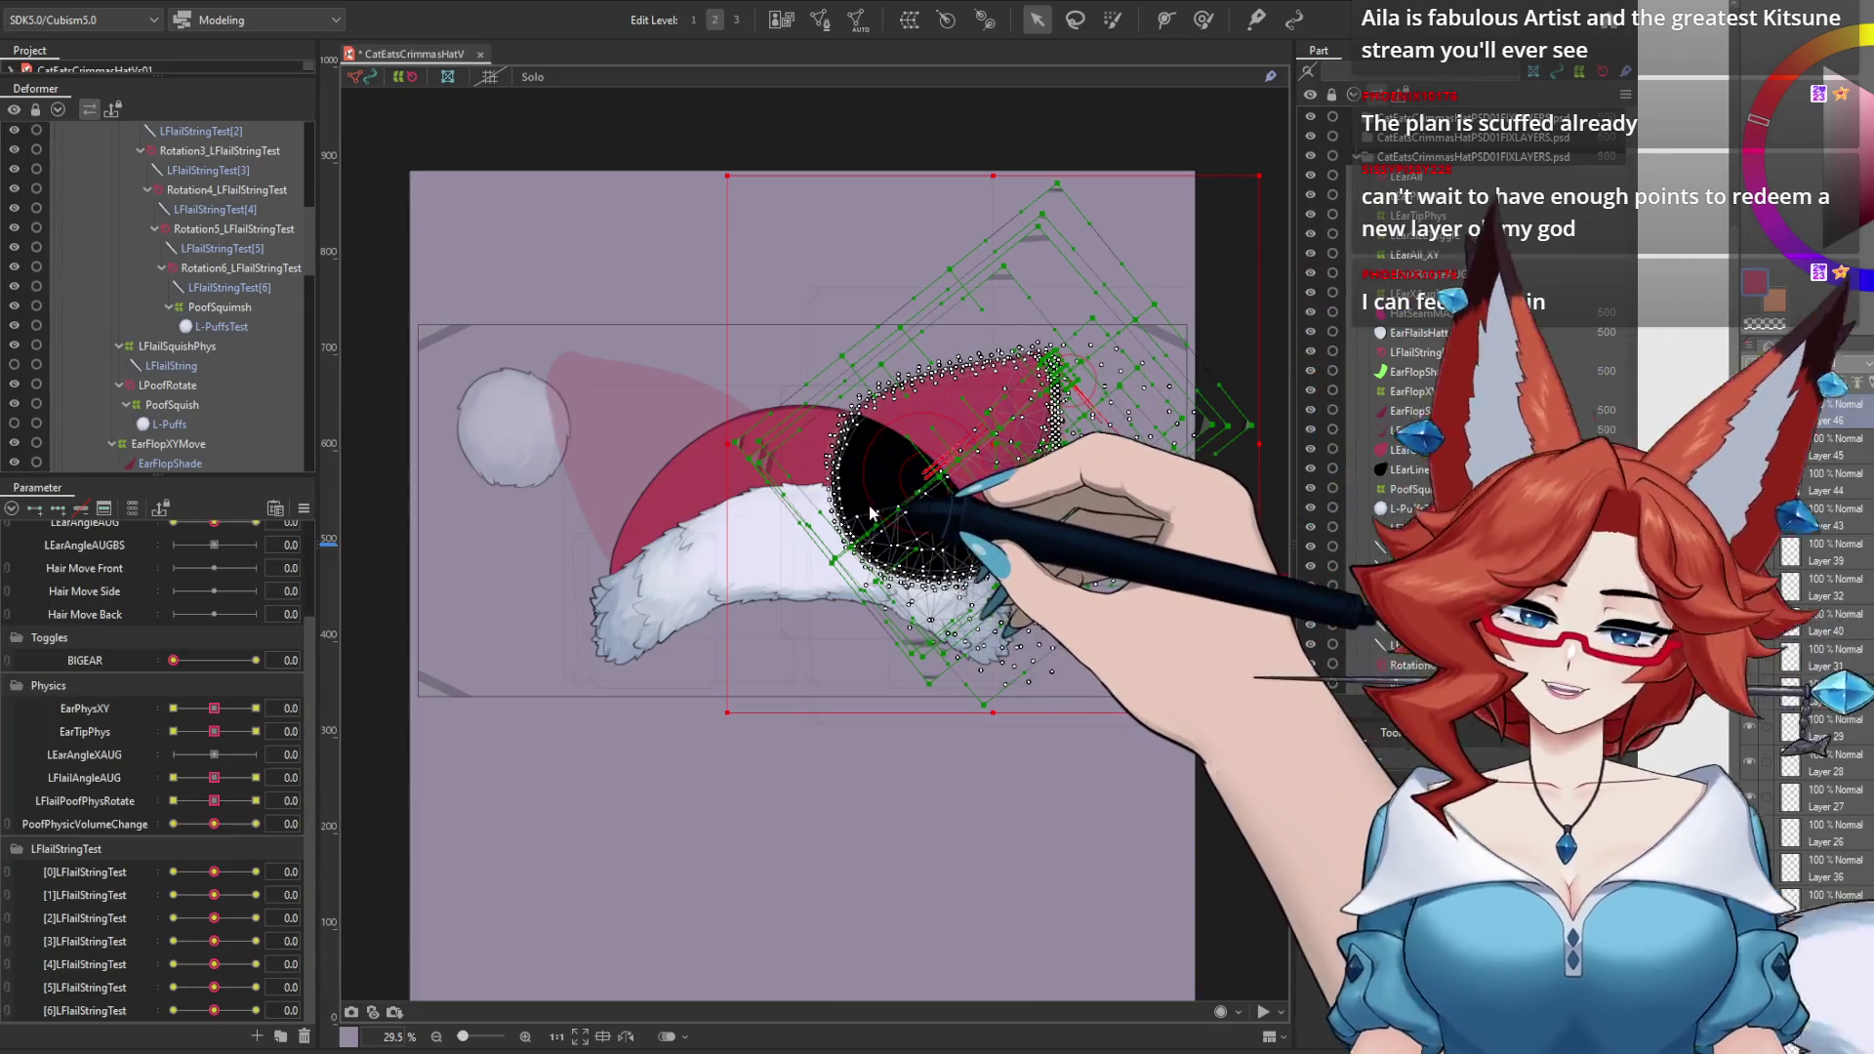
left_click_drag(872, 512, 776, 700)
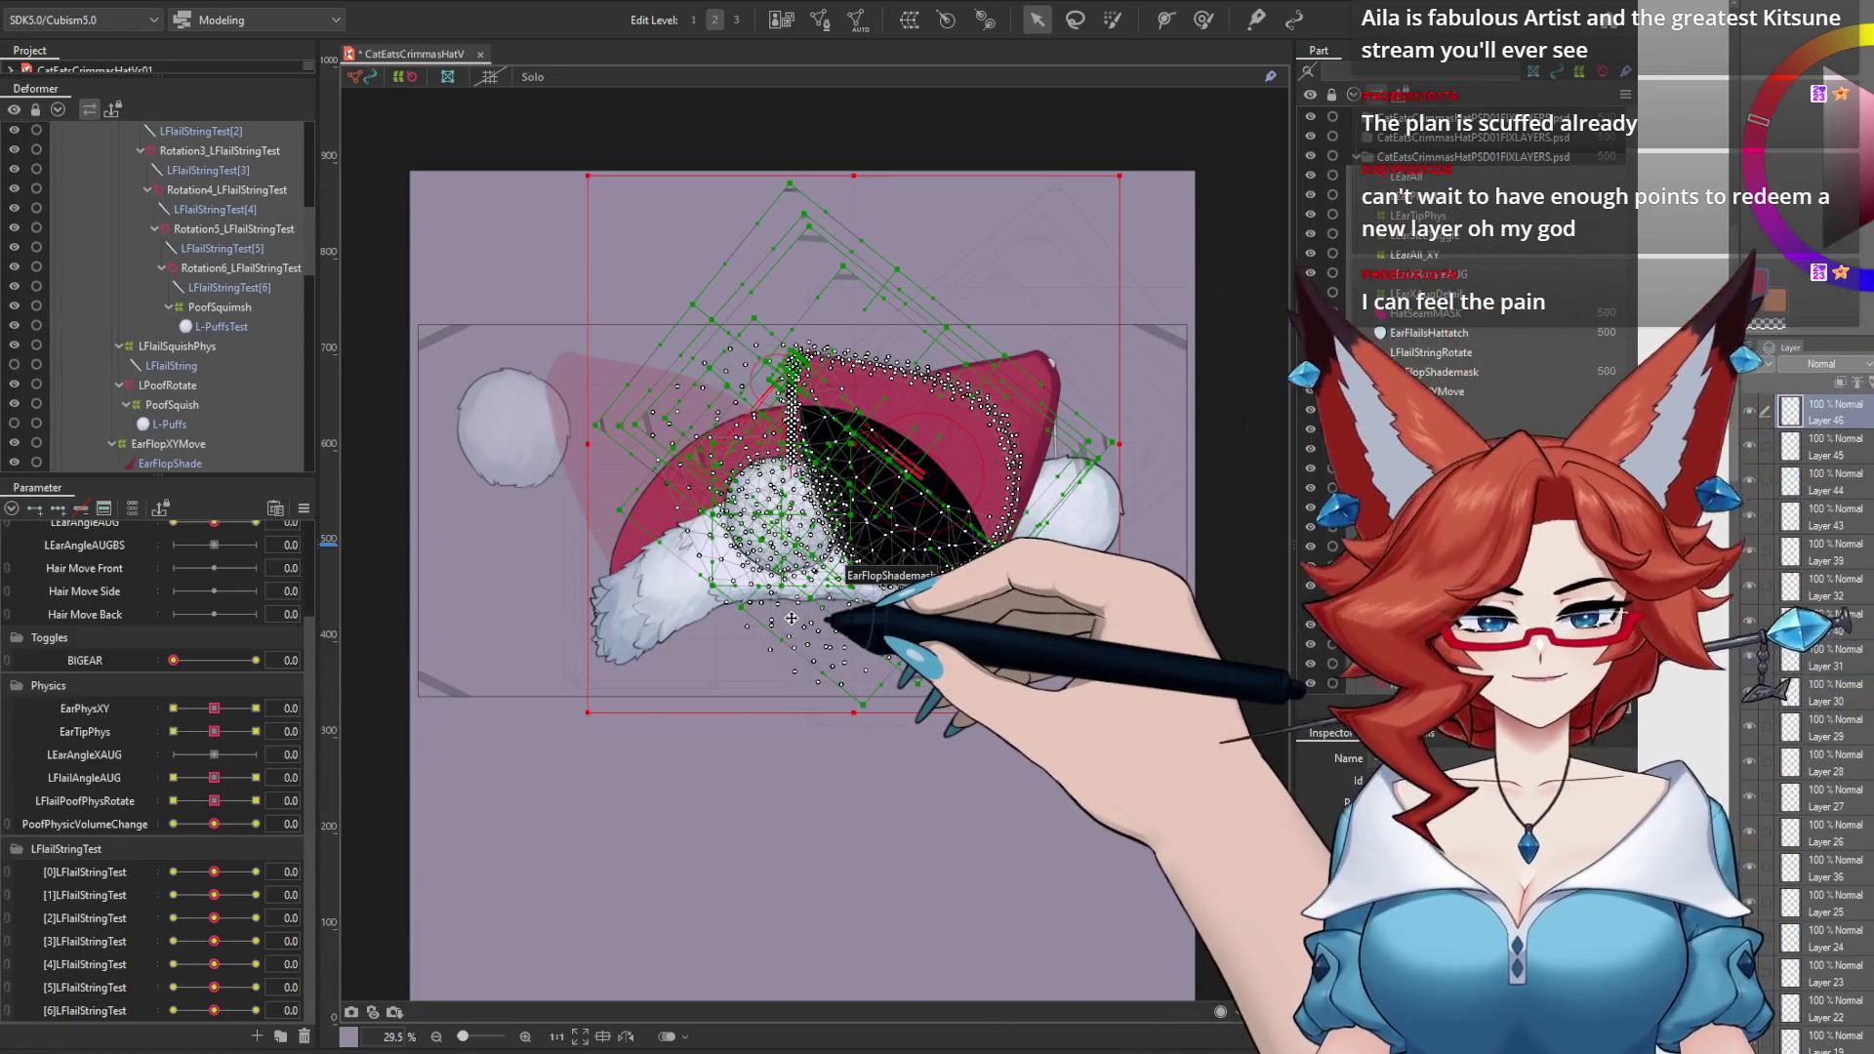
scroll(319, 198, "up", 3)
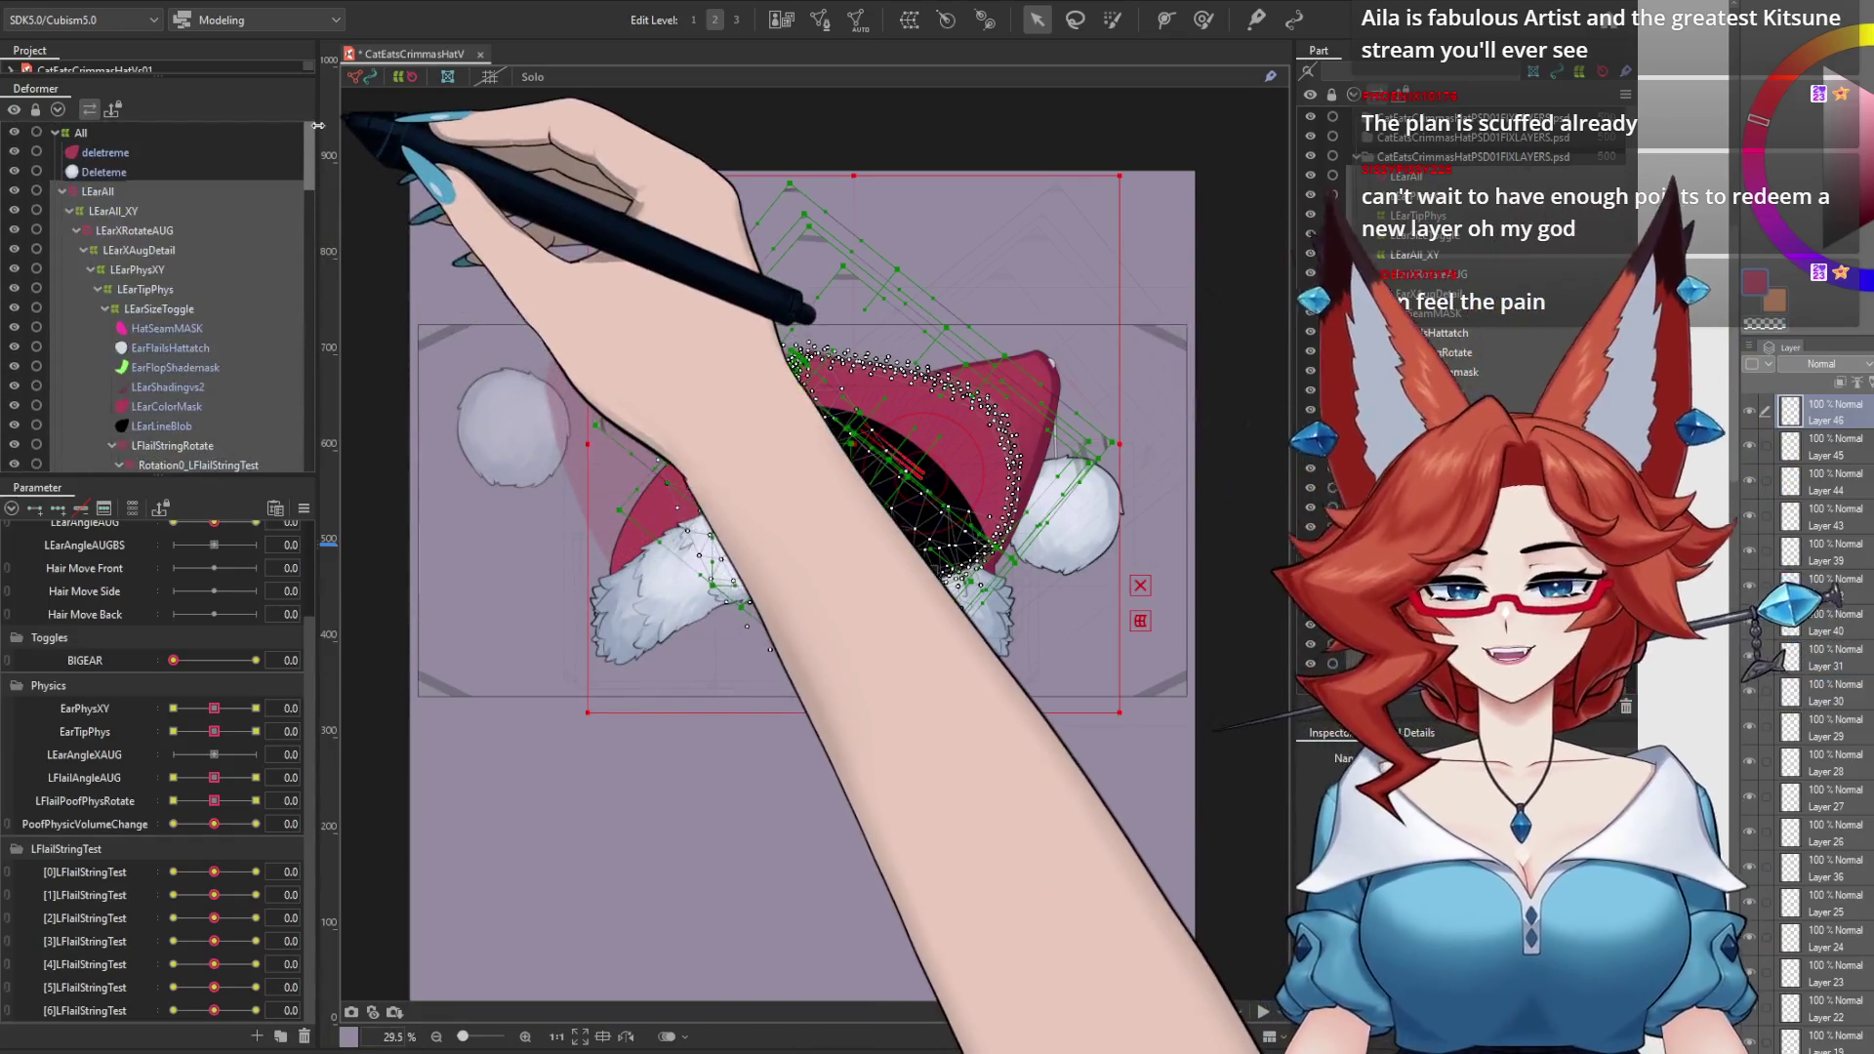
scroll(73, 144, "up", 6)
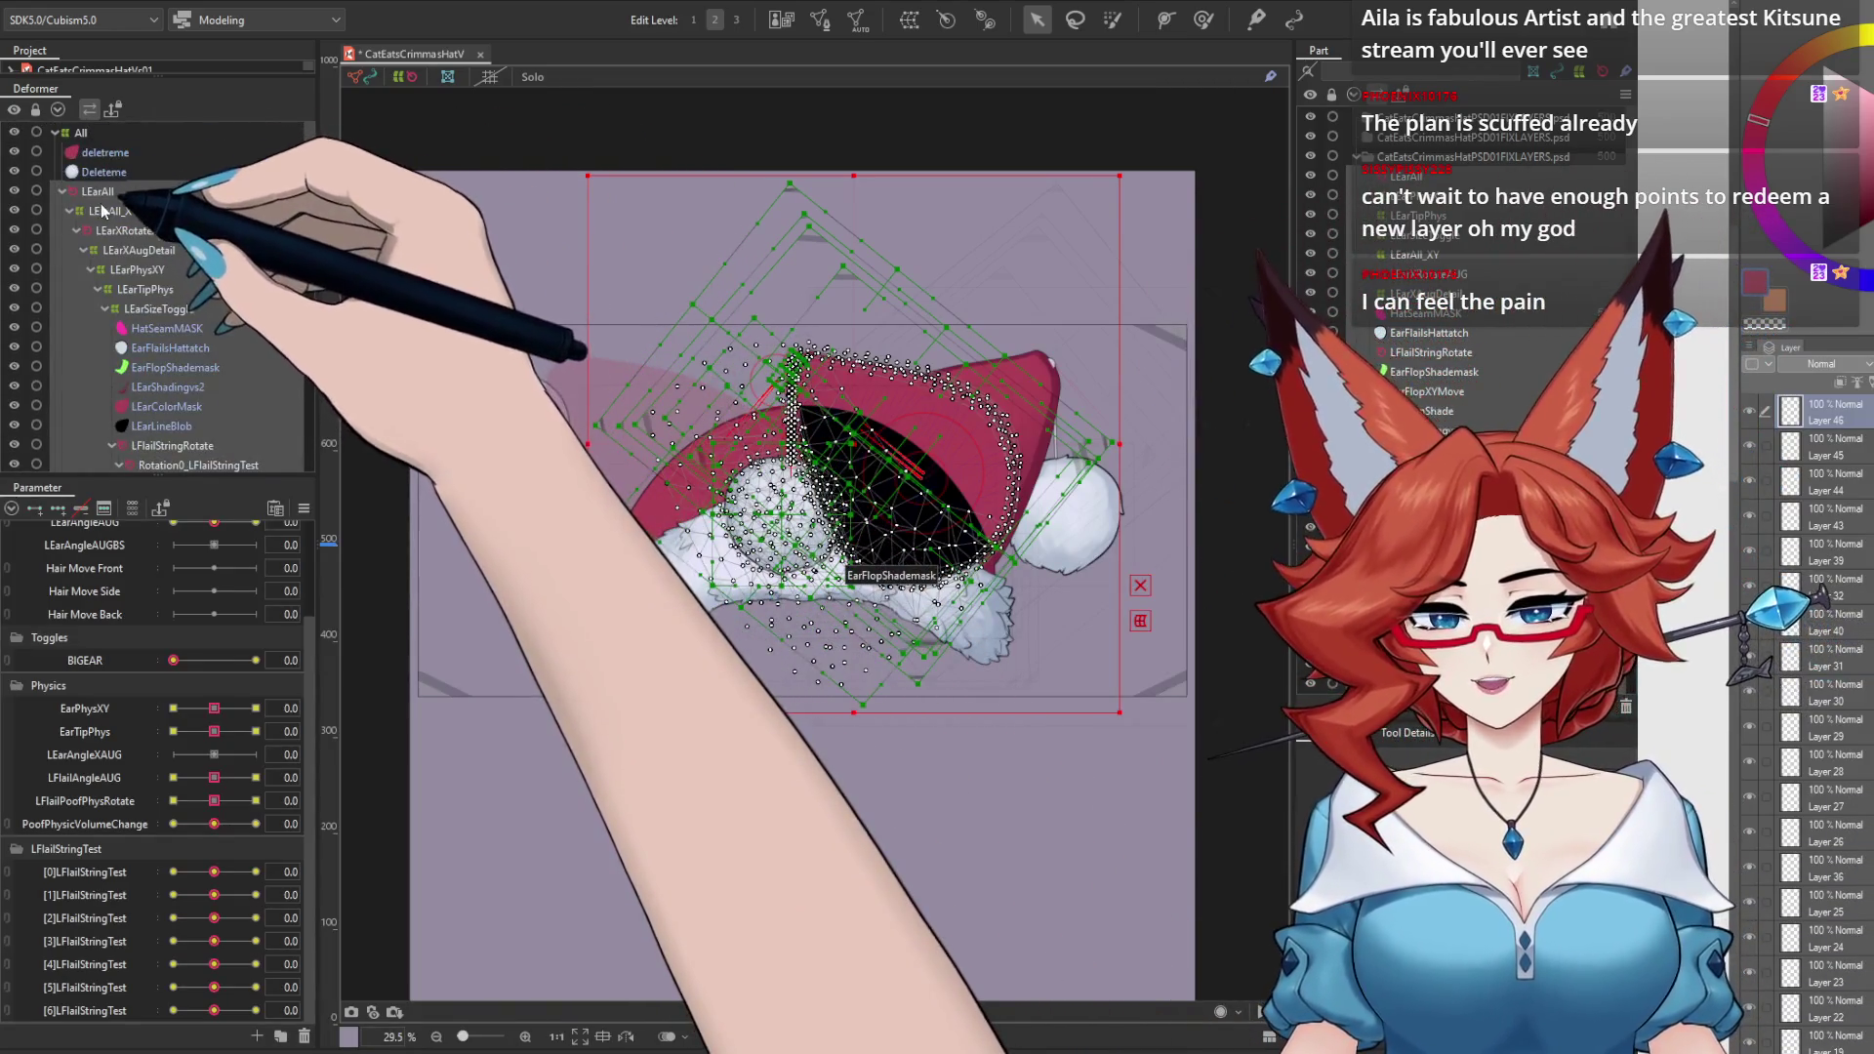
left_click(68, 189)
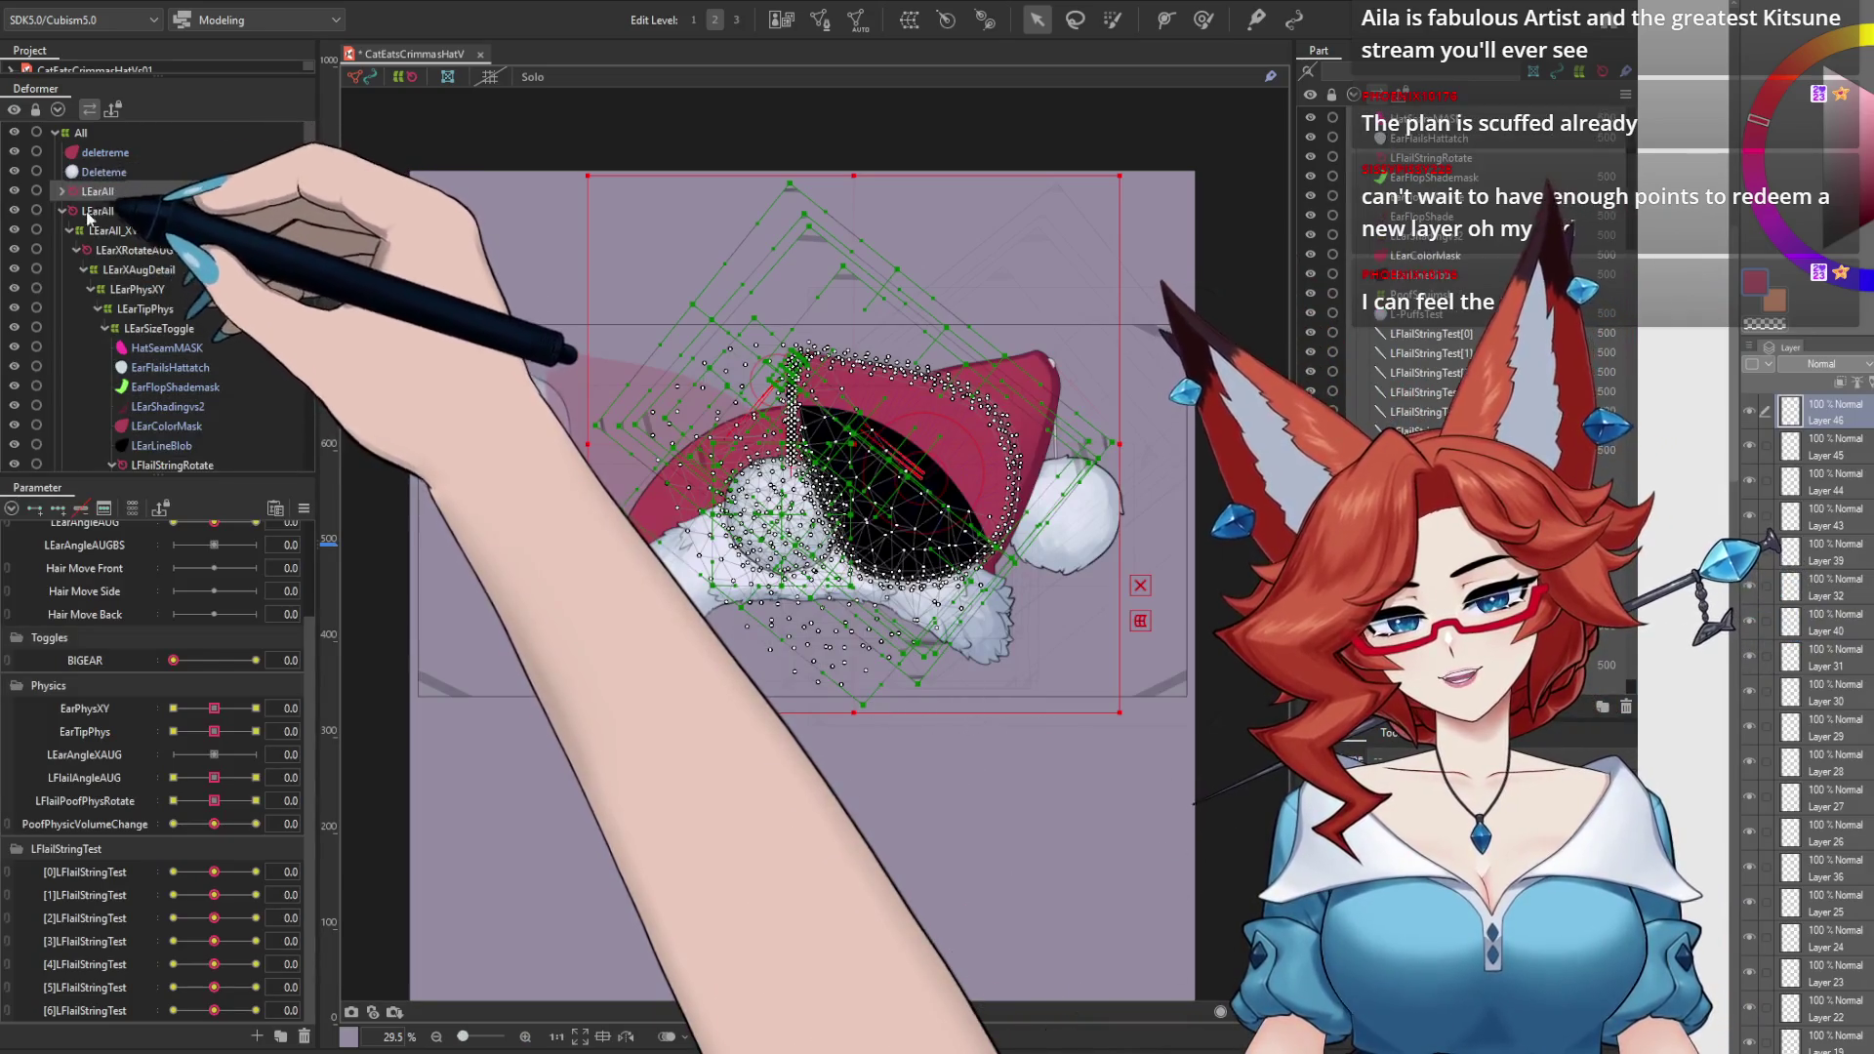
left_click(62, 211)
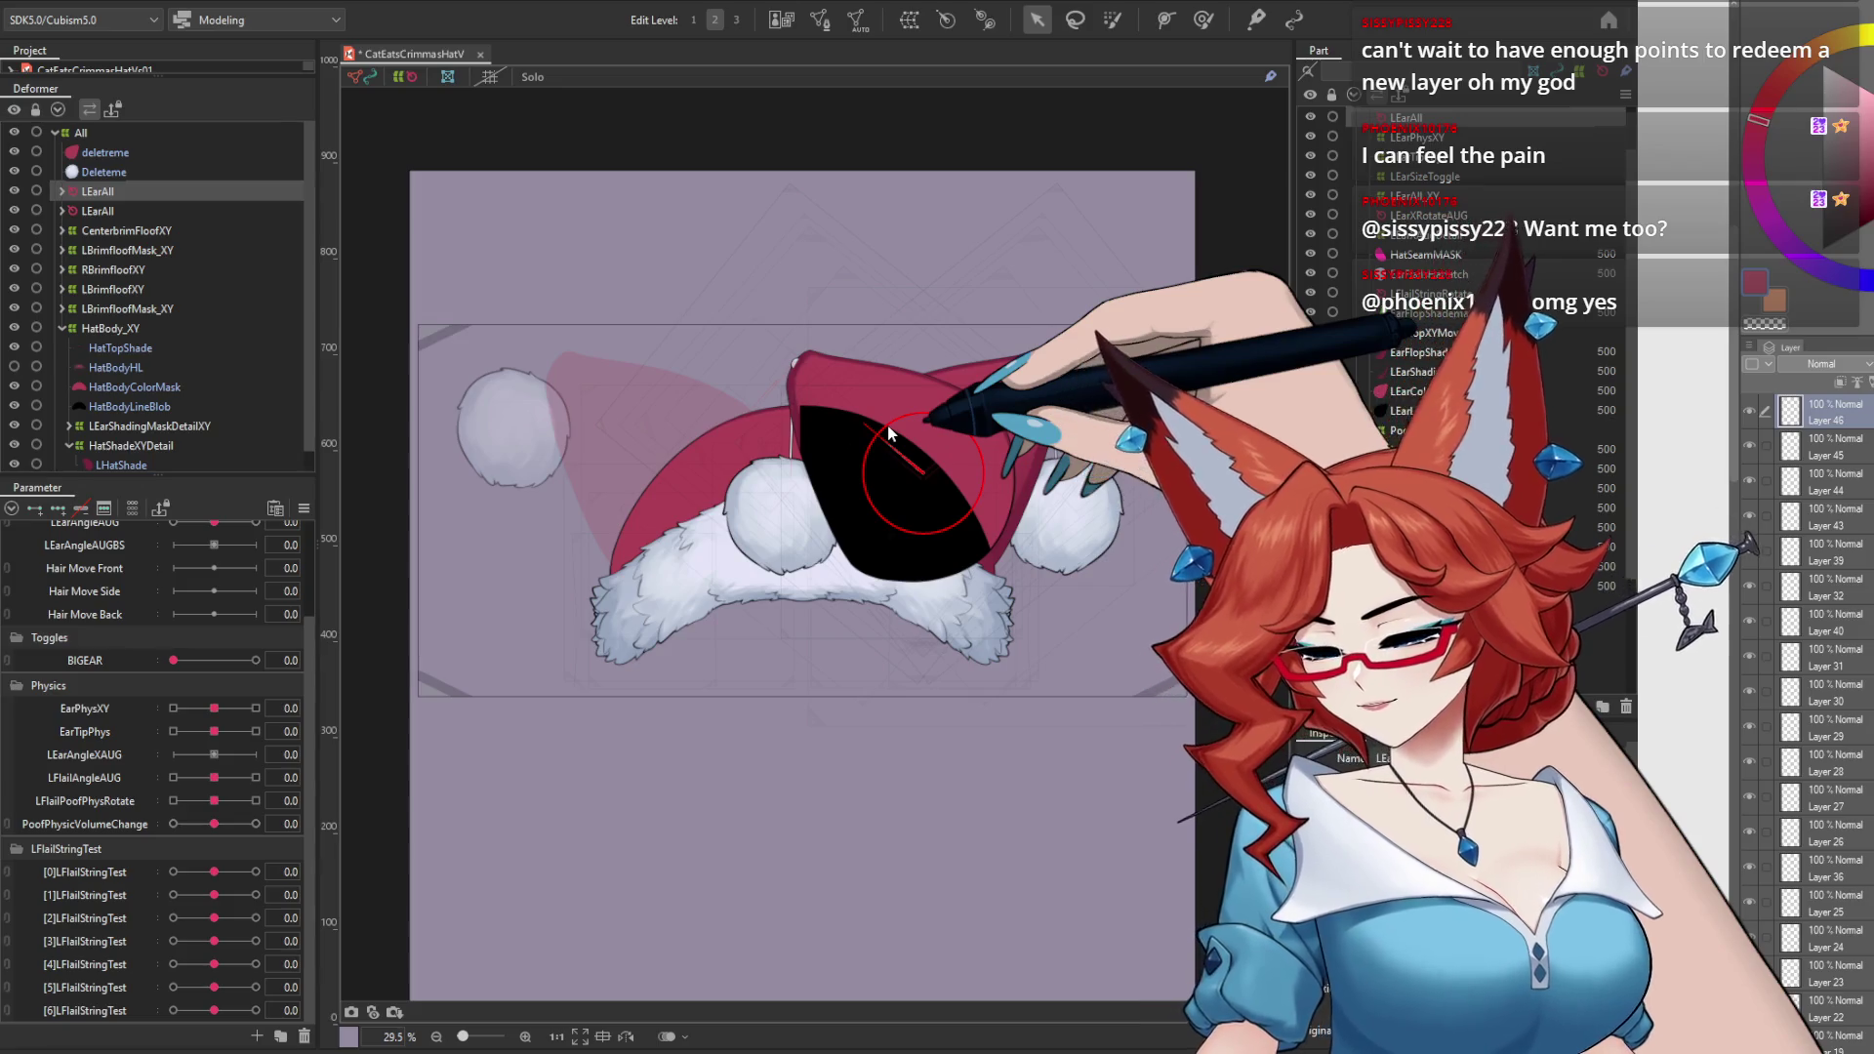
key("ctrl+z")
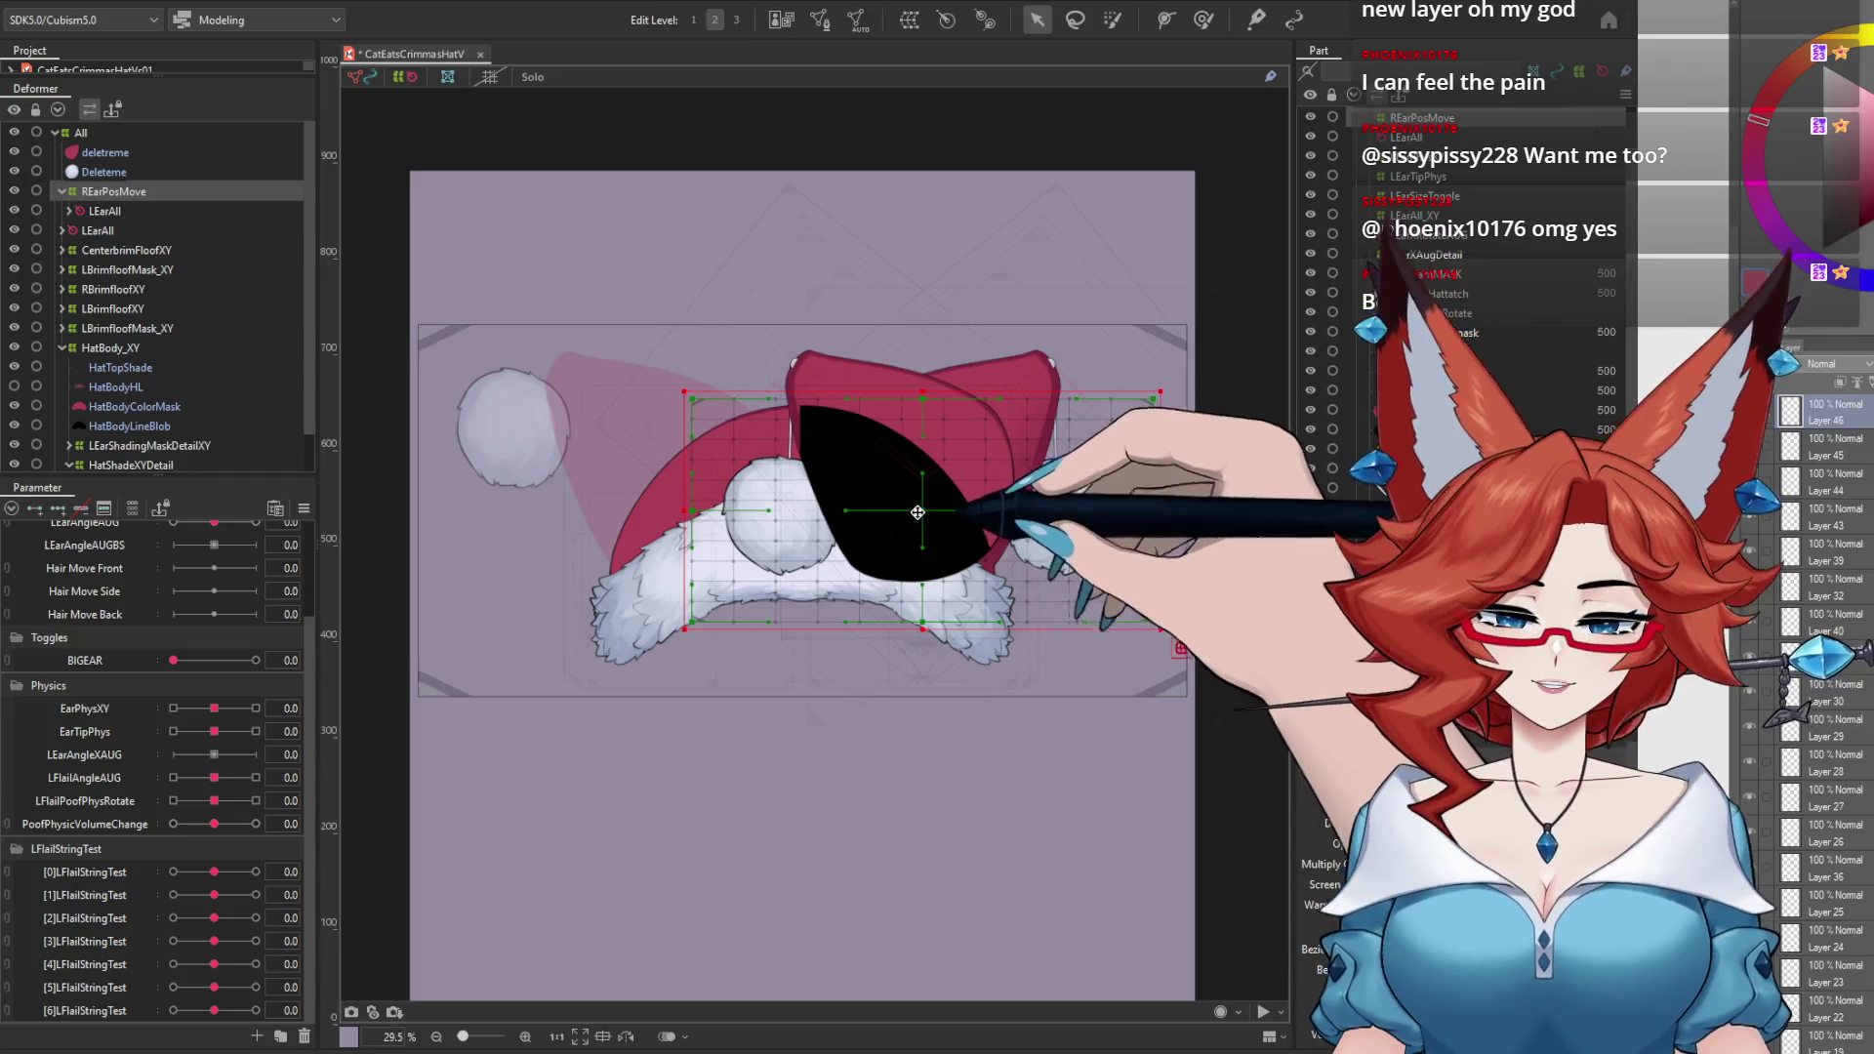
Step: Move the REarPosMove warp deformer and ear left, then zoom in to inspect LEarColorMask
mouse_move(917, 512)
left_mouse_down()
mouse_move(671, 517)
mouse_move(795, 718)
left_mouse_up()
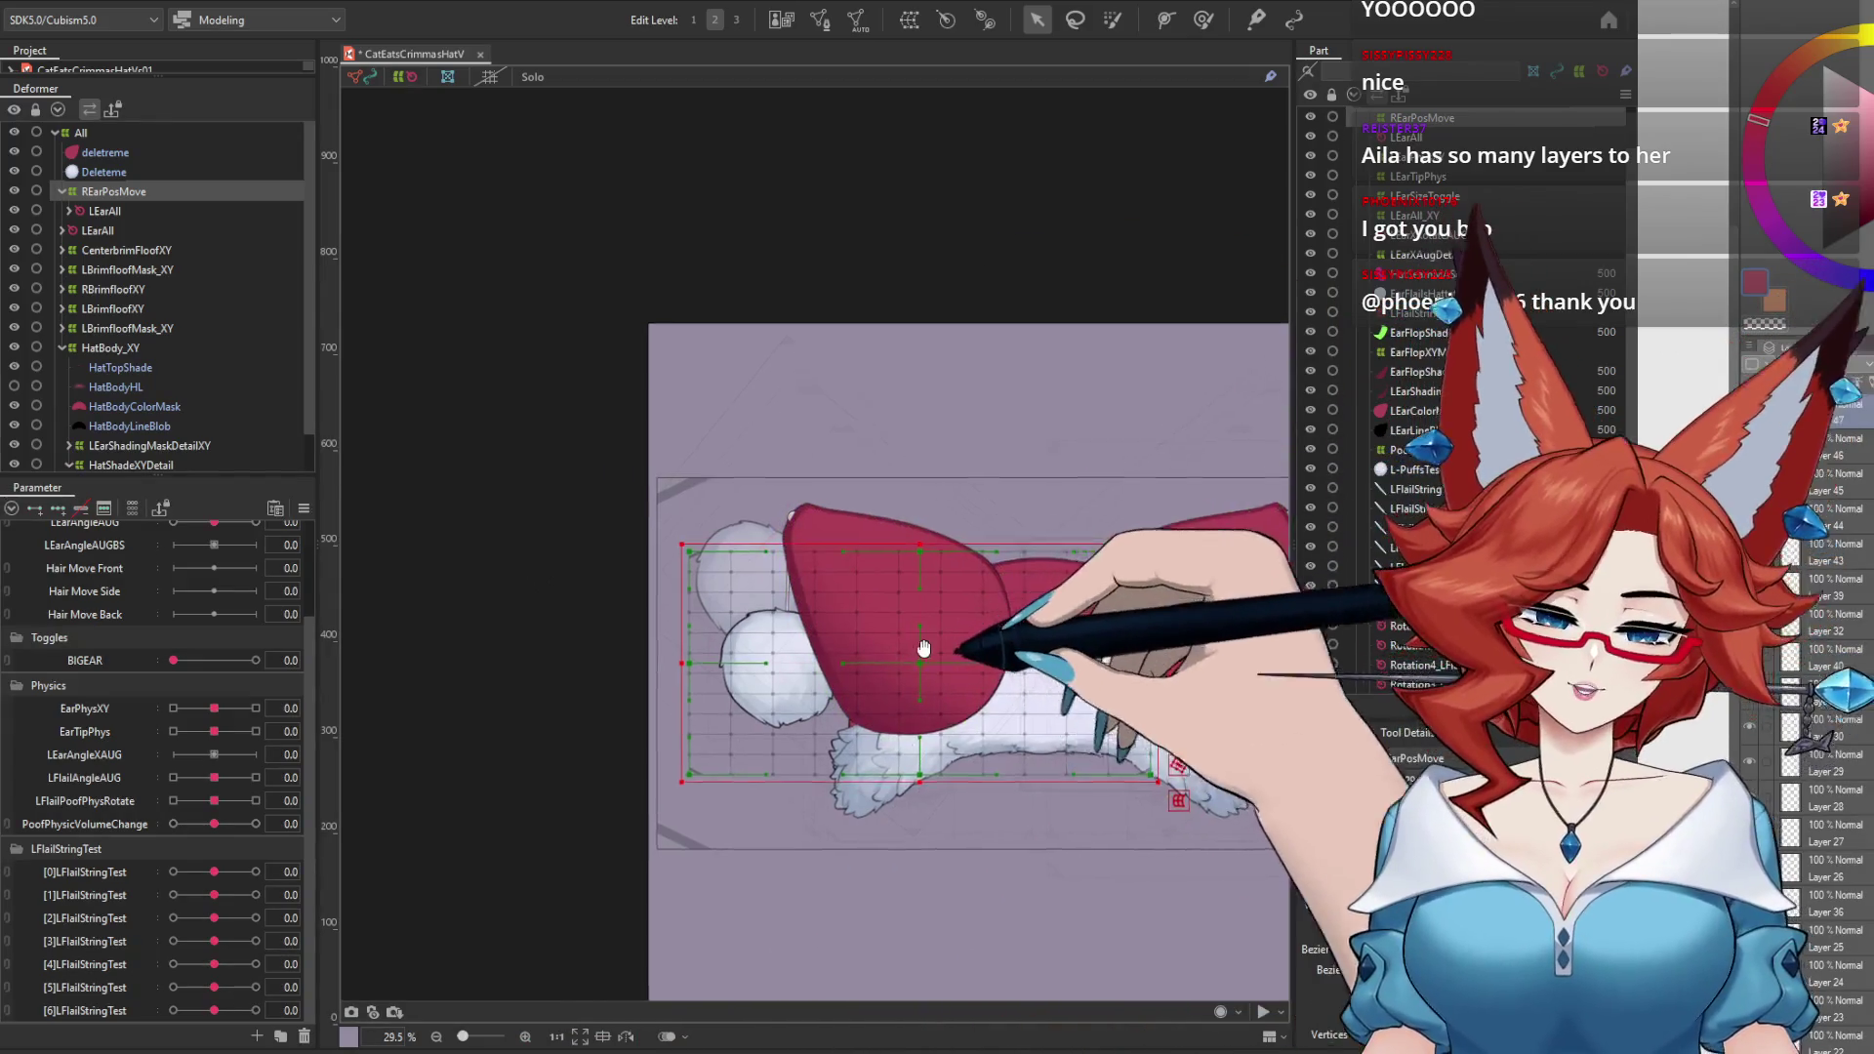
scroll(1008, 538, "up", 5)
left_click_drag(1008, 538, 904, 322)
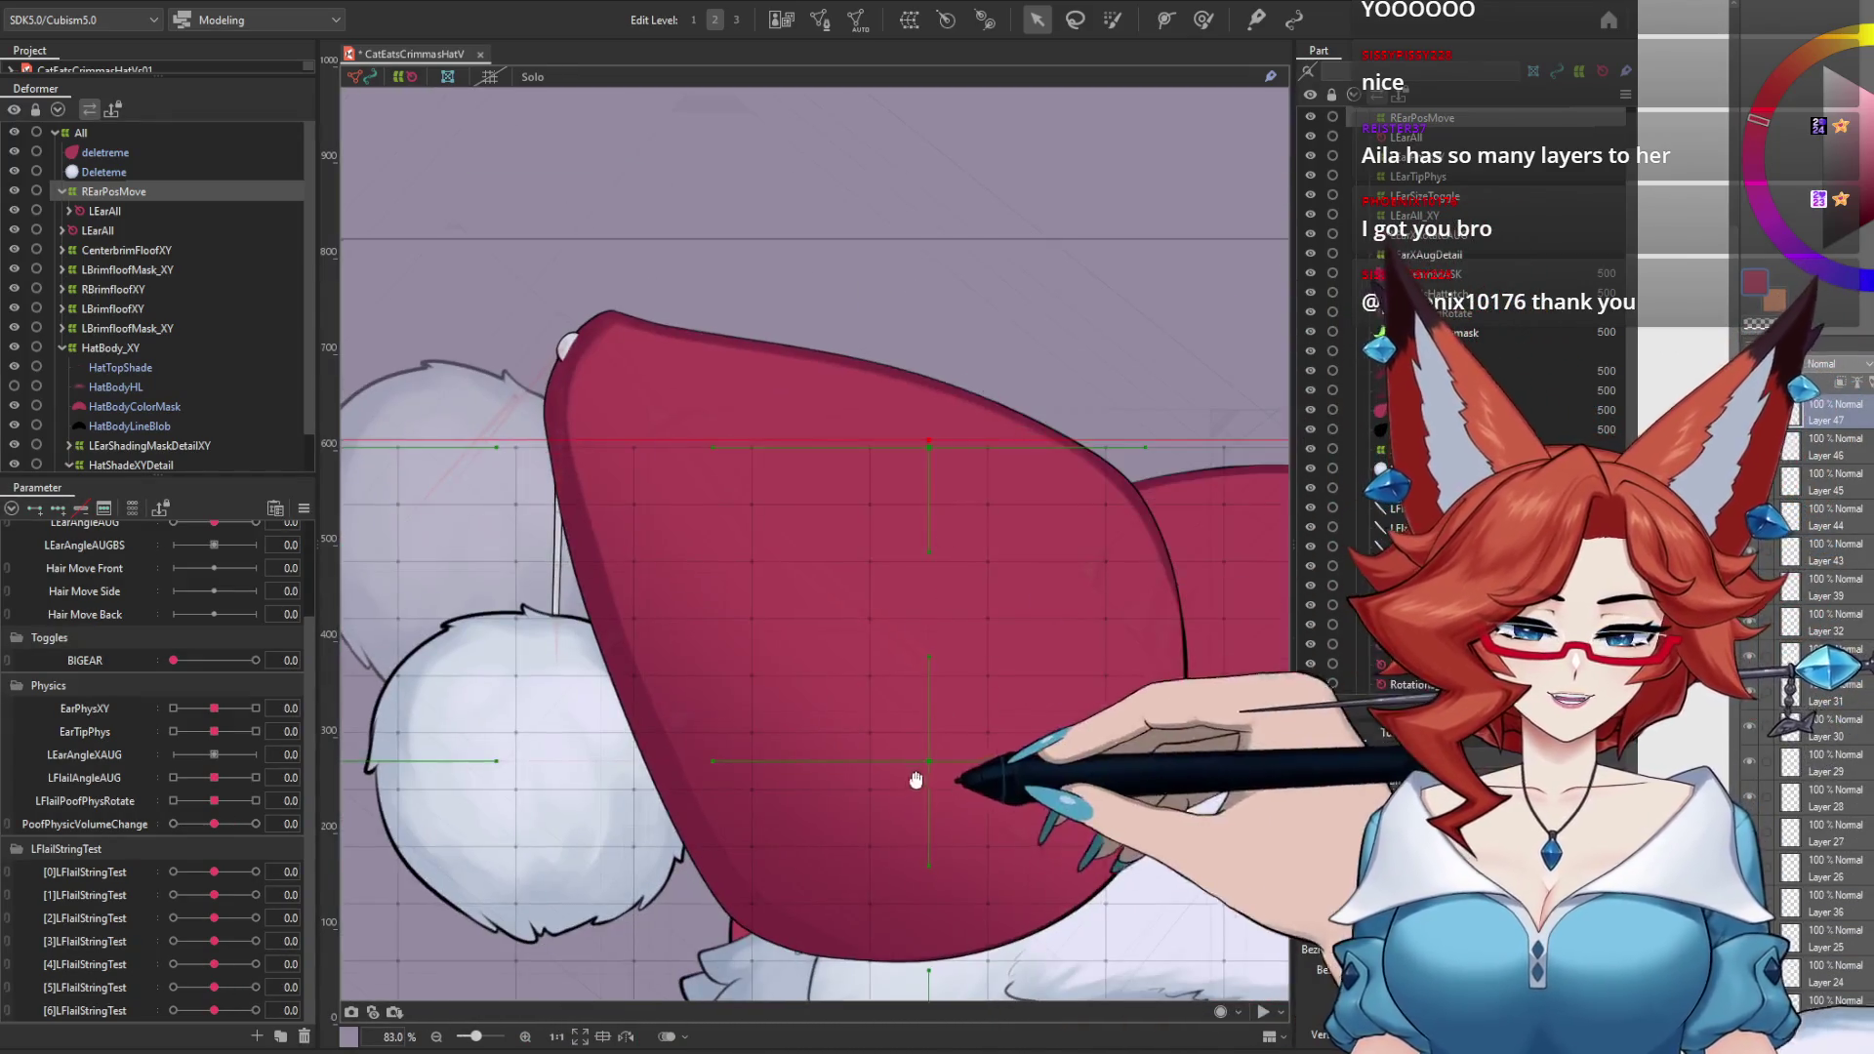
mouse_move(917, 777)
left_mouse_down()
mouse_move(783, 686)
mouse_move(893, 732)
mouse_move(929, 818)
left_mouse_up()
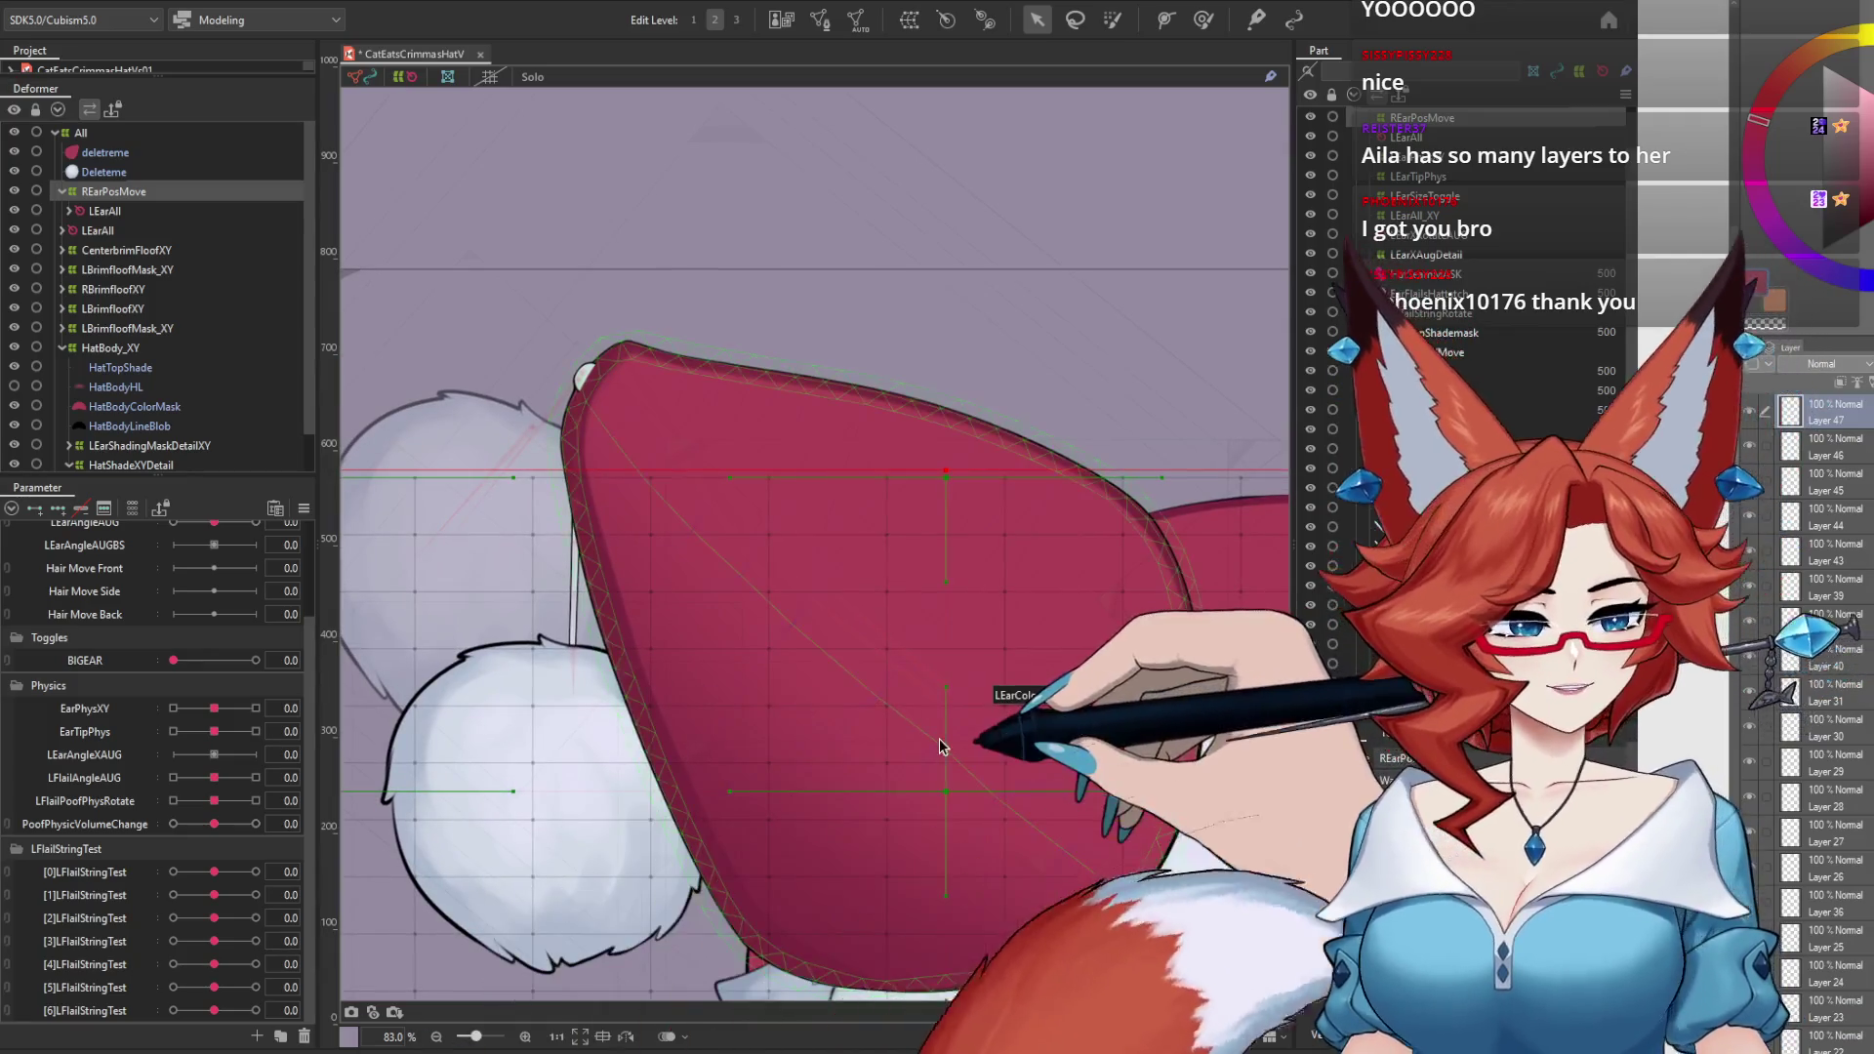
left_click(929, 818)
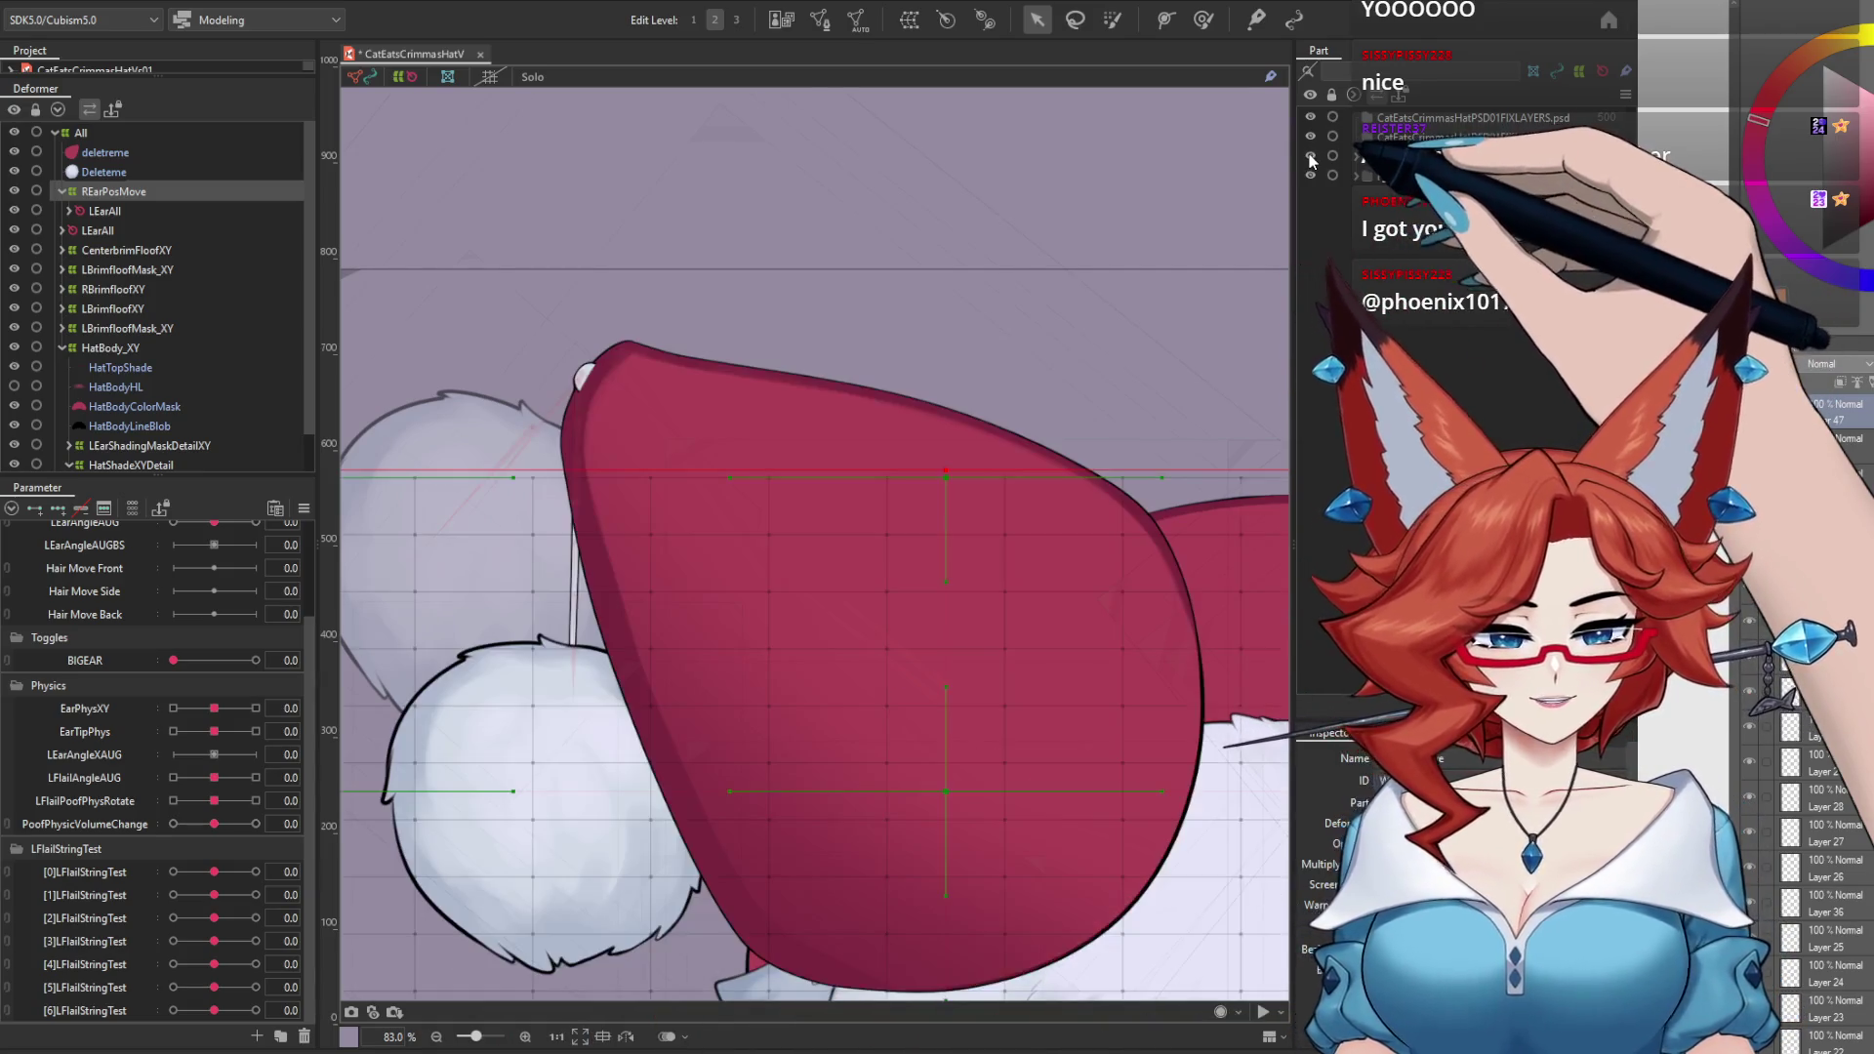
Step: Test the head angle pad and return LEarAngleAUG to its middle key
scroll(987, 254, "down", 5)
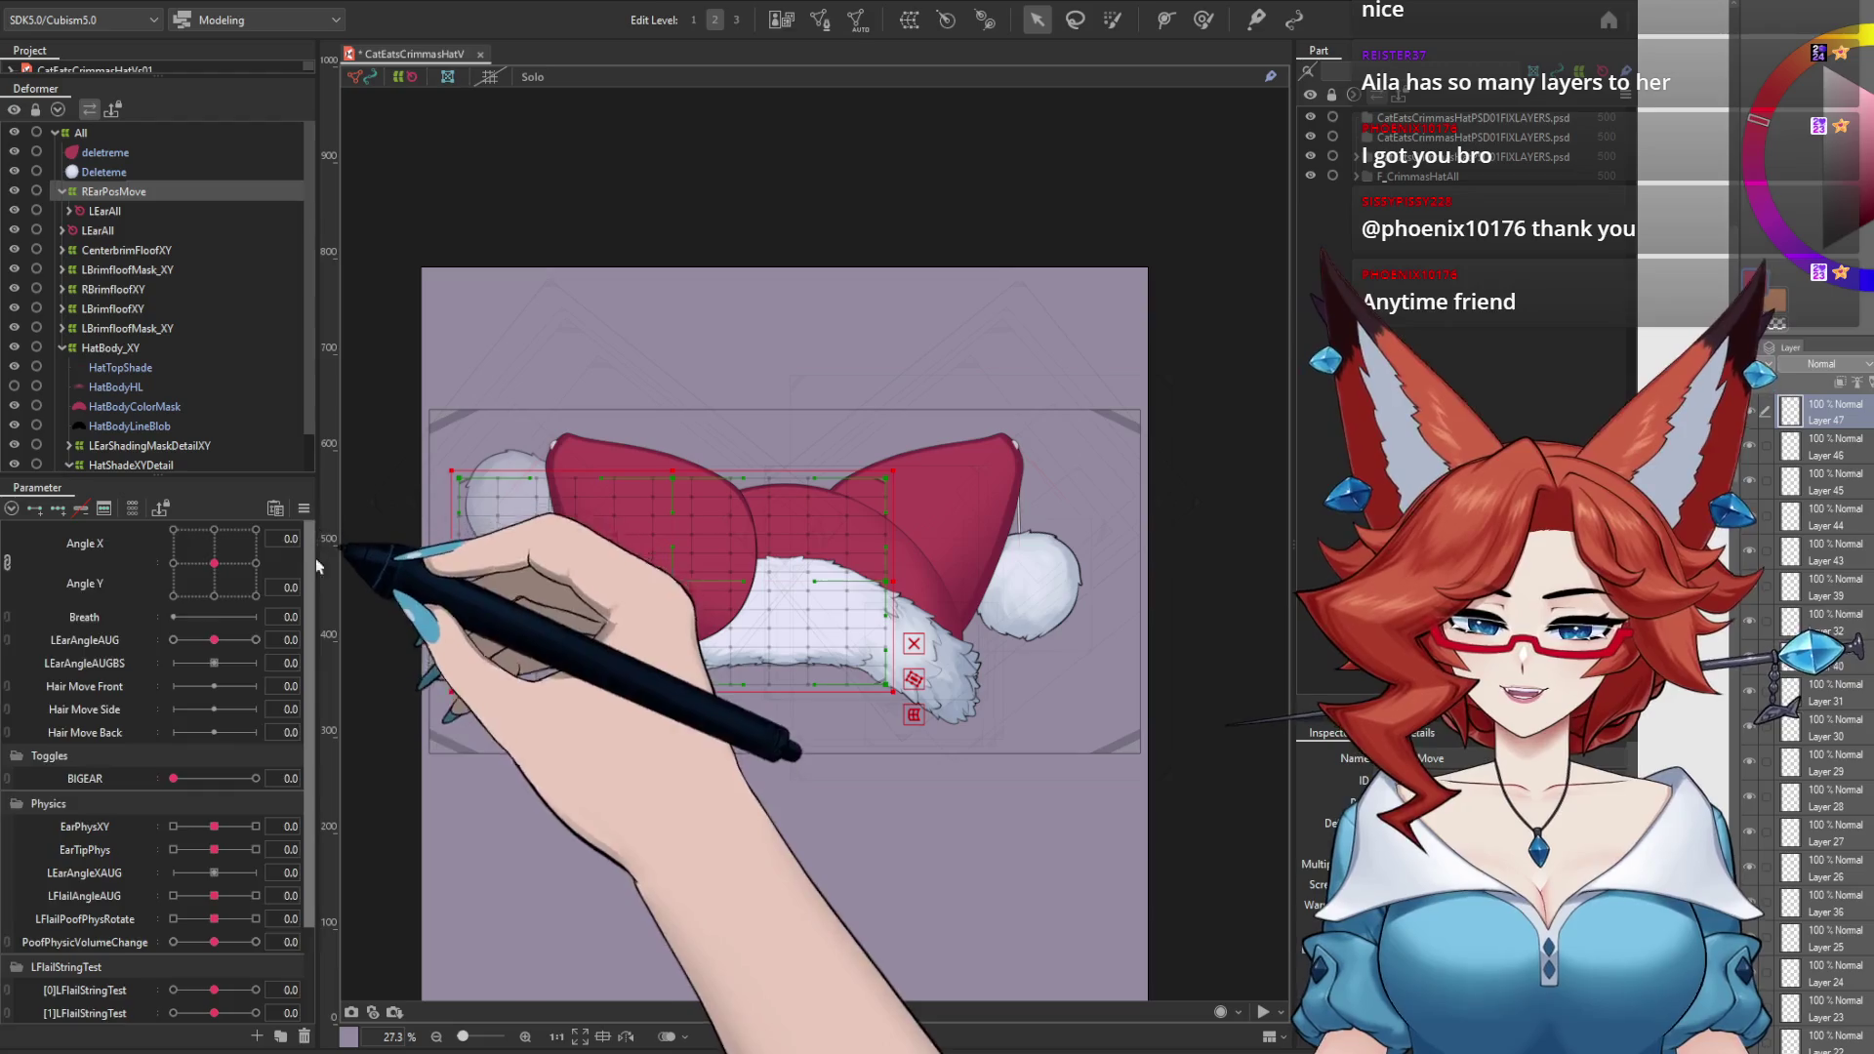
left_click(44, 848)
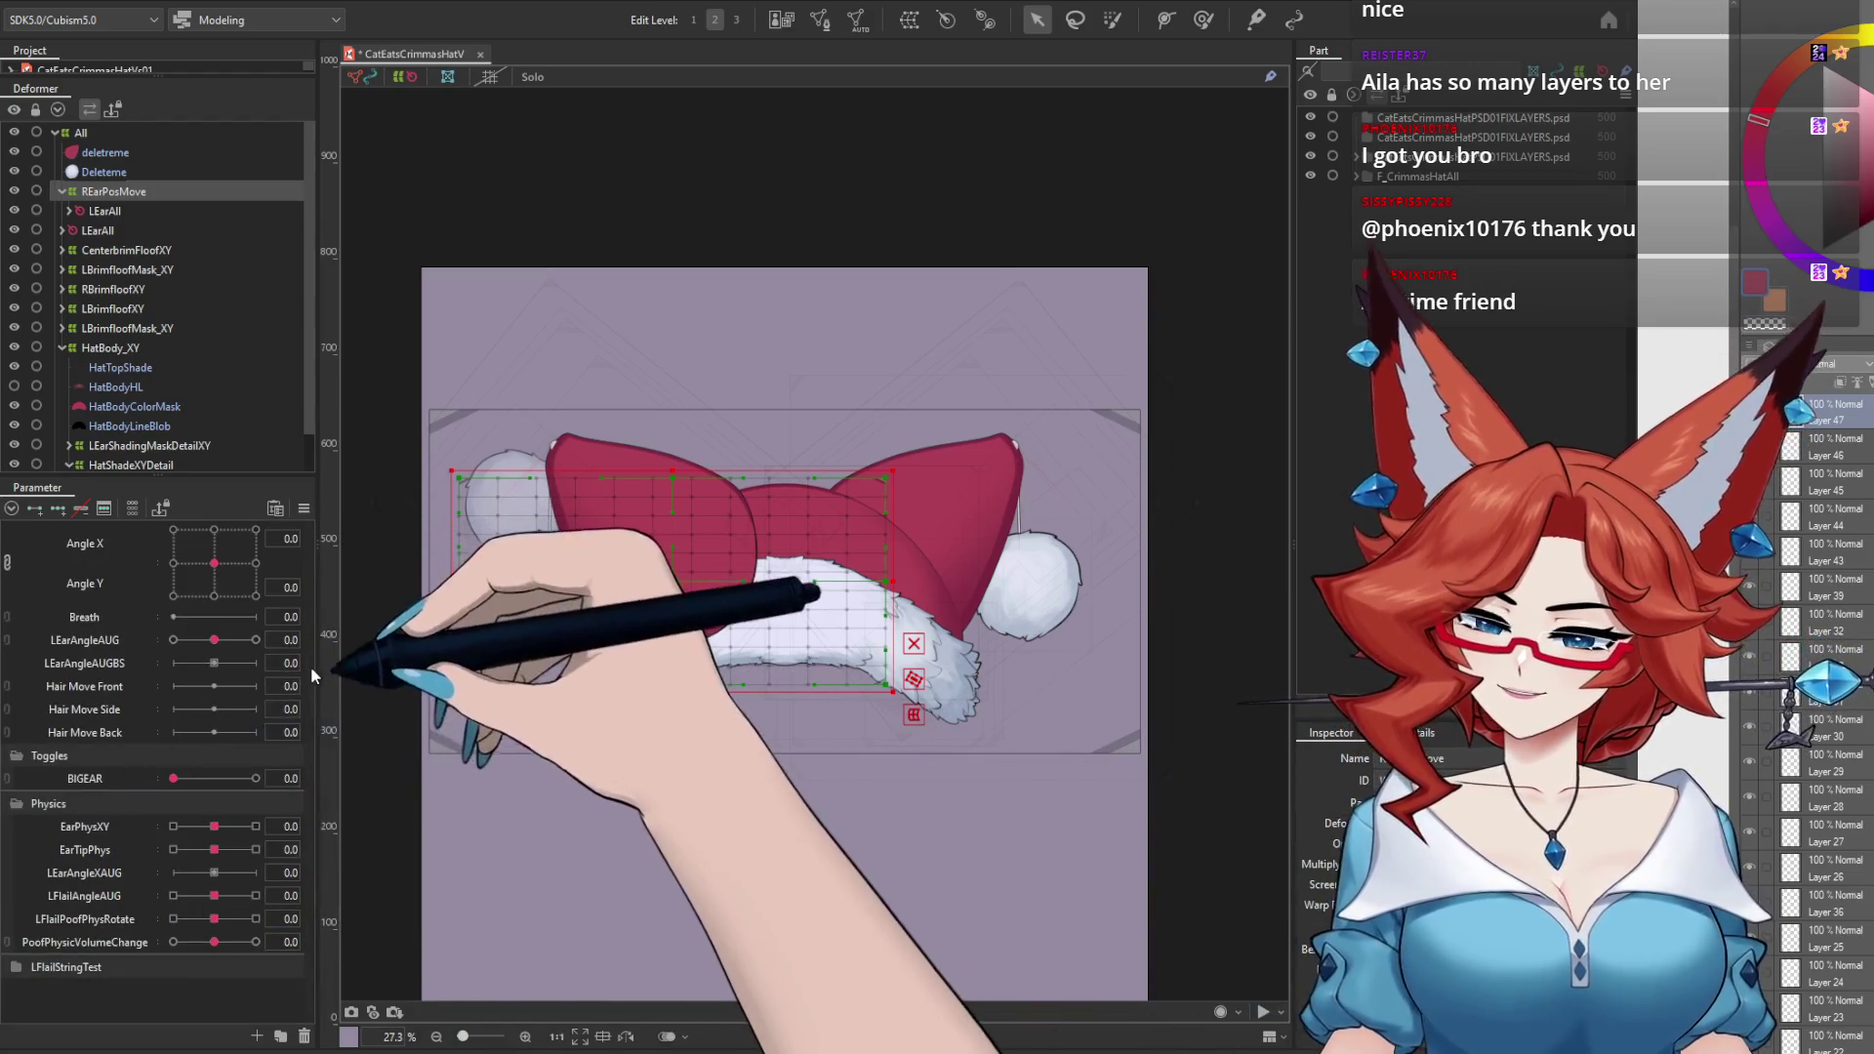
mouse_move(229, 600)
left_mouse_down()
mouse_move(213, 644)
mouse_move(101, 664)
mouse_move(260, 655)
left_mouse_up()
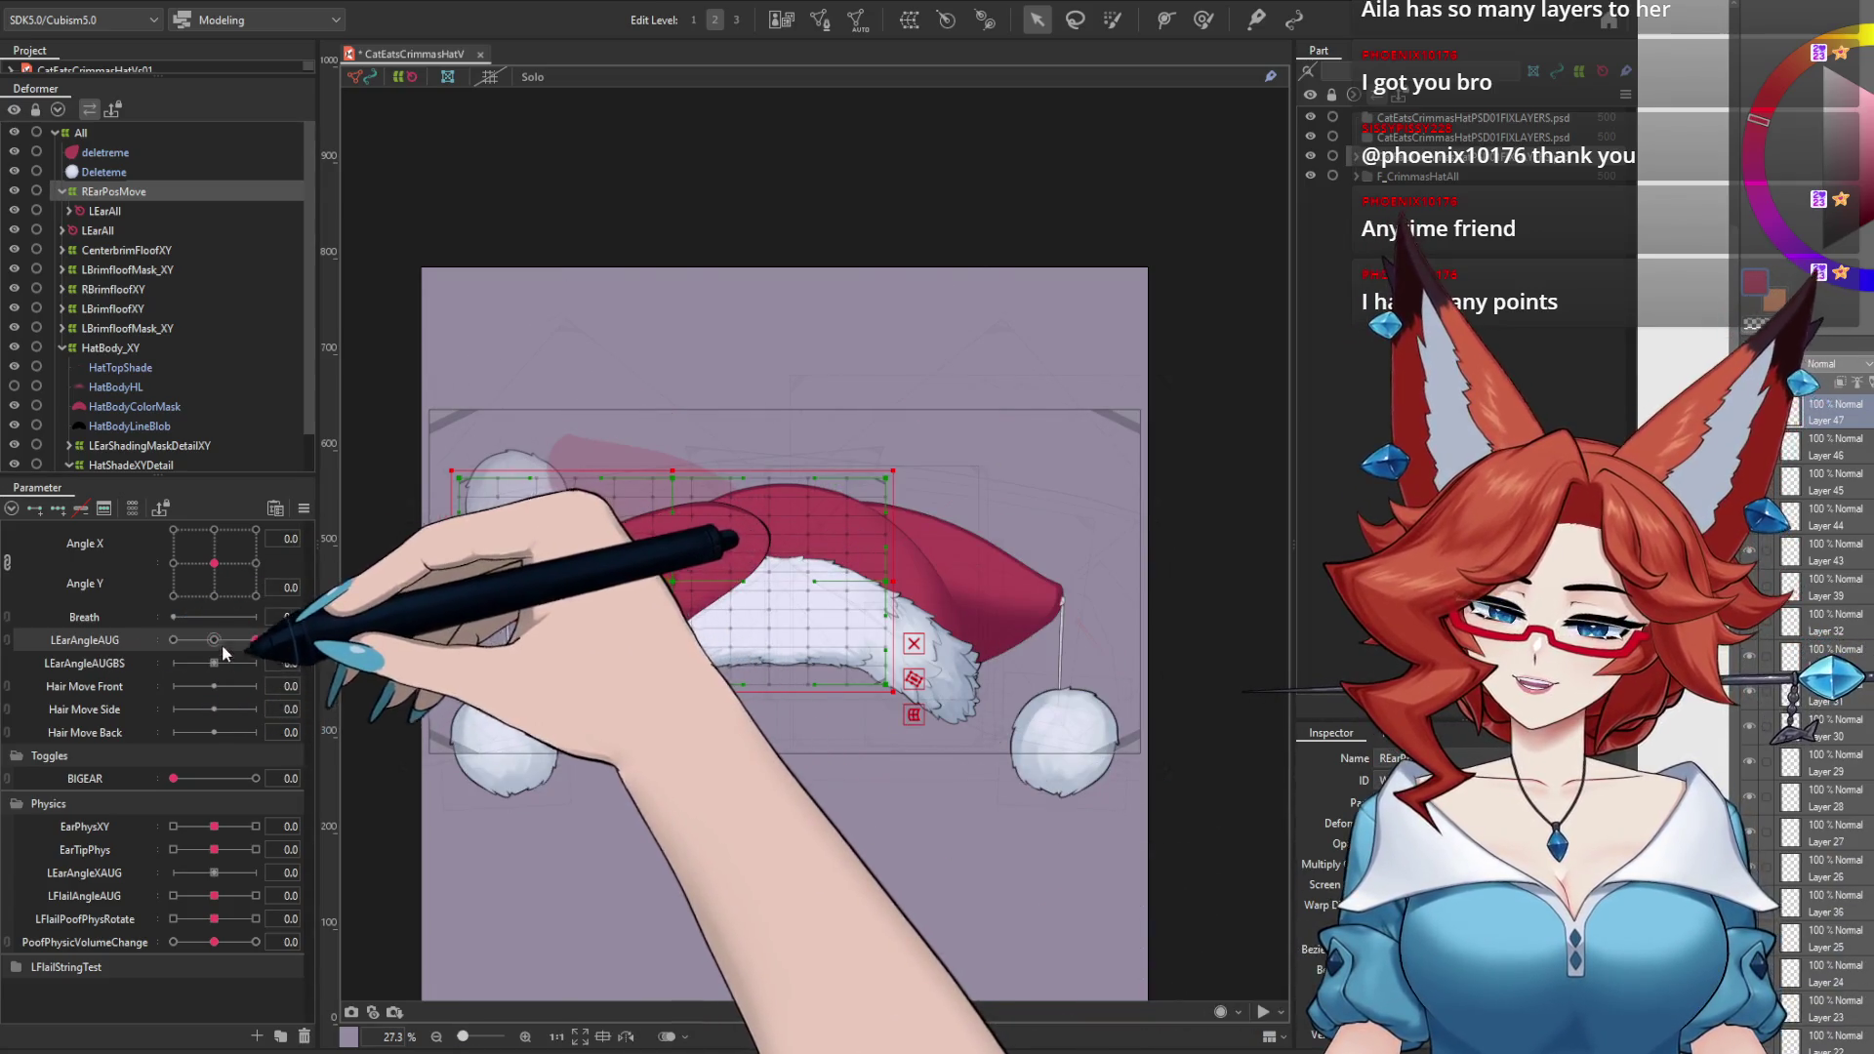
left_click(214, 640)
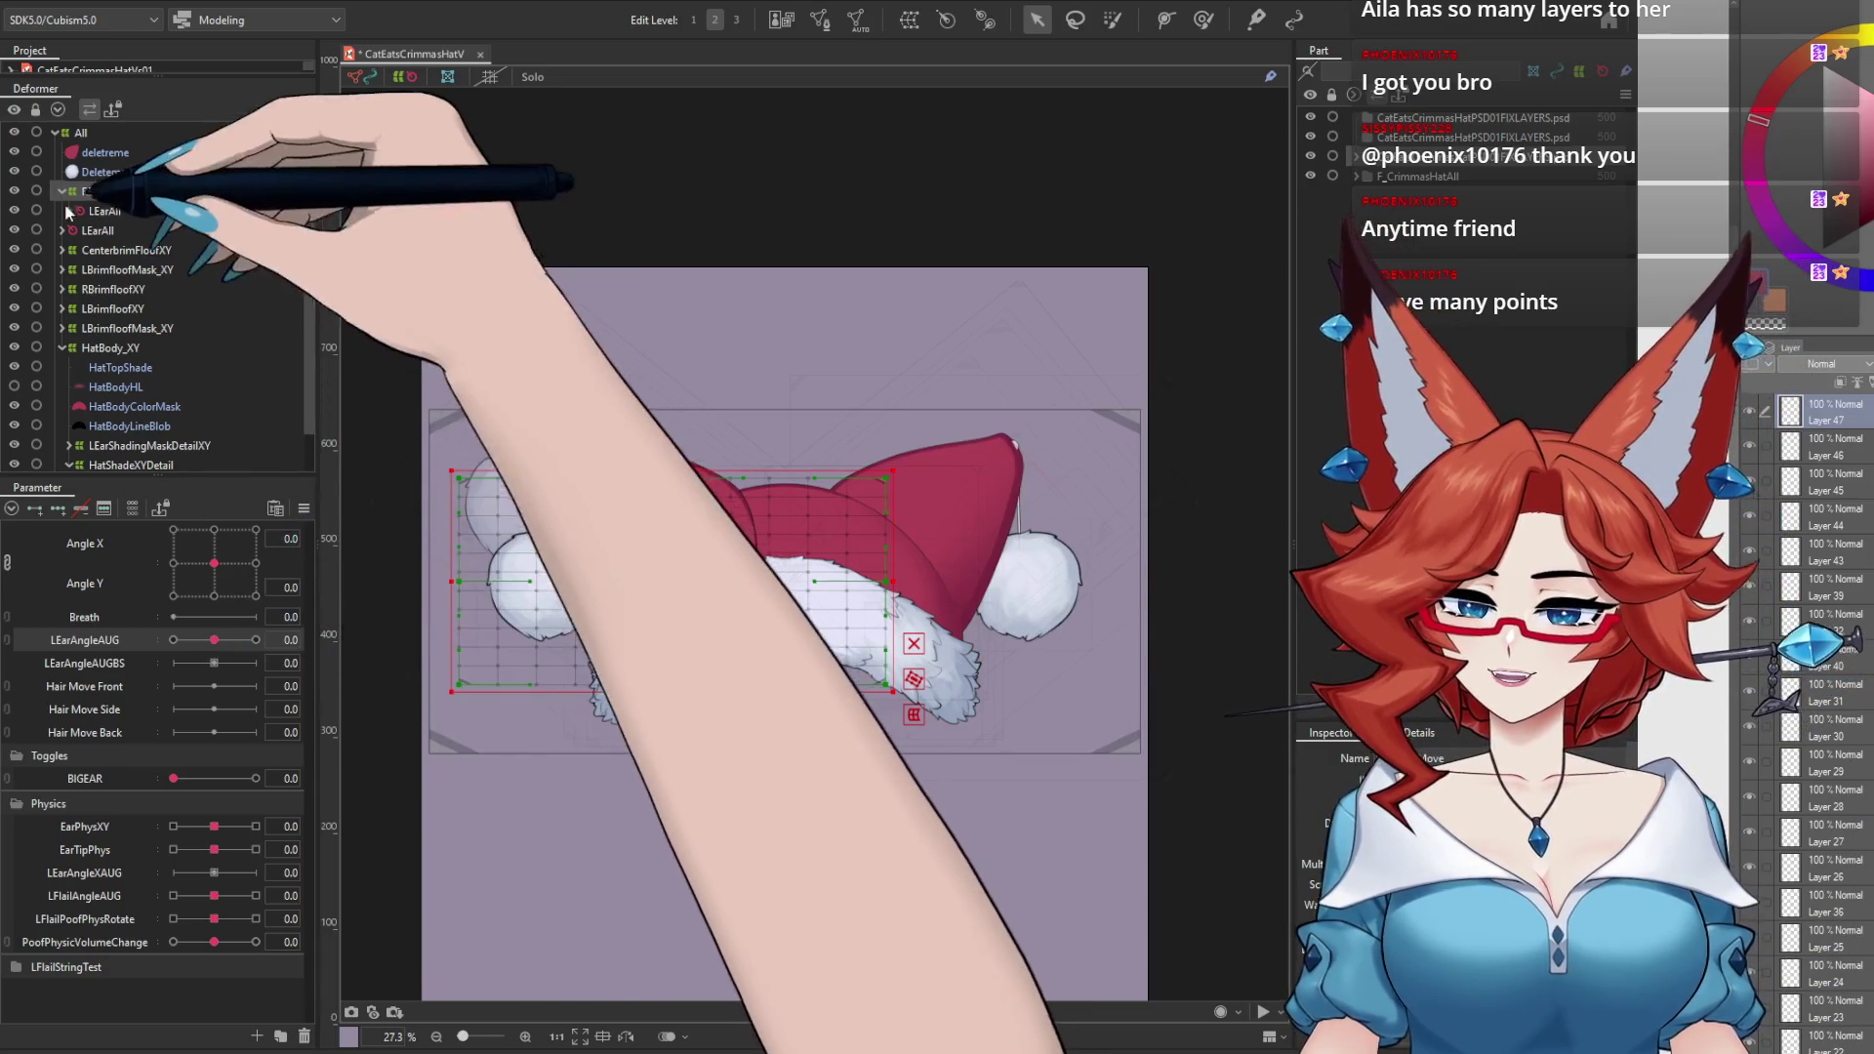
double_click(105, 213)
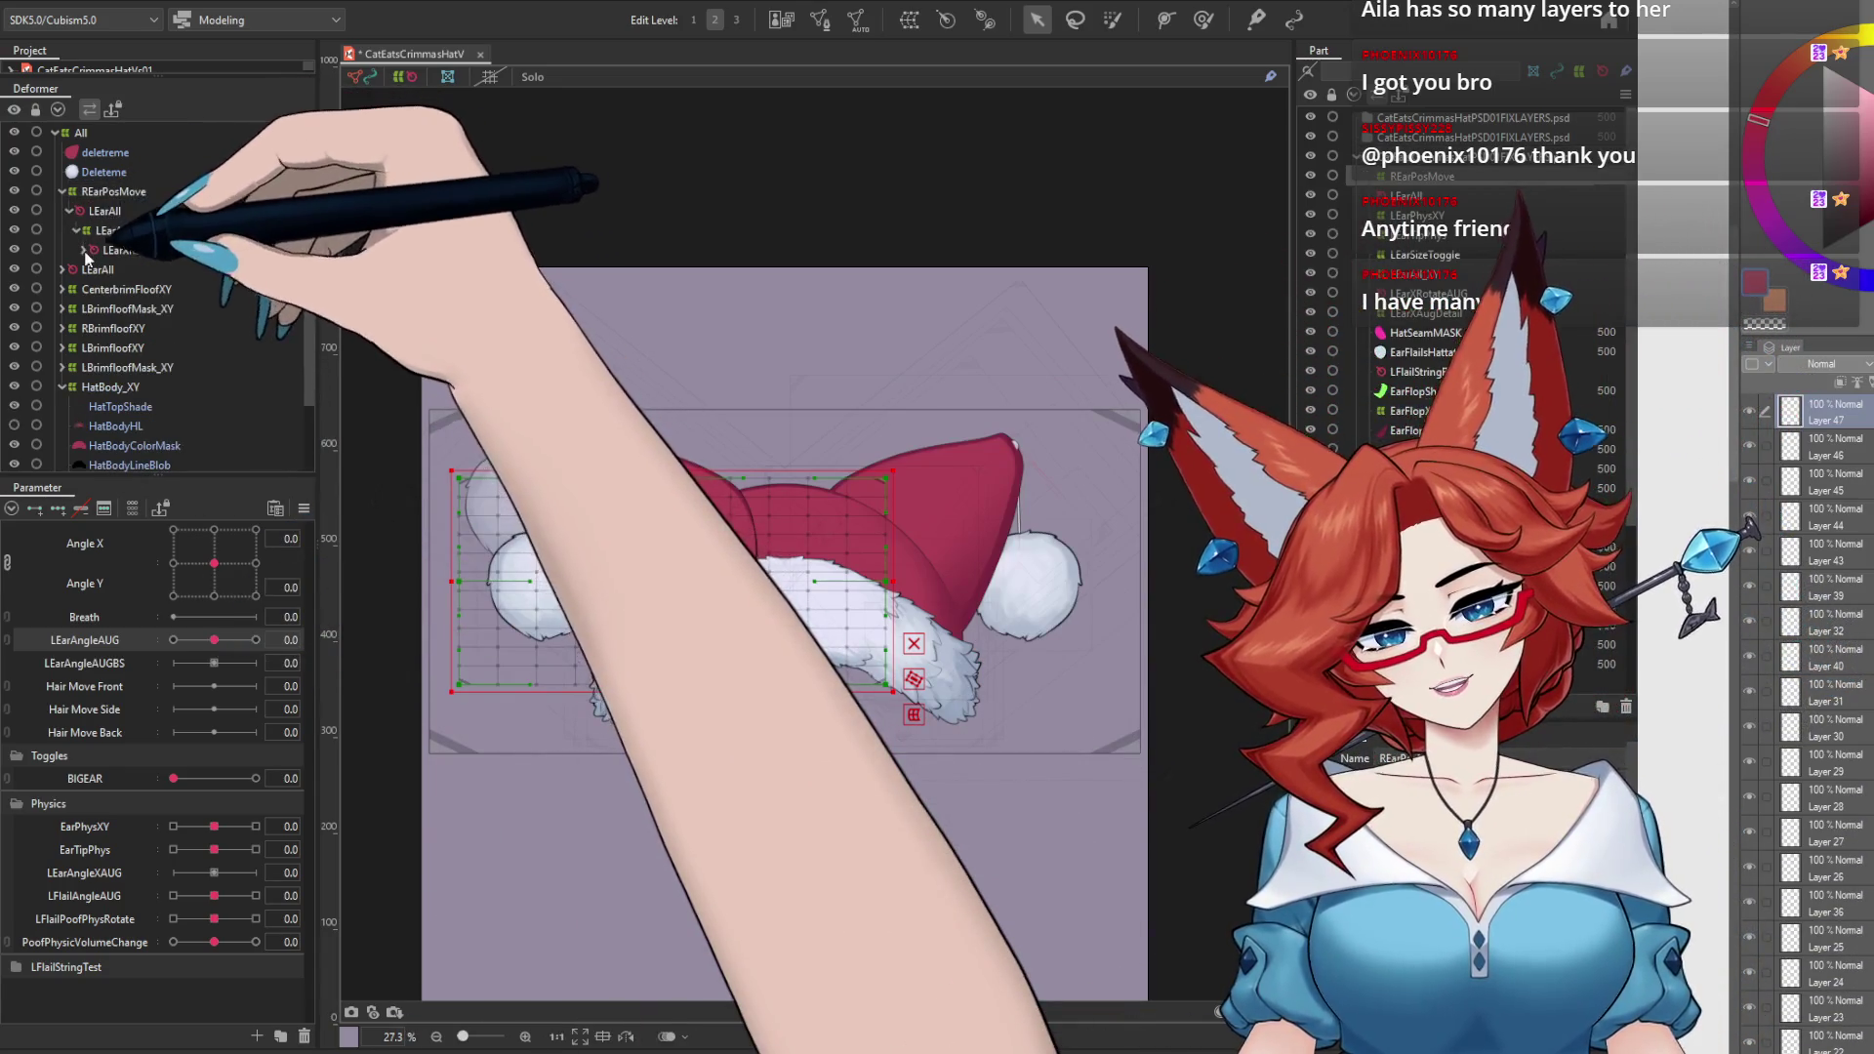
Step: Select LEarXRotateAUG, drag LEarAngleAUG, and check then close Physics Settings
double_click(139, 249)
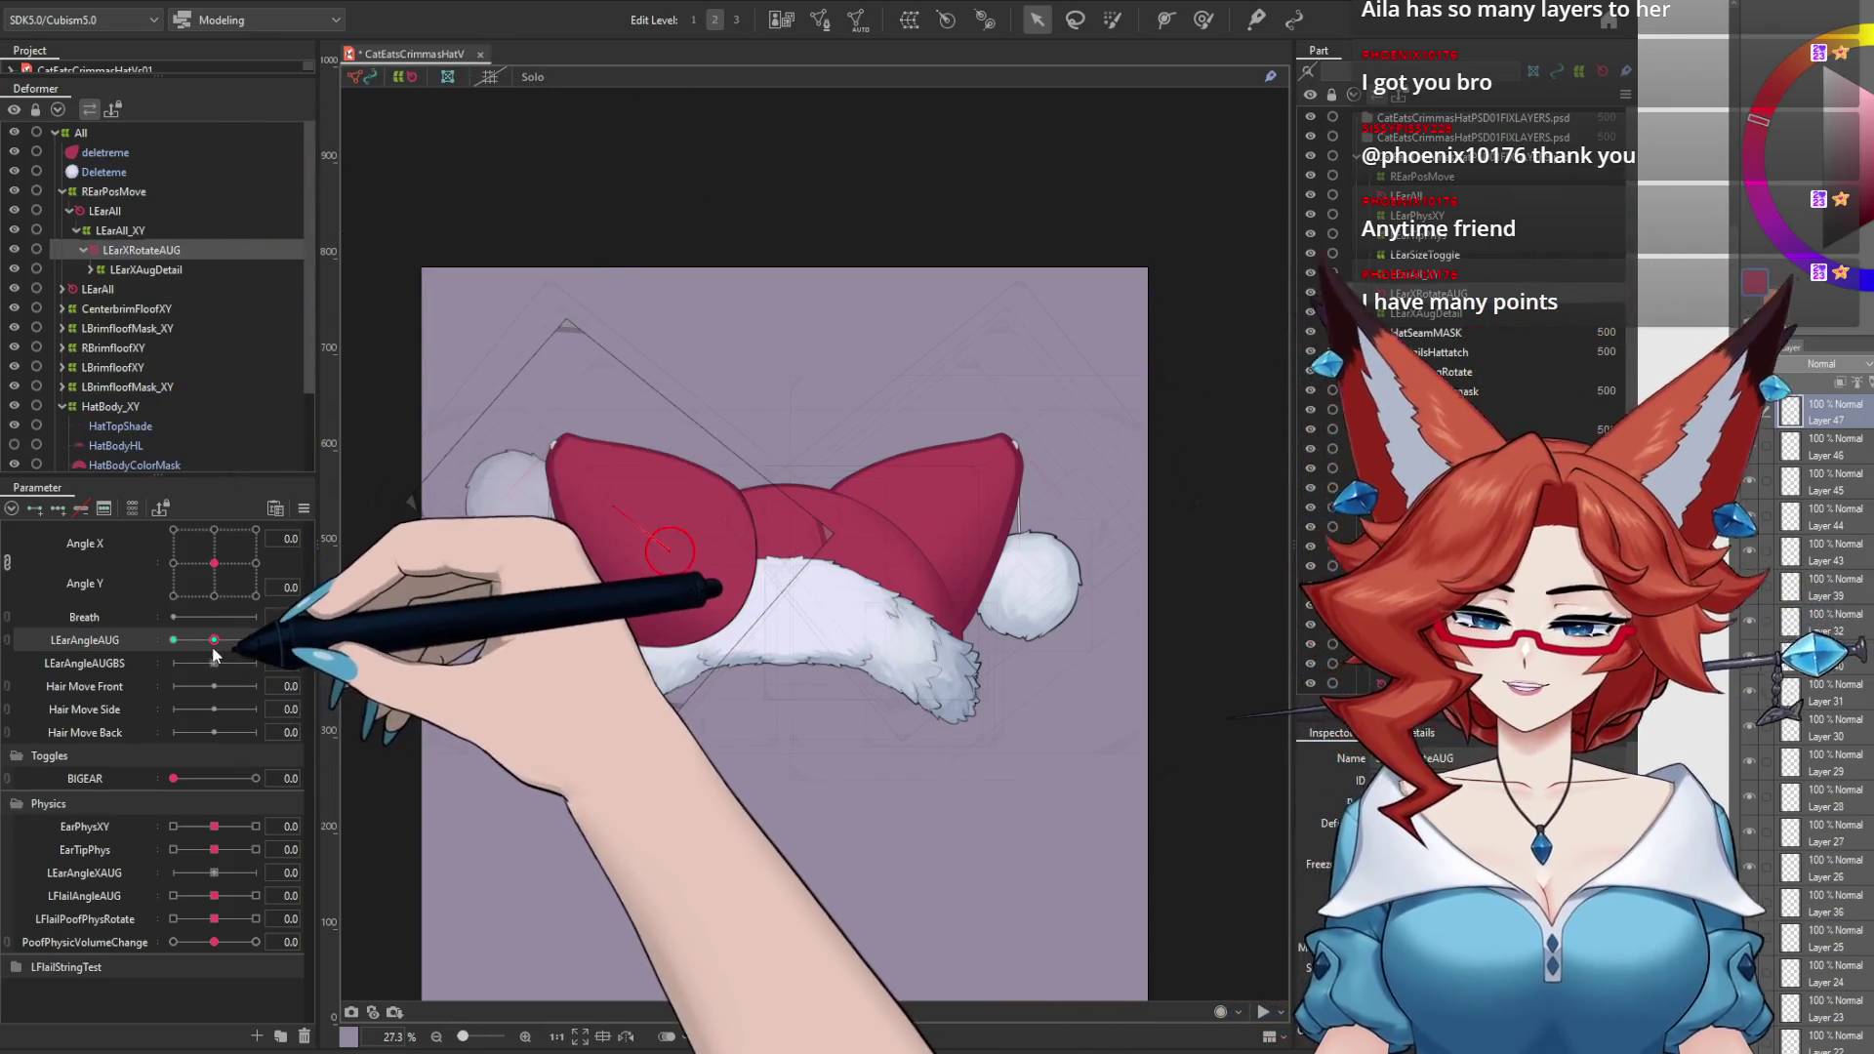
left_click_drag(214, 641, 173, 640)
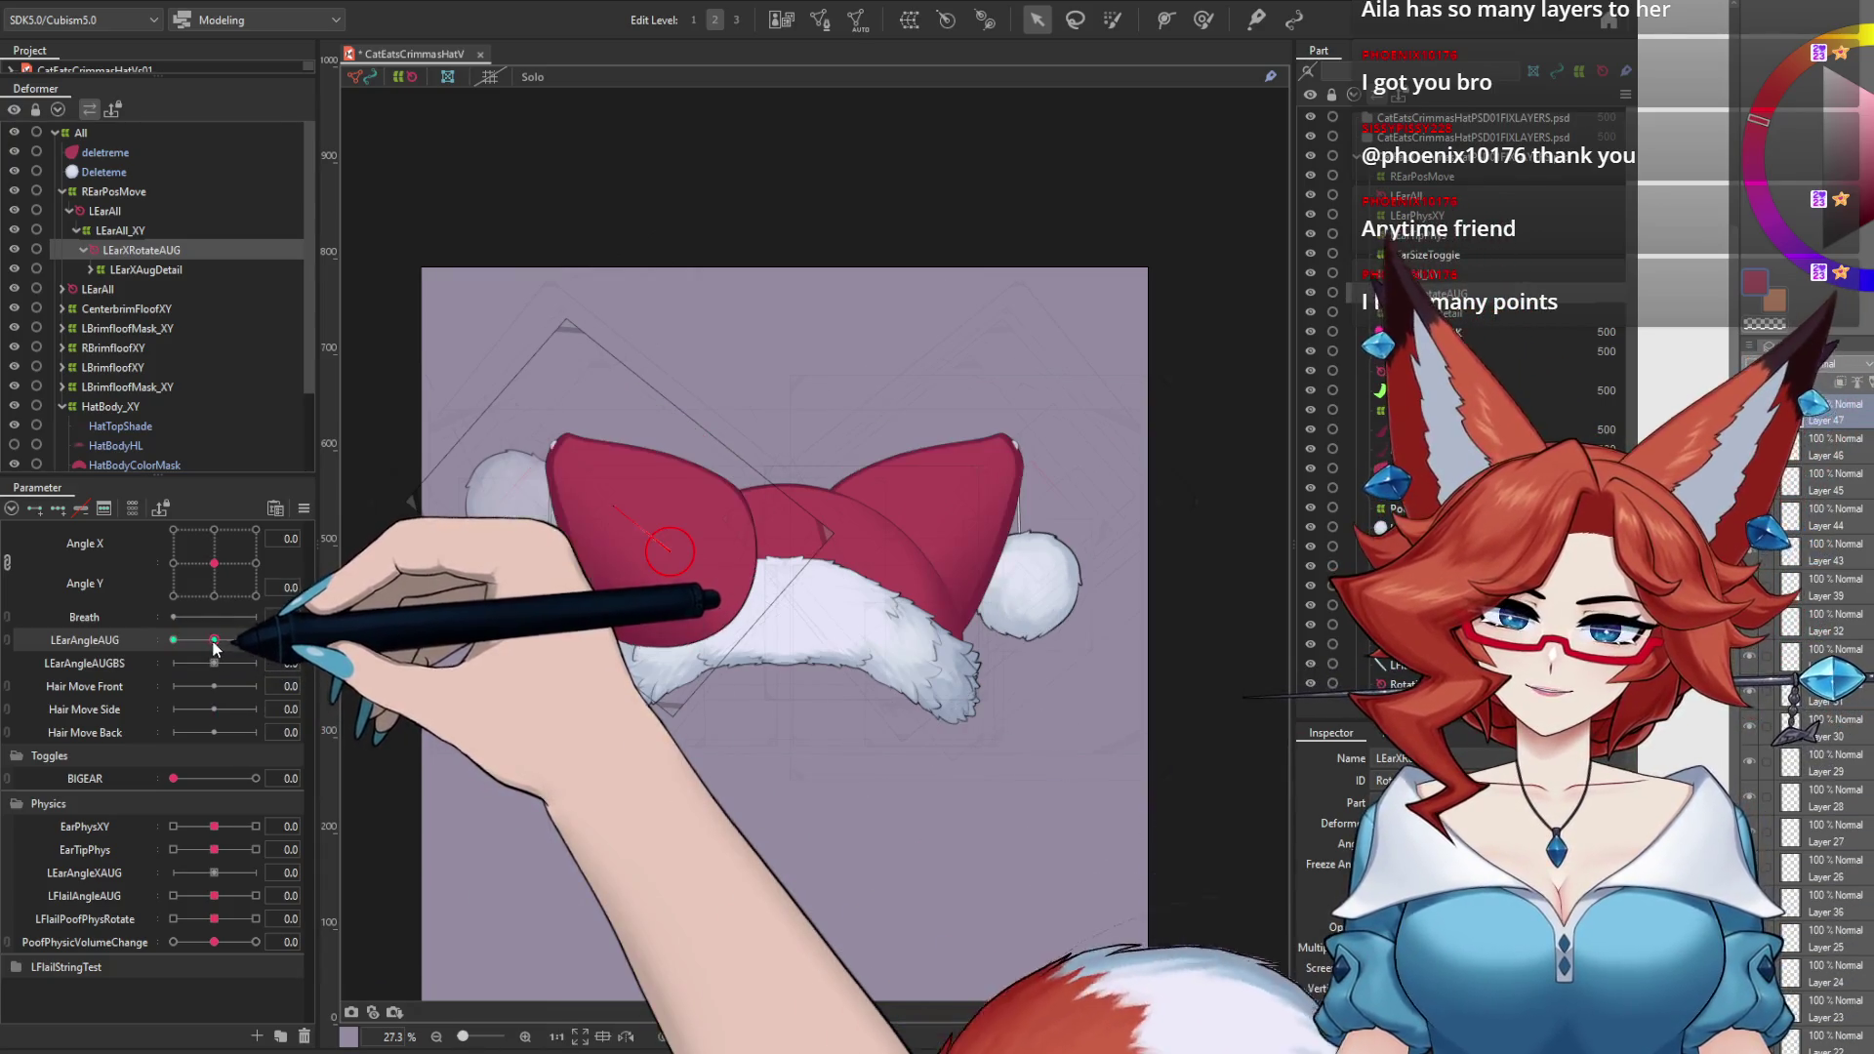
left_click(148, 4)
left_click(169, 386)
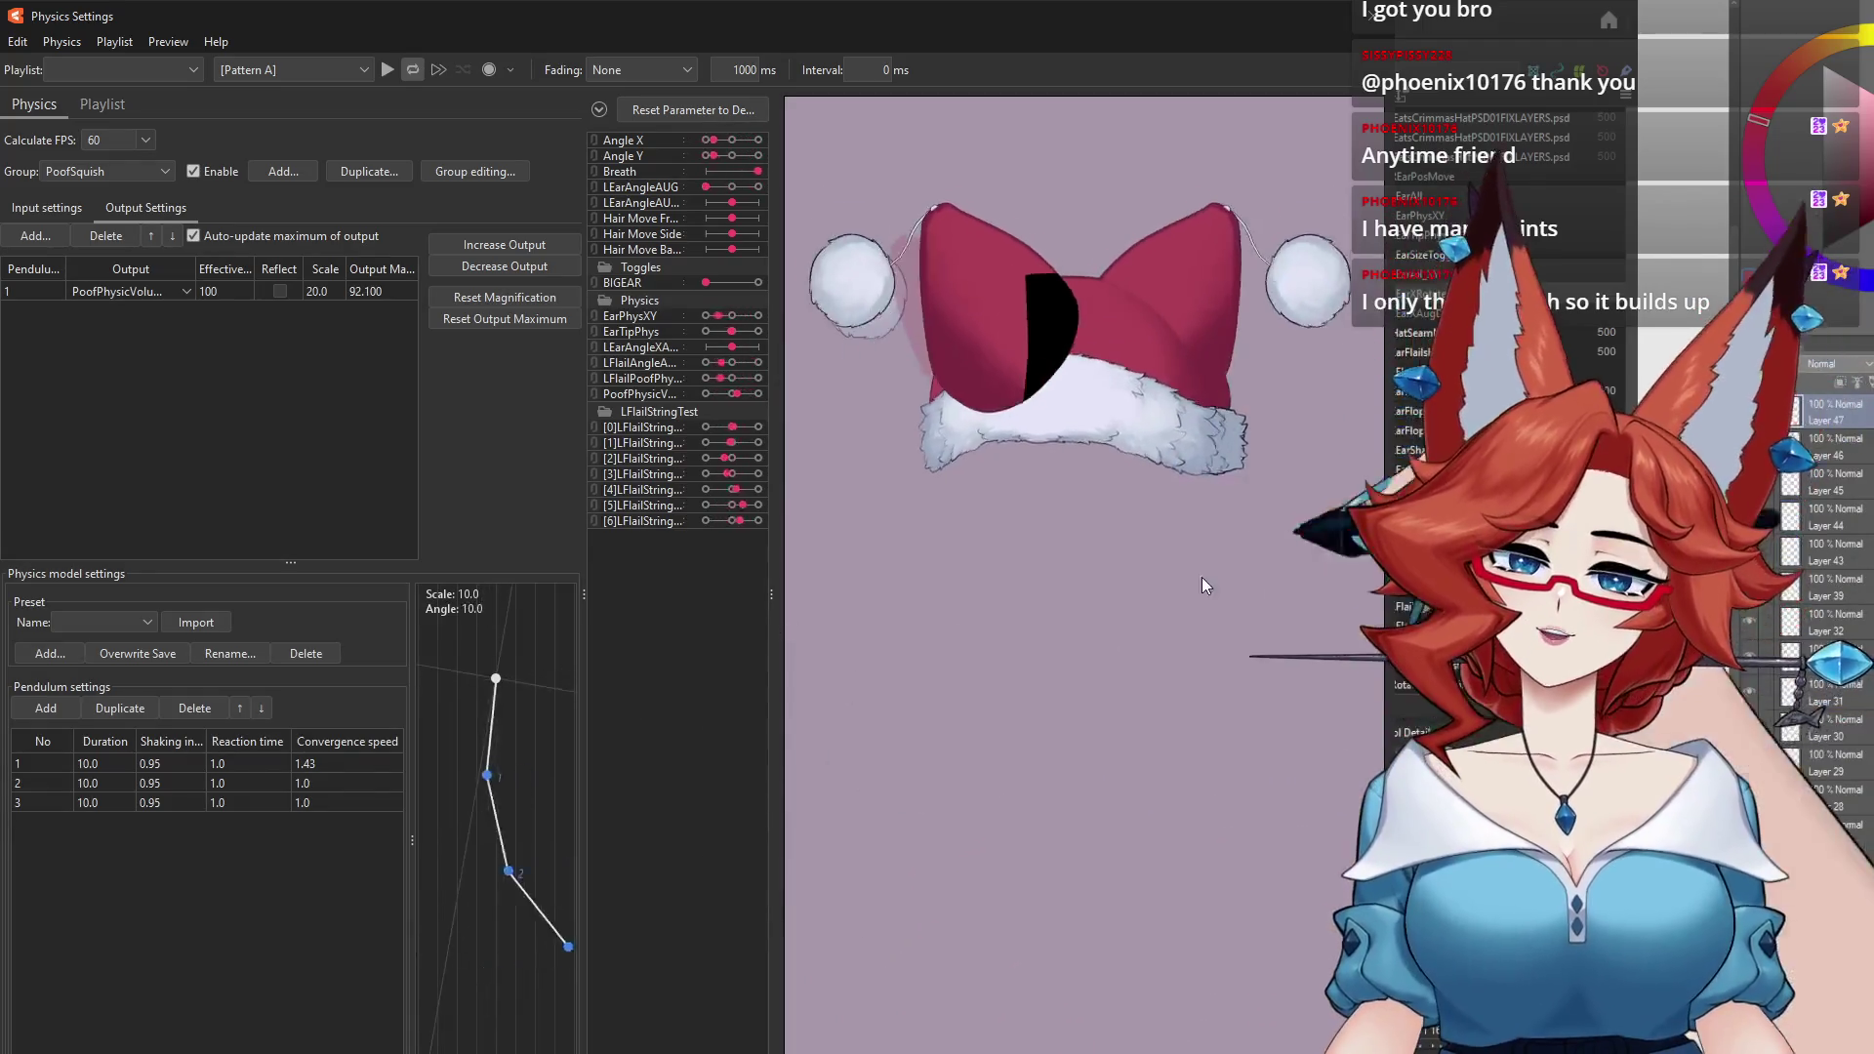
key("Escape")
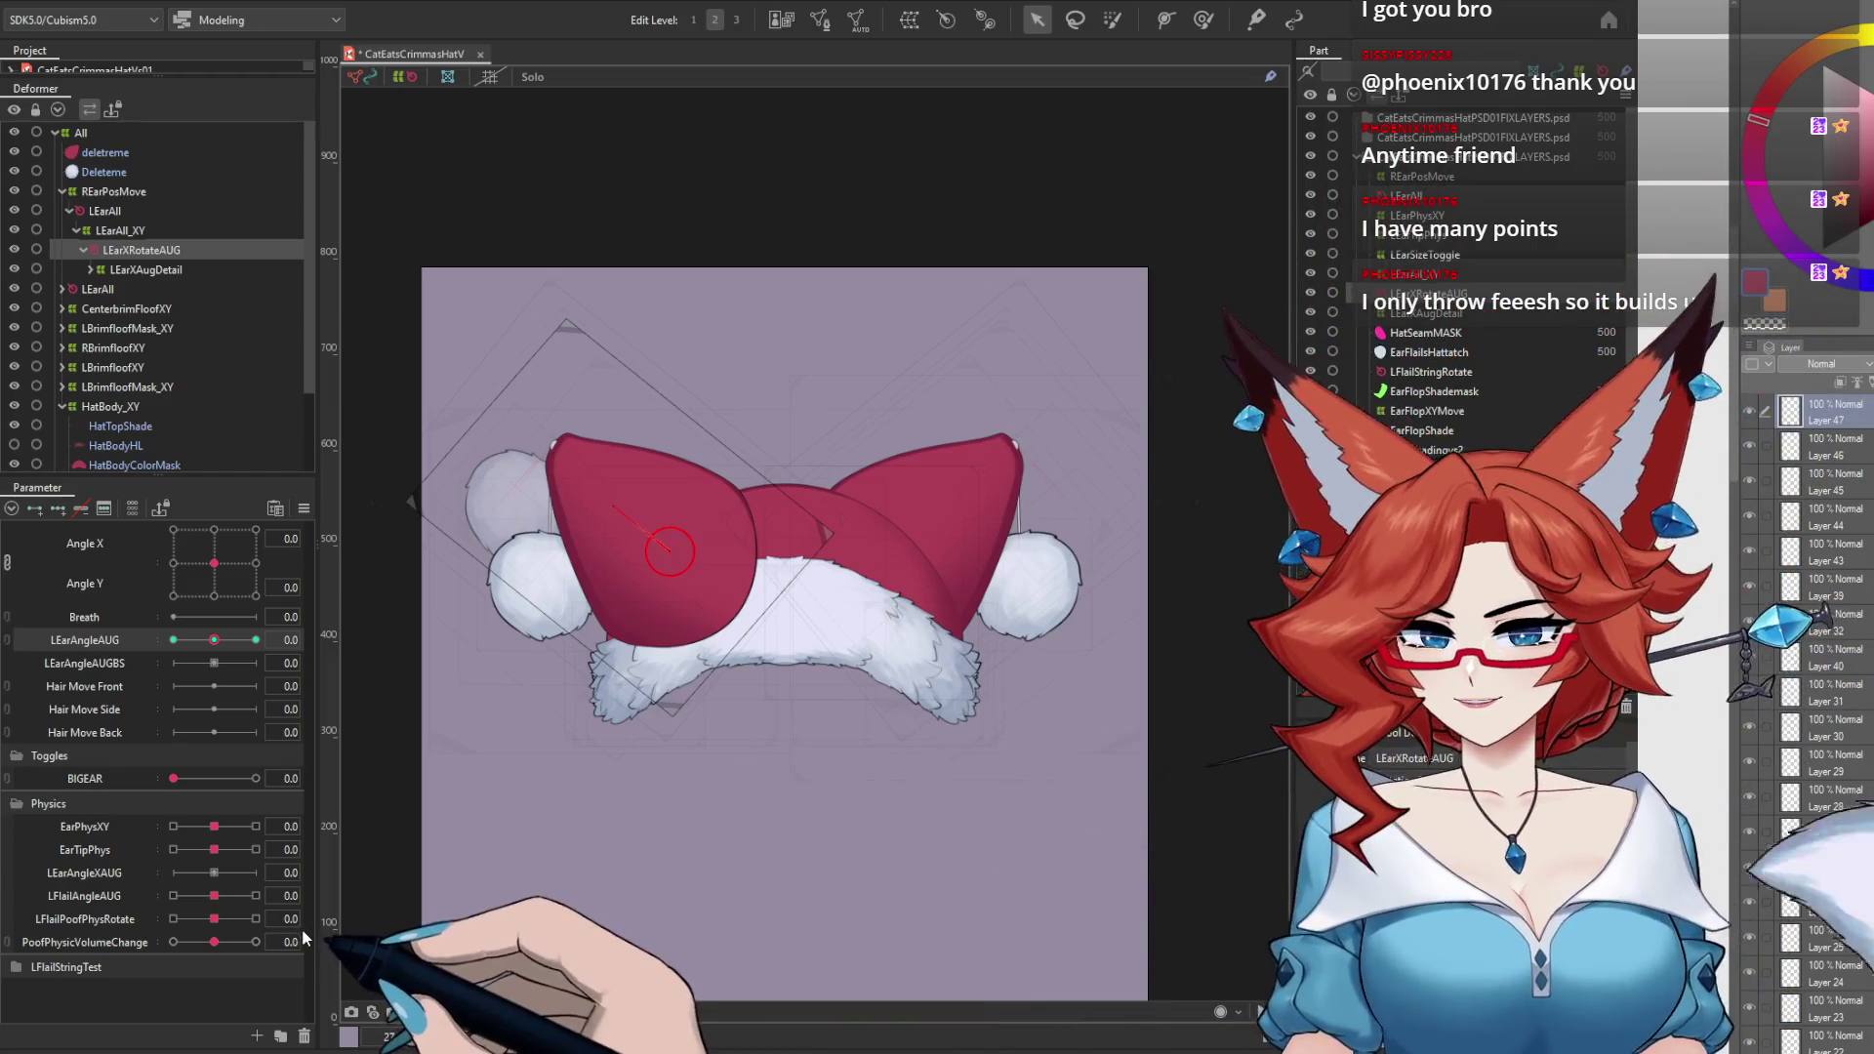
mouse_move(214, 641)
left_mouse_down()
mouse_move(194, 656)
mouse_move(288, 662)
left_mouse_up()
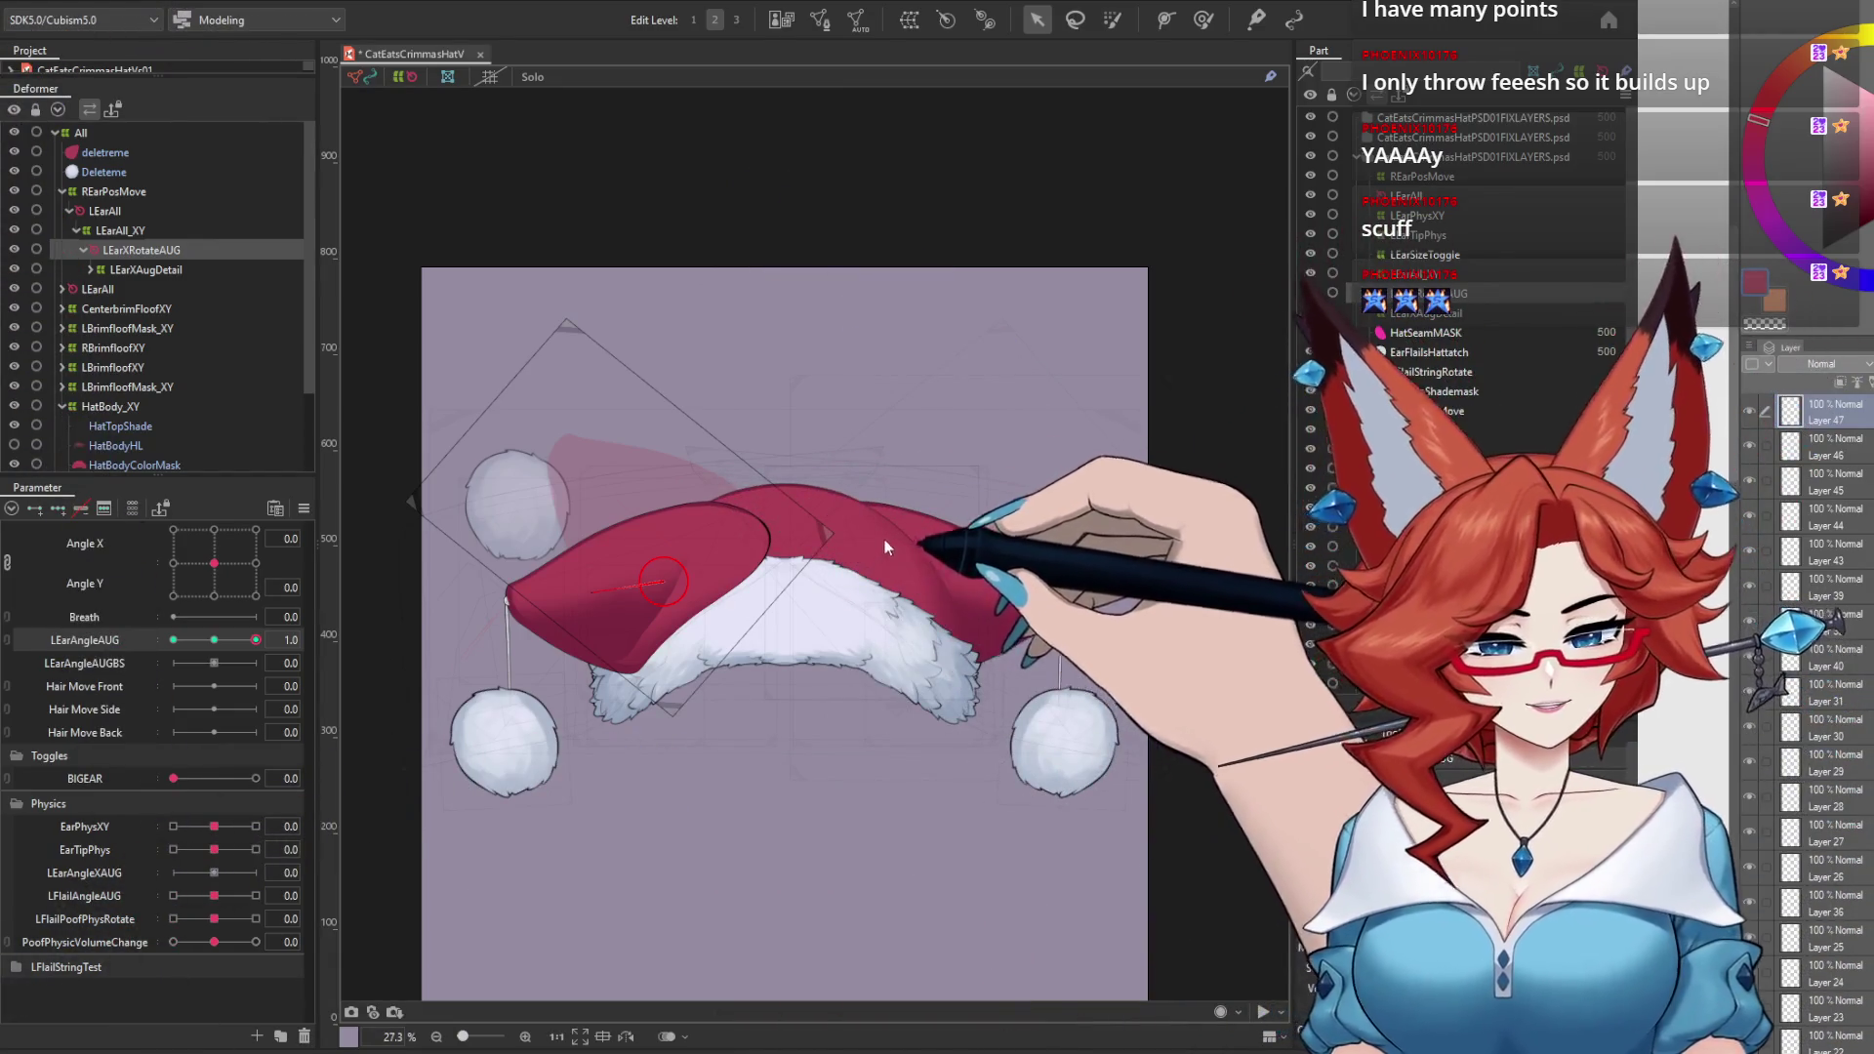
Step: Set LEarAngleAUG to 1.0 so the ear flops right, then select LEarAll_XY
key("ctrl+z")
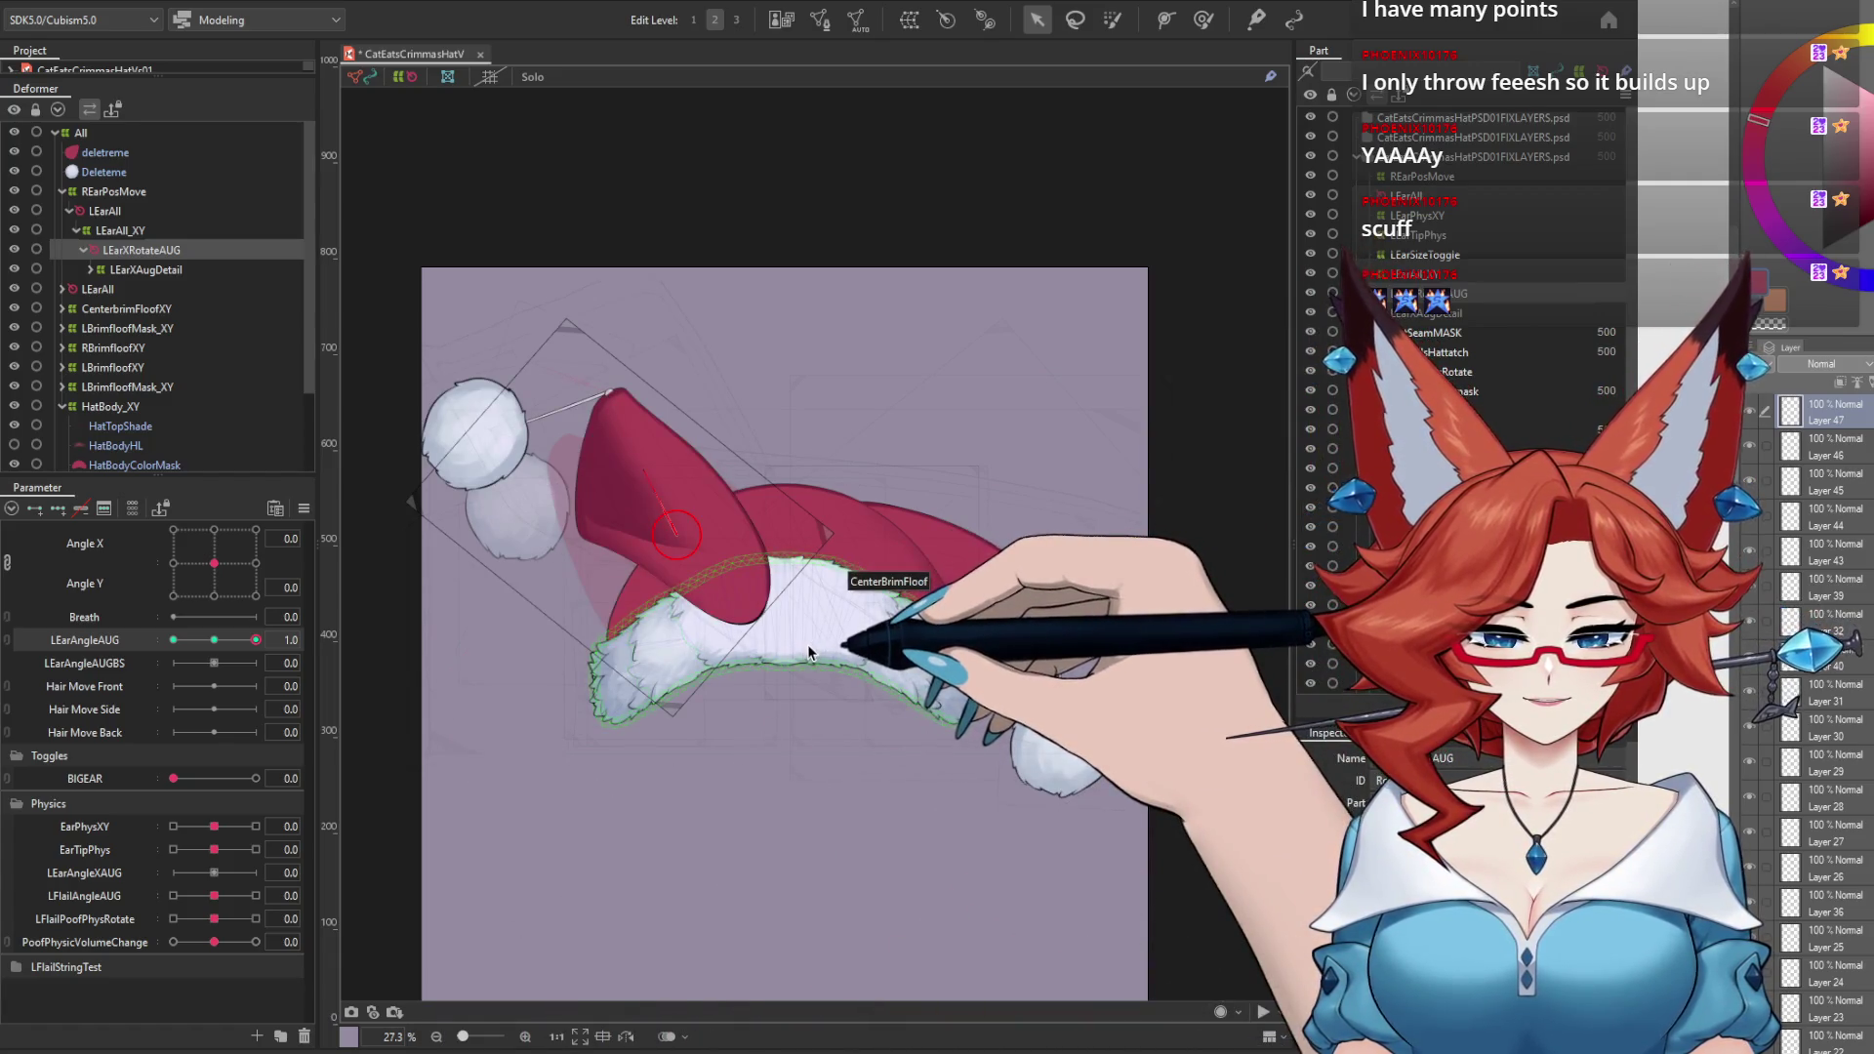
mouse_move(256, 639)
left_mouse_down()
mouse_move(185, 641)
mouse_move(342, 680)
left_mouse_up()
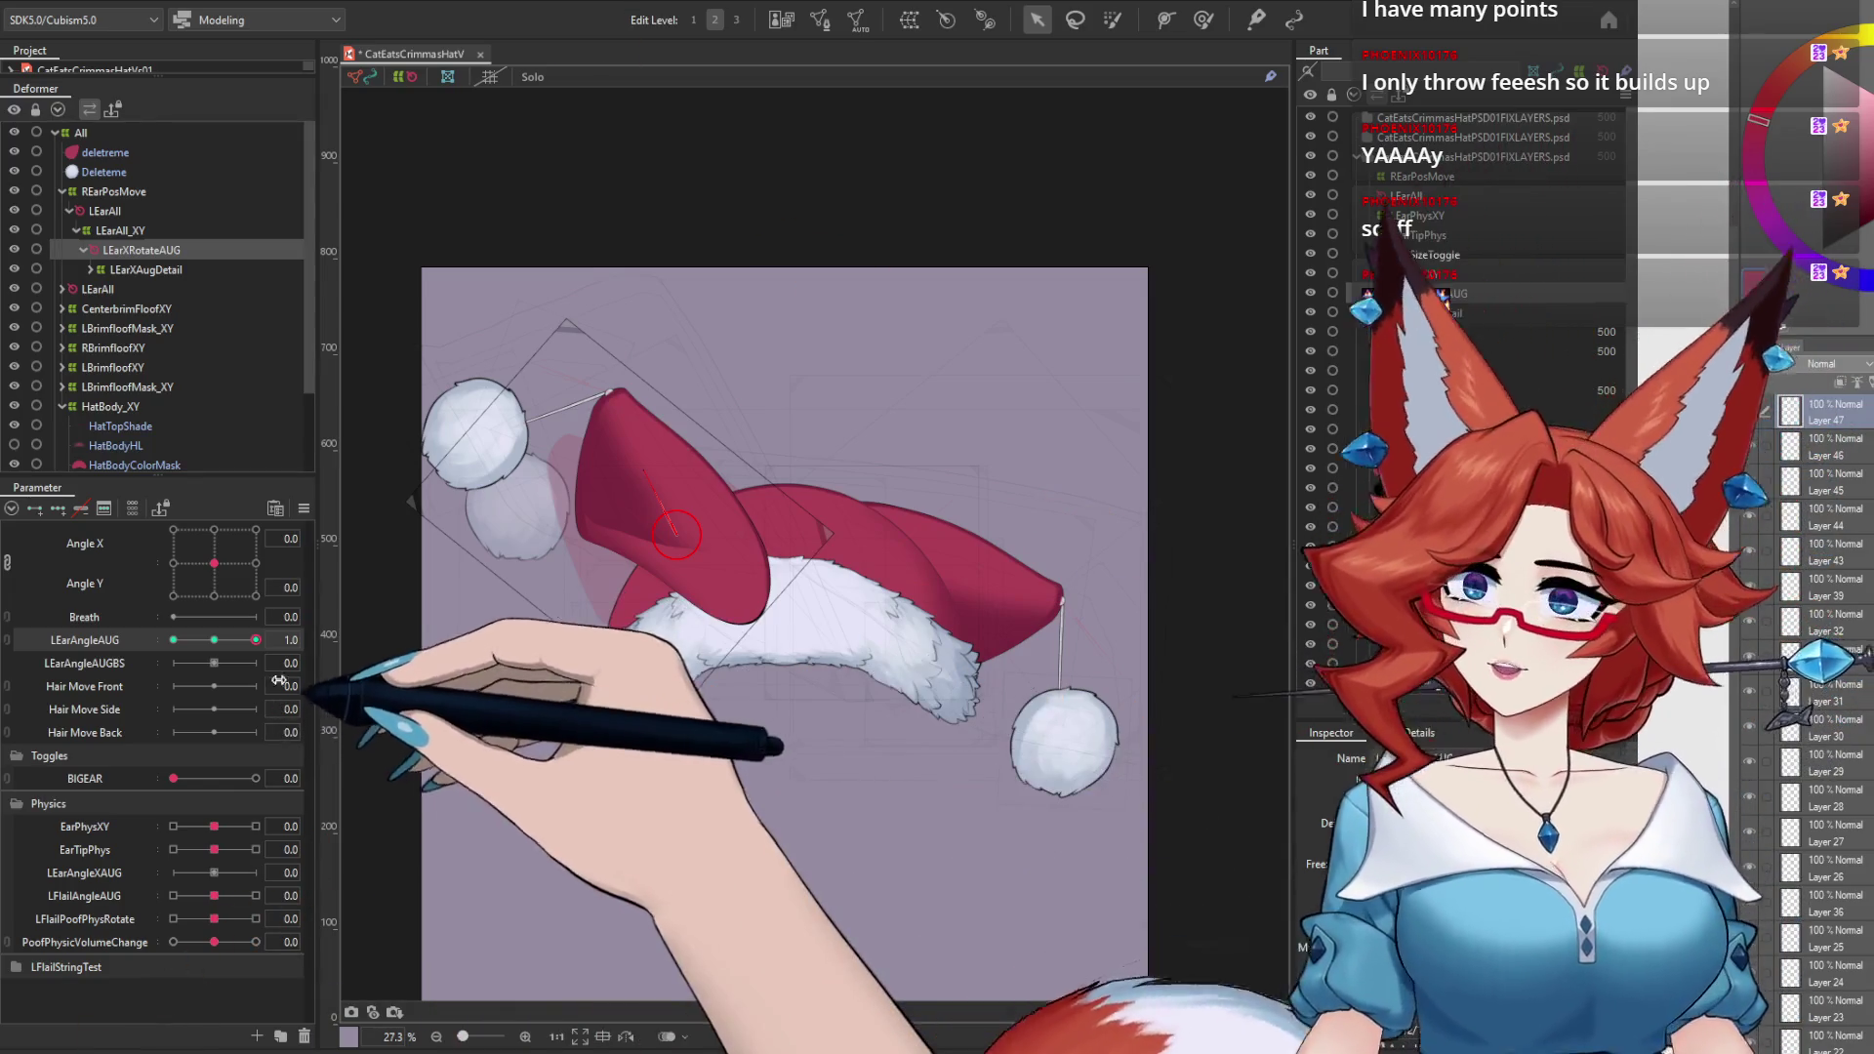
left_click(91, 269)
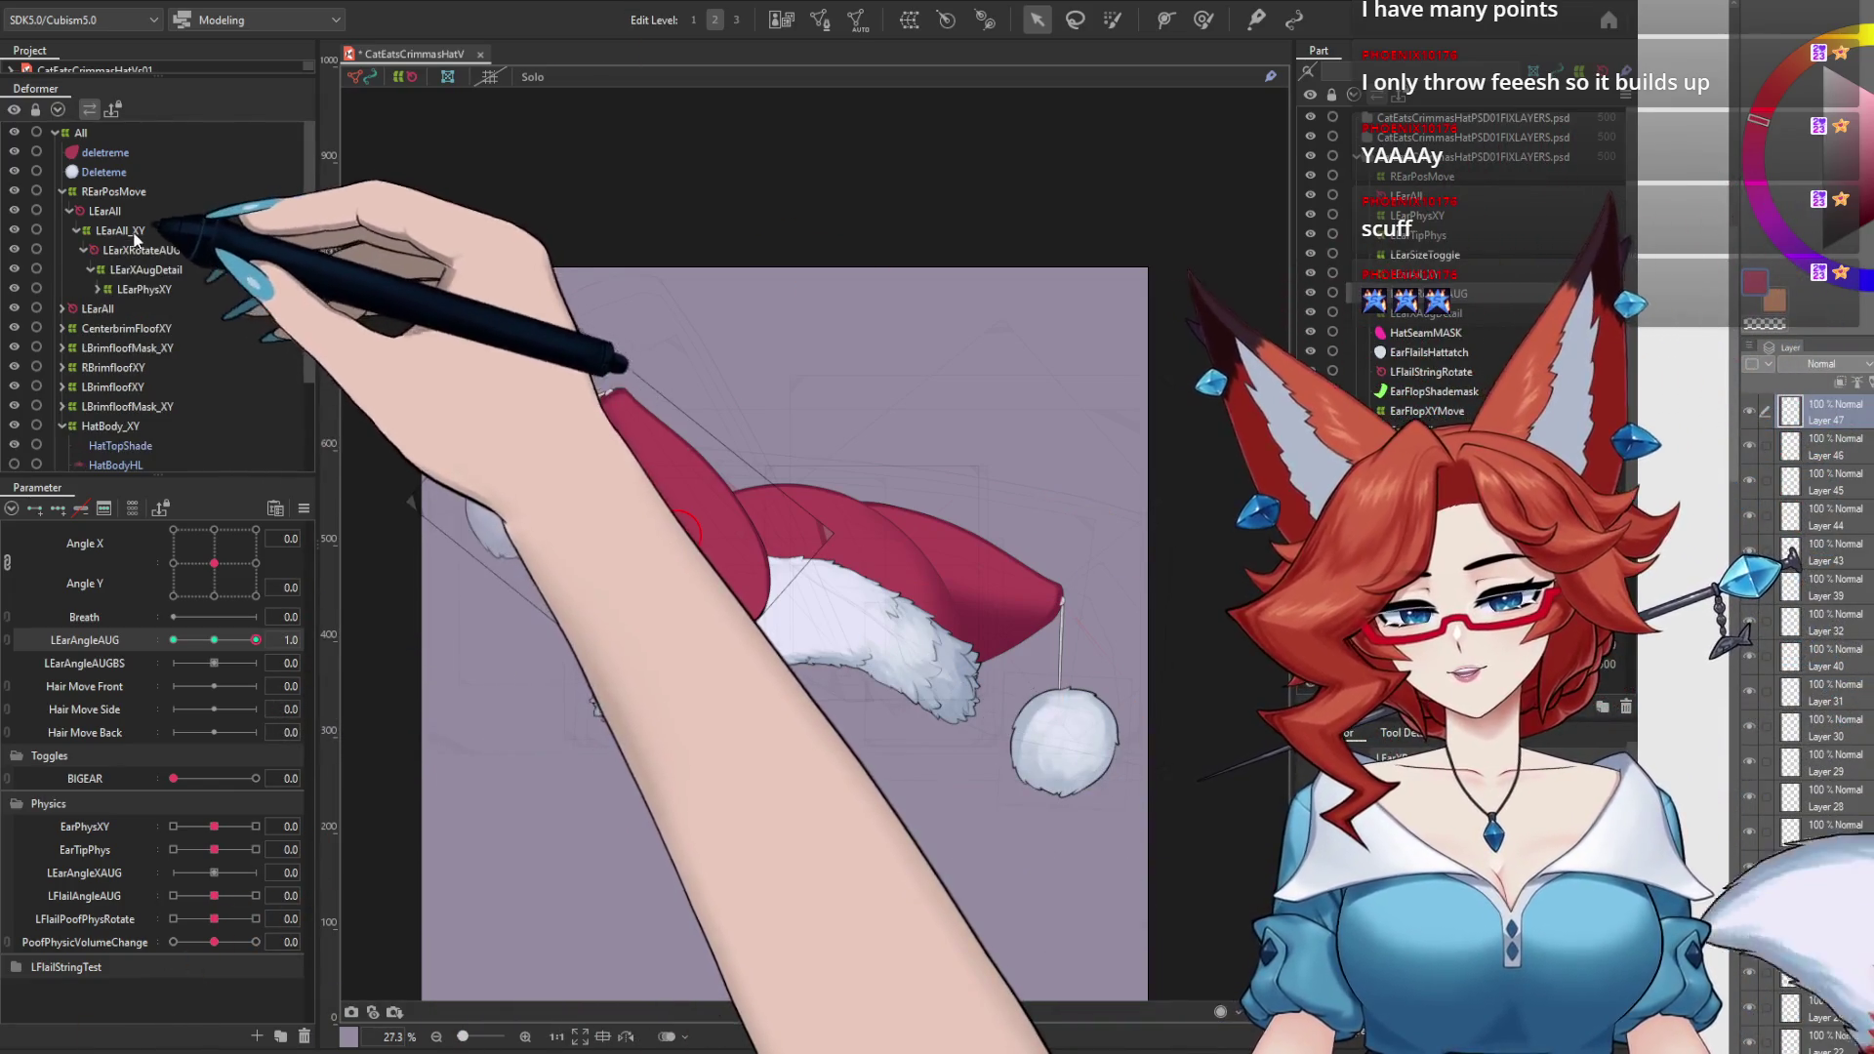
Step: Turn the head right and back, then flop the ear with LEarAngleAUG at 1.0
left_click(121, 230)
left_click_drag(224, 573, 304, 573)
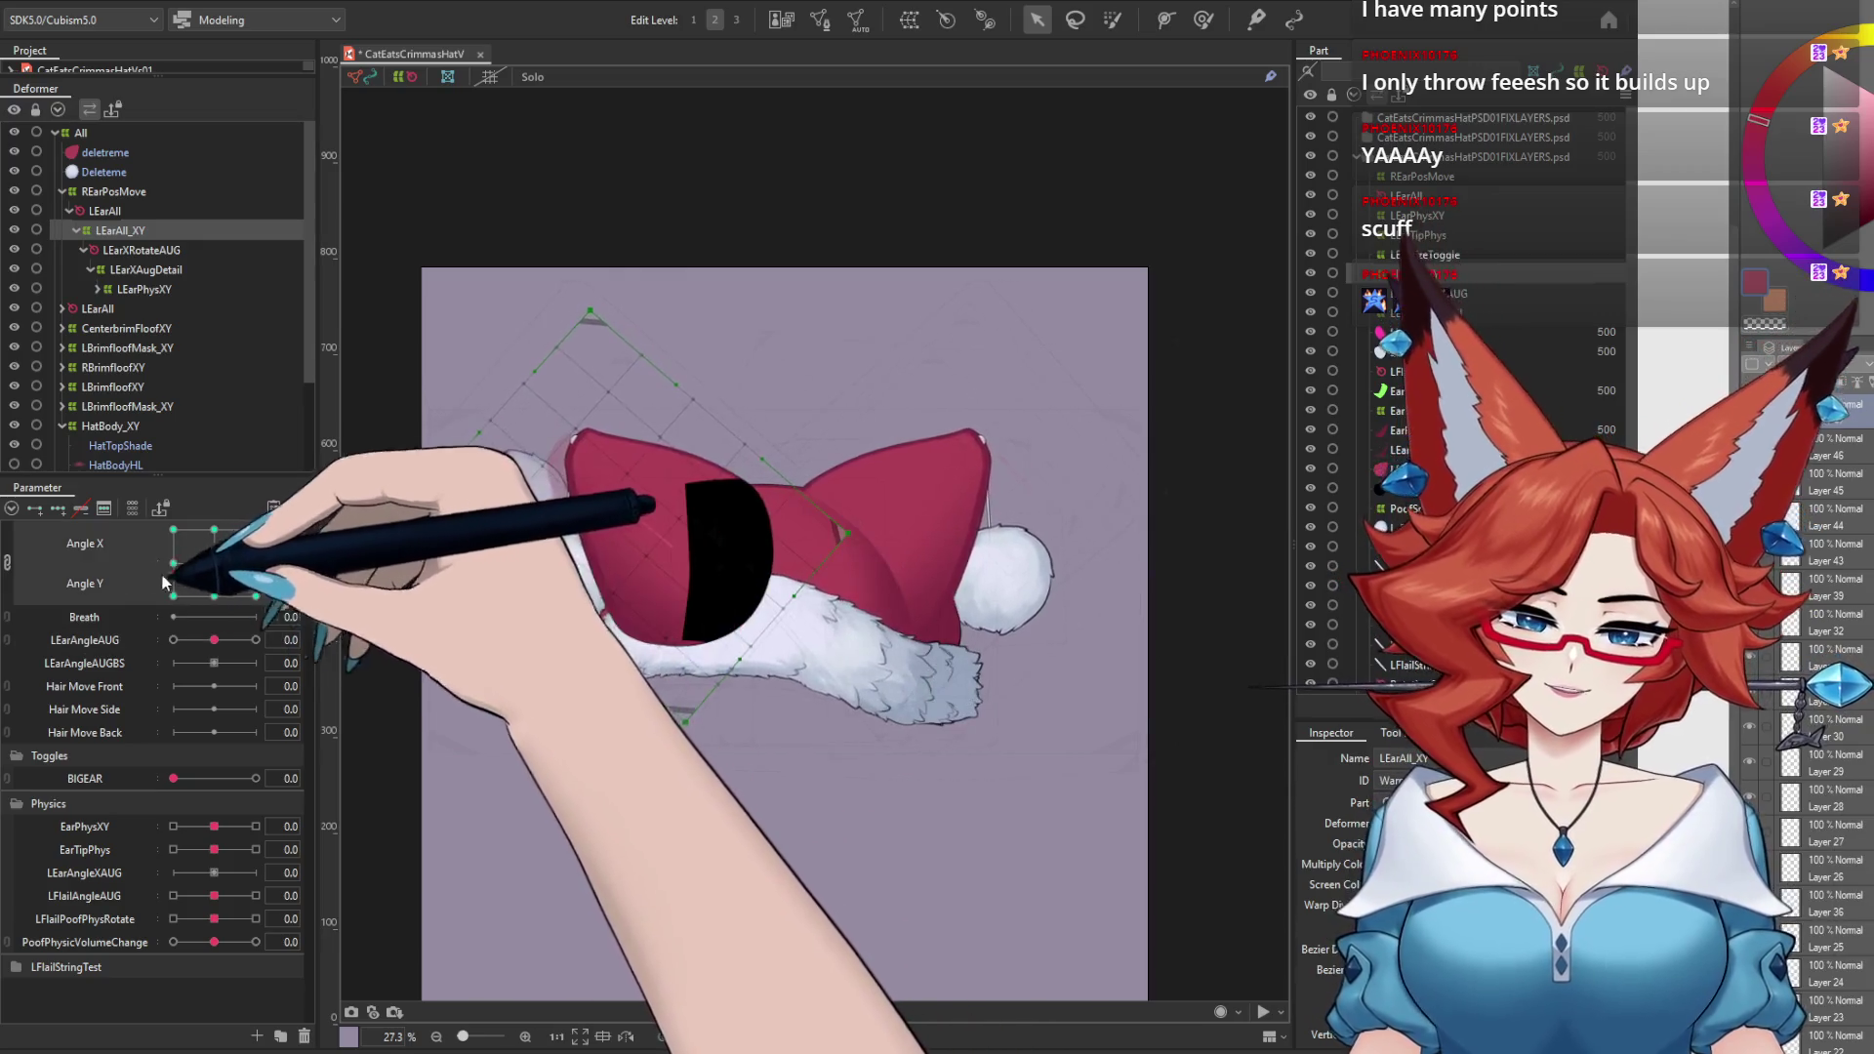
left_click_drag(244, 572, 213, 563)
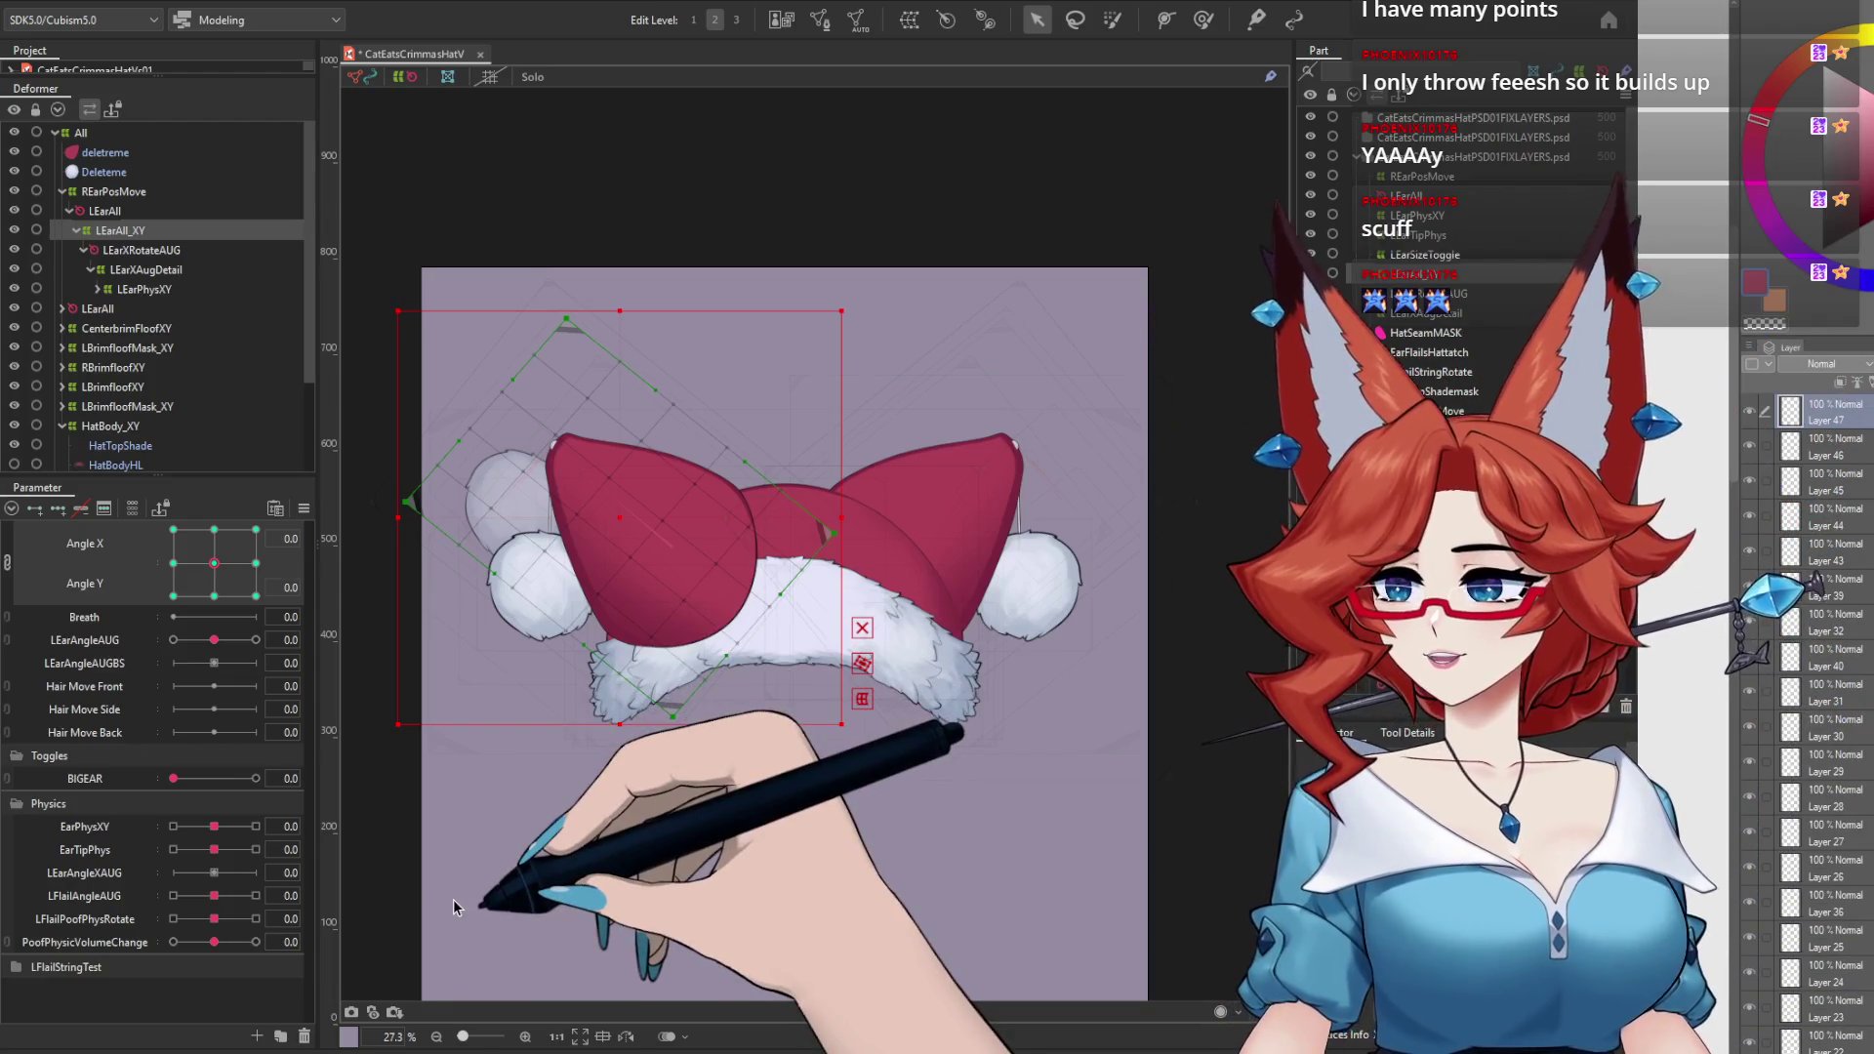
left_click_drag(214, 640, 305, 642)
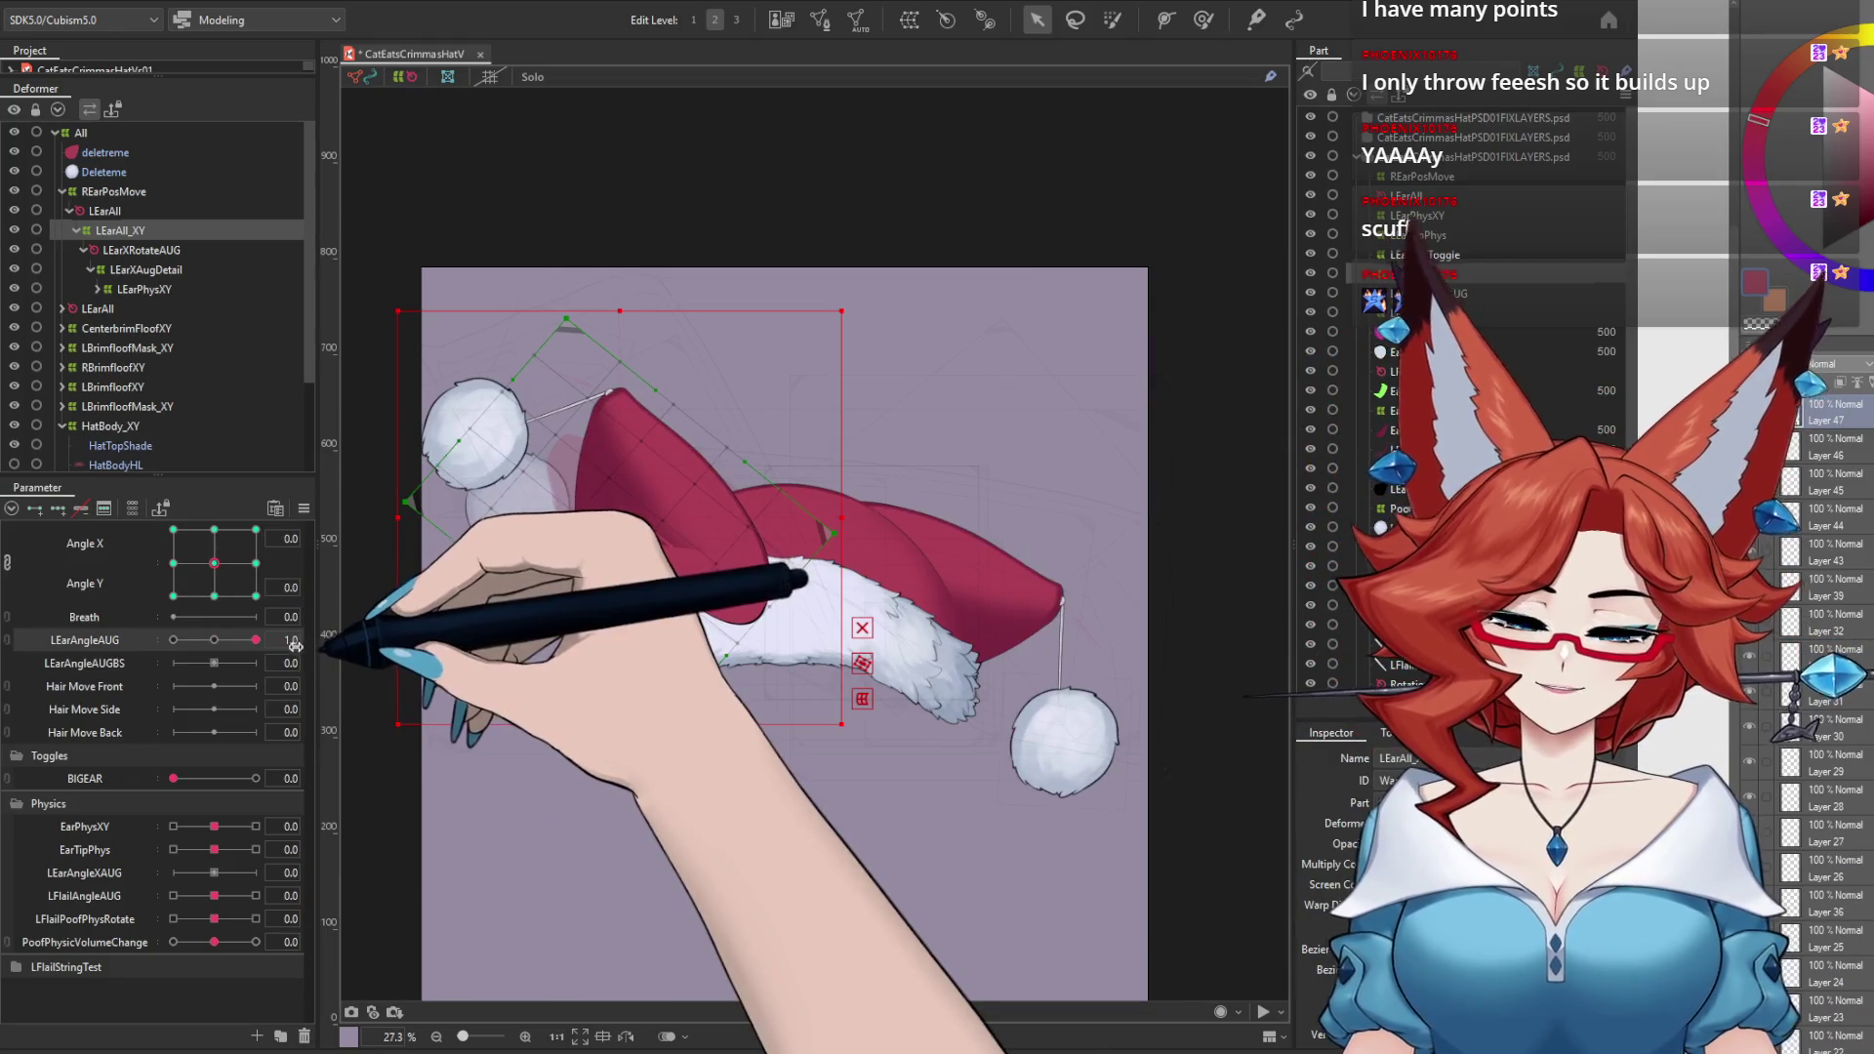
left_click(146, 270)
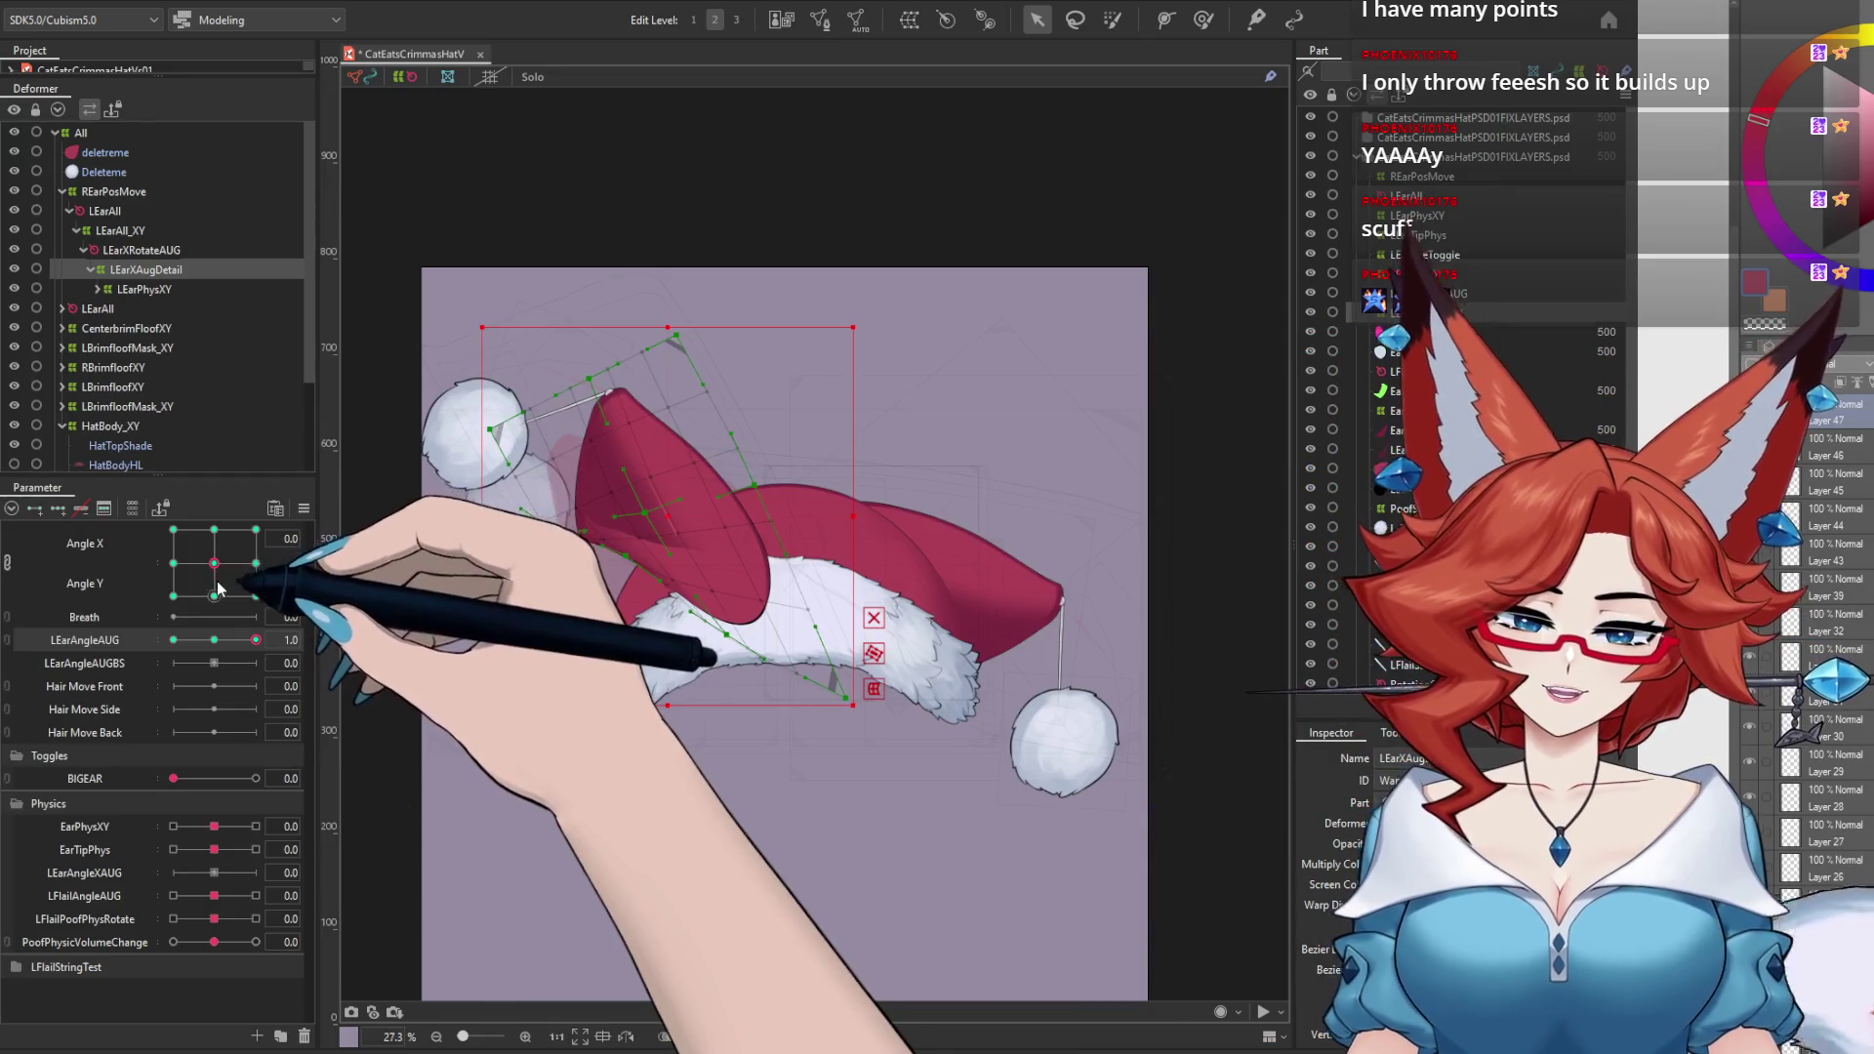
mouse_move(235, 652)
left_mouse_down()
mouse_move(215, 648)
mouse_move(334, 642)
left_mouse_up()
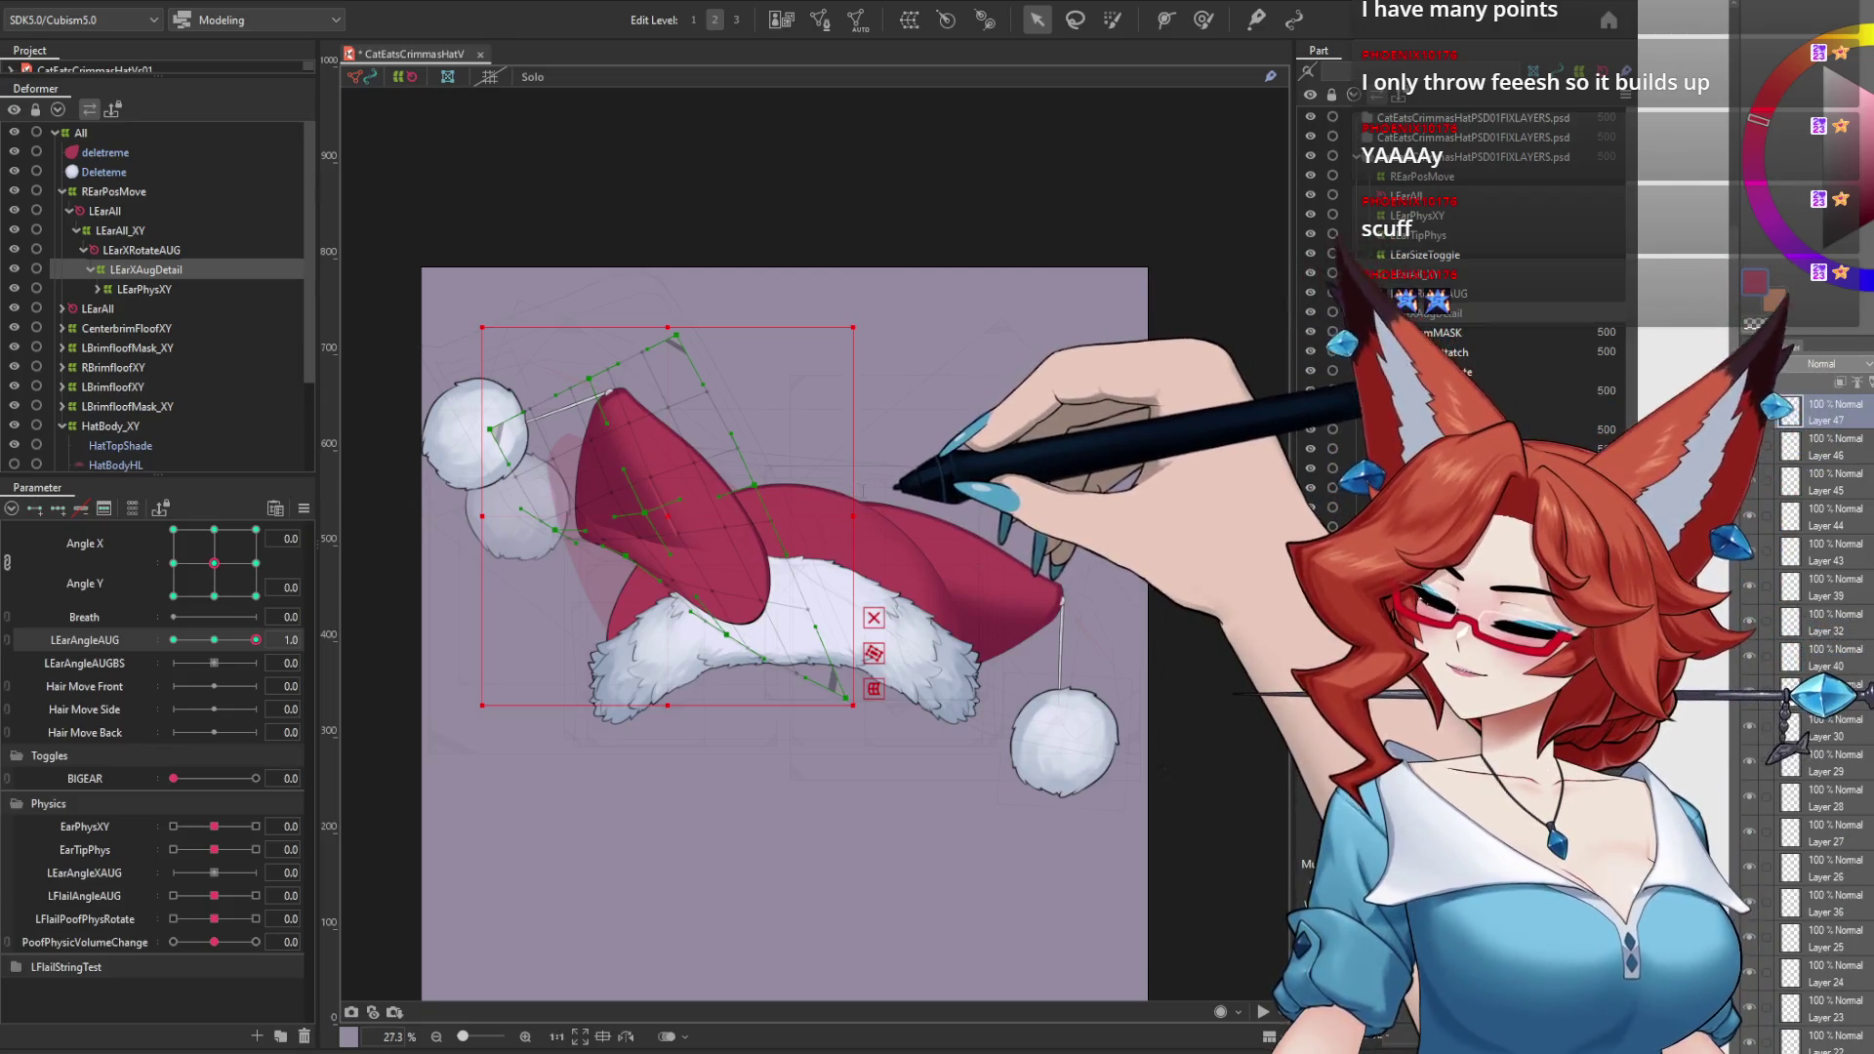
Step: Preview the ear at the opposite extreme with head turns, leaving LEarAngleAUG at -1.0
key("ctrl+z")
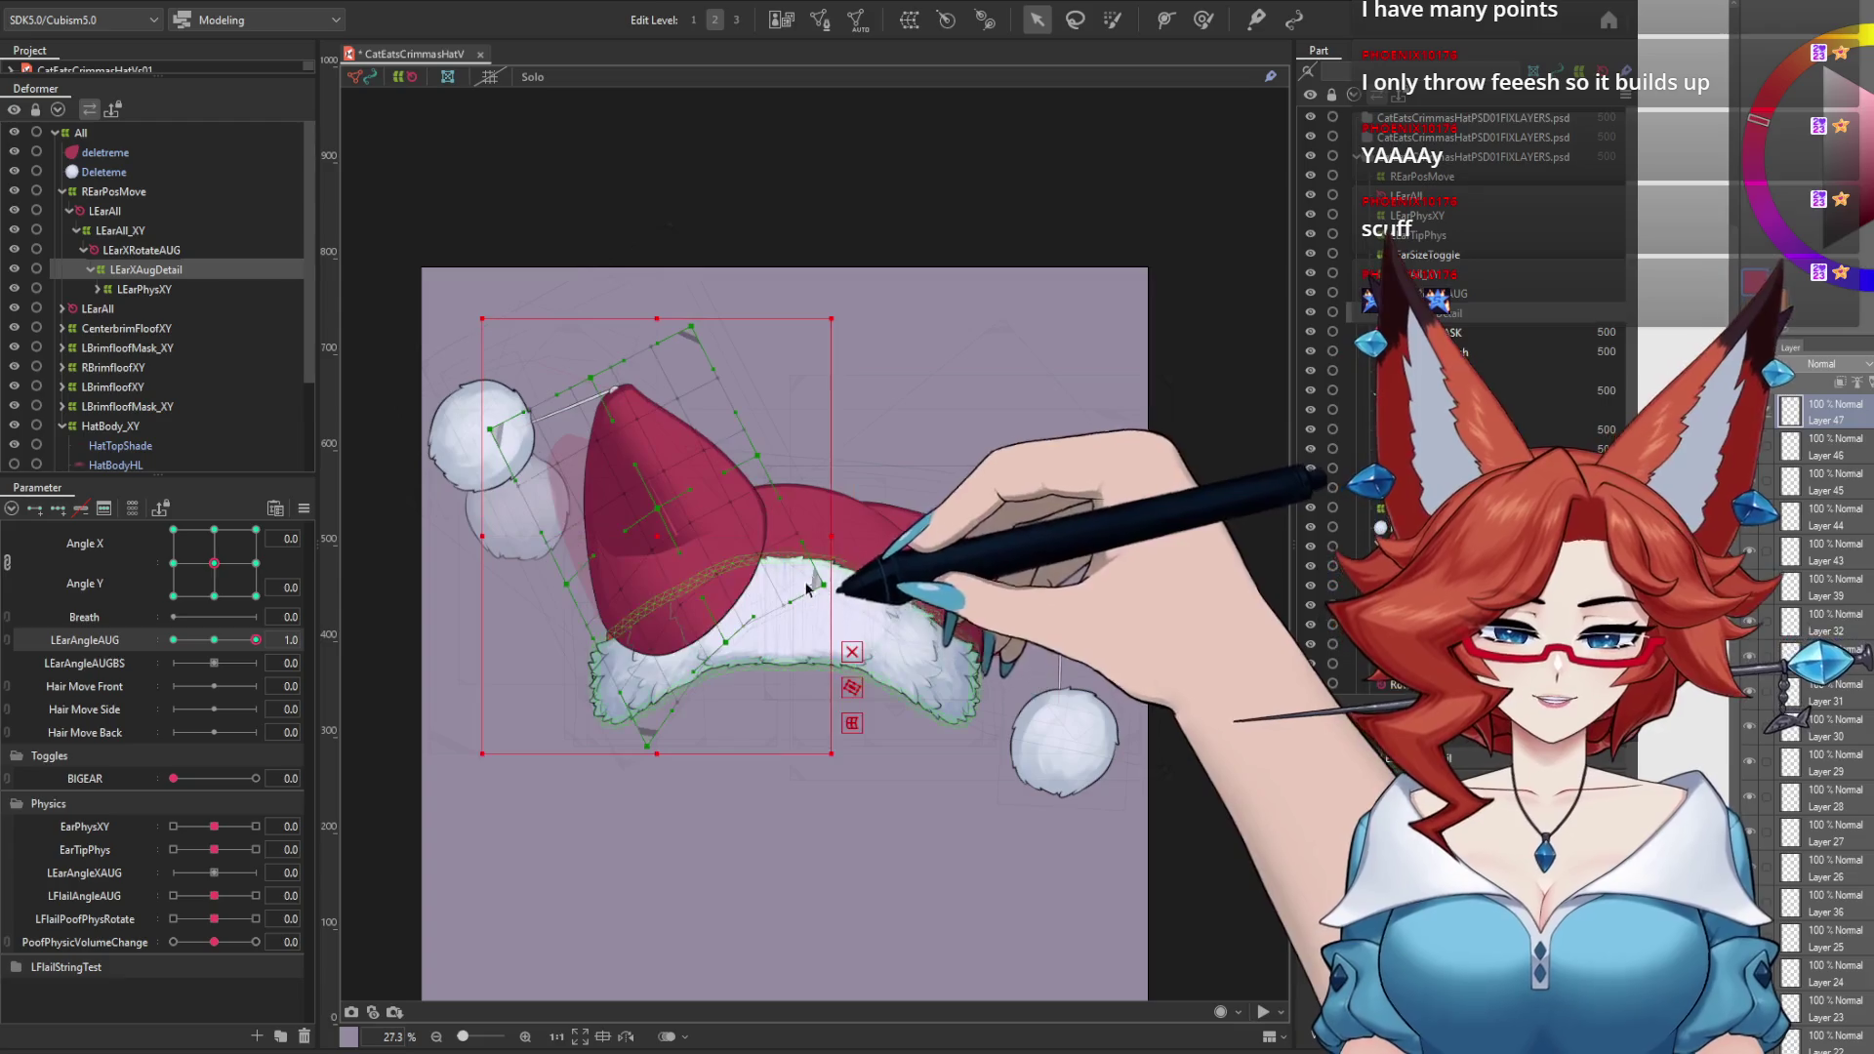
mouse_move(255, 639)
left_mouse_down()
mouse_move(142, 653)
mouse_move(336, 667)
mouse_move(214, 576)
left_mouse_up()
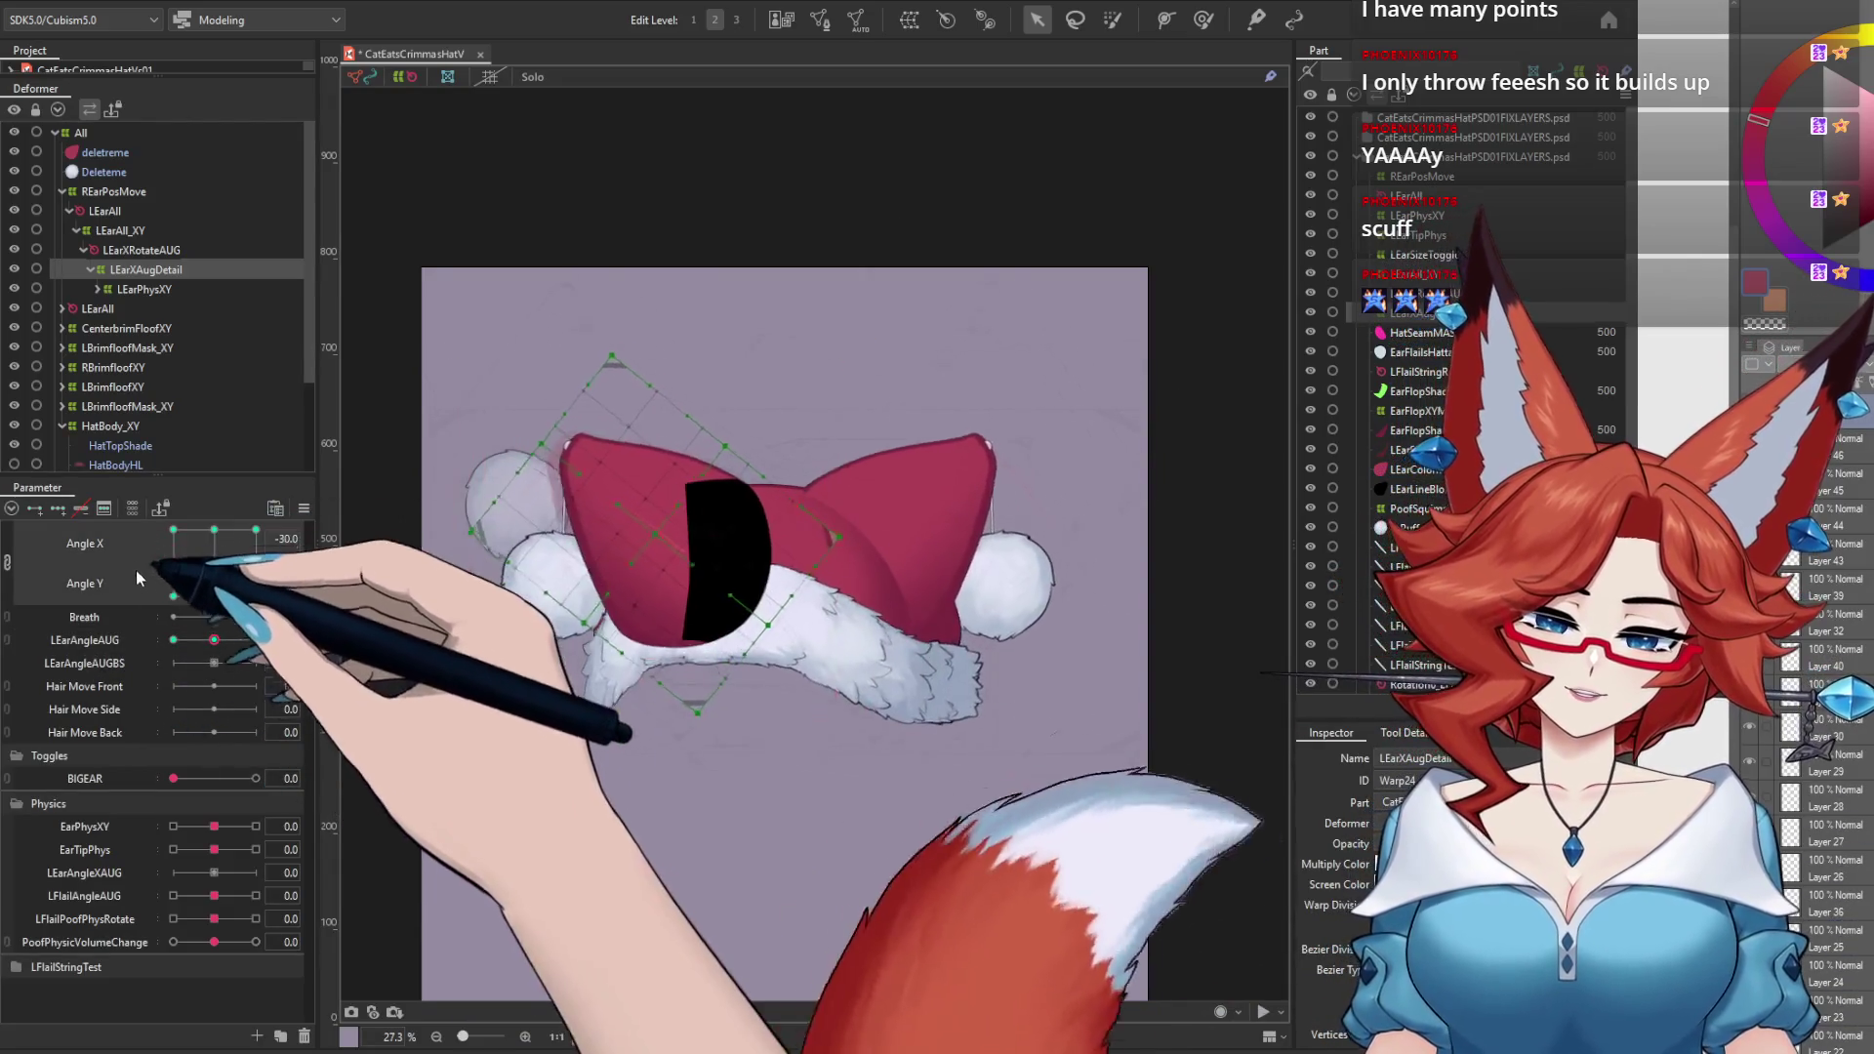
left_click_drag(214, 639, 256, 639)
mouse_move(214, 562)
left_mouse_down()
mouse_move(255, 529)
mouse_move(256, 595)
mouse_move(172, 639)
left_mouse_up()
mouse_move(255, 595)
left_mouse_down()
mouse_move(248, 566)
mouse_move(214, 564)
left_mouse_up()
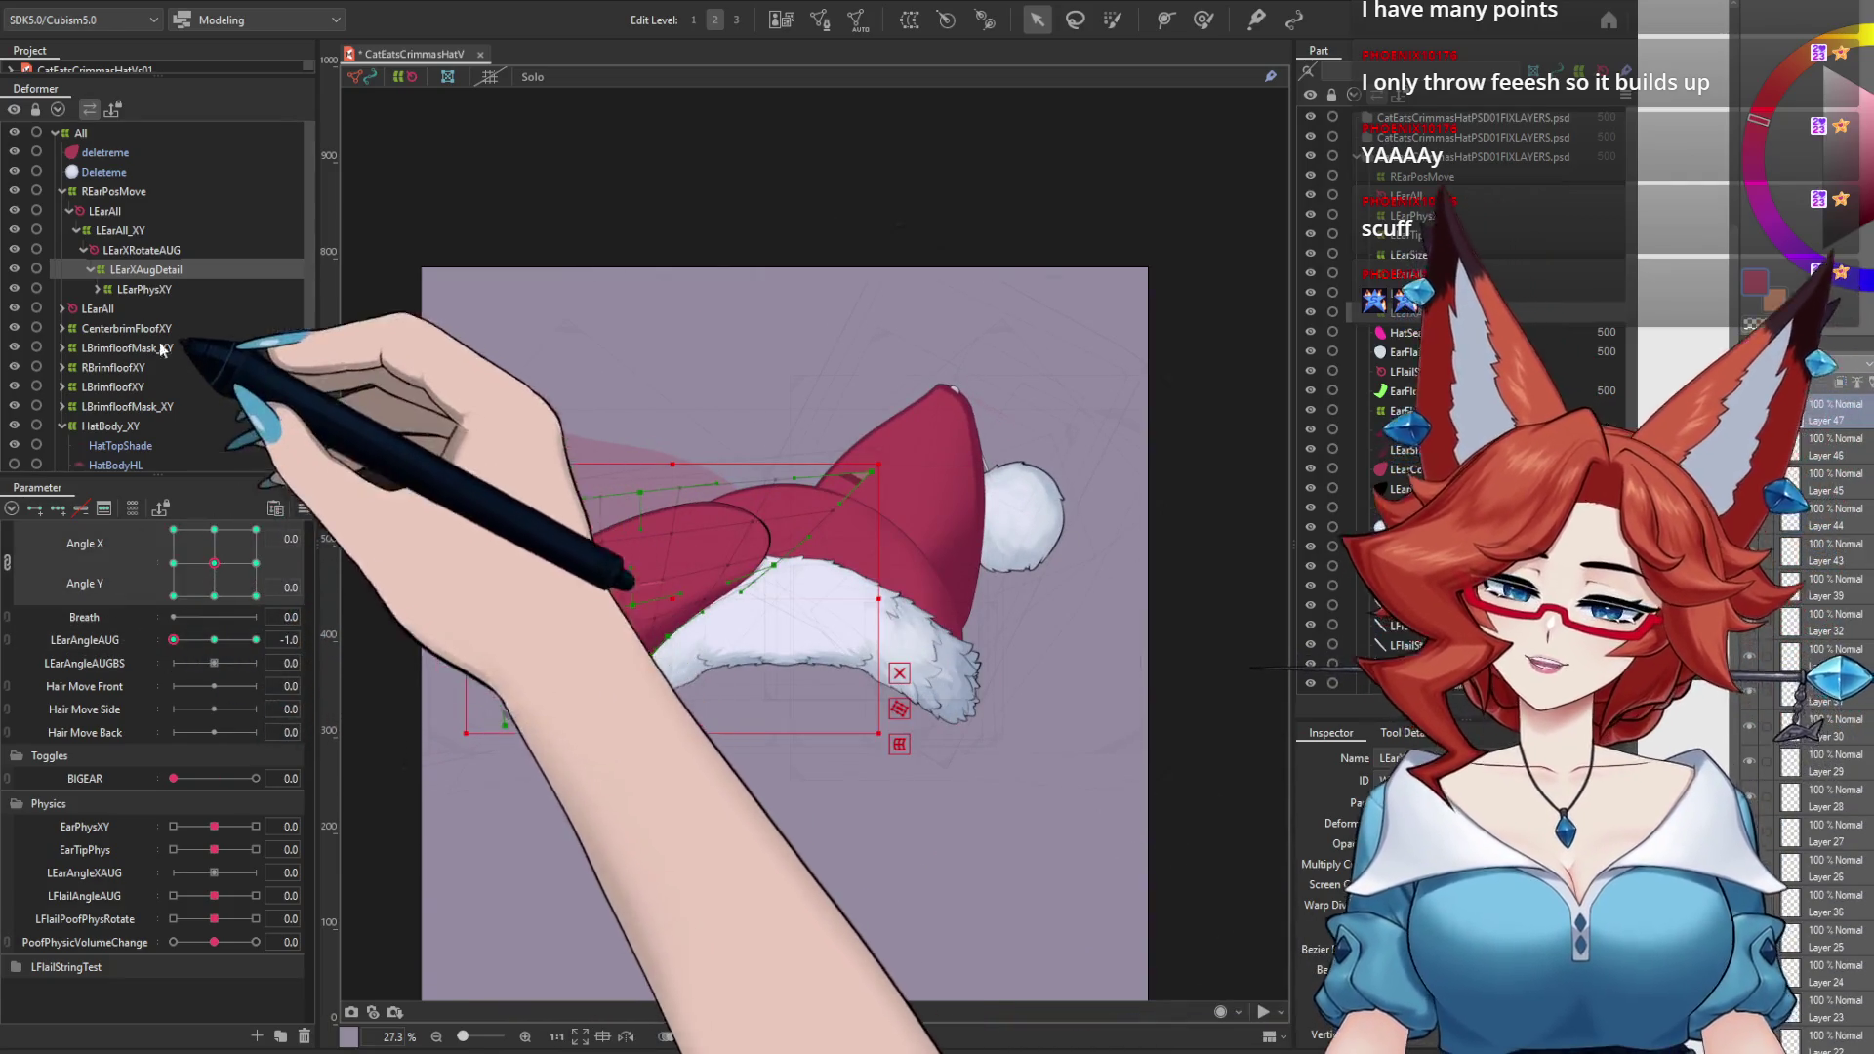
left_click(97, 289)
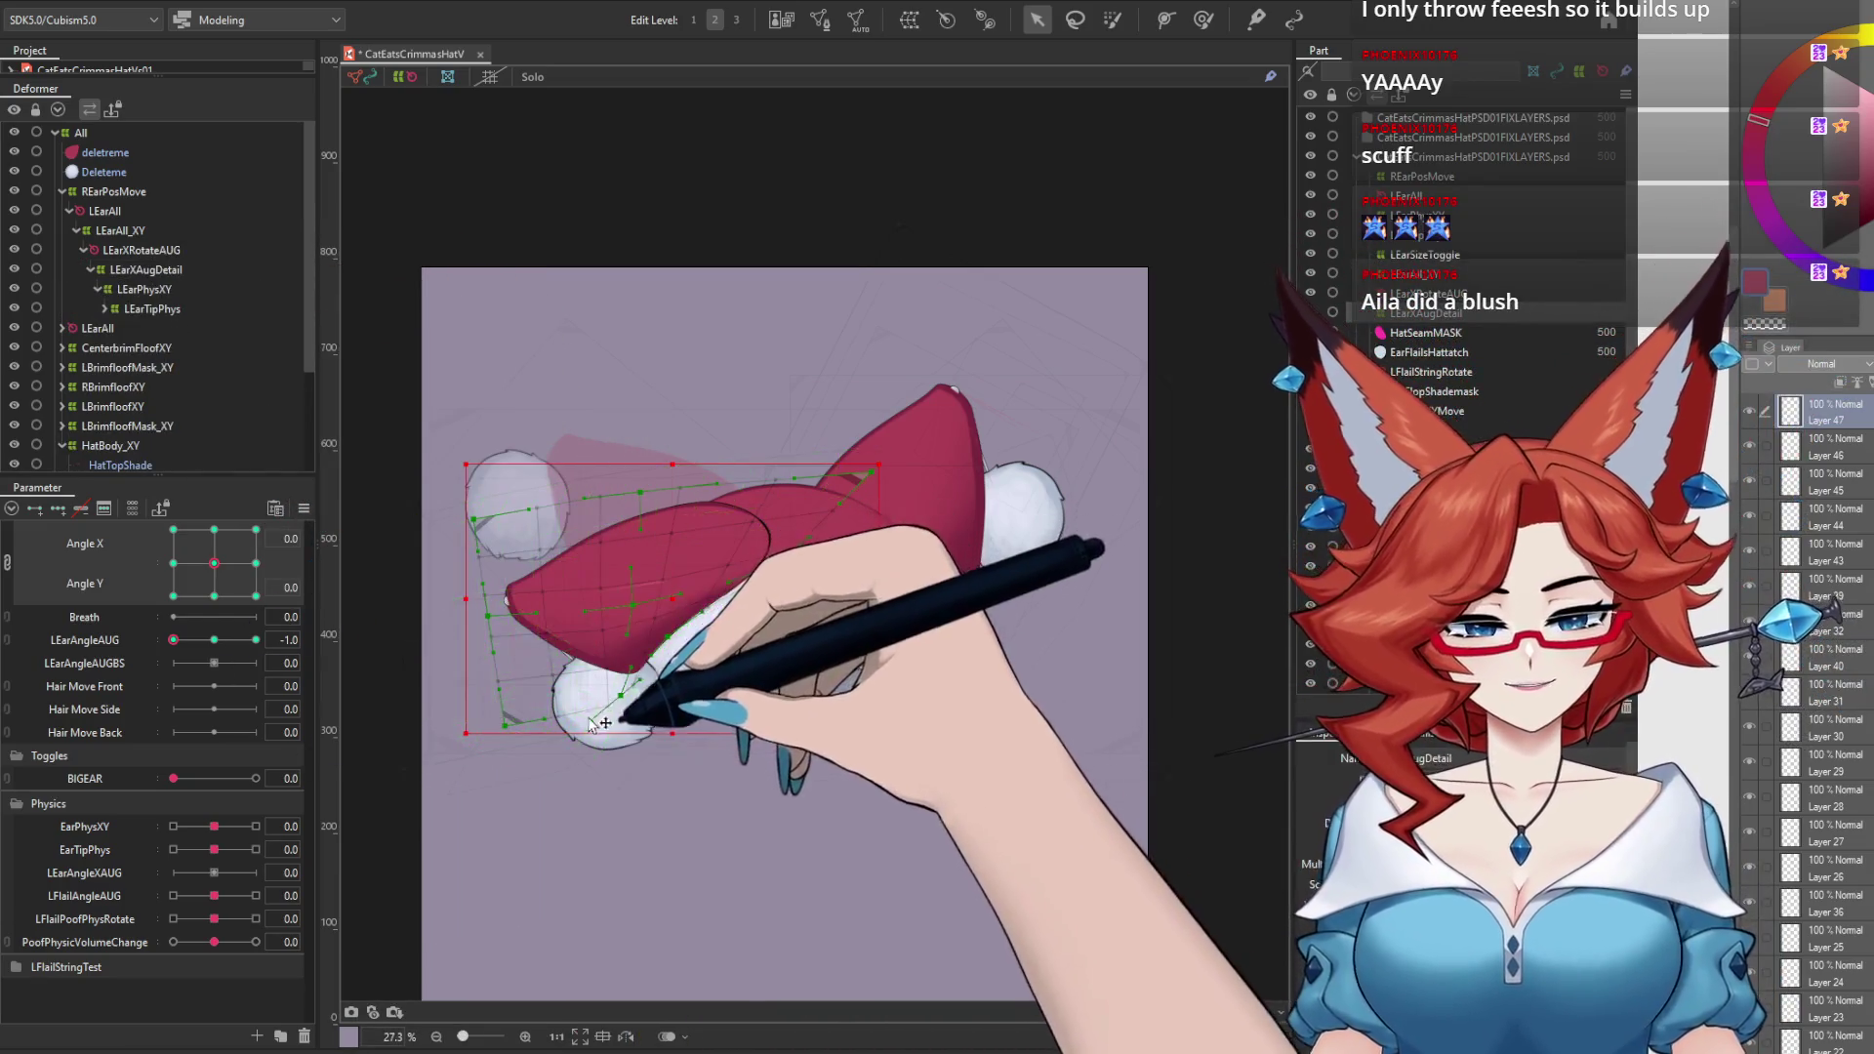
Step: Expand LEarTipPhys and select the LEarSizeToggle deformer
left_click(131, 270)
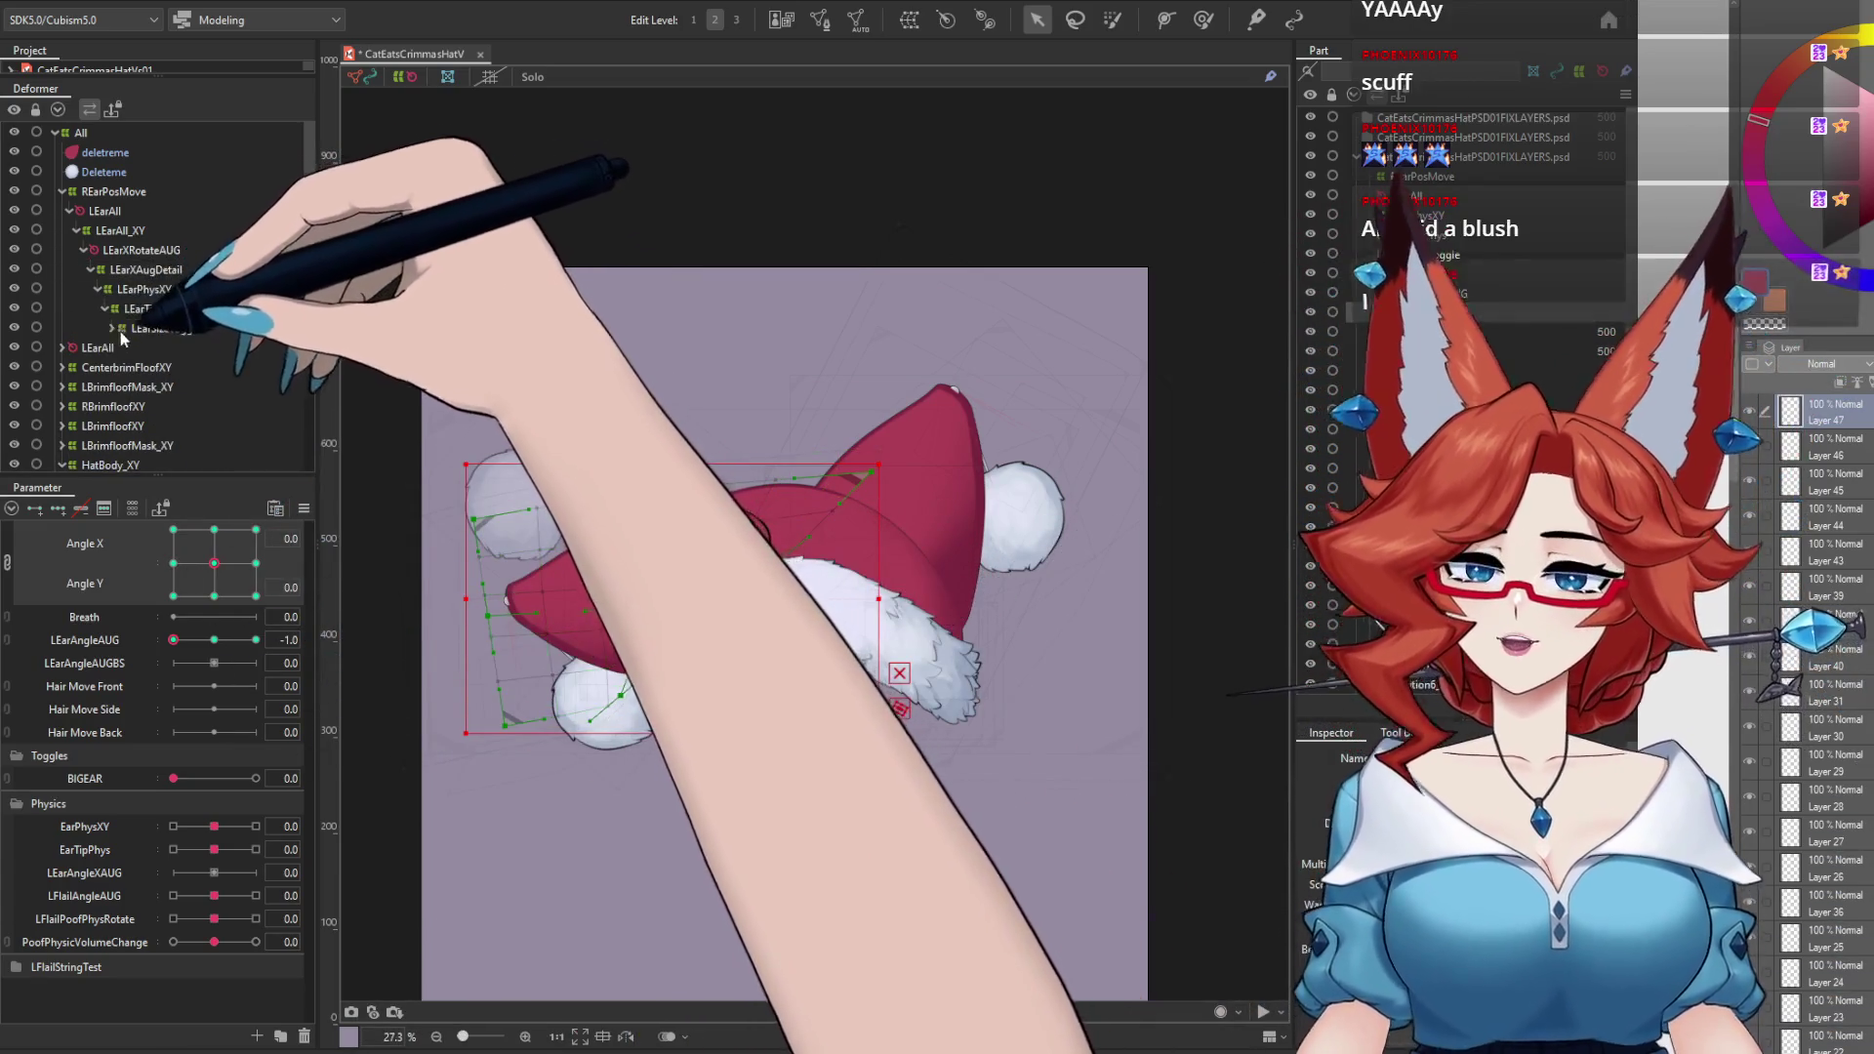
left_click(104, 308)
left_click(166, 328)
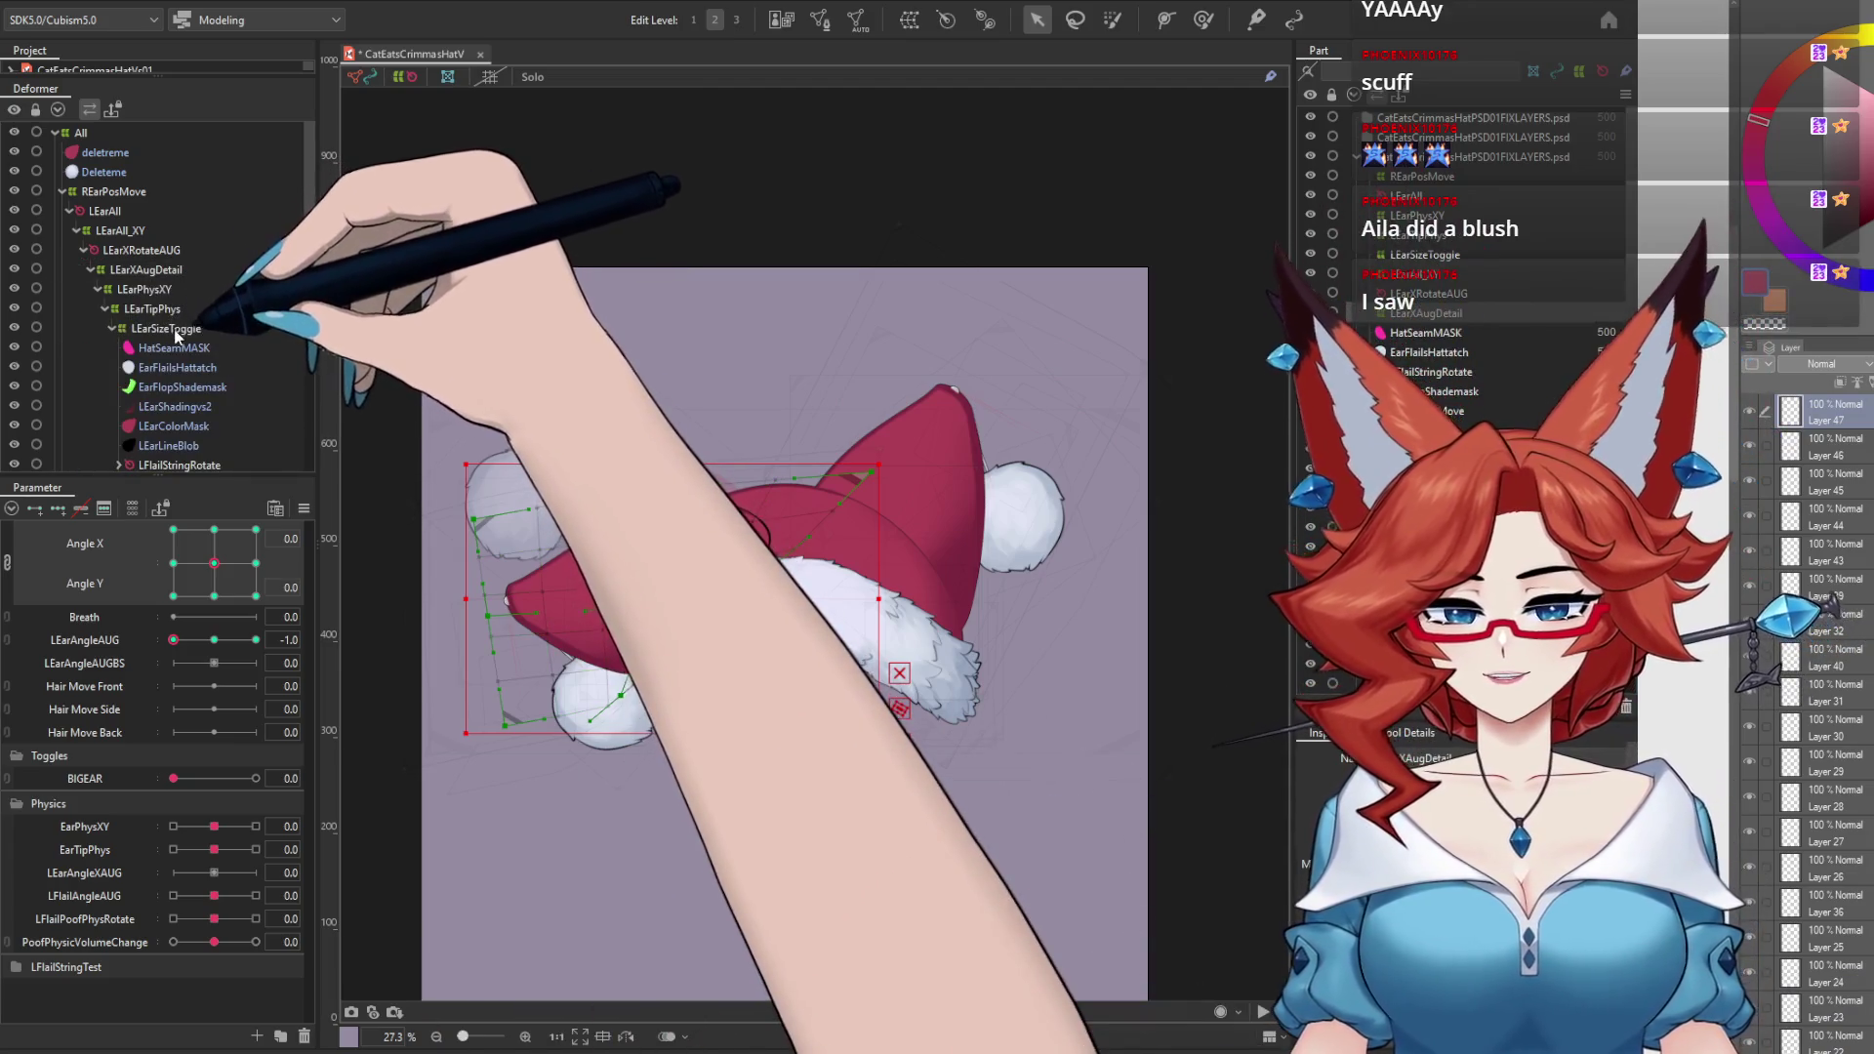
Step: Test BIGEAR at 1, return it to 0, and select LFlailStringRotate
left_click_drag(173, 778, 301, 788)
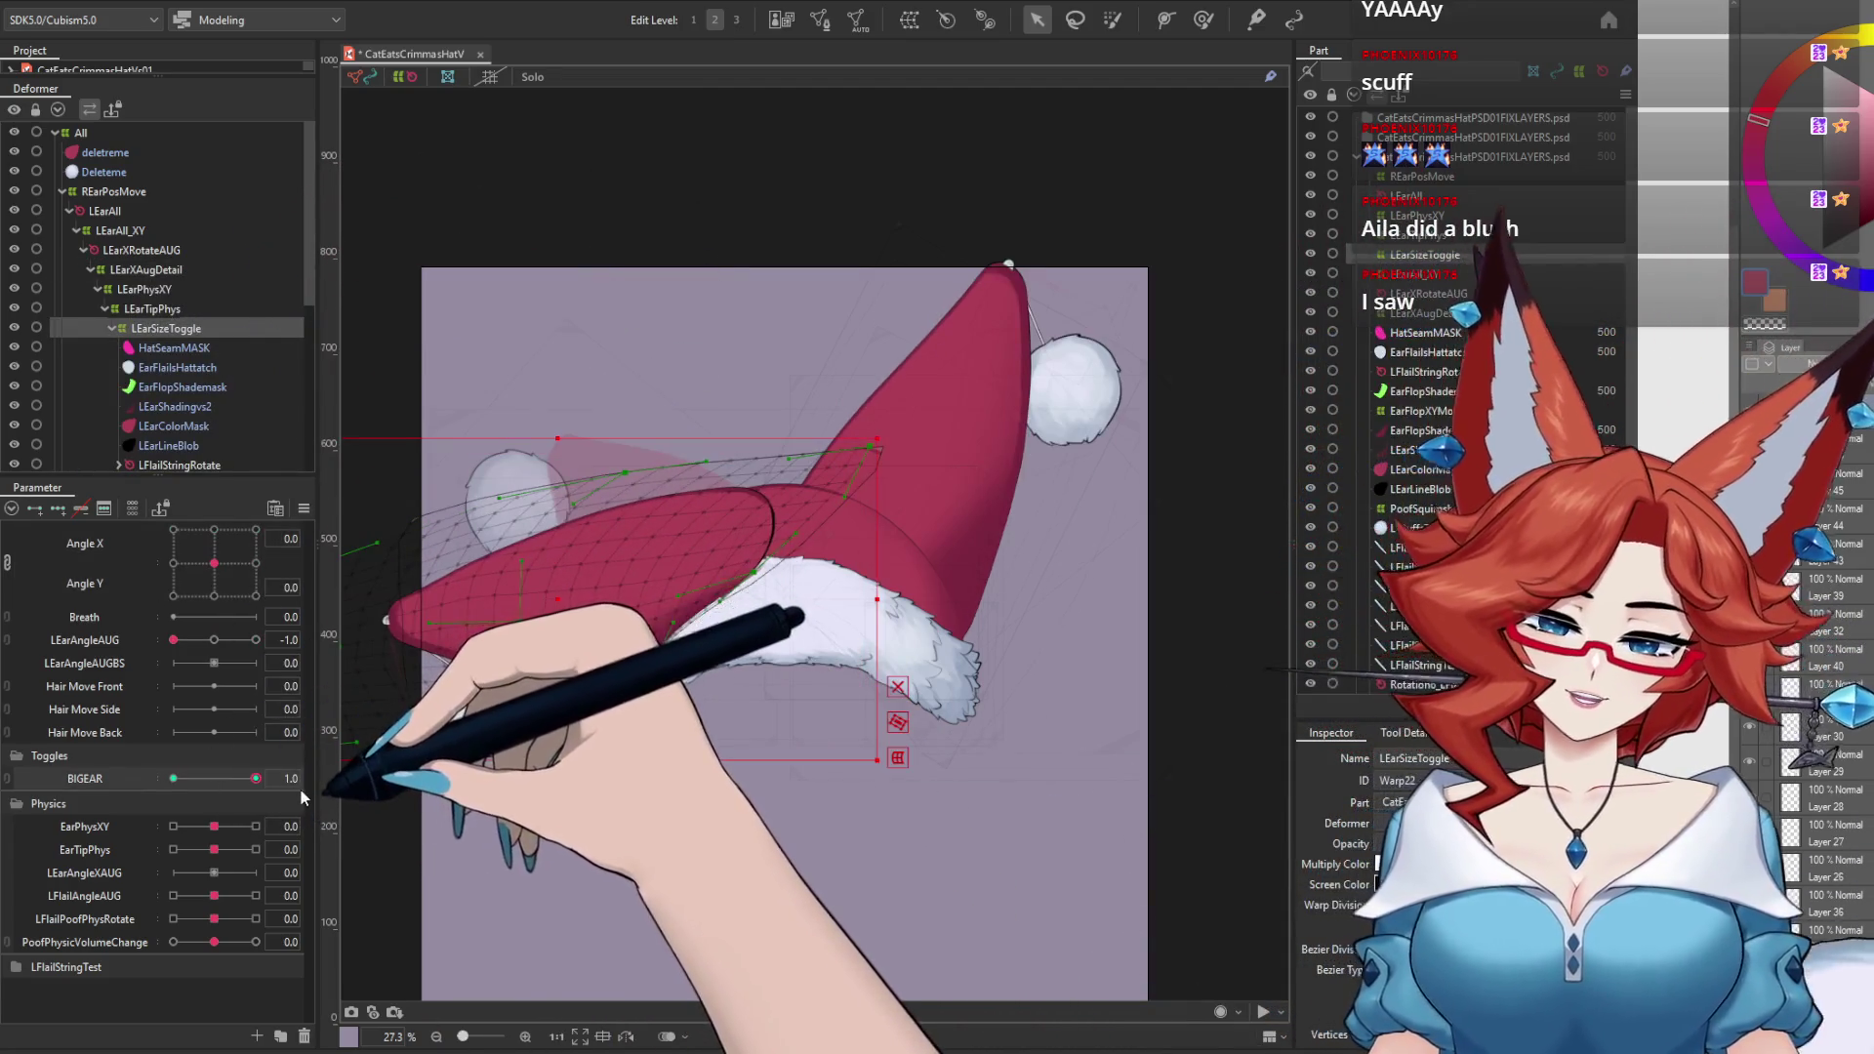
left_click_drag(172, 639, 214, 654)
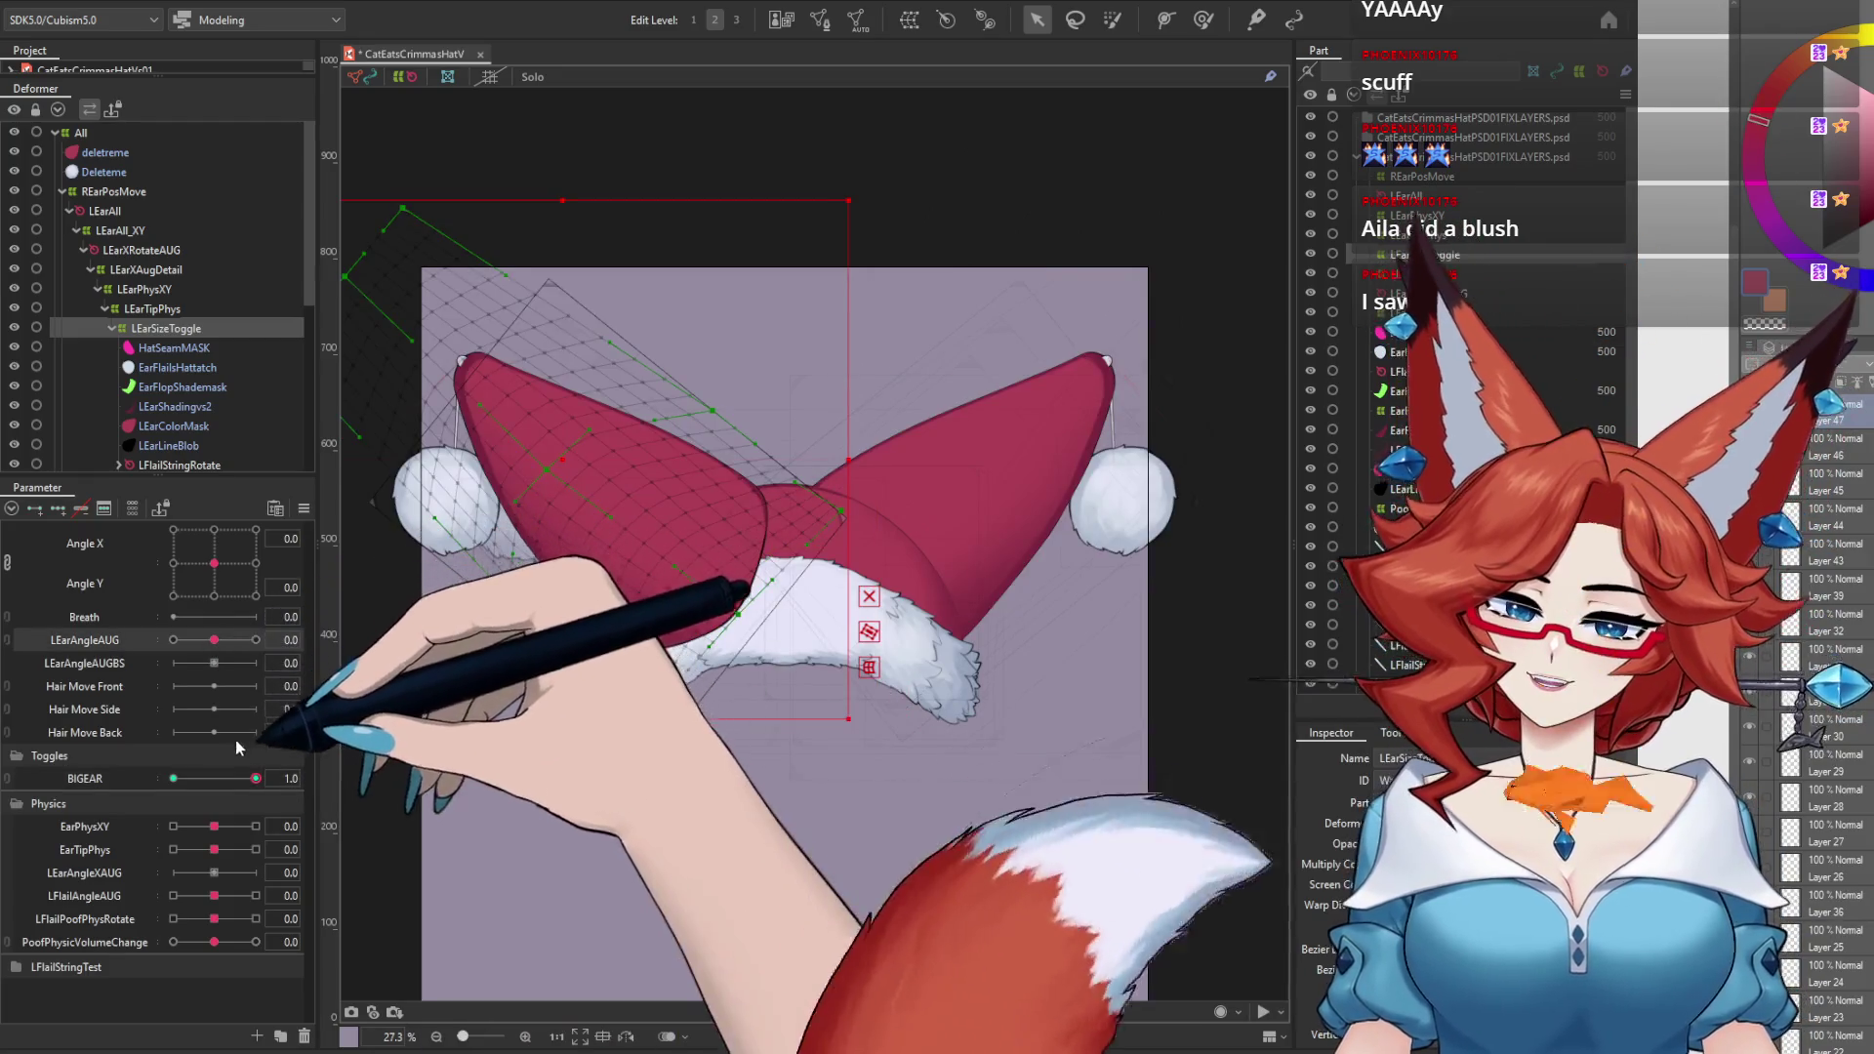
left_click_drag(255, 778, 173, 781)
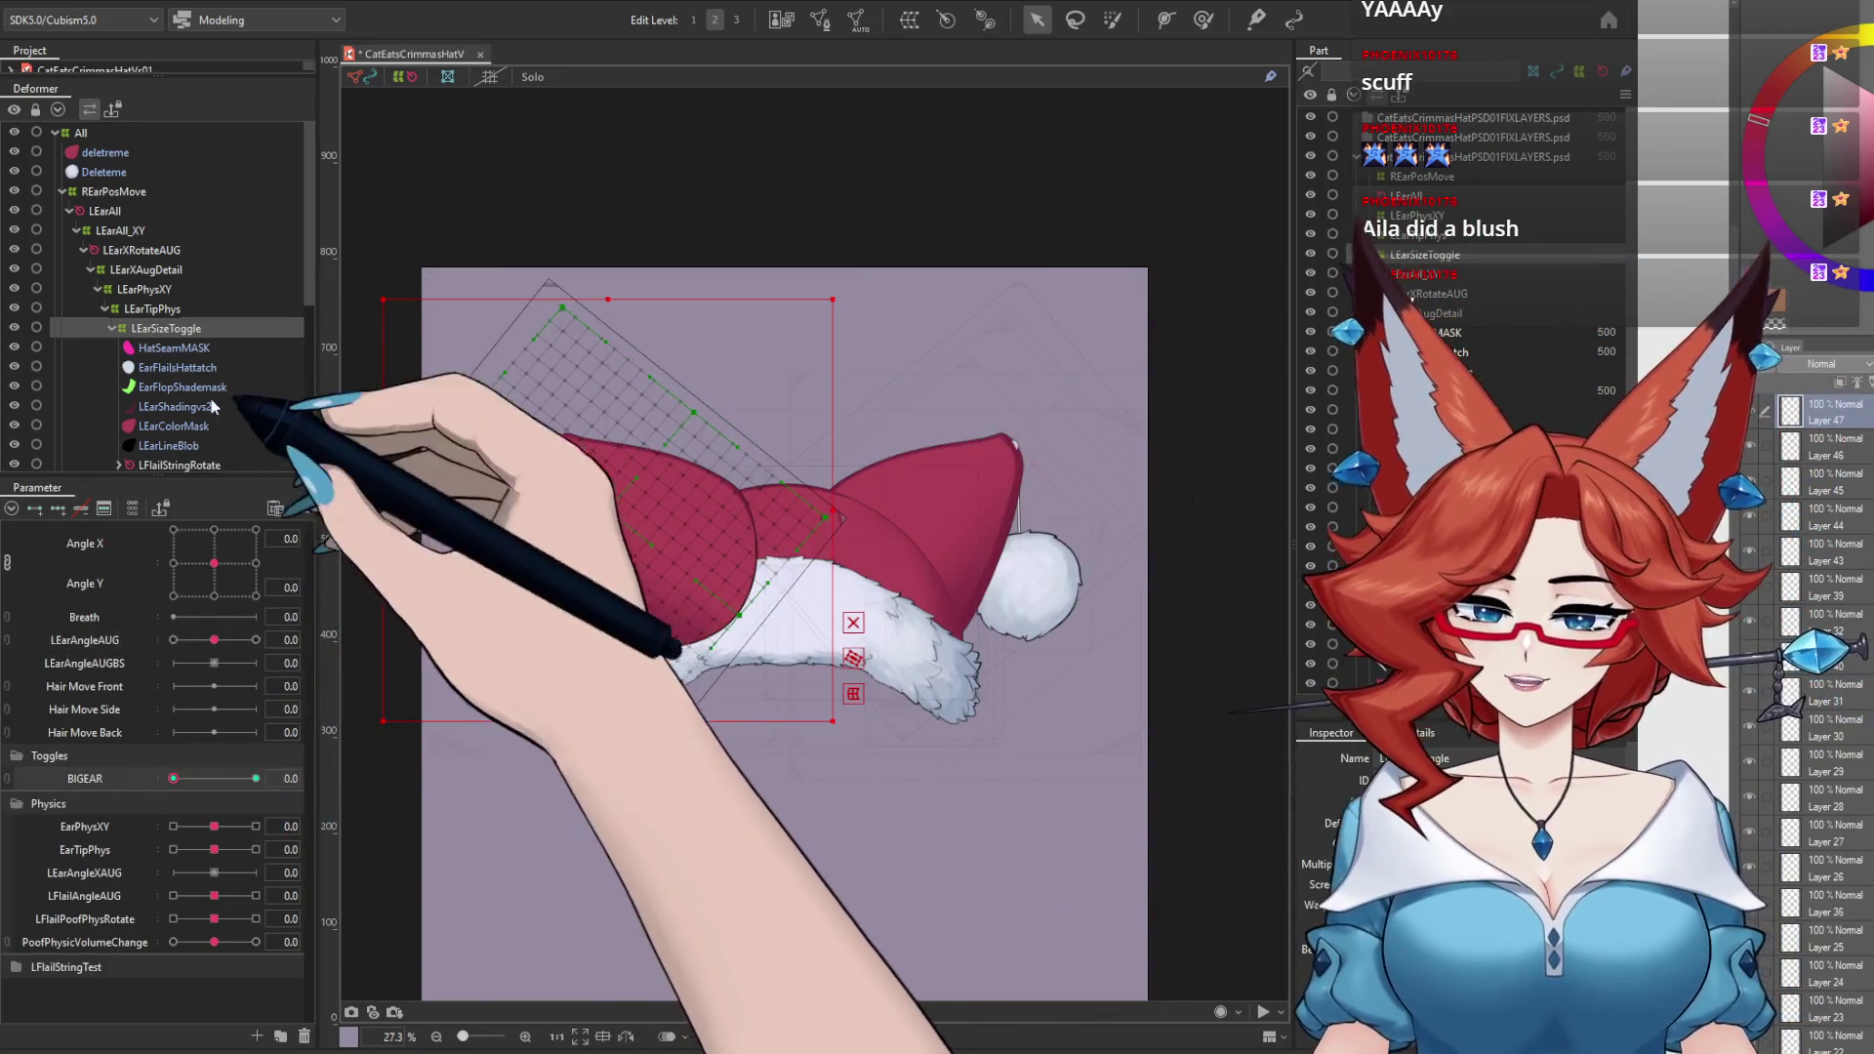
left_click_drag(308, 261, 309, 334)
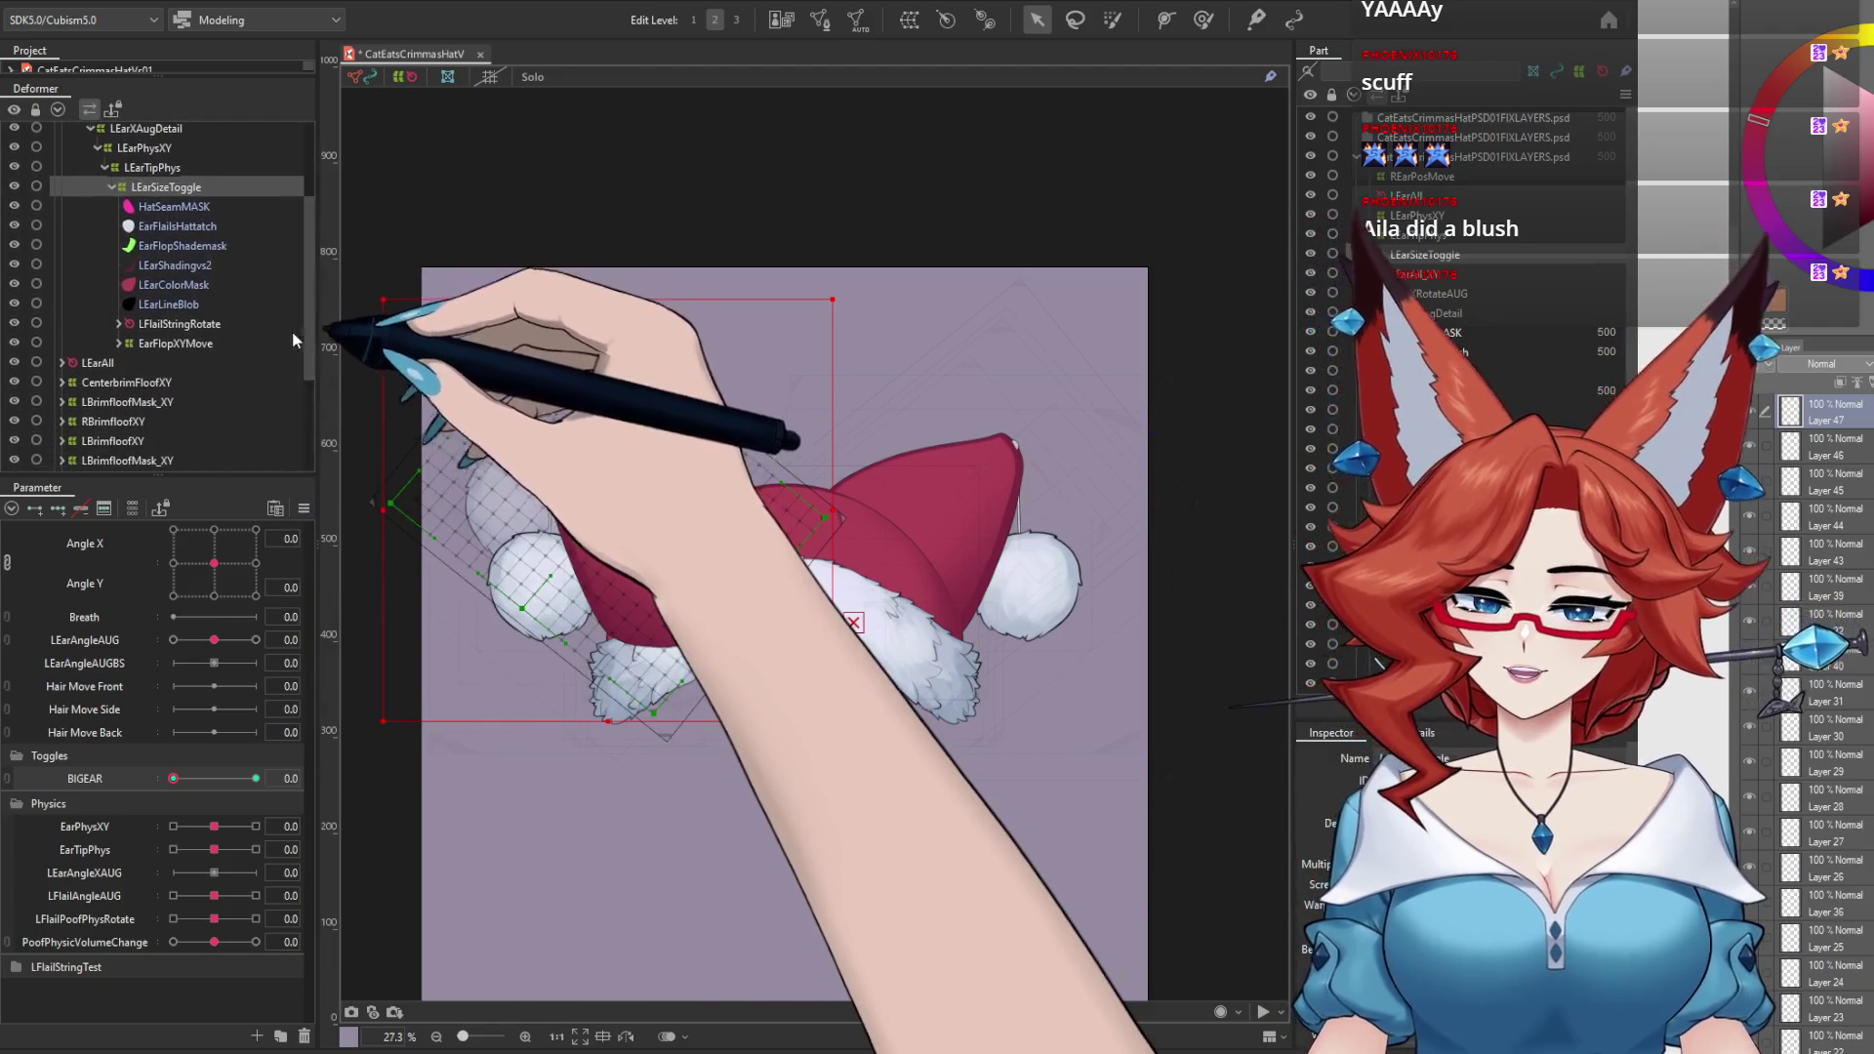
left_click(113, 324)
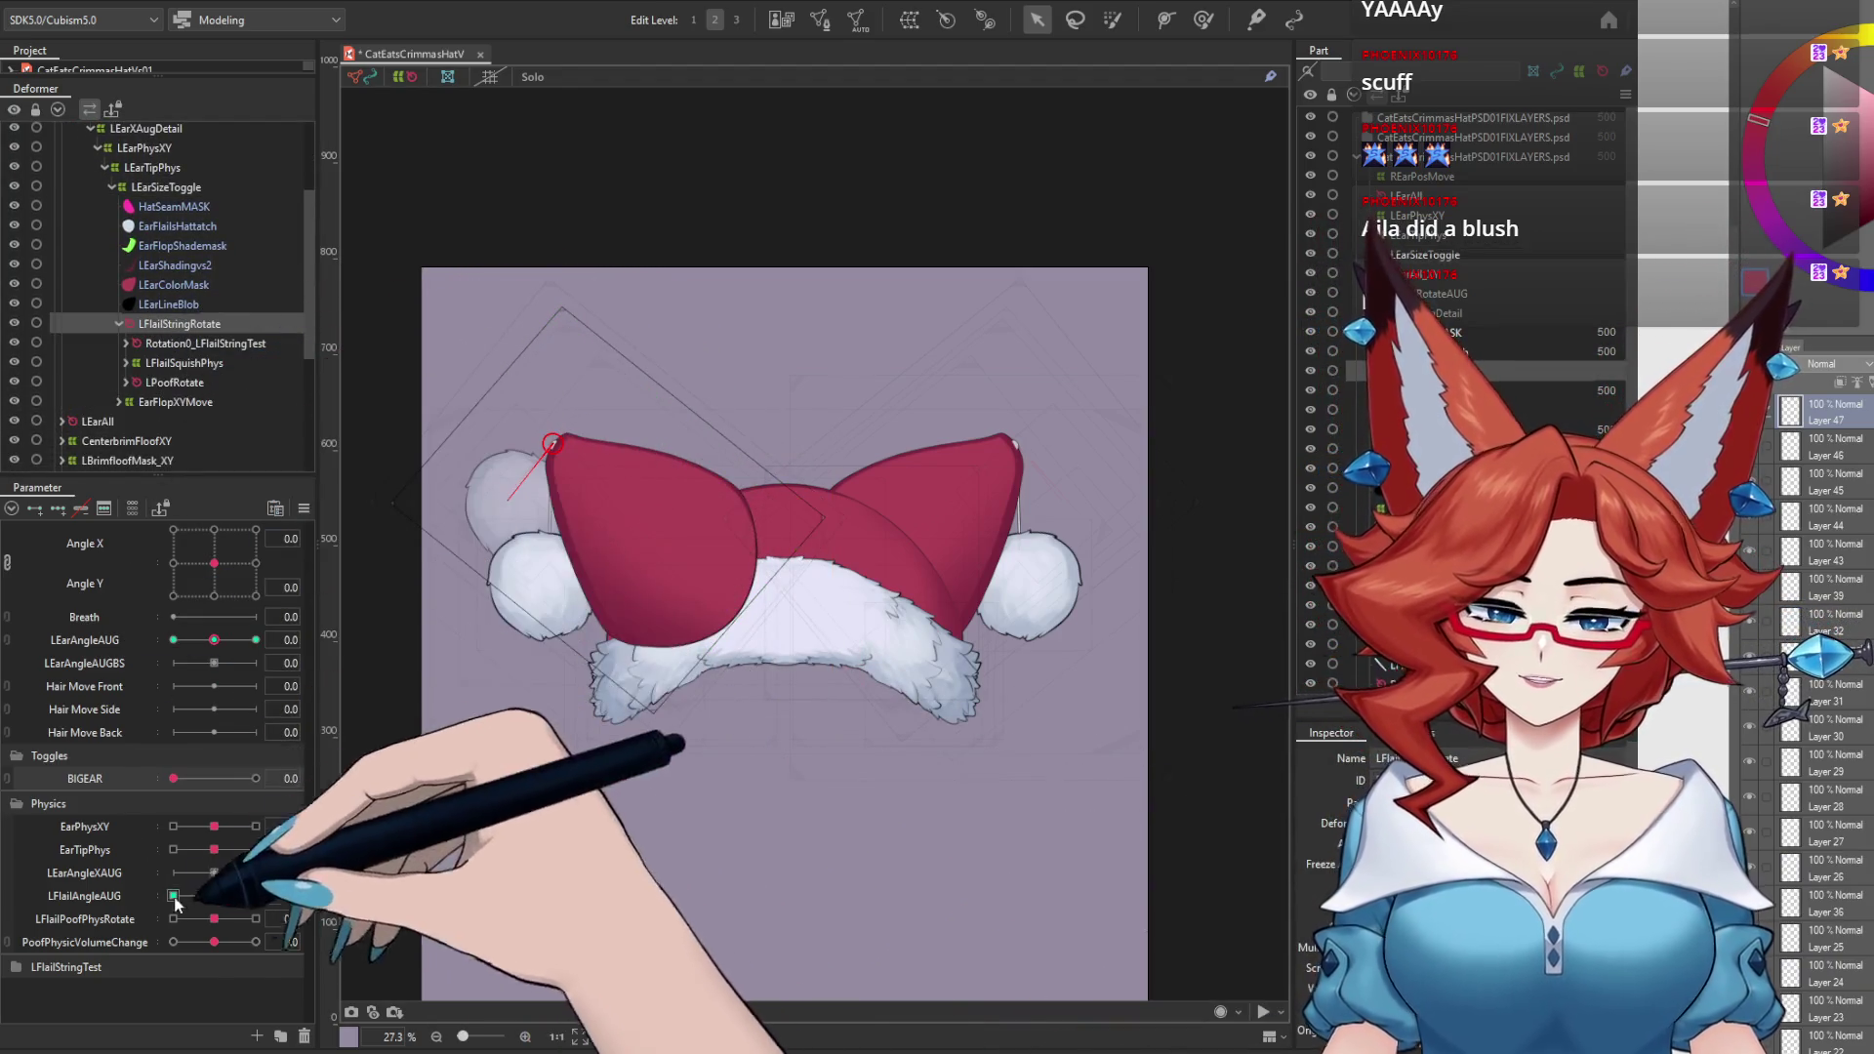
Step: Rotate the pom-pom string to follow the ear at LEarAngleAUG -1.0 and 1.0, then return to 0
mouse_move(214, 640)
left_mouse_down()
mouse_move(122, 652)
mouse_move(256, 647)
left_mouse_up()
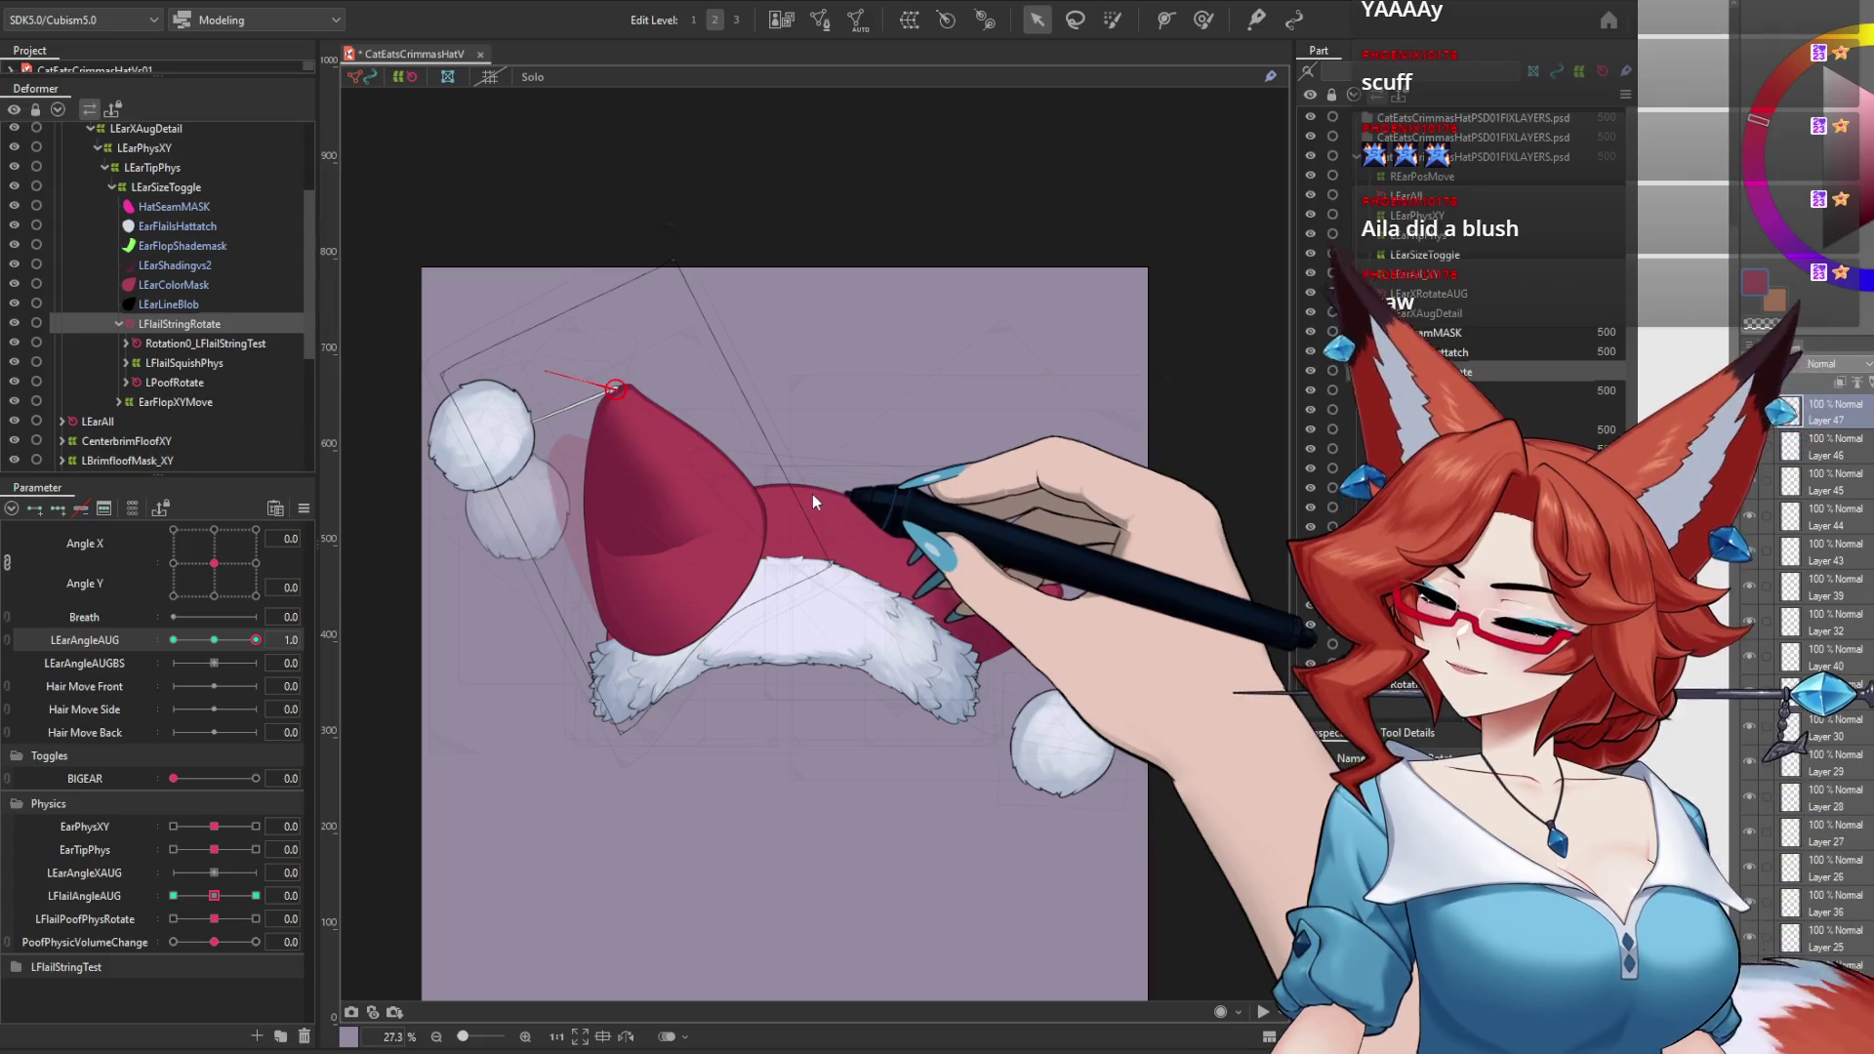
left_click_drag(252, 641, 78, 656)
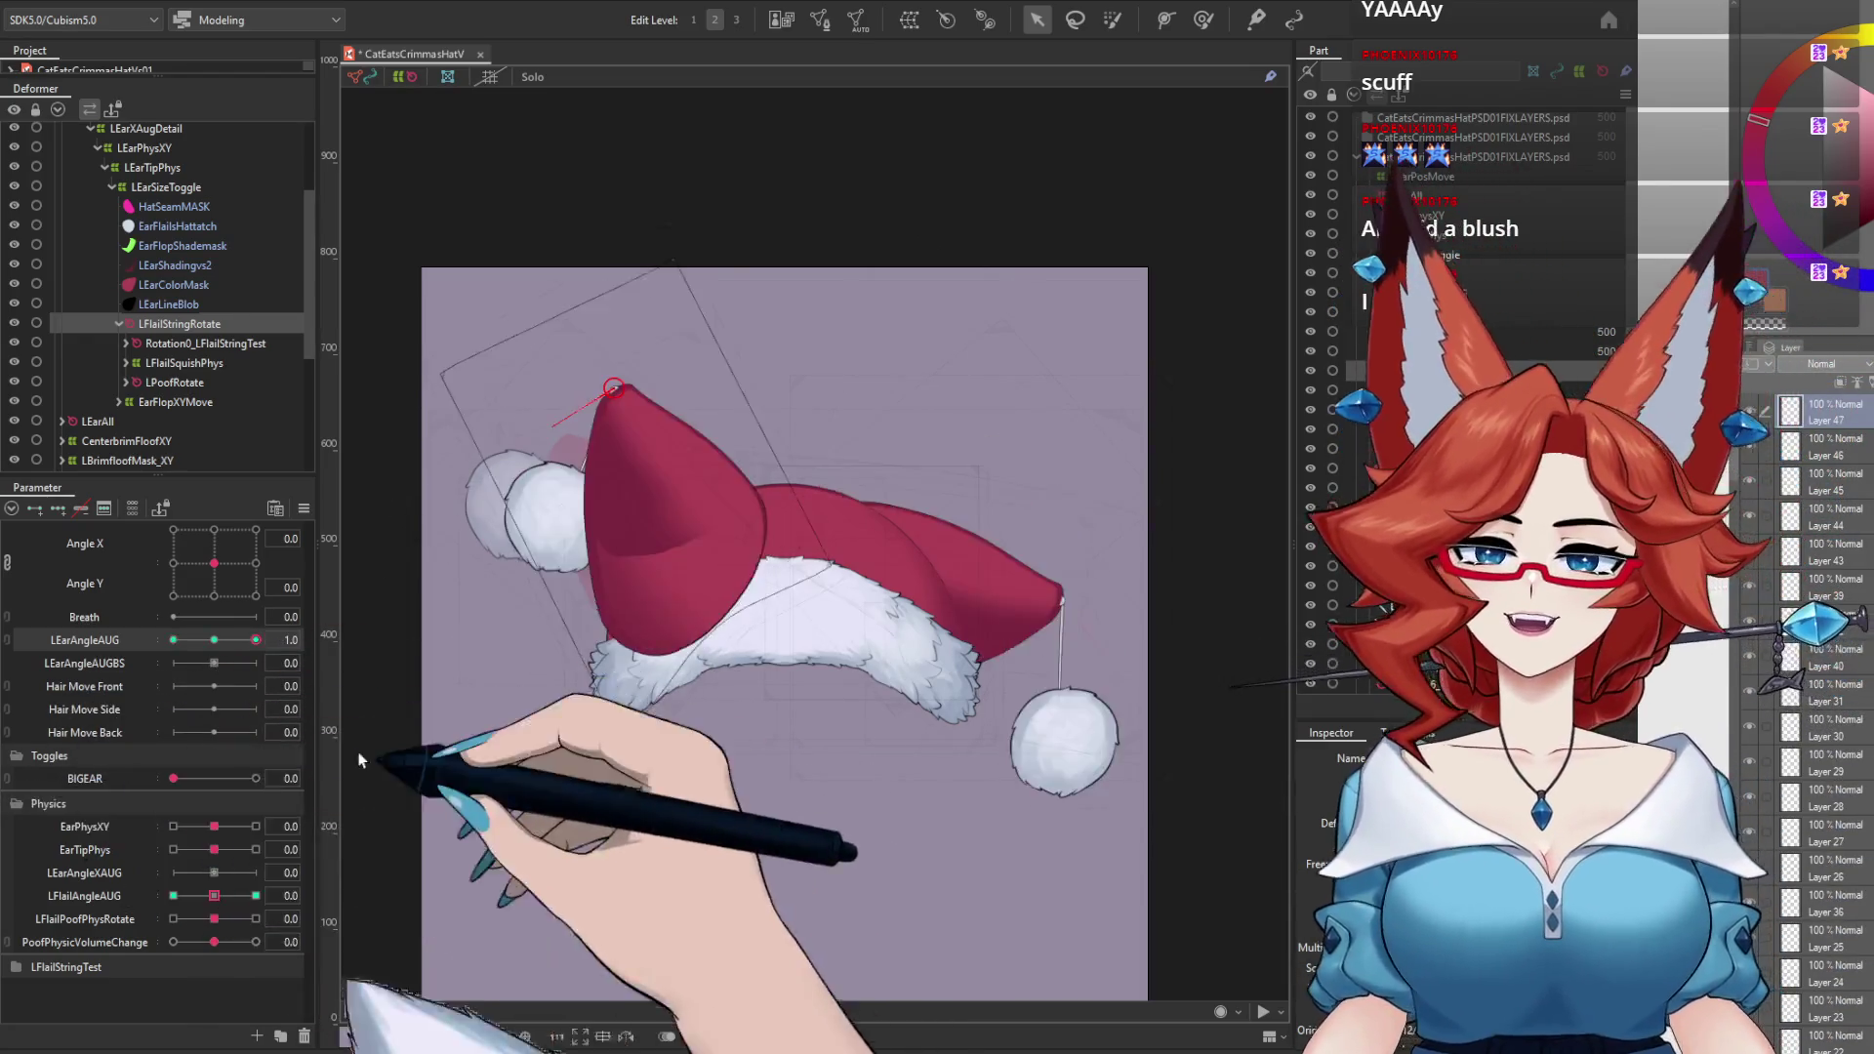
left_click_drag(173, 640, 256, 640)
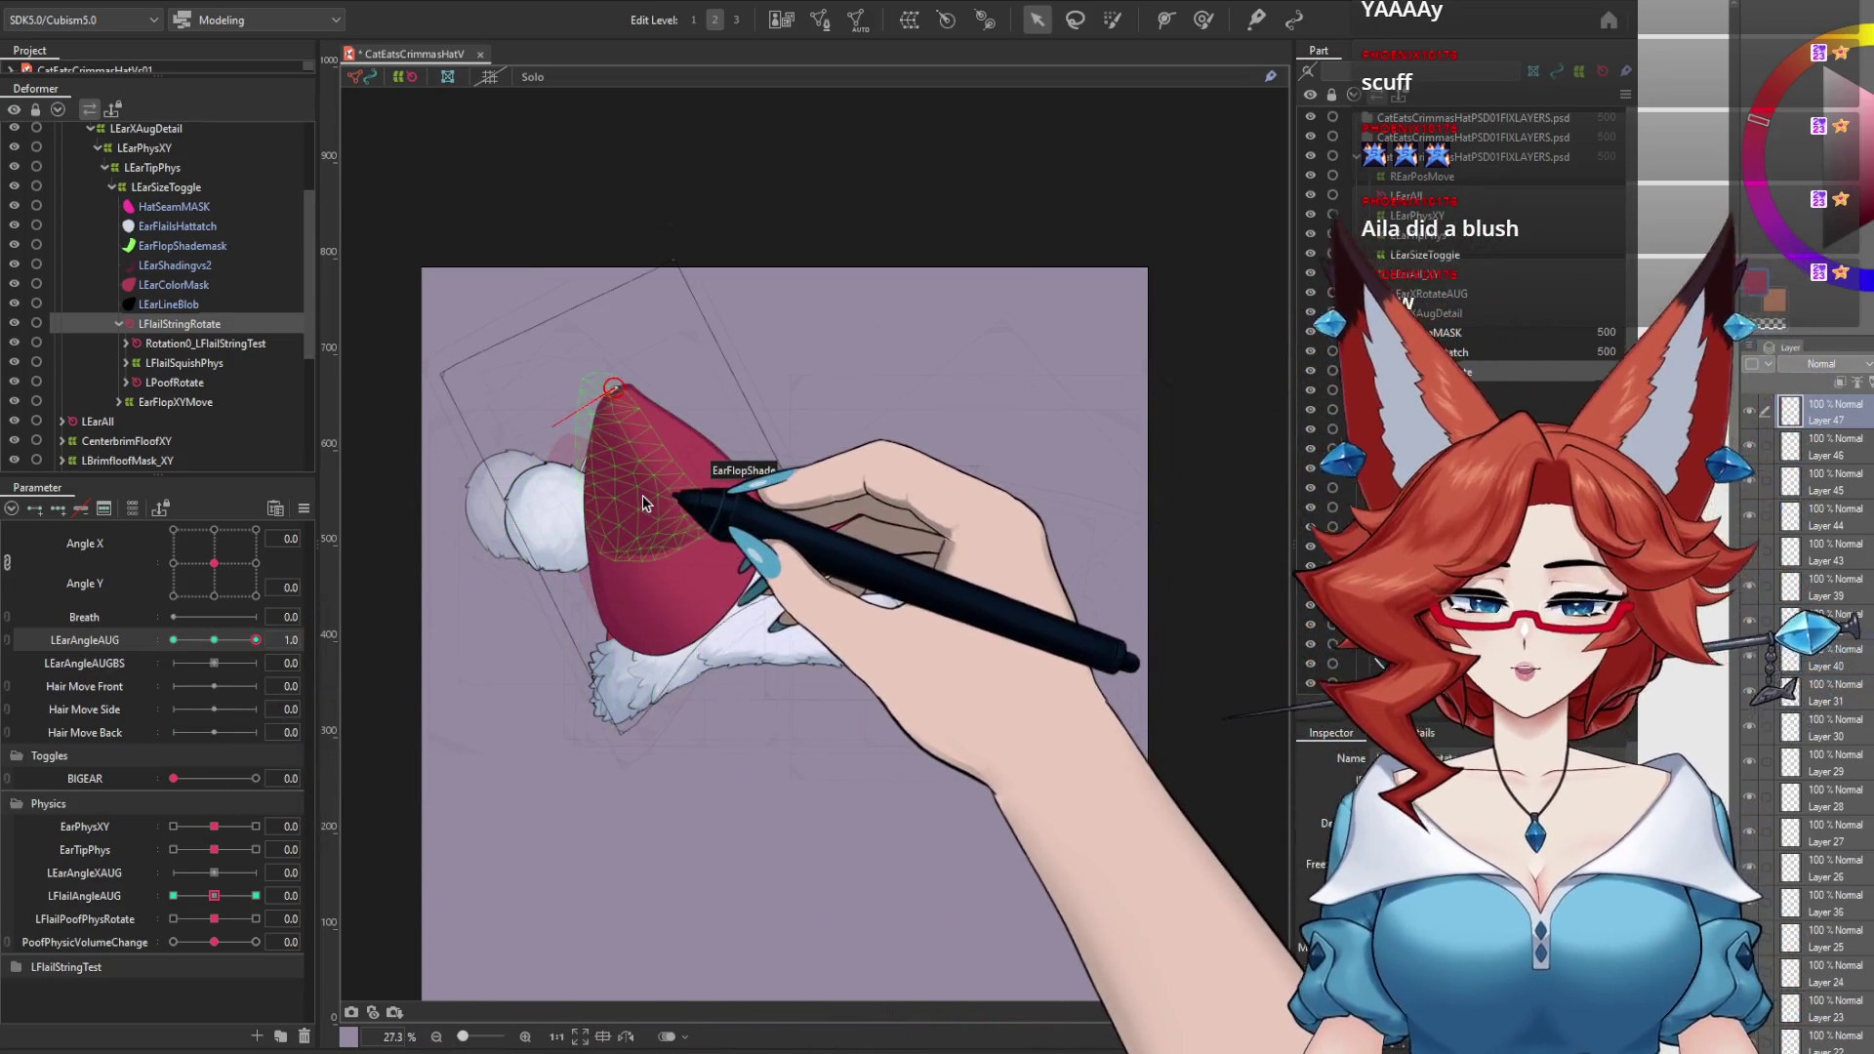
left_click(213, 641)
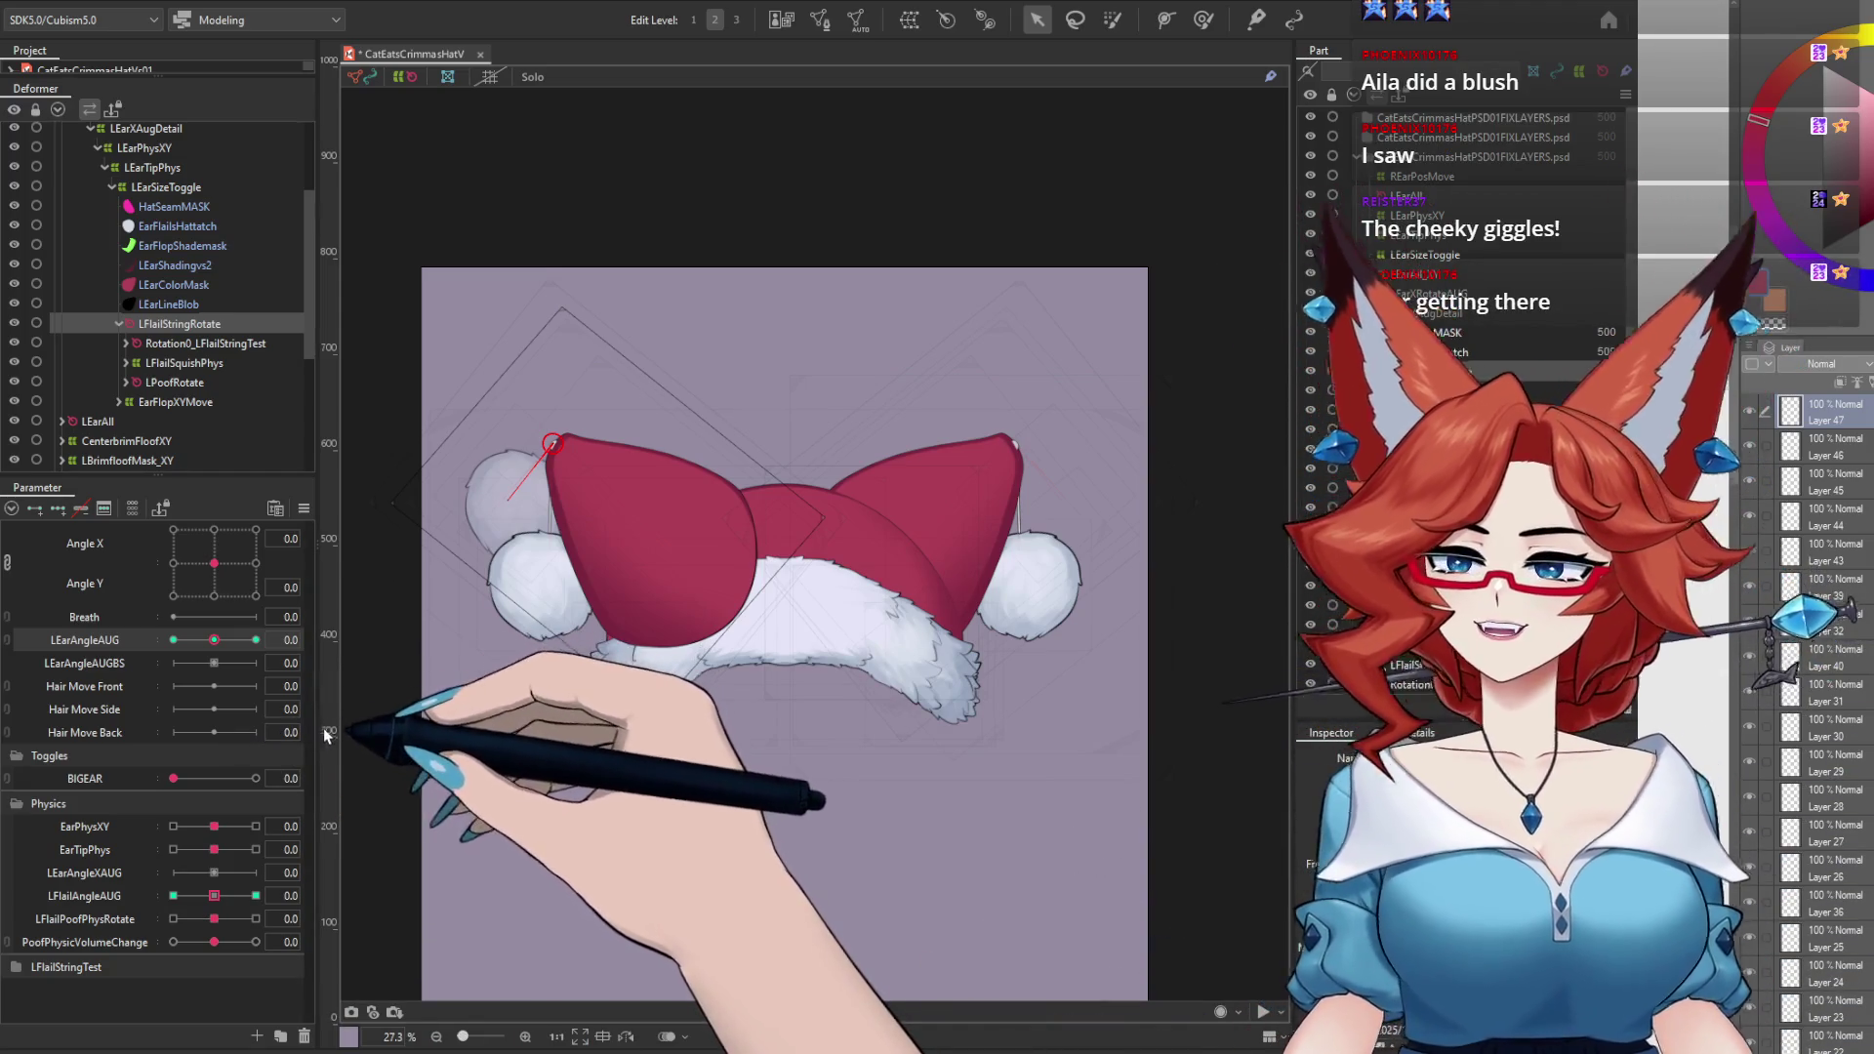
mouse_move(213, 640)
left_mouse_down()
mouse_move(138, 640)
mouse_move(210, 644)
left_mouse_up()
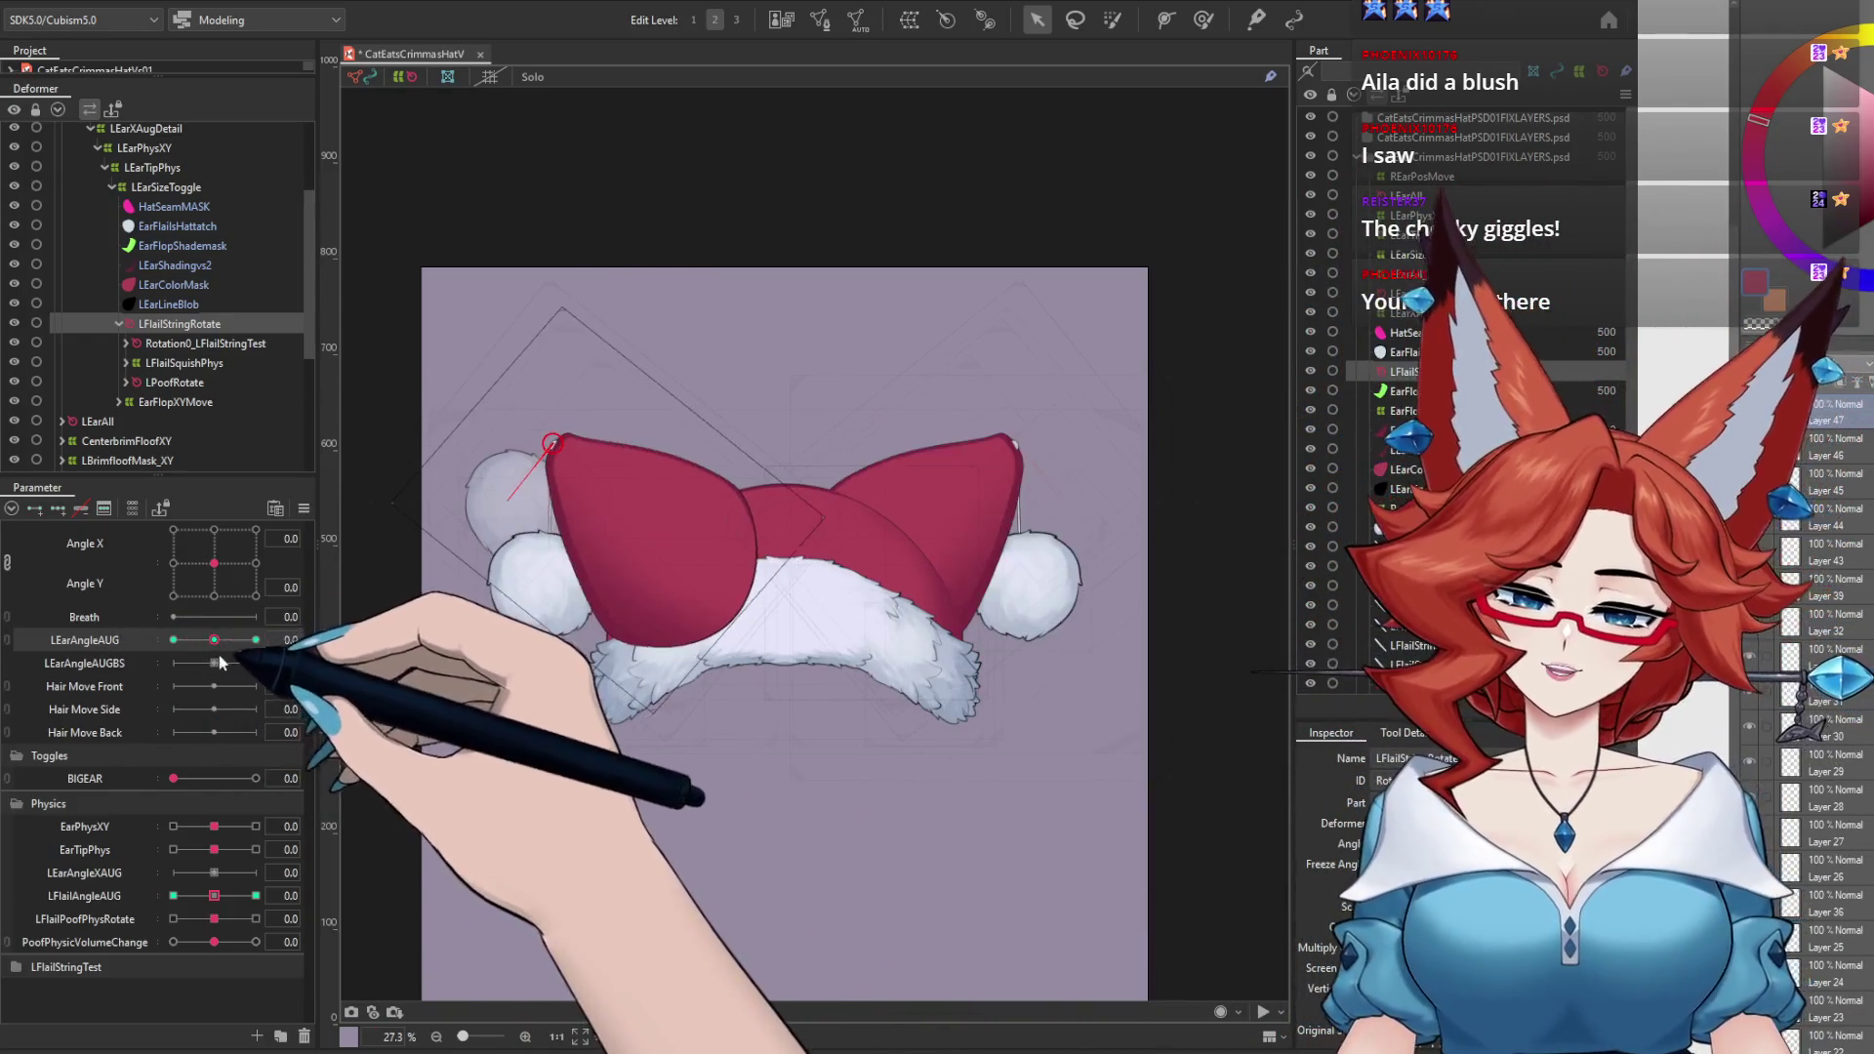
left_click_drag(698, 523, 652, 571)
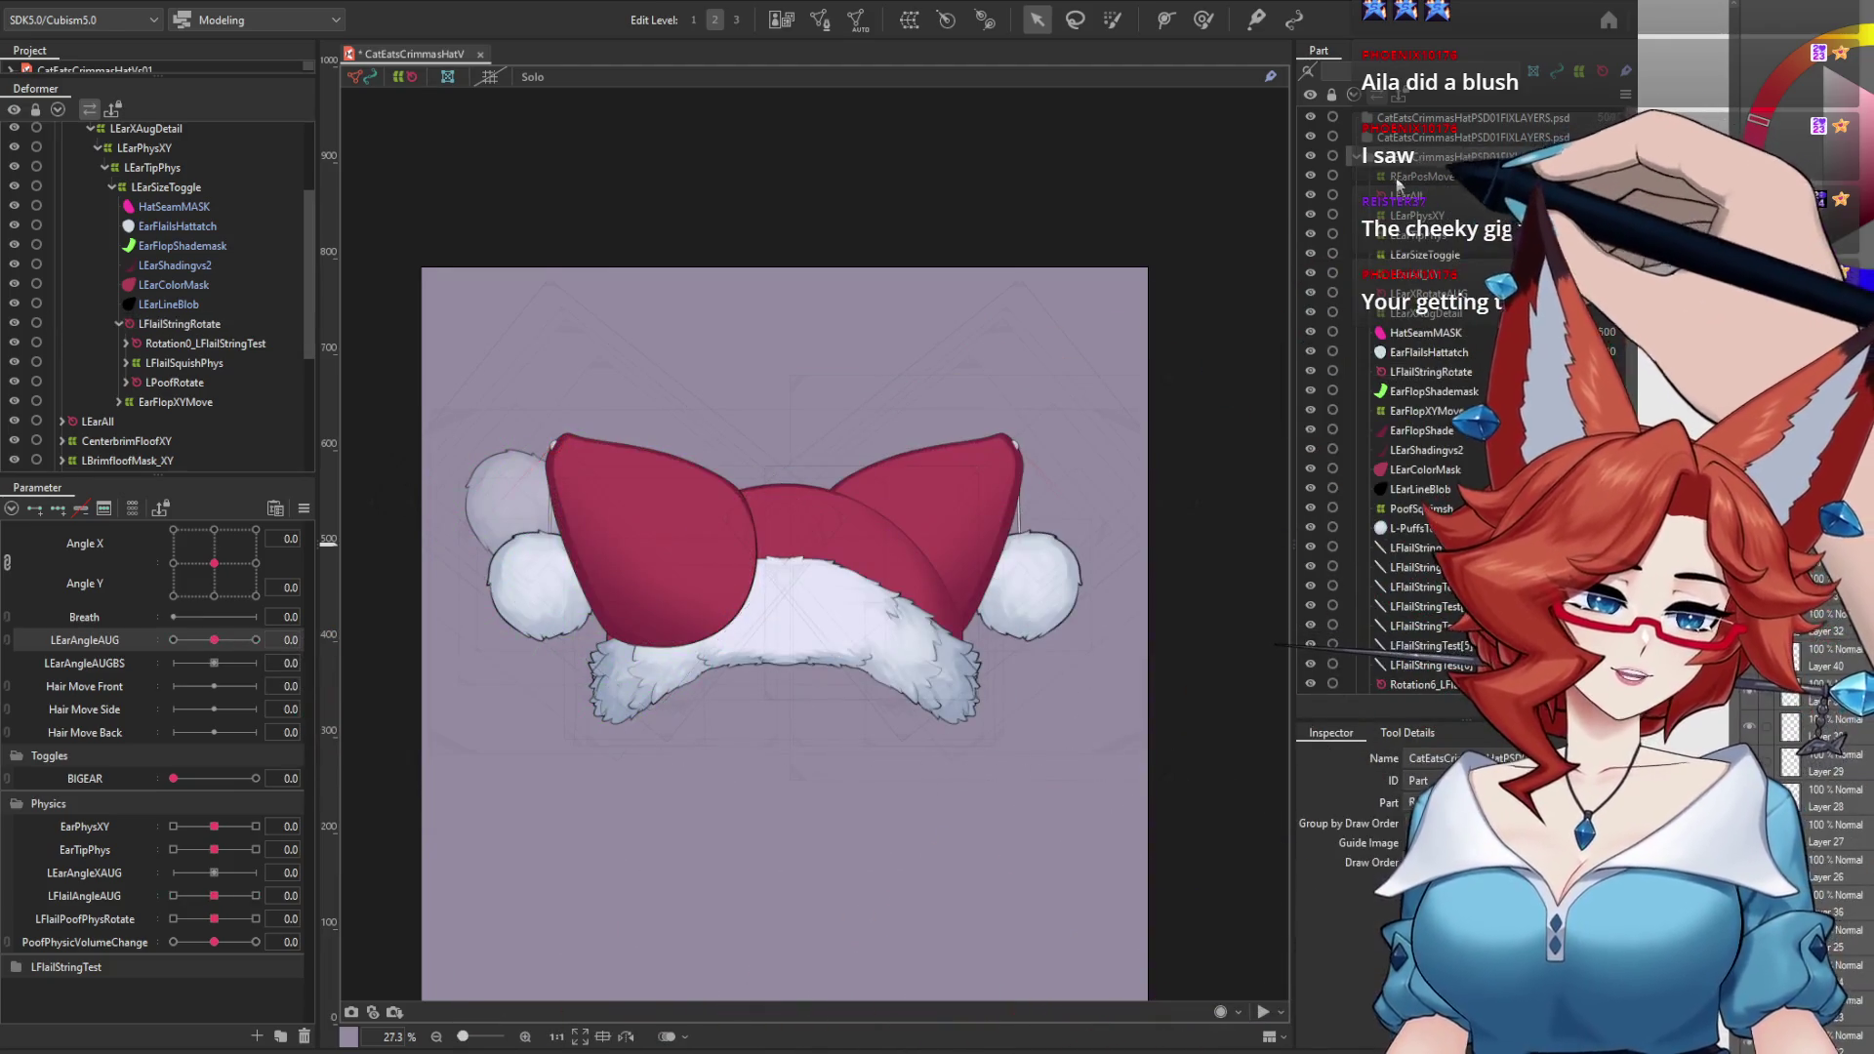
Step: Deselect the string rotation deformer and pick the left ear's deformer in the Deformer tree
left_click(1287, 457)
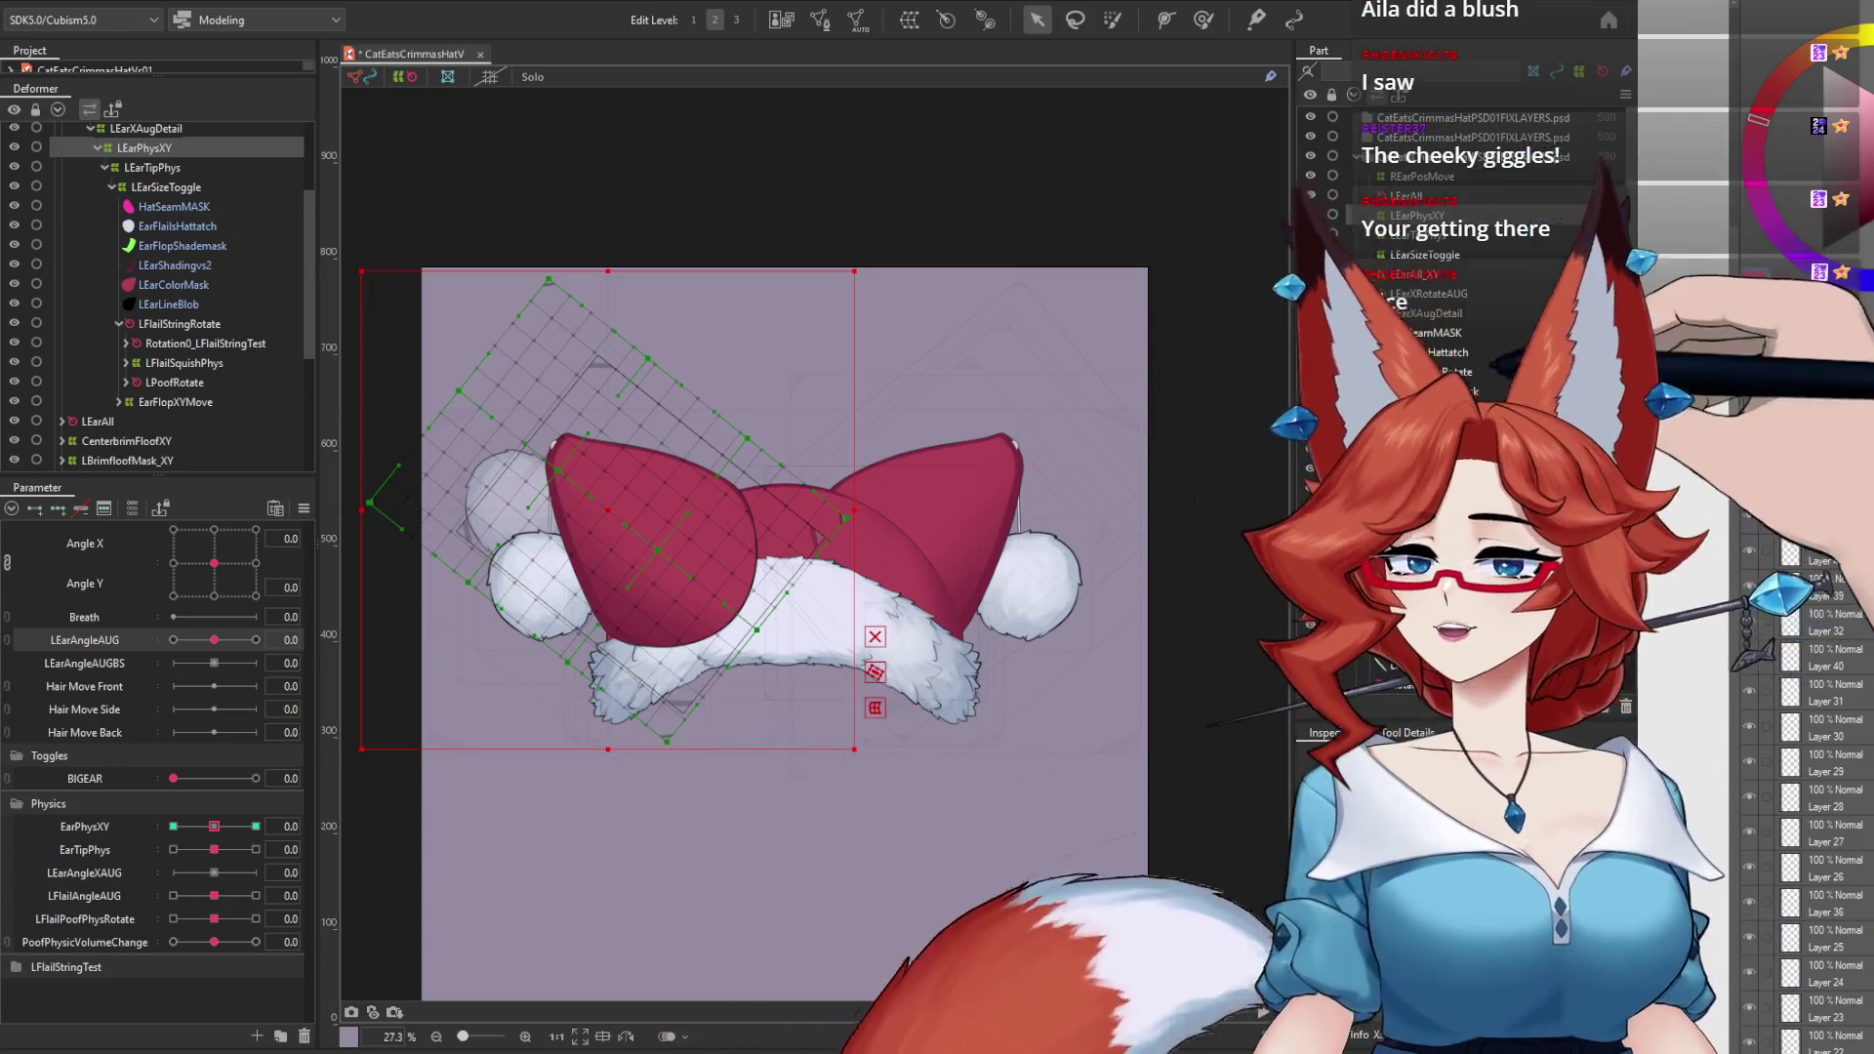
left_click(1414, 200)
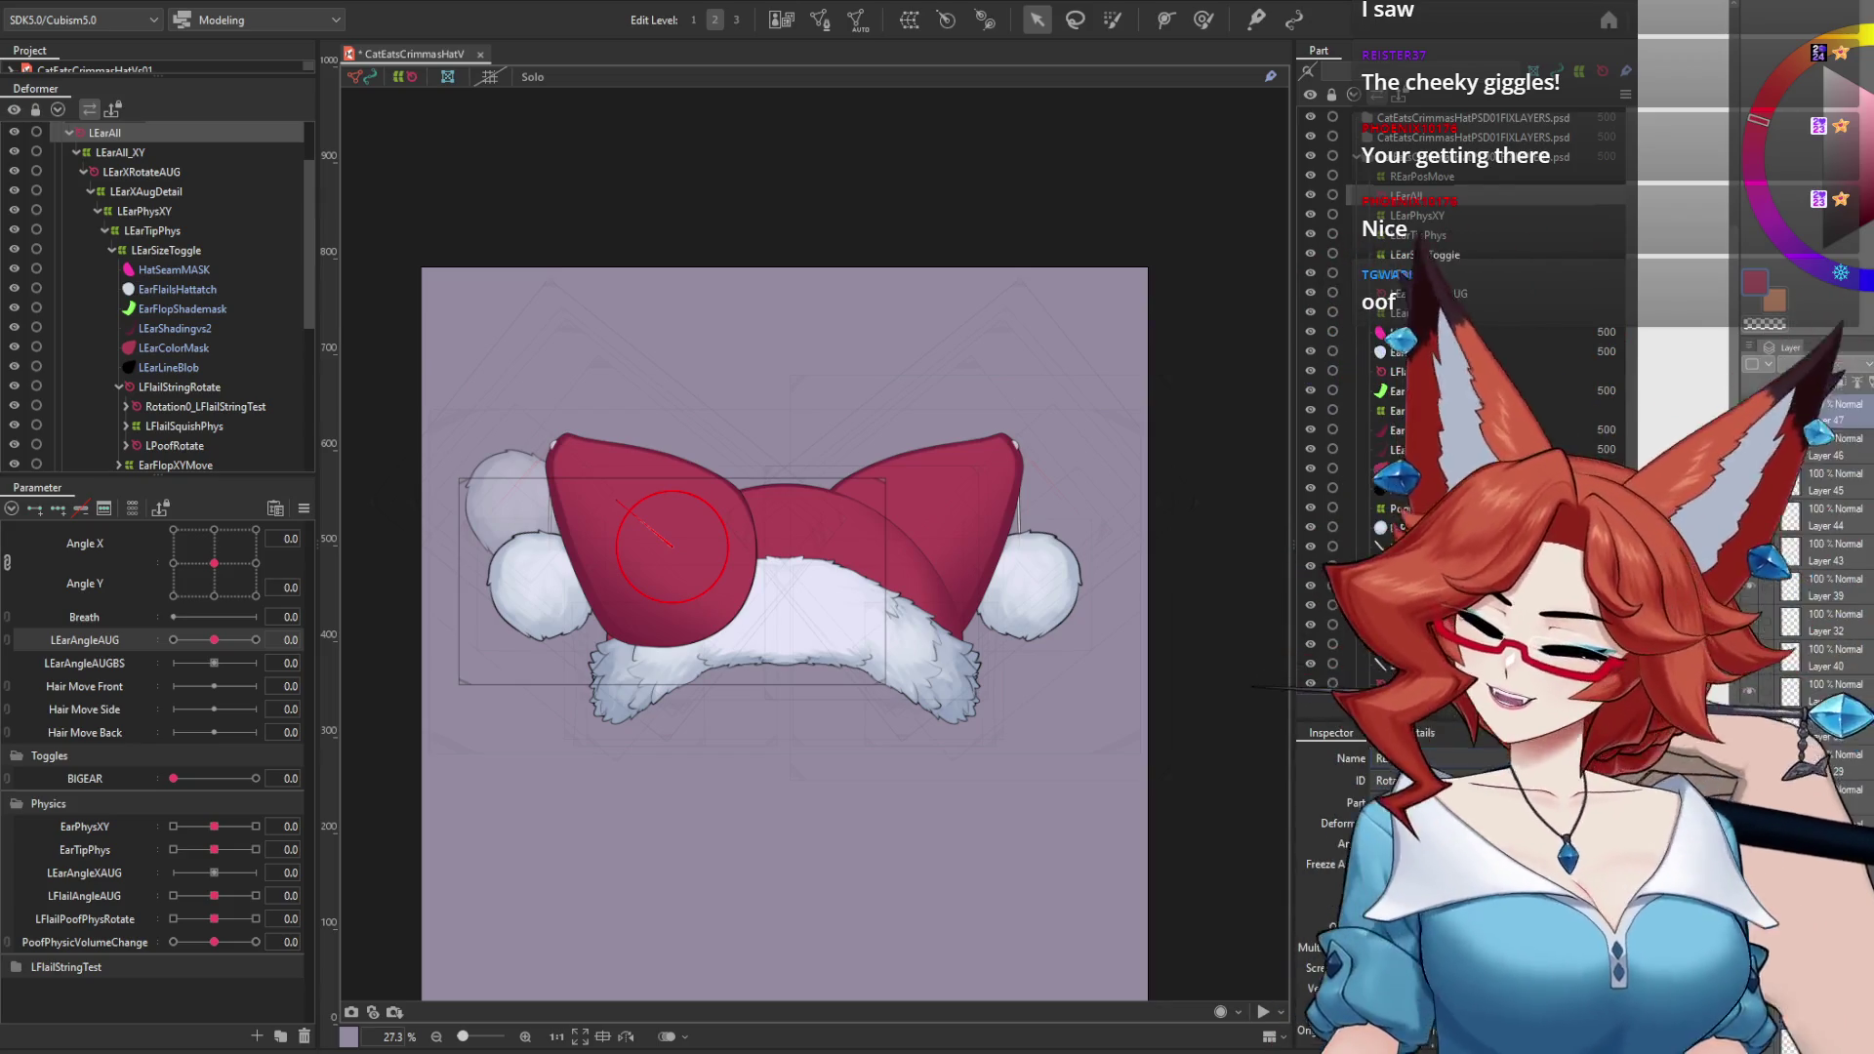
Step: Rename the copied ear deformers to REarPhysXY, REarTipPhys and REarSizeToggle
left_click(1417, 215)
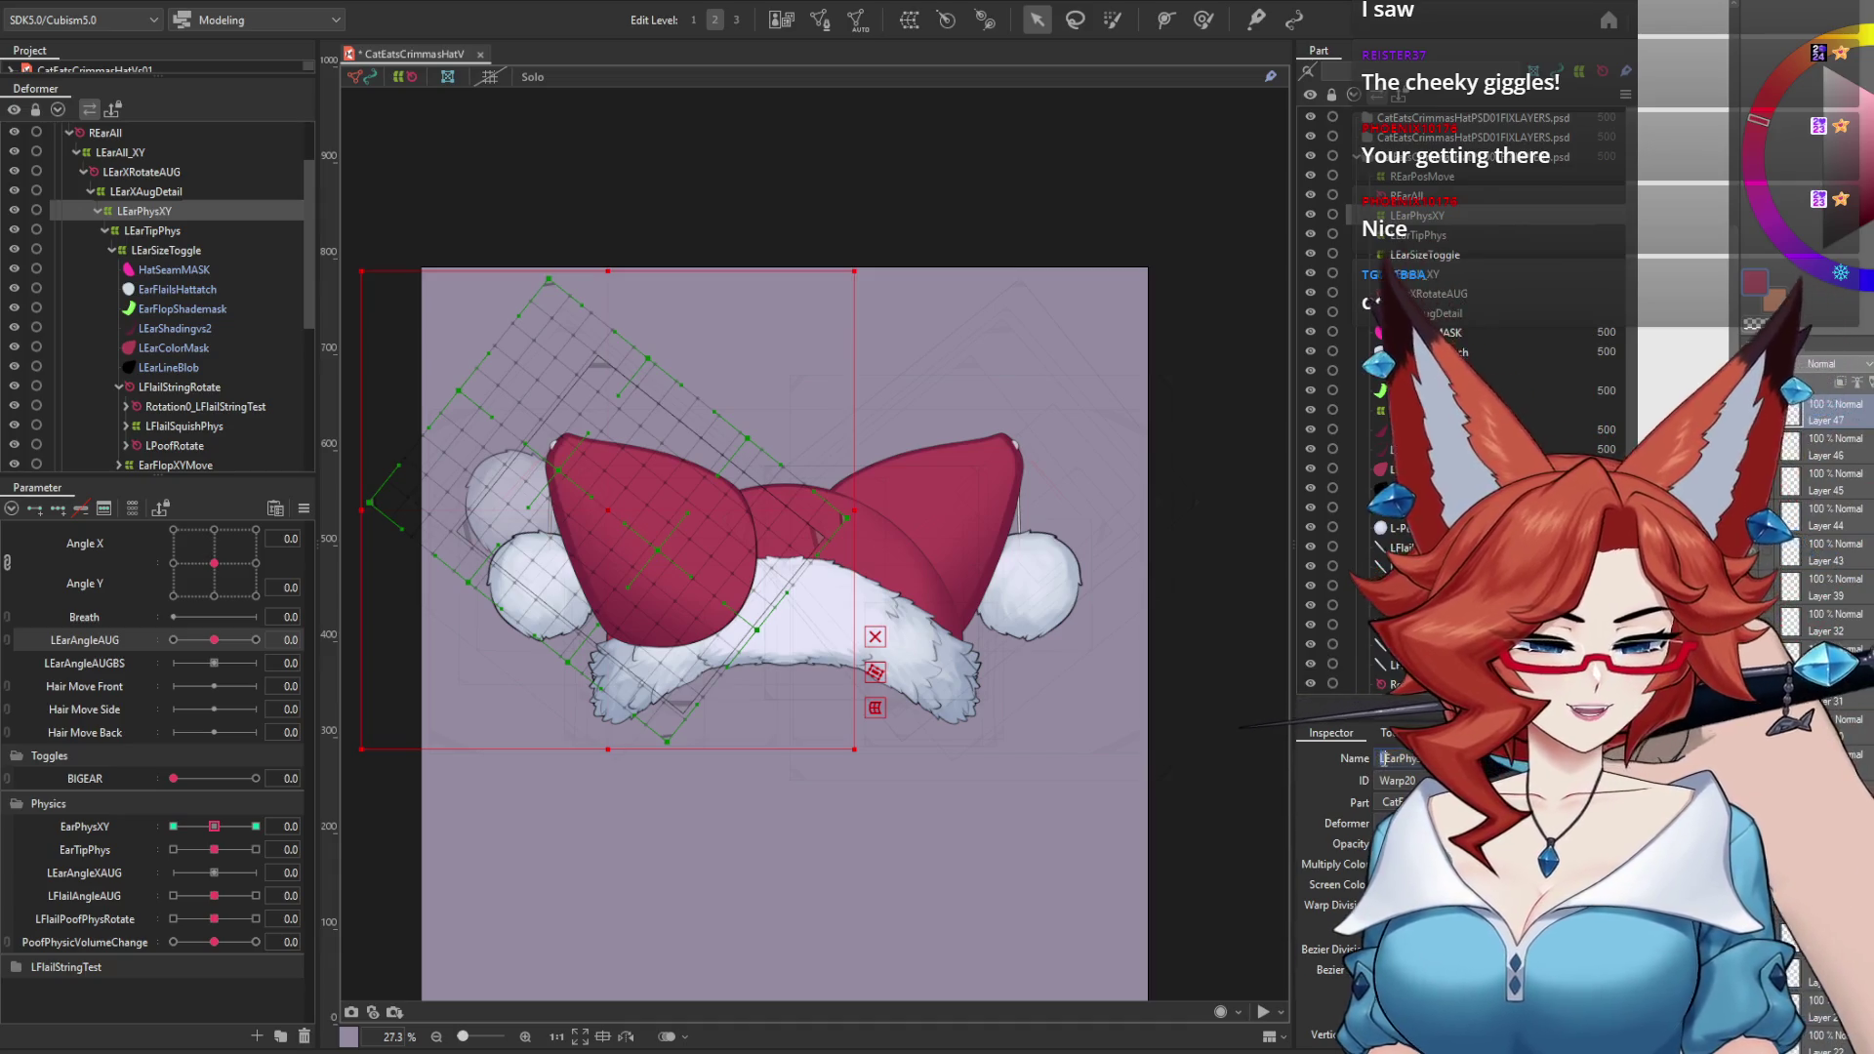
type("R")
key("Return")
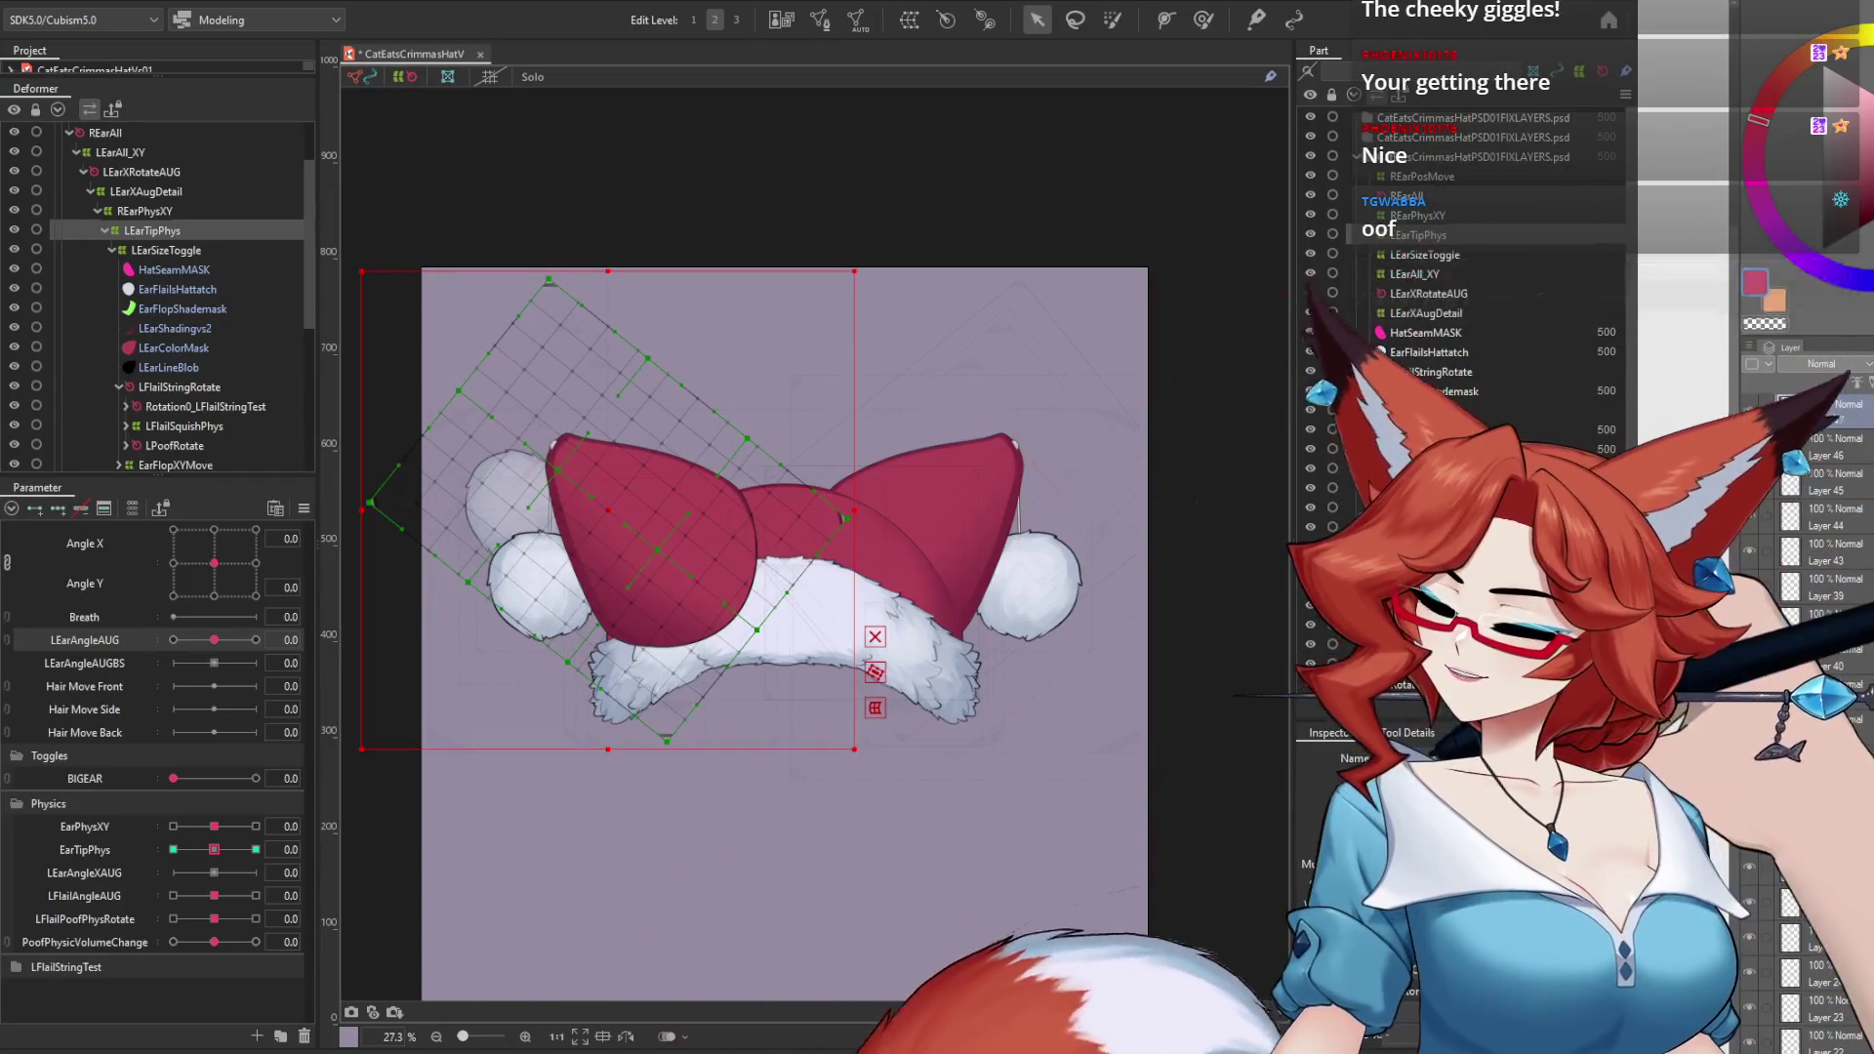
type("R")
key("Return")
left_click(1427, 256)
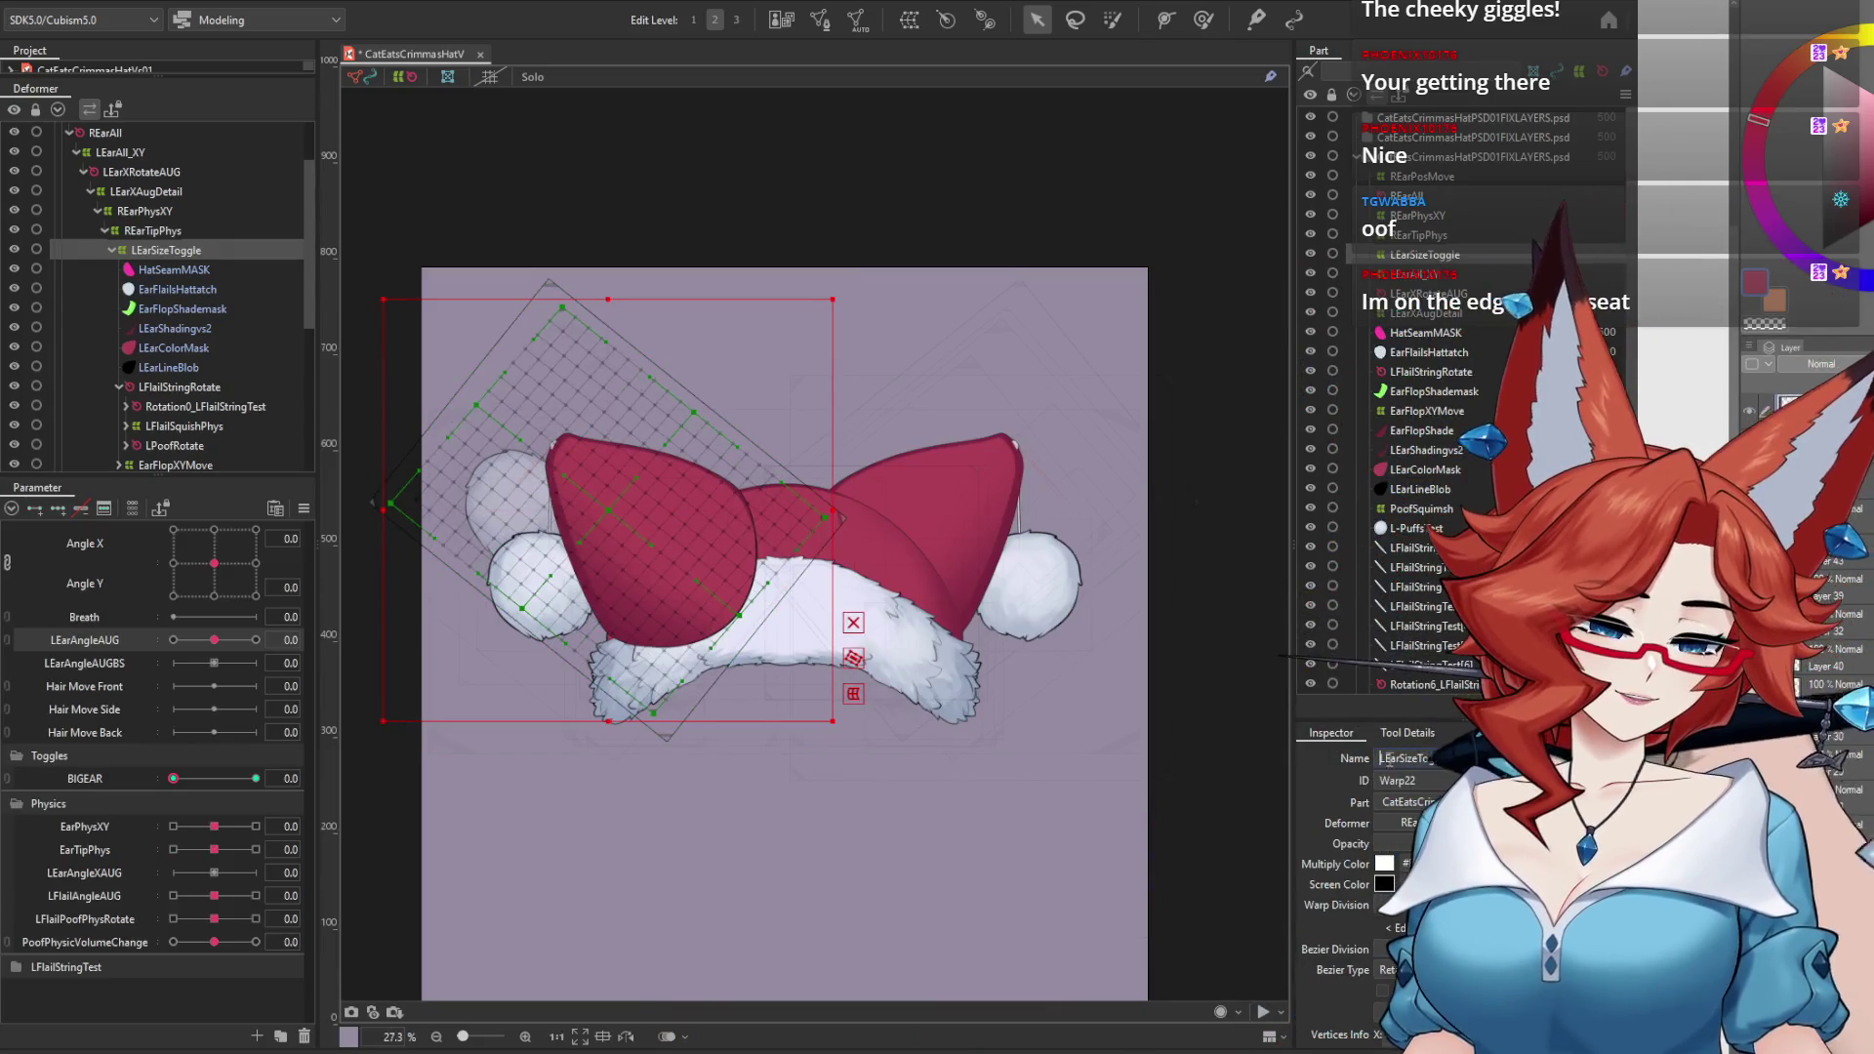
type("R")
key("Return")
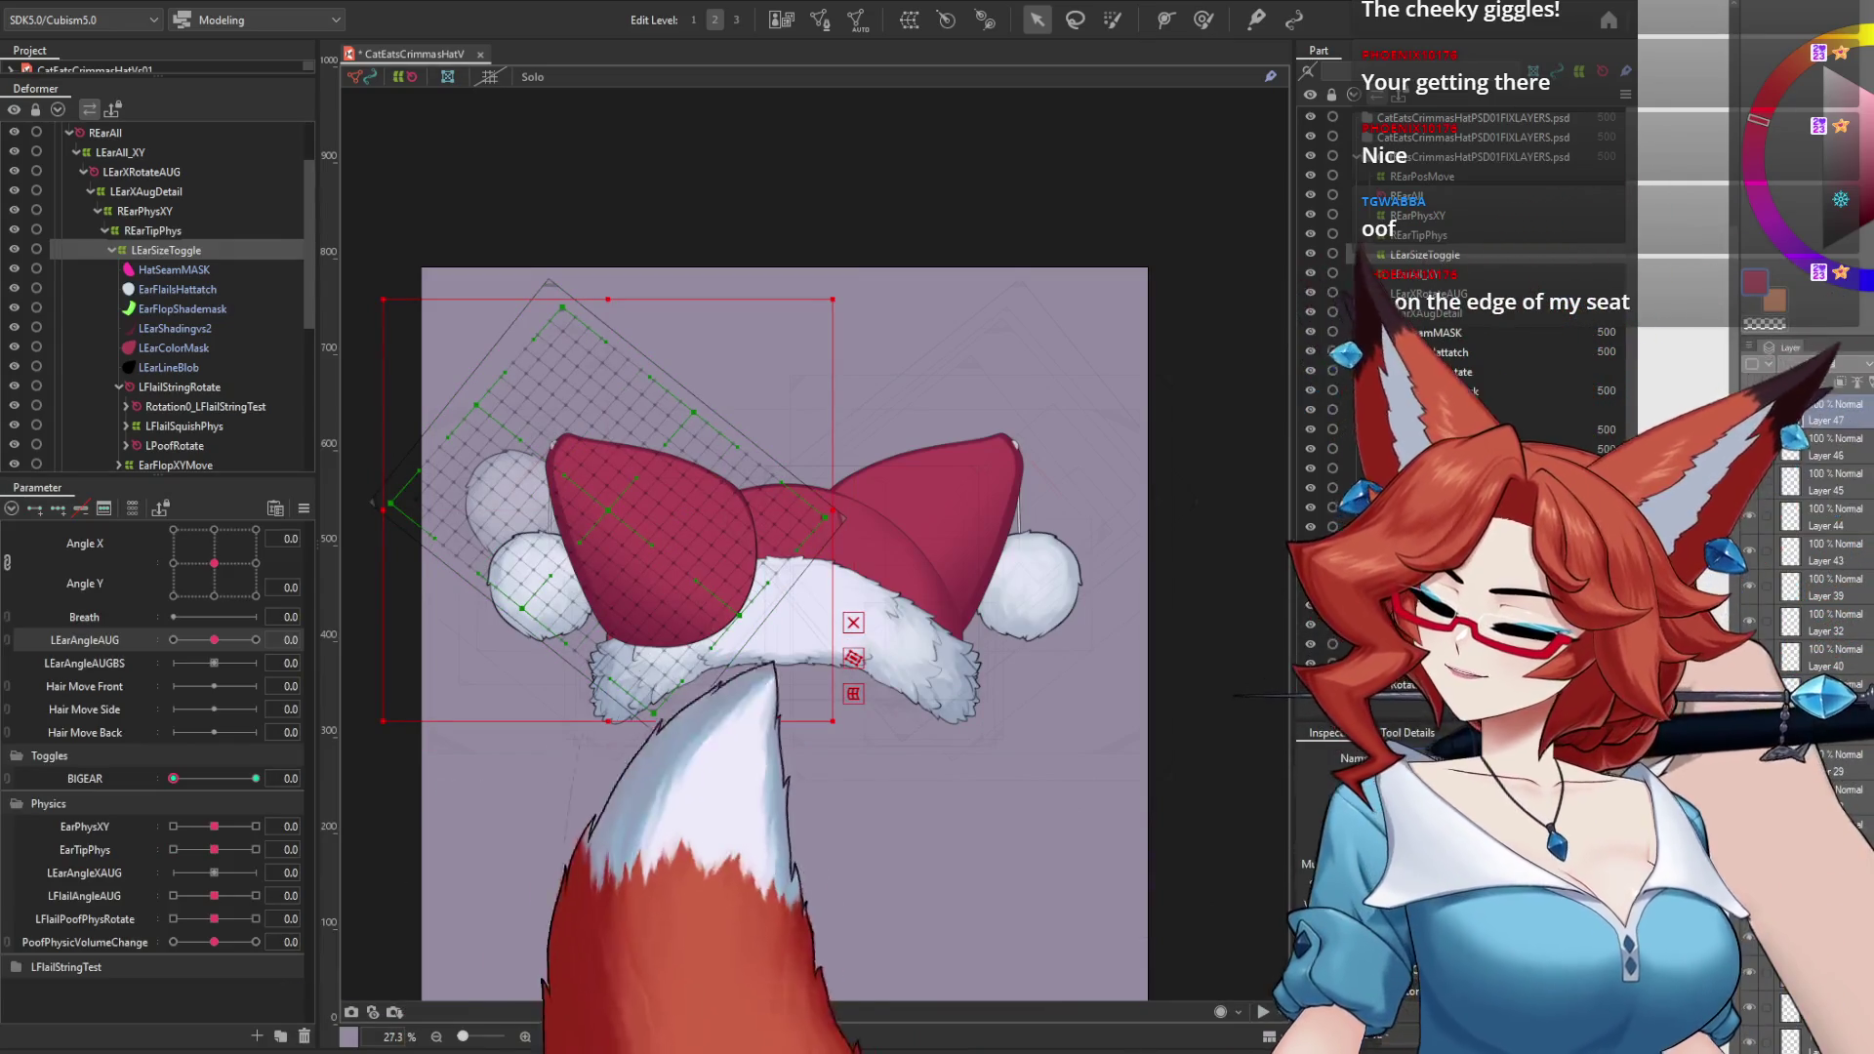
Step: Give the copied ear XY, X-rotate and detail warp deformers an R prefix, including REarXAugDetail
left_click(1425, 275)
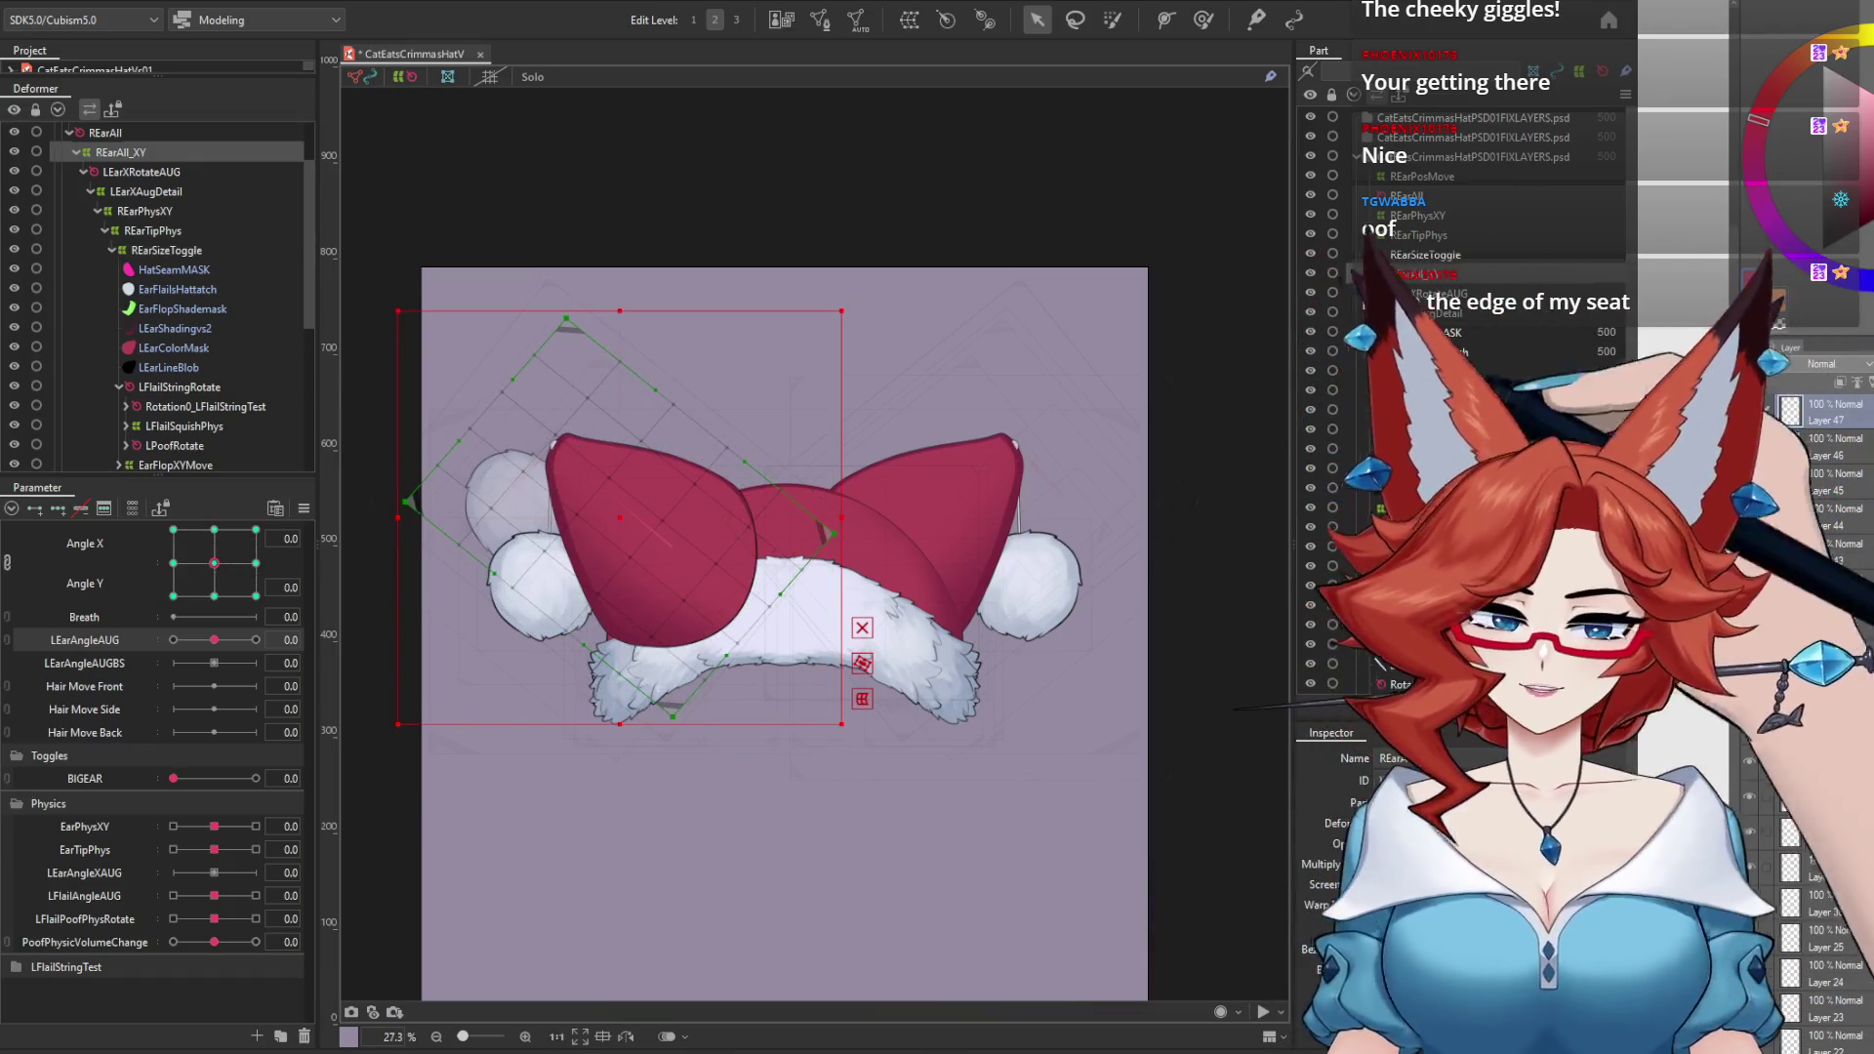
left_click(1427, 293)
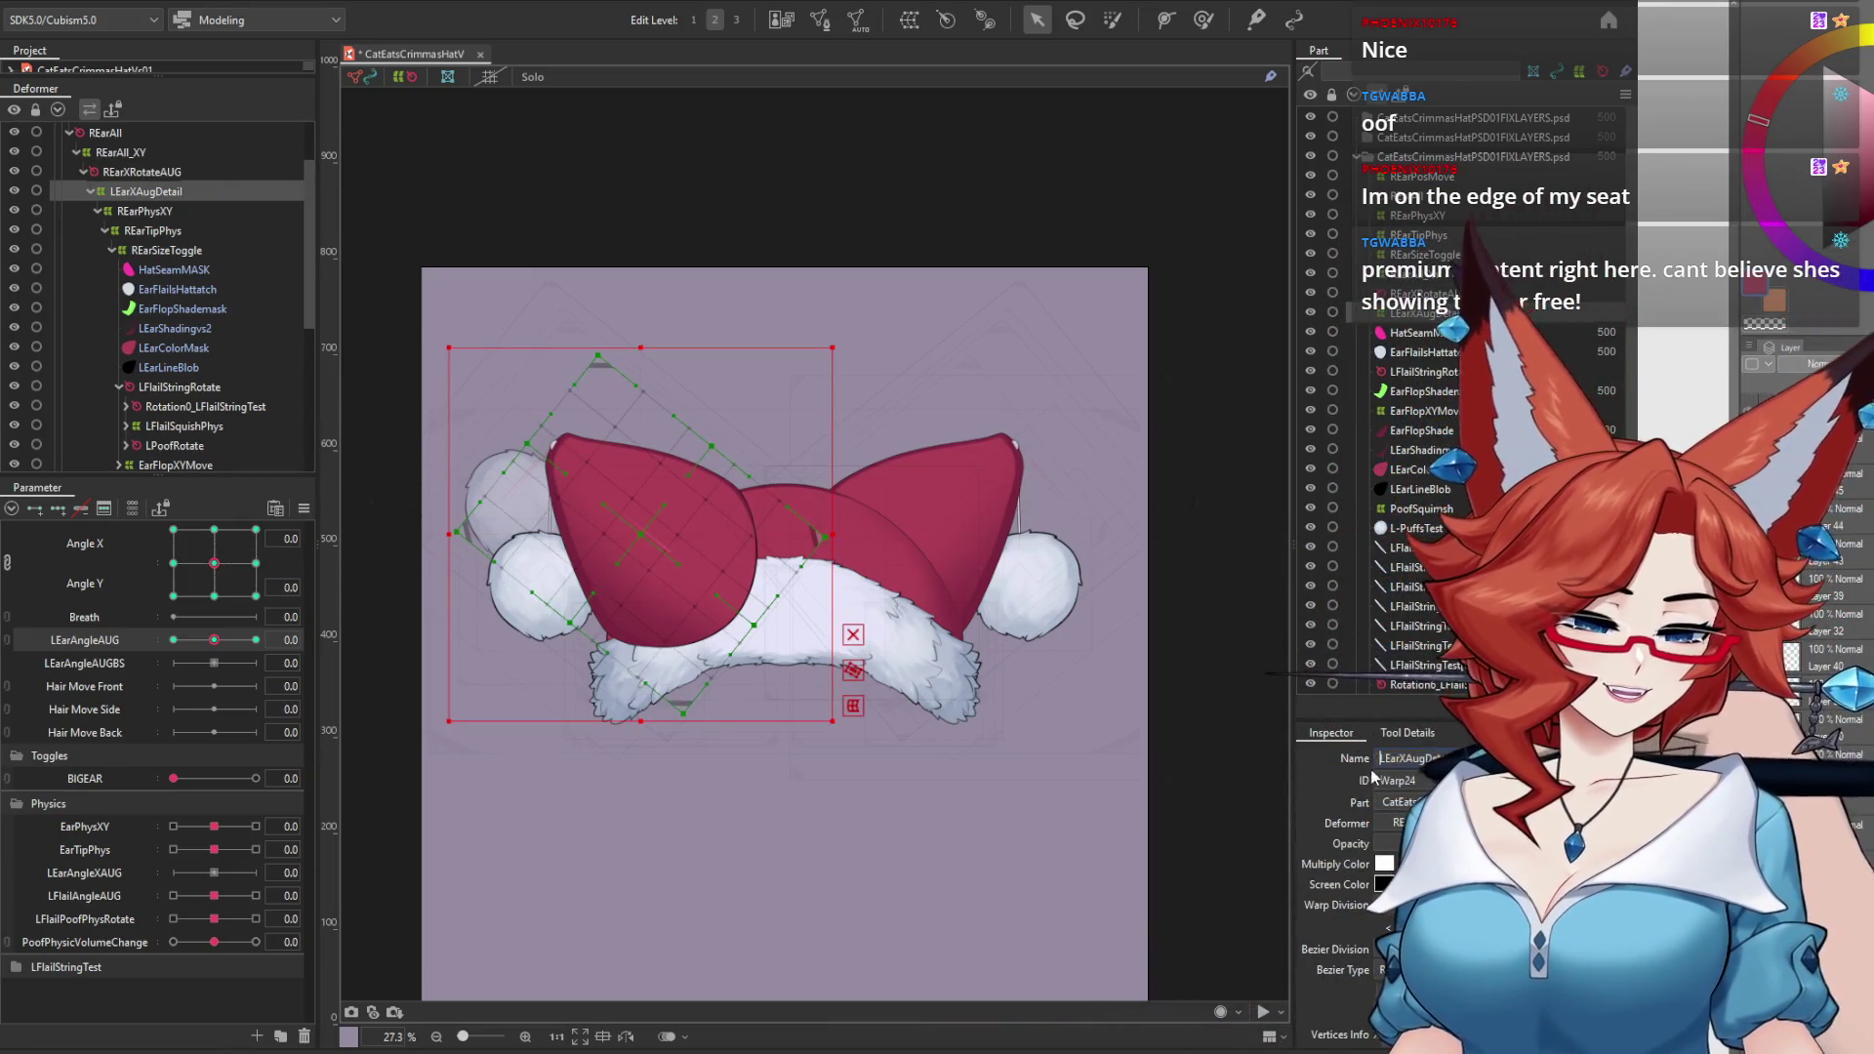
type("R")
key("Return")
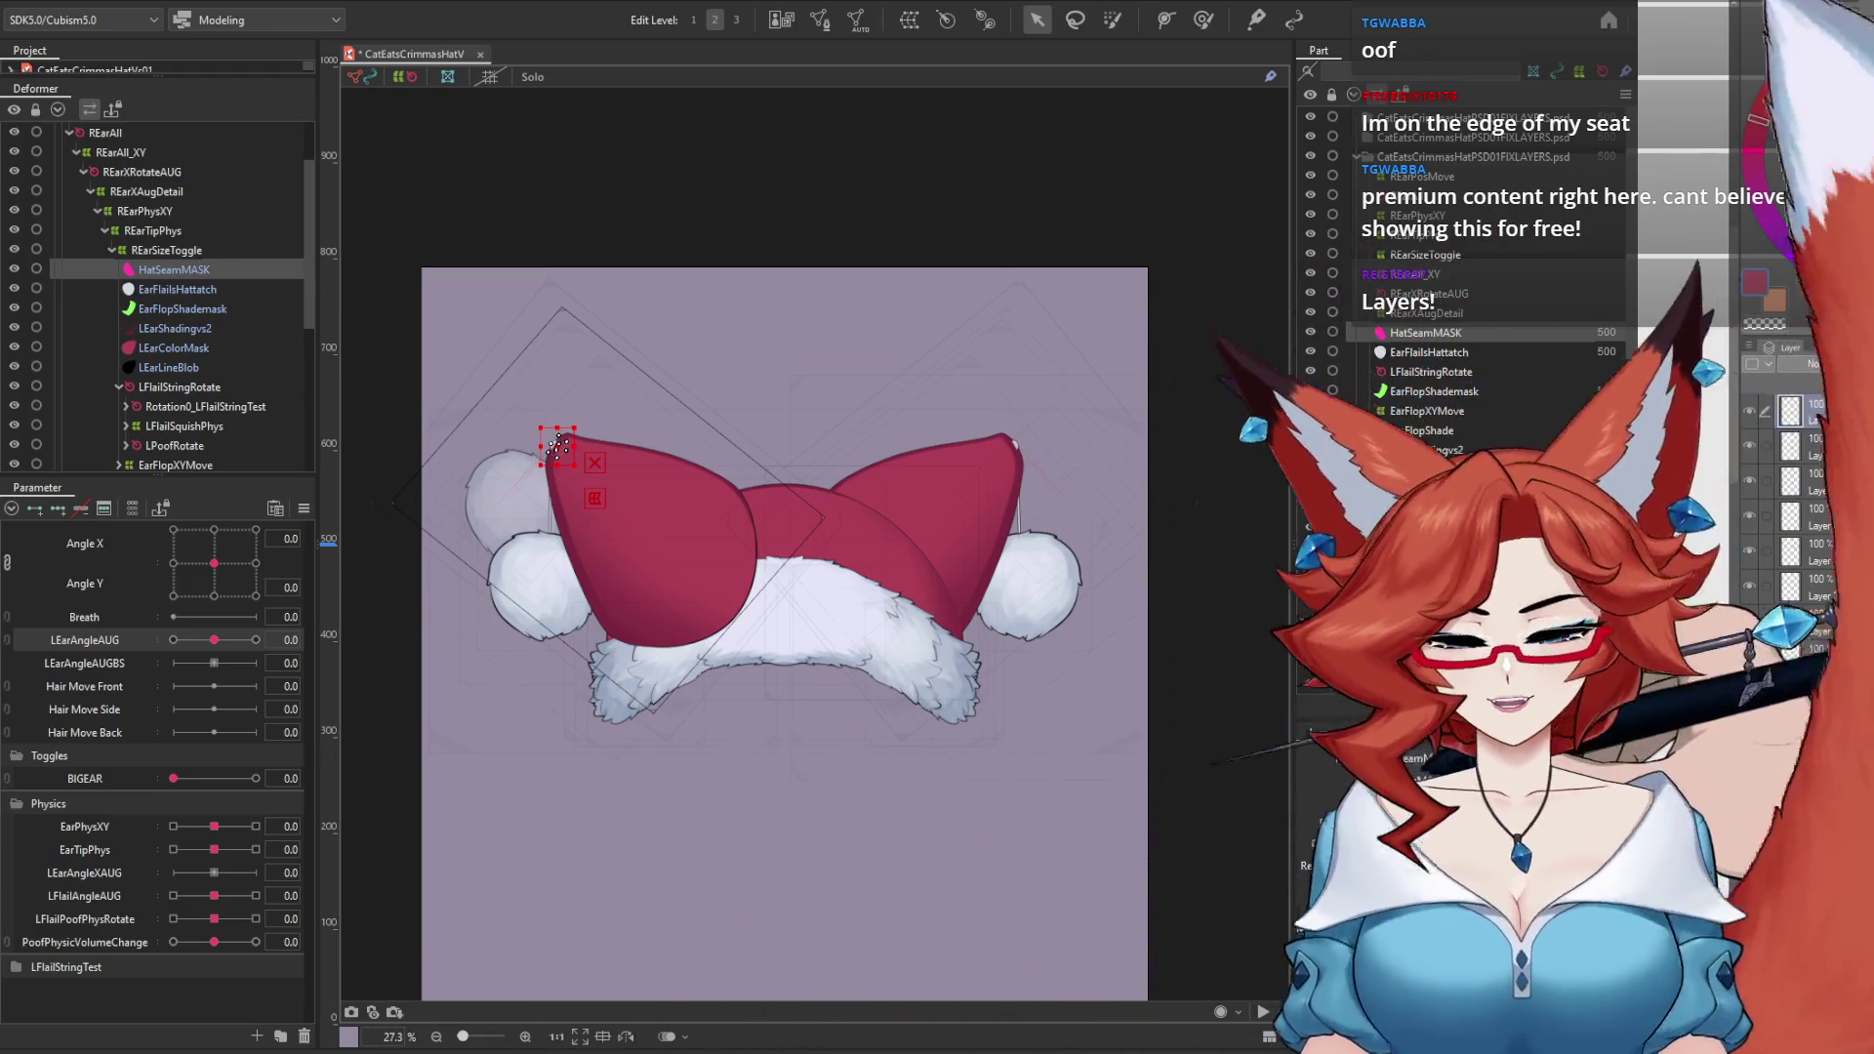
type("R")
left_click(554, 445)
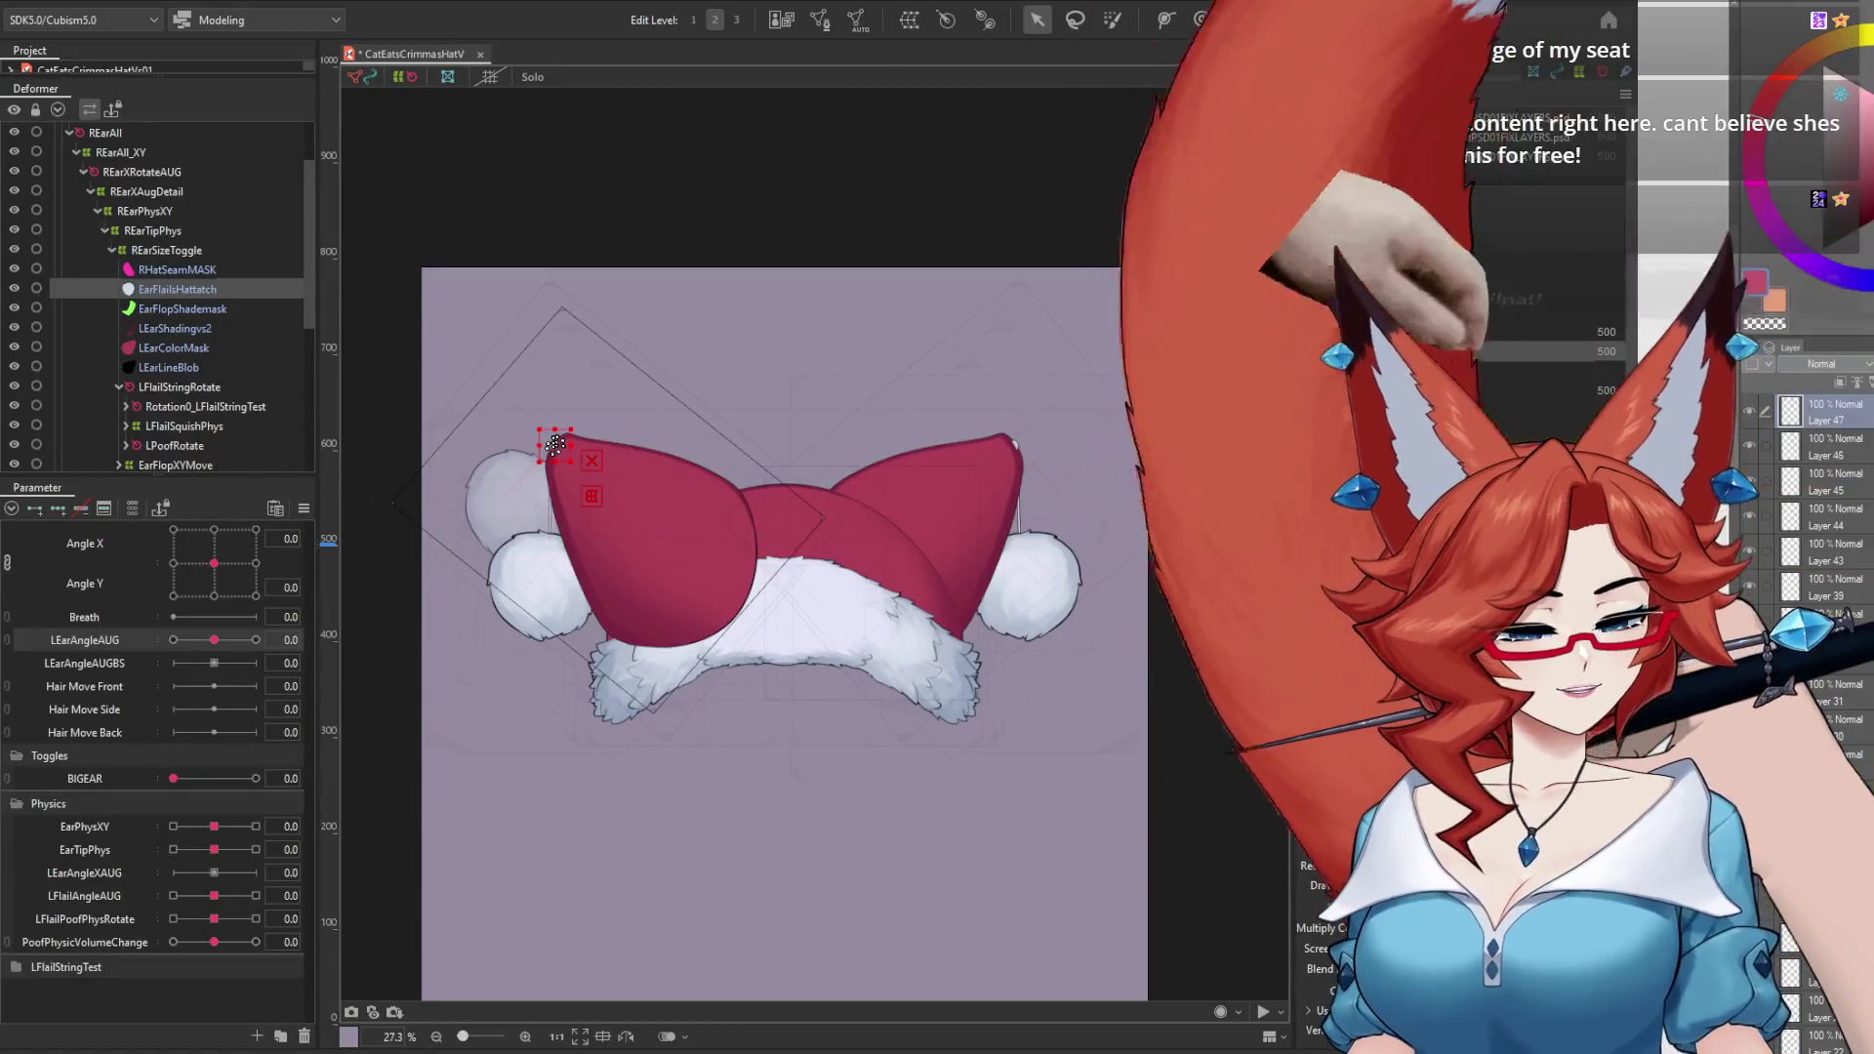
type("R")
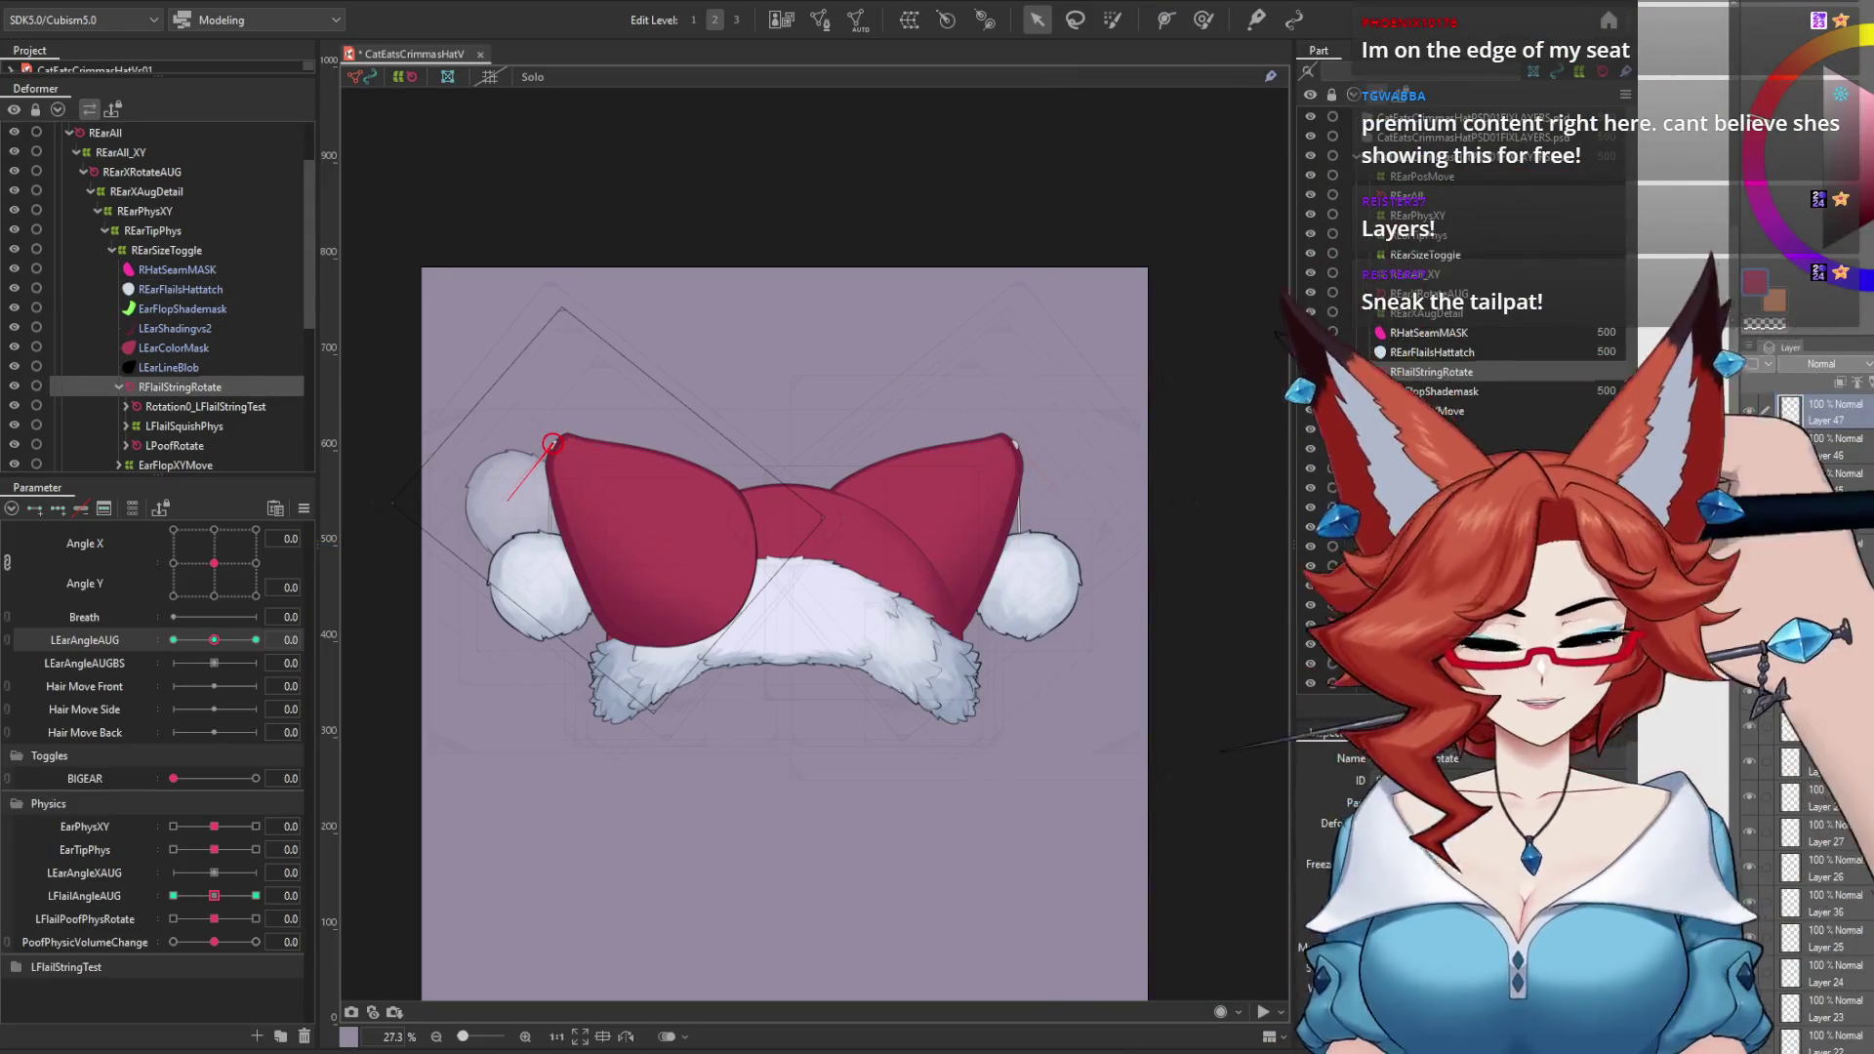
Step: Rename the pom-pom's PoofSquimsh warp and L-PuffsTest mesh to RPoofSquimsh and R-PuffsTest
left_click(1374, 759)
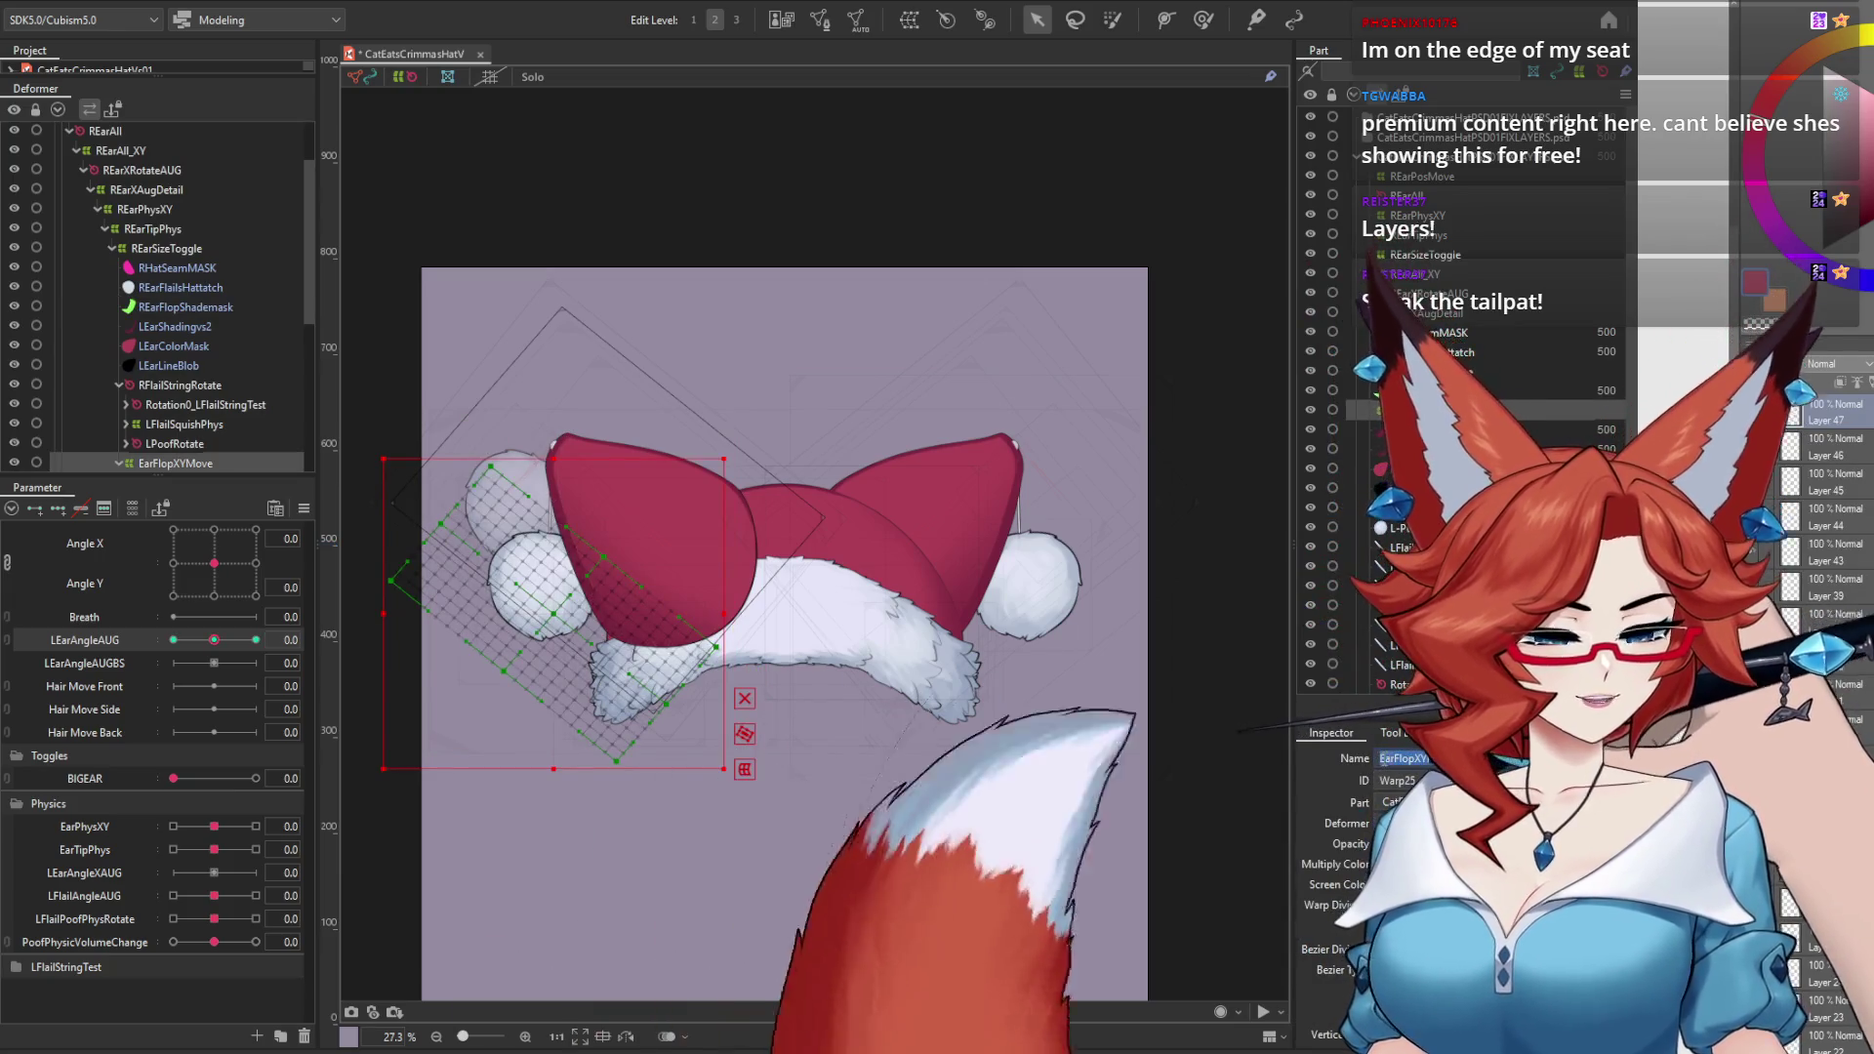
left_click(1382, 759)
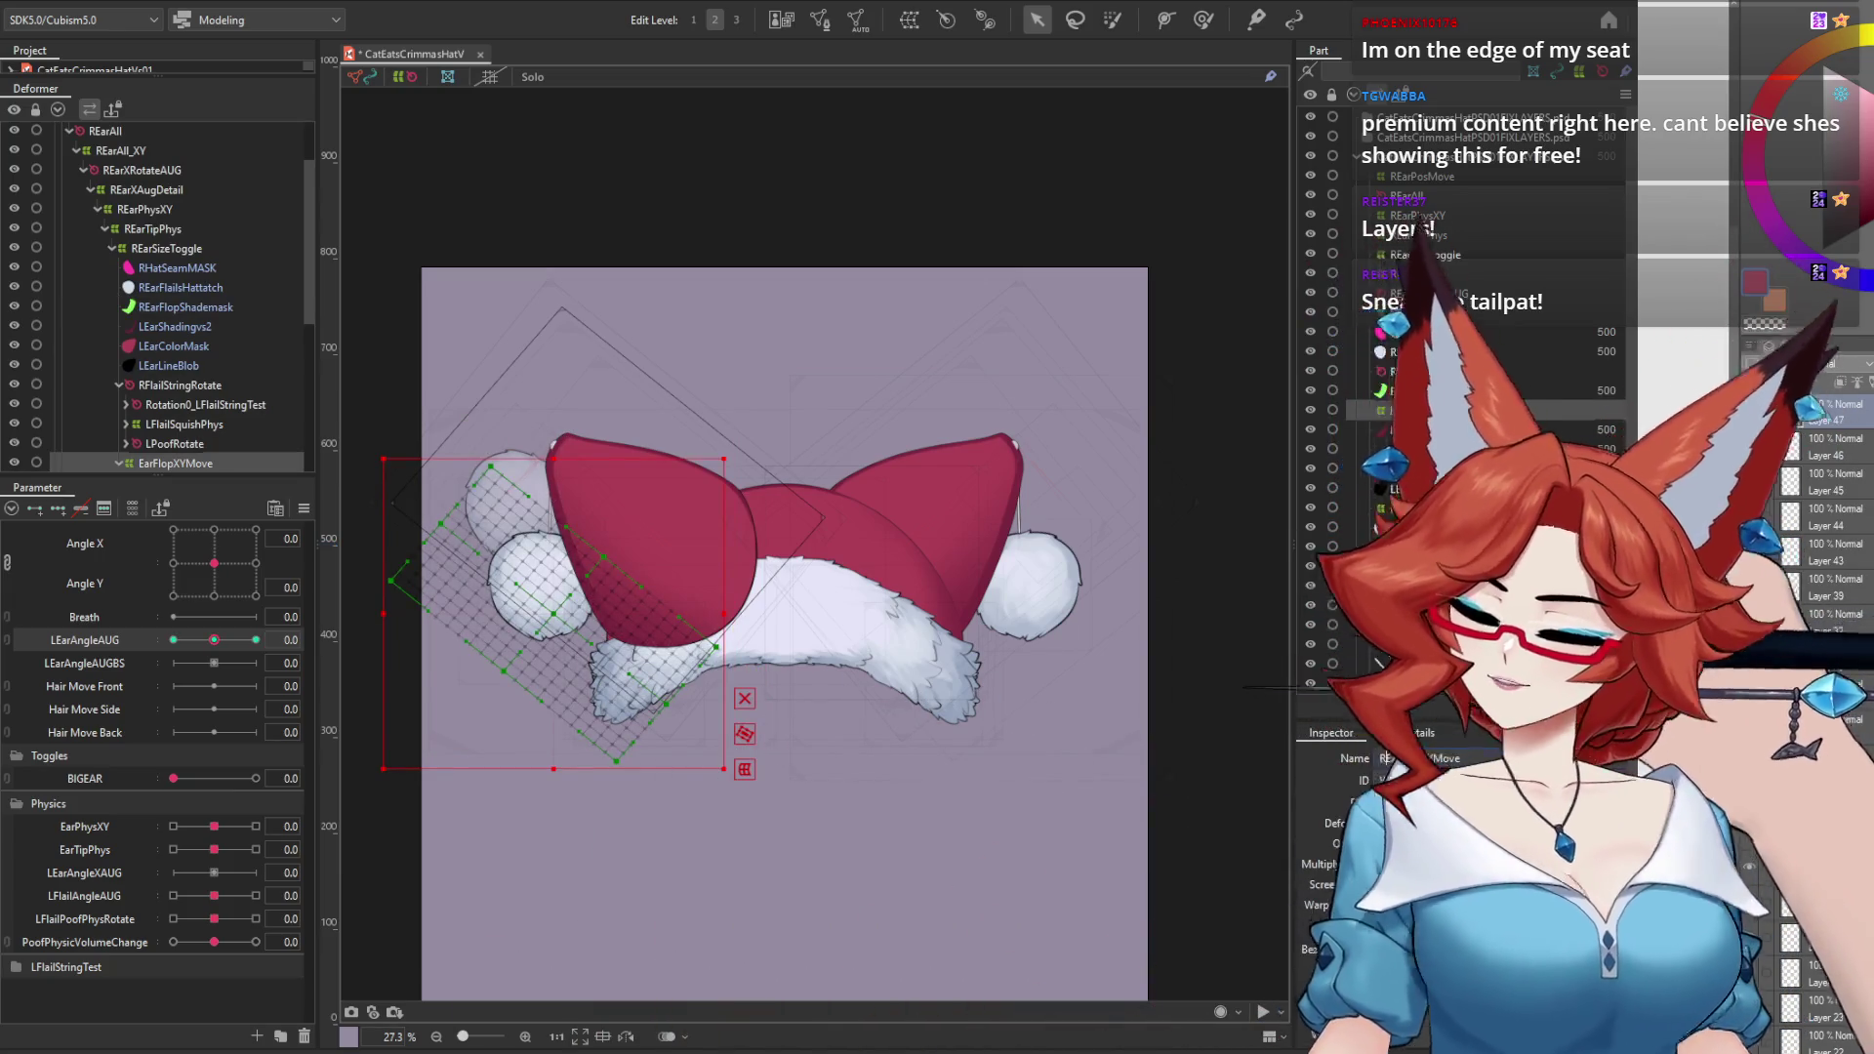
left_click(527, 585)
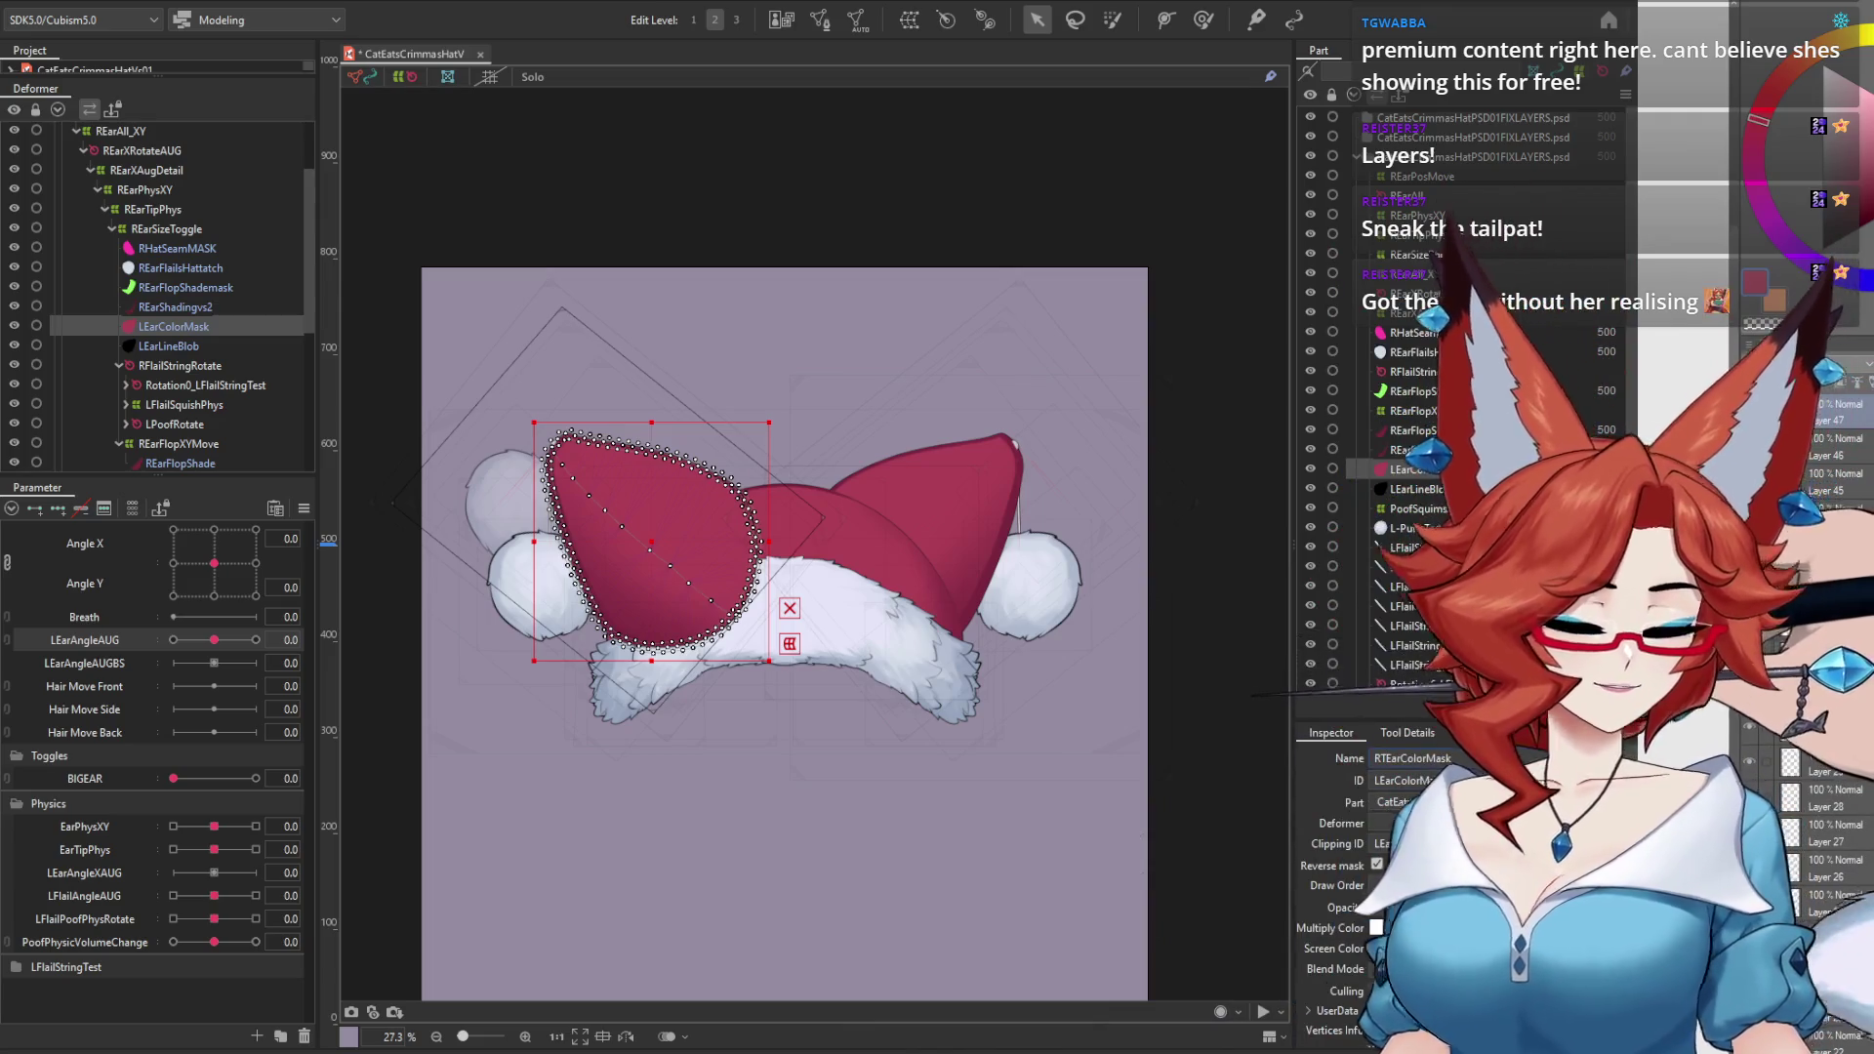
left_click(169, 345)
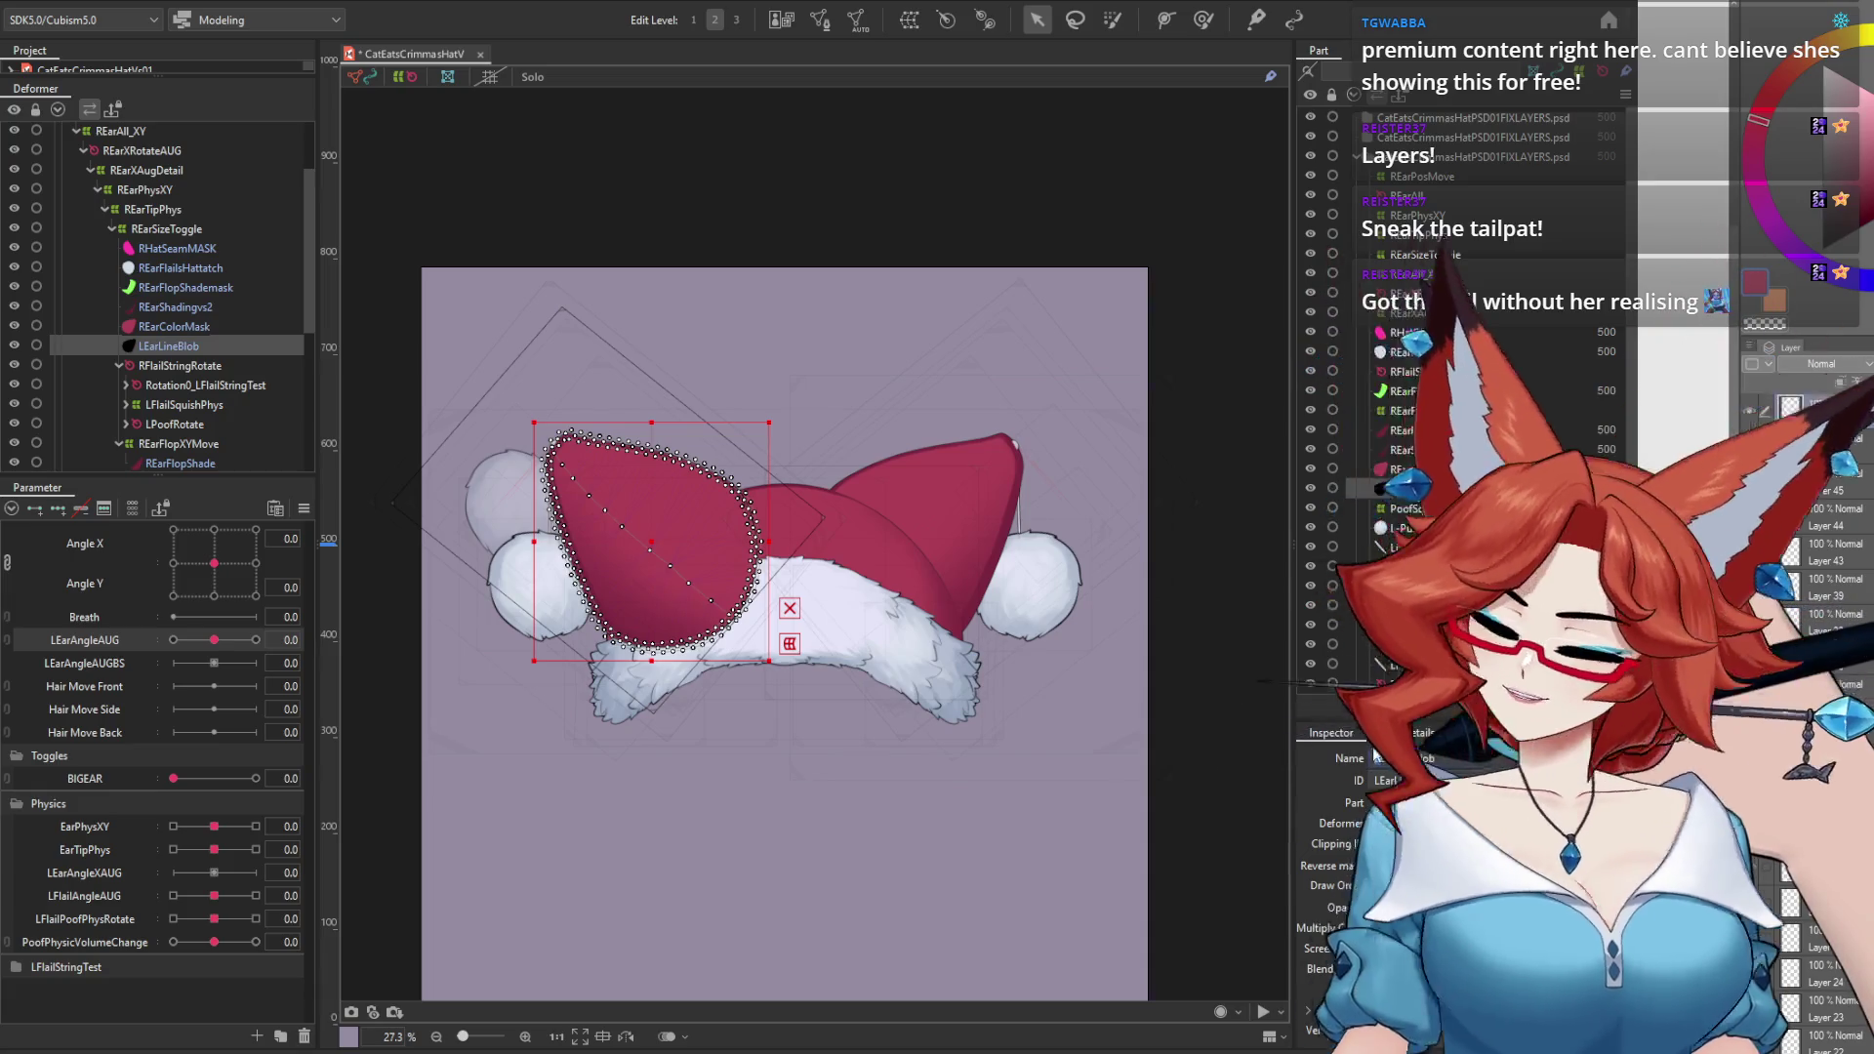
left_click(1404, 680)
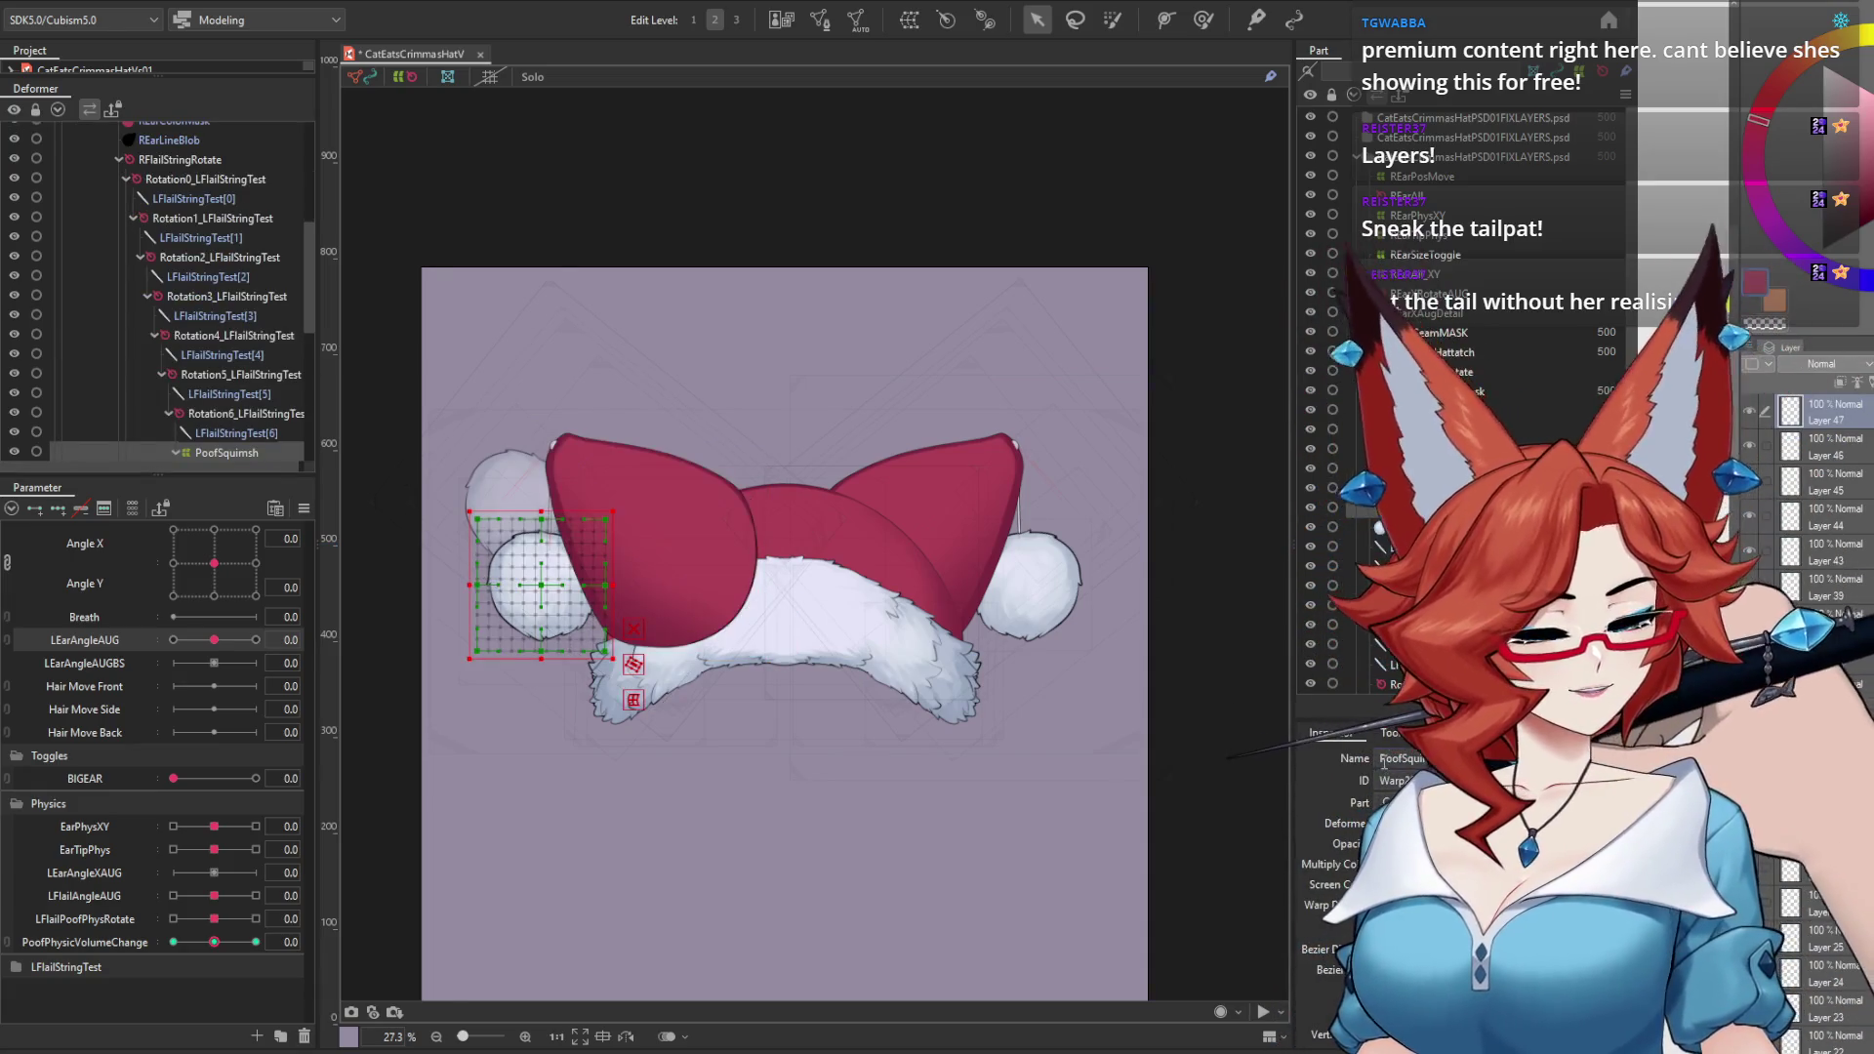
left_click(1384, 764)
type("R")
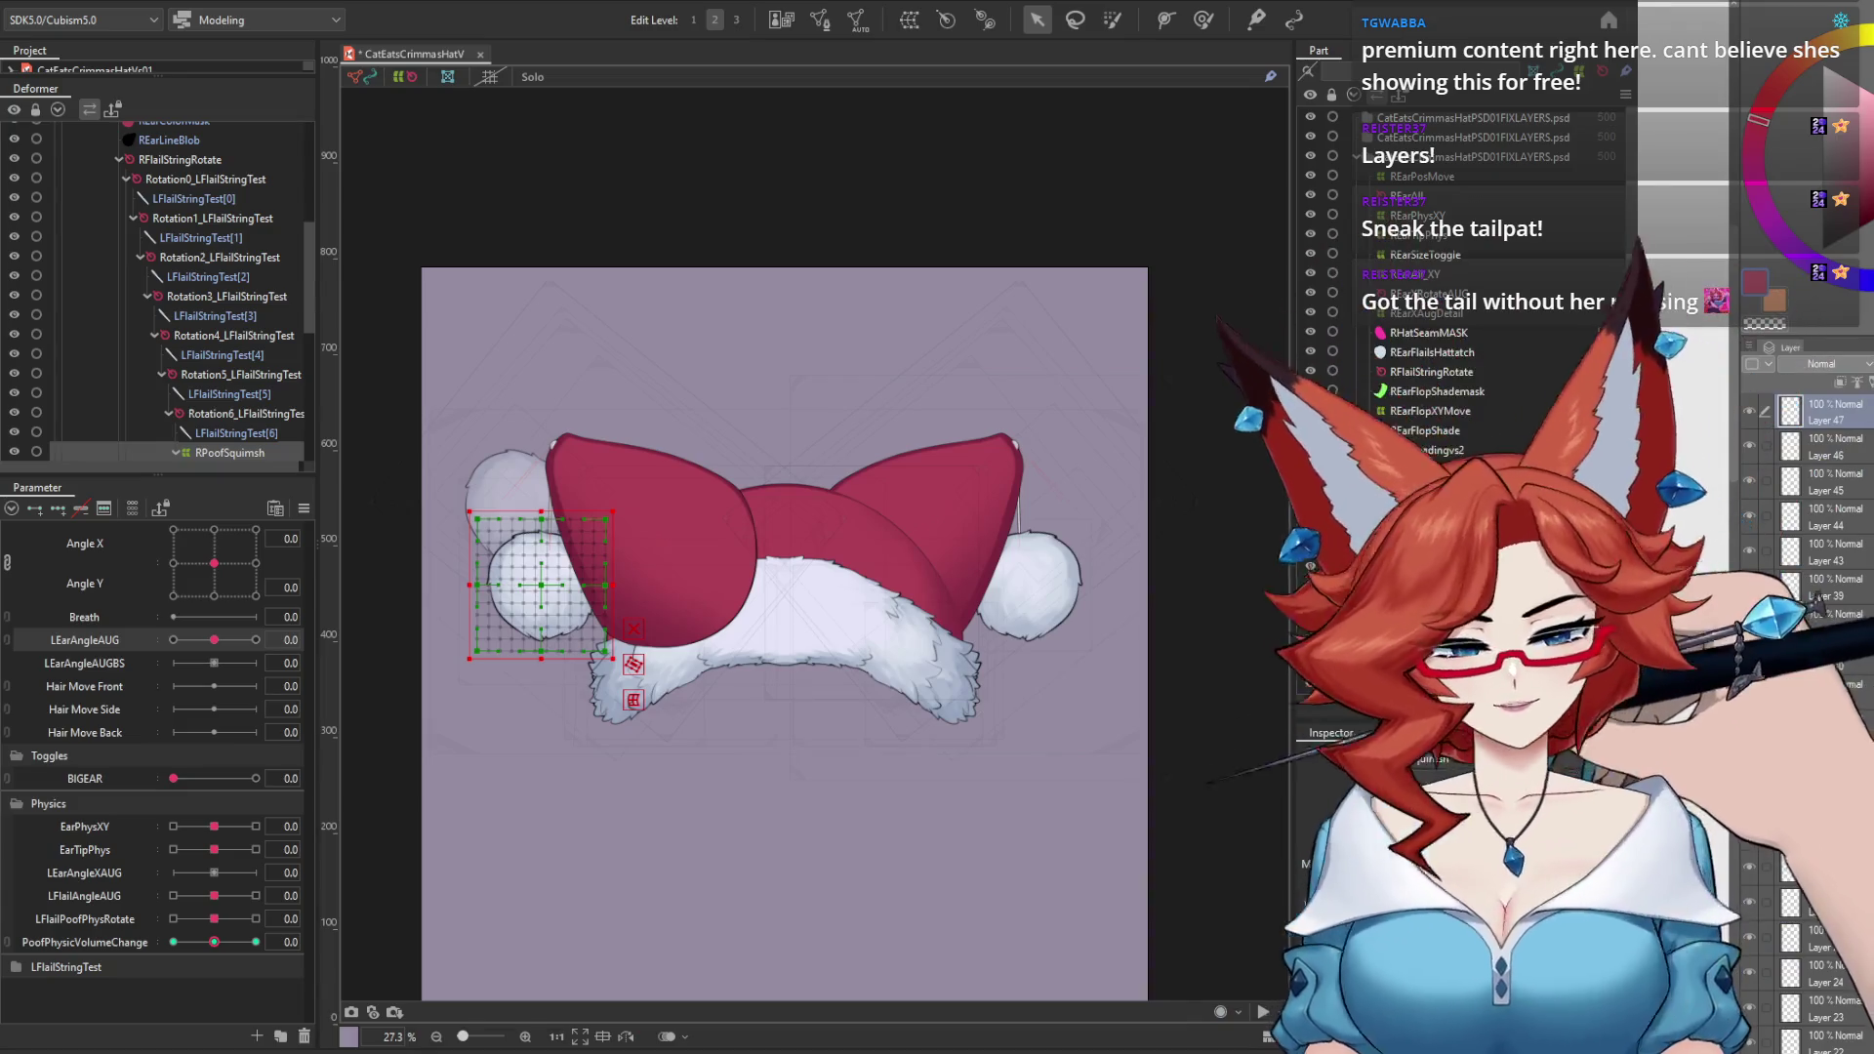
left_click(540, 583)
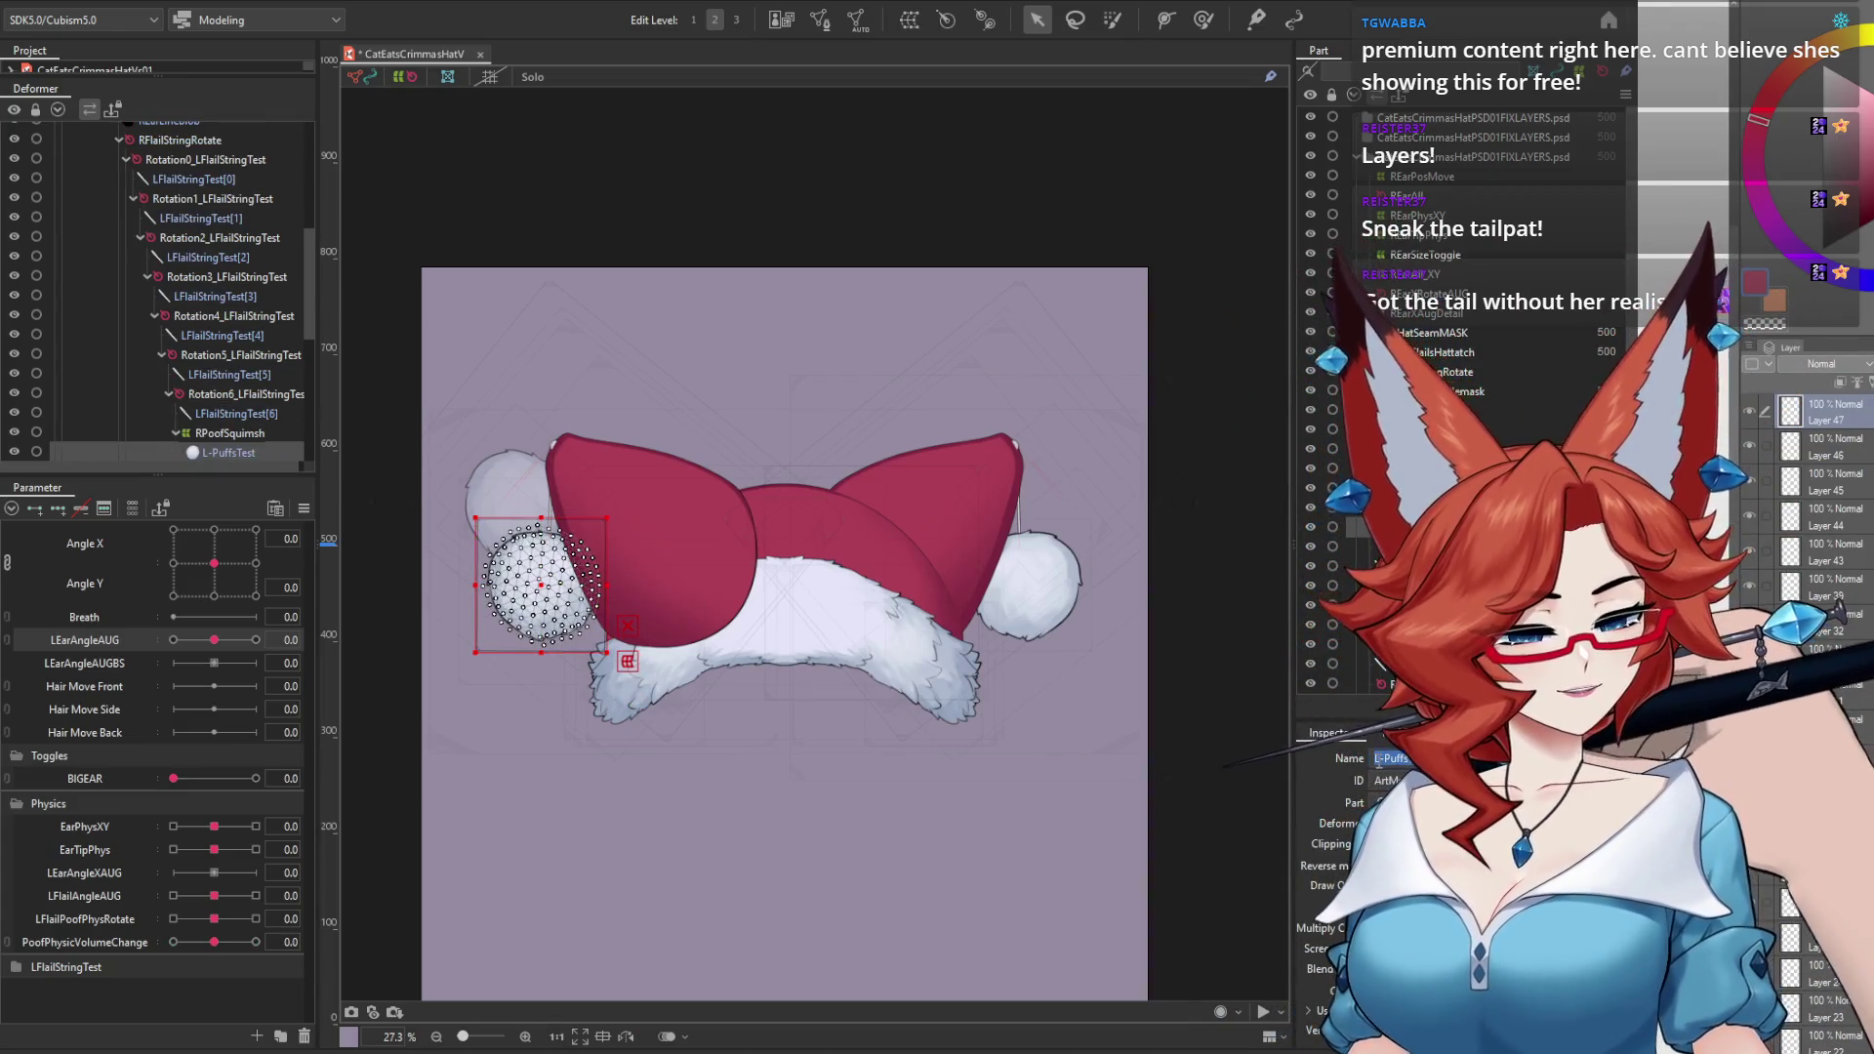
type("R")
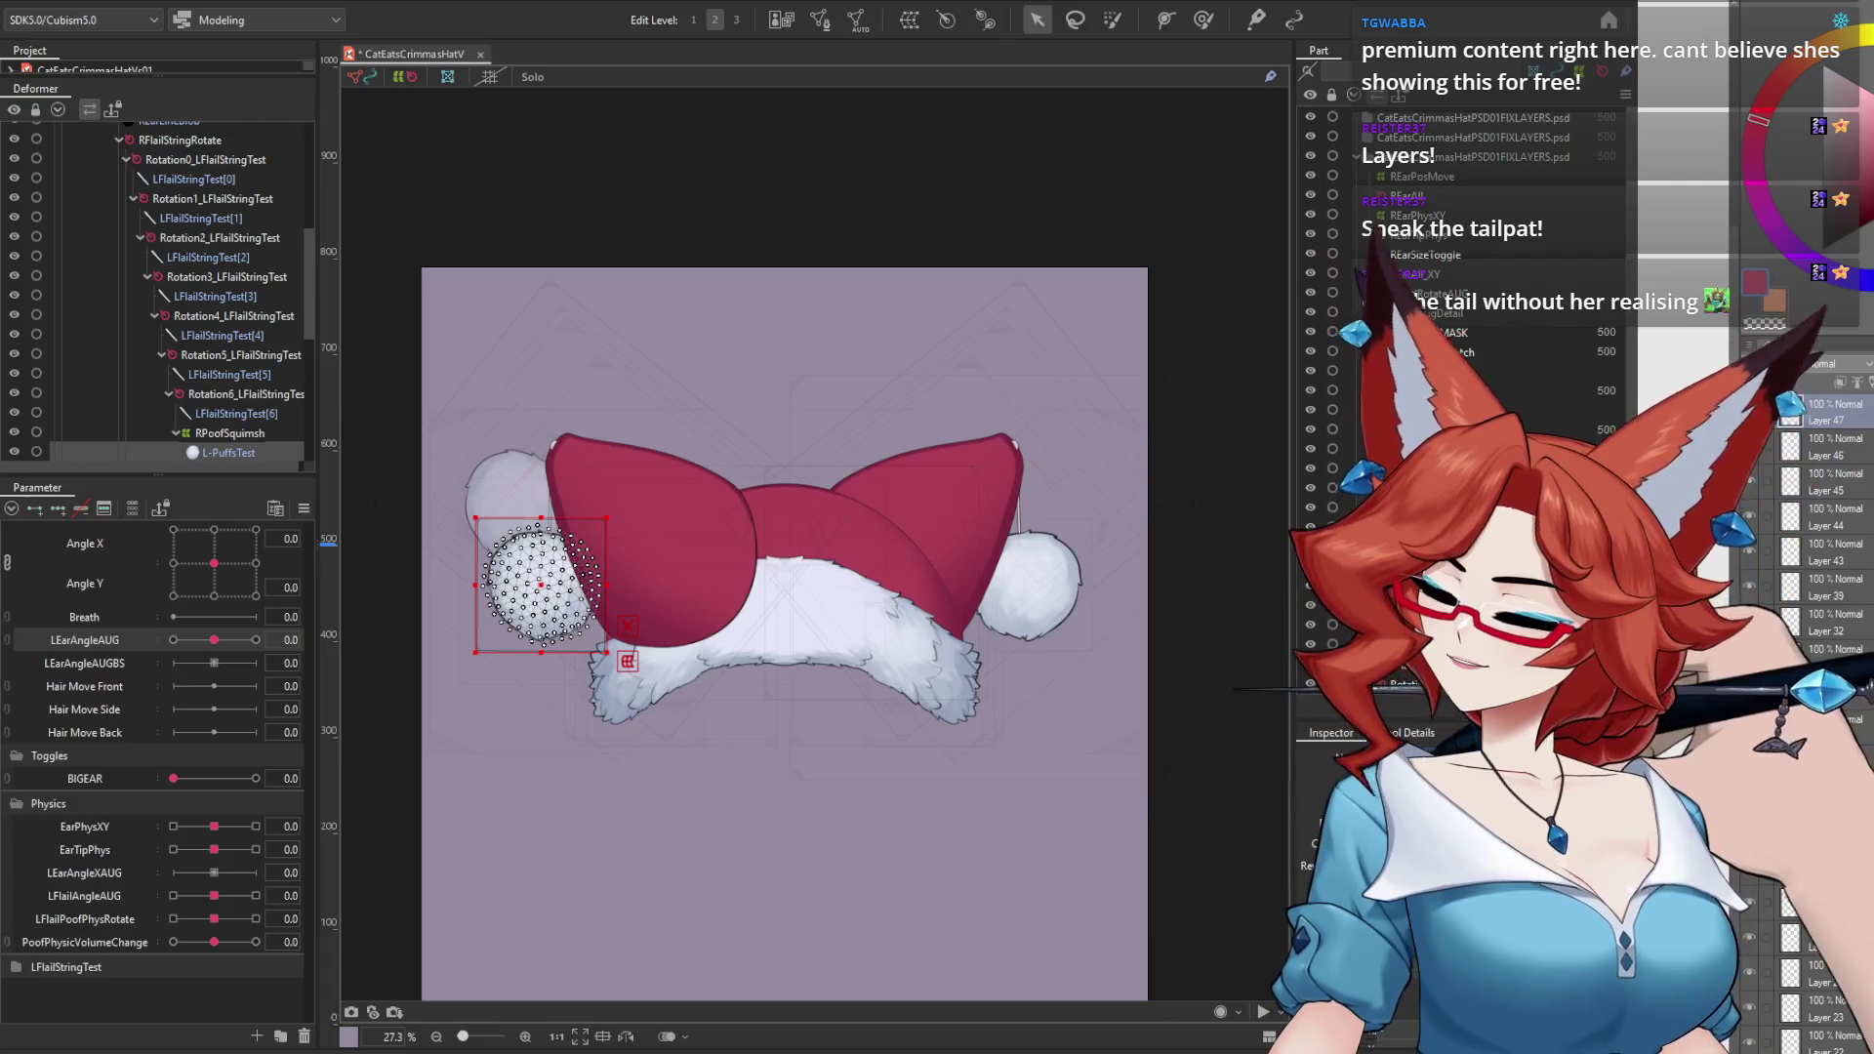
Step: Rename the string meshes LFlailStringTest[0]–[5] to RFlailStringTest[0]–[5]
scroll(1464, 390, "down", 2)
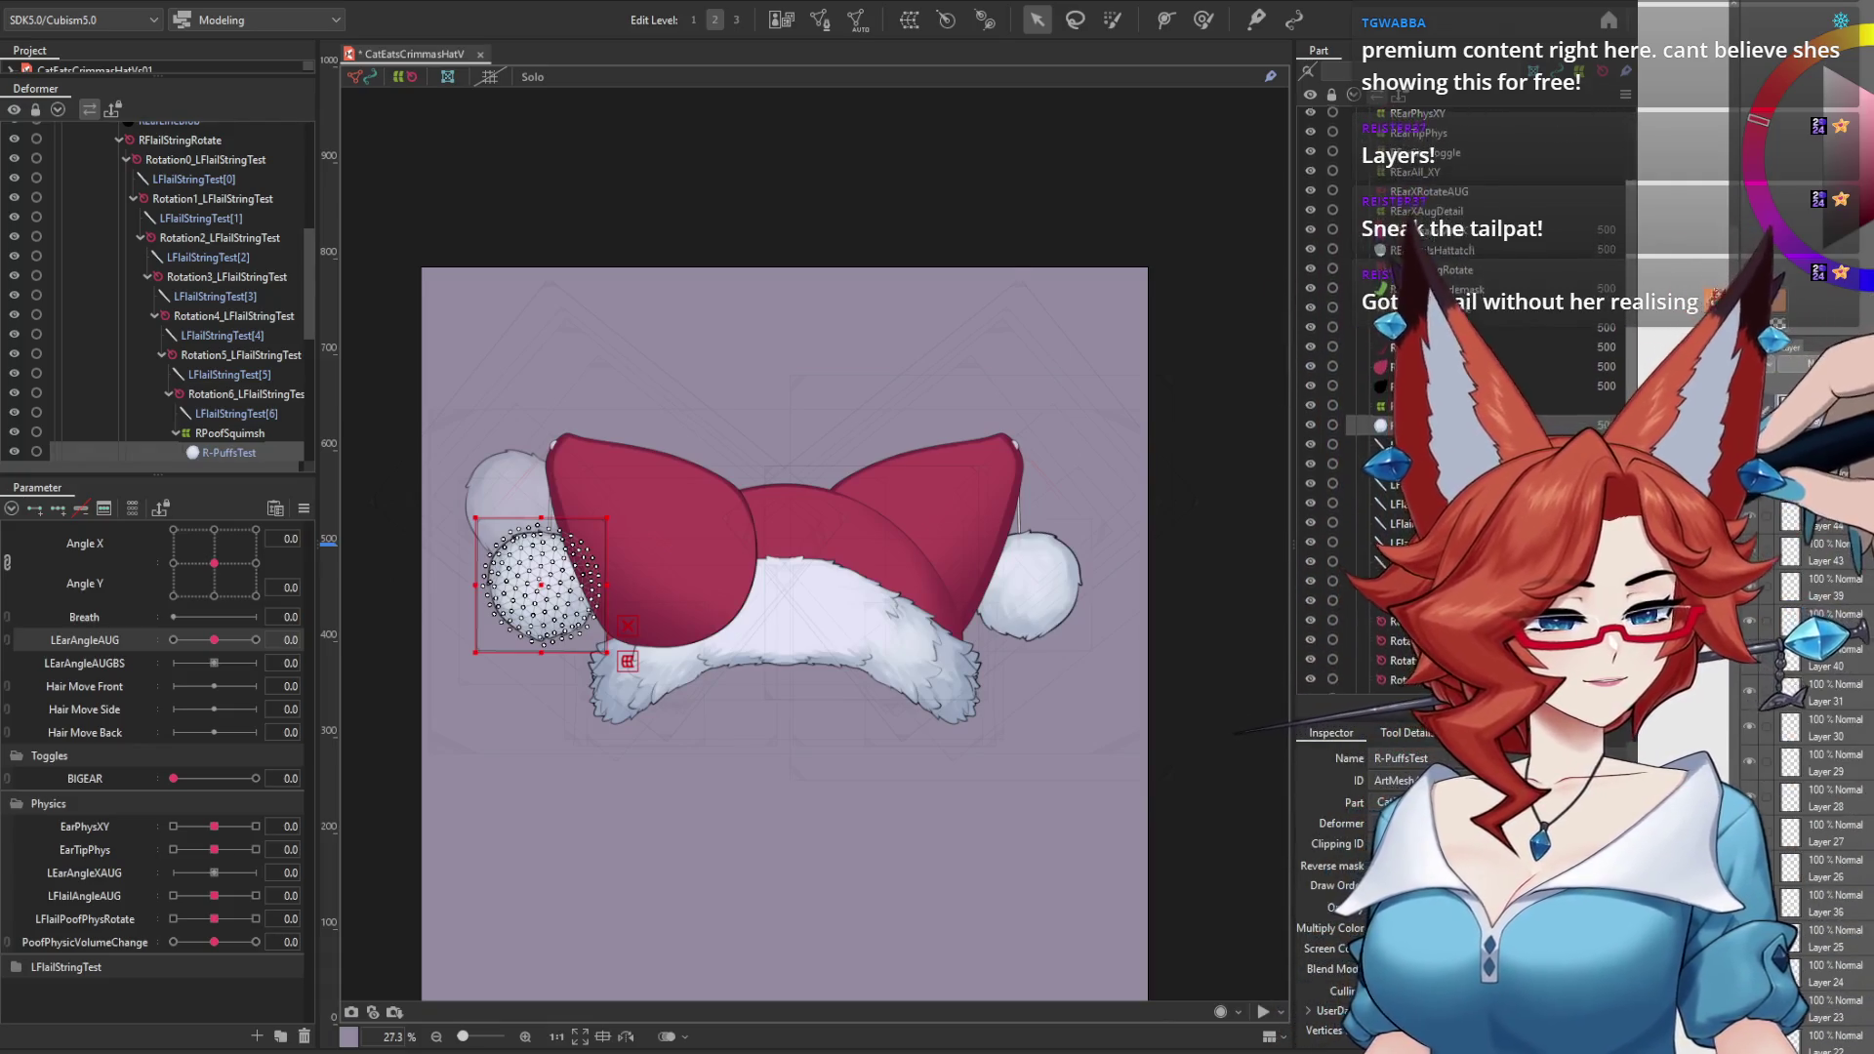
left_click(1415, 425)
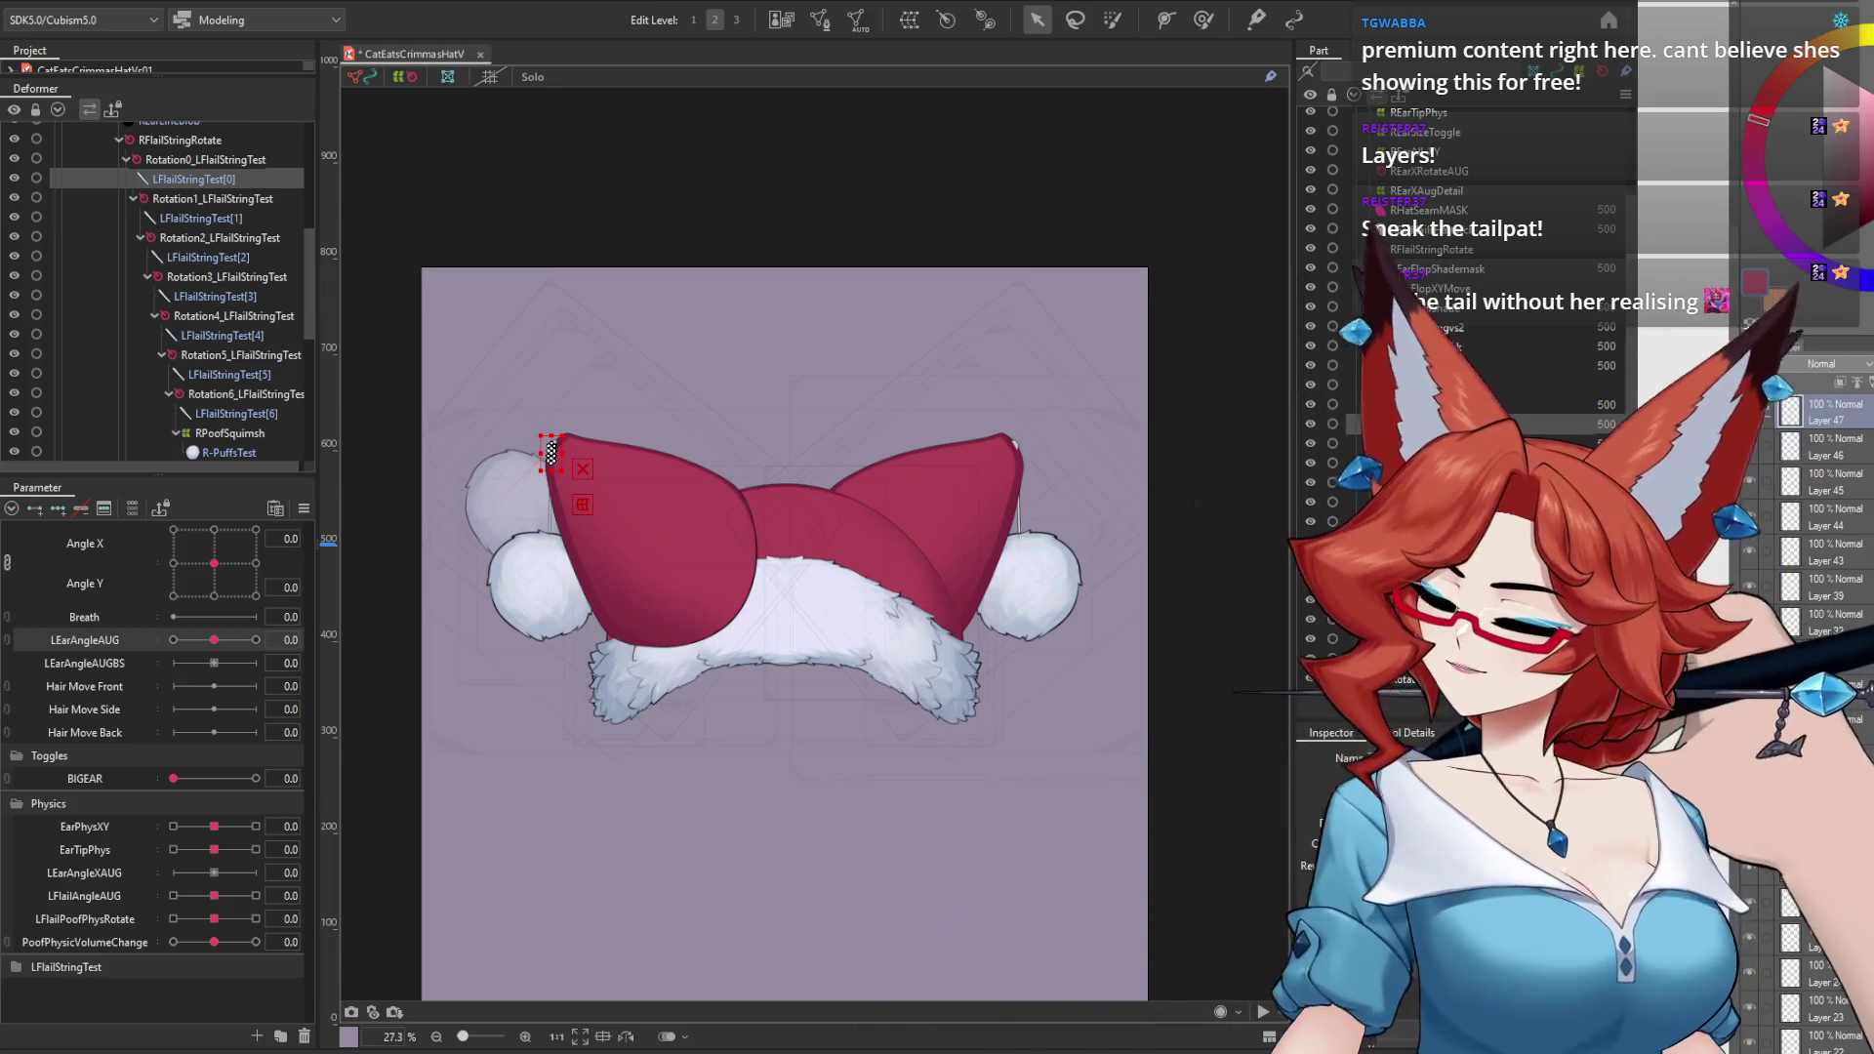
left_click(1444, 445)
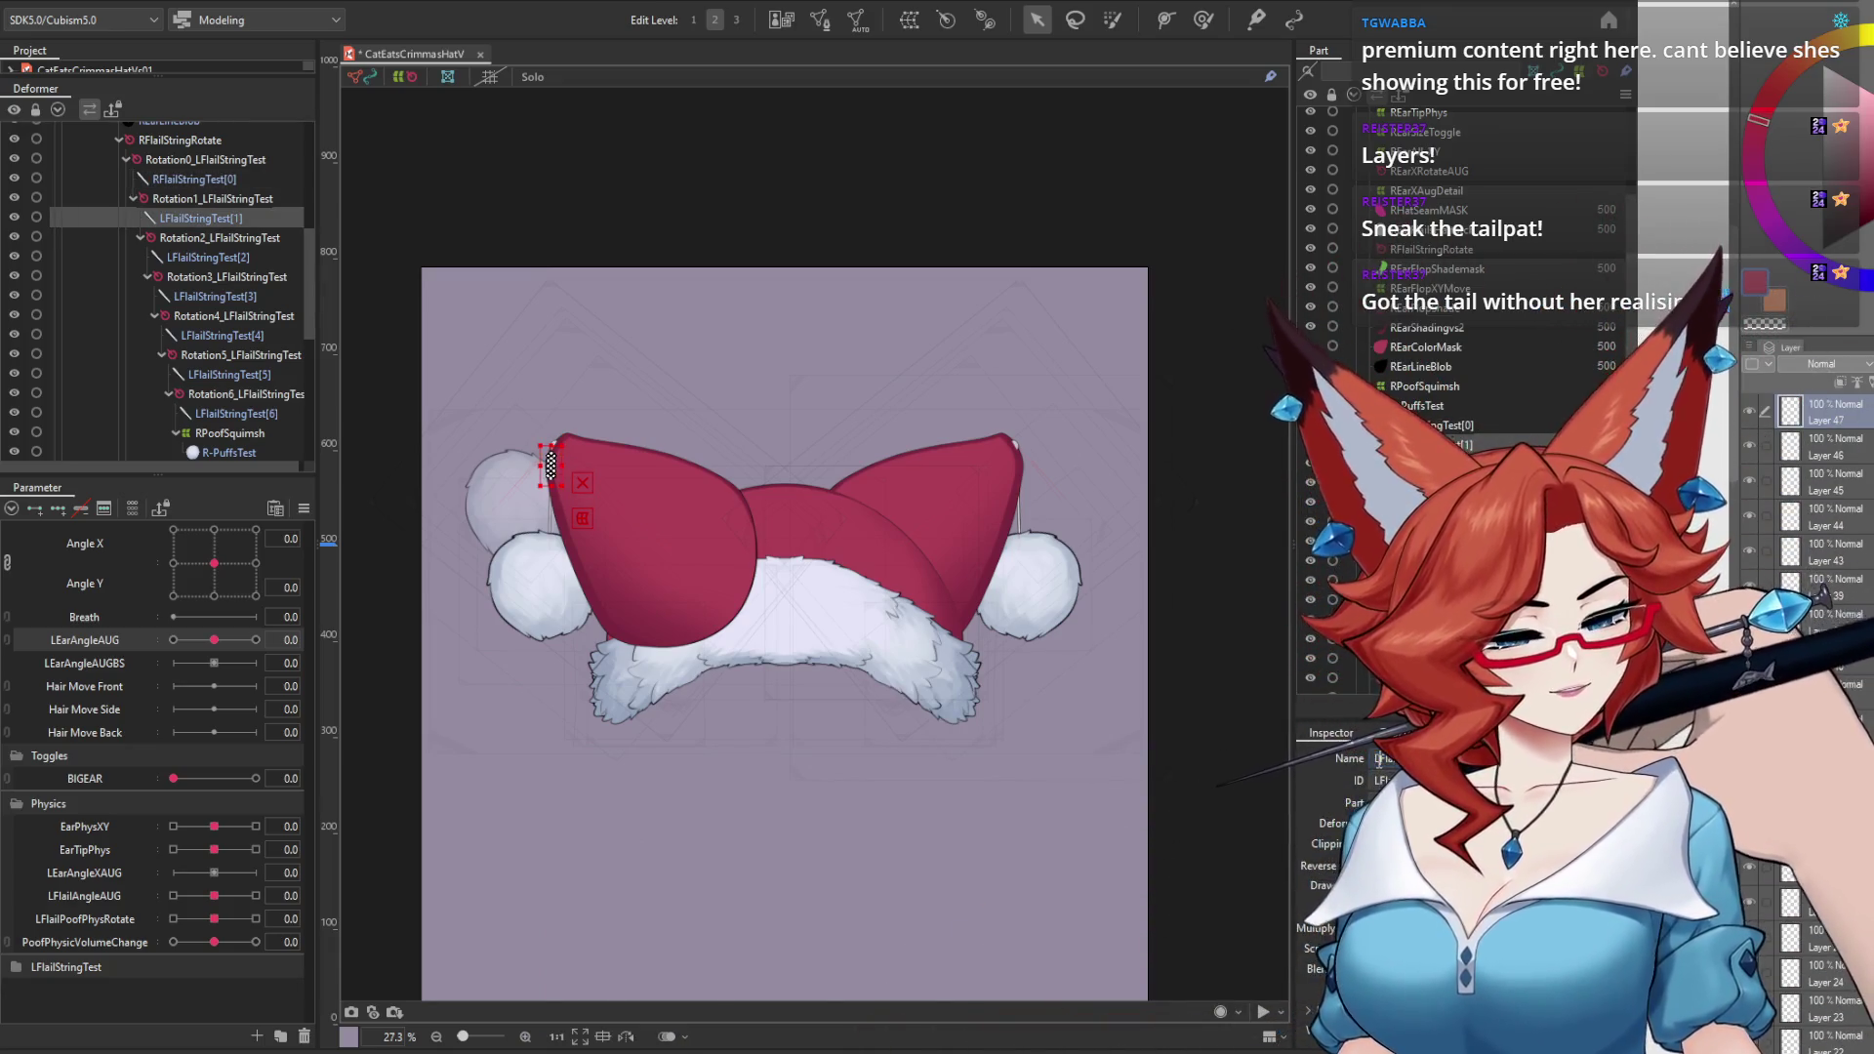
left_click(208, 257)
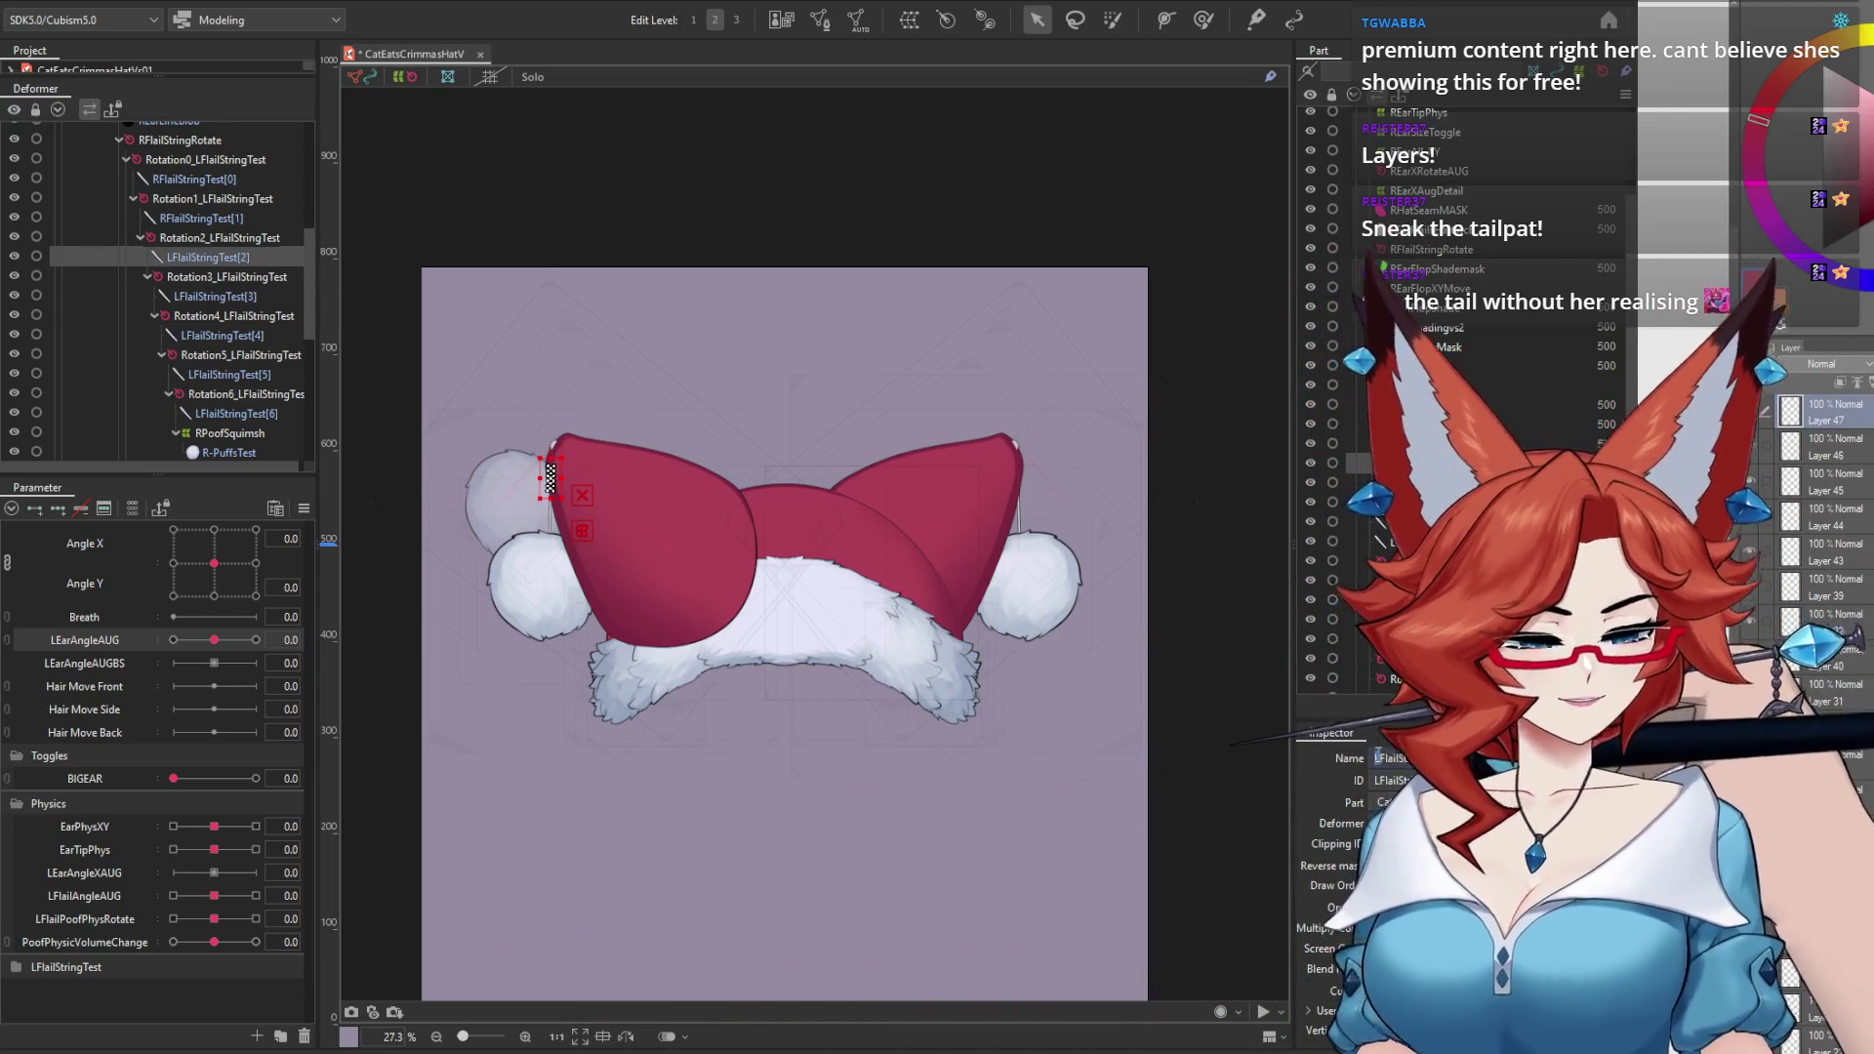
left_click(215, 296)
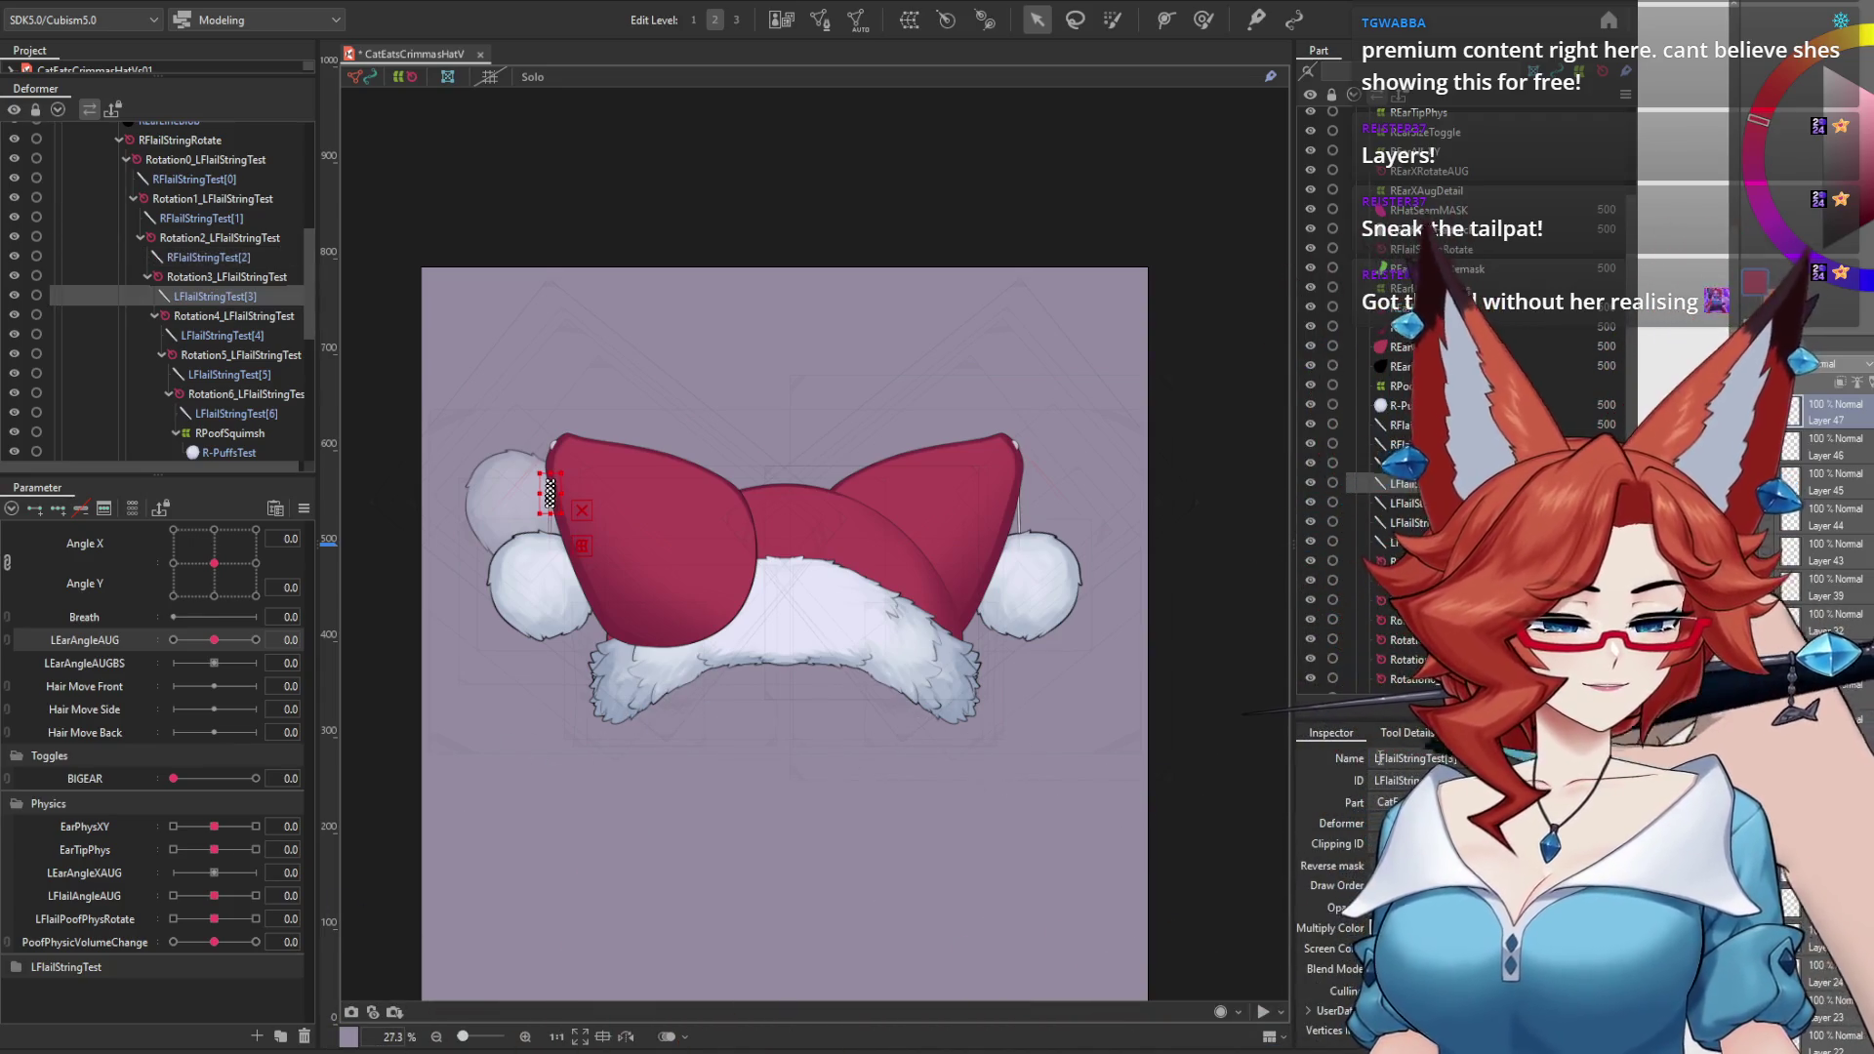
key("Down")
key("Down")
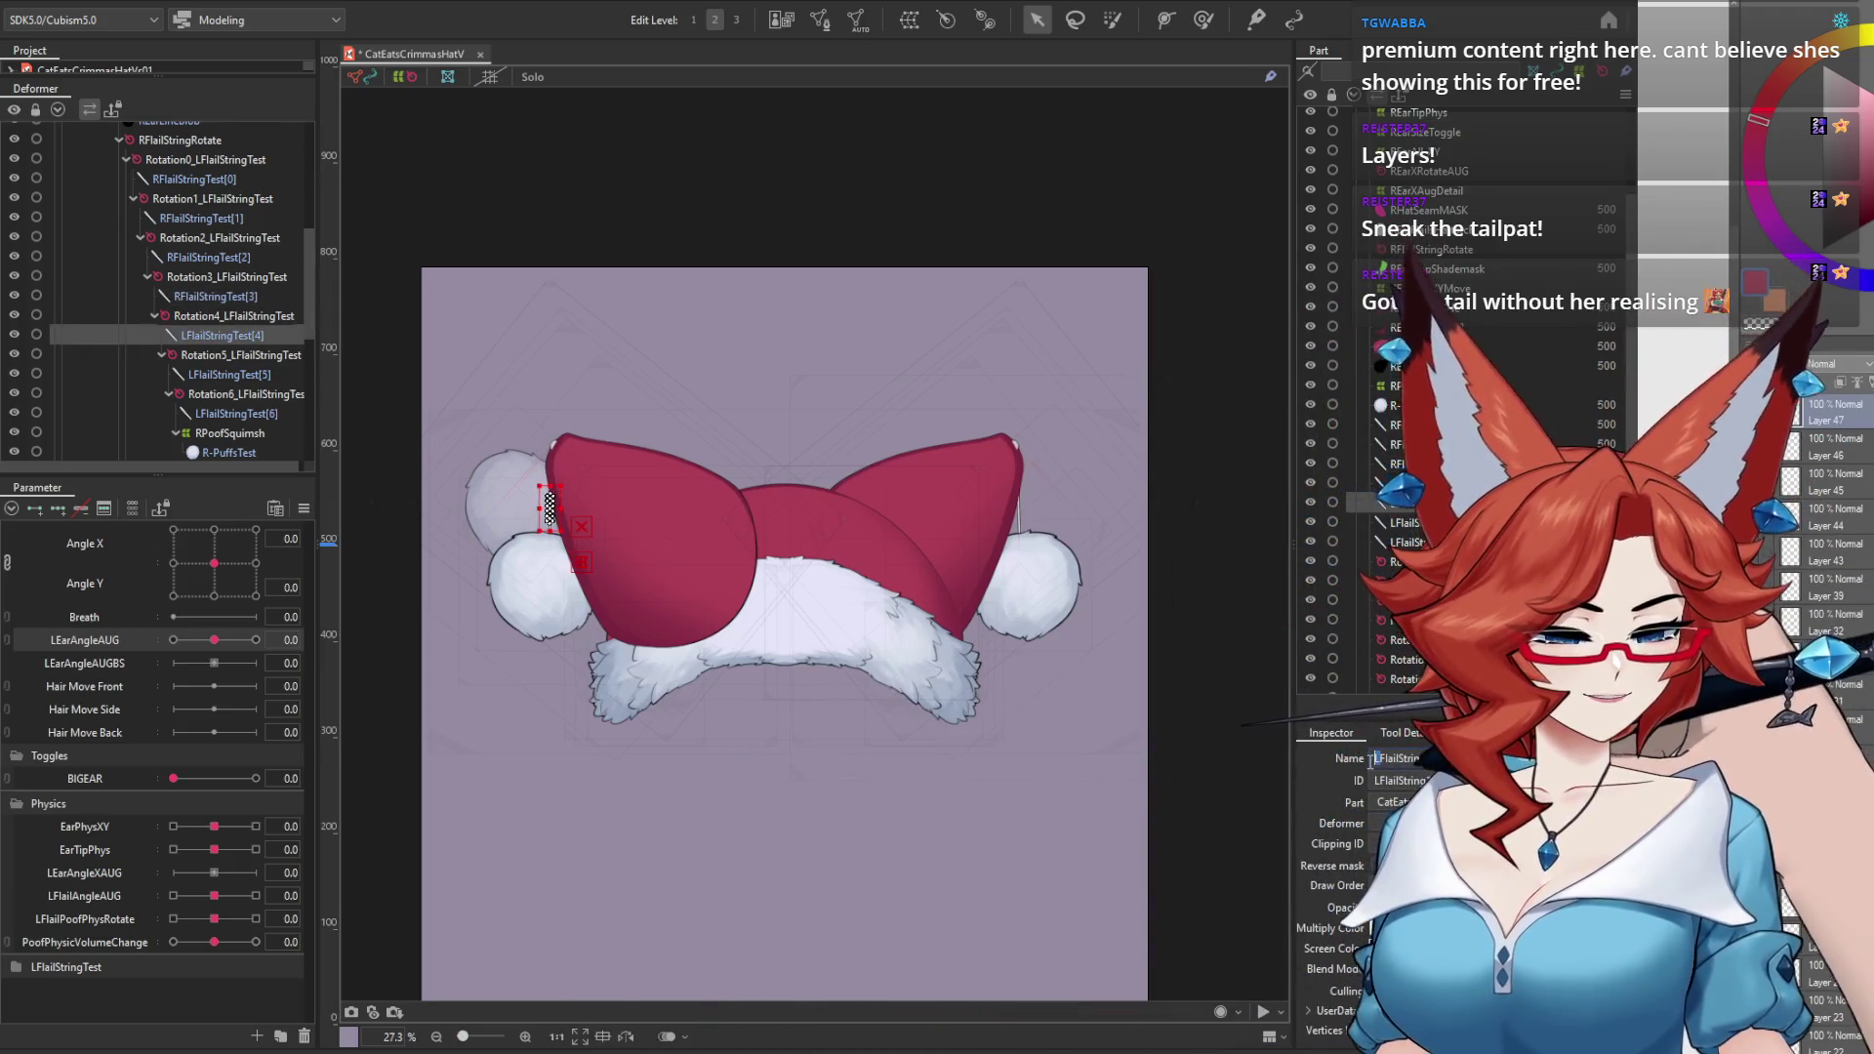
key("Down")
key("Down")
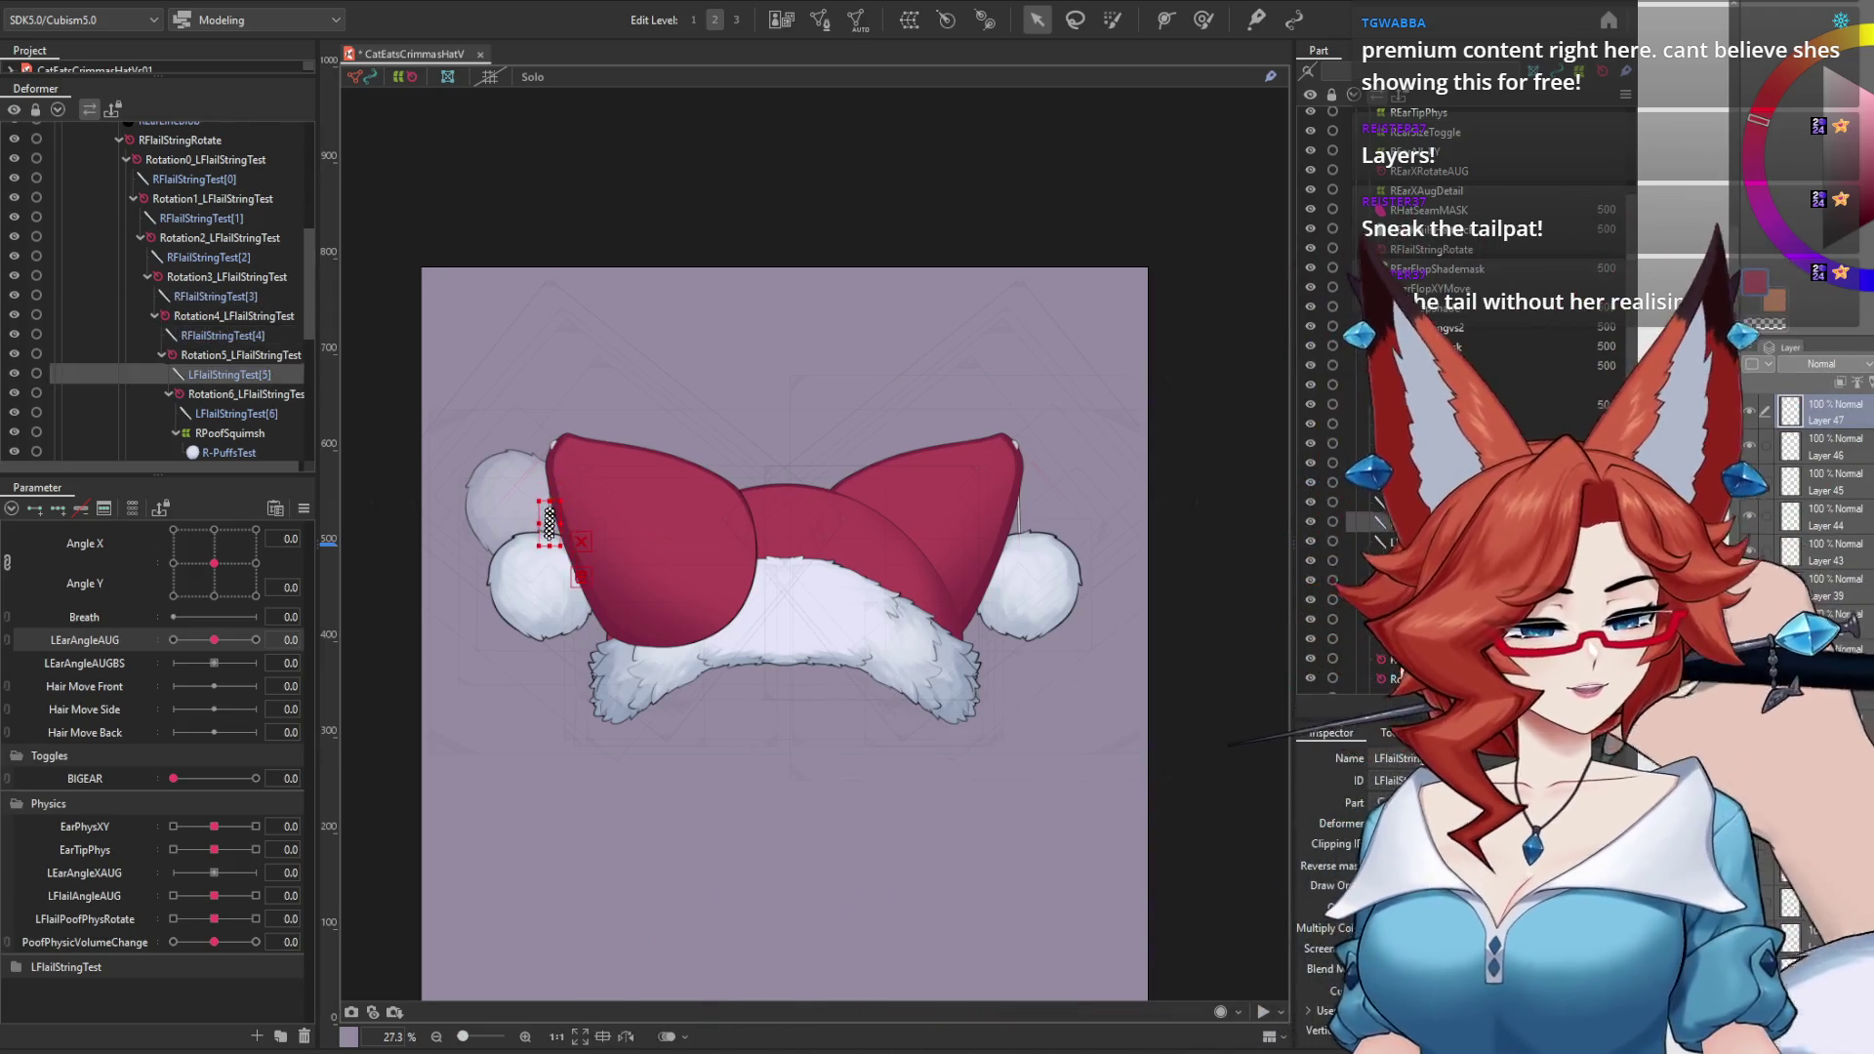
left_click(1374, 757)
key("Delete")
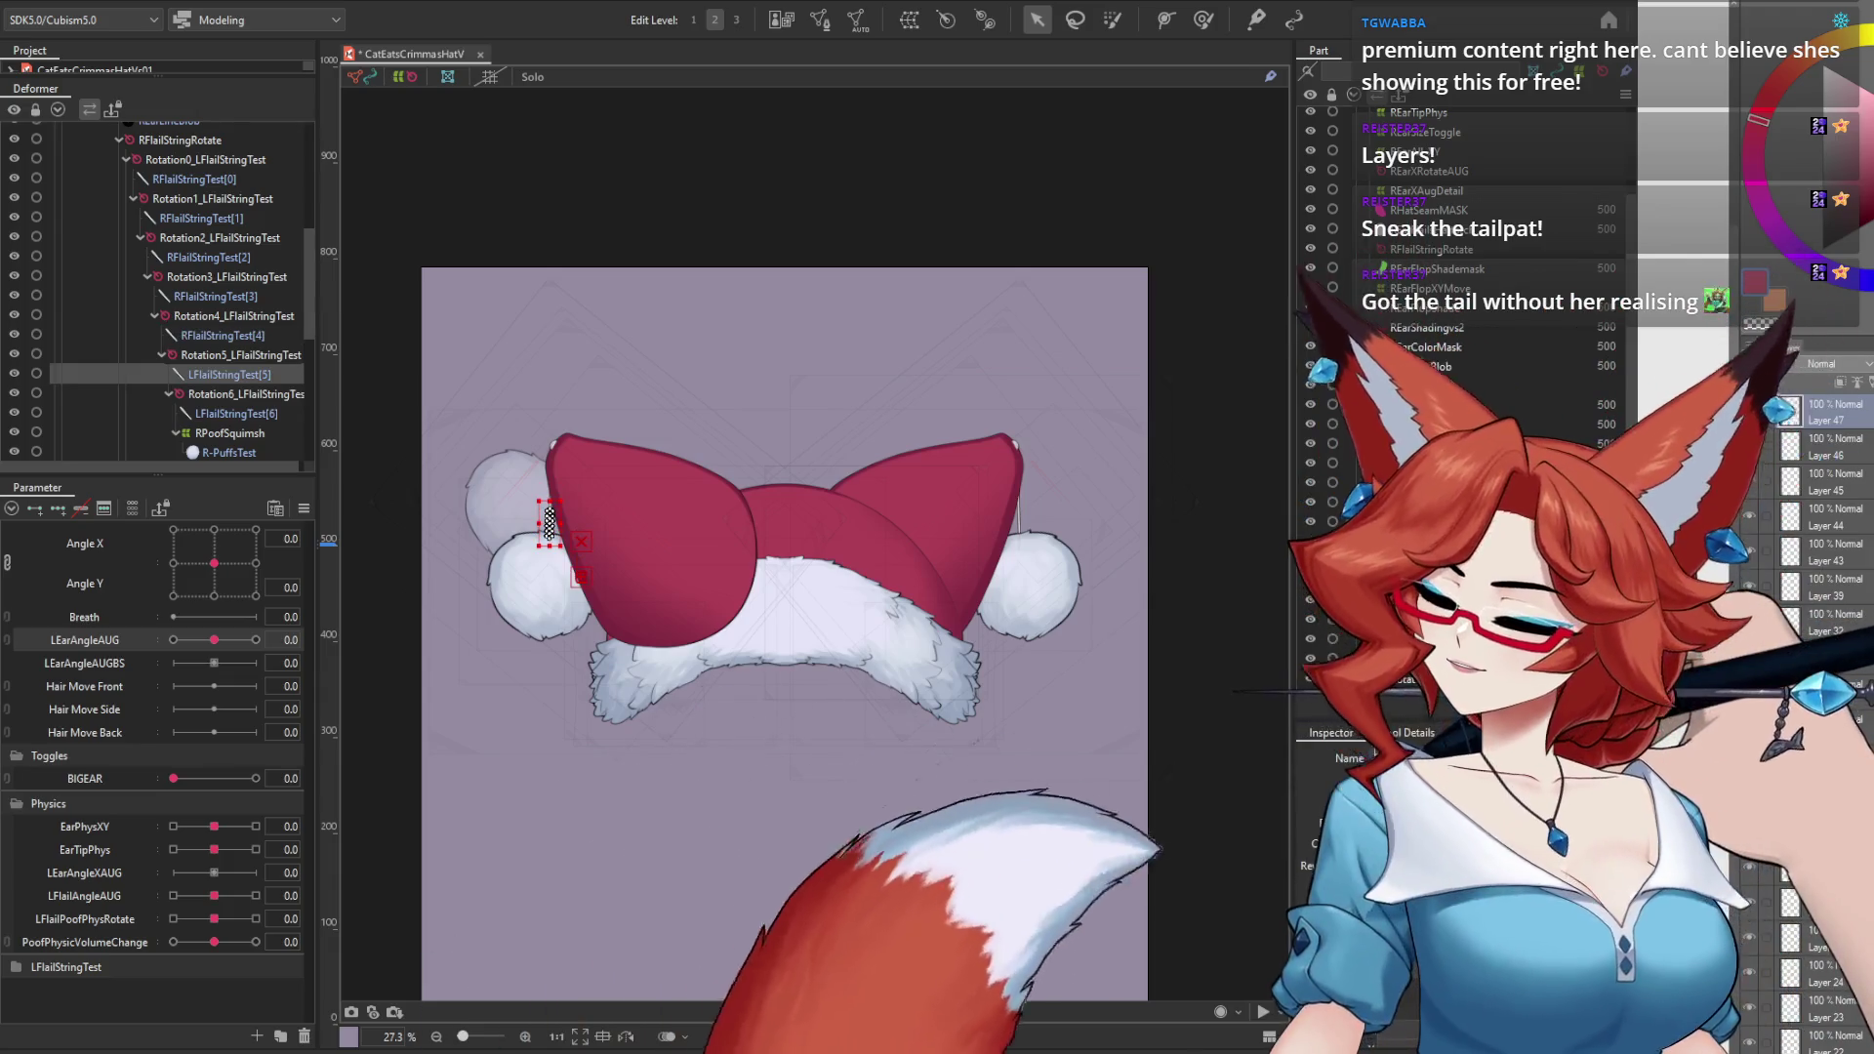
type("R")
key("Return")
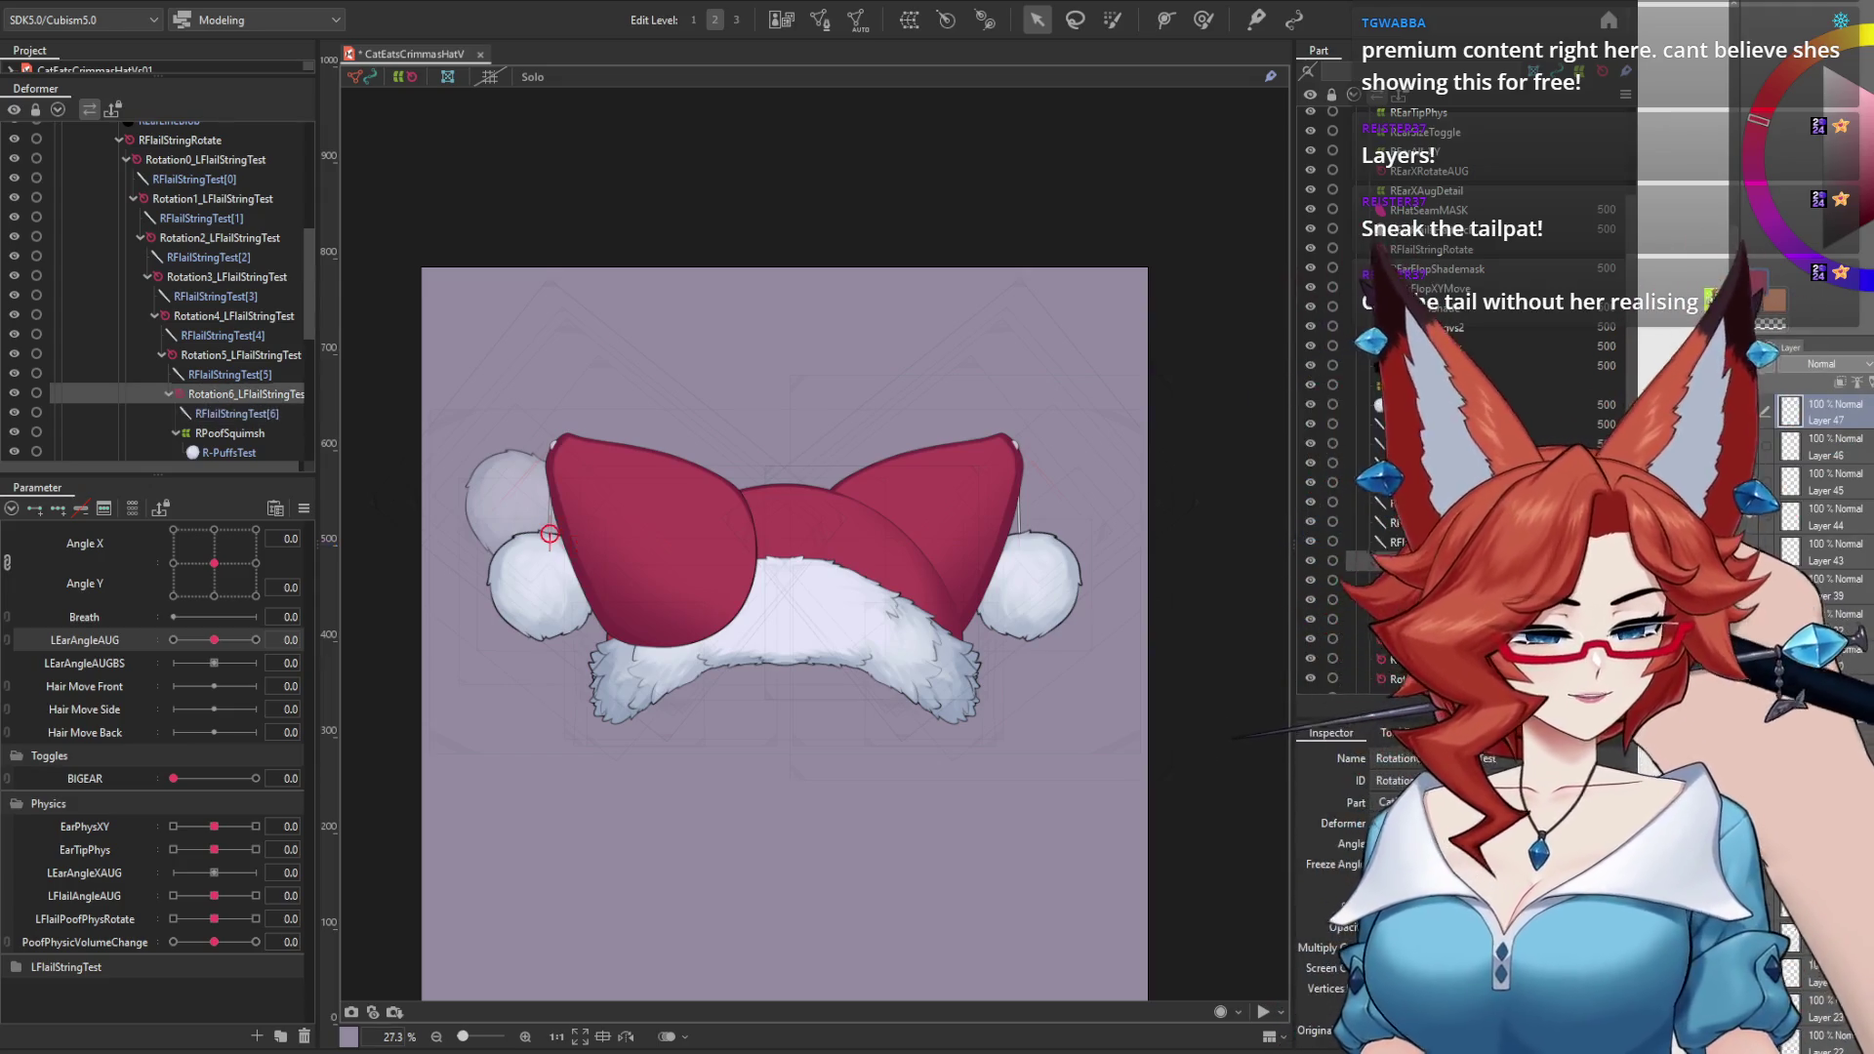
Step: Rename the Rotation6, Rotation5 and Rotation4 string deformers to their _RFlailStringTest names
left_click(1435, 759)
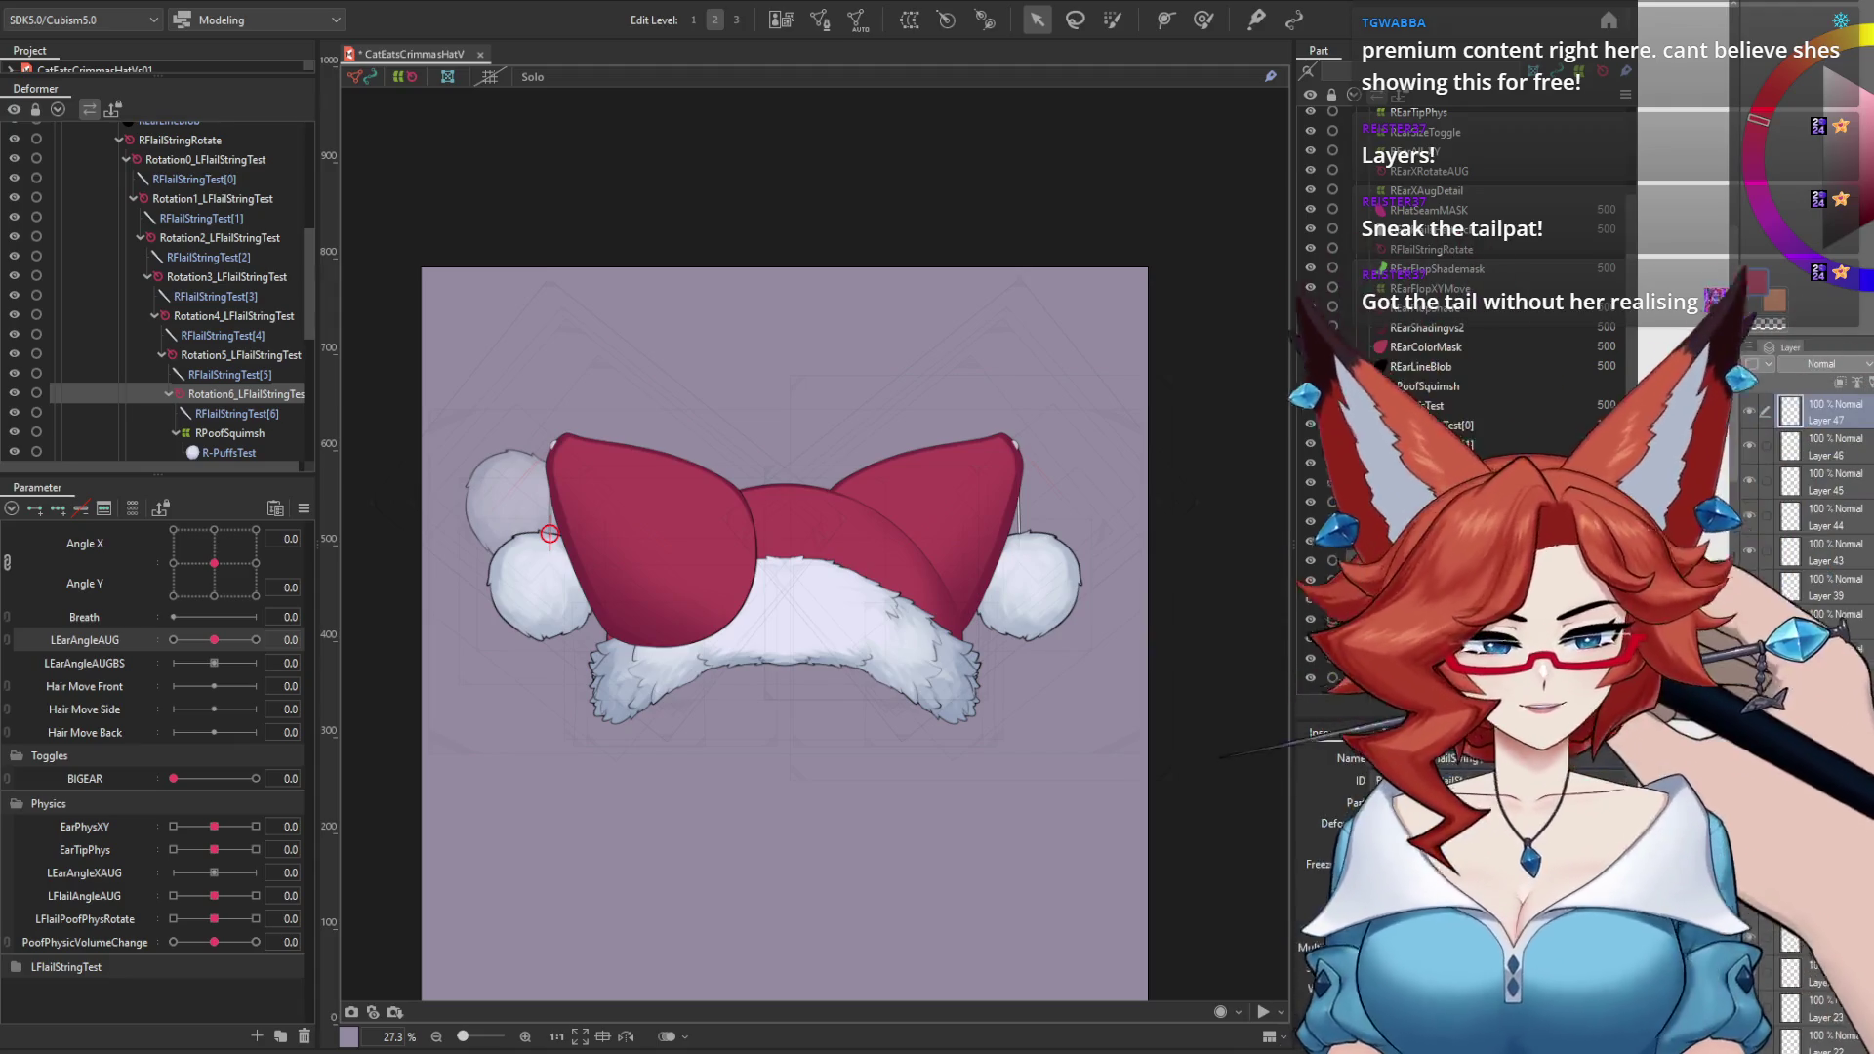
left_click(240, 355)
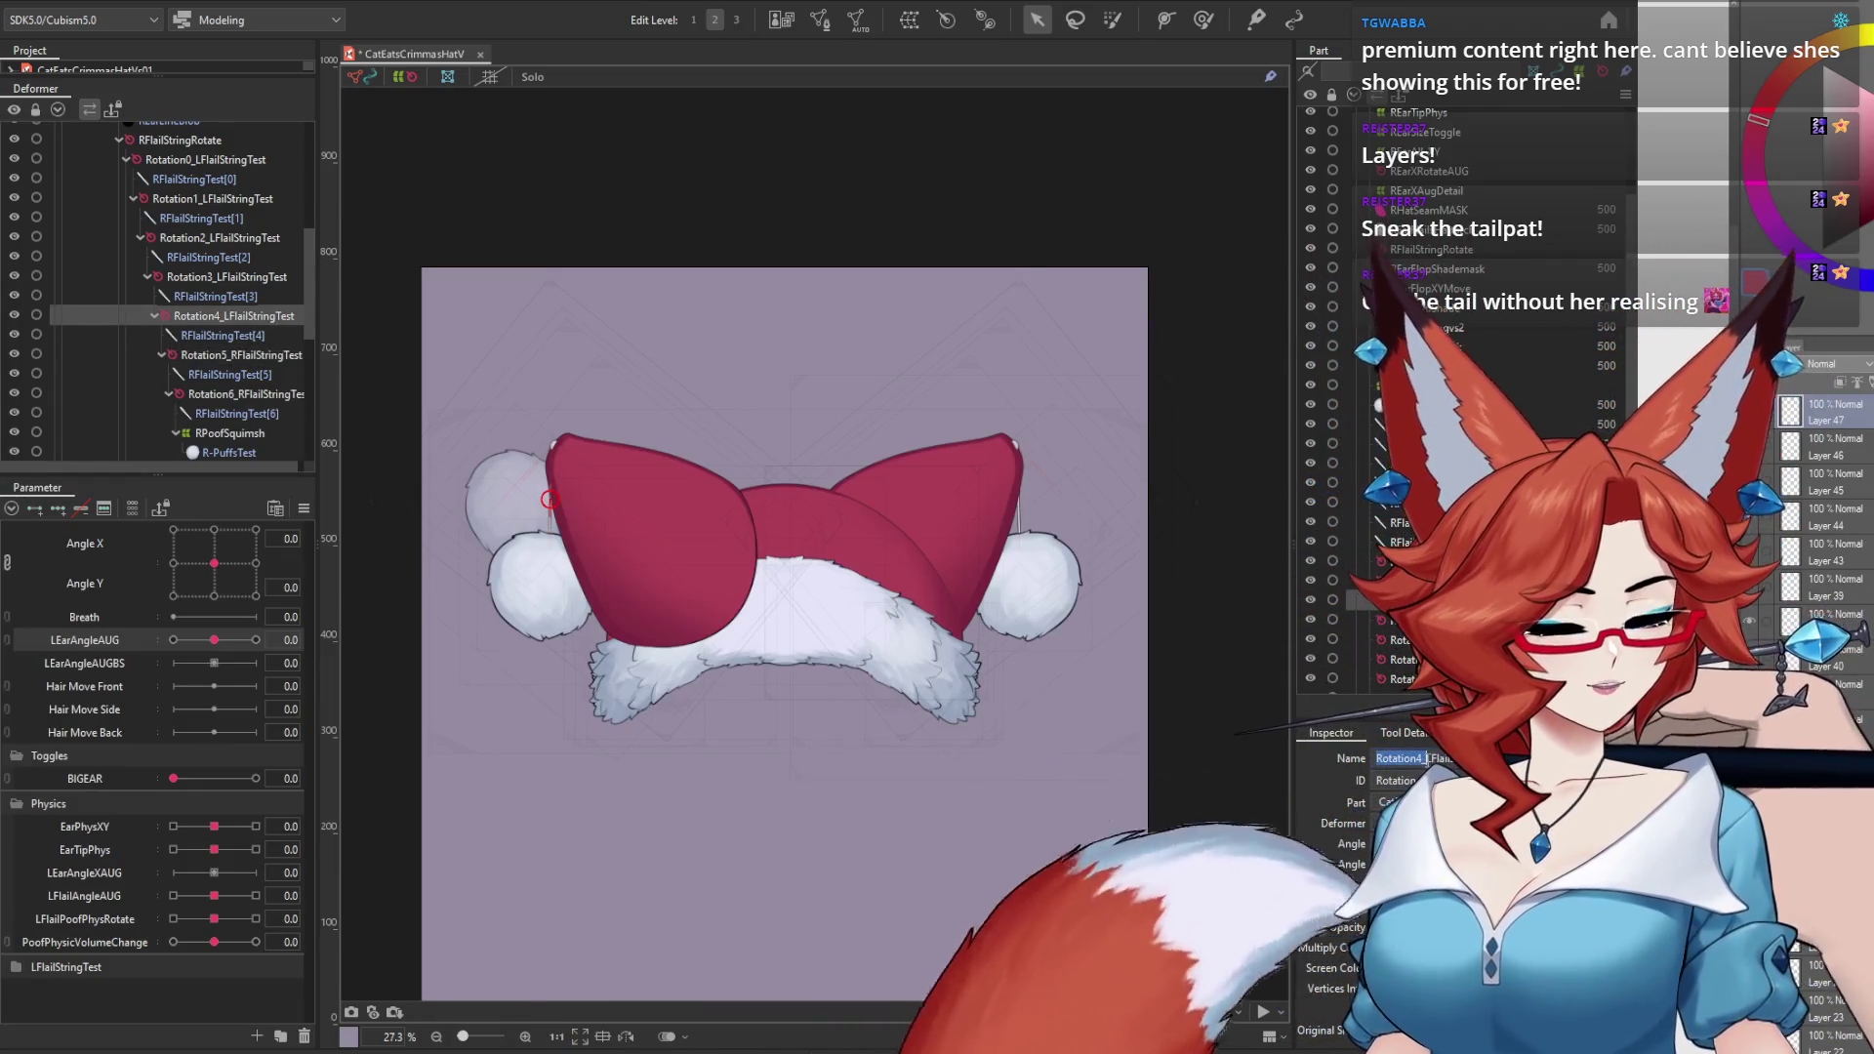
left_click(1411, 758)
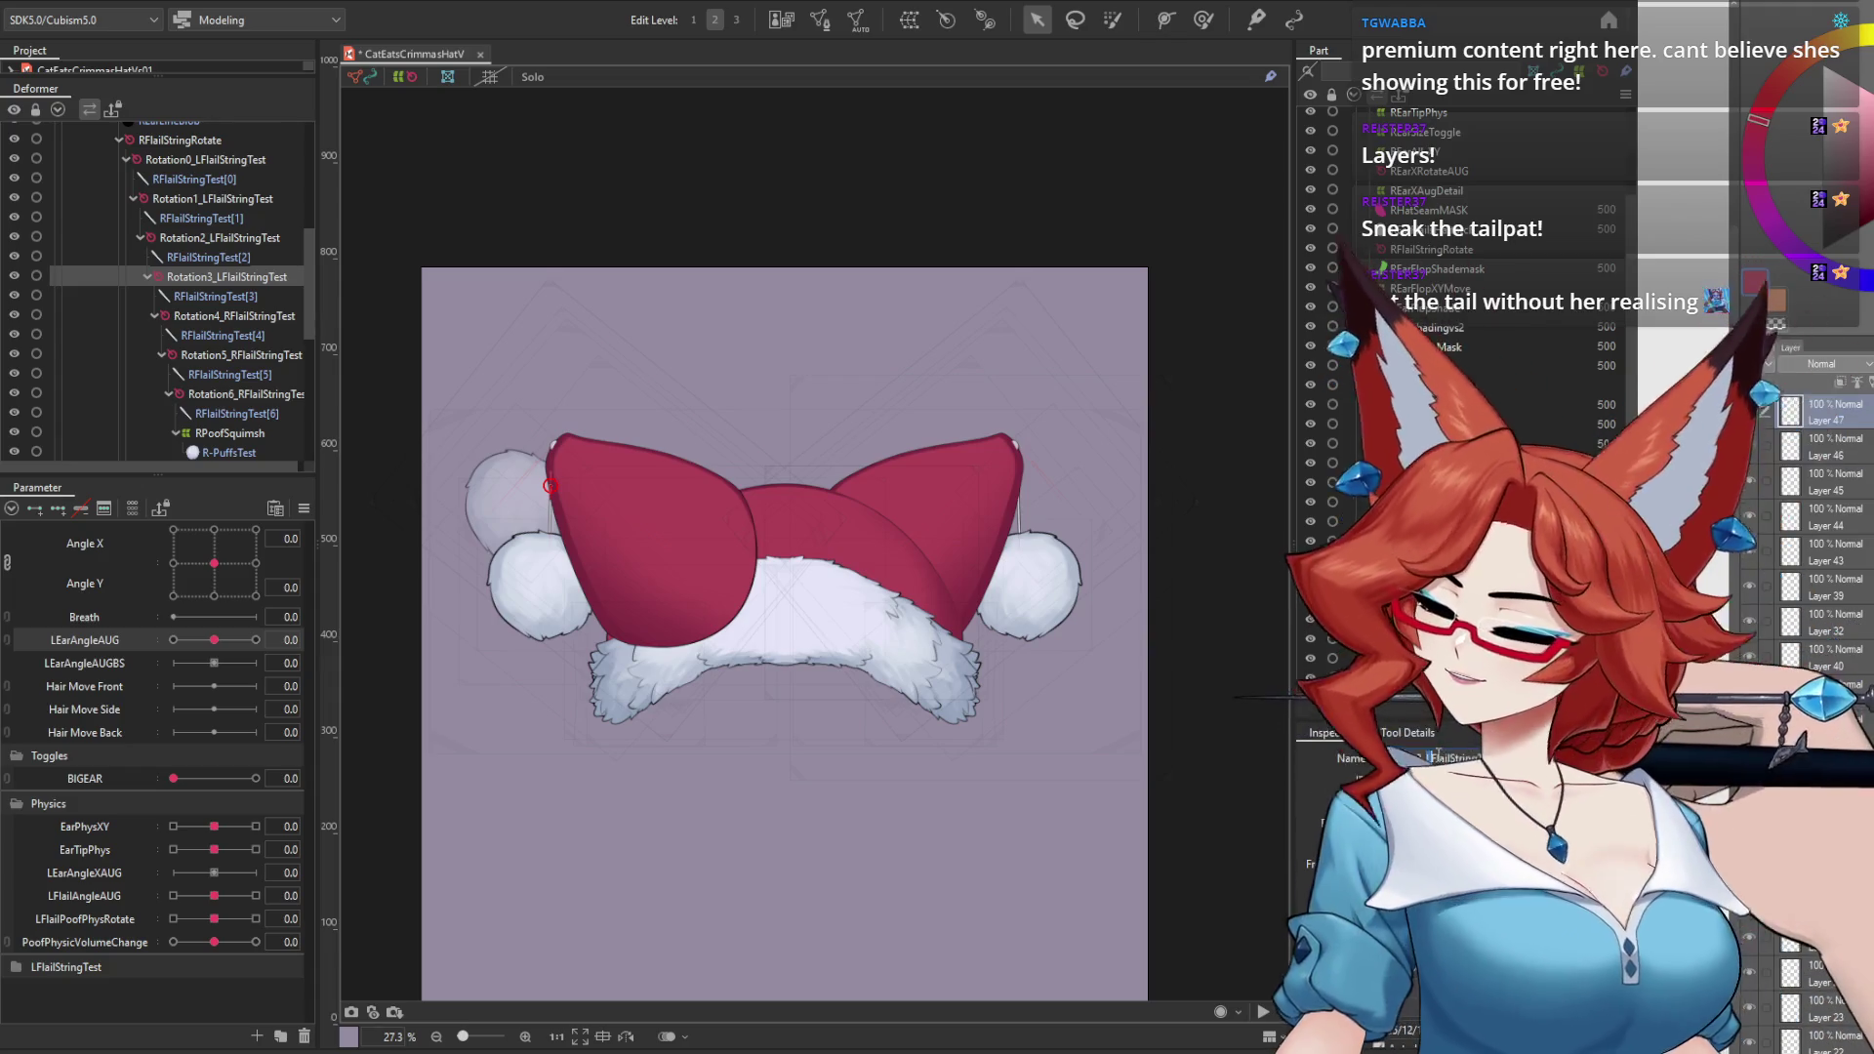
left_click(1415, 639)
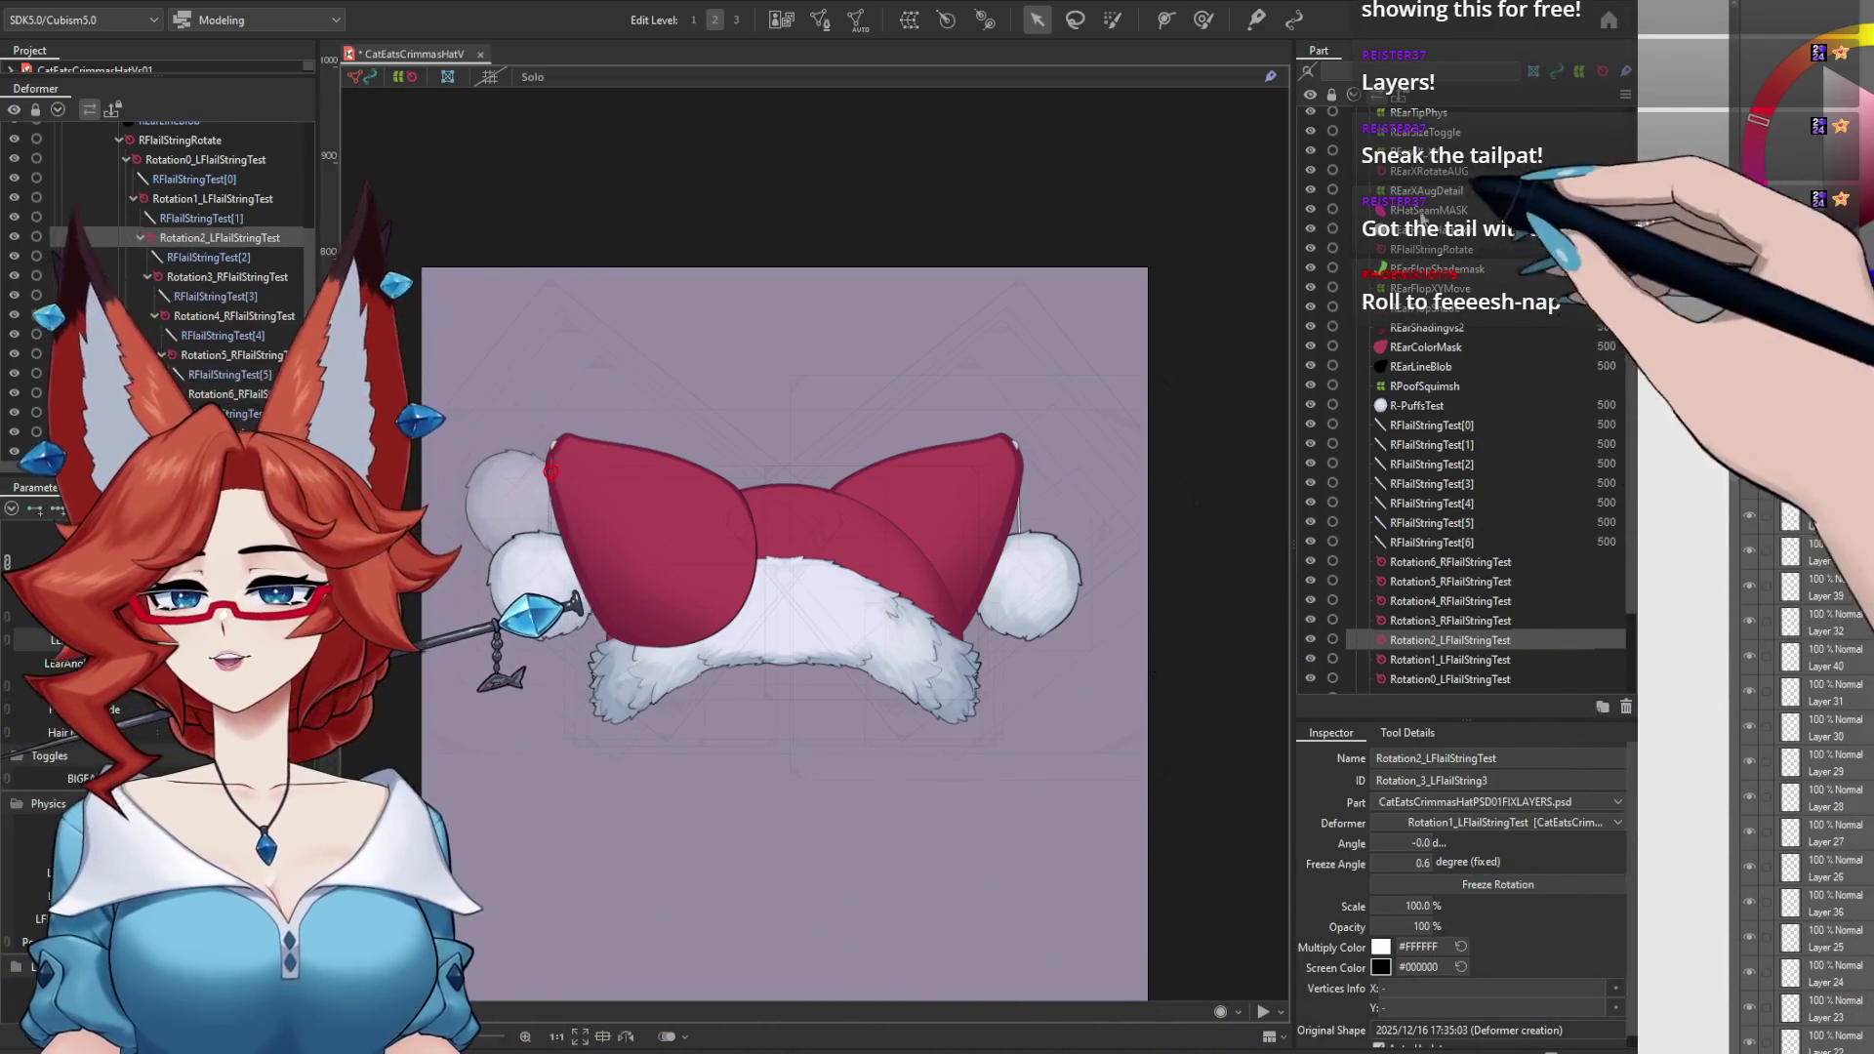
Step: Rename the Rotation1 and Rotation0 string deformers to Rotation1_RFlailStringTest and Rotation0_RFlailStringTest
scroll(1635, 581, "down", 1)
scroll(1628, 615, "down", 1)
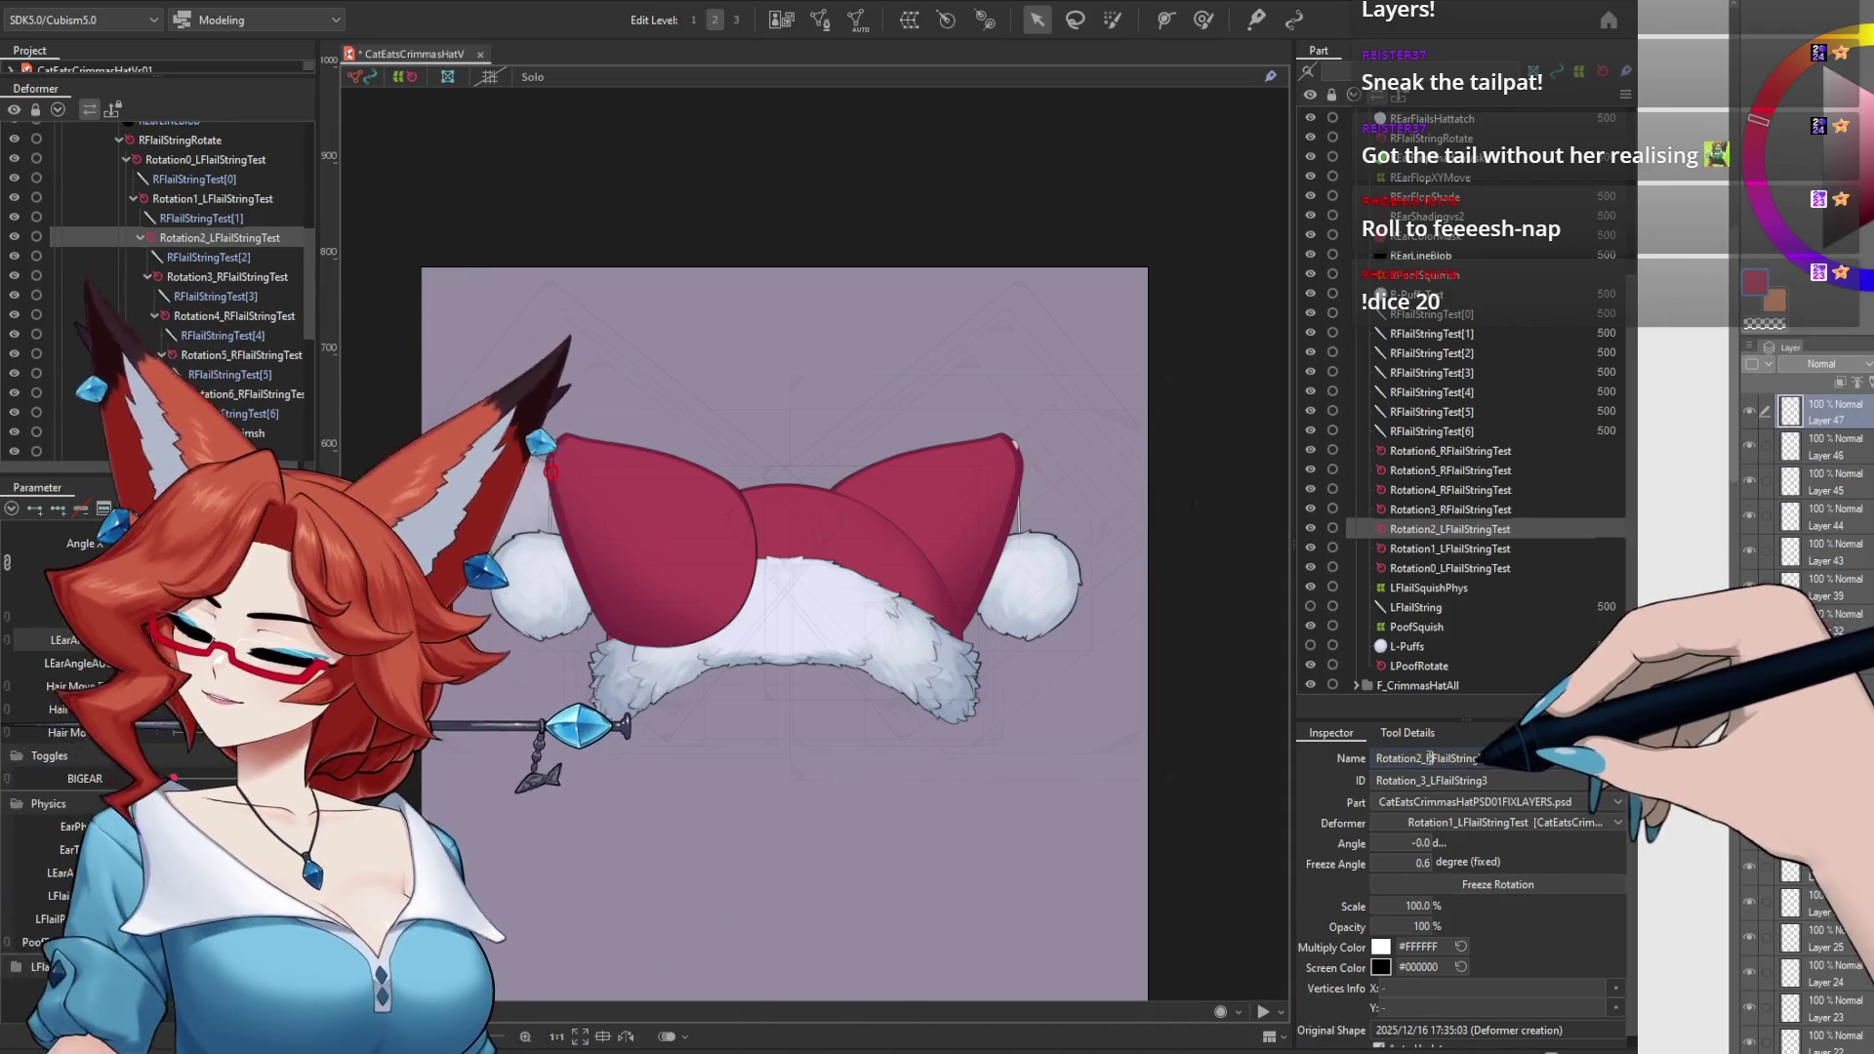
left_click(1451, 549)
double_click(1427, 758)
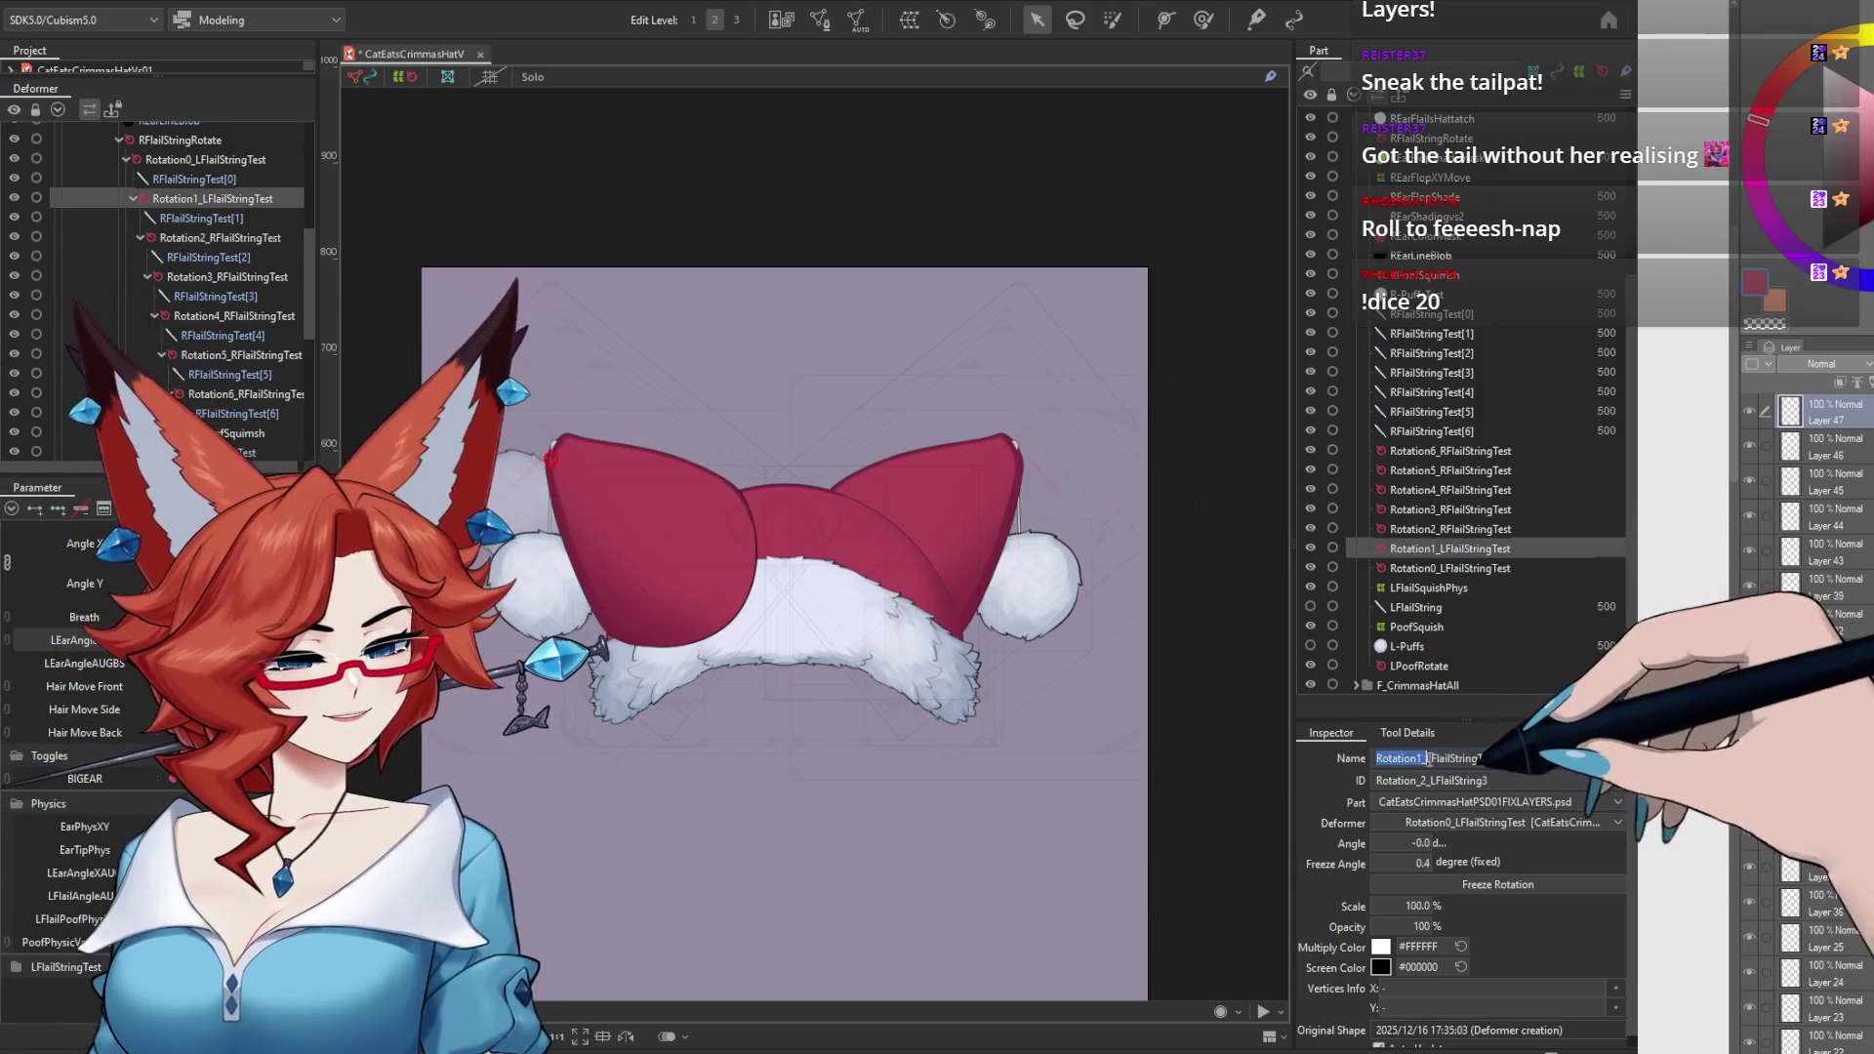
left_click(1428, 758)
key("Delete")
type("R")
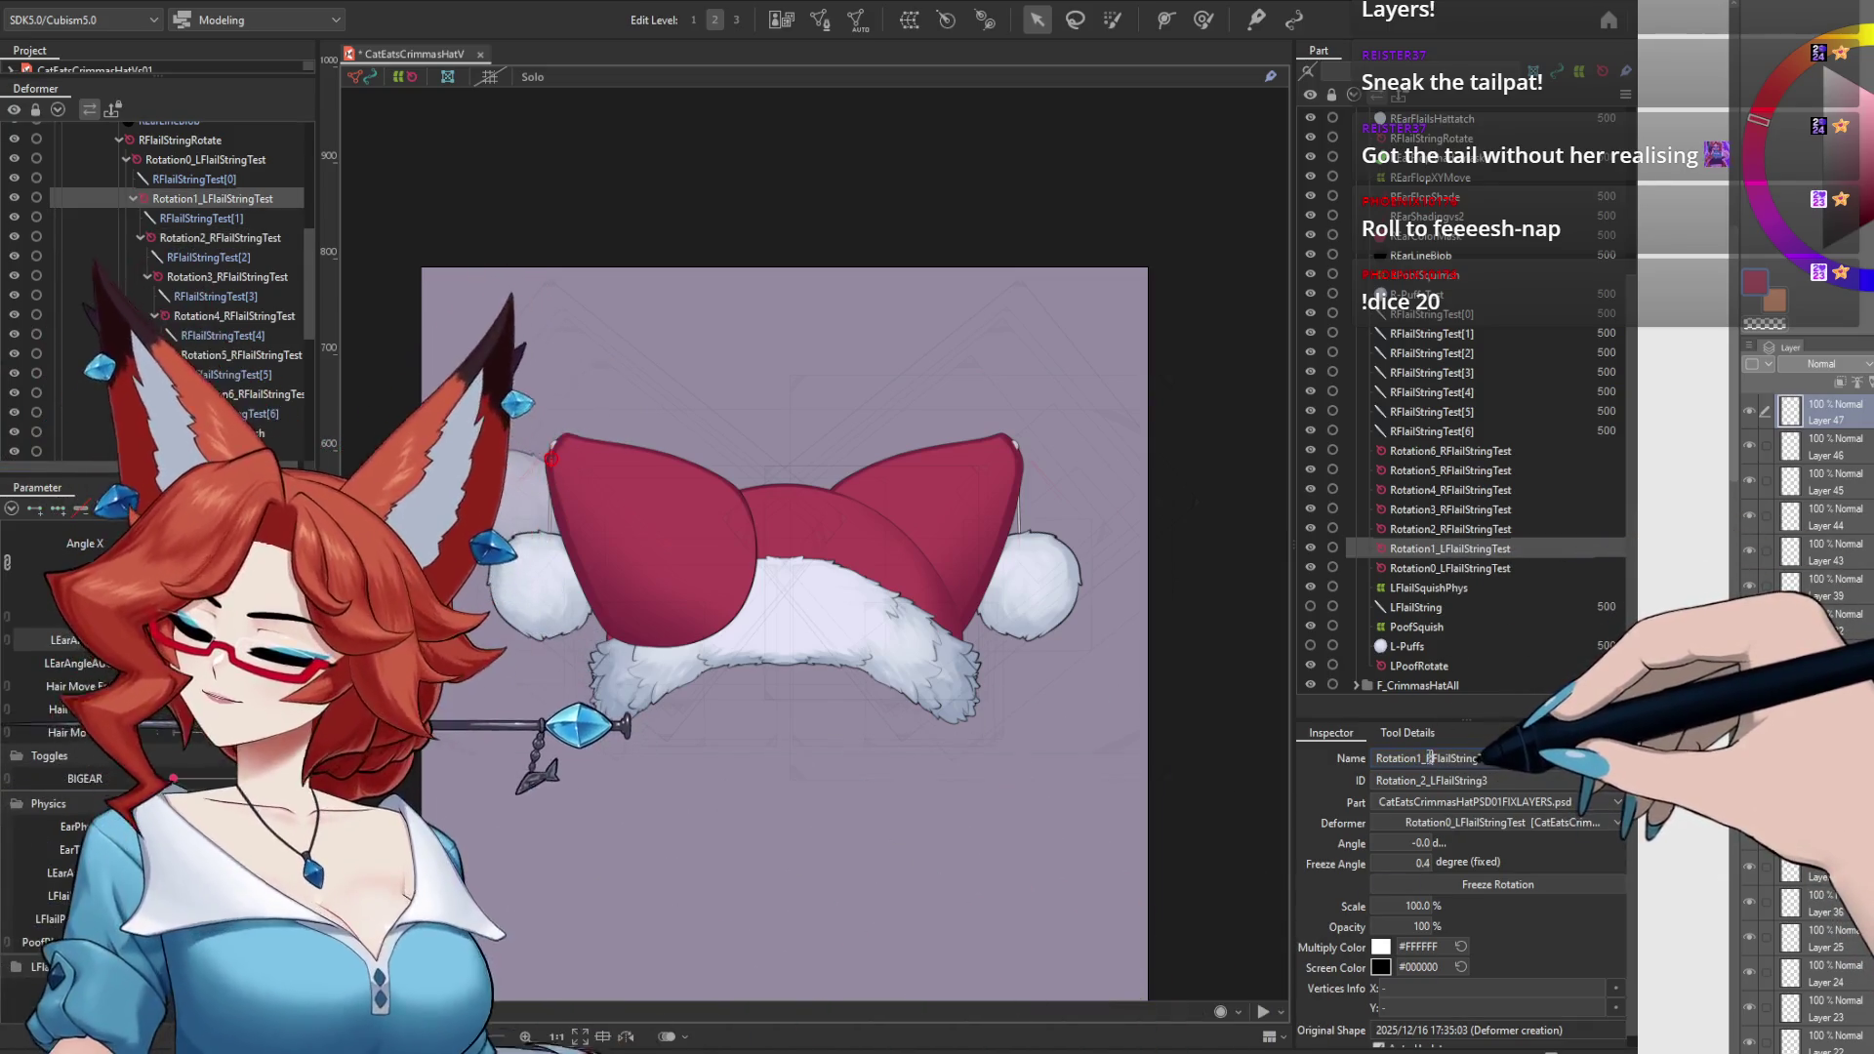
left_click(1450, 568)
triple_click(1427, 758)
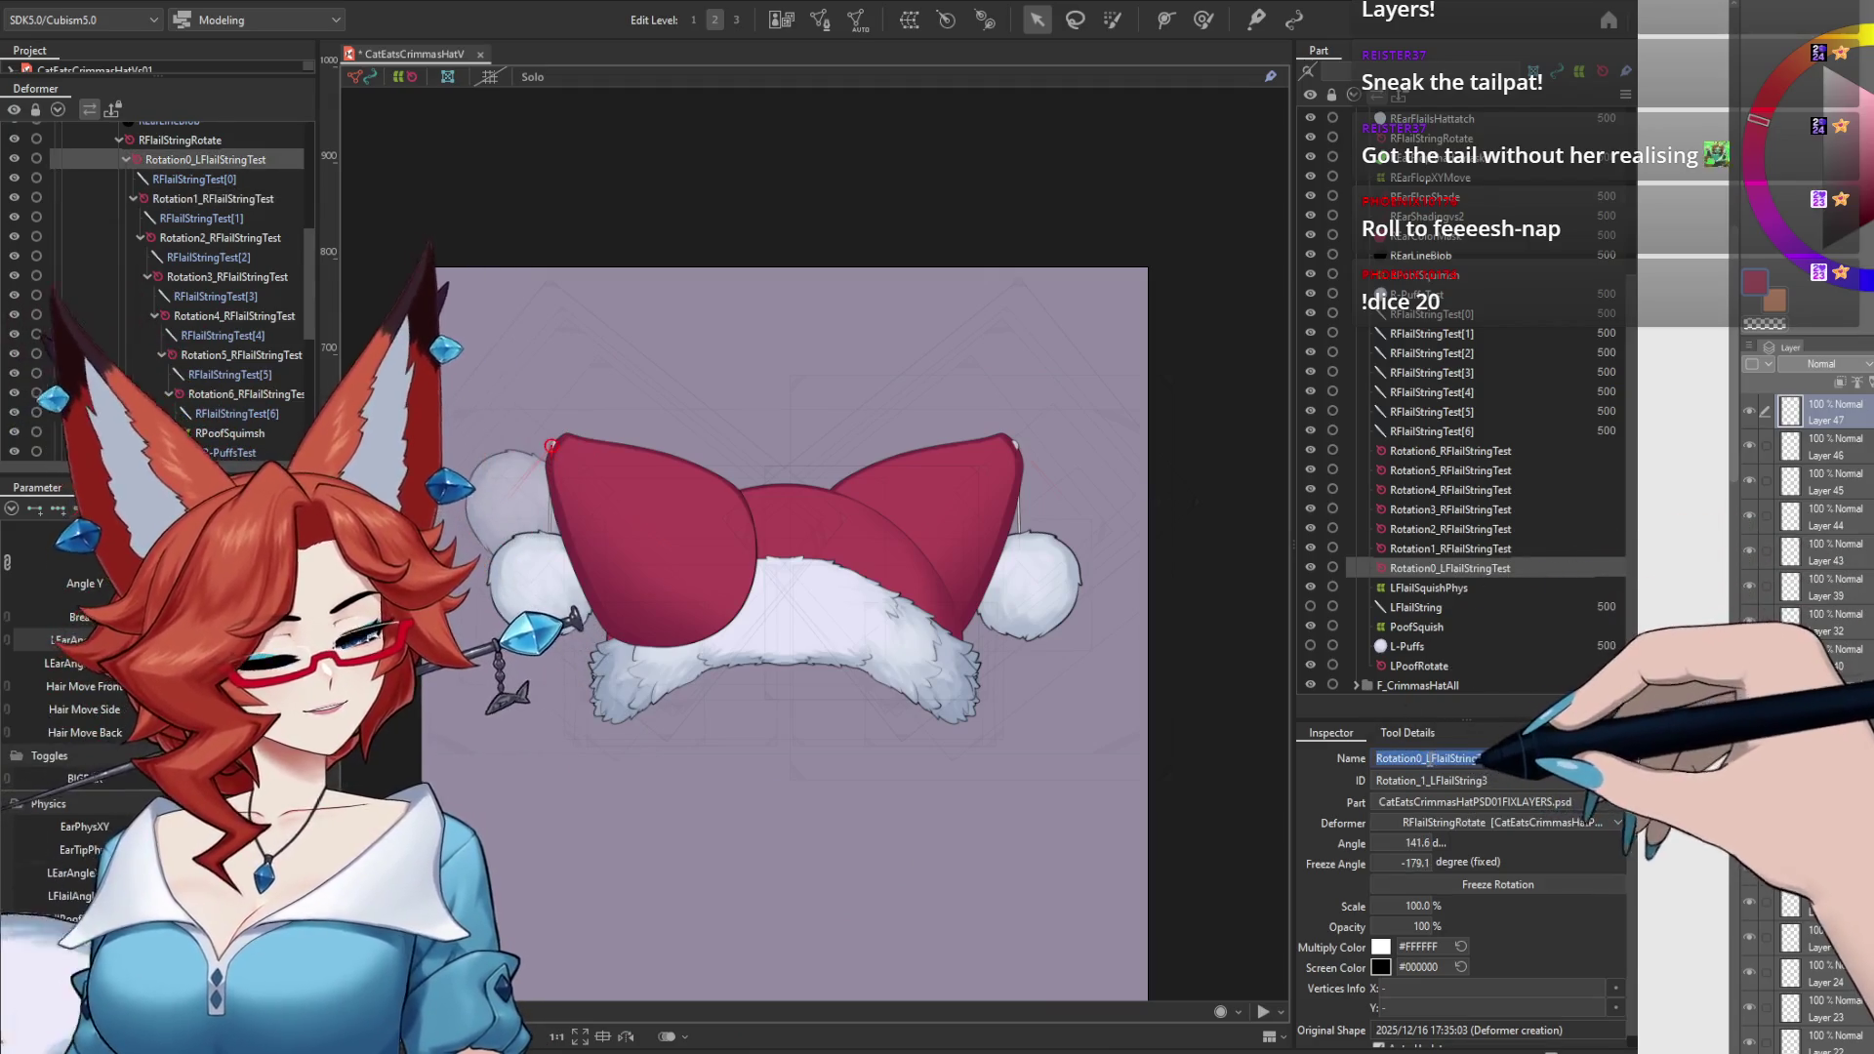
left_click(1429, 759)
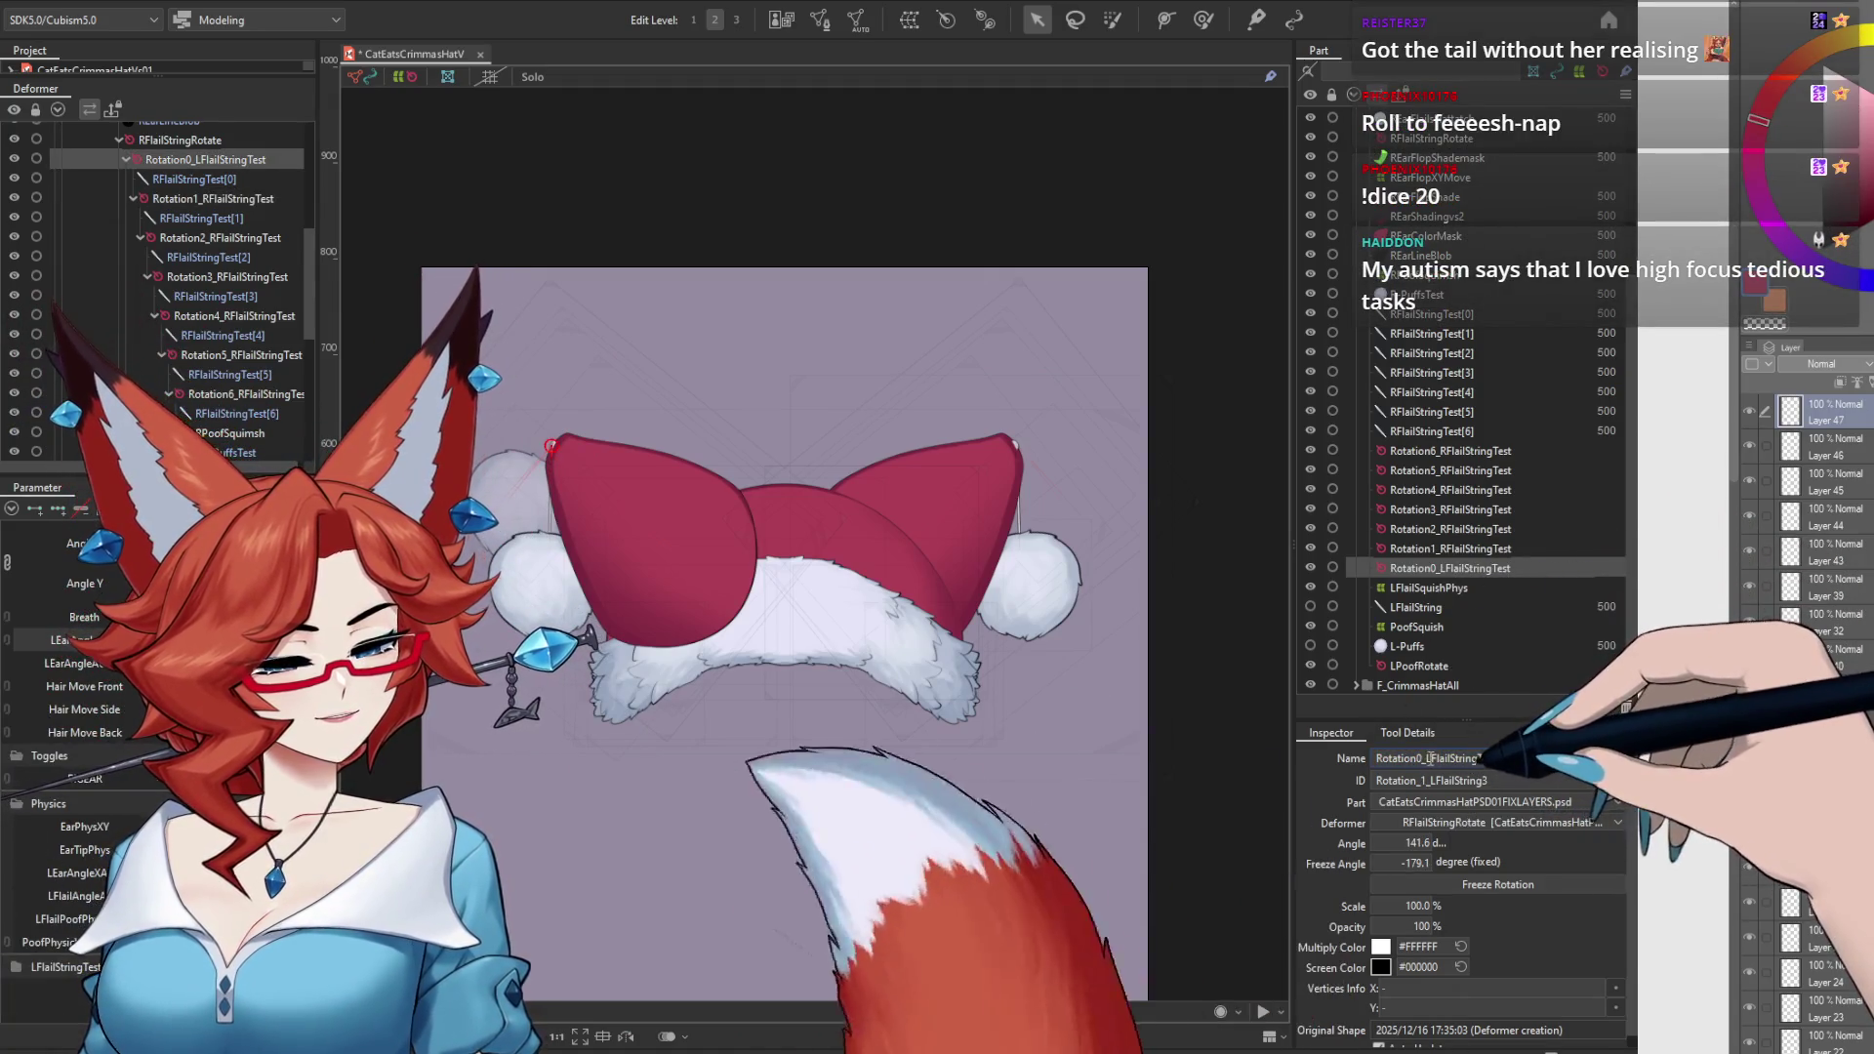
key("Delete")
type("R")
key("Return")
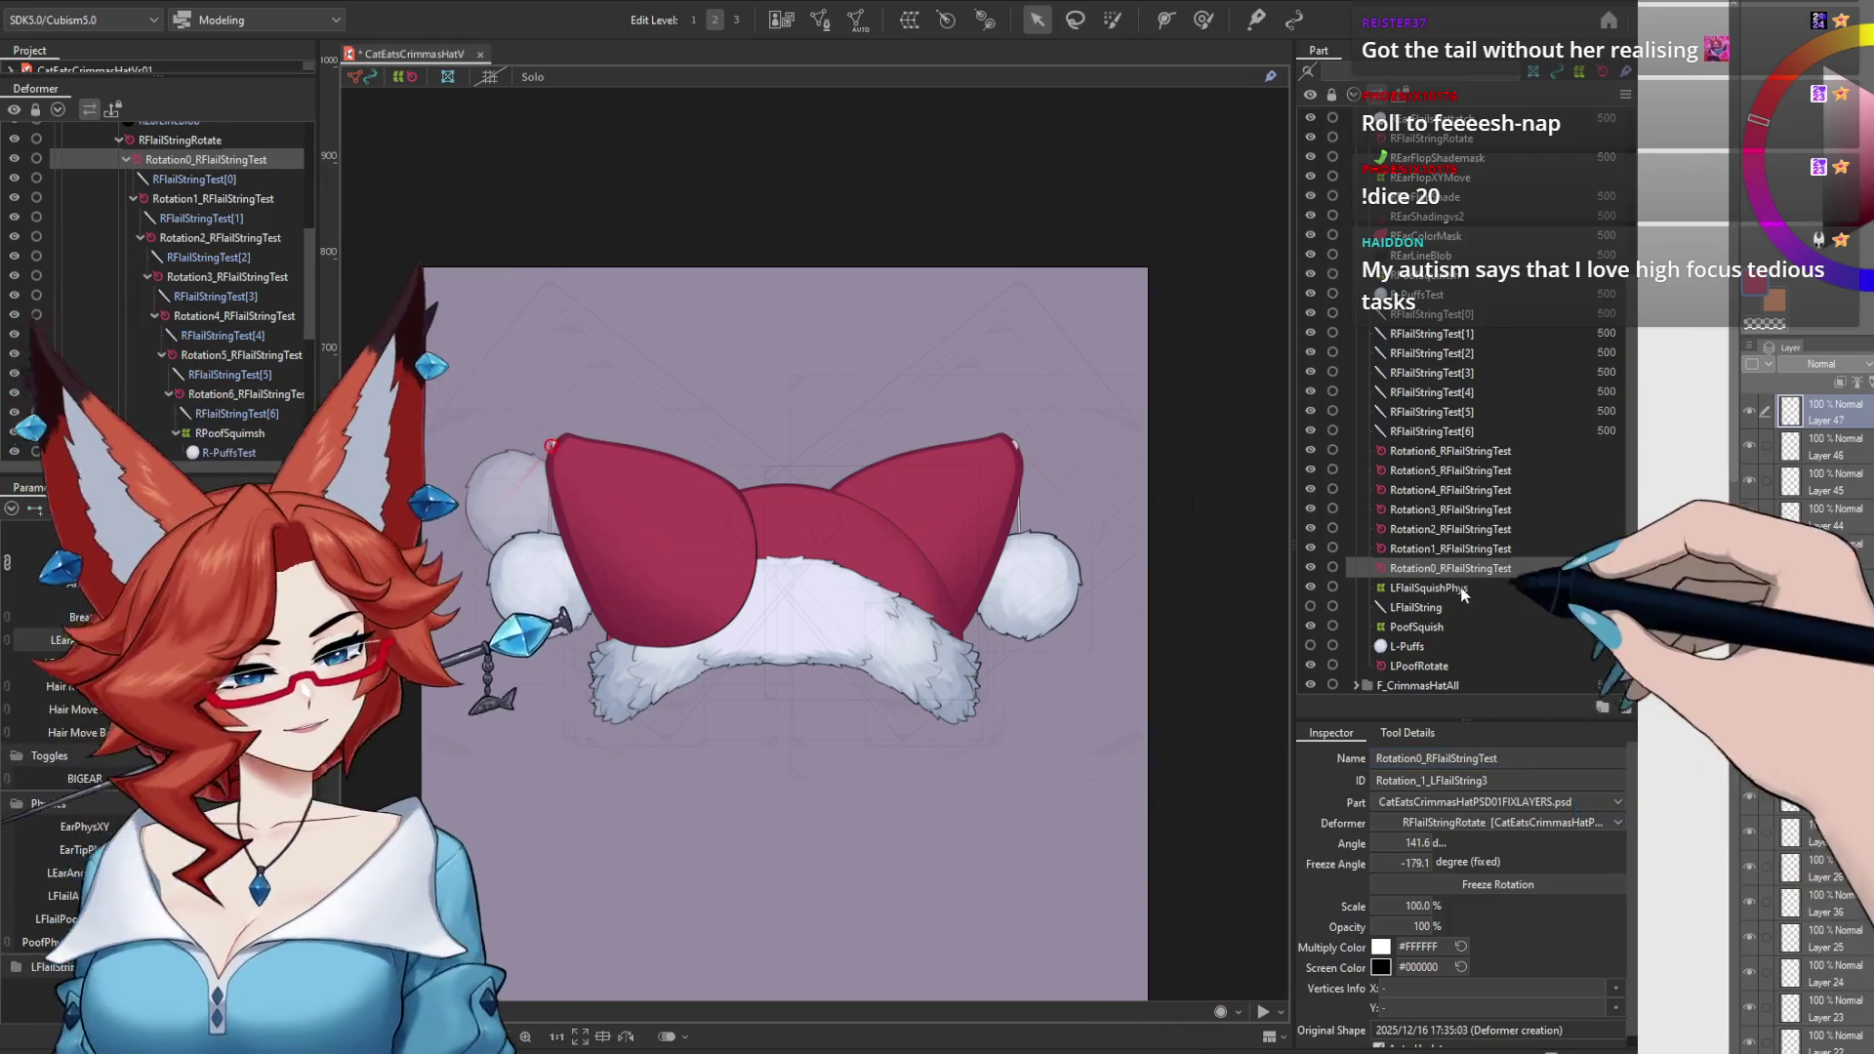
Step: Rename LFlailSquishPhys, LFlailString, PoofSquish and L-Puffs to their R versions, ending with R-Puffs
left_click(1463, 588)
triple_click(1405, 758)
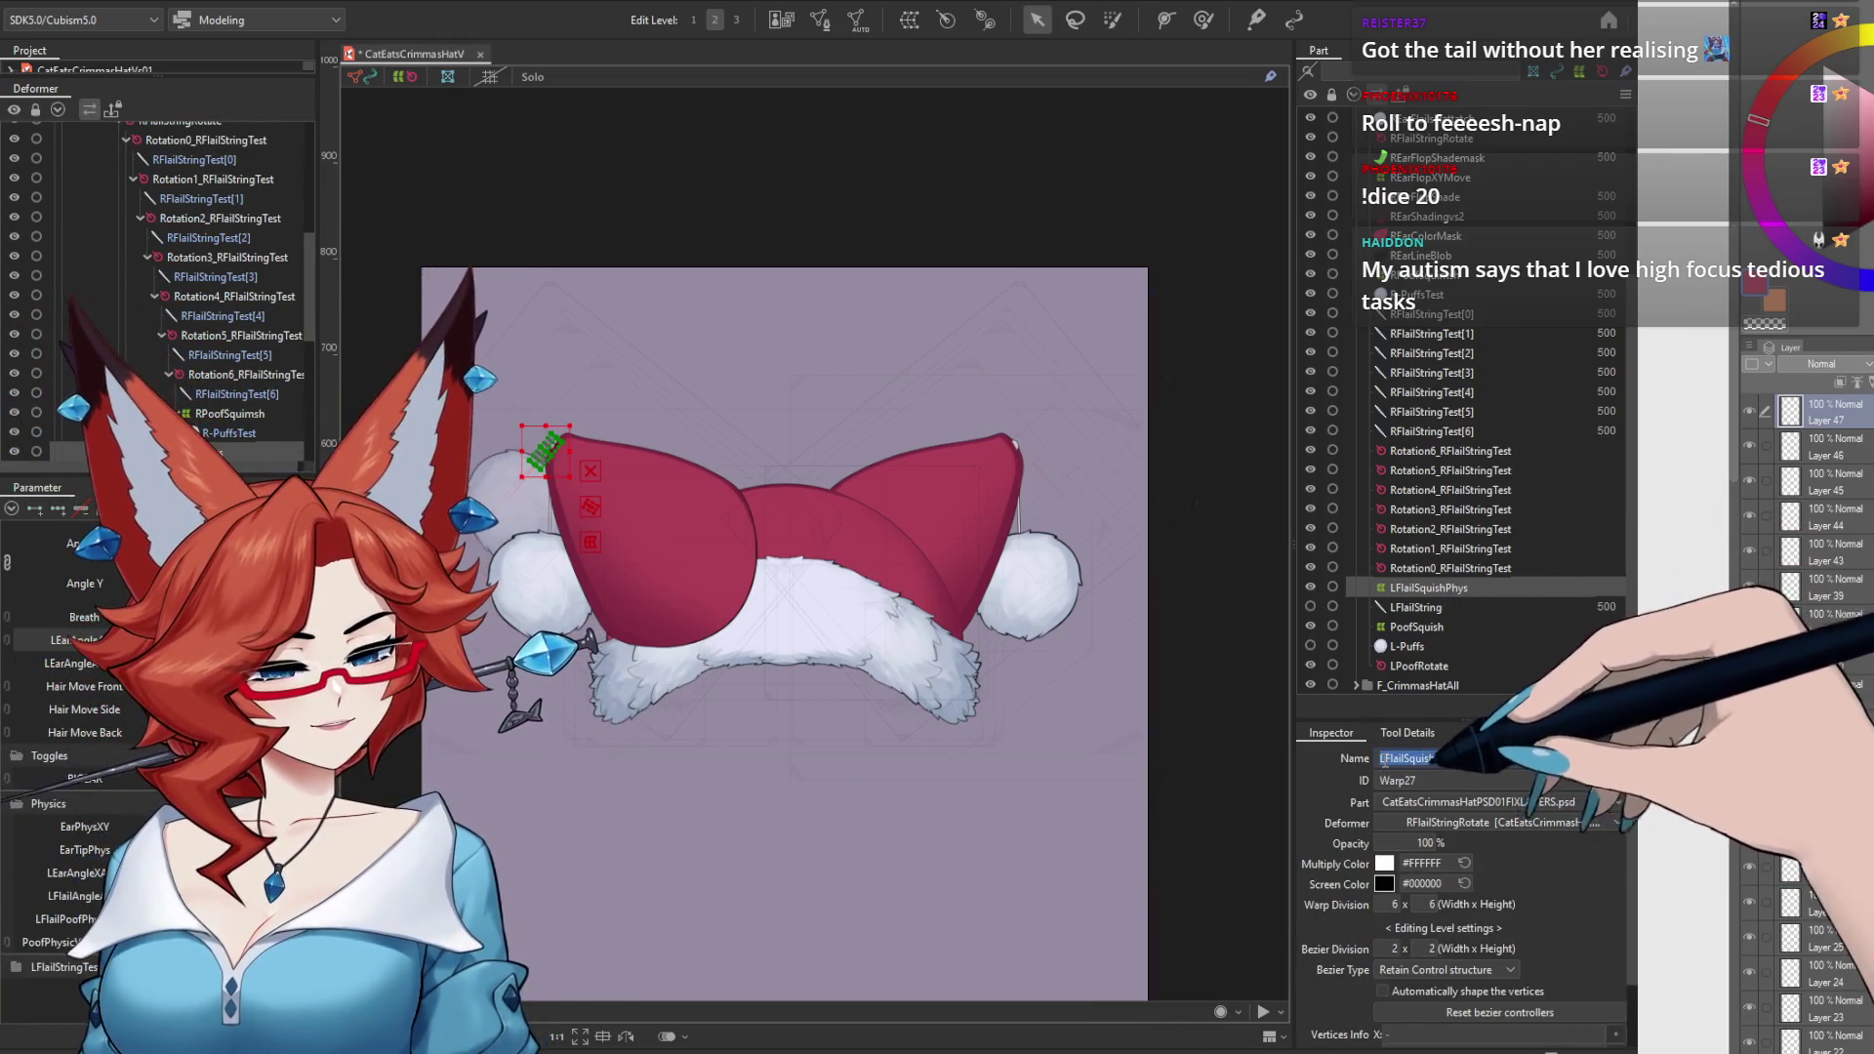
left_click(1382, 761)
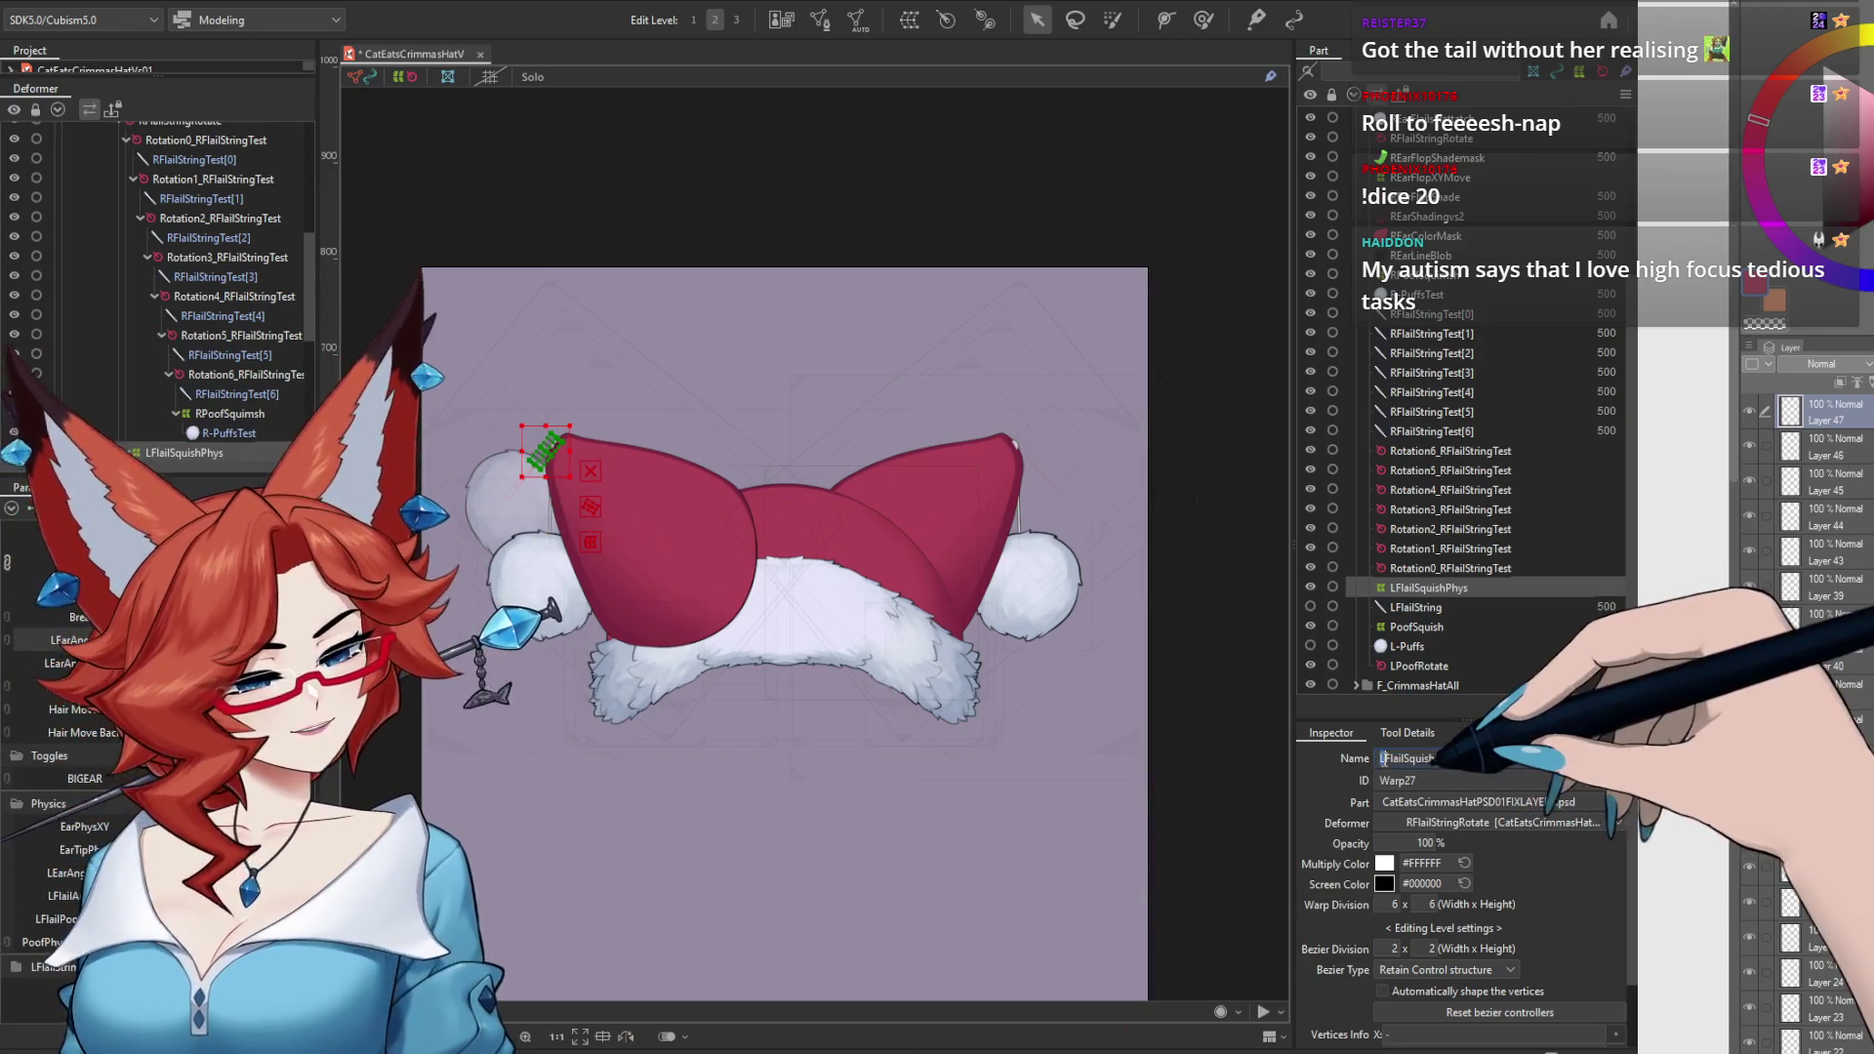
left_click(1415, 607)
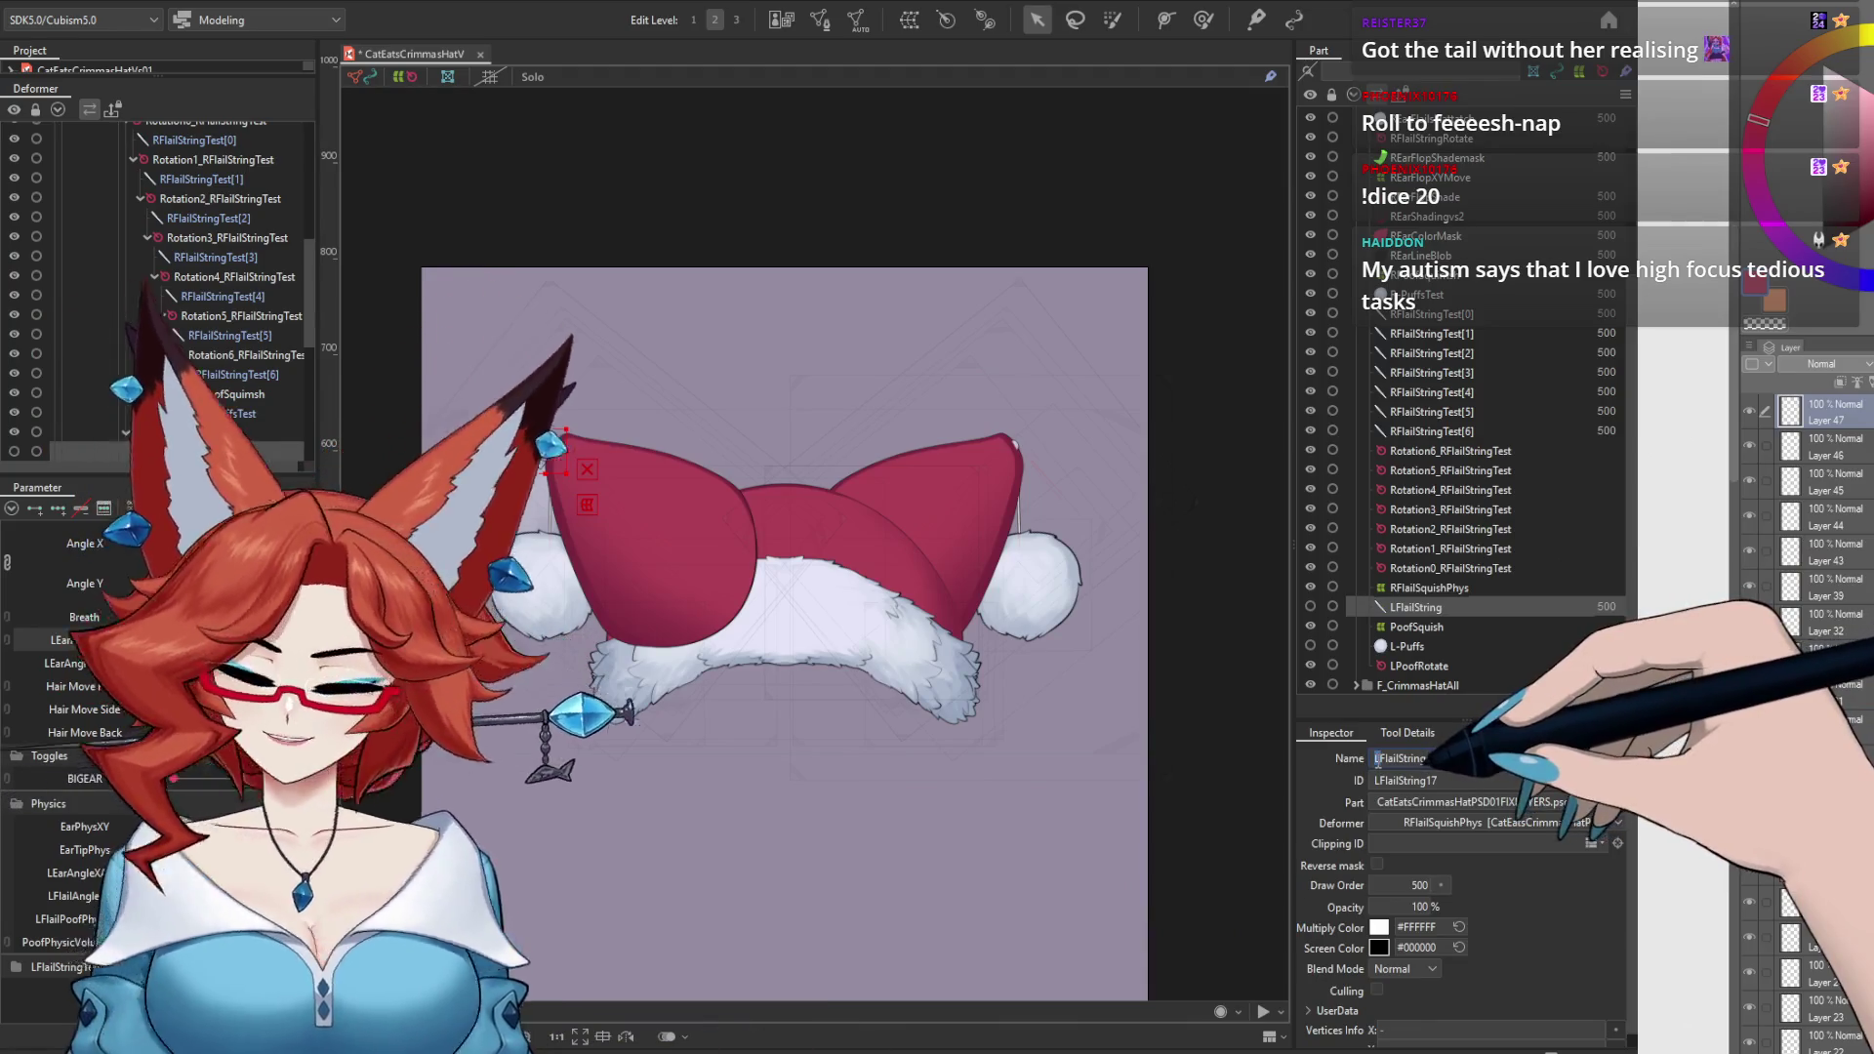
left_click(1416, 627)
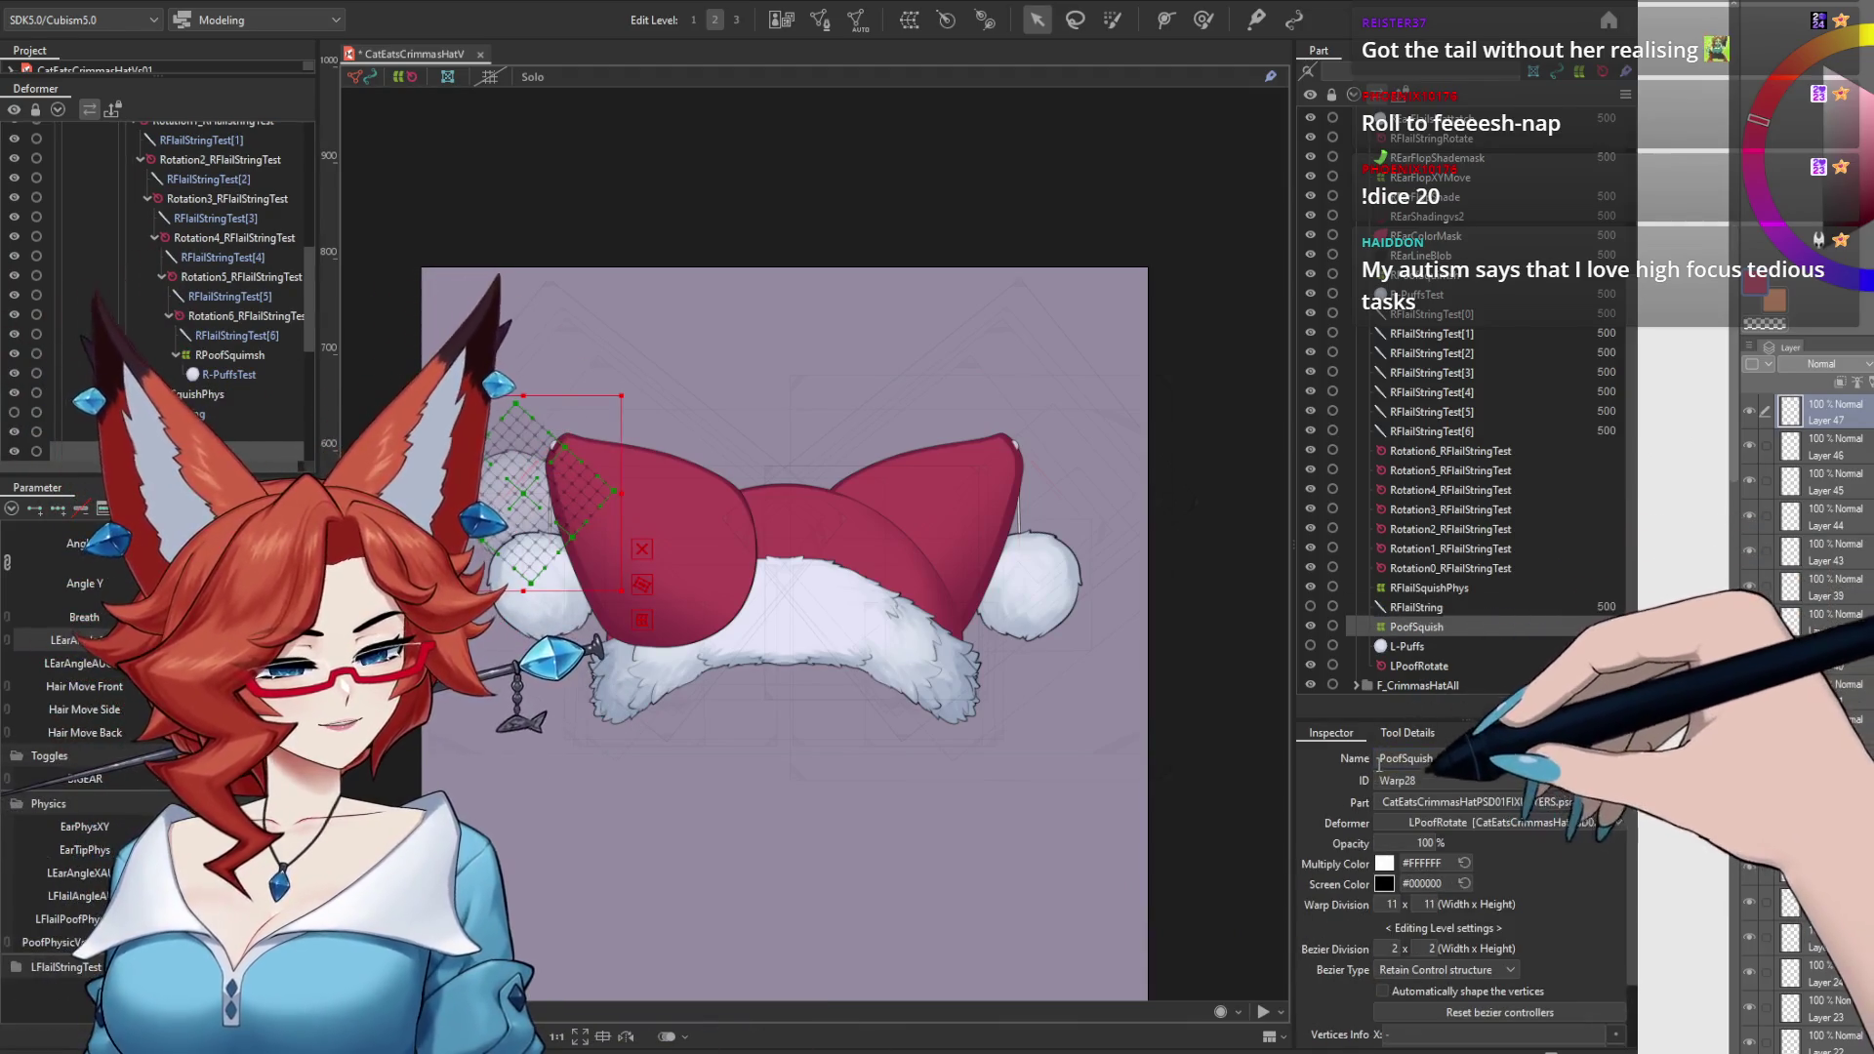
type("R")
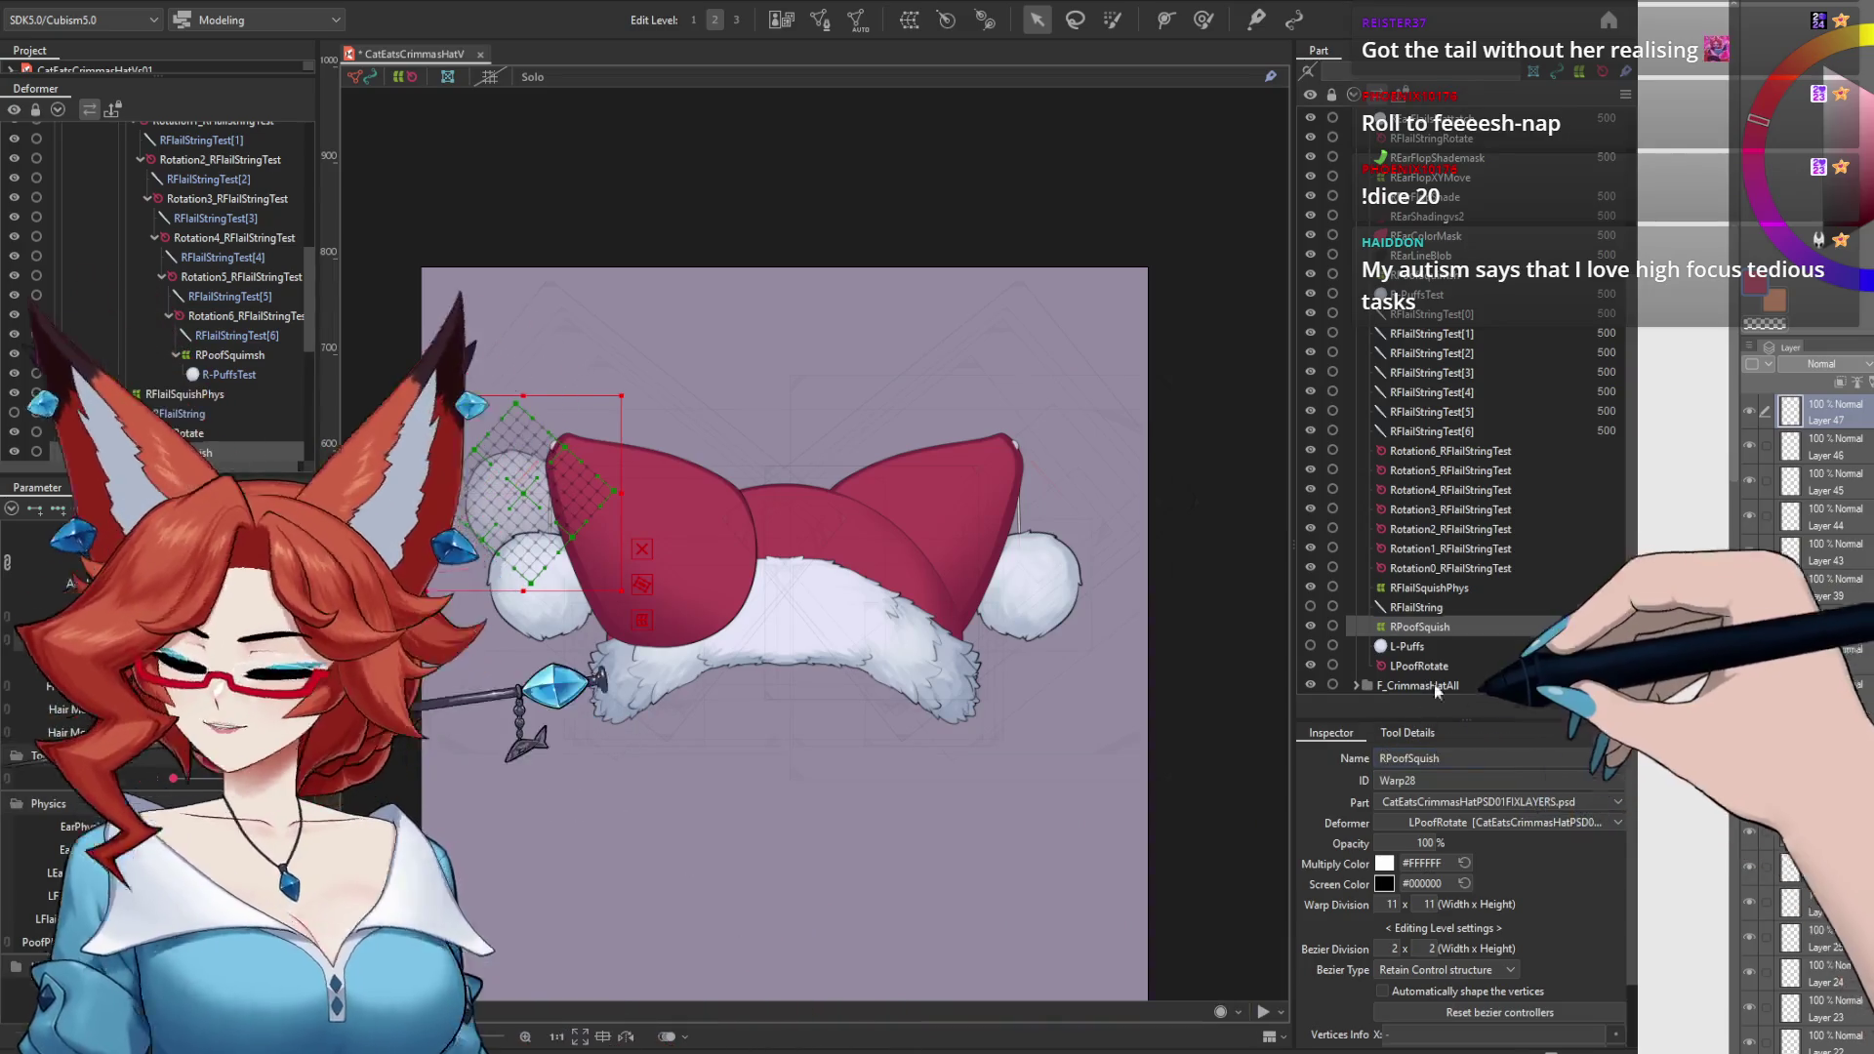
left_click(1406, 646)
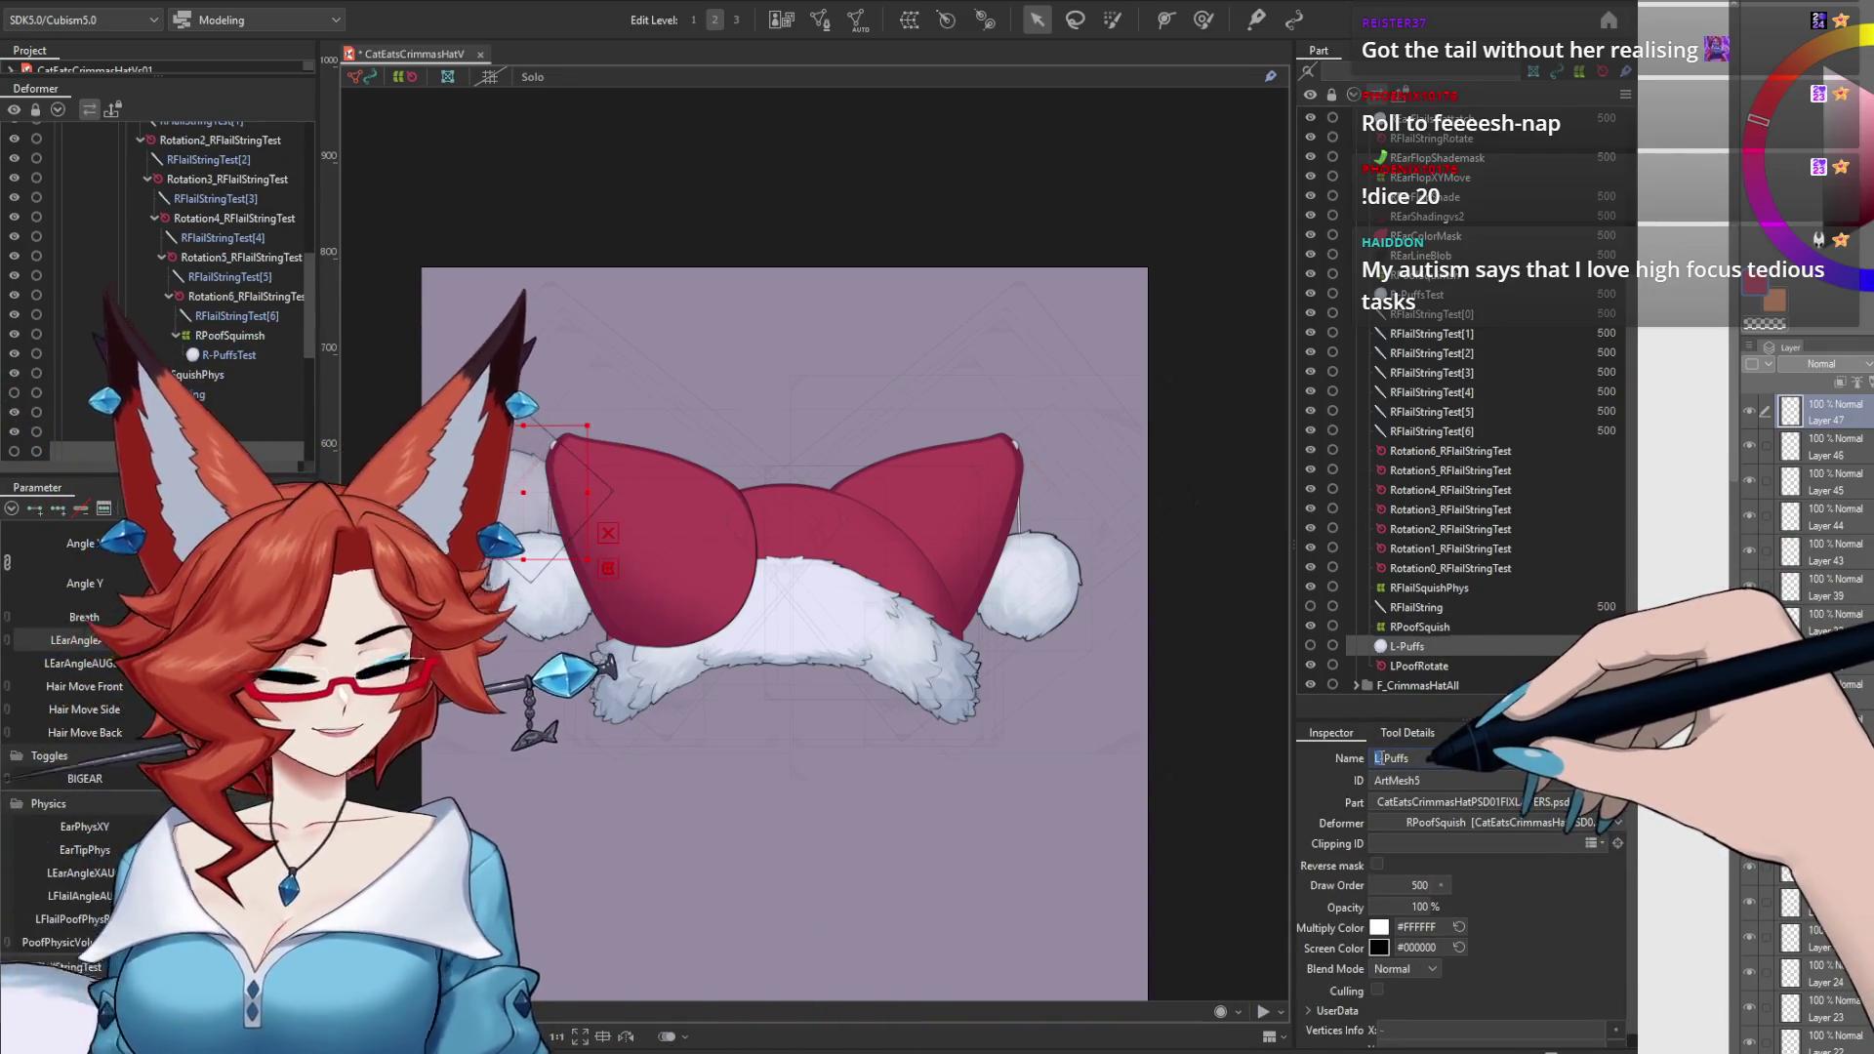
type("R")
key("Return")
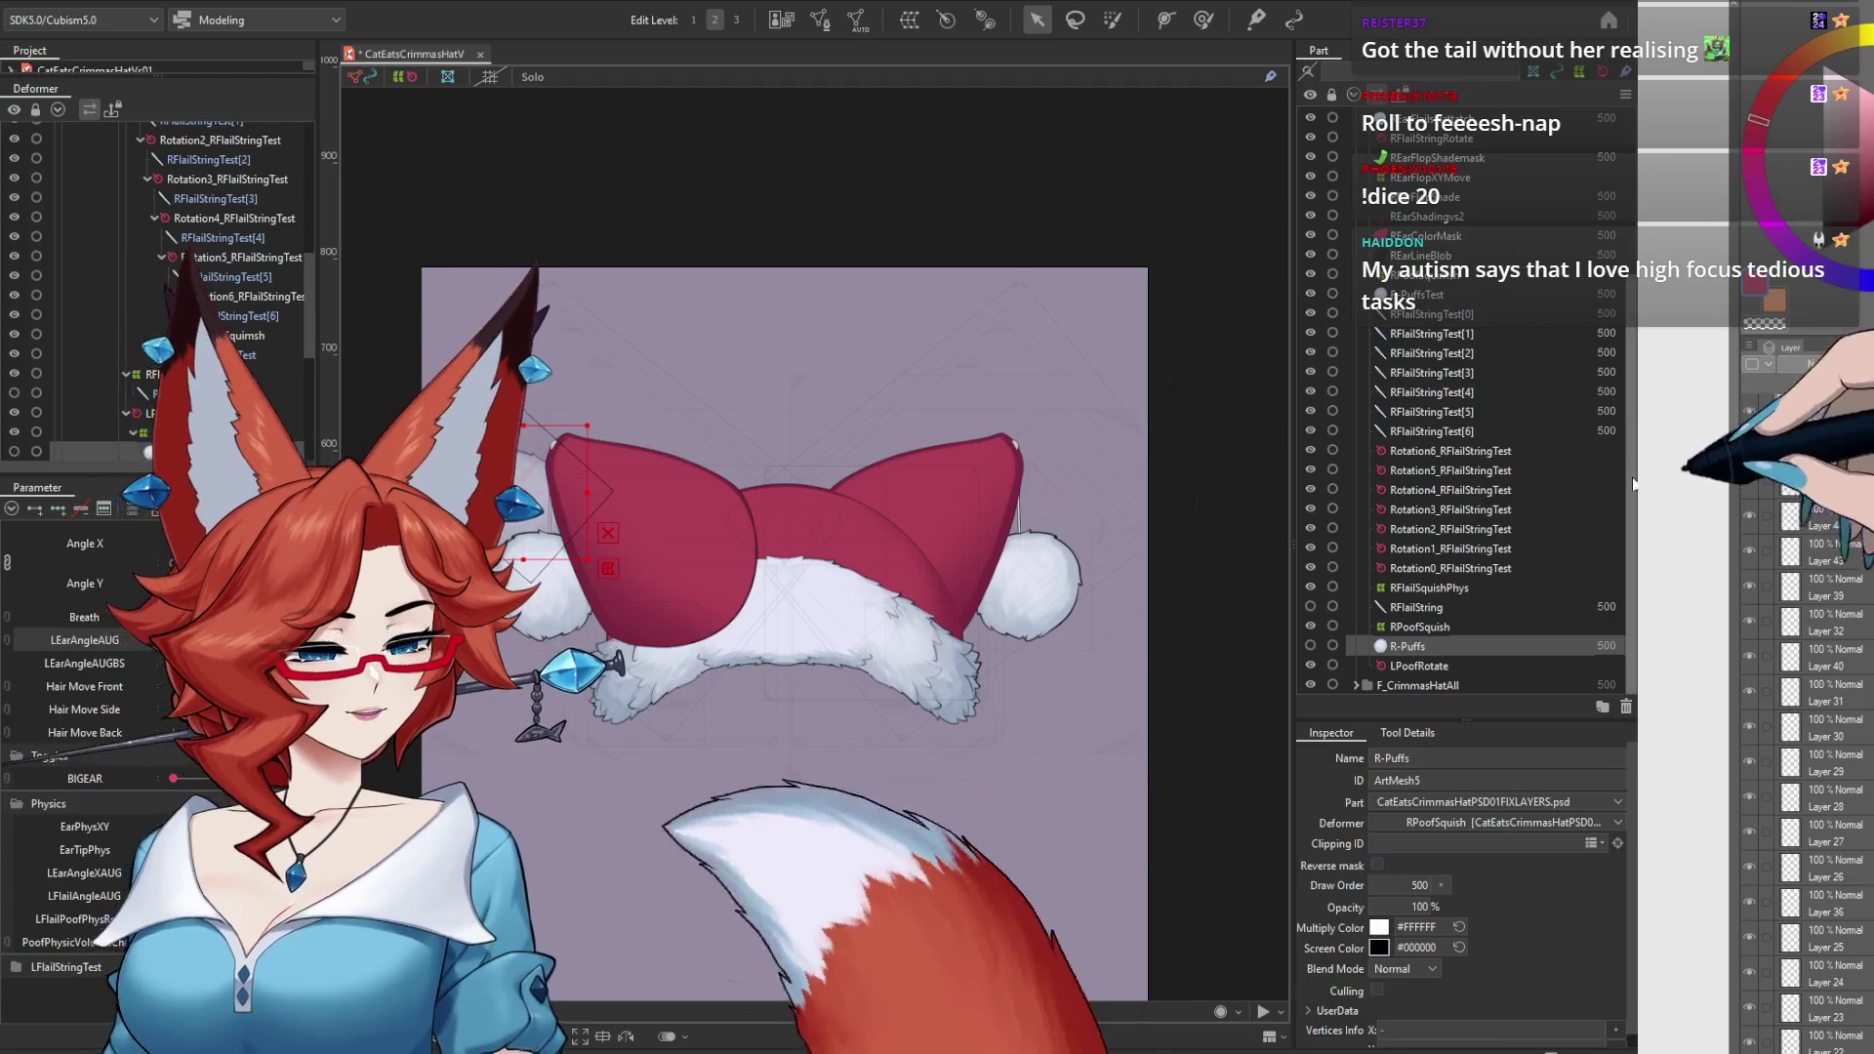
Step: Rename the LPoofRotate deformer to RPoofRotate
left_click(1415, 665)
left_click(1376, 758)
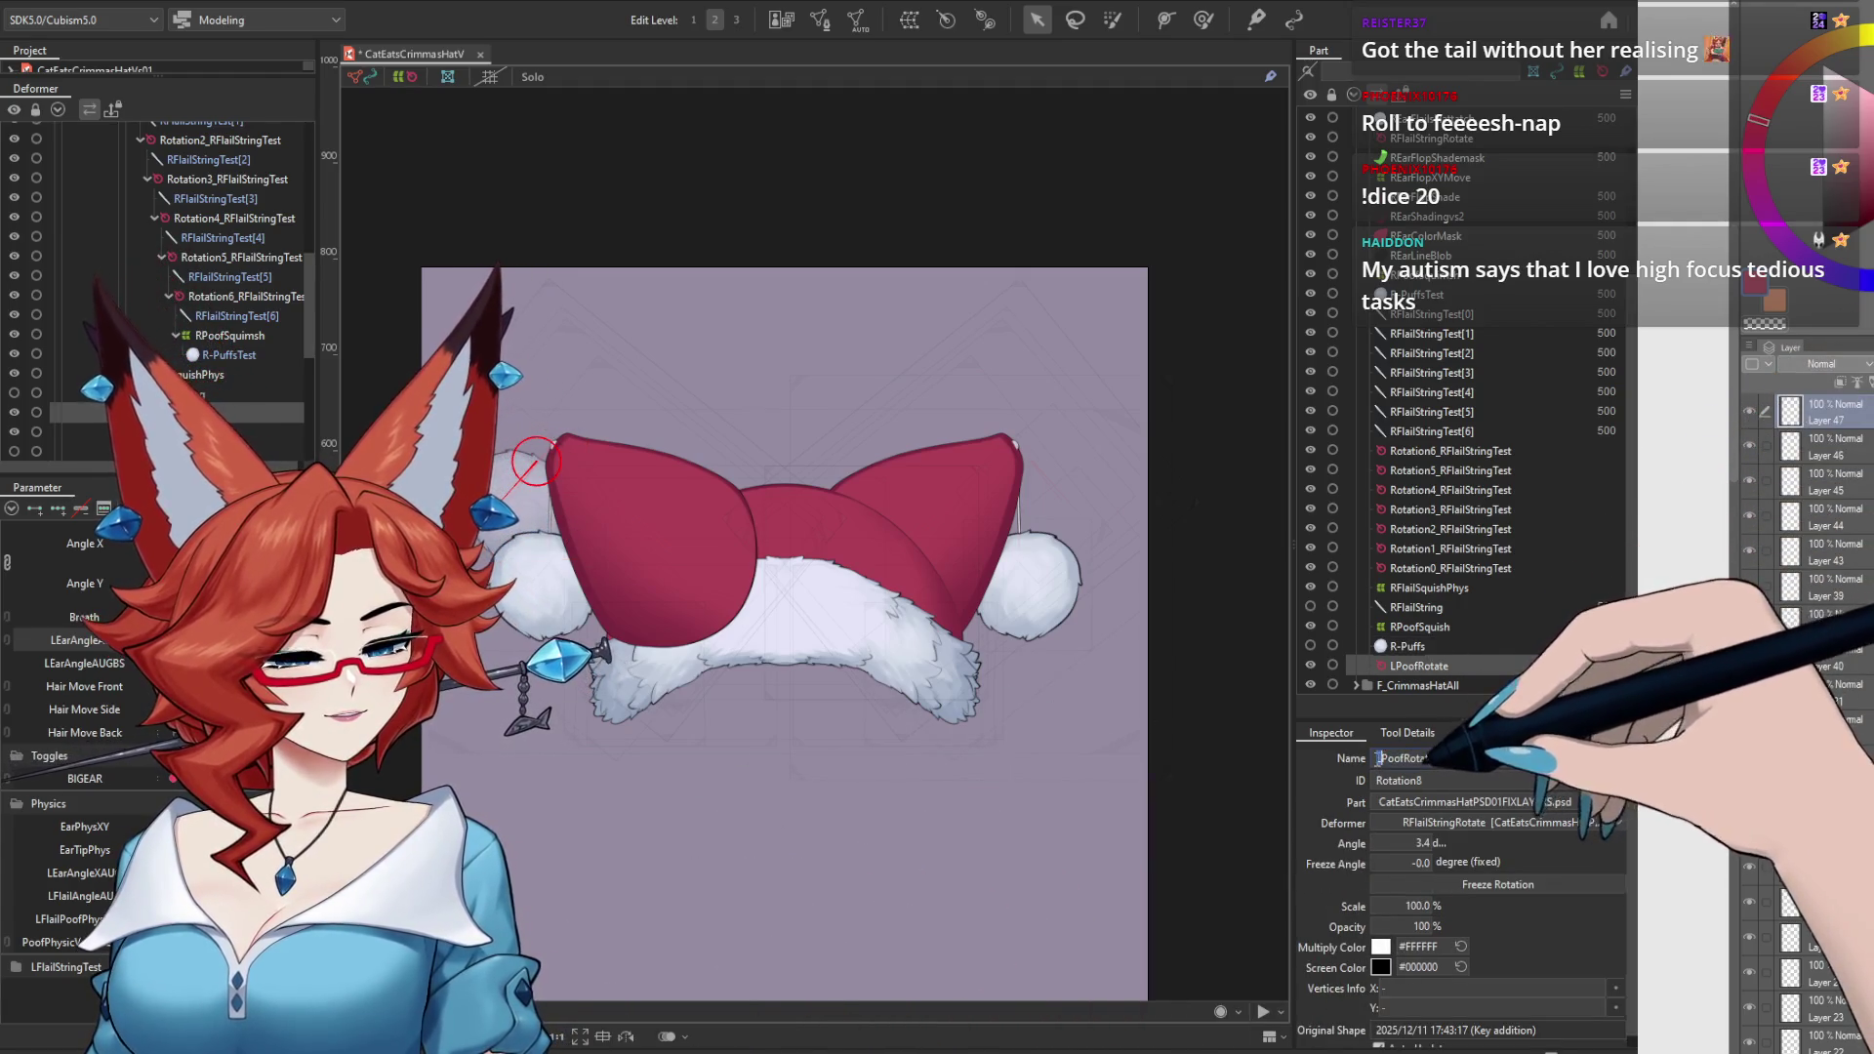
key("Delete")
type("R")
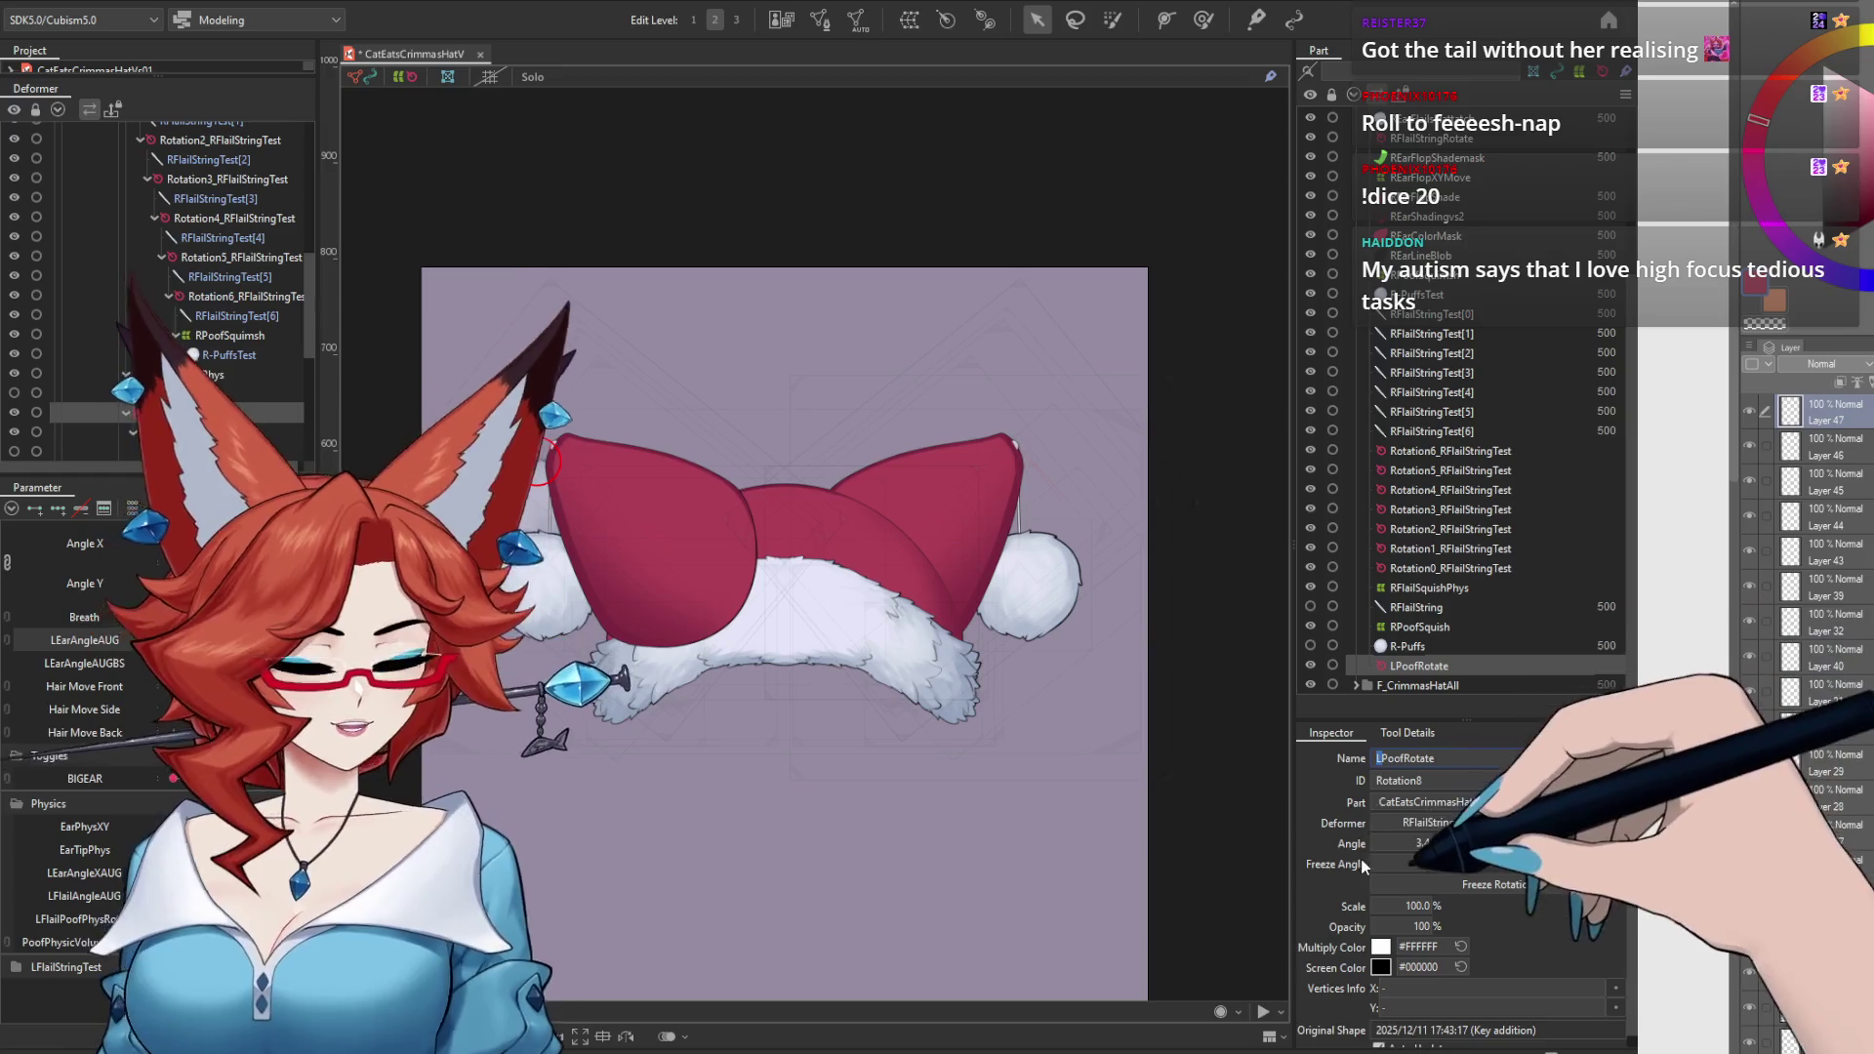
key("Return")
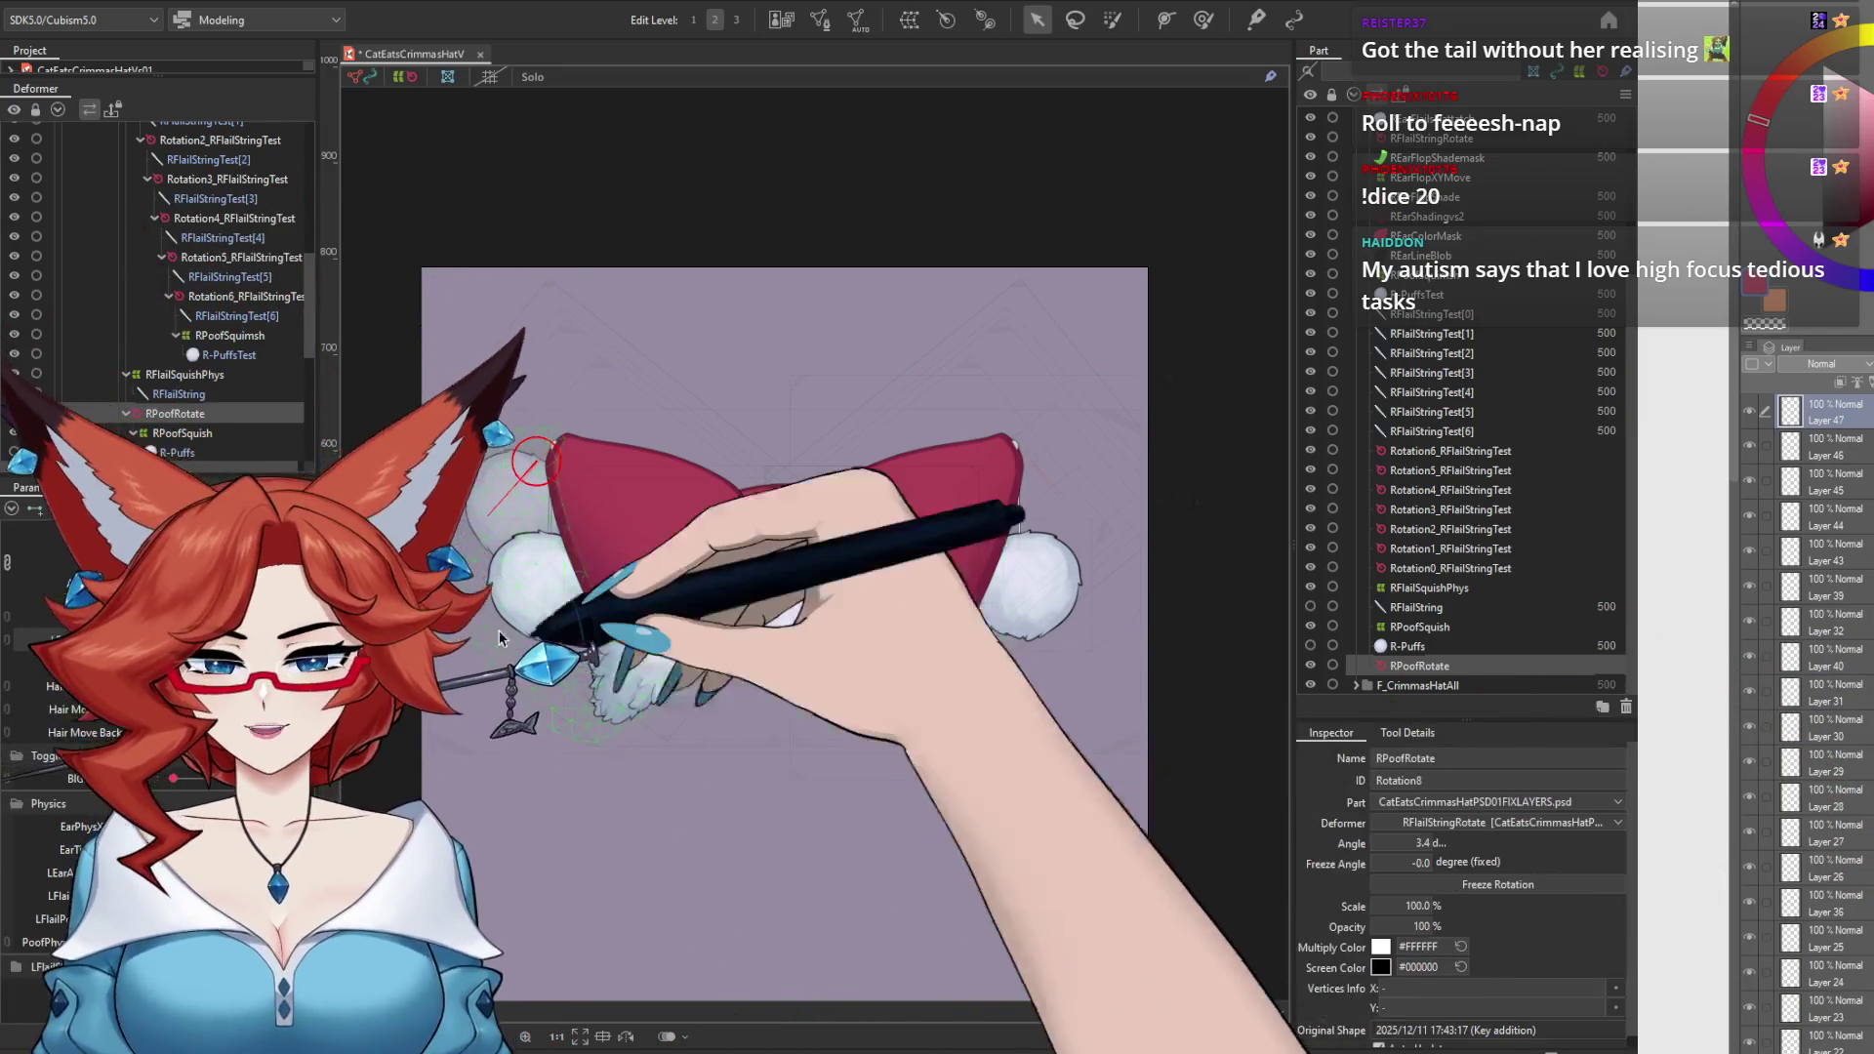
right_click(487, 498)
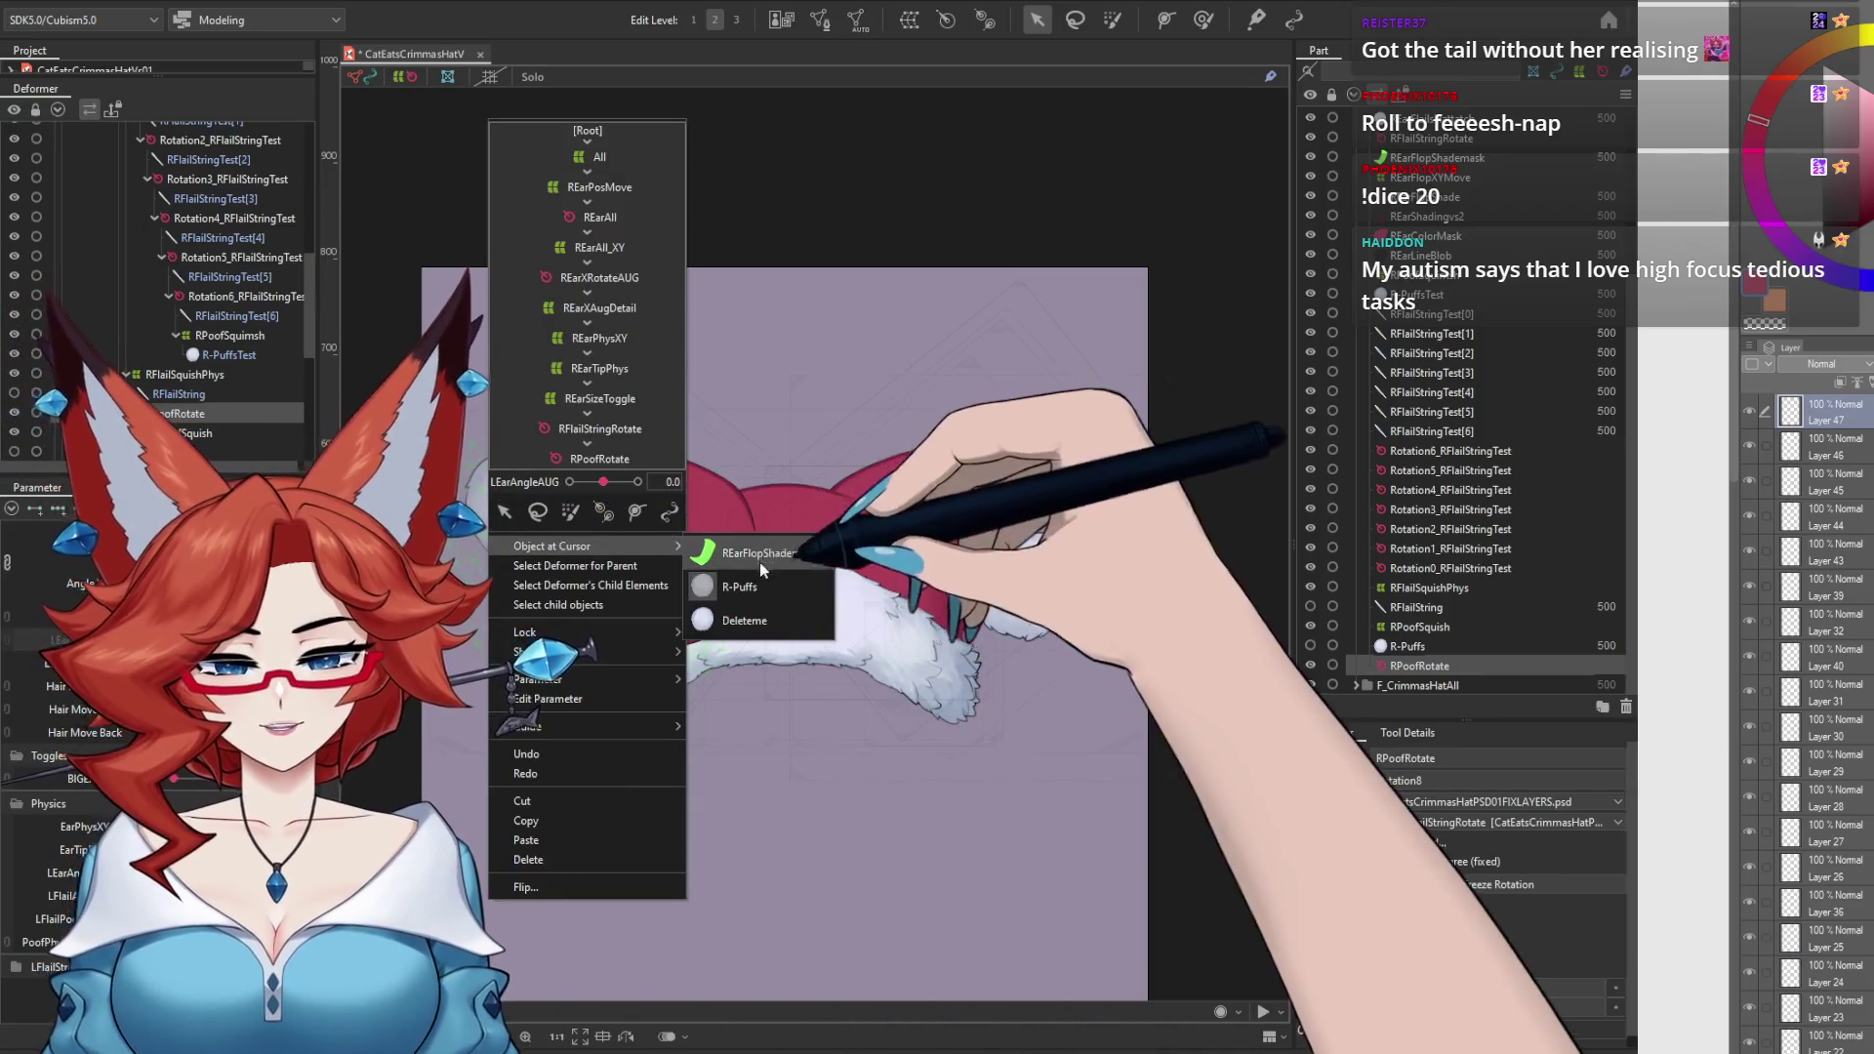
Step: Select the right-side puff mesh and make the right pom-pom visible again
left_click(757, 564)
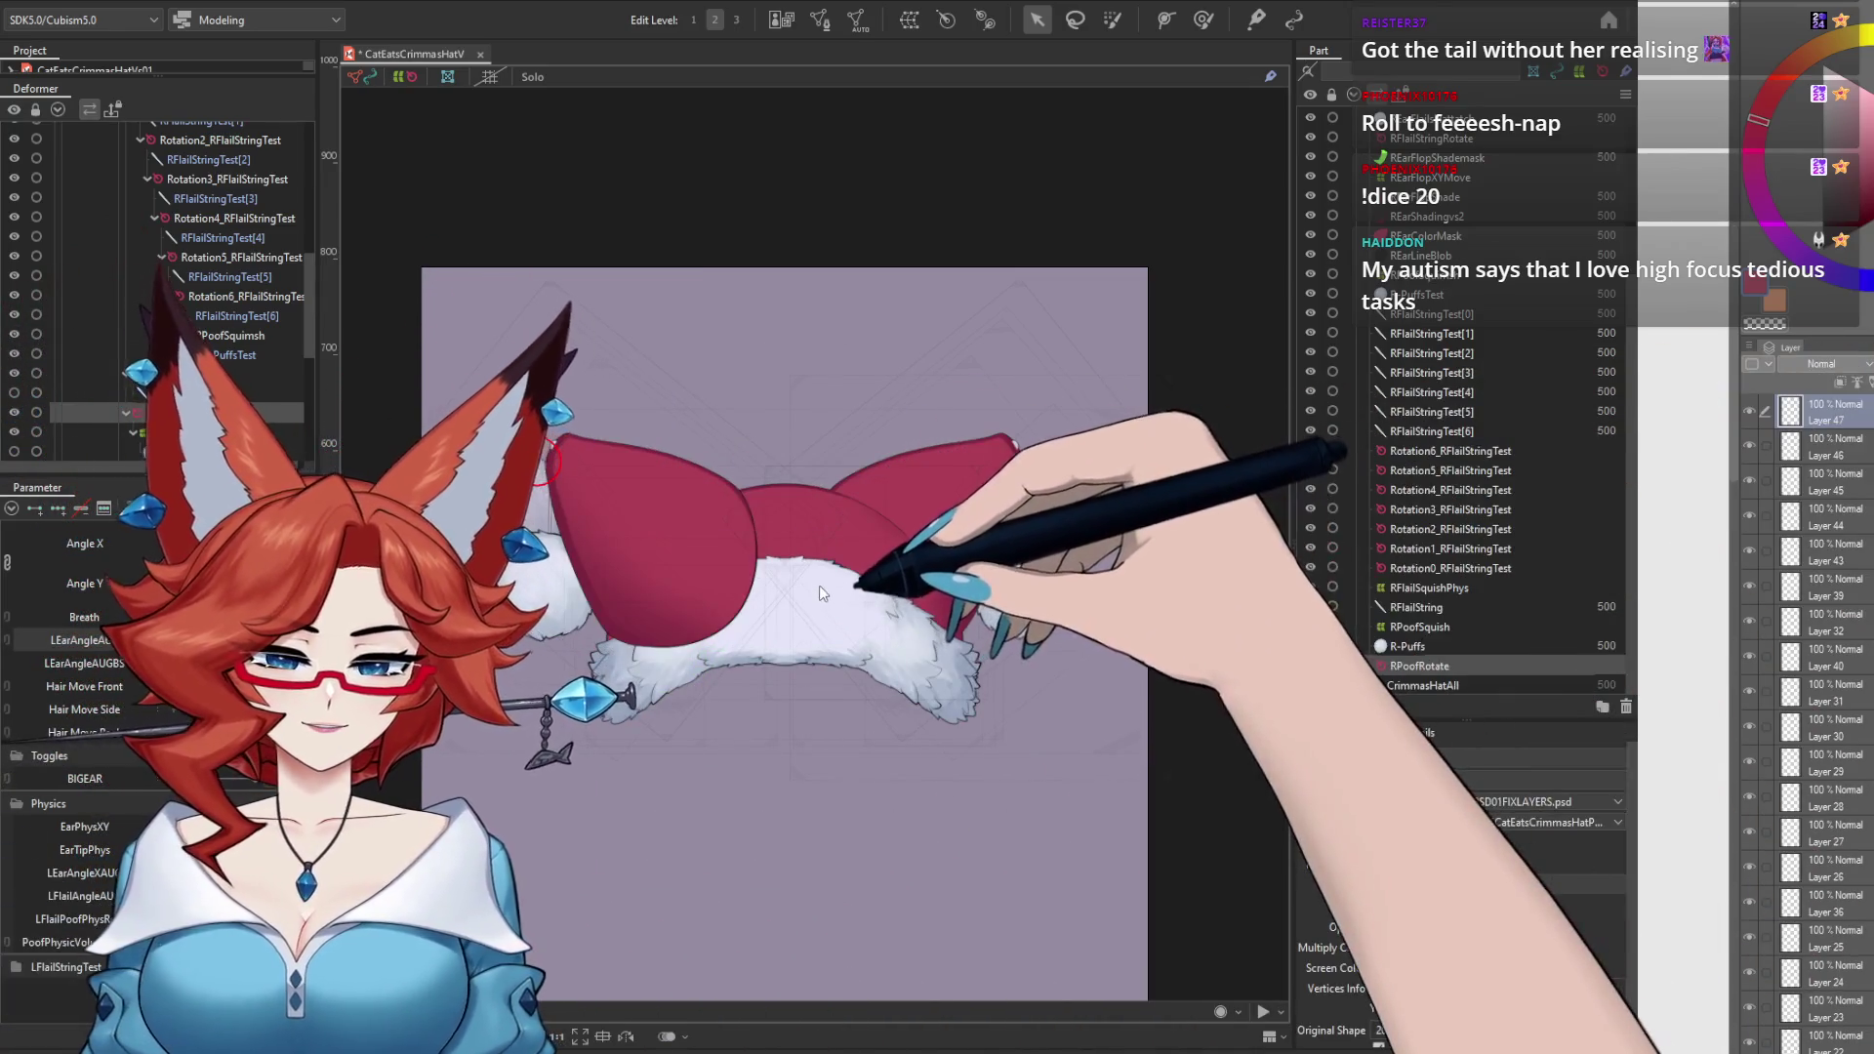
left_click(832, 549)
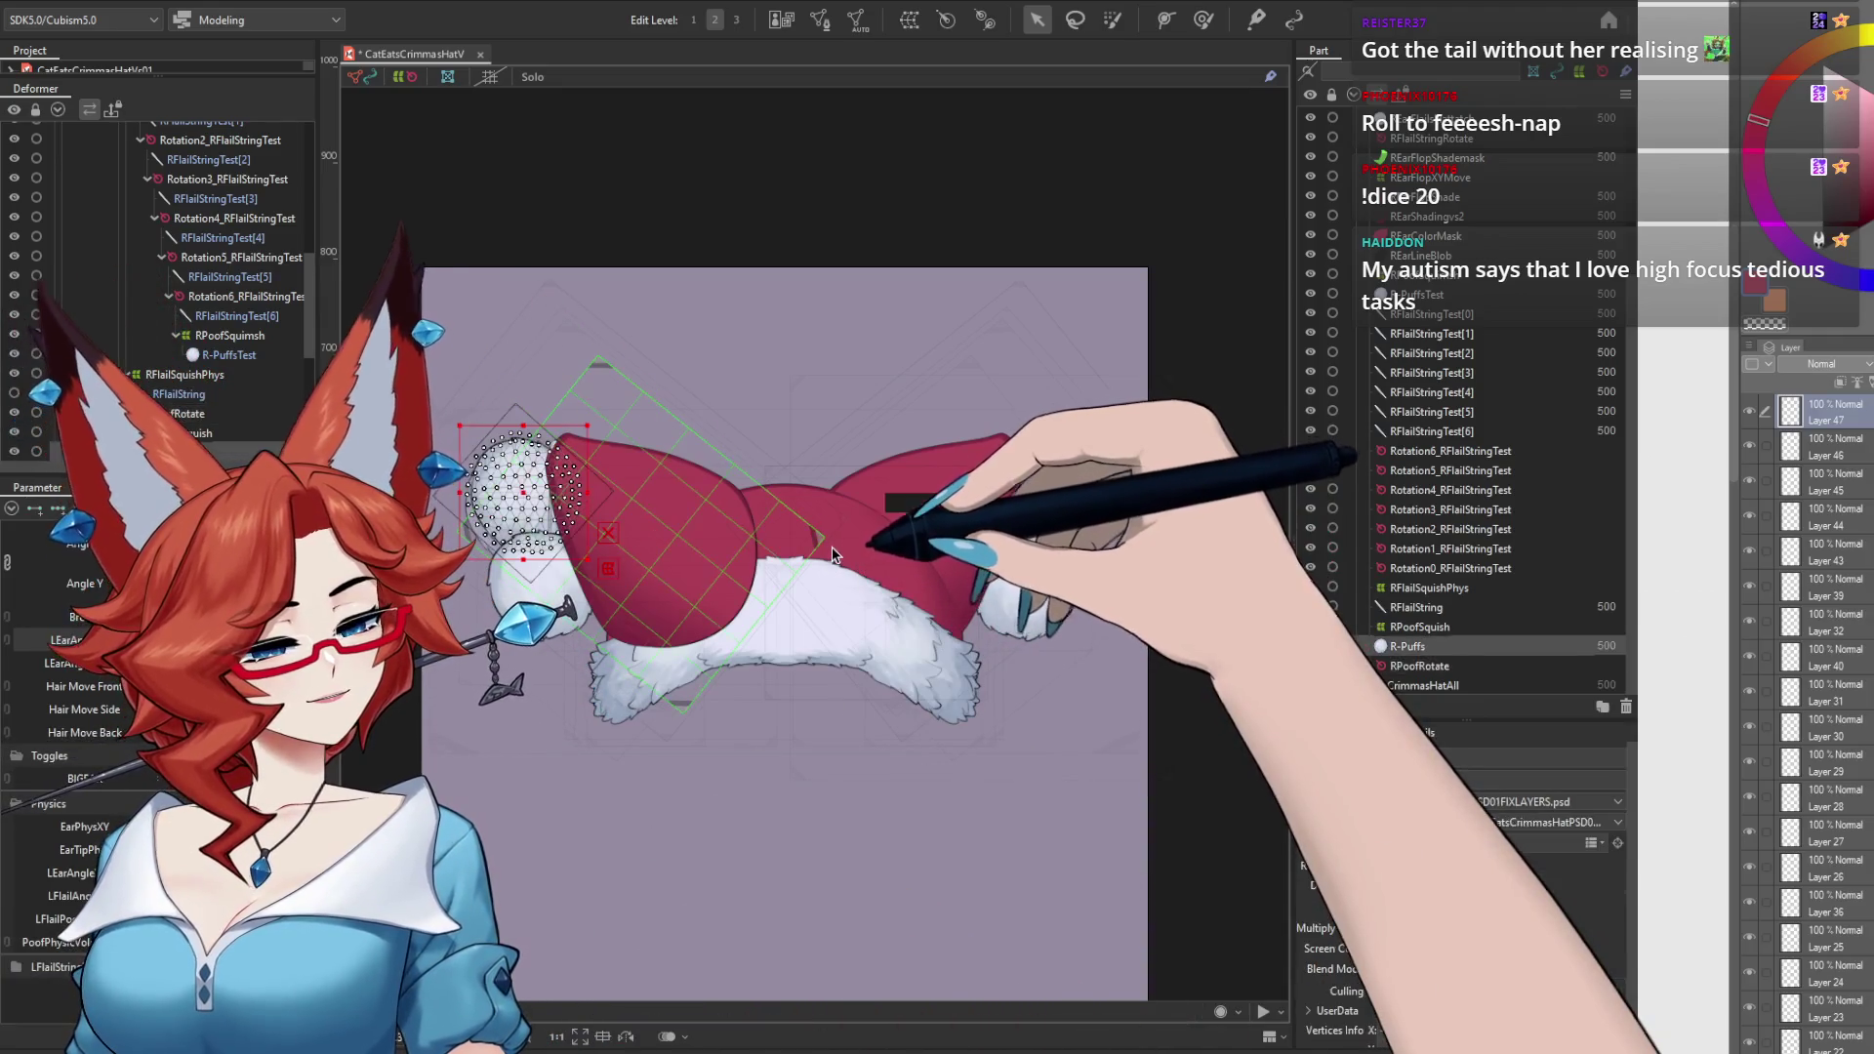
left_click(1310, 648)
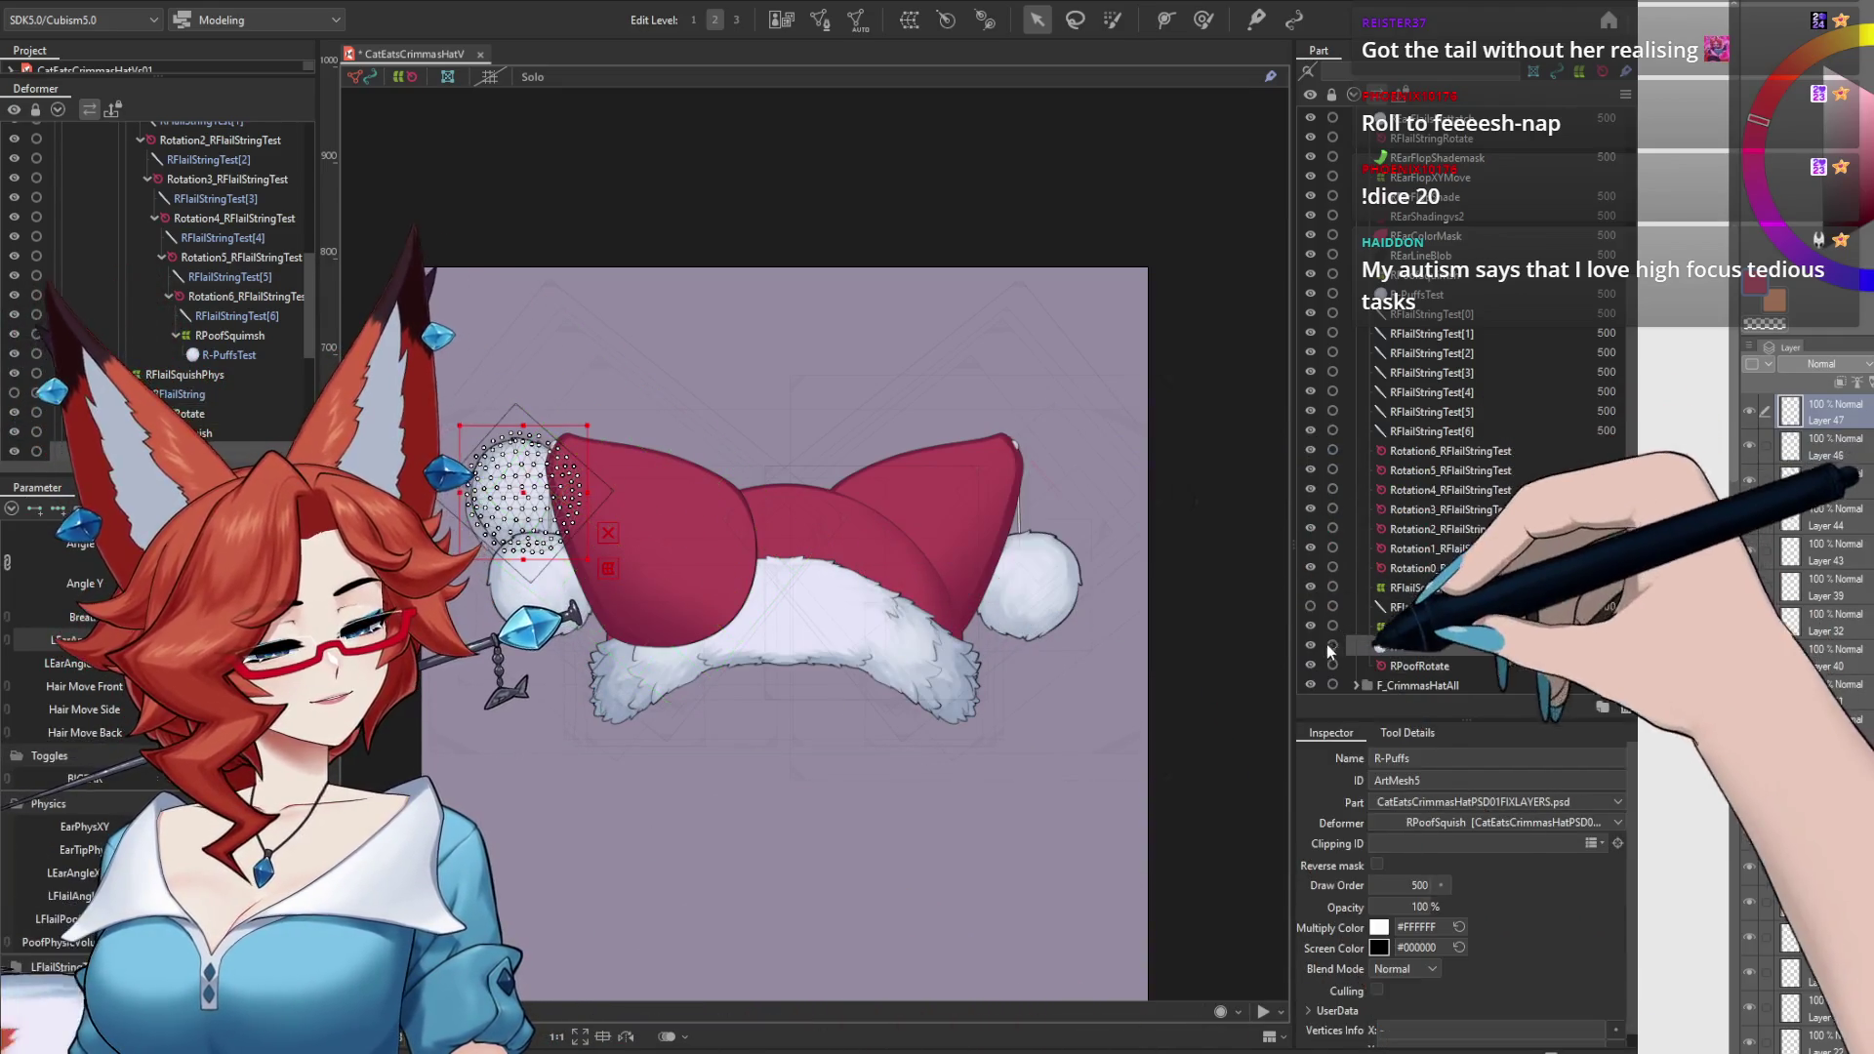
Step: Select both leftover deleteme meshes via Object at Cursor and the Part panel, then delete them
right_click(498, 495)
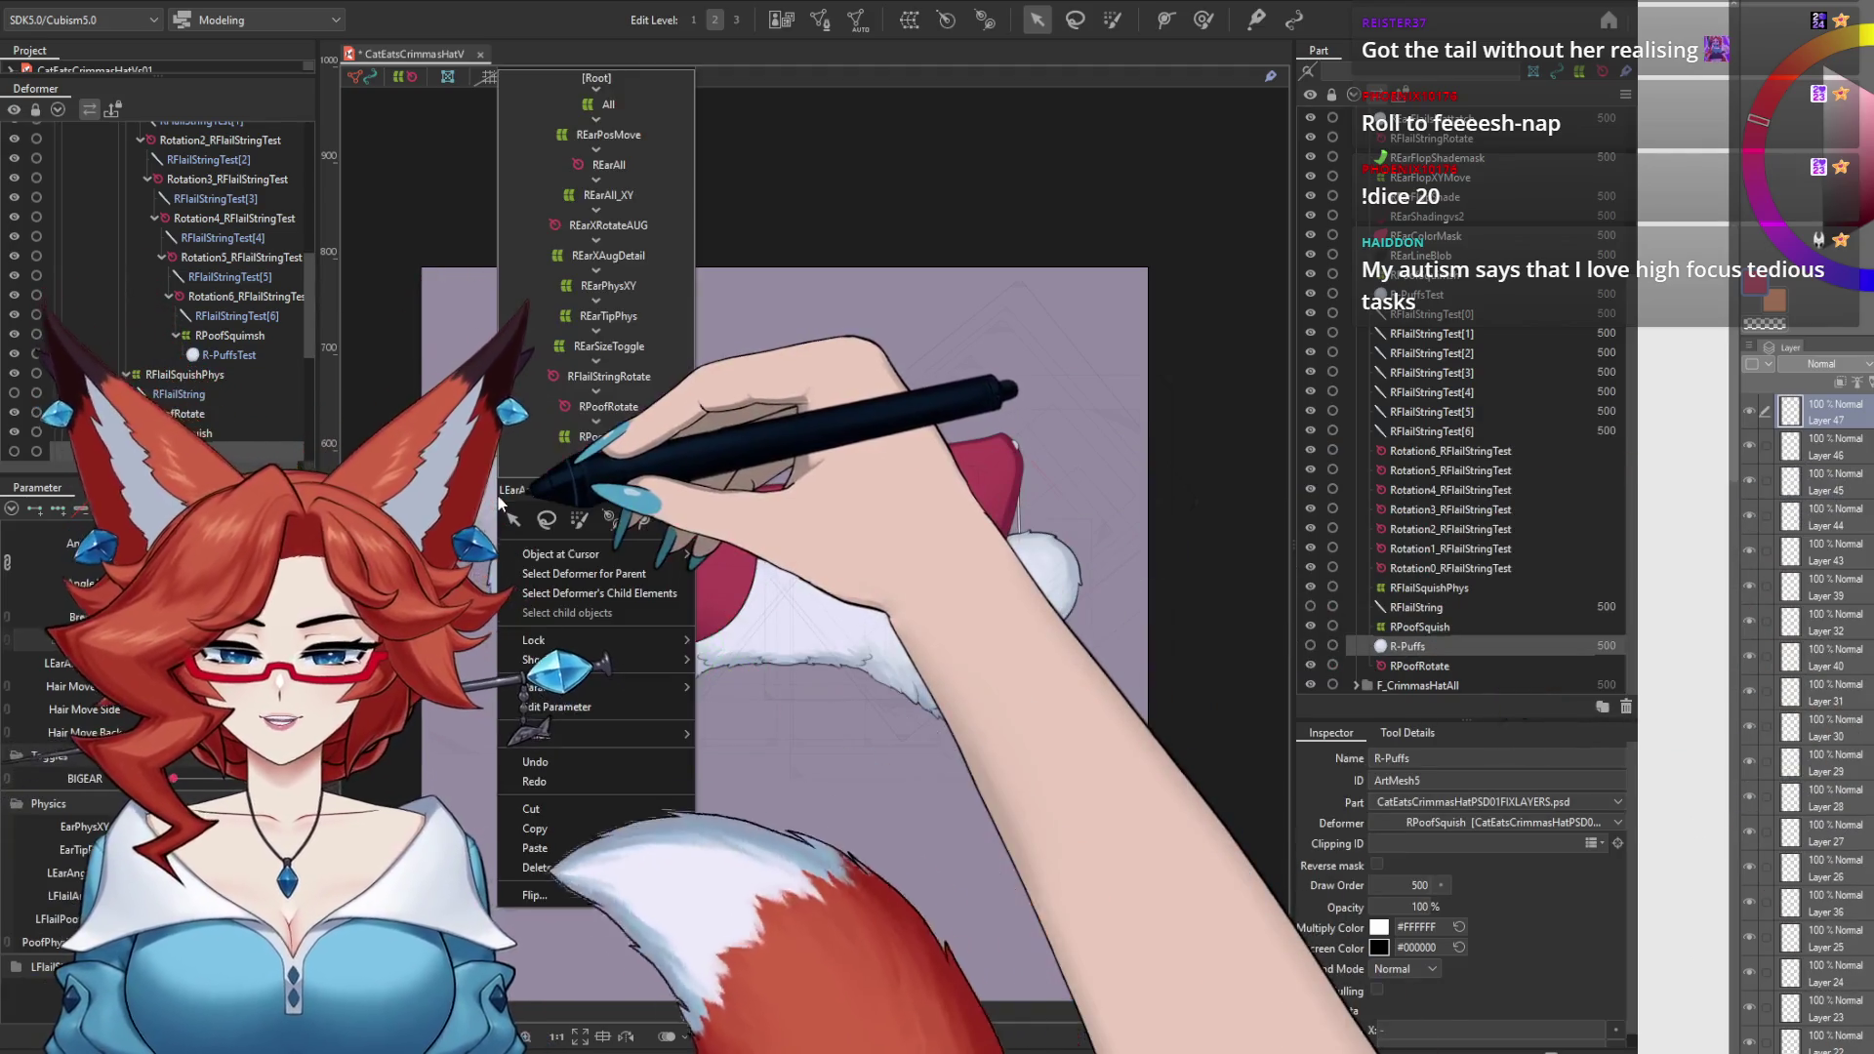
mouse_move(639, 553)
left_click(766, 556)
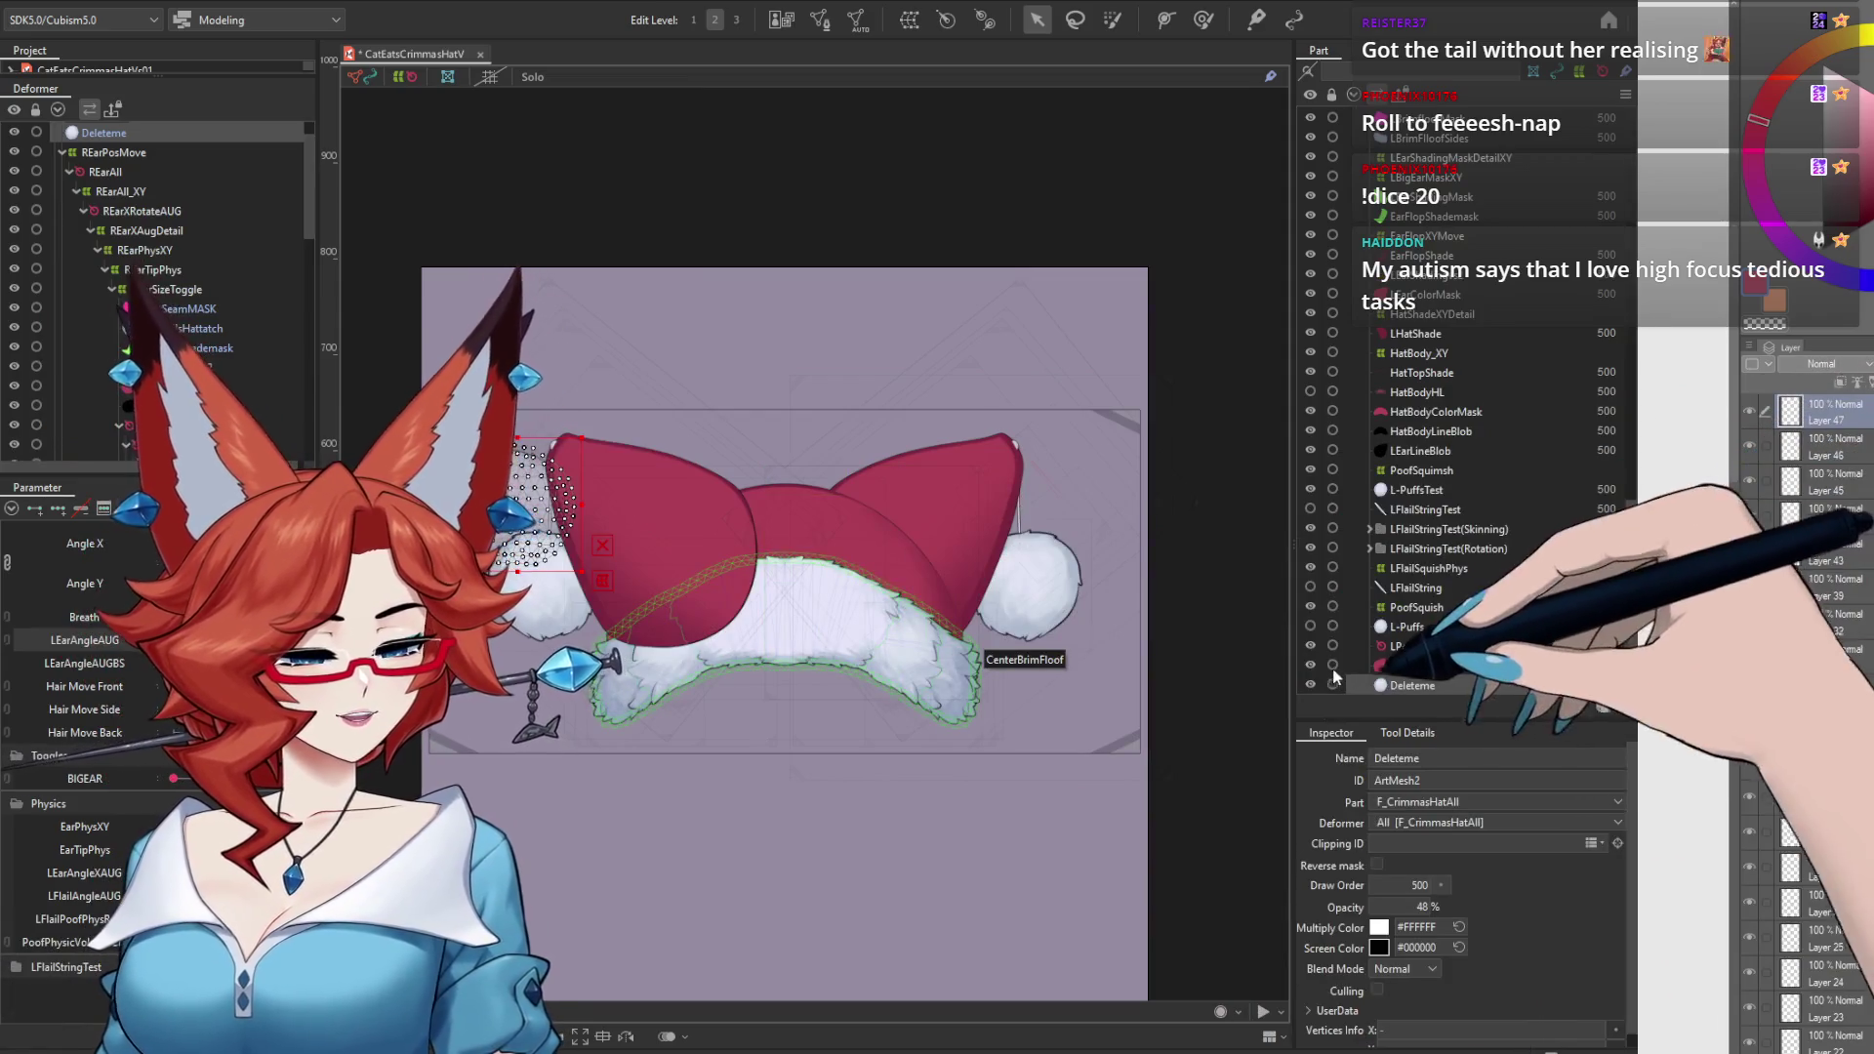
left_click(1425, 666)
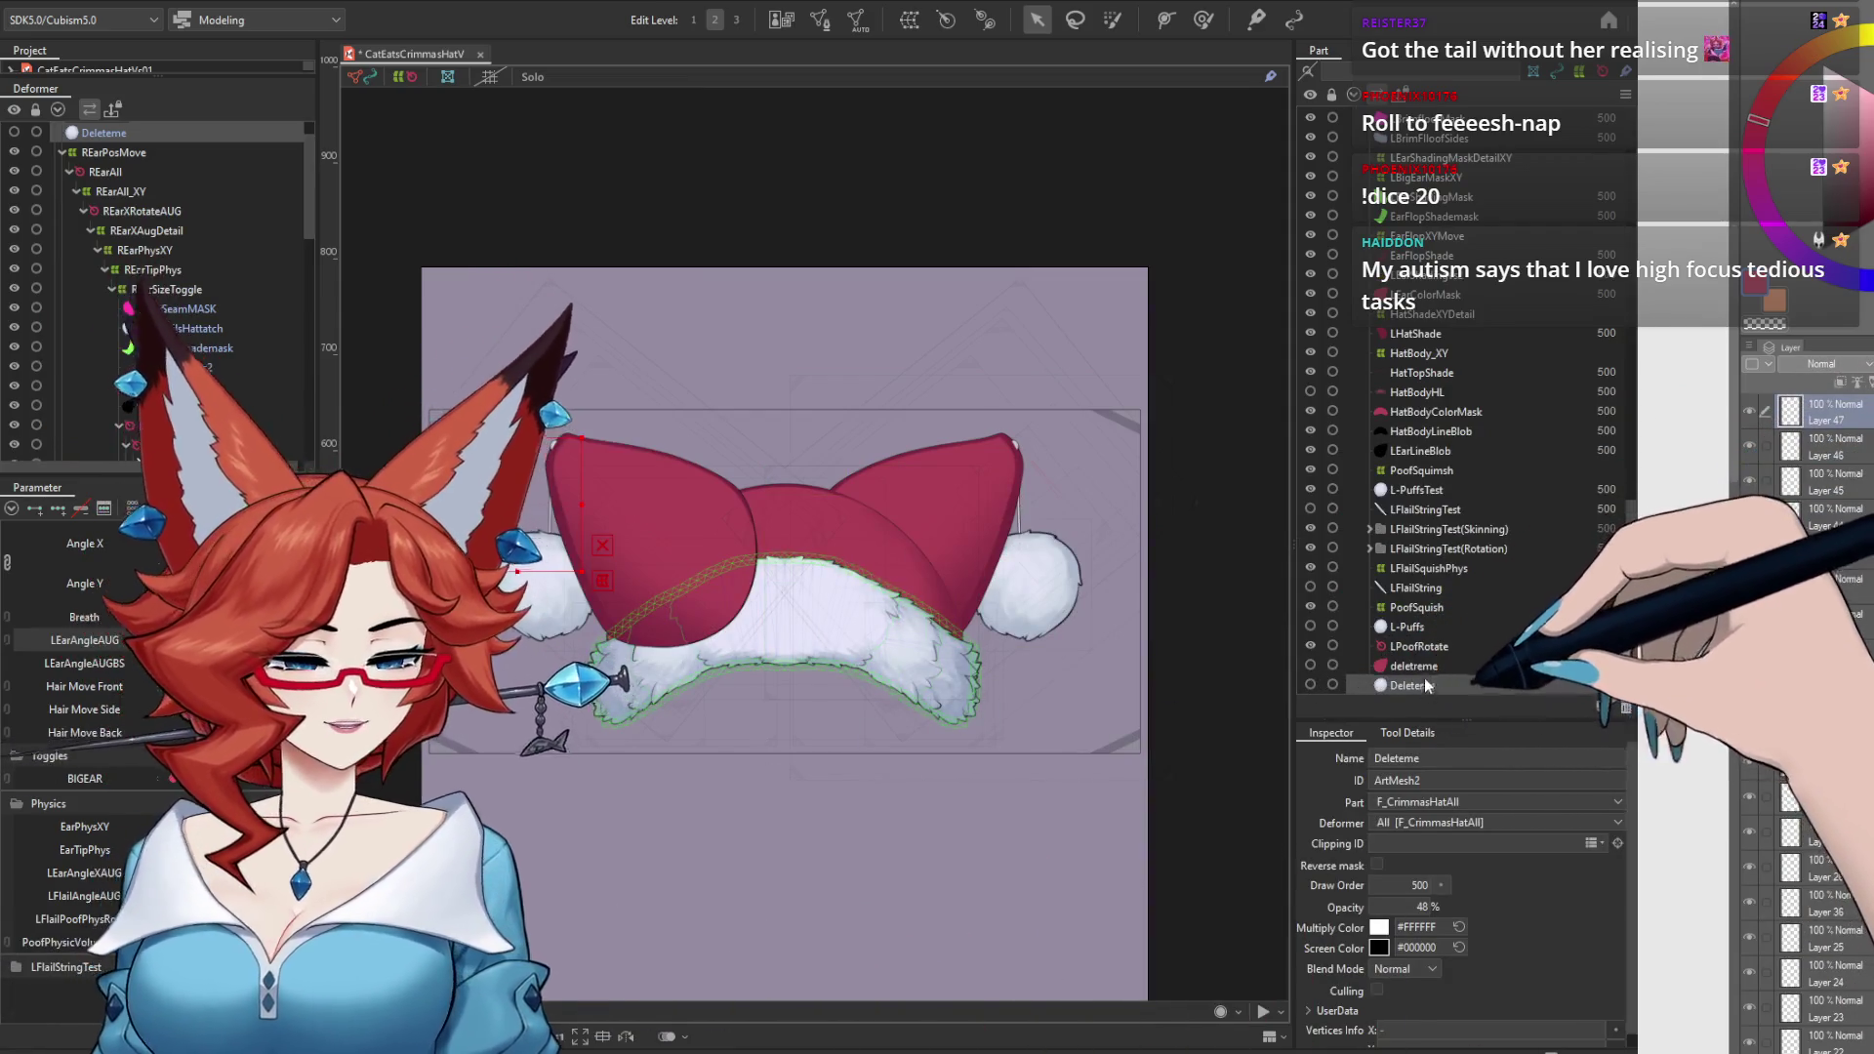
key("Delete")
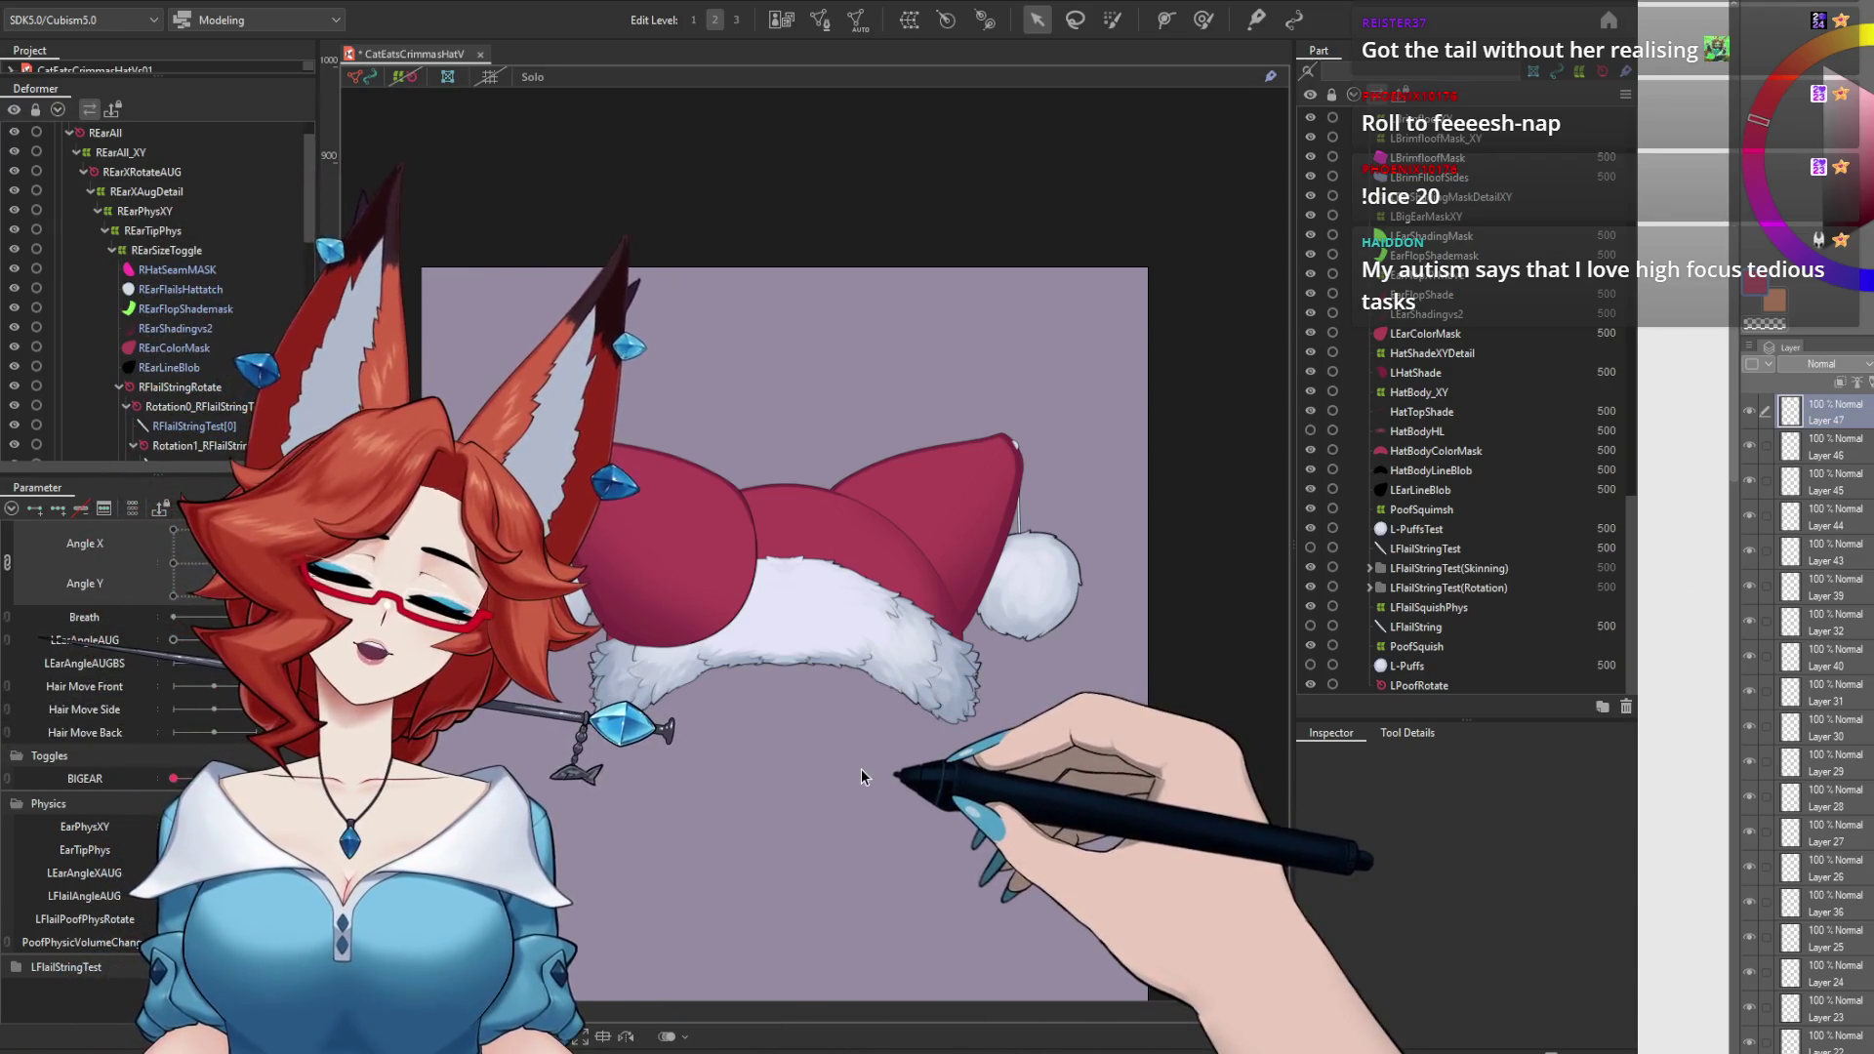
scroll(1625, 527, "up", 10)
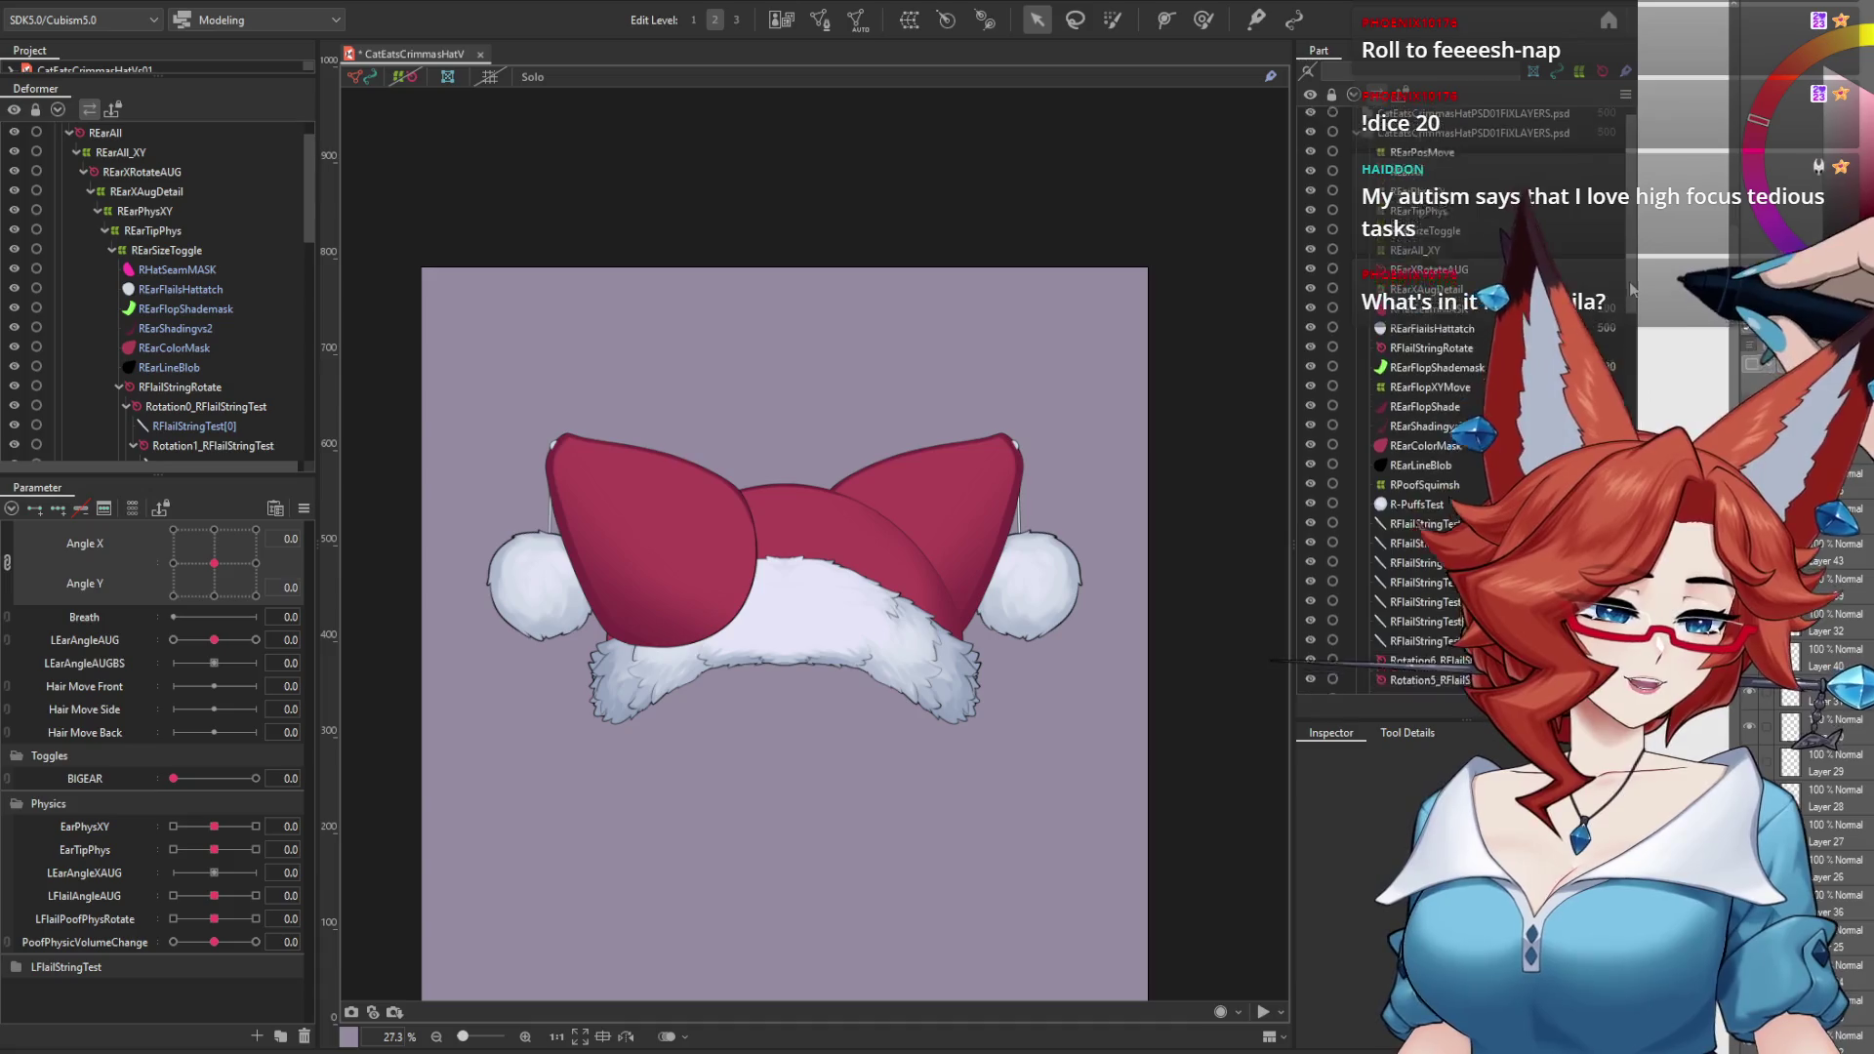
left_click(1415, 274)
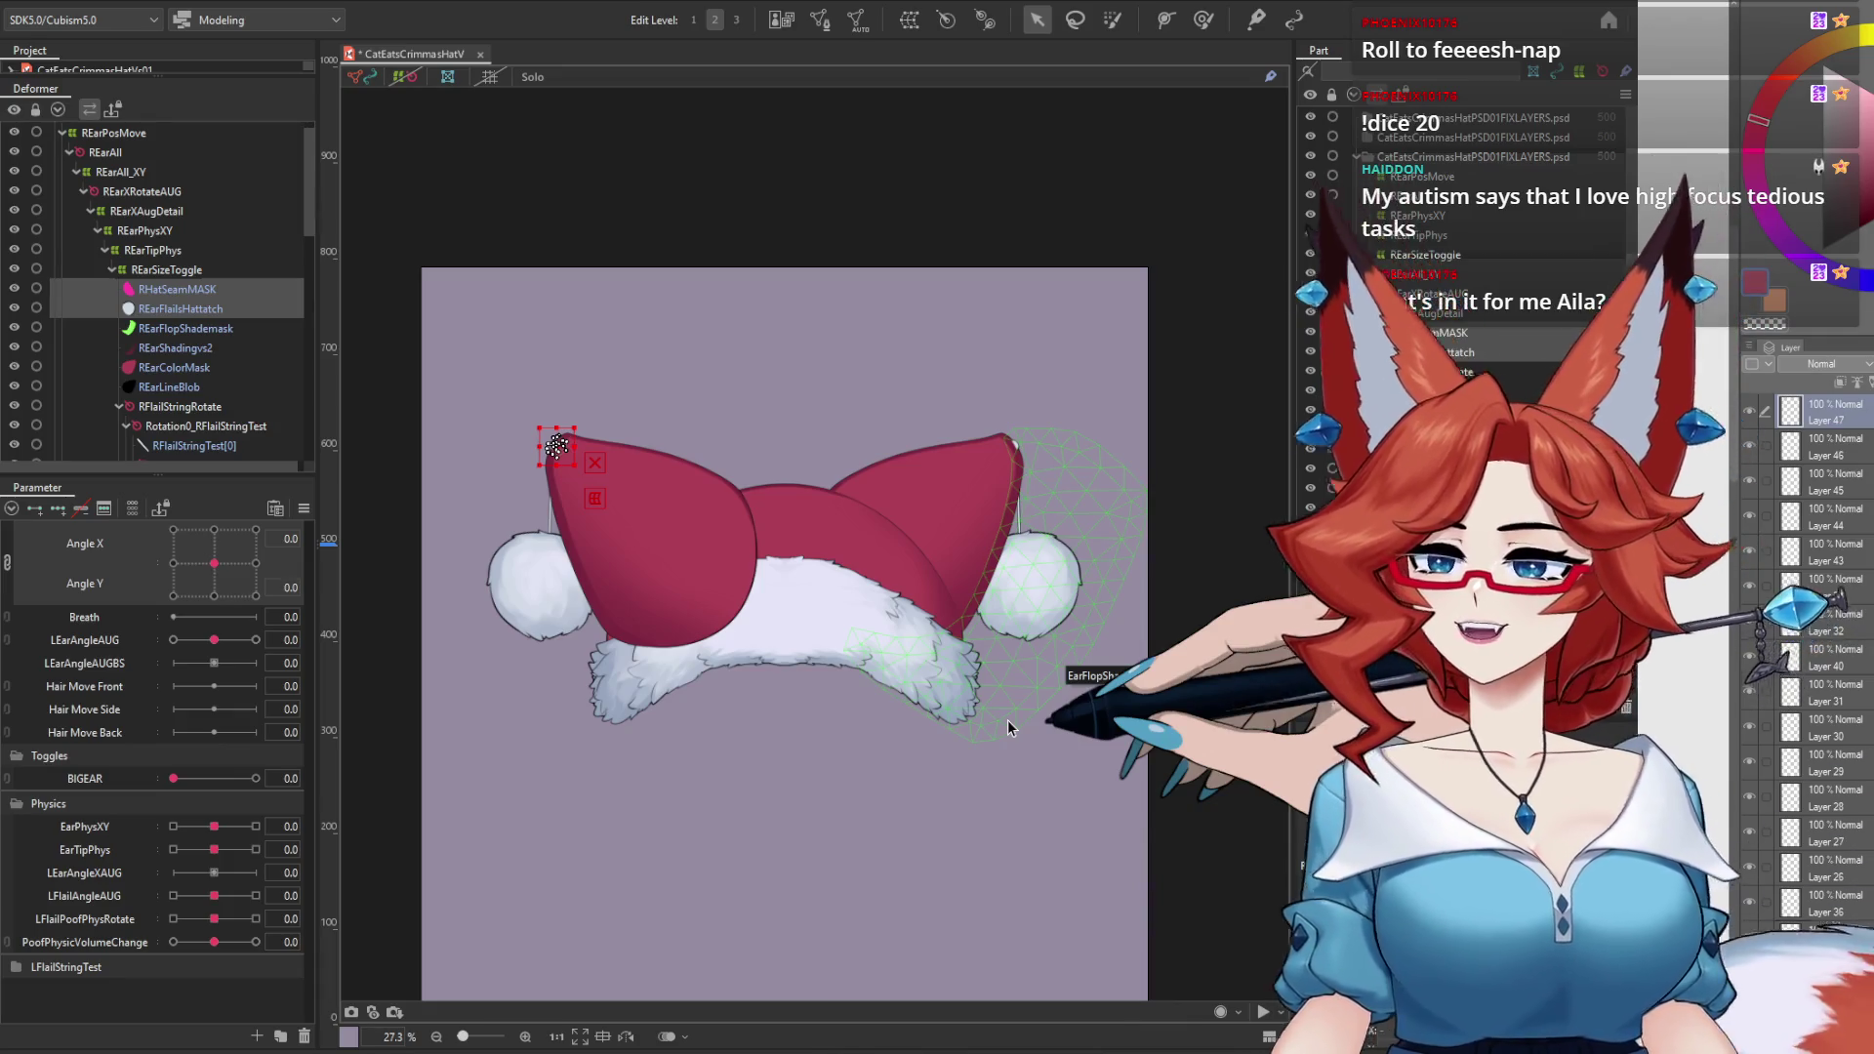
key("1")
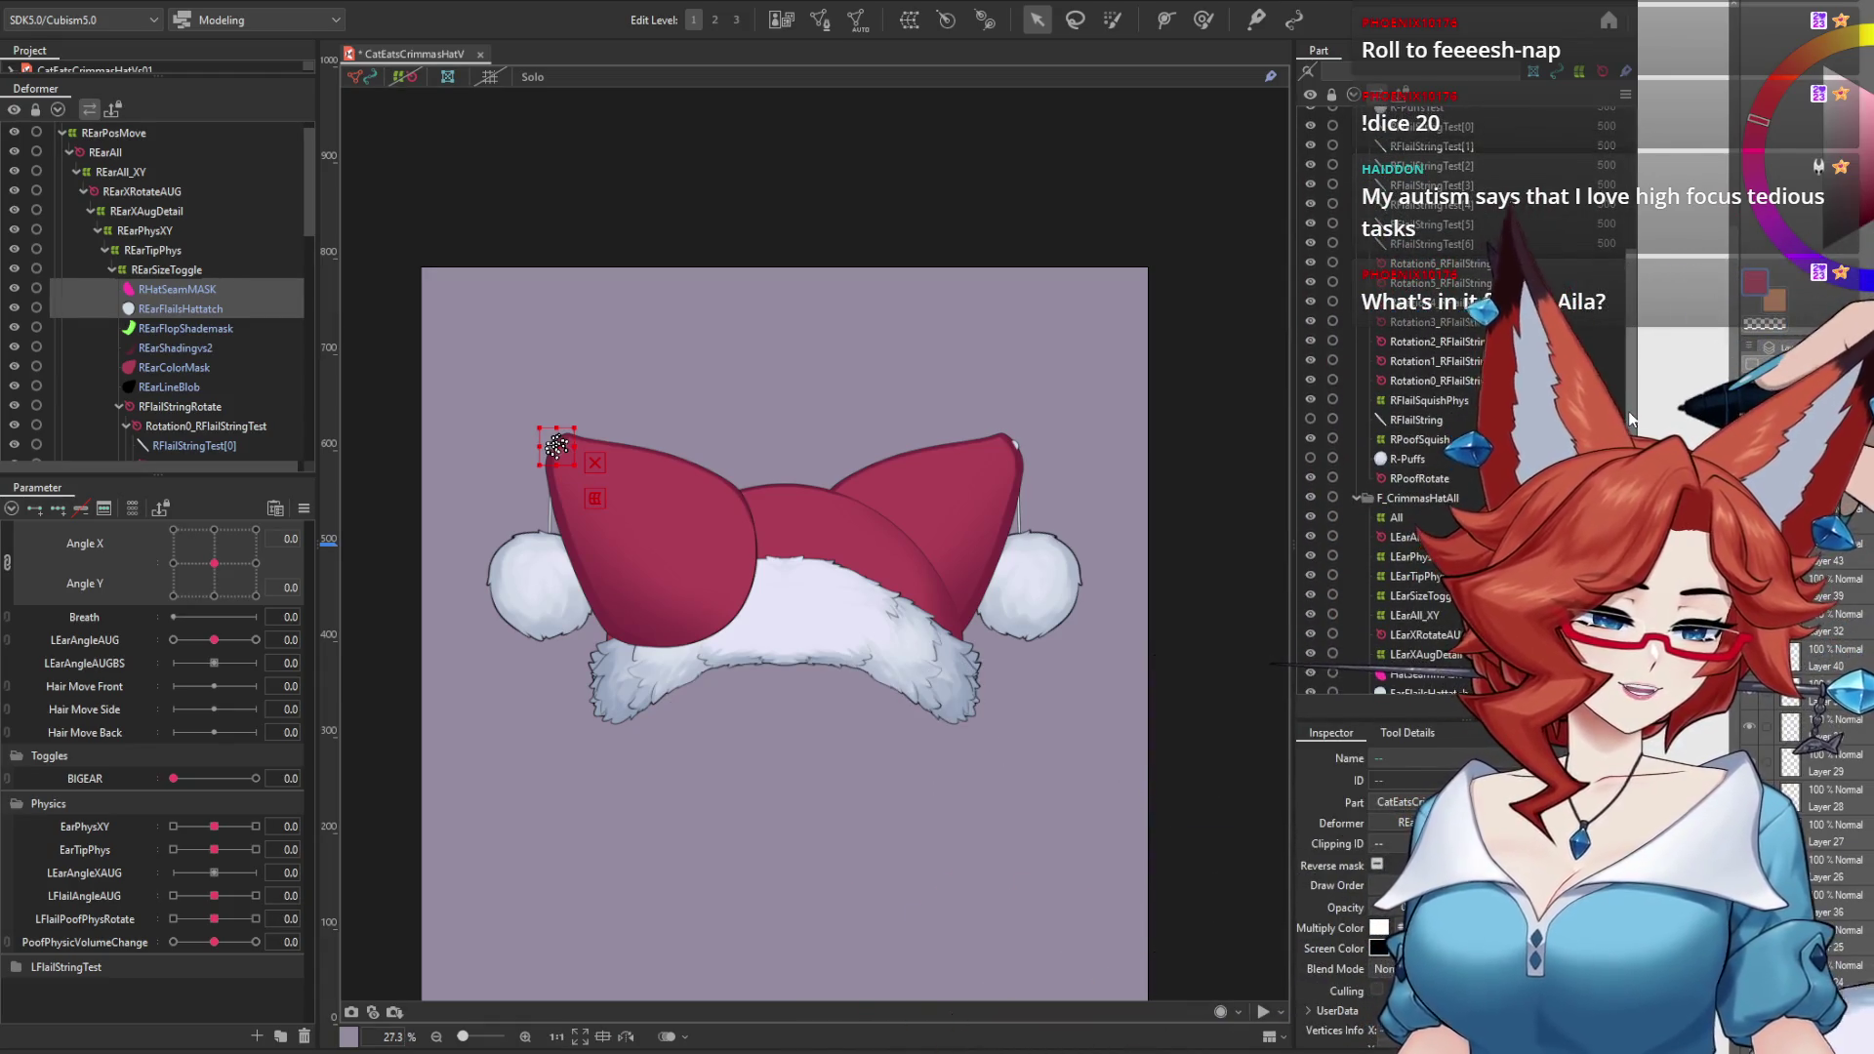
scroll(1633, 388, "up", 2)
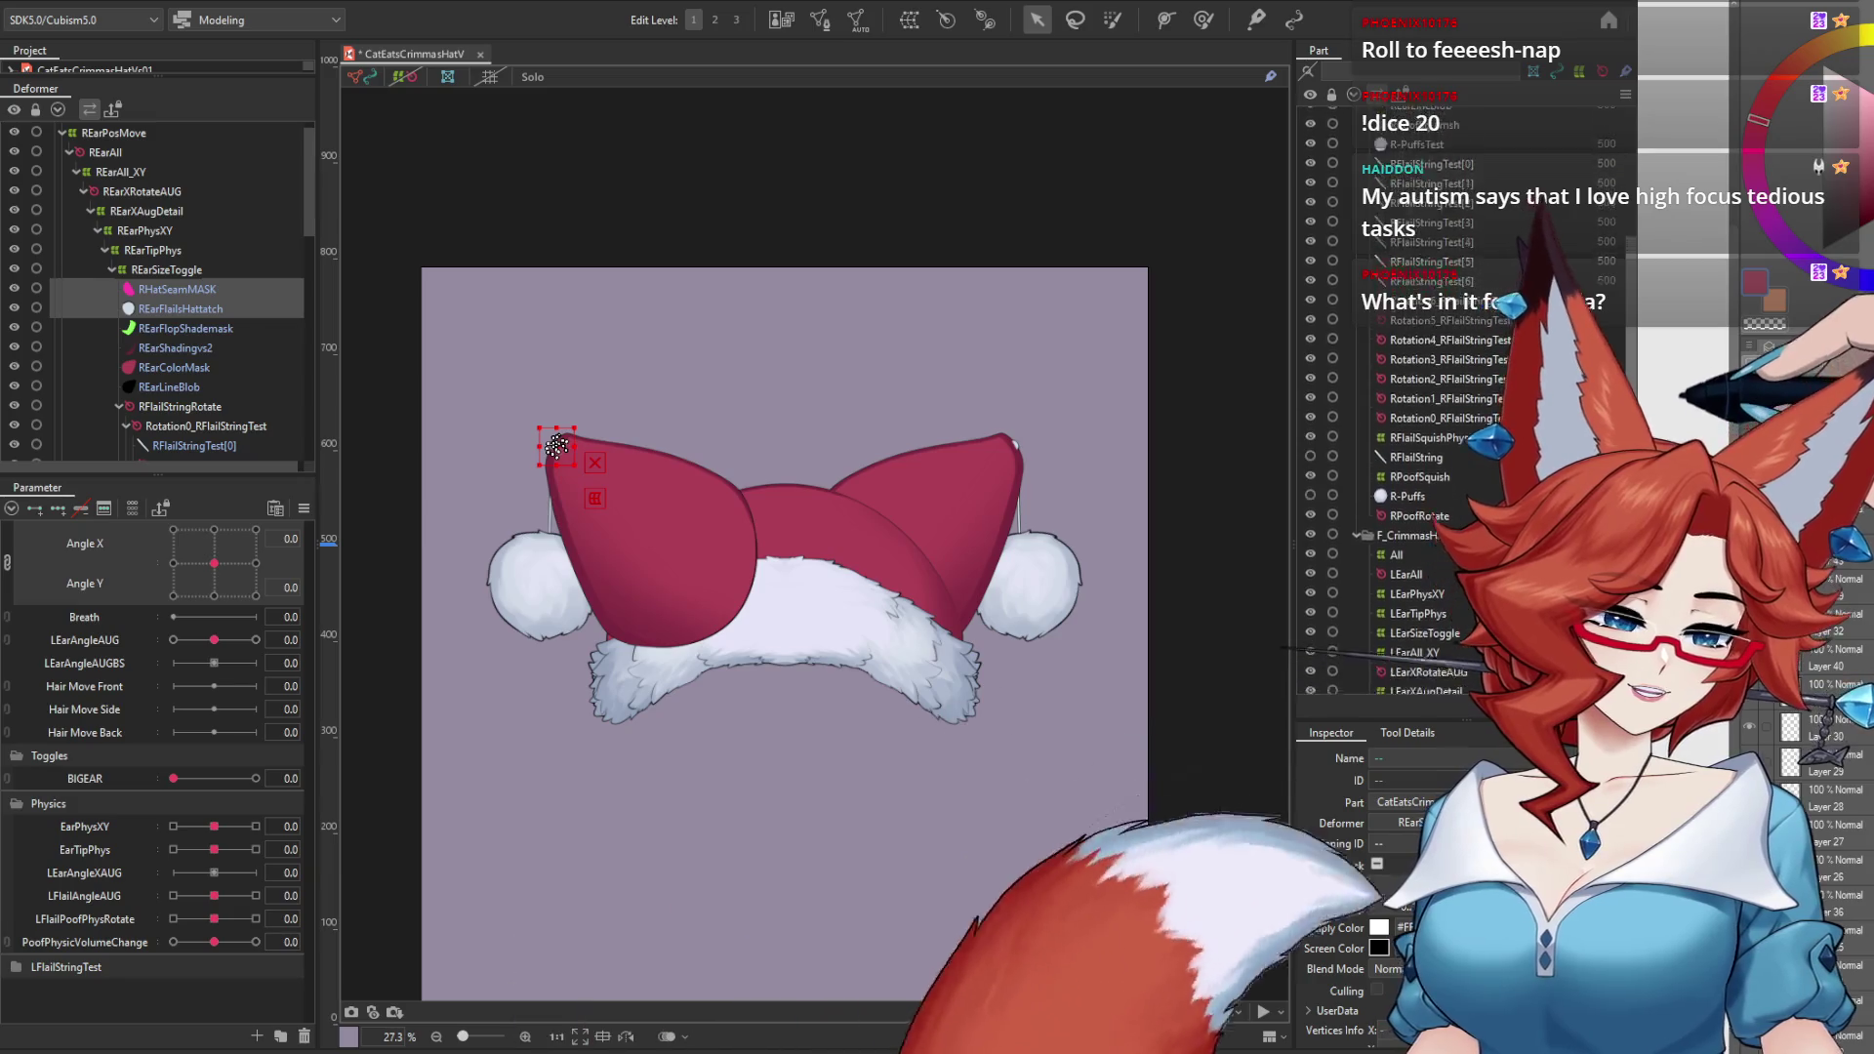
scroll(1632, 388, "down", 3)
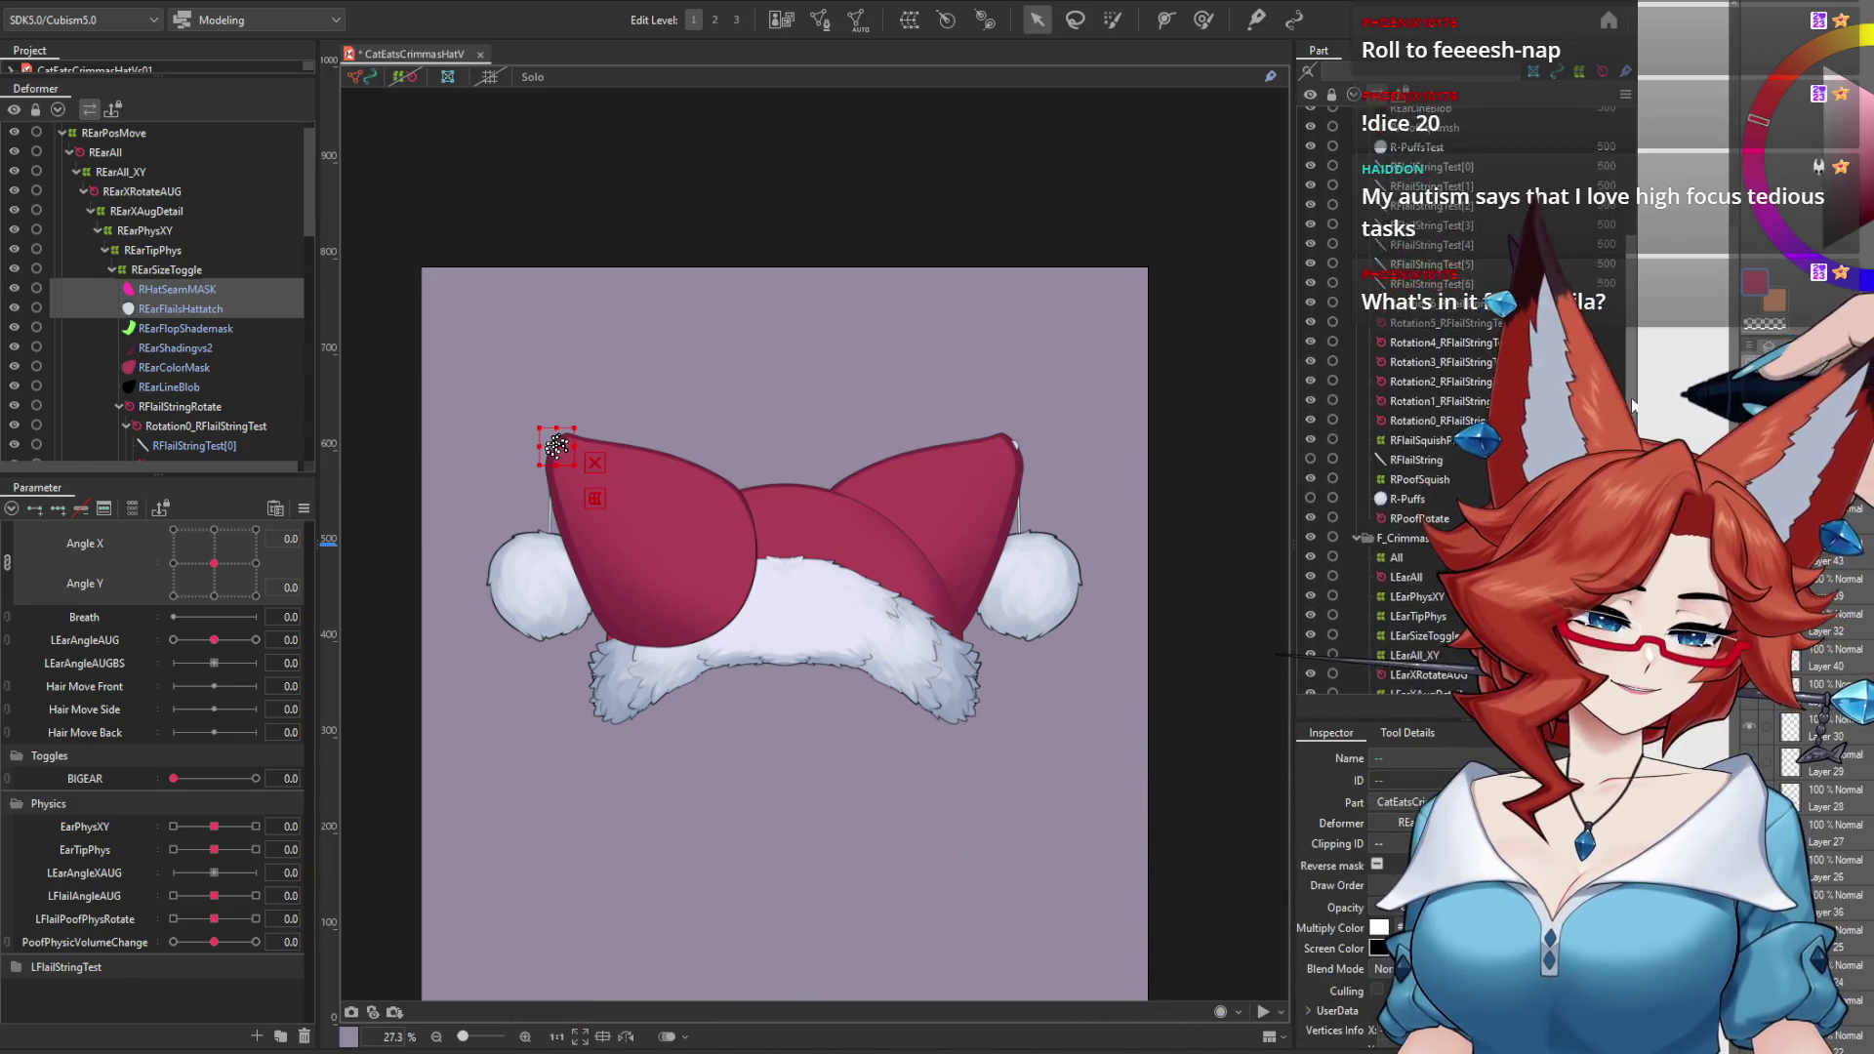
scroll(1633, 389, "down", 4)
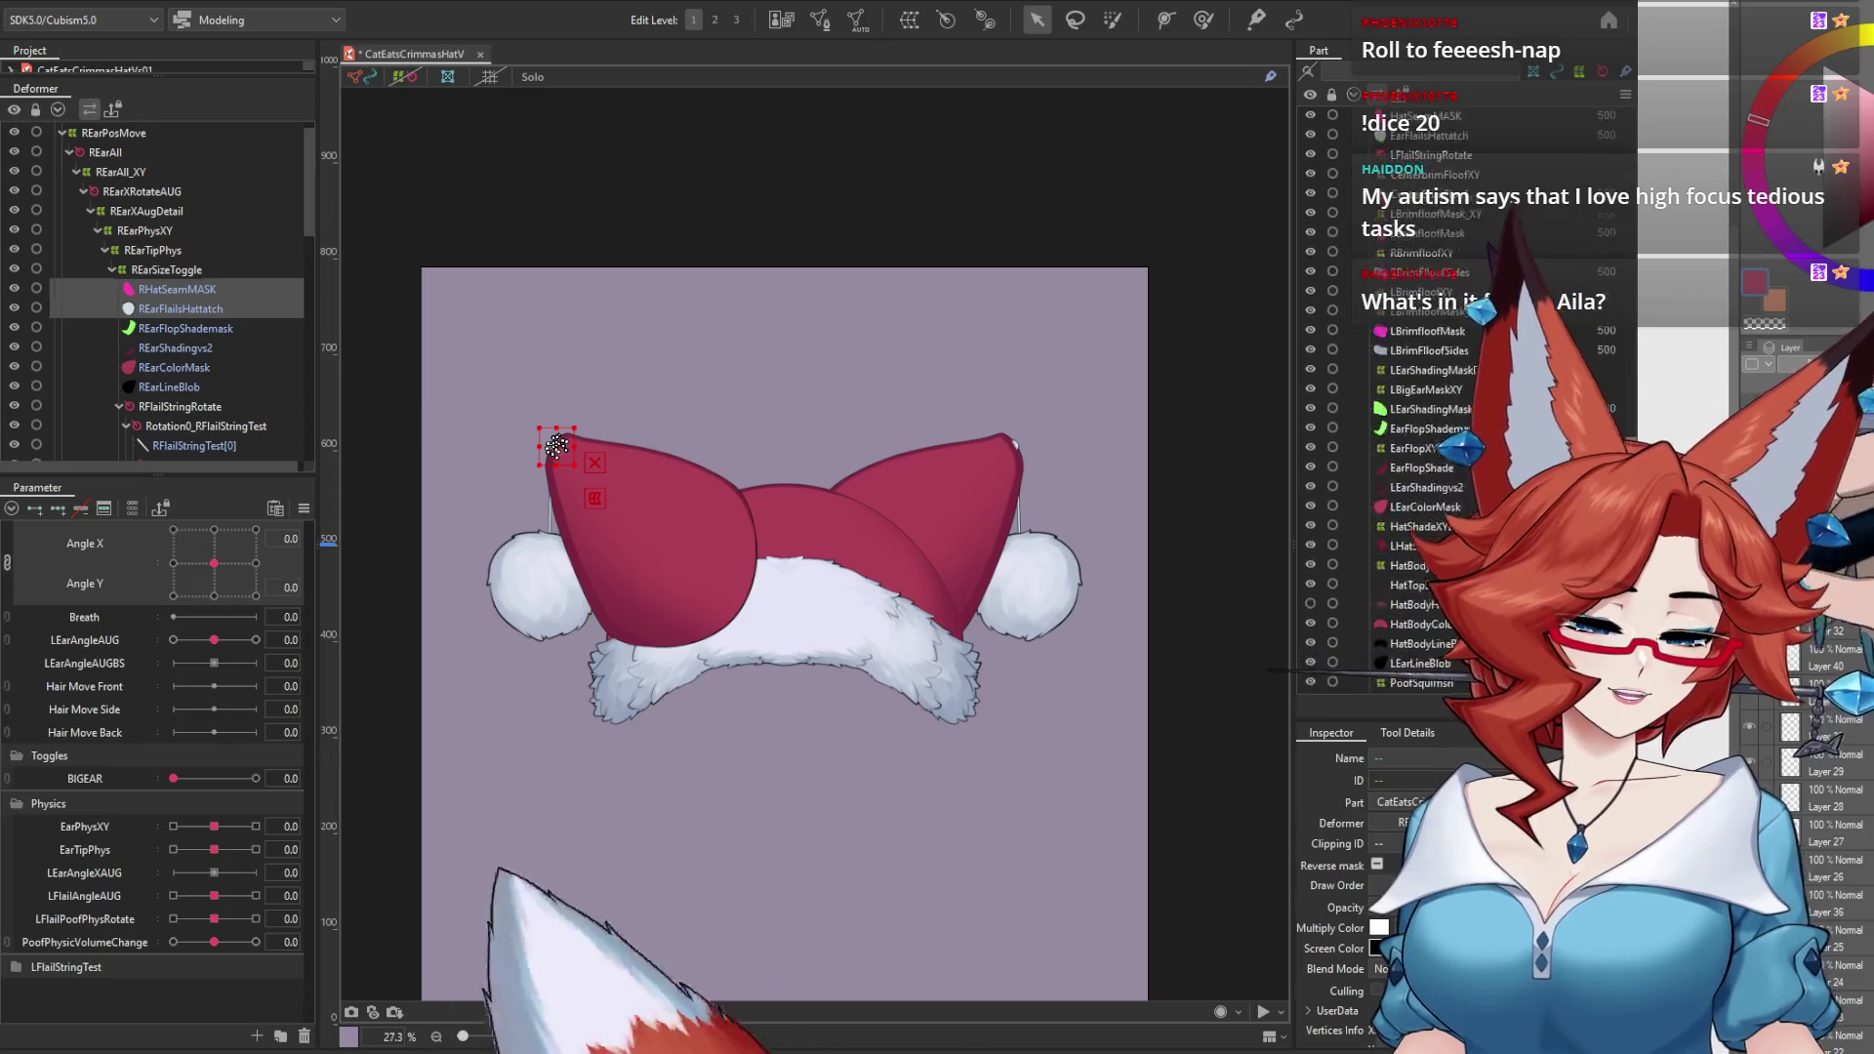
scroll(1632, 388, "up", 9)
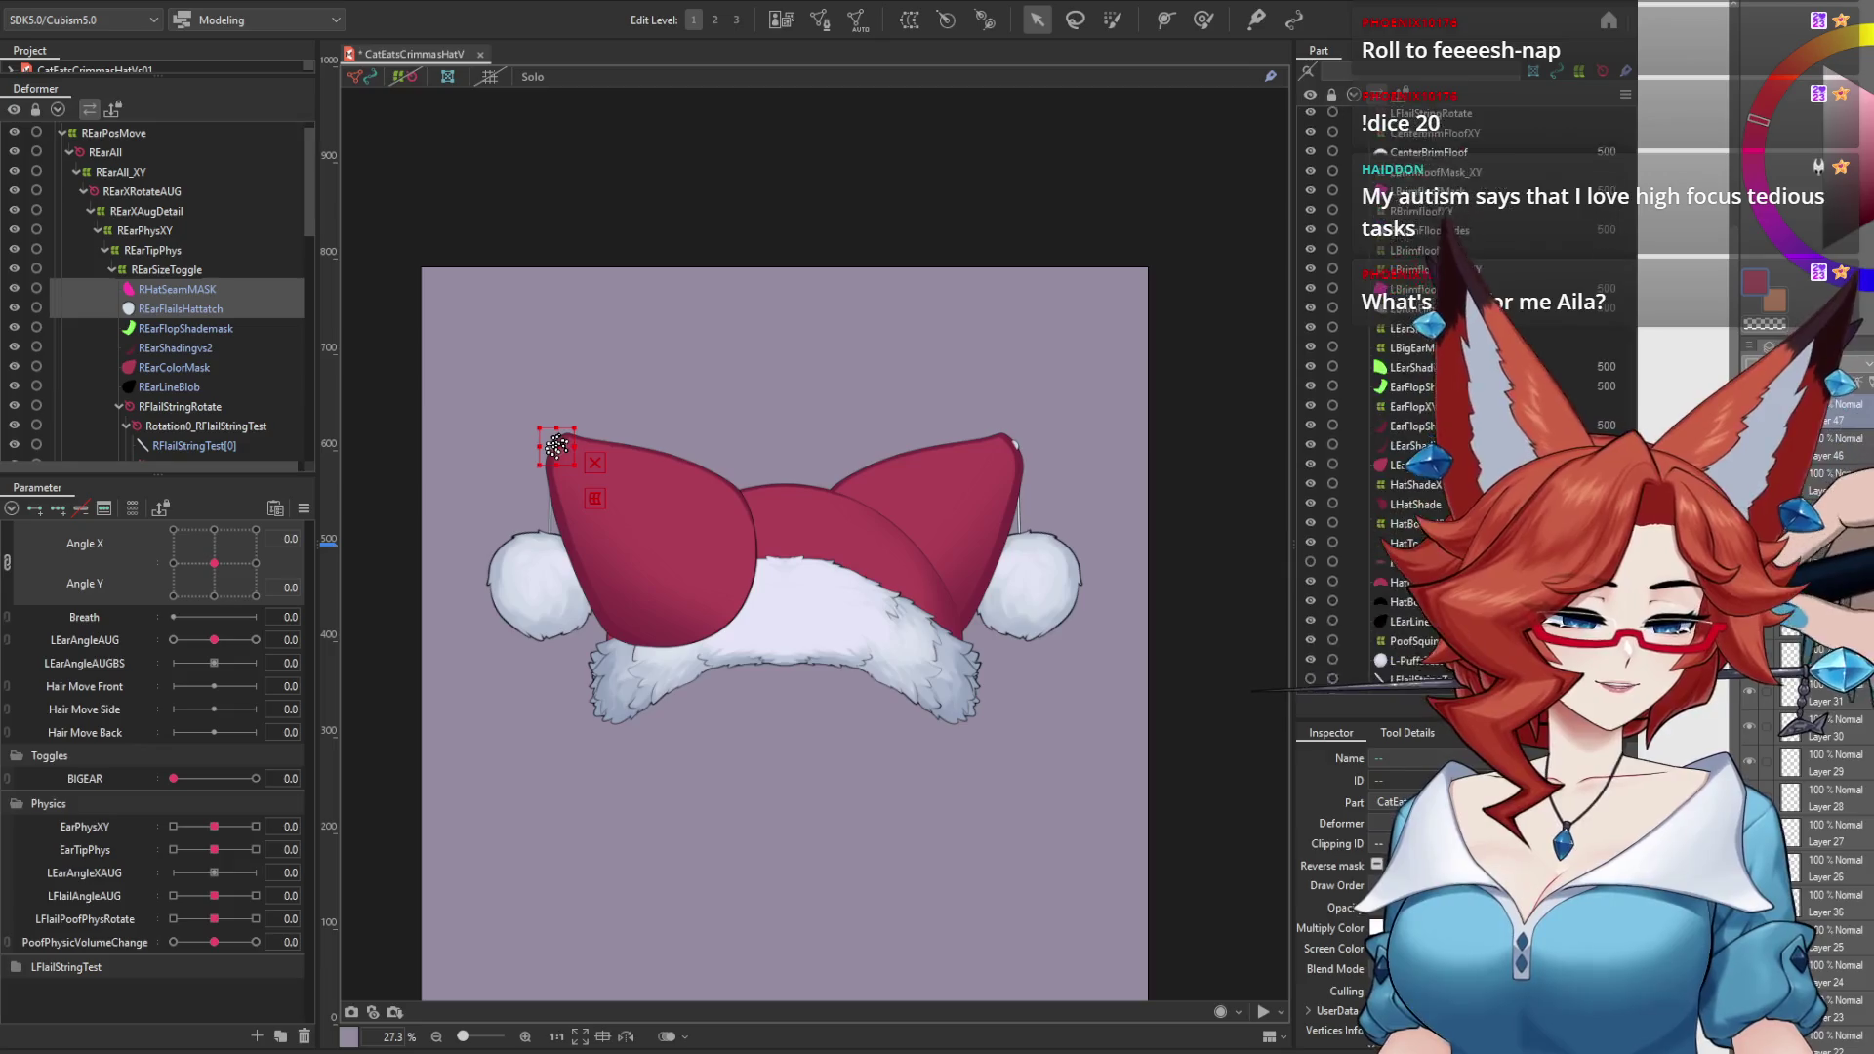
scroll(1409, 629, "down", 1)
left_click(1412, 618)
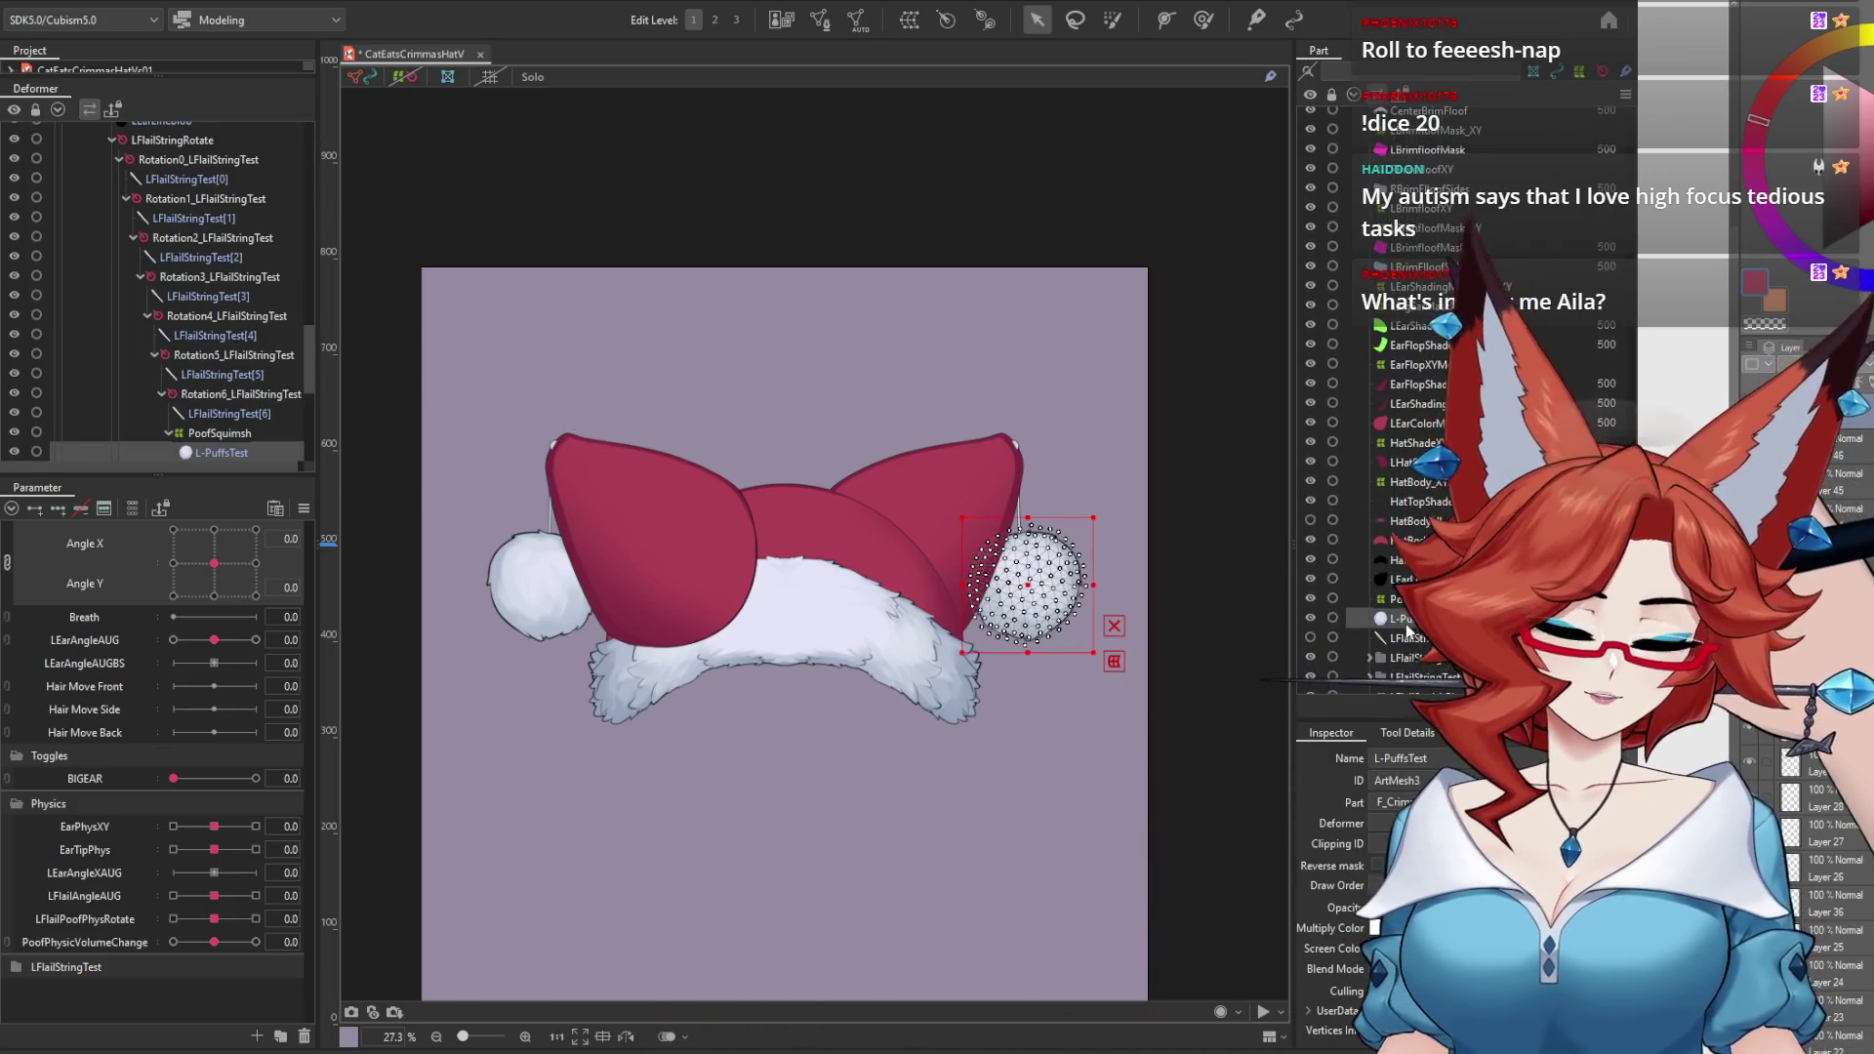
left_click(1417, 539)
scroll(1415, 488, "up", 2)
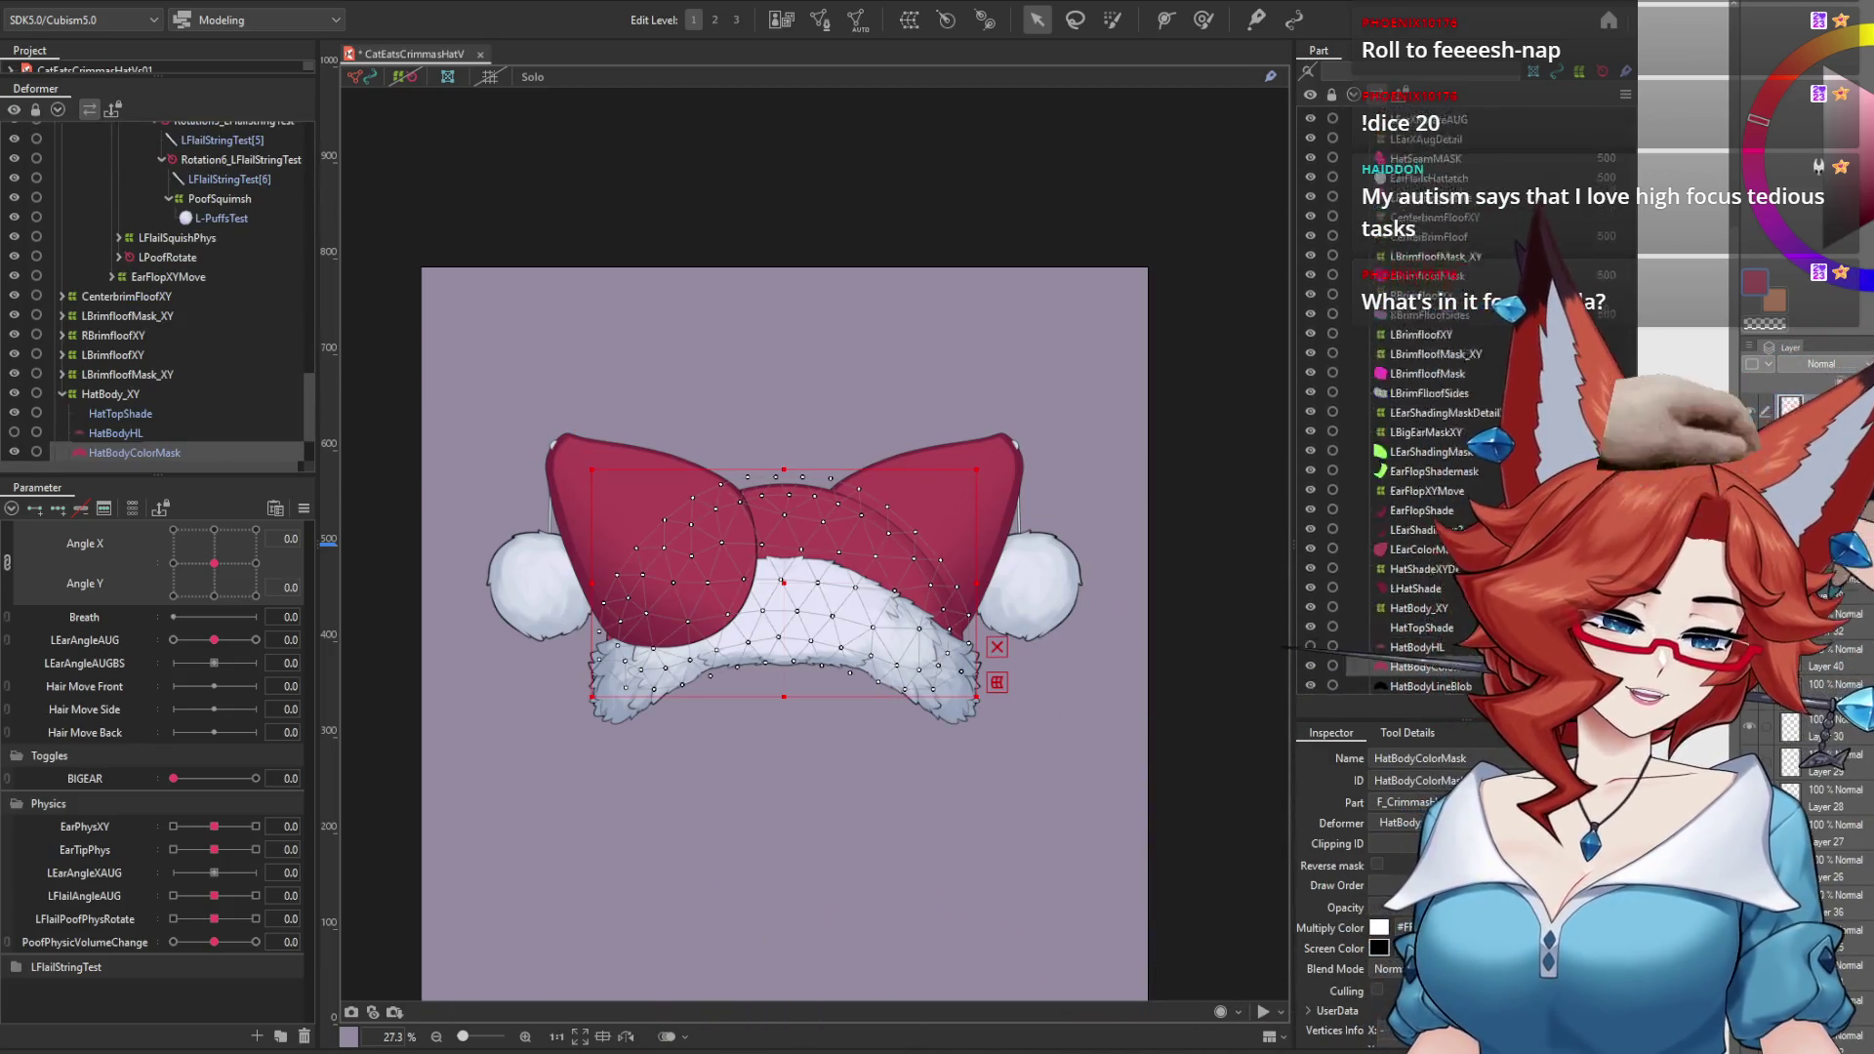
scroll(1425, 449, "up", 1)
left_click(1430, 475)
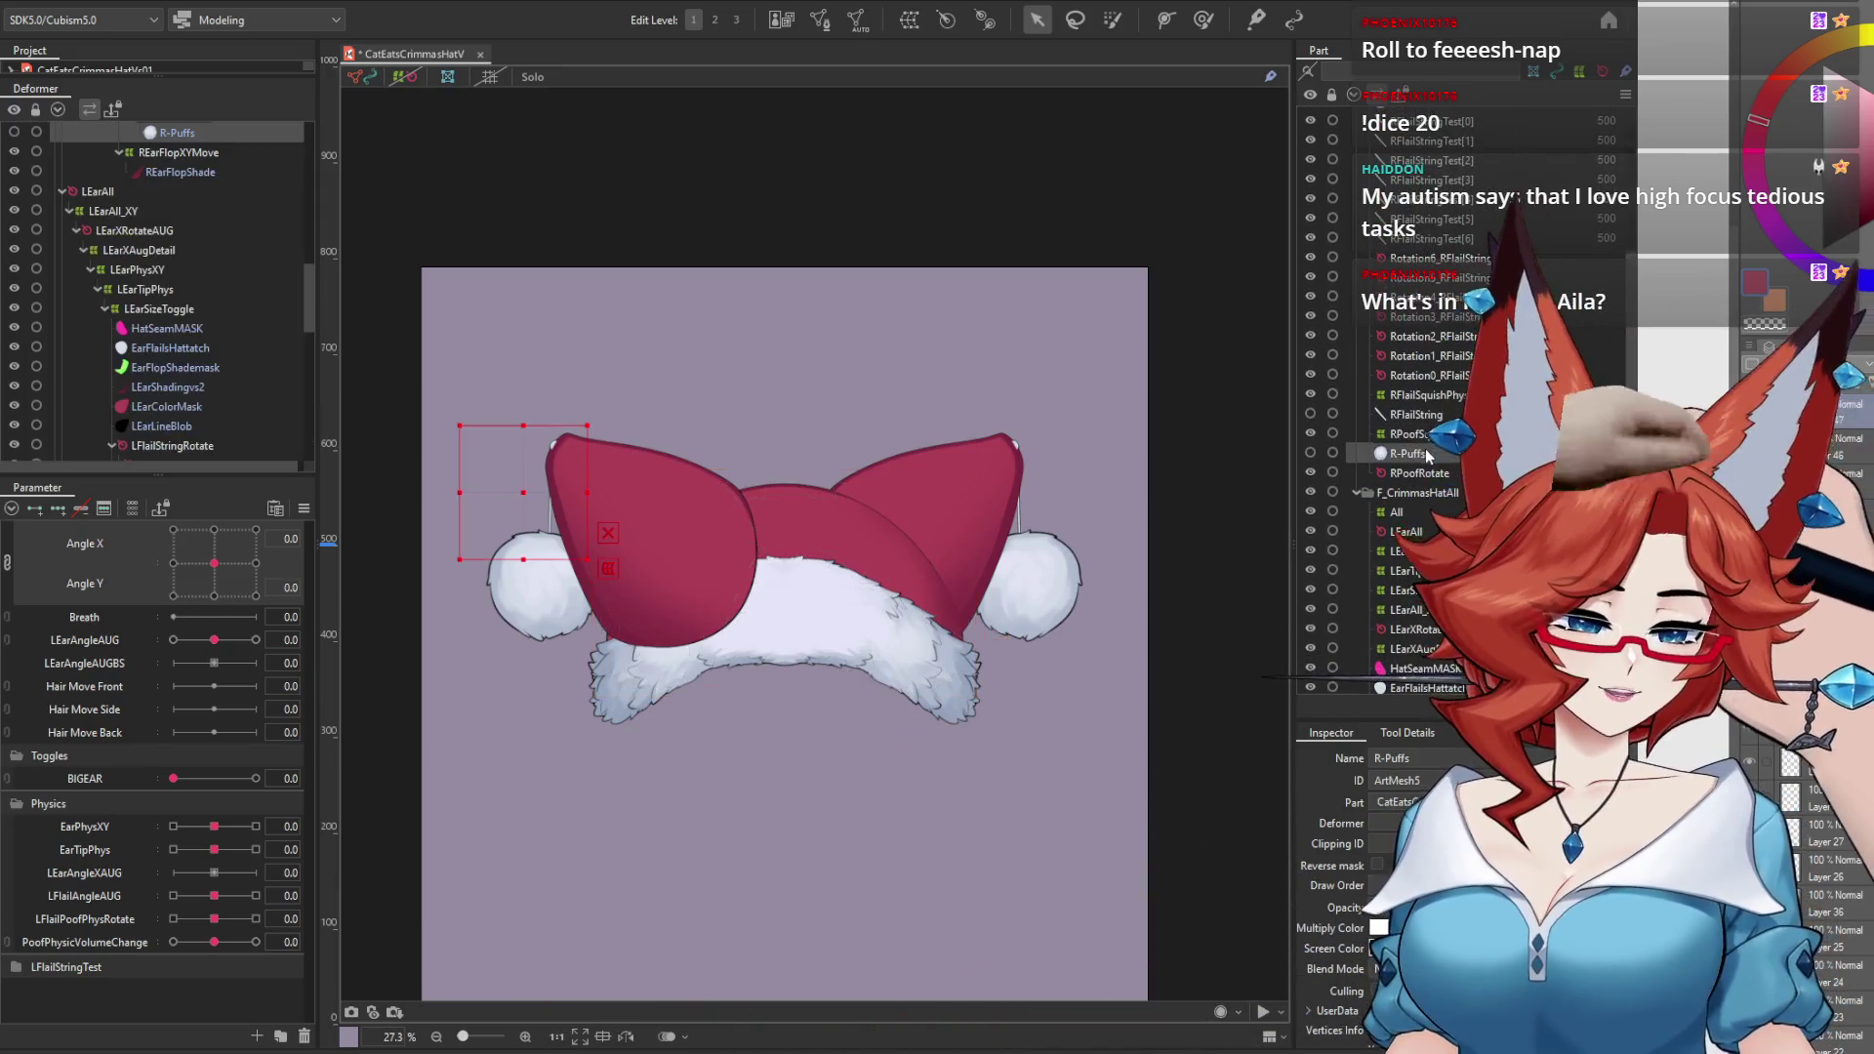
scroll(1562, 391, "up", 3)
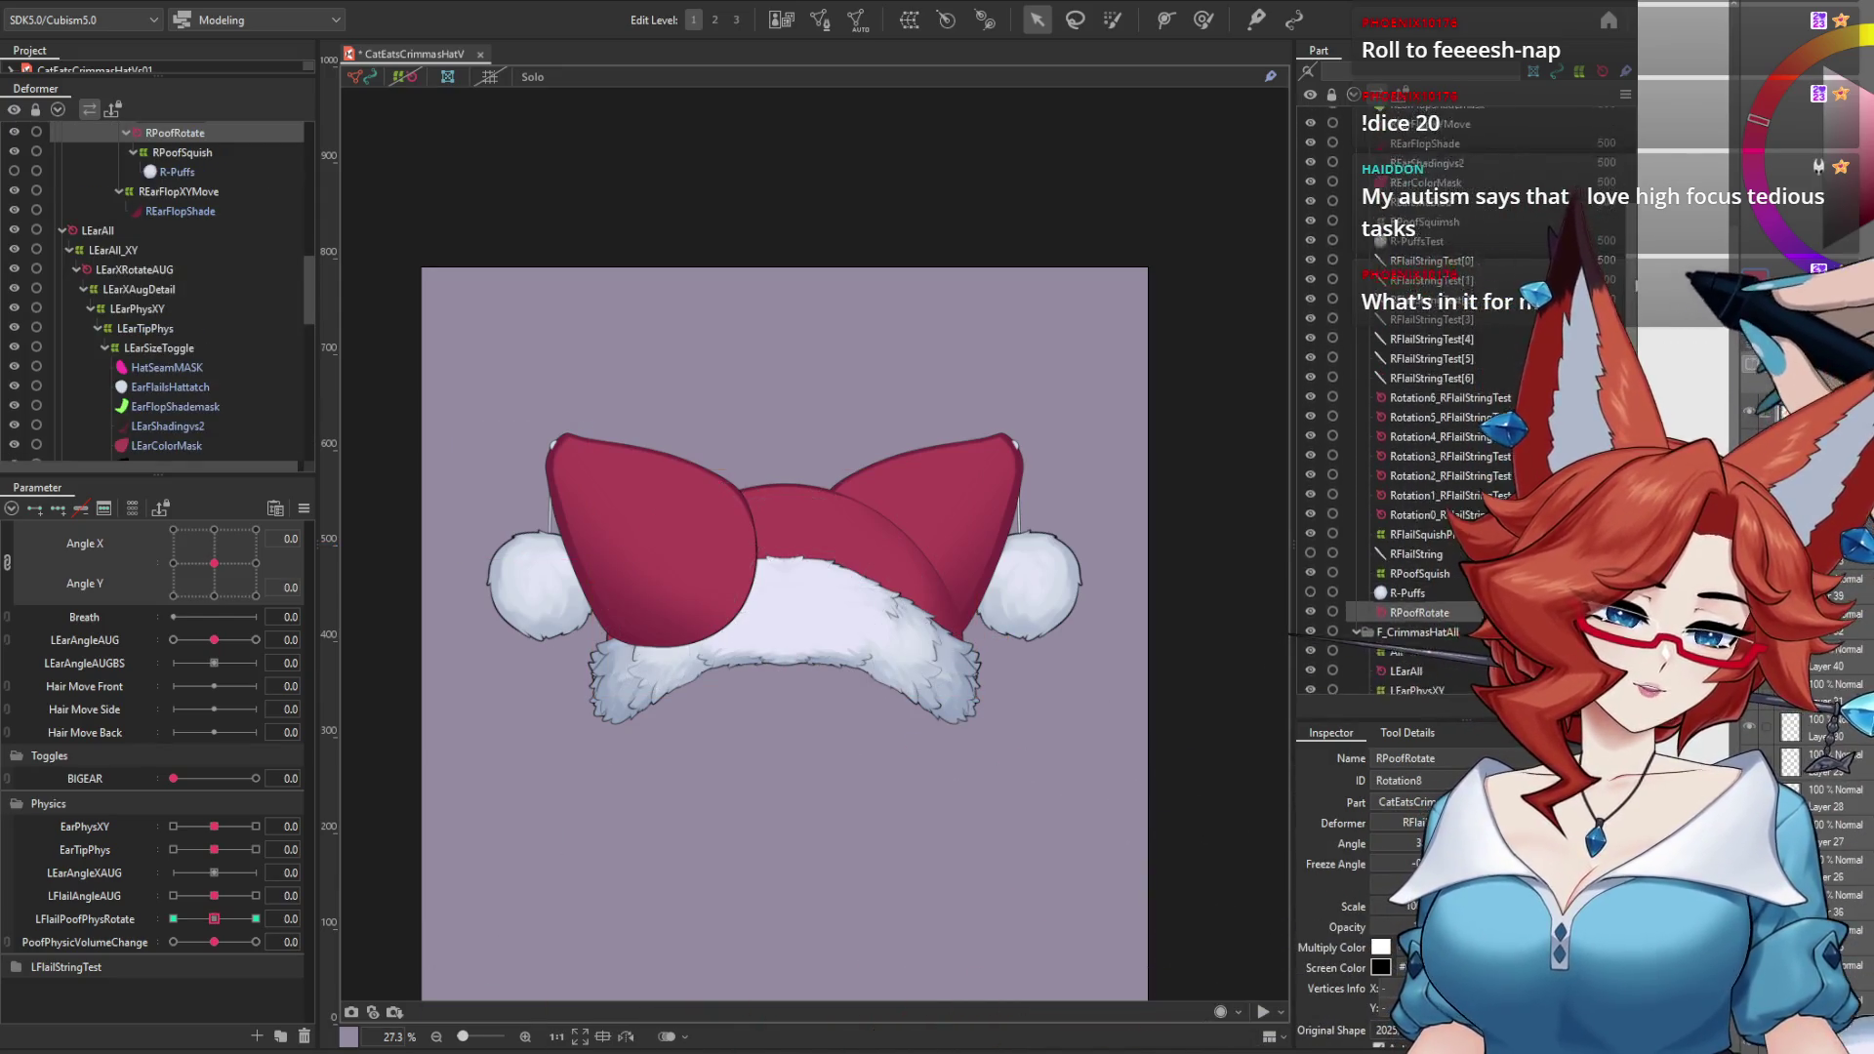
left_click(1417, 288, "shift")
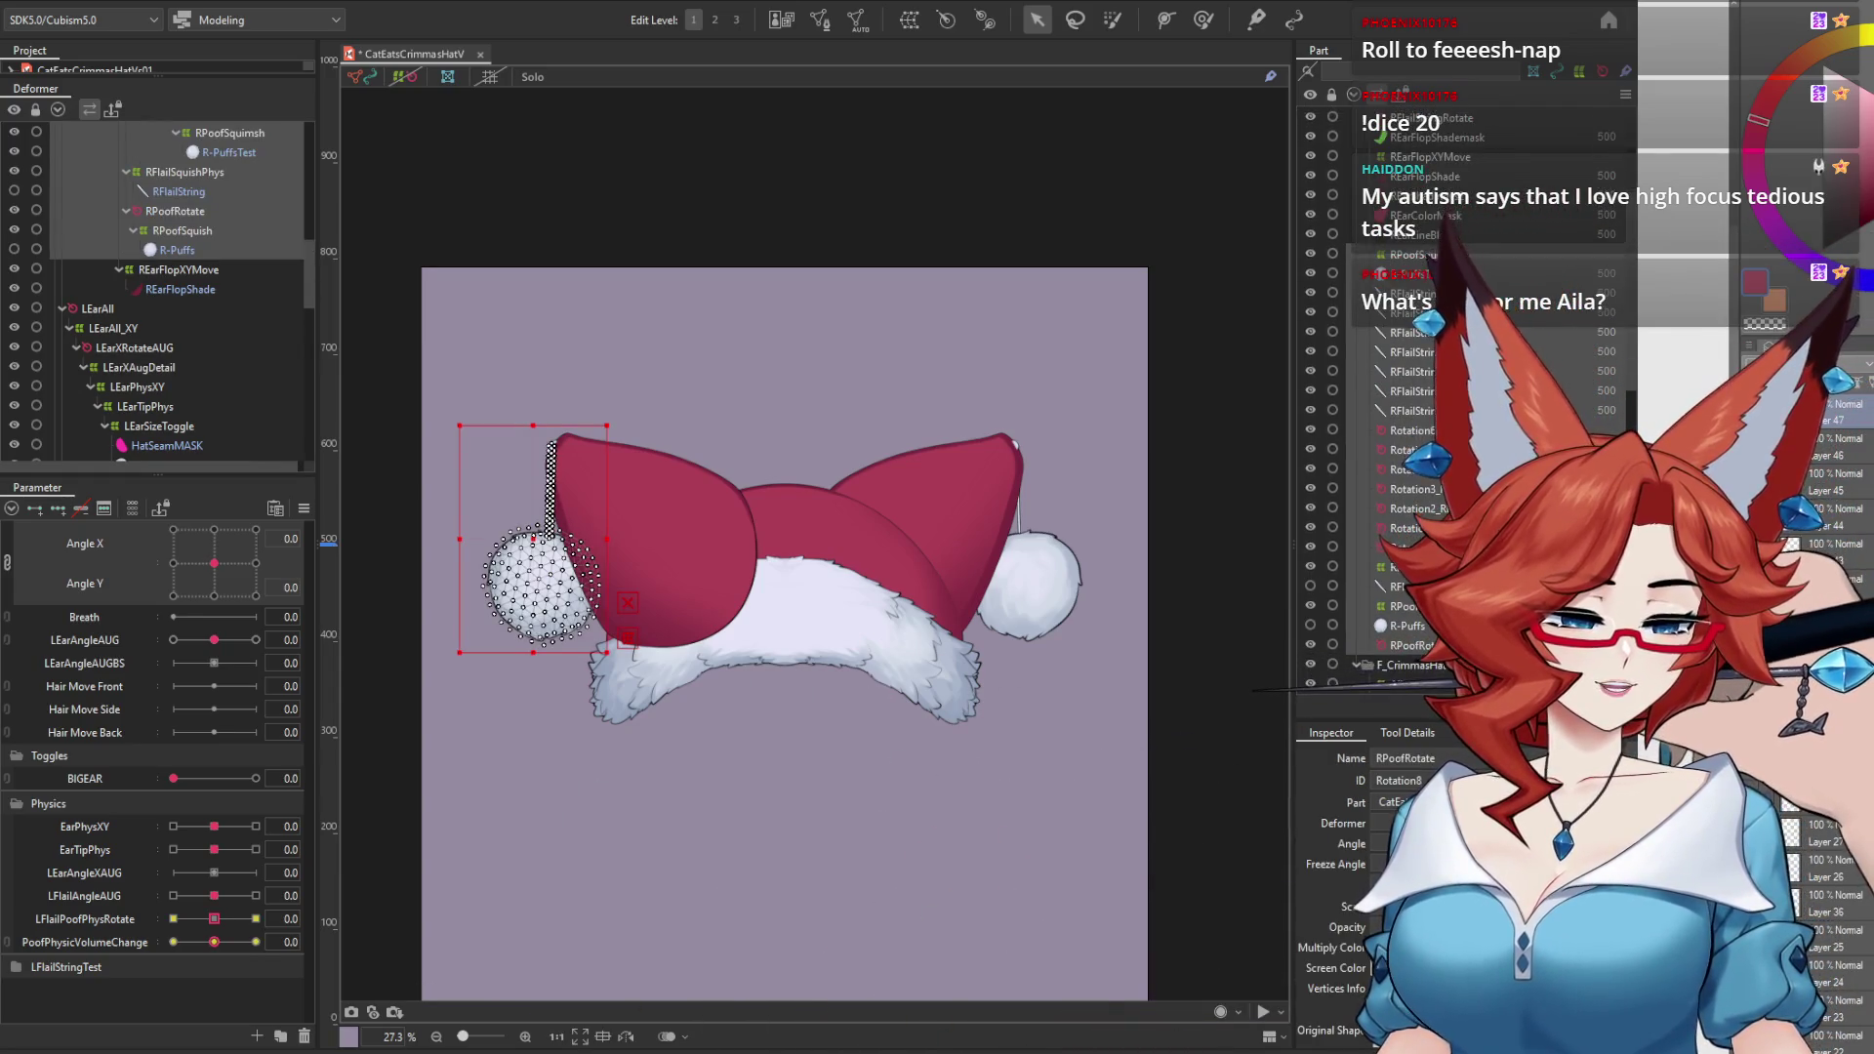
scroll(1454, 692, "down", 4)
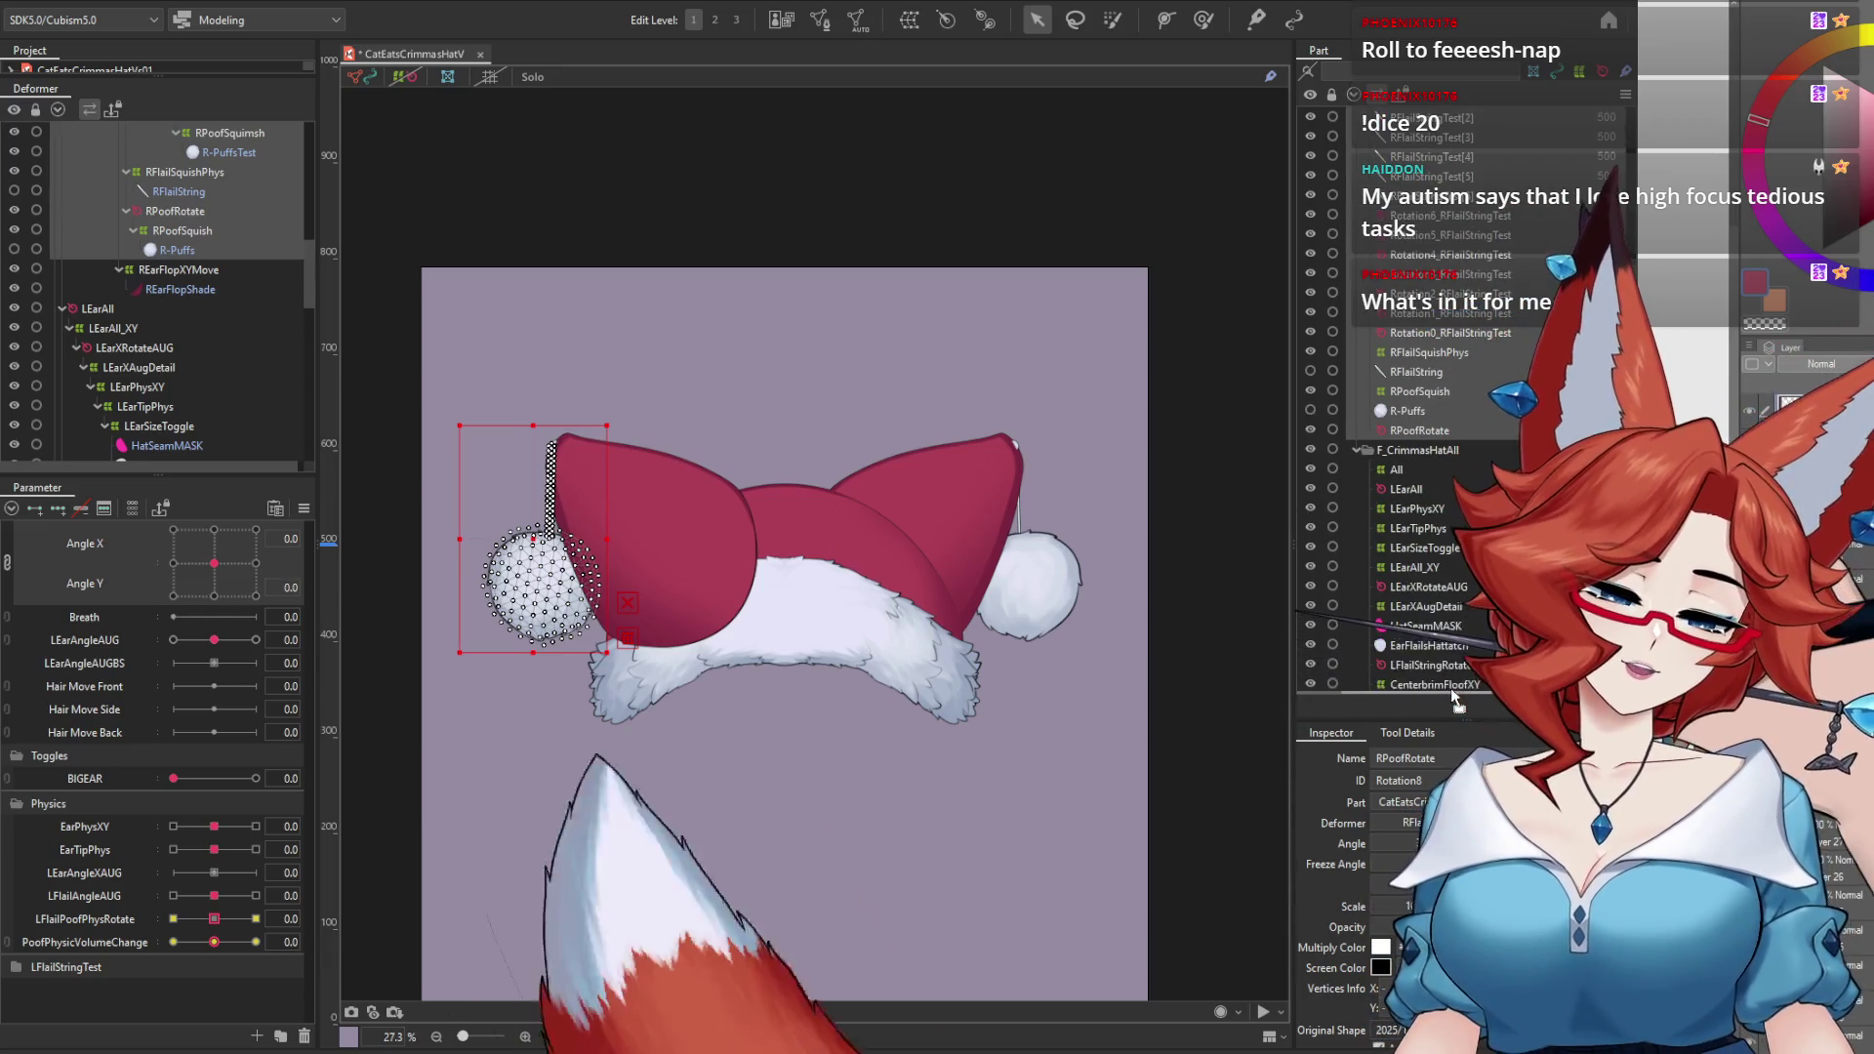
scroll(1456, 700, "down", 1)
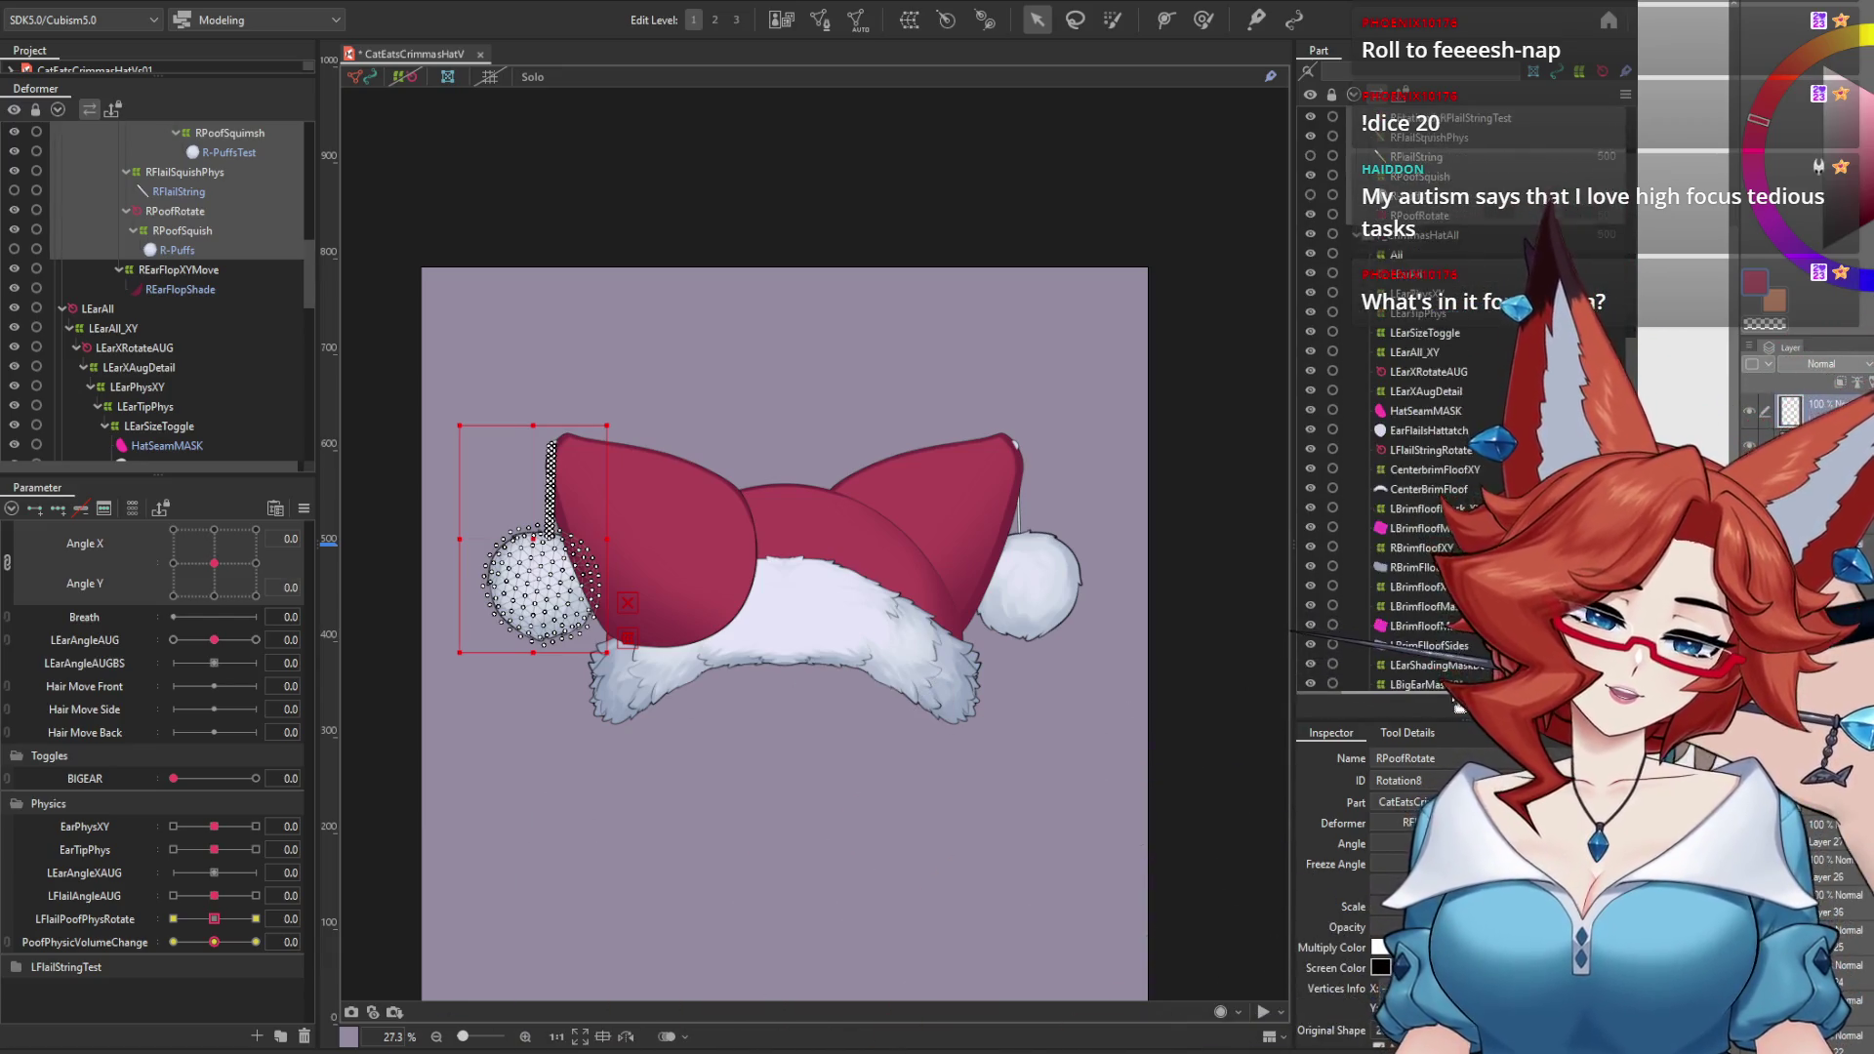
scroll(1454, 692, "down", 4)
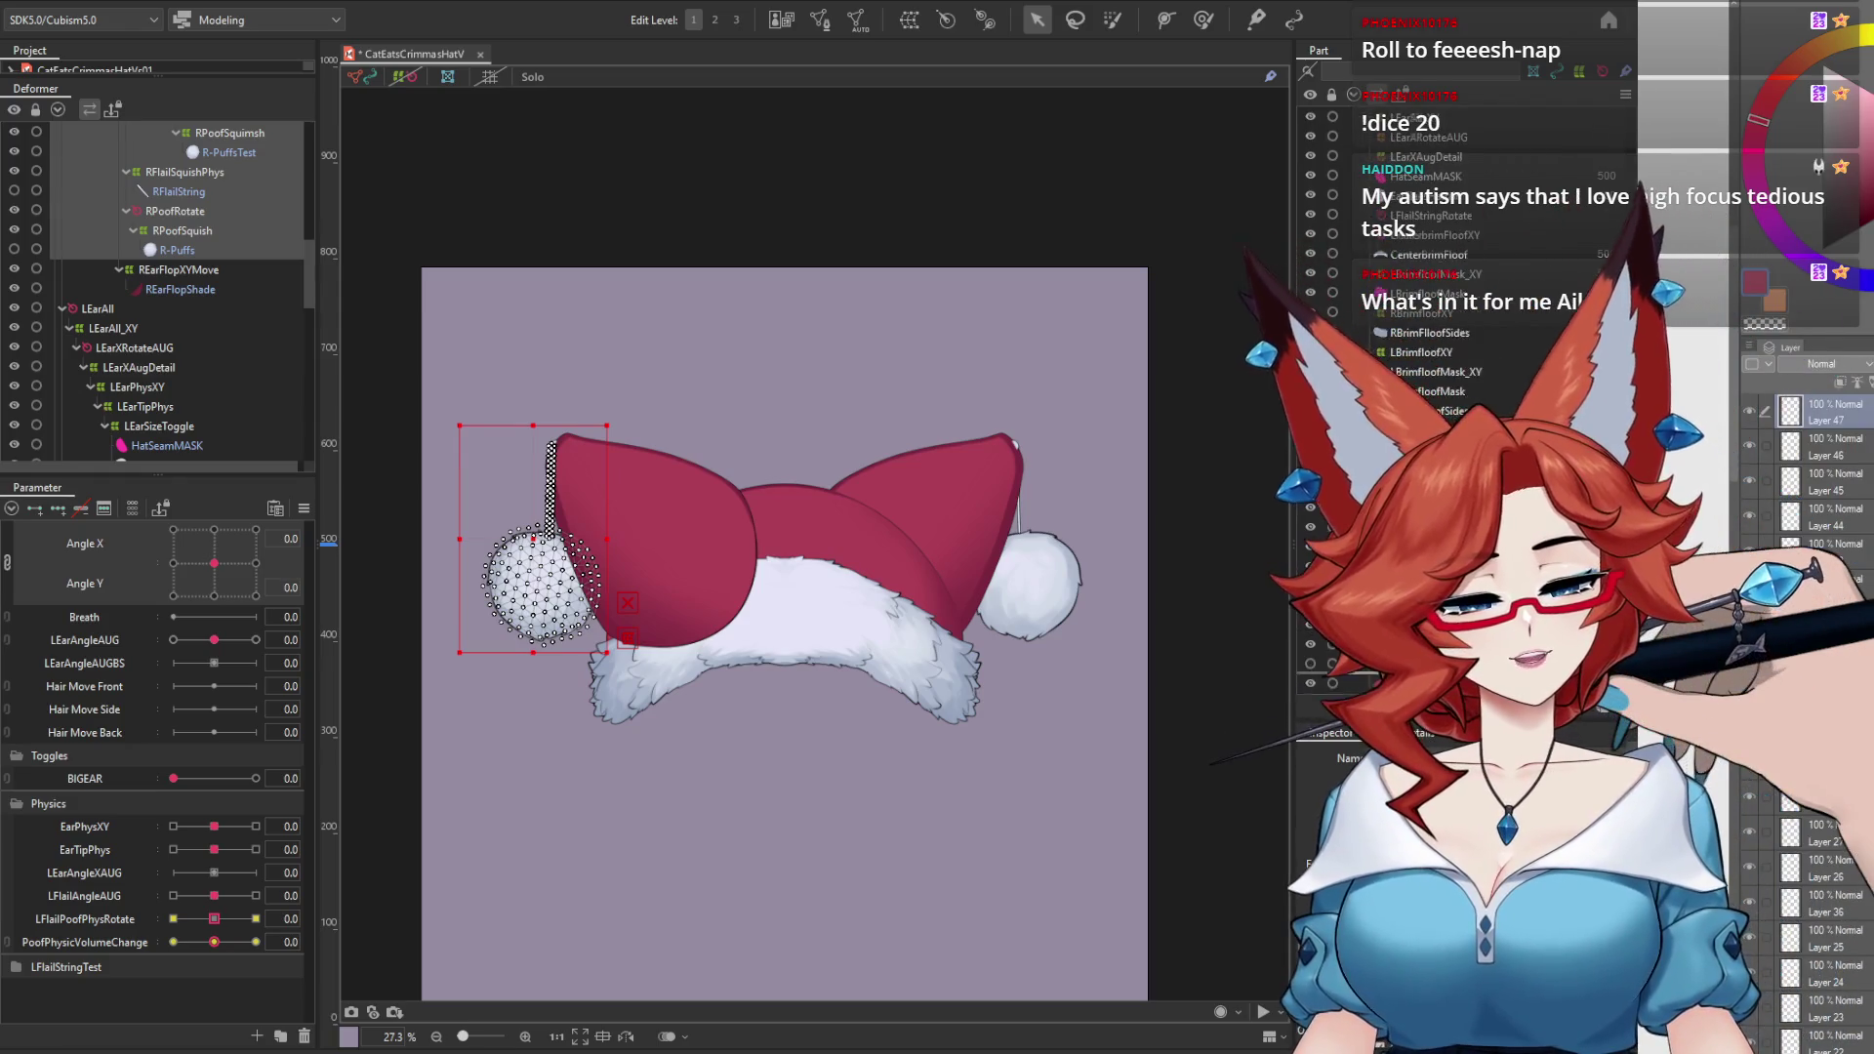
scroll(1454, 692, "down", 1)
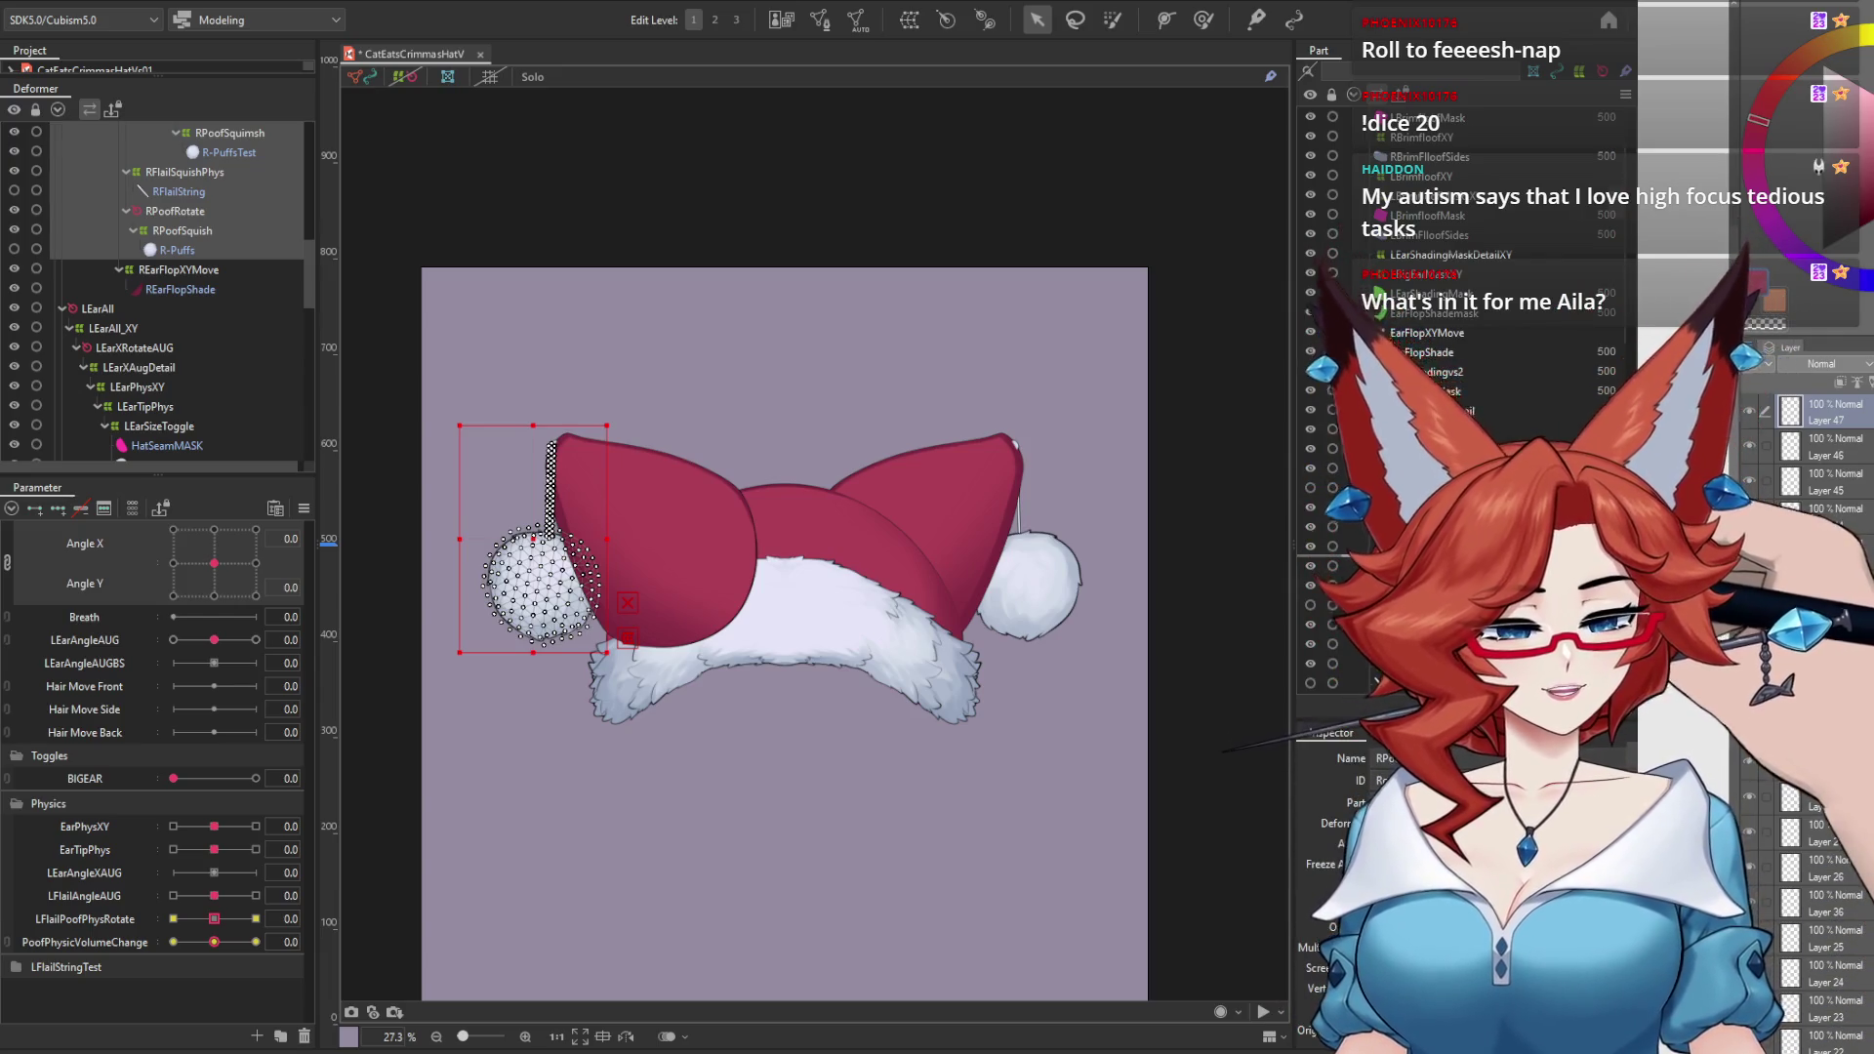
scroll(1454, 691, "down", 3)
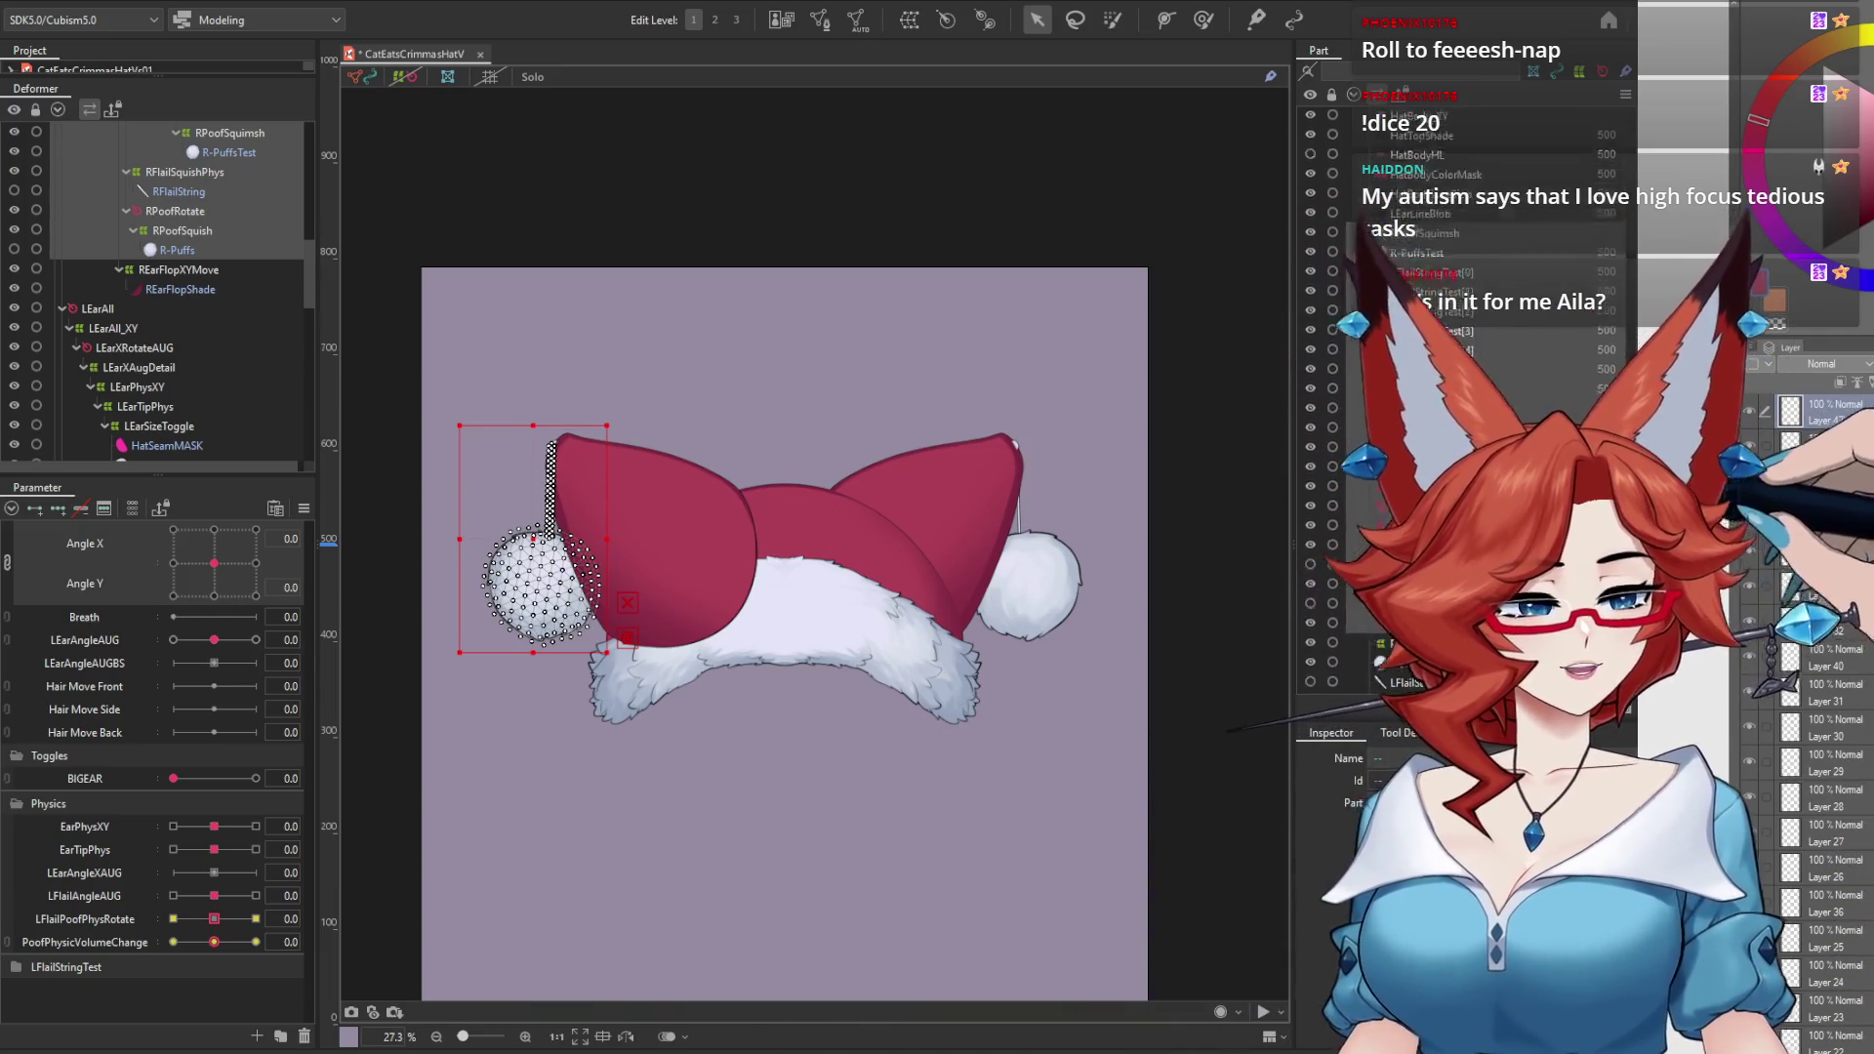
scroll(1625, 348, "up", 6)
scroll(1625, 182, "up", 1)
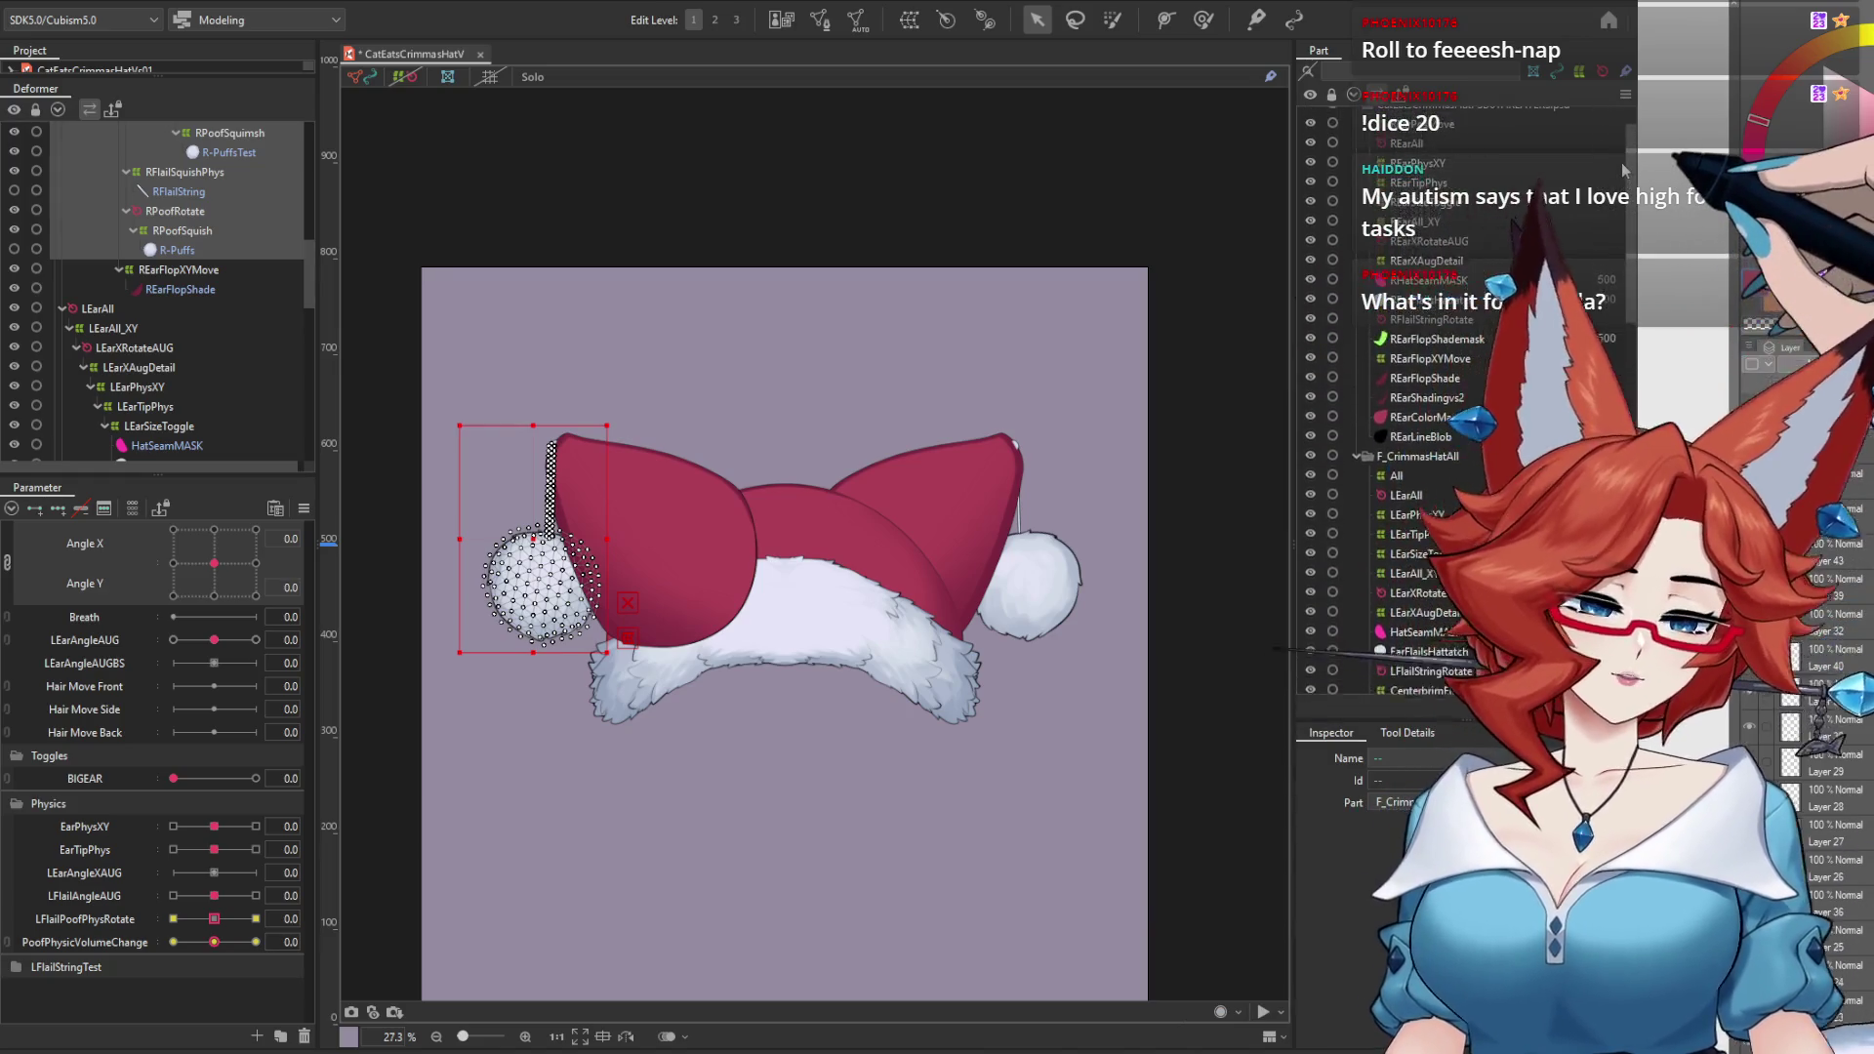
left_click(1428, 441)
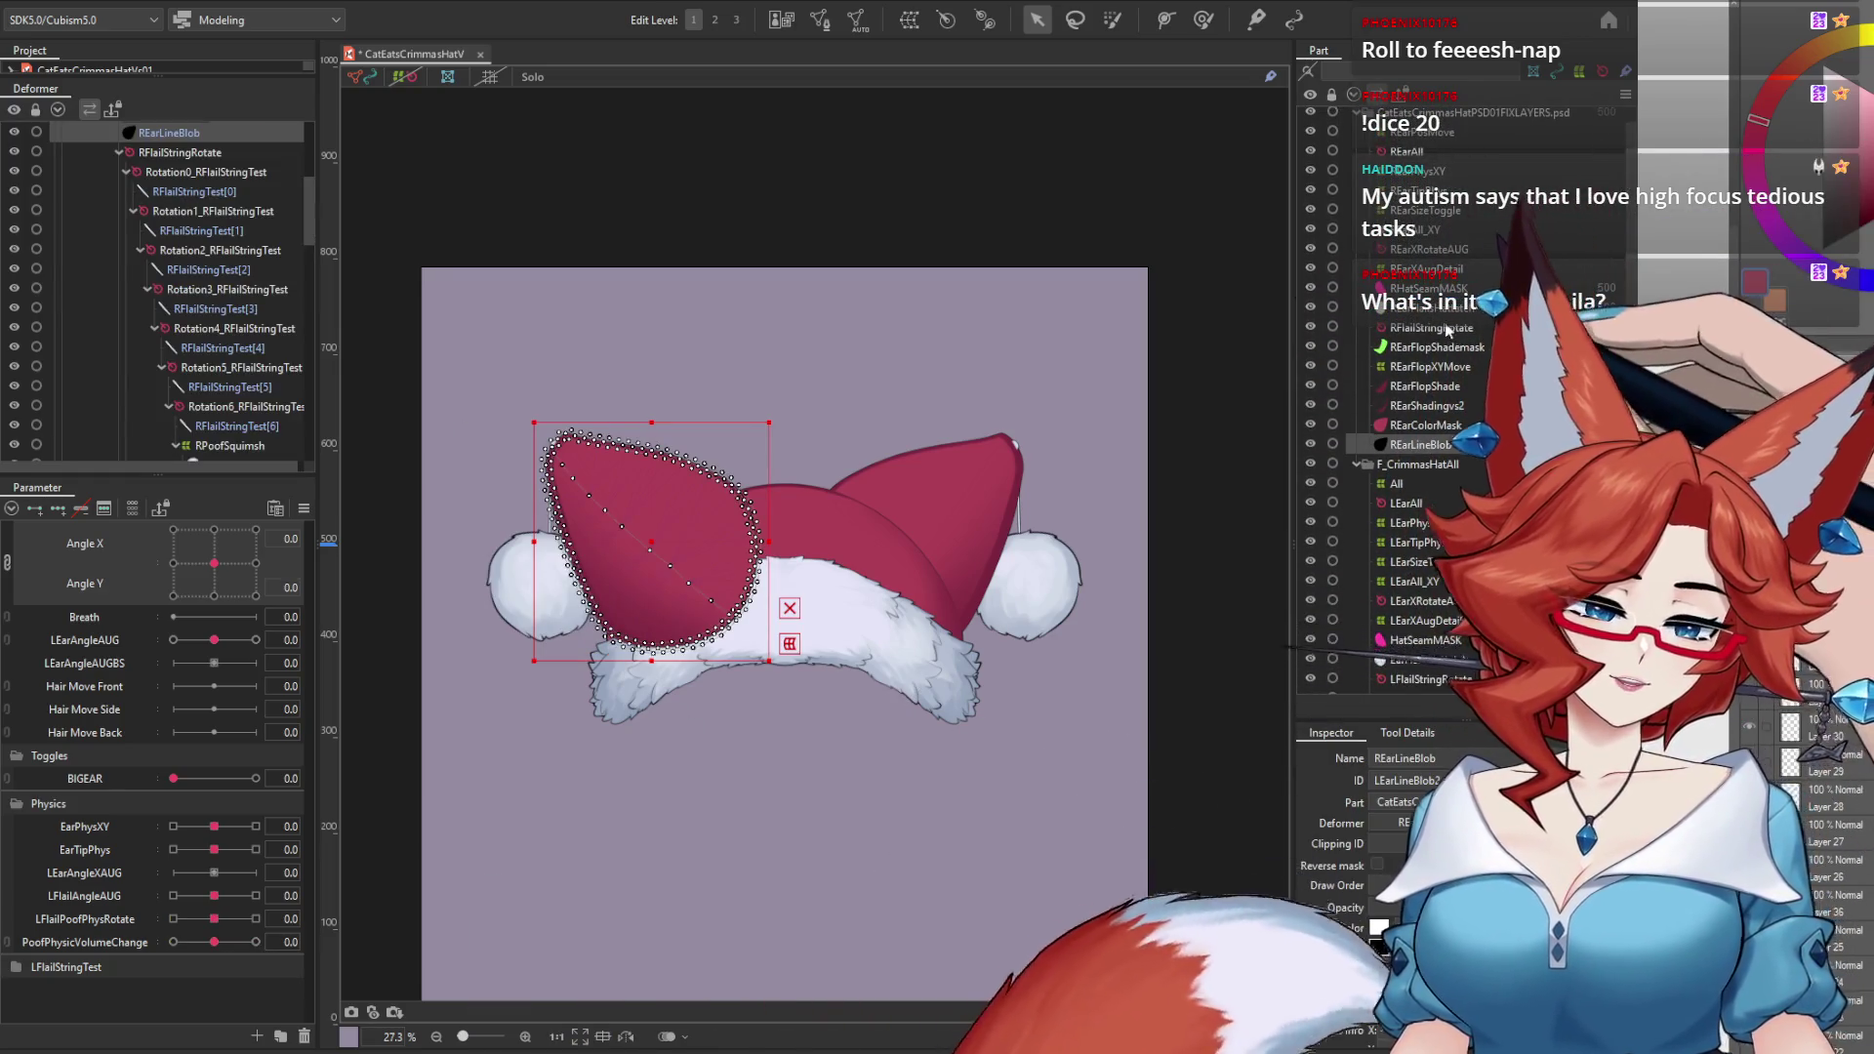
scroll(1463, 390, "up", 1)
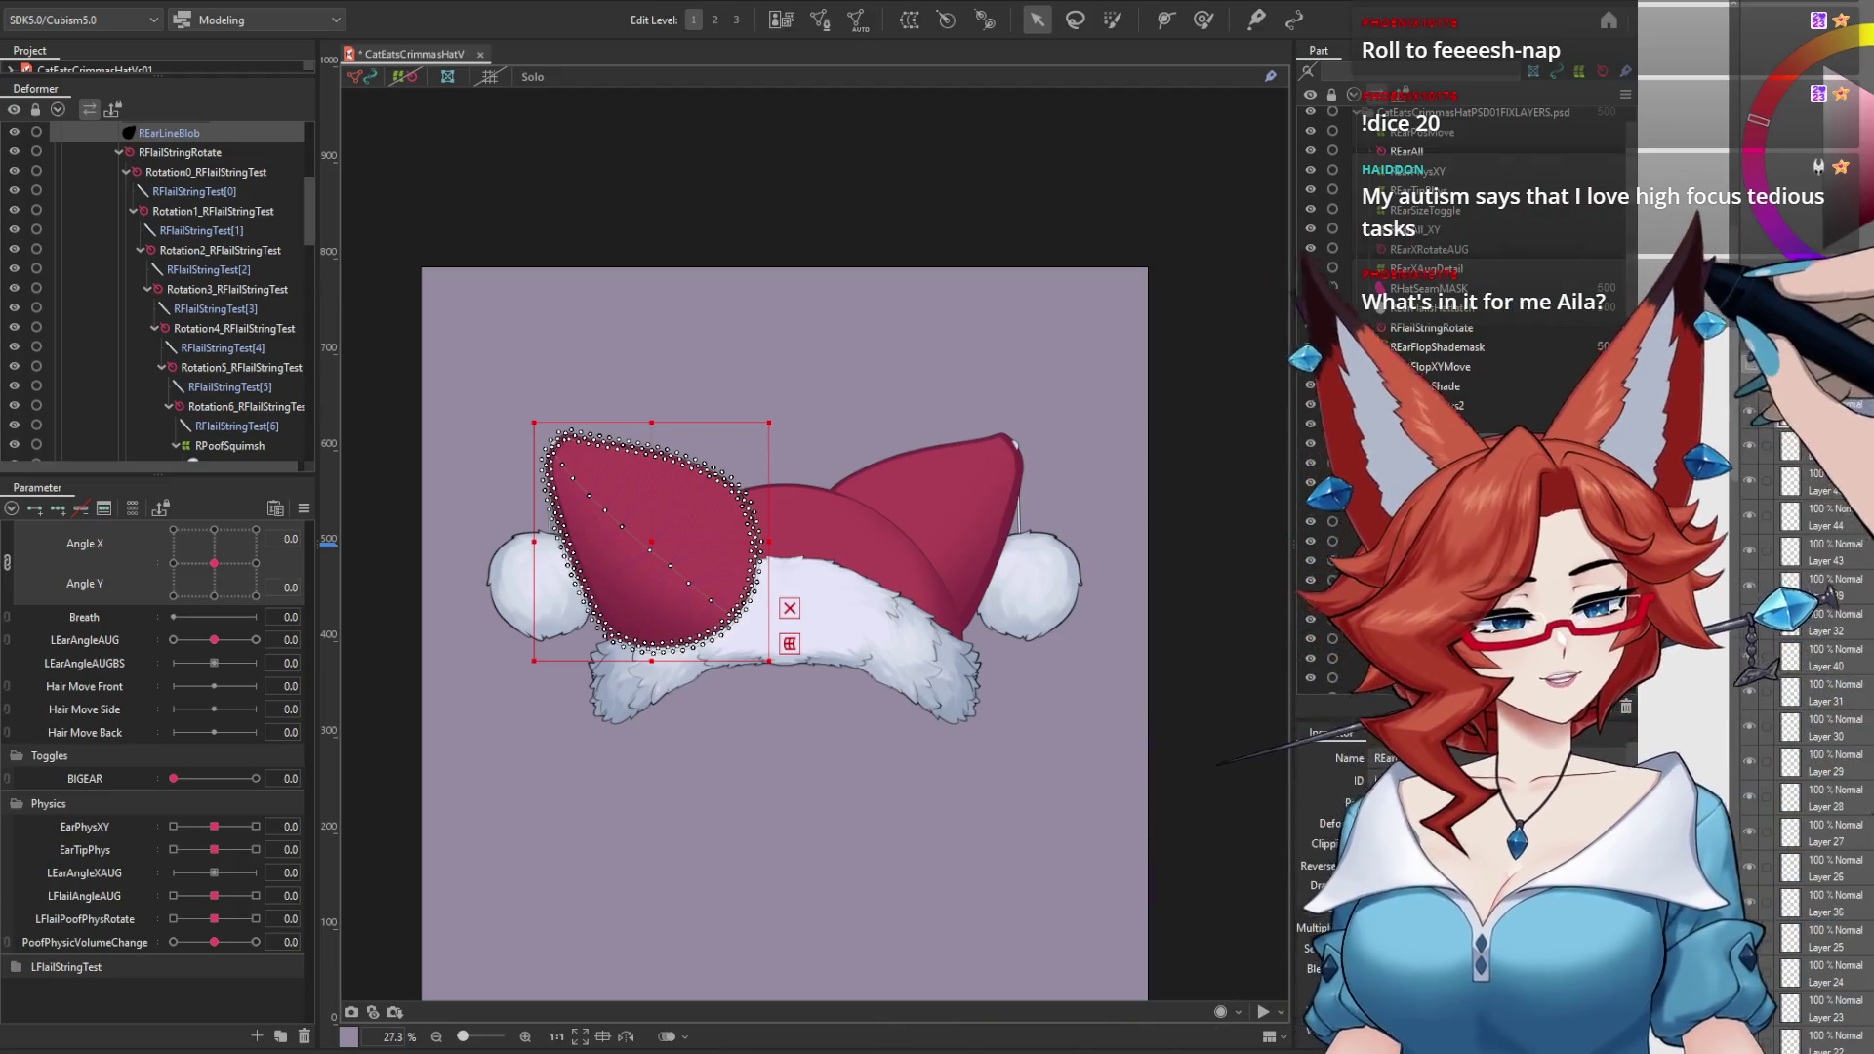
left_click(180, 152, "ctrl")
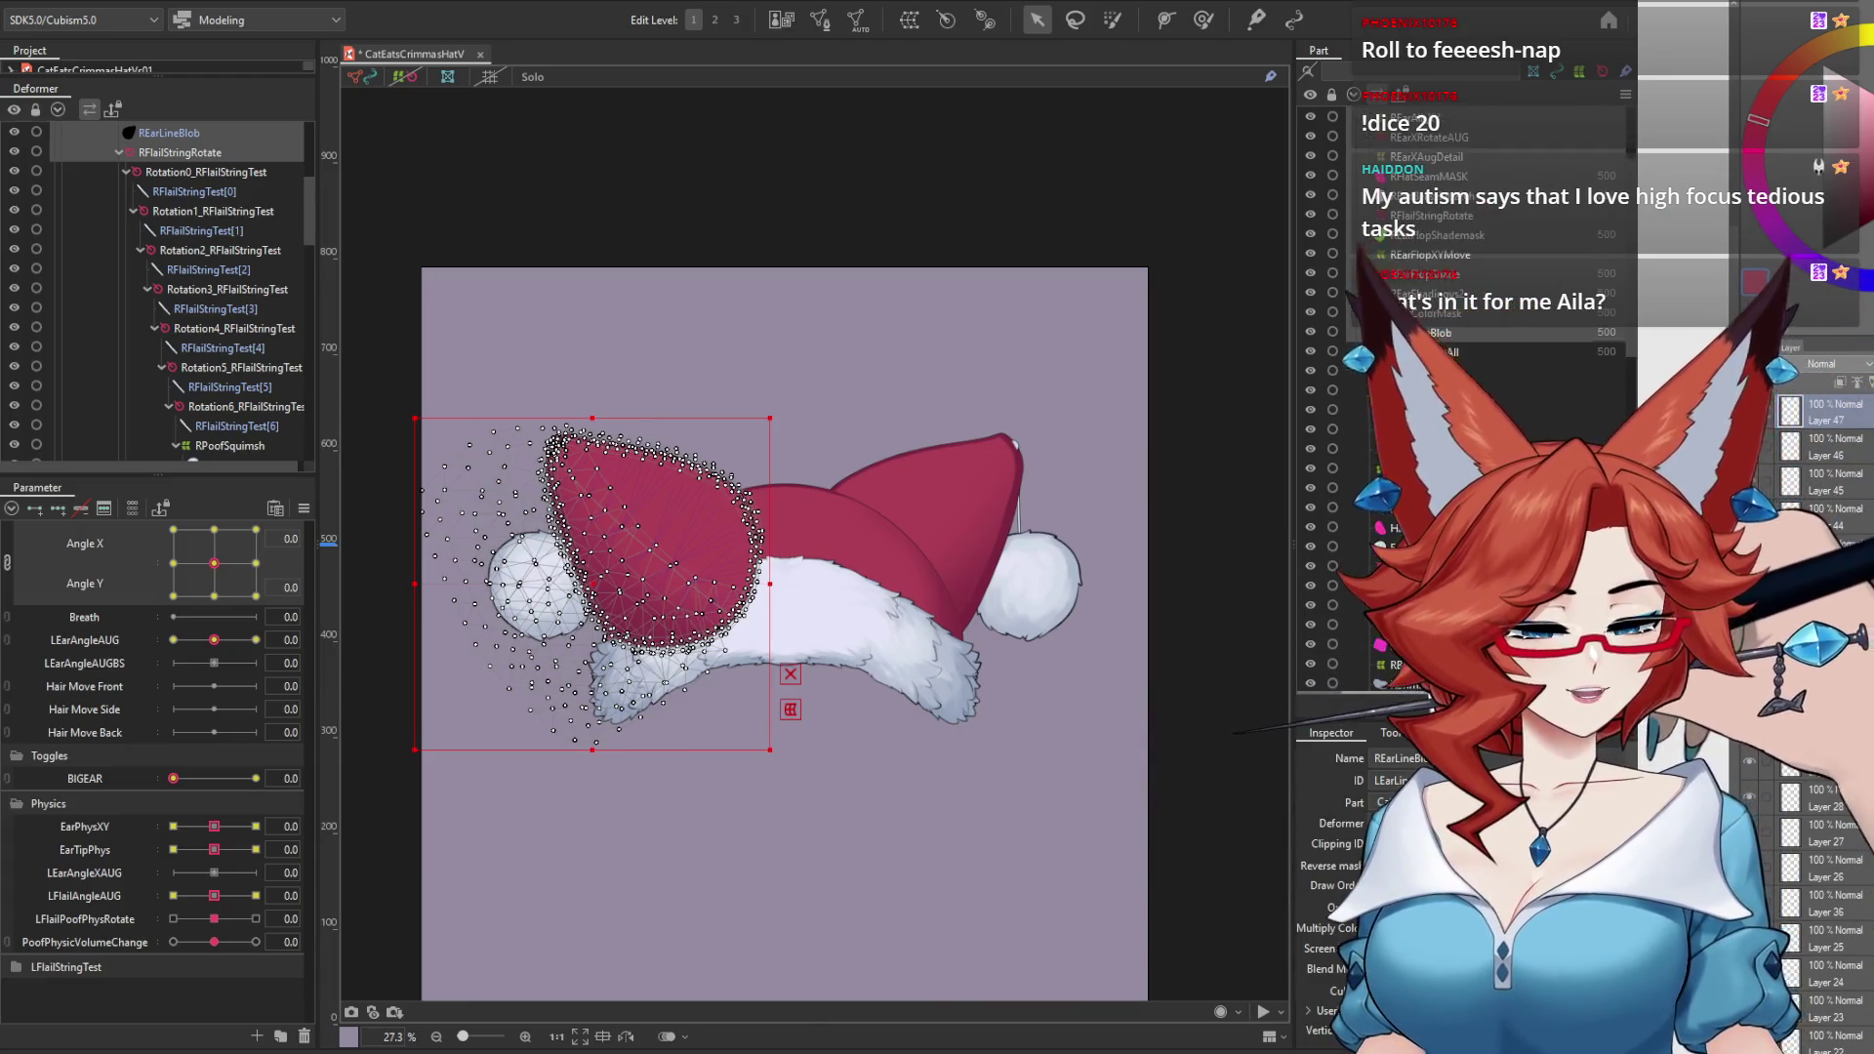
scroll(1415, 439, "down", 3)
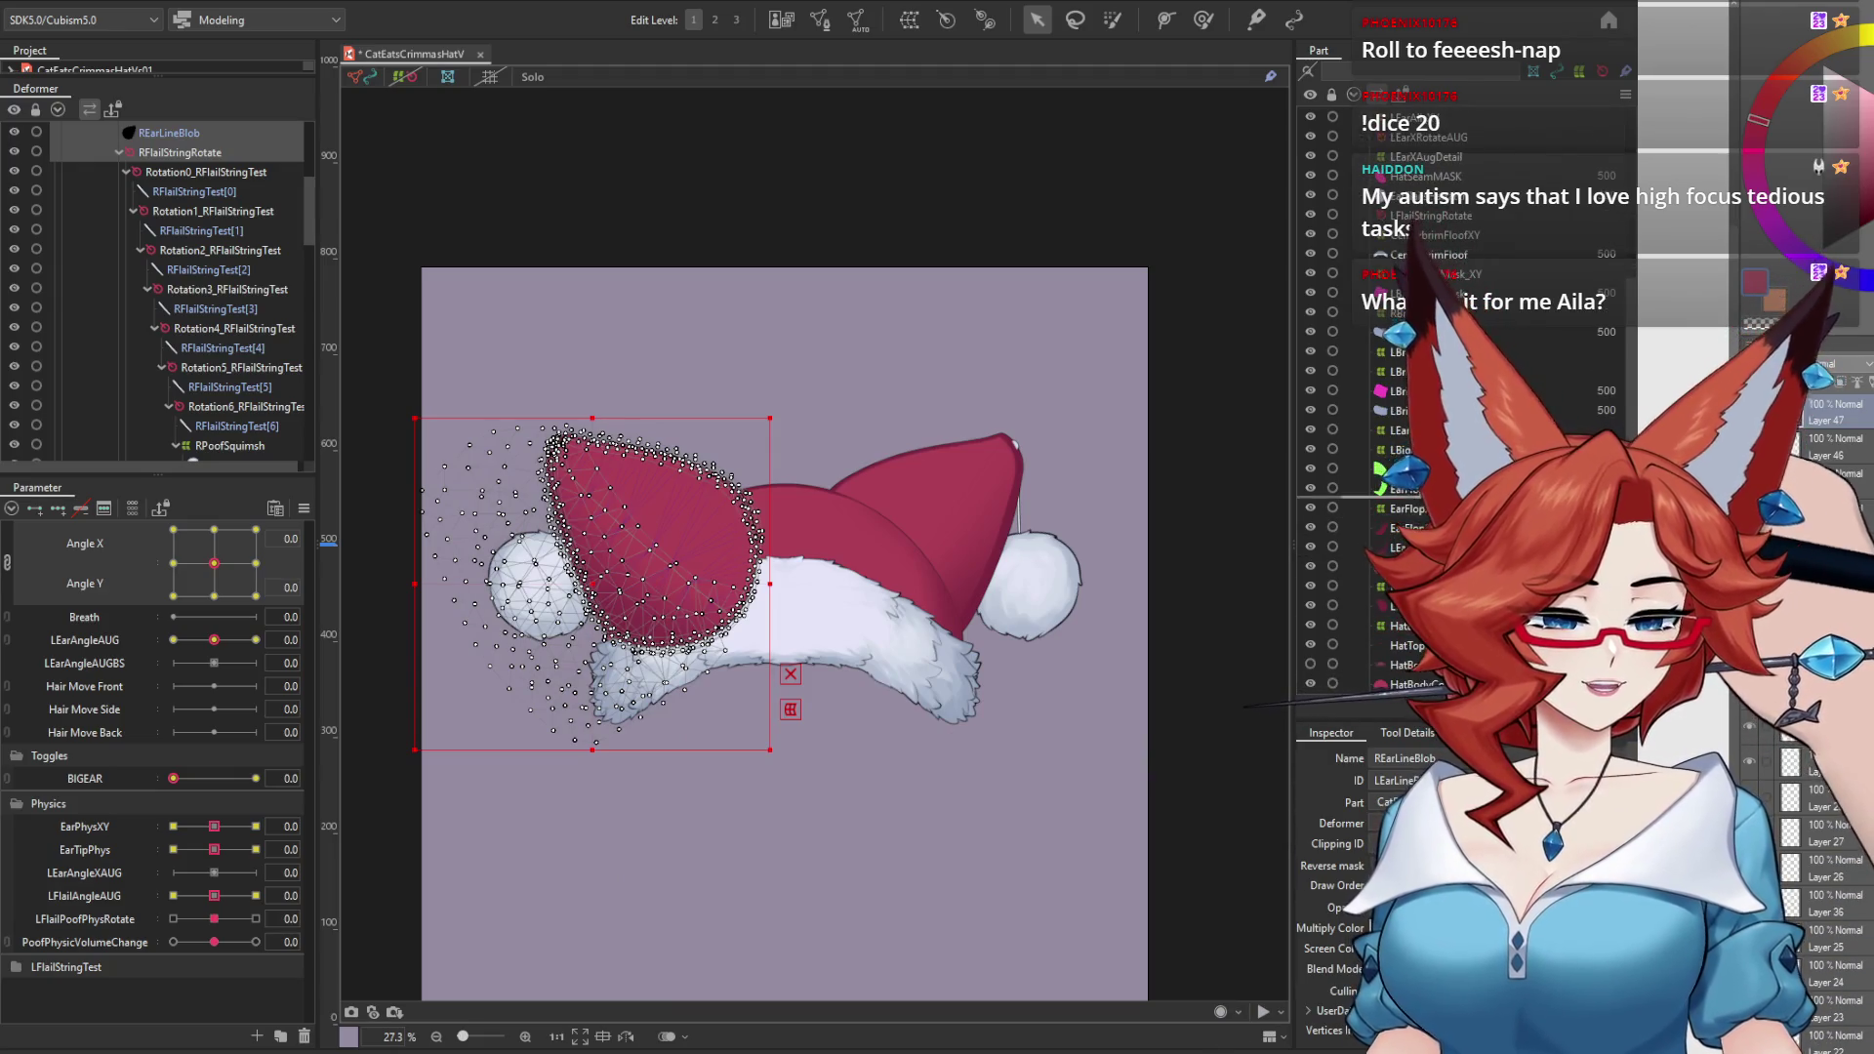
scroll(176, 293, "up", 5)
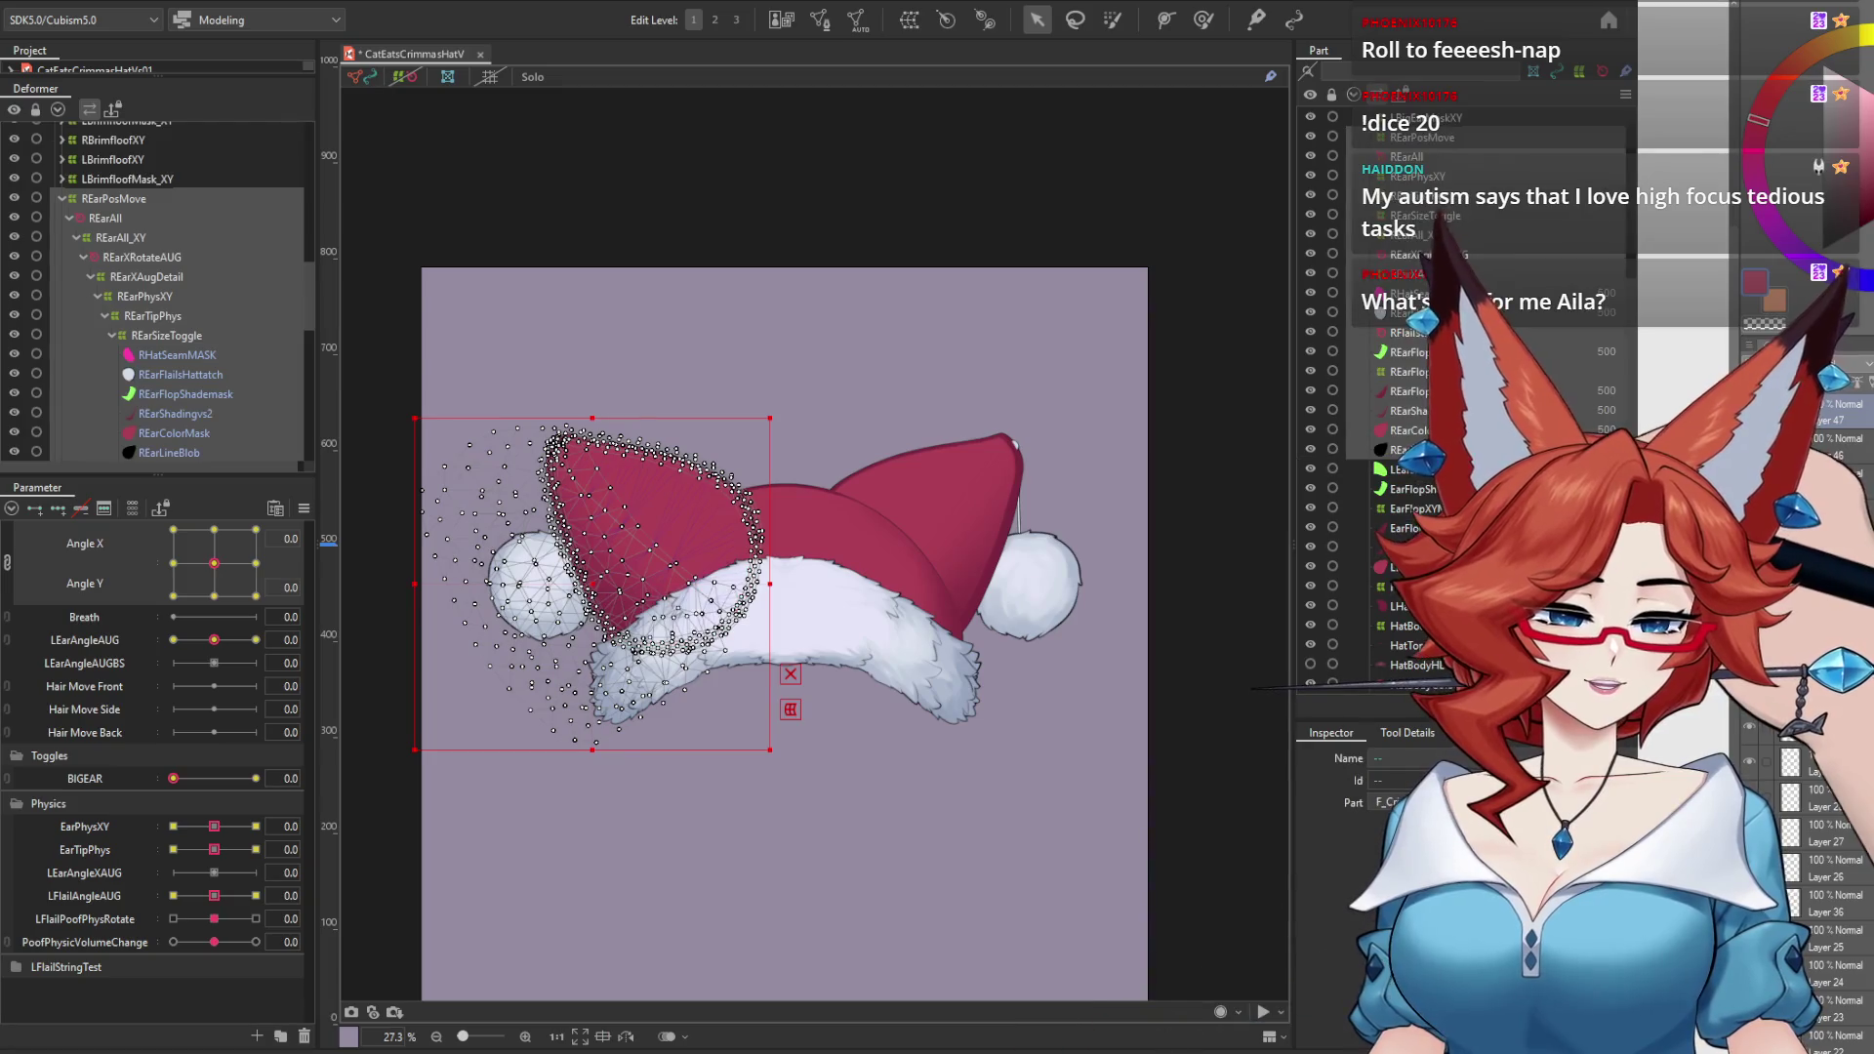
left_click(1201, 532)
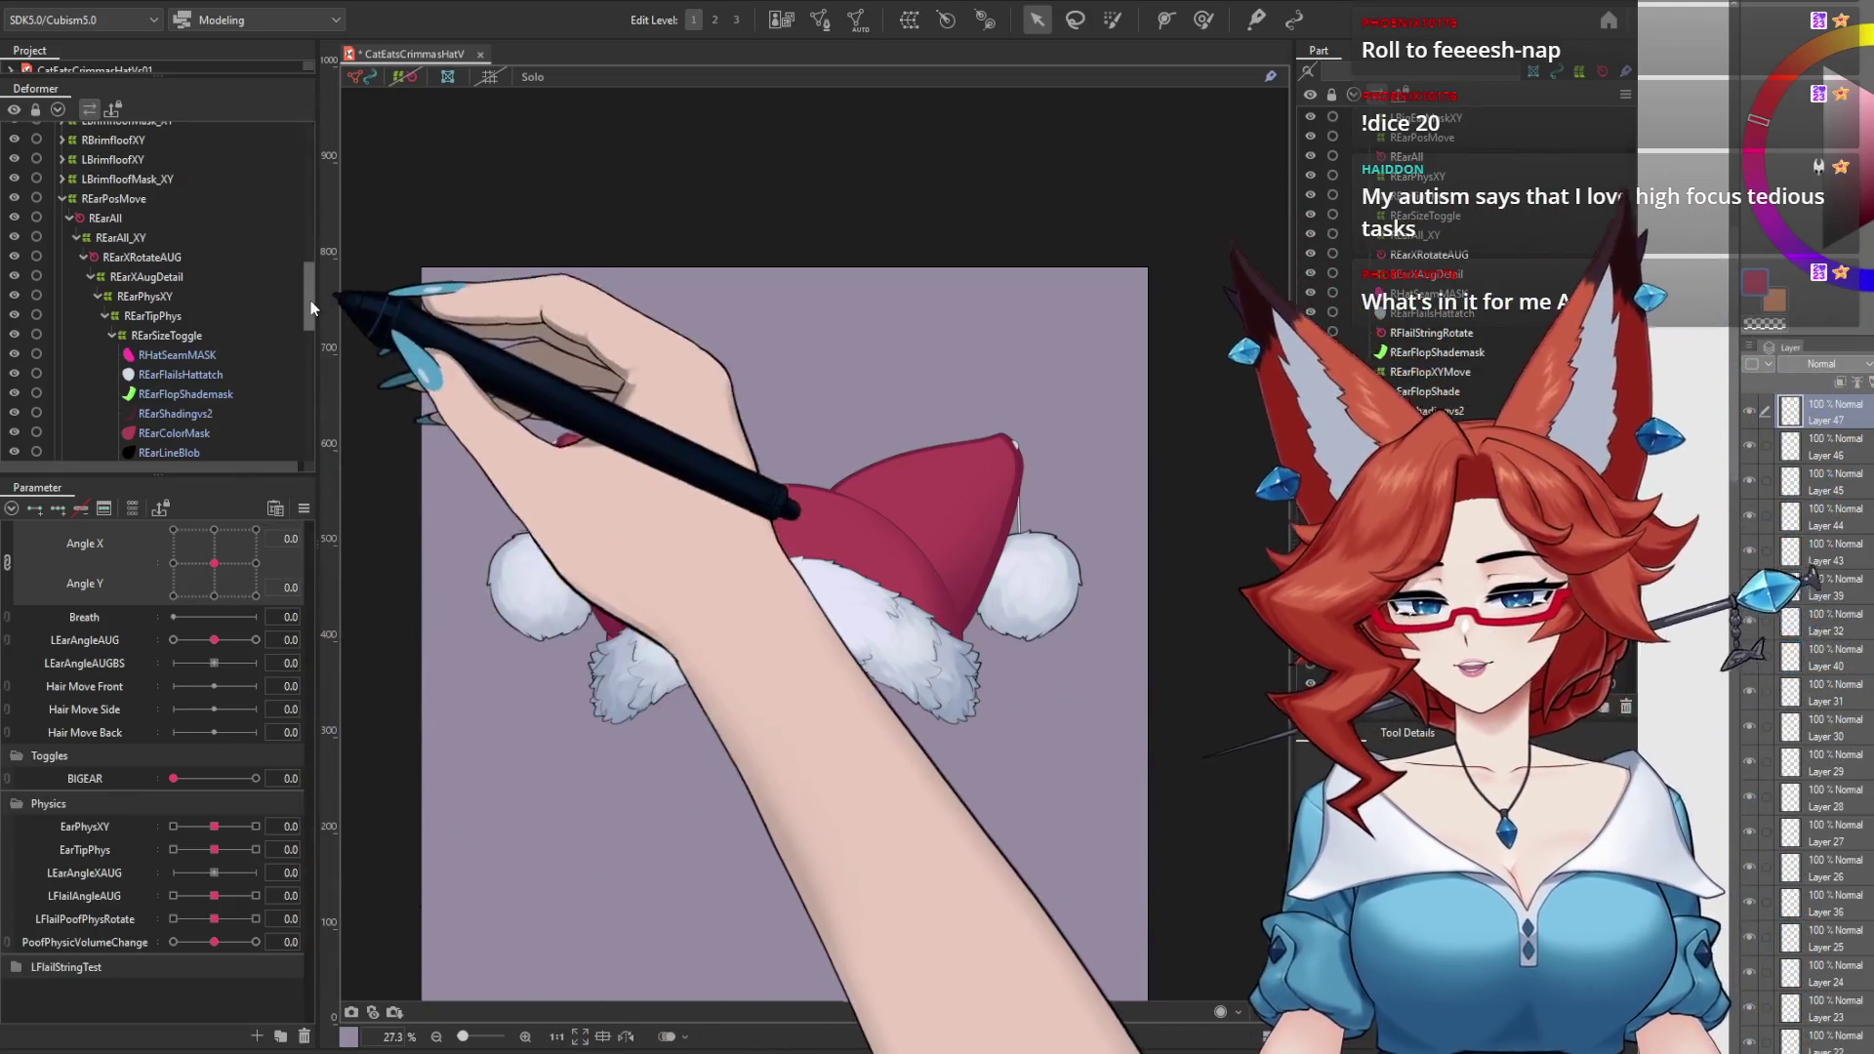
Step: Collapse REarSizeToggle, expand LEarShadingMaskDetailXY and LBigEarMaskXY, and select LEarShadingMask
mouse_move(308, 302)
left_mouse_down()
mouse_move(314, 390)
mouse_move(309, 273)
left_mouse_up()
left_click(111, 337)
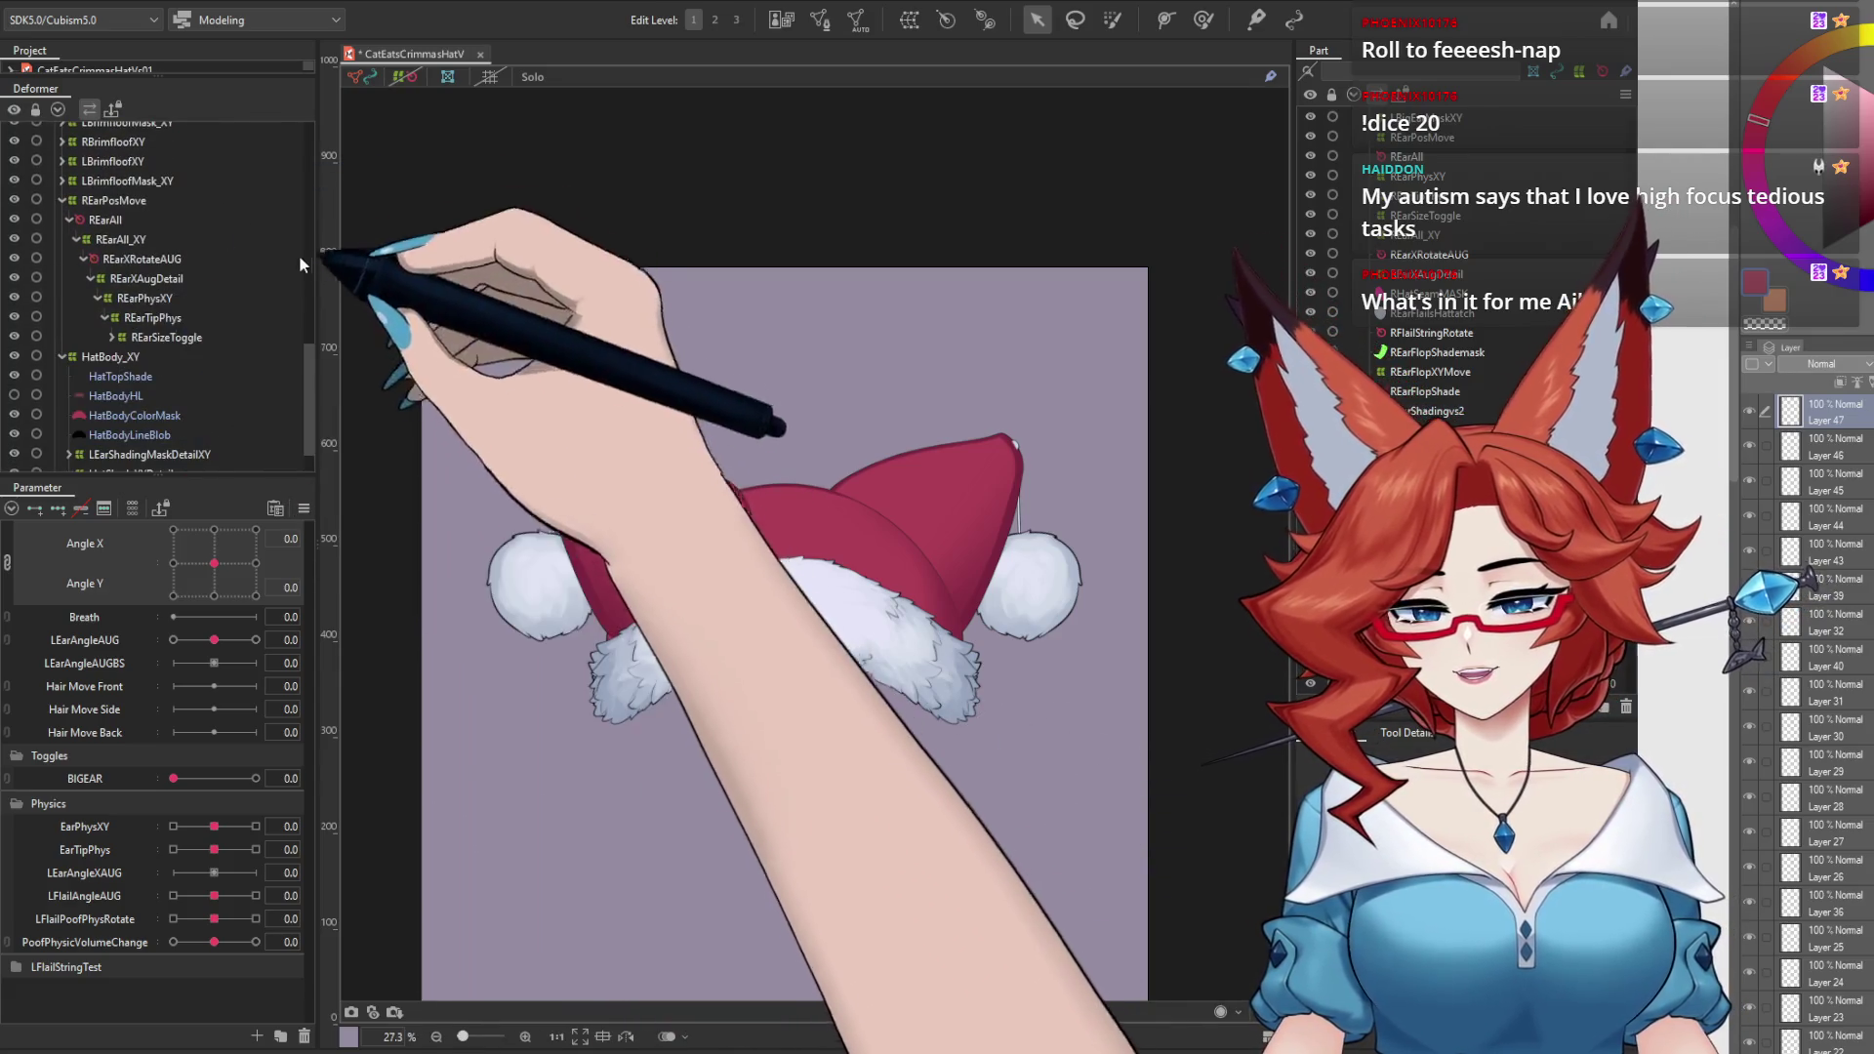
left_click_drag(307, 390, 291, 408)
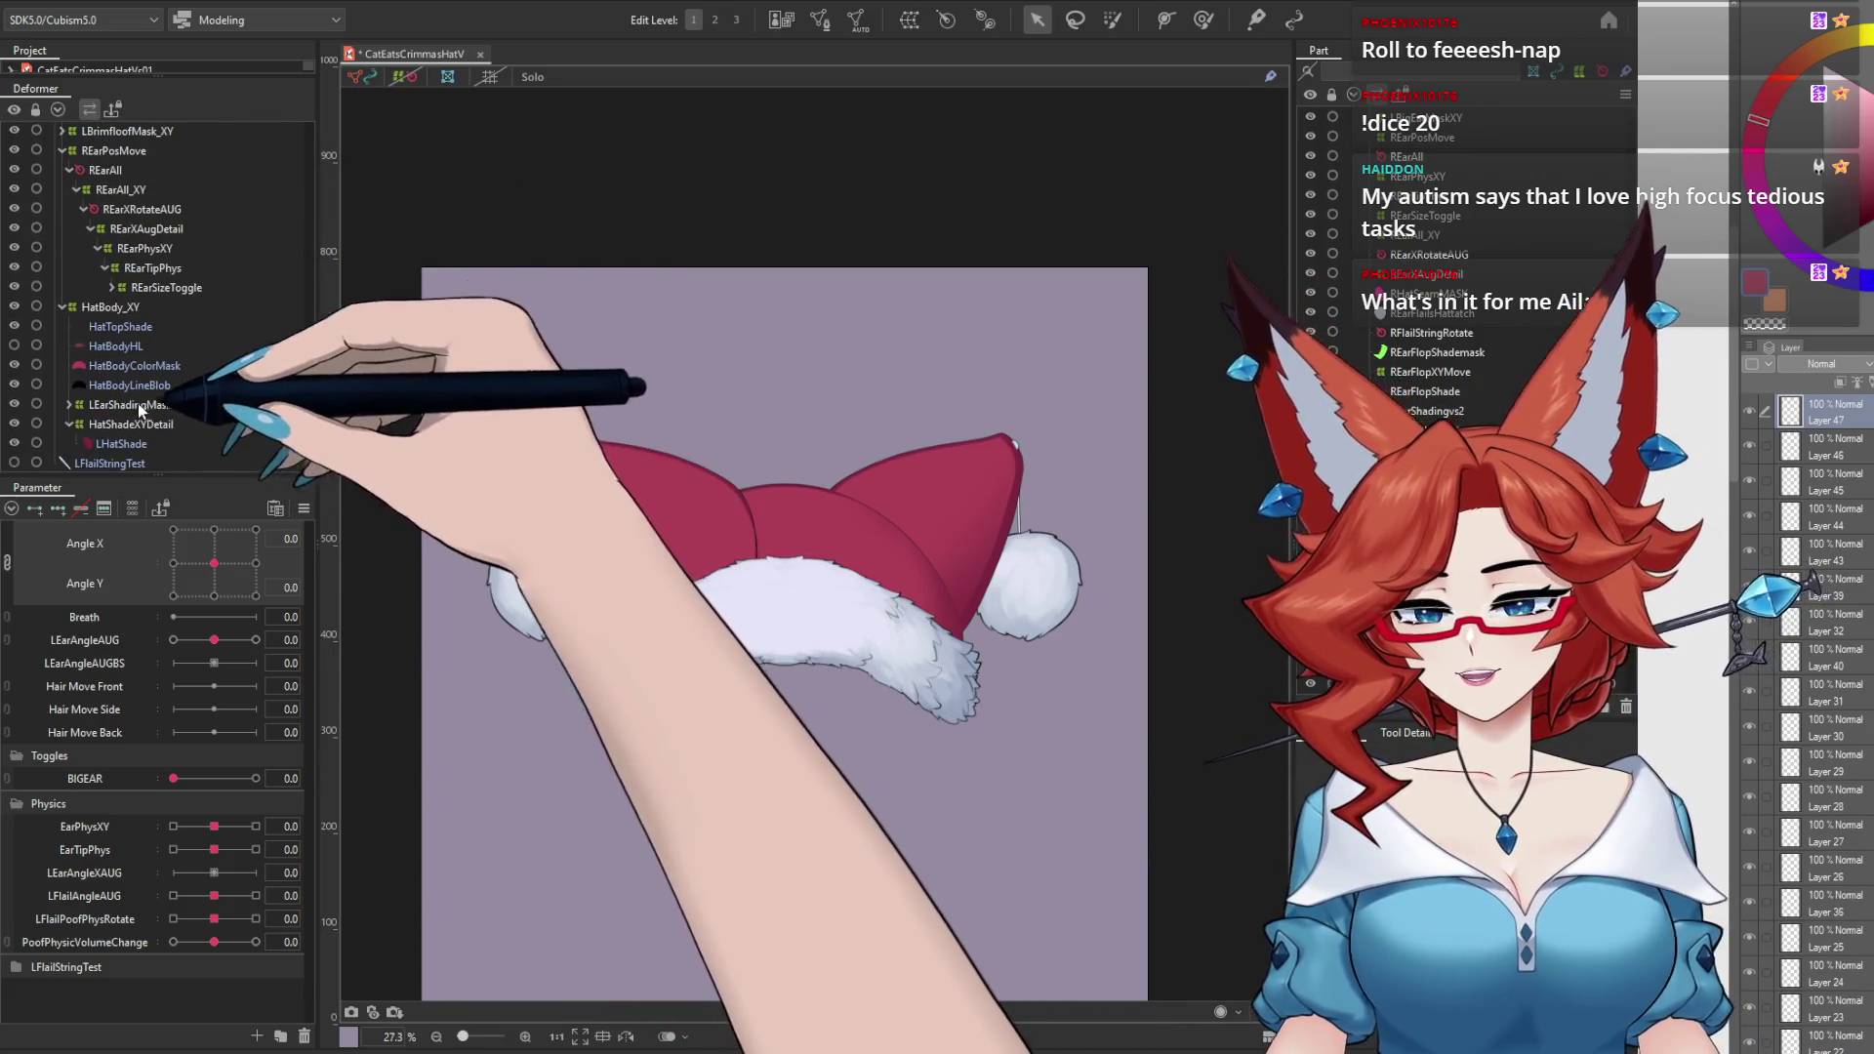
left_click(72, 404)
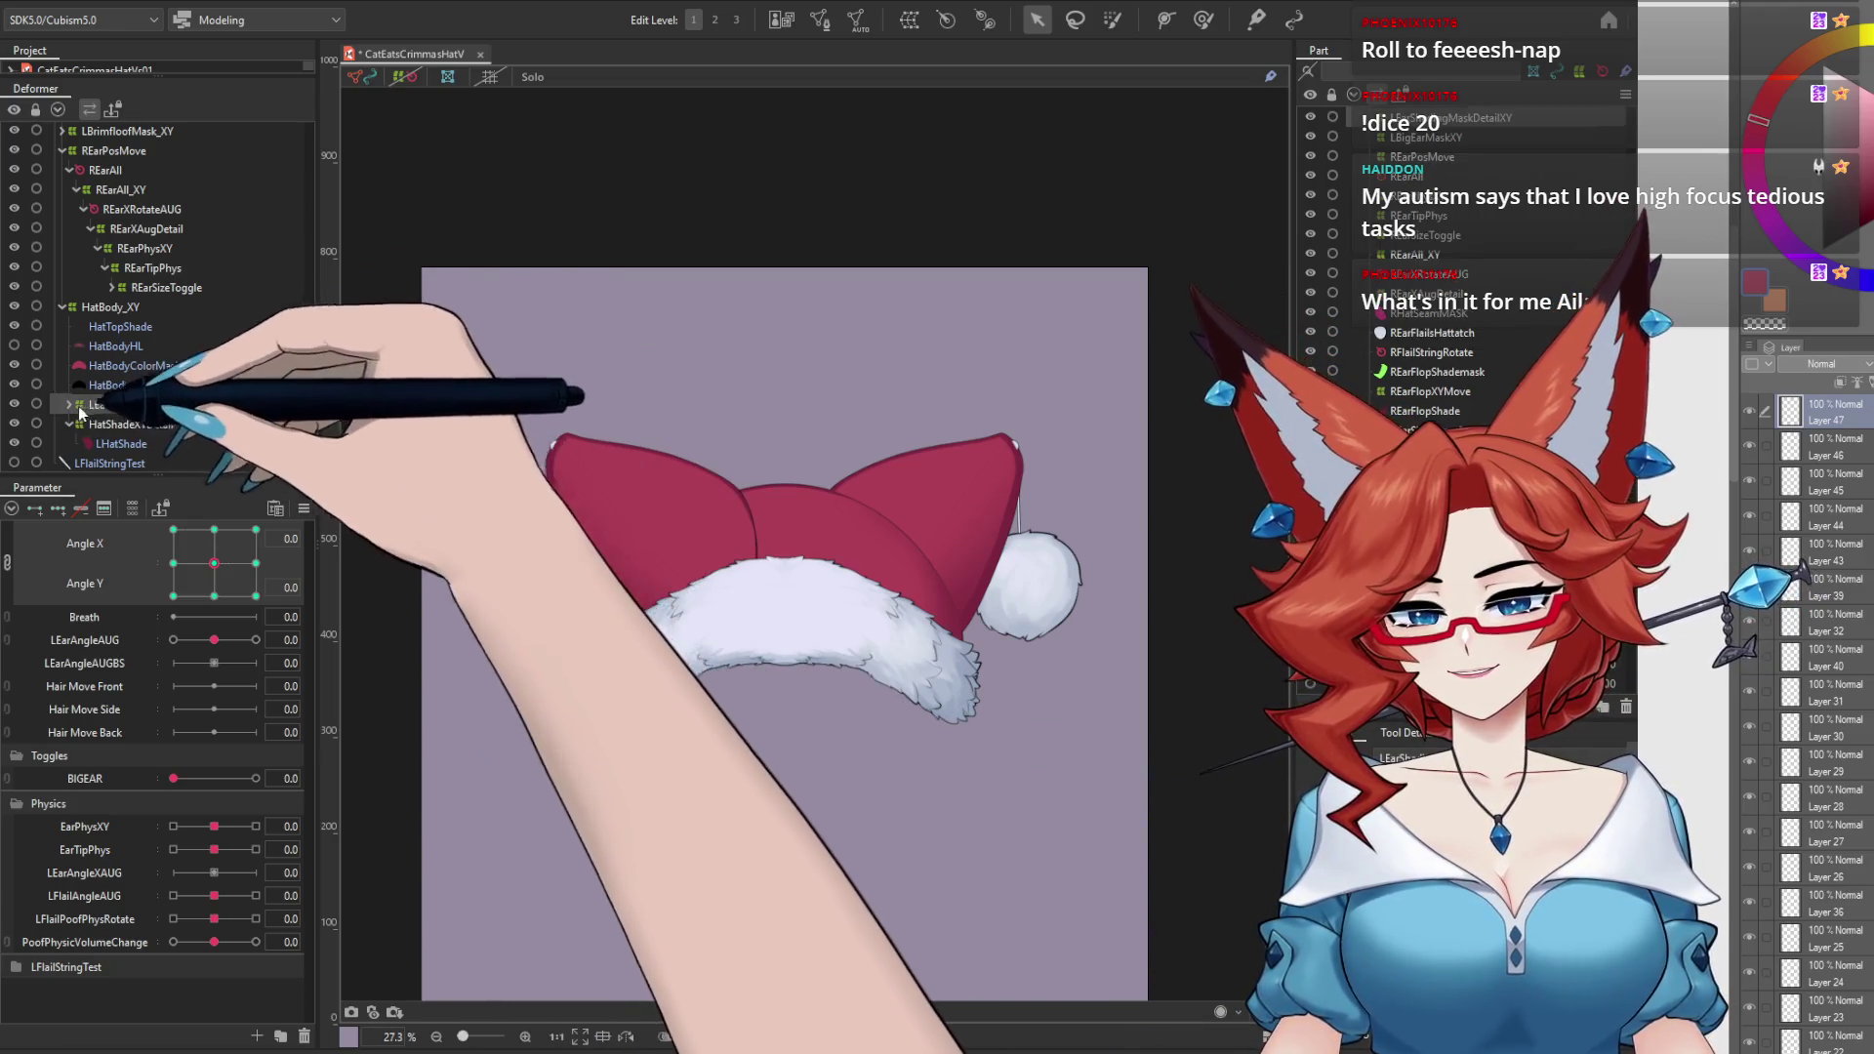
left_click(76, 424)
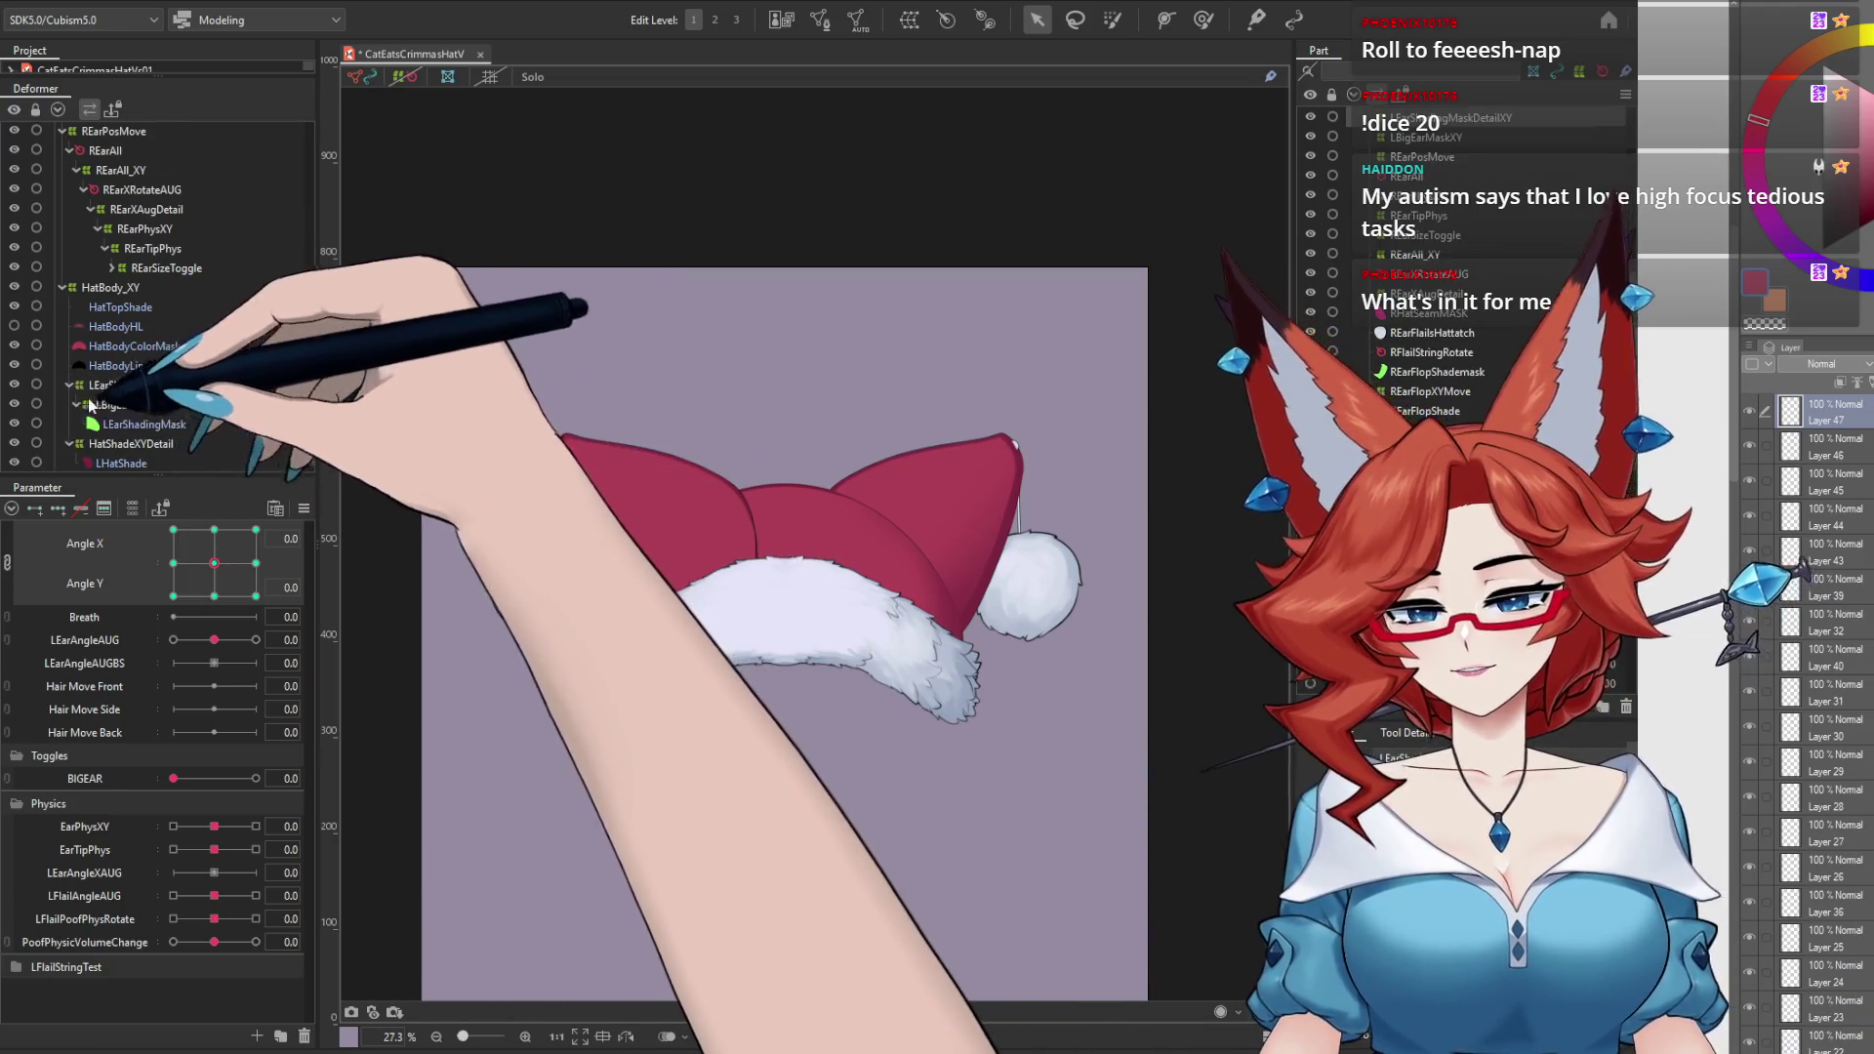
left_click(156, 429)
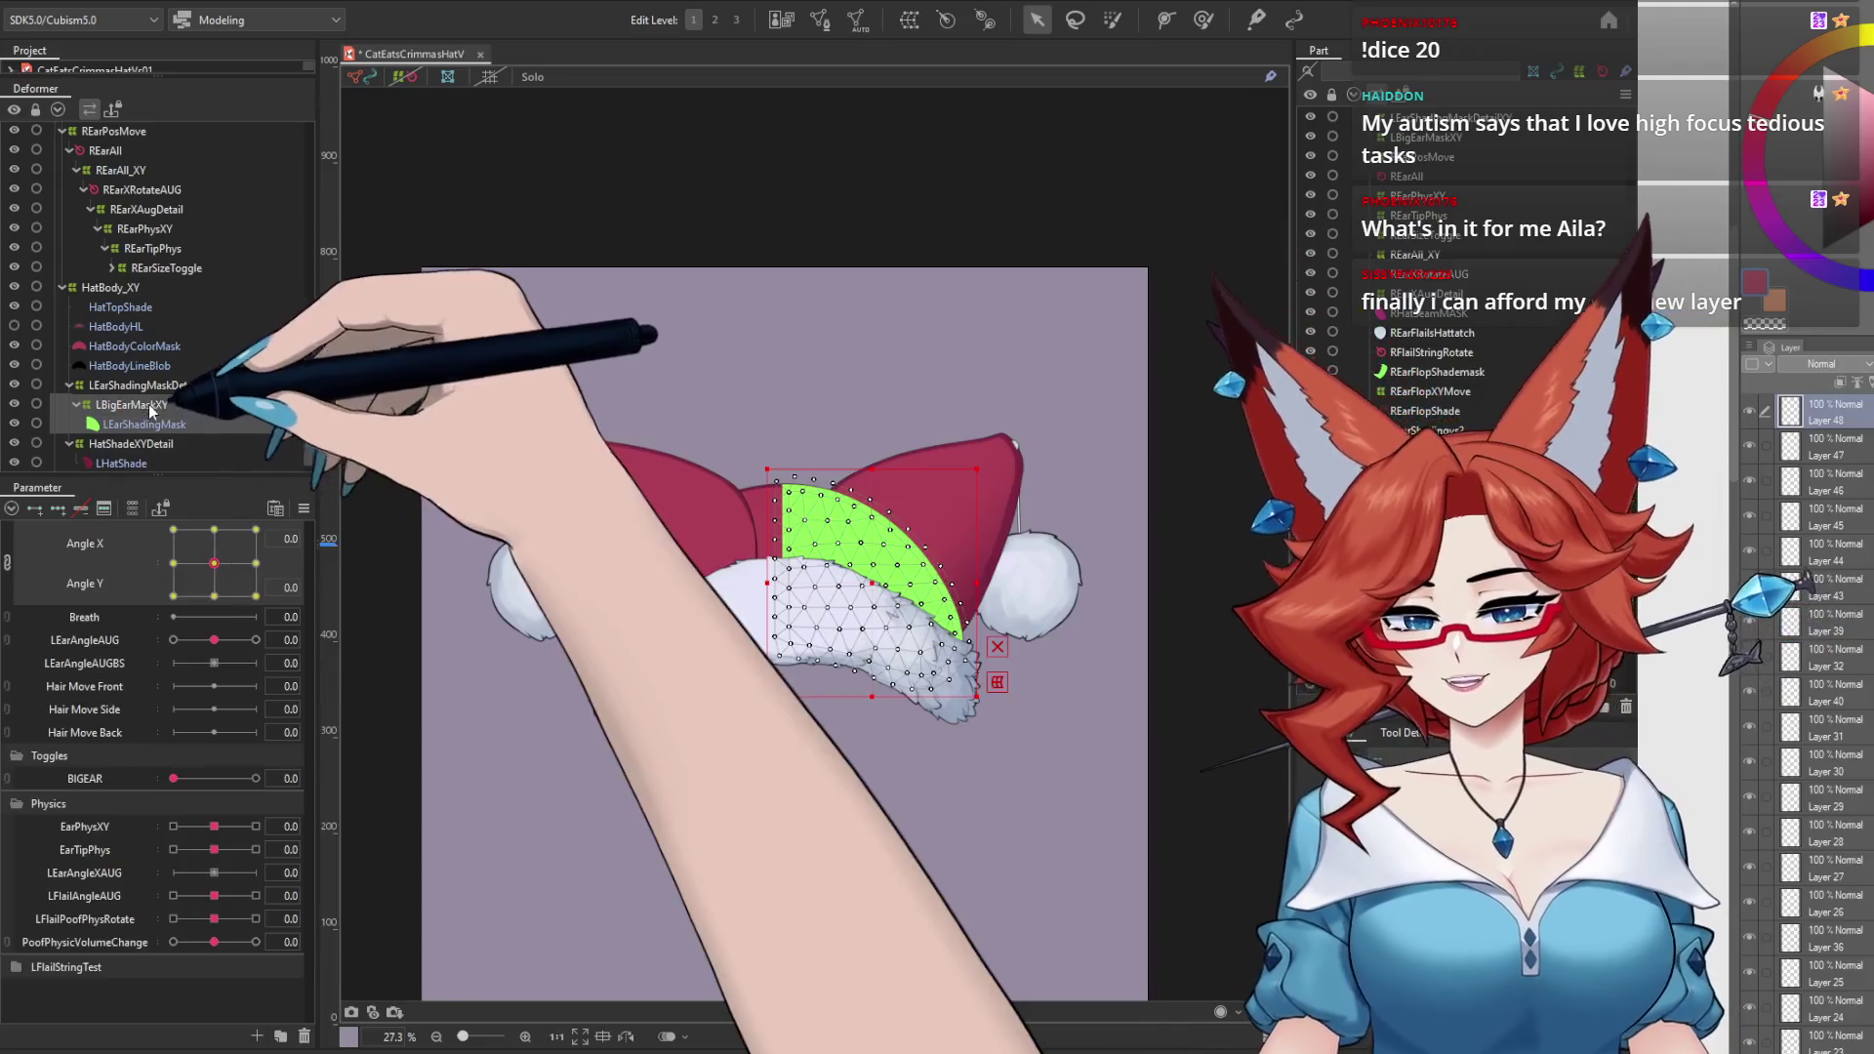
Step: Paste a copy of the left ear shading mask group, flip it horizontally, and move it onto the brim
left_click(148, 404)
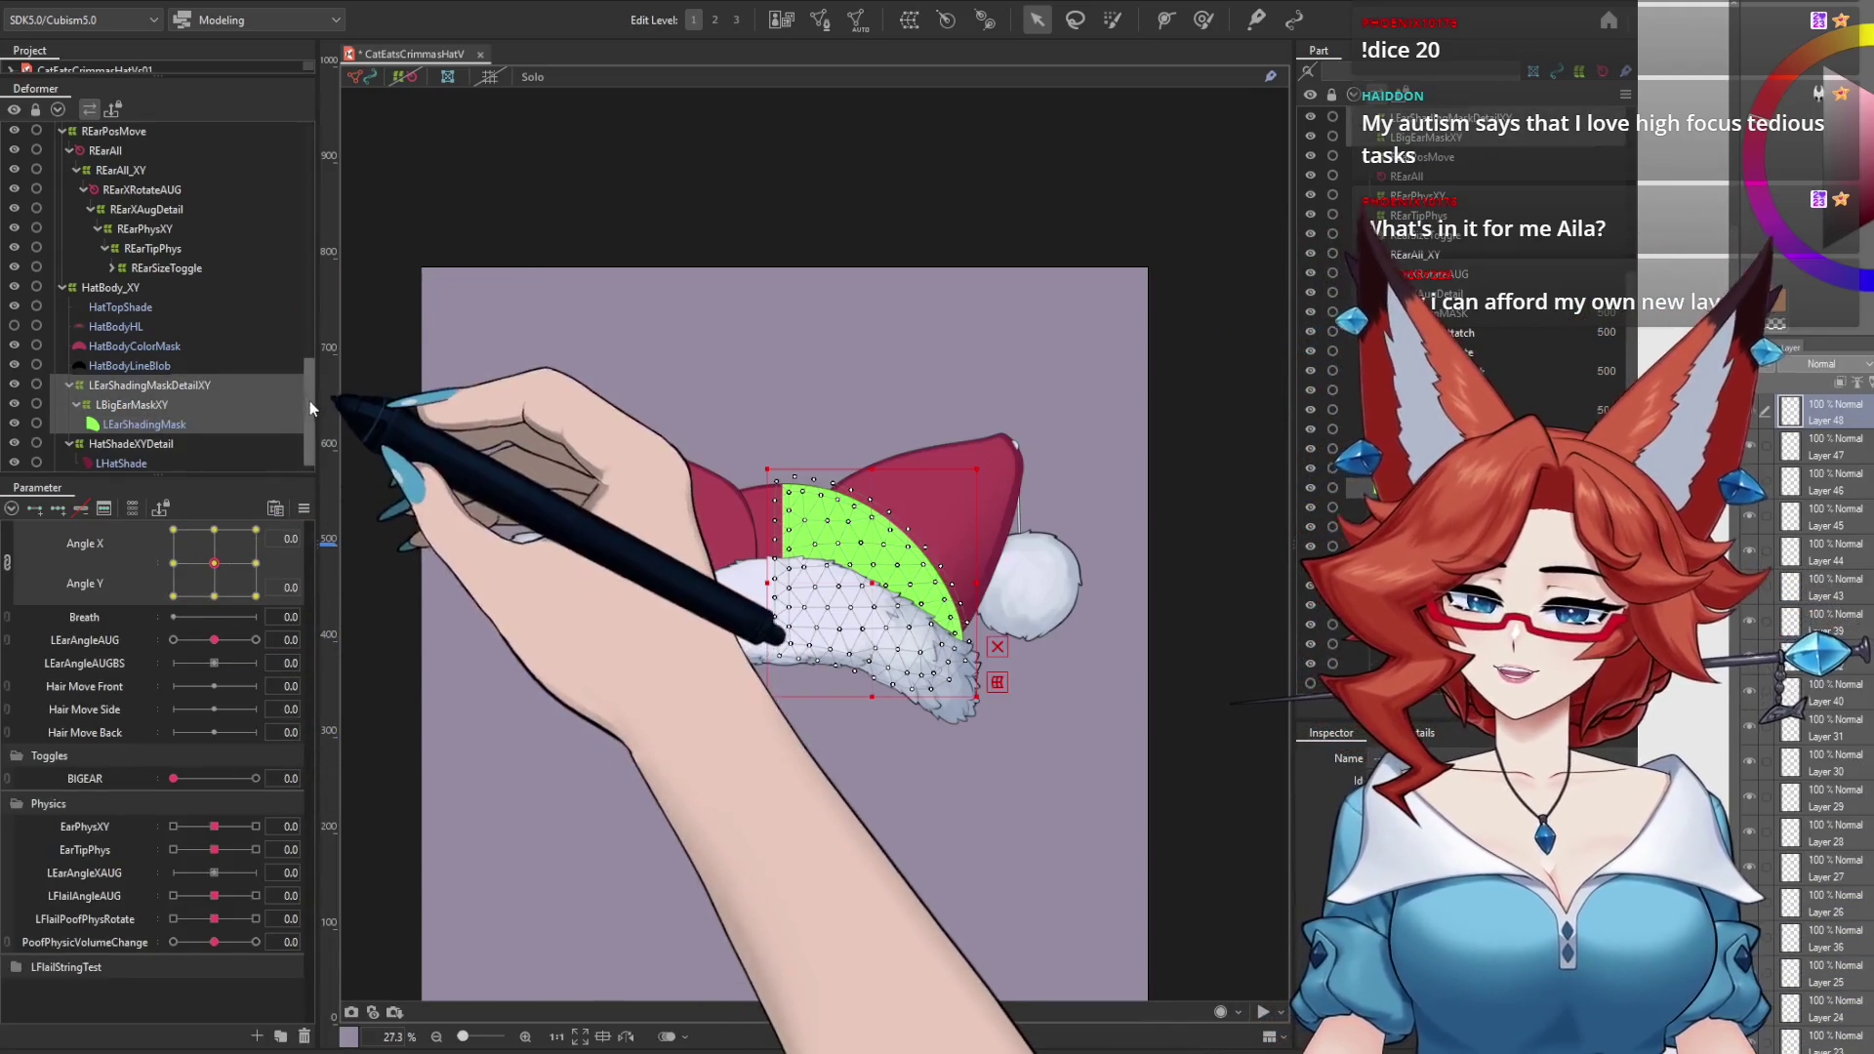
scroll(283, 449, "down", 1)
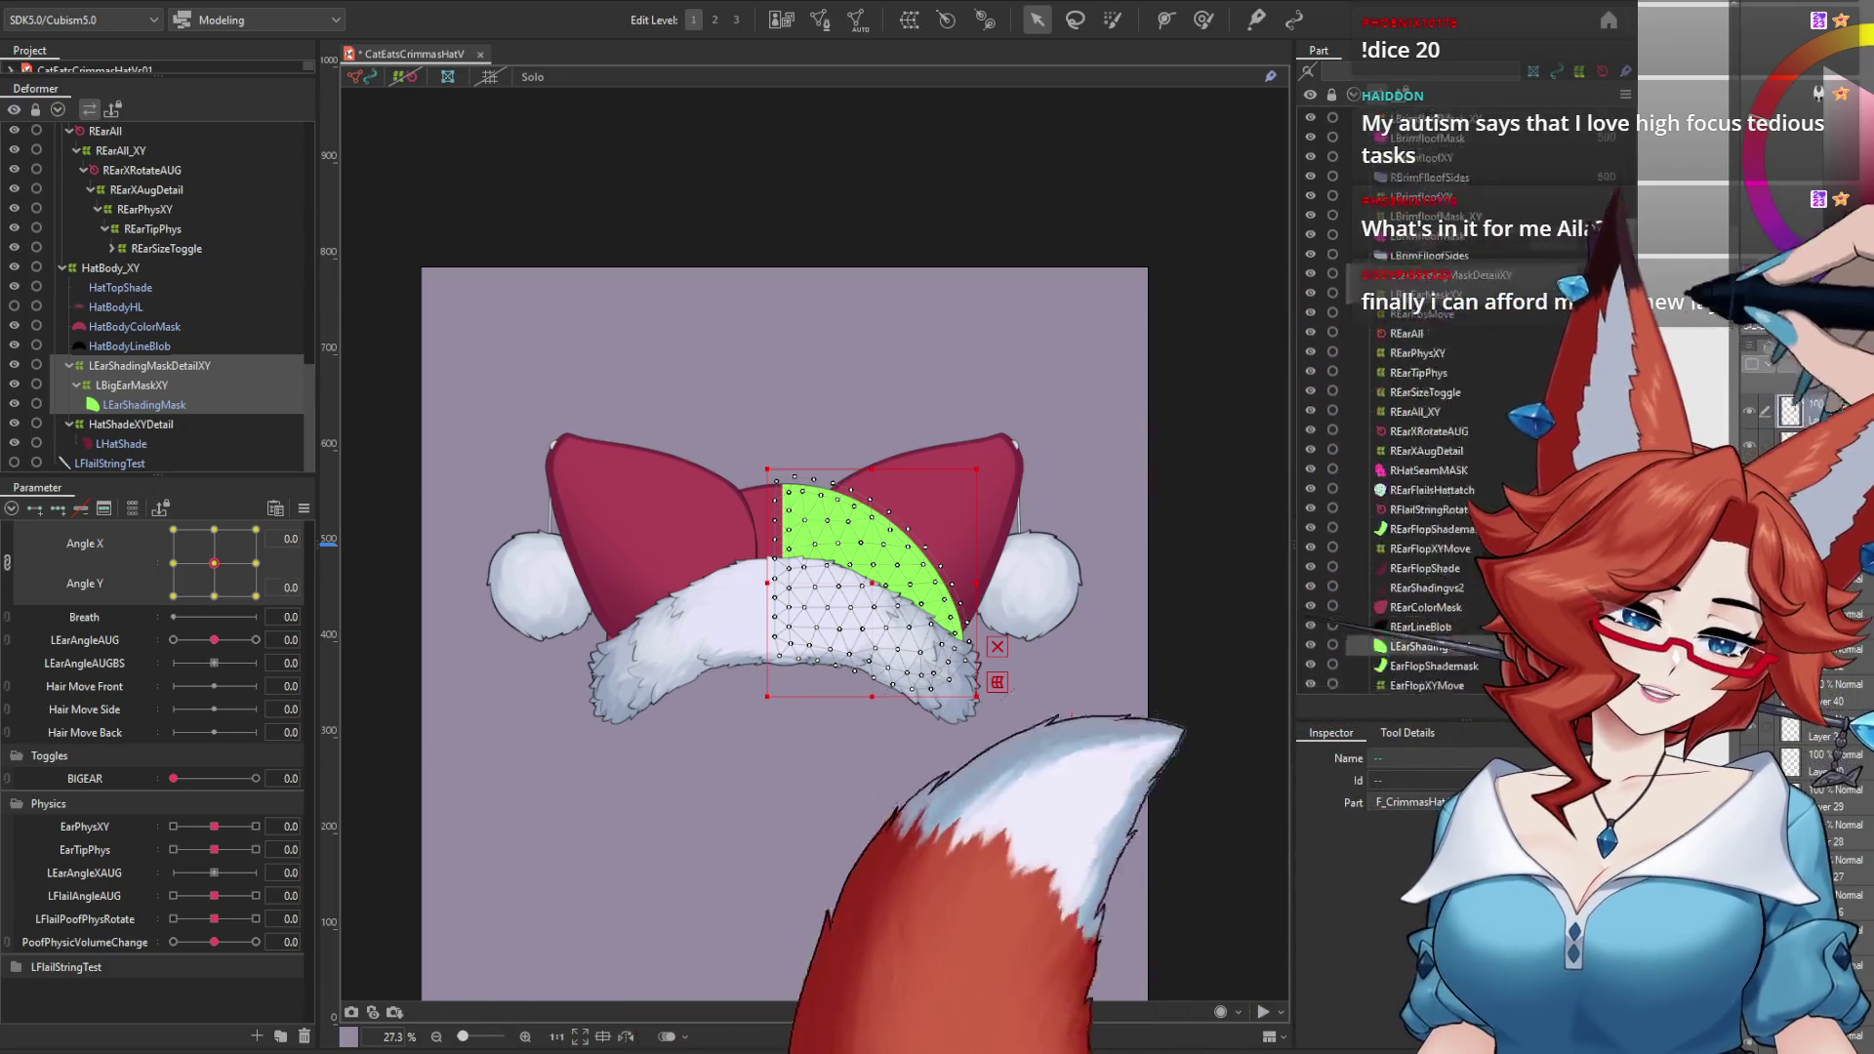
scroll(1373, 178, "up", 8)
left_click(1398, 162)
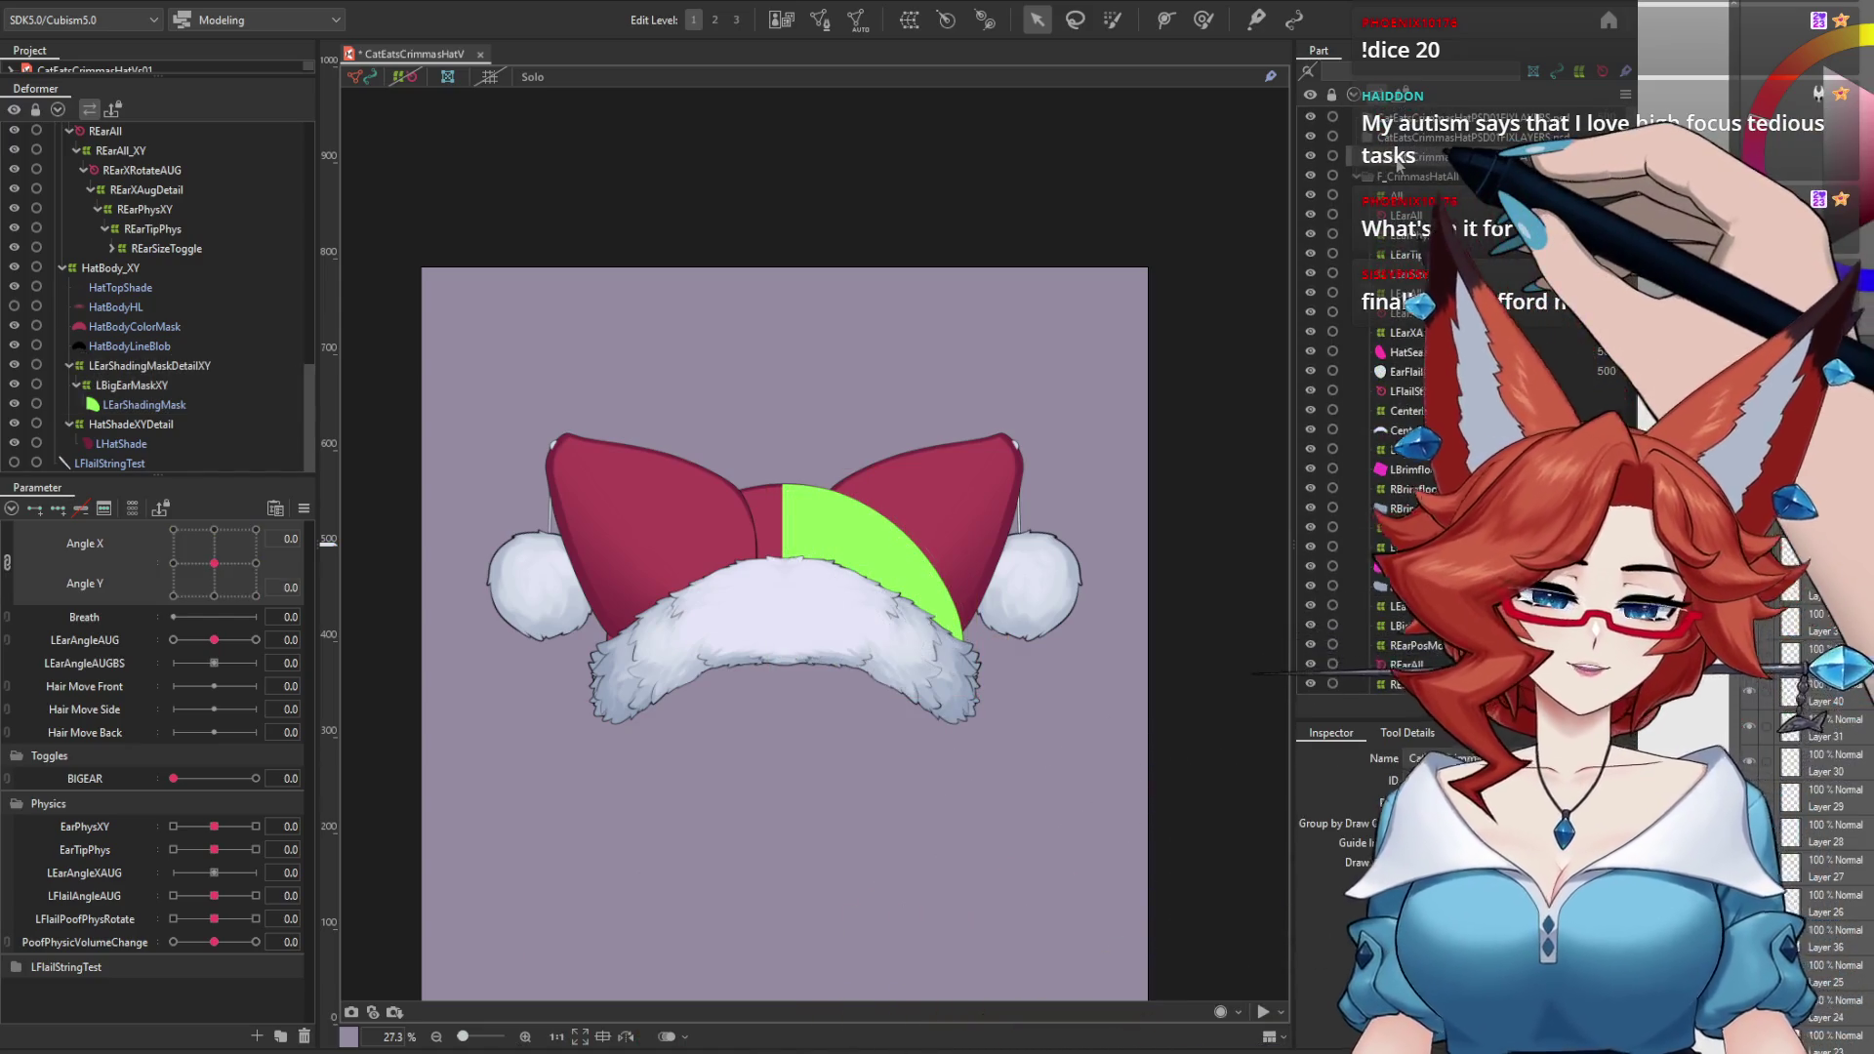
key("ctrl+v")
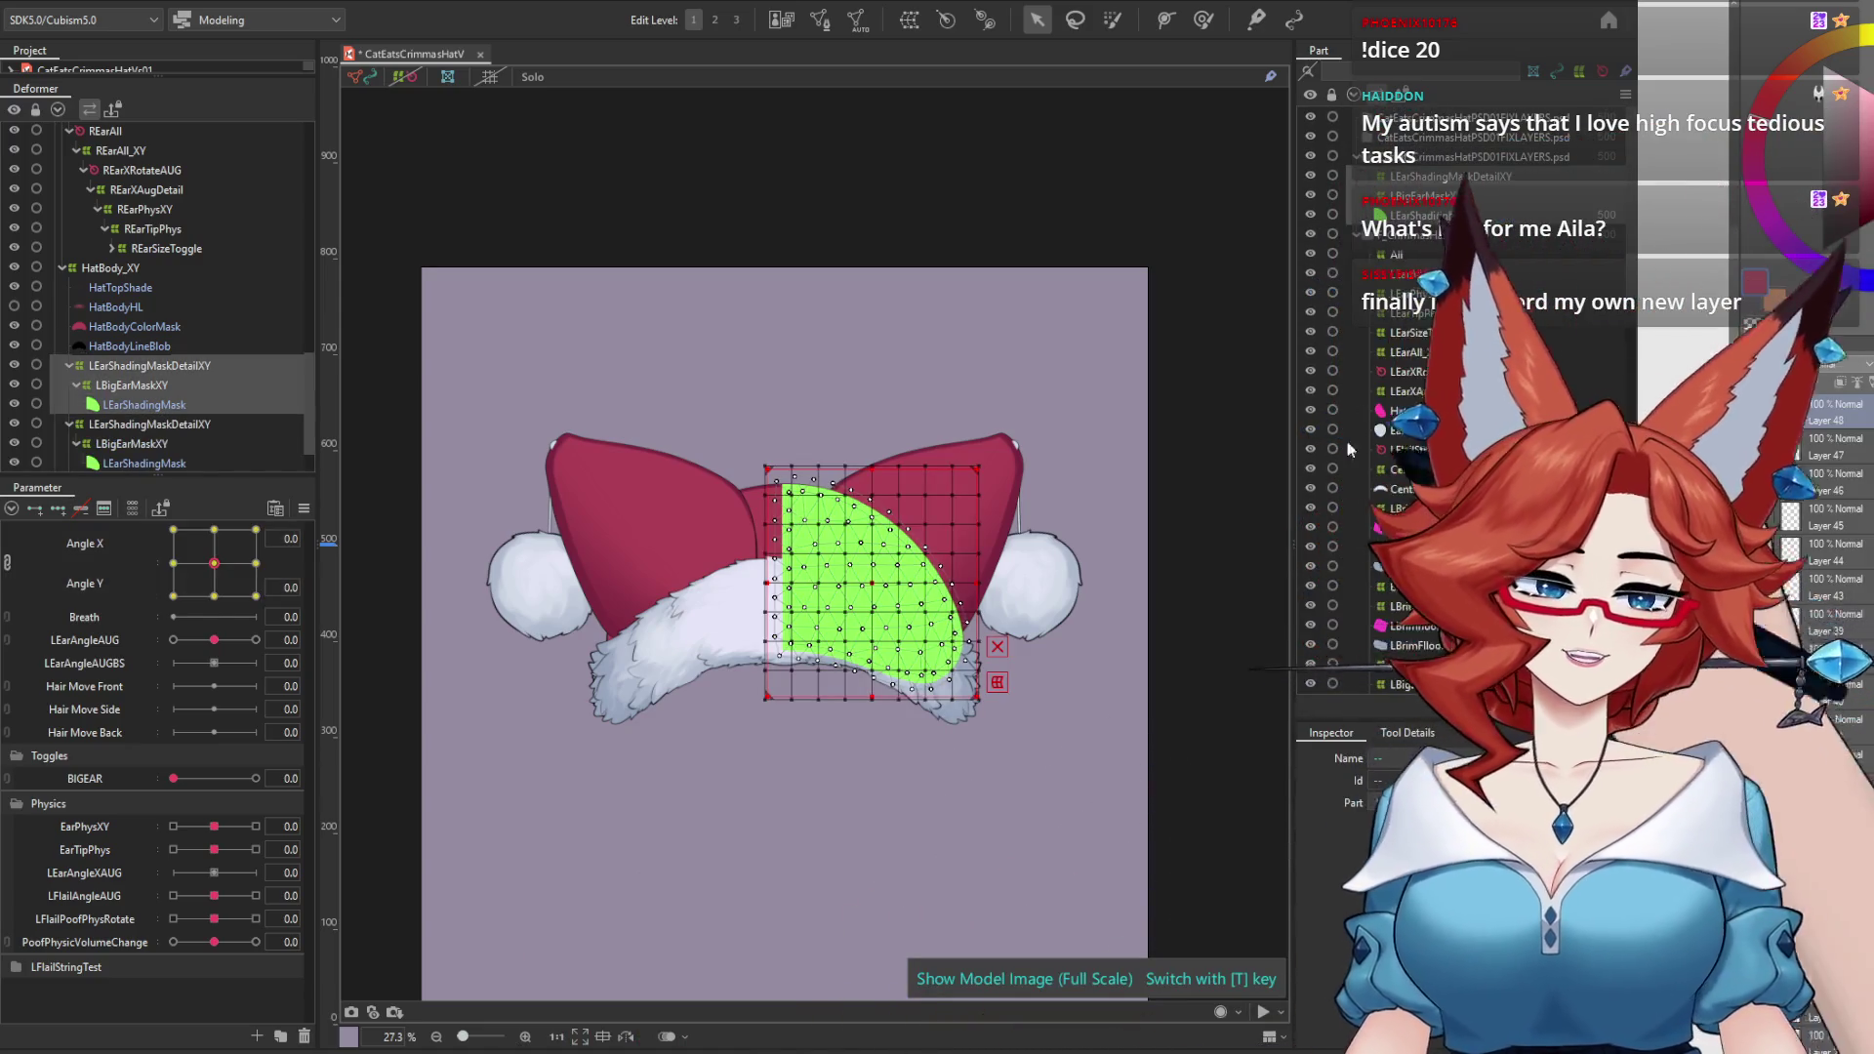
right_click(881, 625)
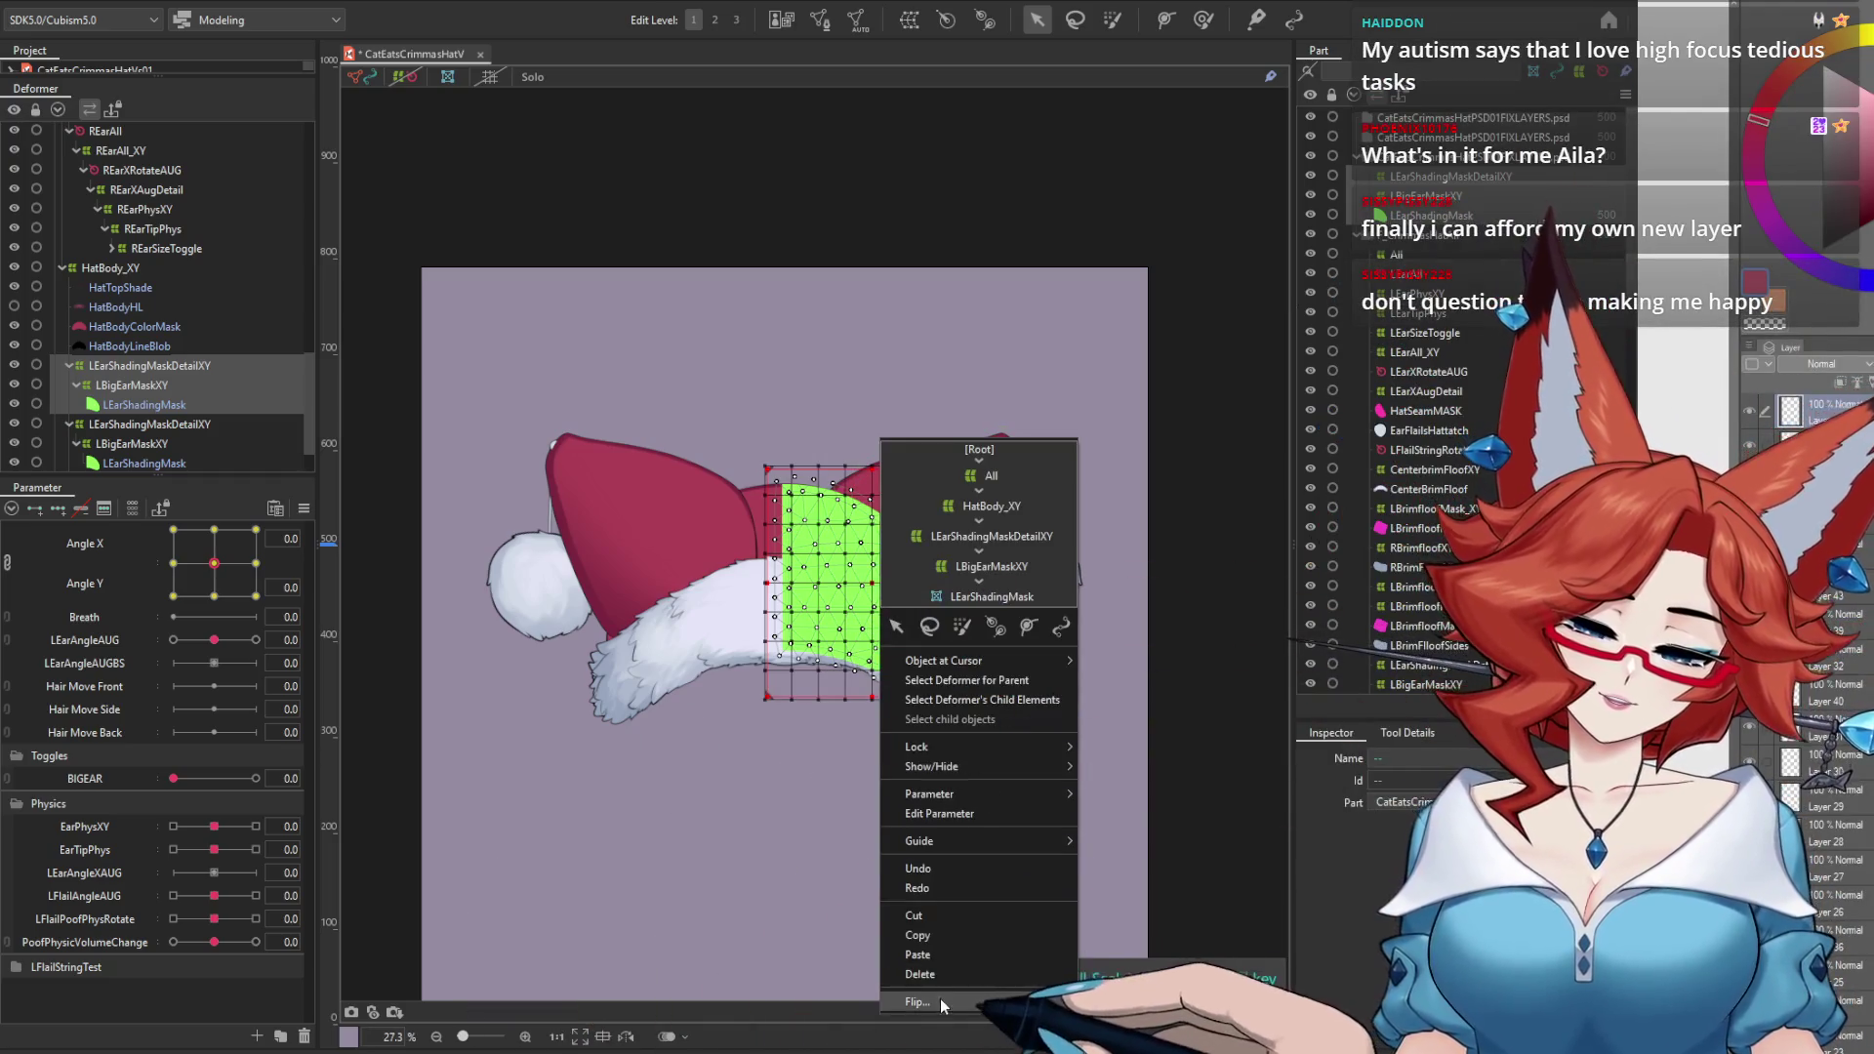
left_click(917, 1002)
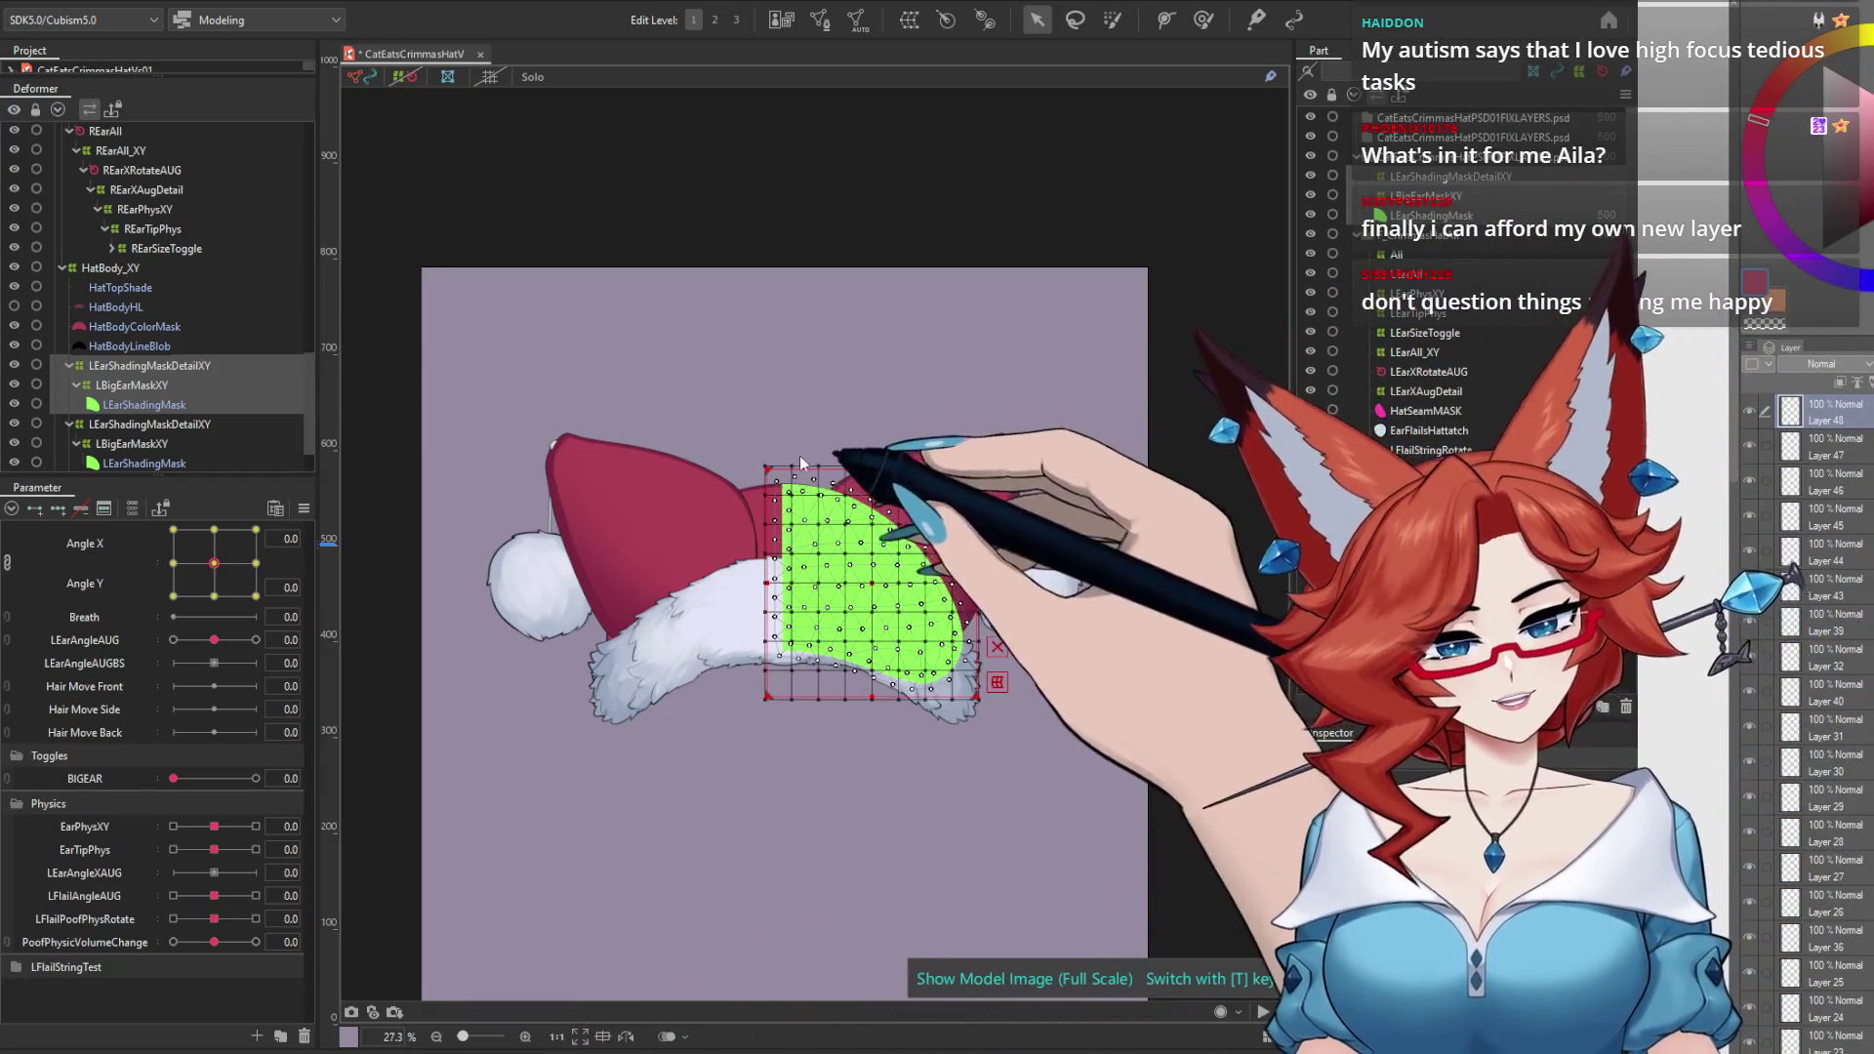
left_click_drag(801, 468, 624, 469)
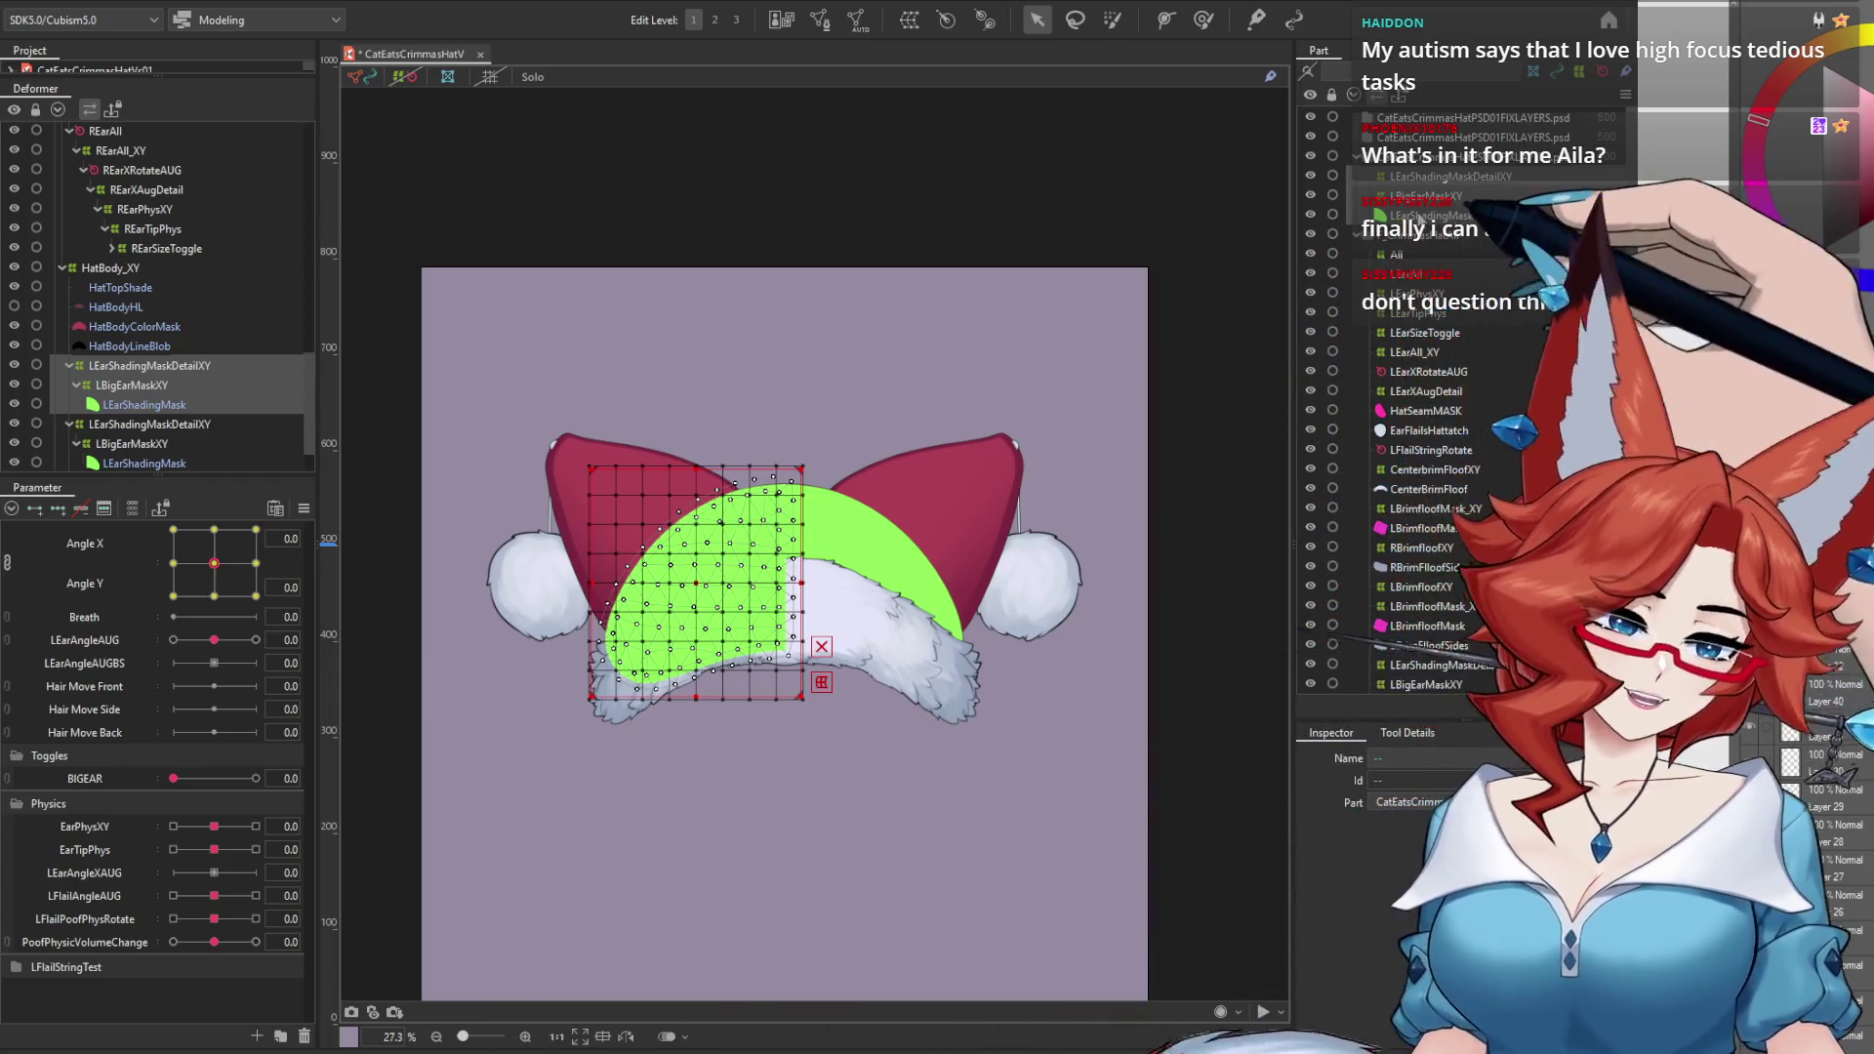
Step: Select the copied LEarShadingMask mesh and its mask group in the Deformer panel
left_click(144, 404)
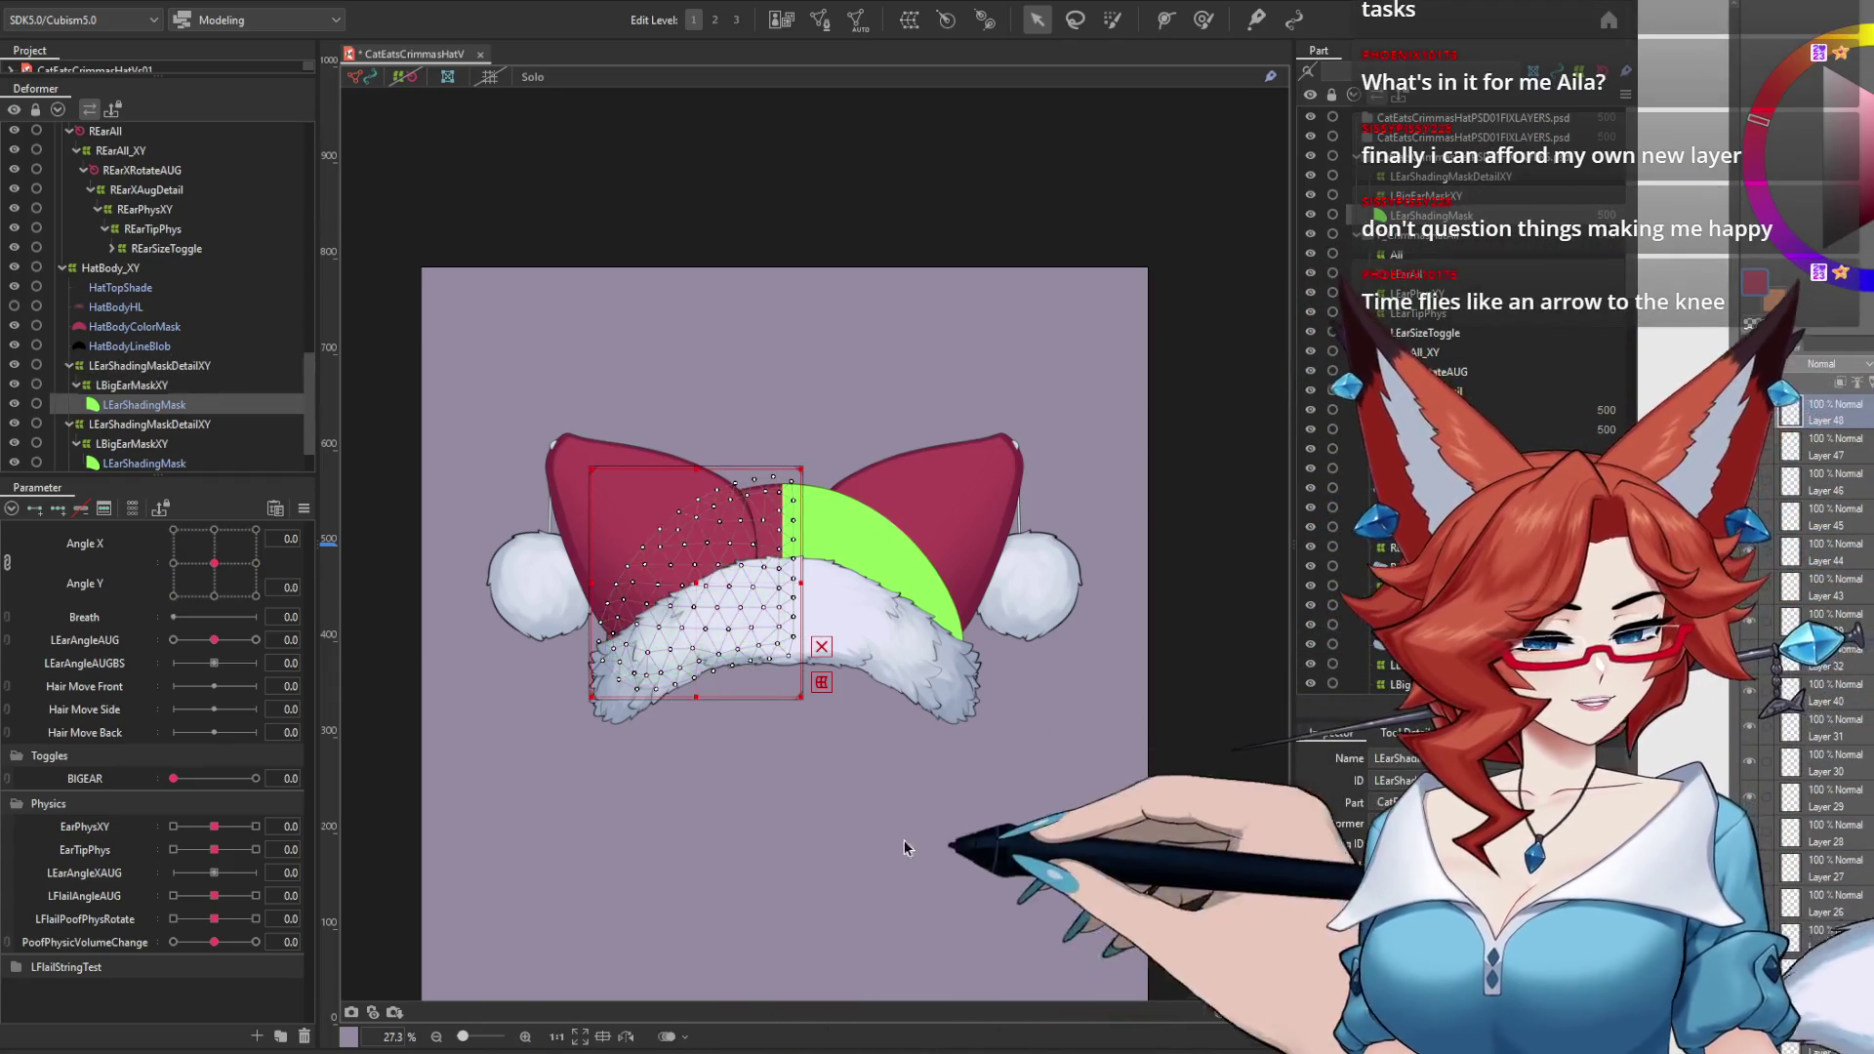
right_click(886, 544)
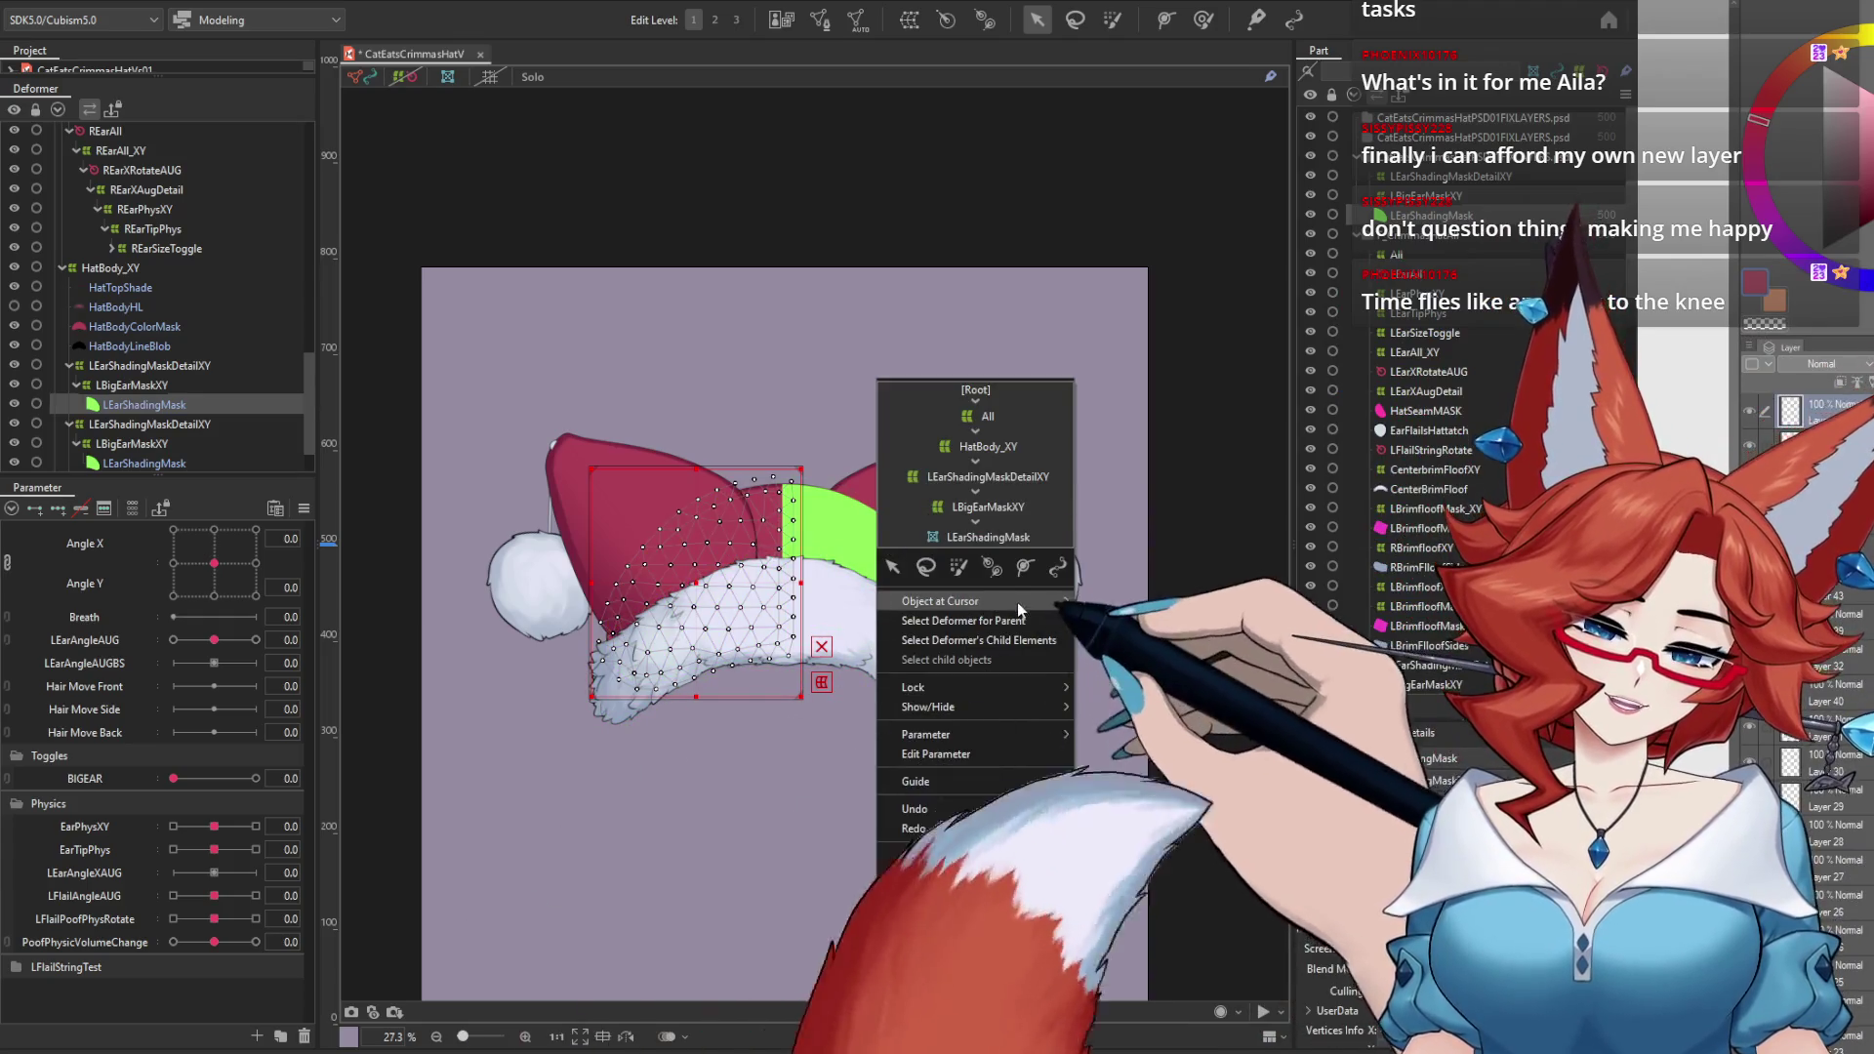
mouse_move(1014, 601)
left_click(1122, 607)
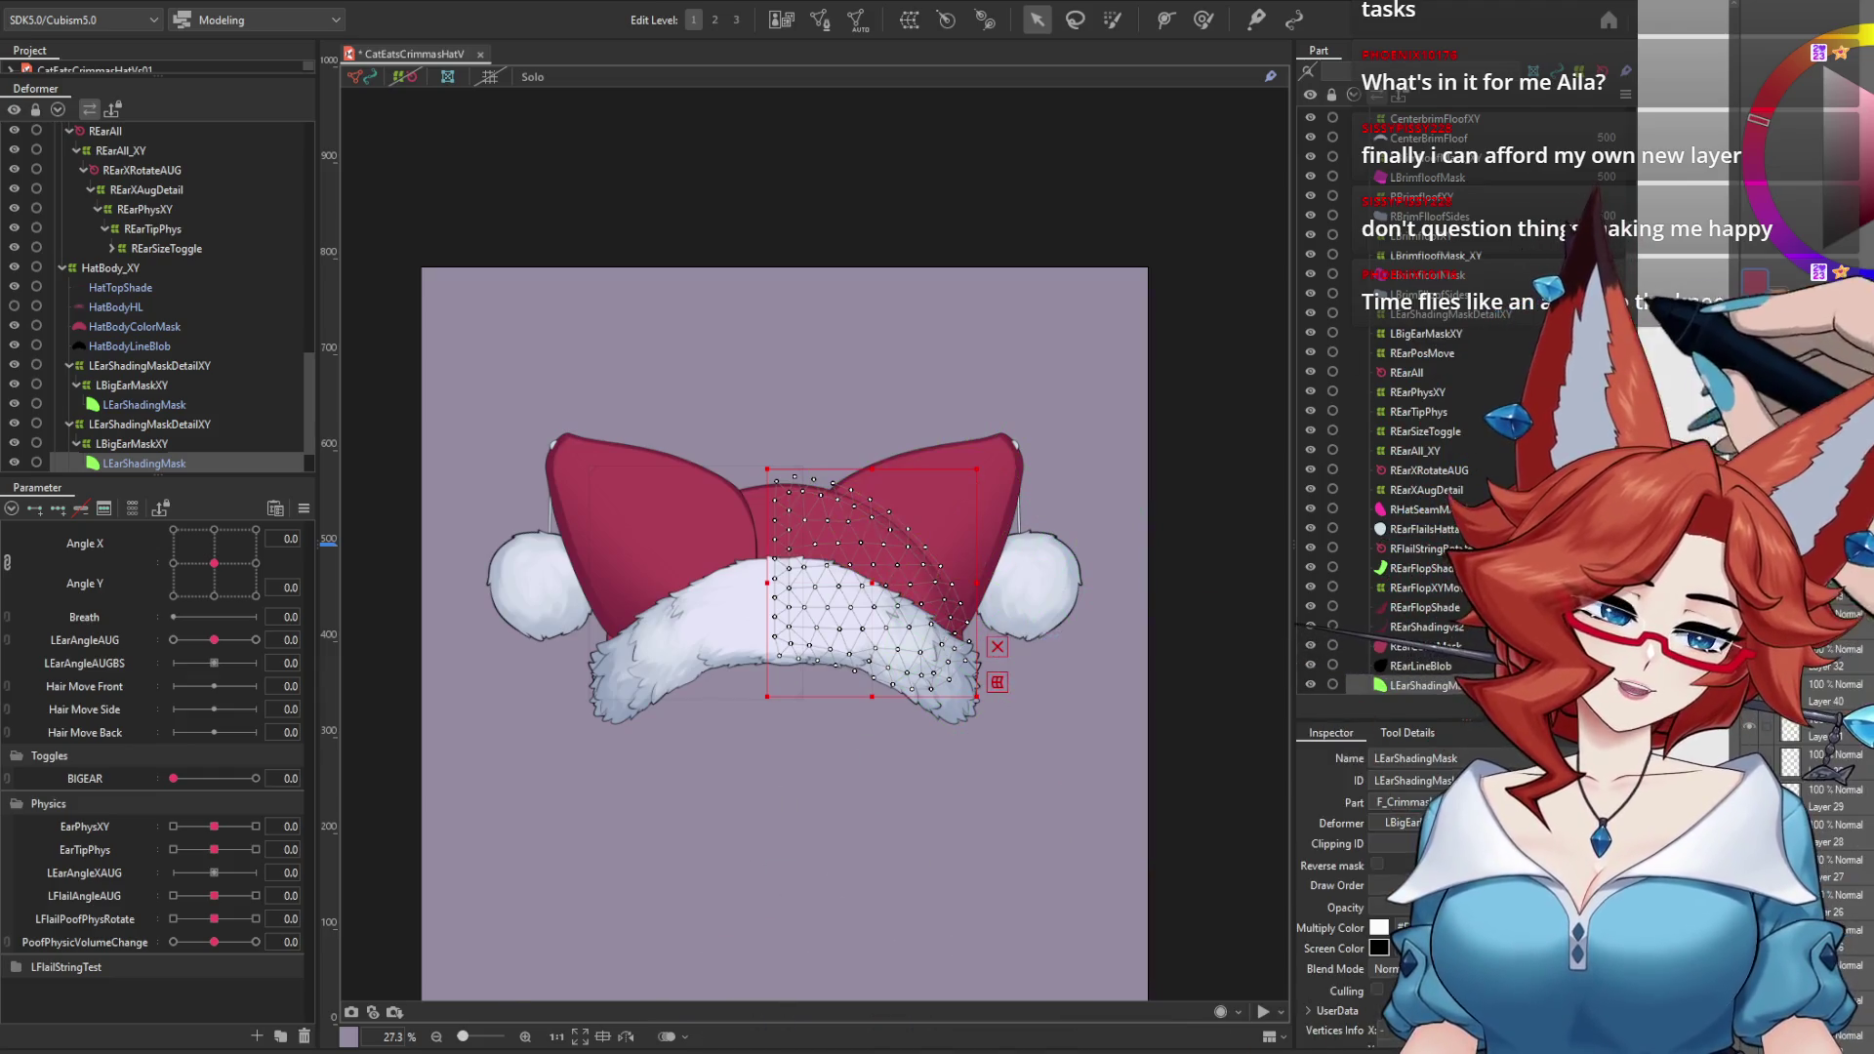
scroll(1620, 109, "up", 5)
left_click(1429, 215)
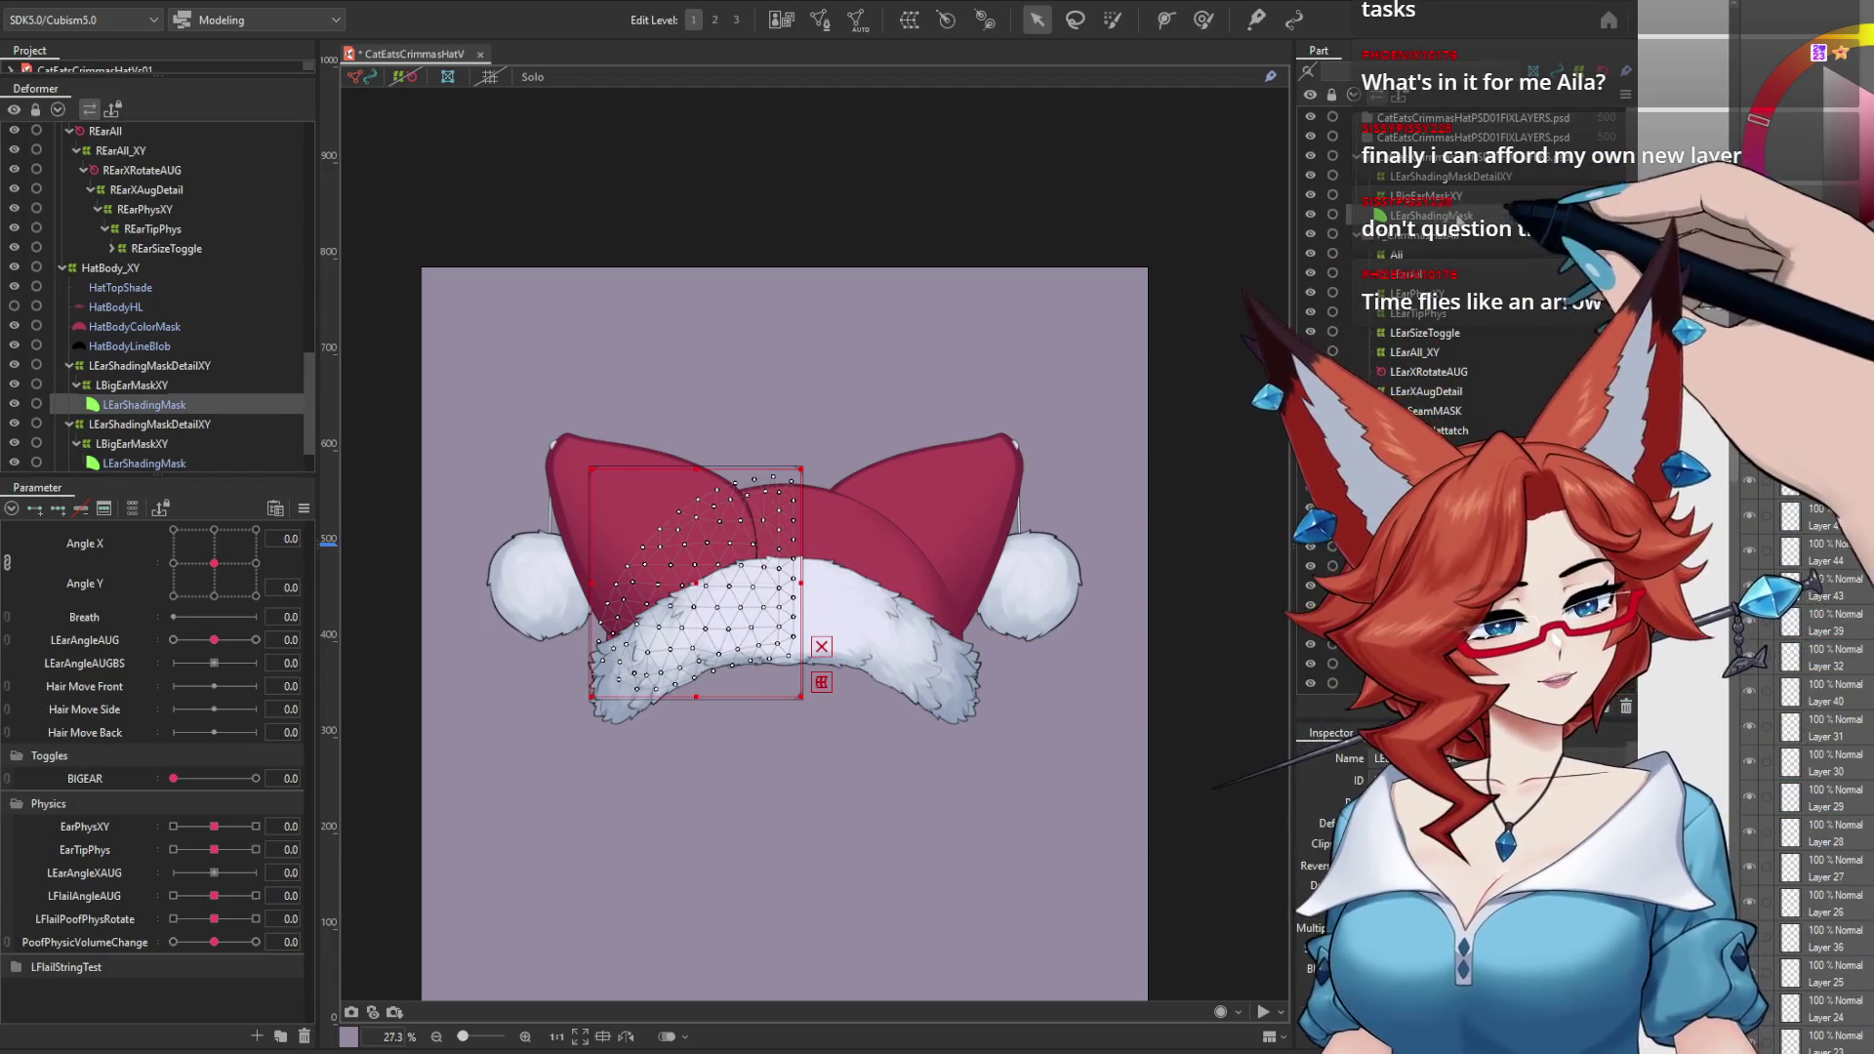
left_click(1450, 175, "shift")
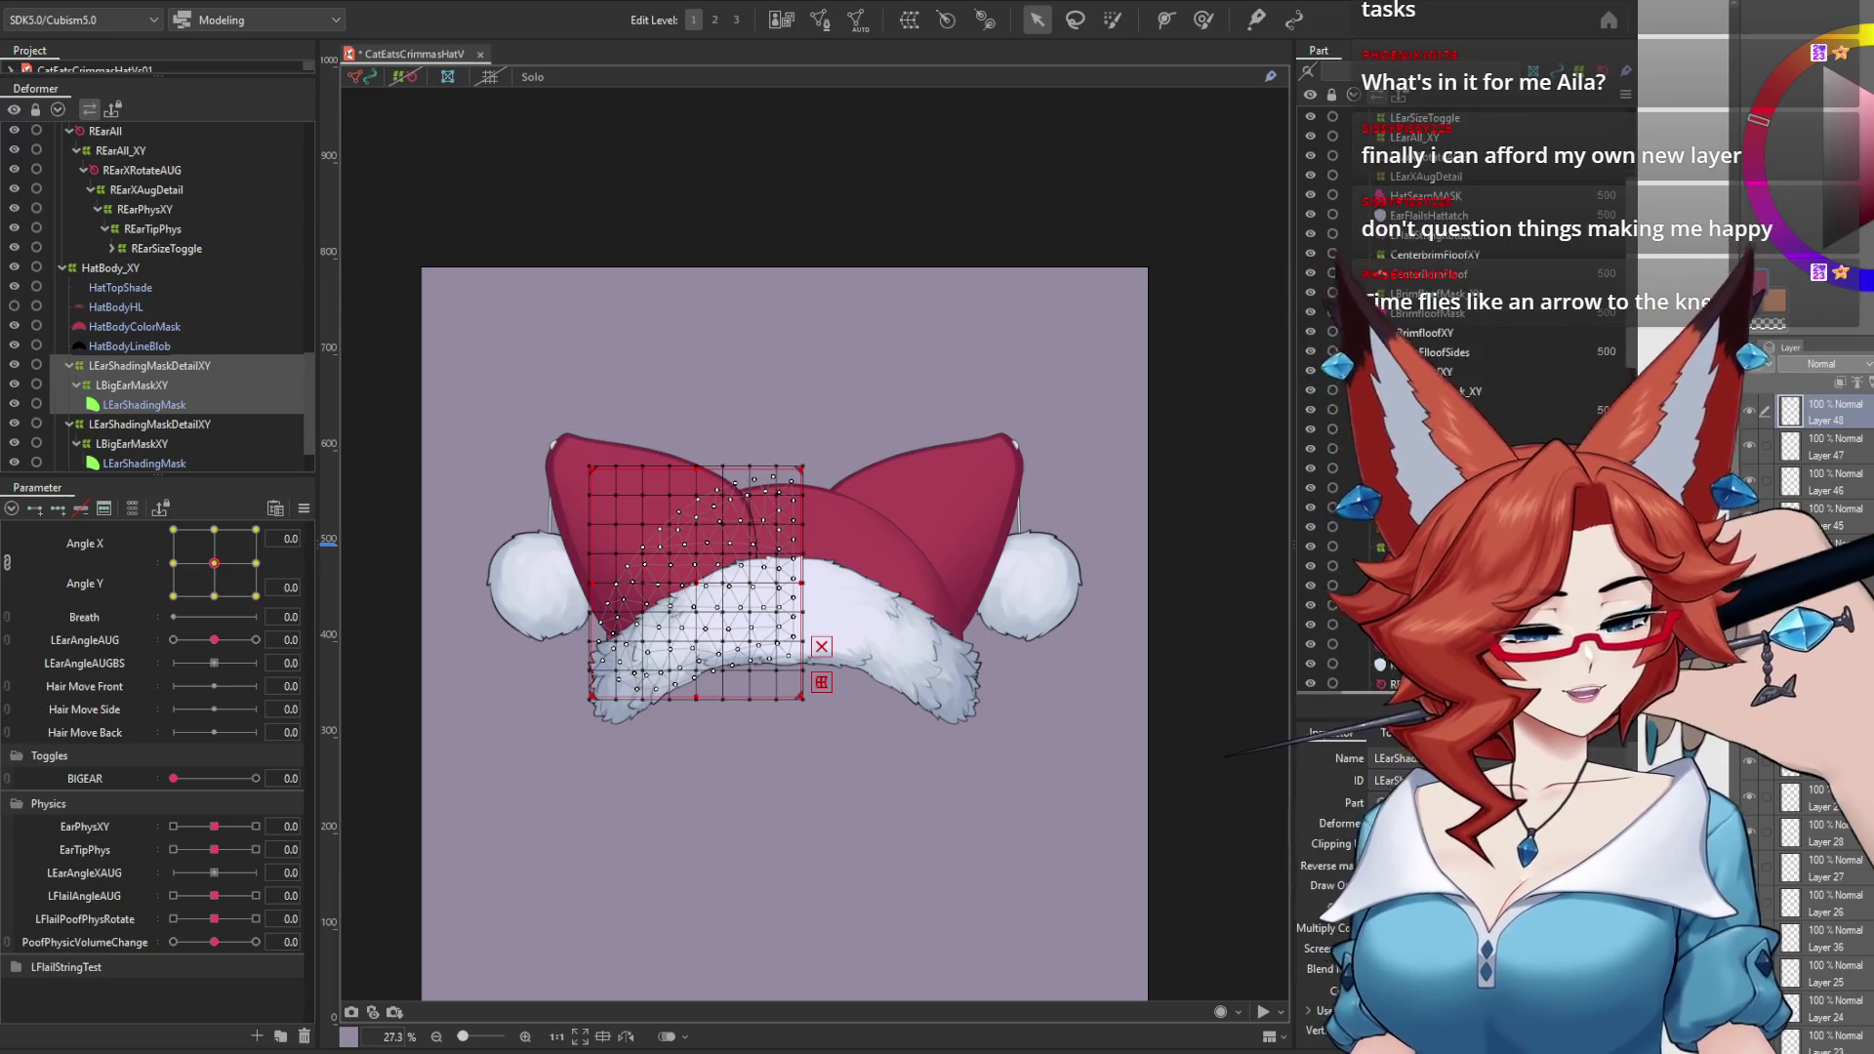
Step: Rename the copied LEarShadingMaskDetailXY group to REarShadingMaskDetailXY
scroll(1367, 390, "down", 2)
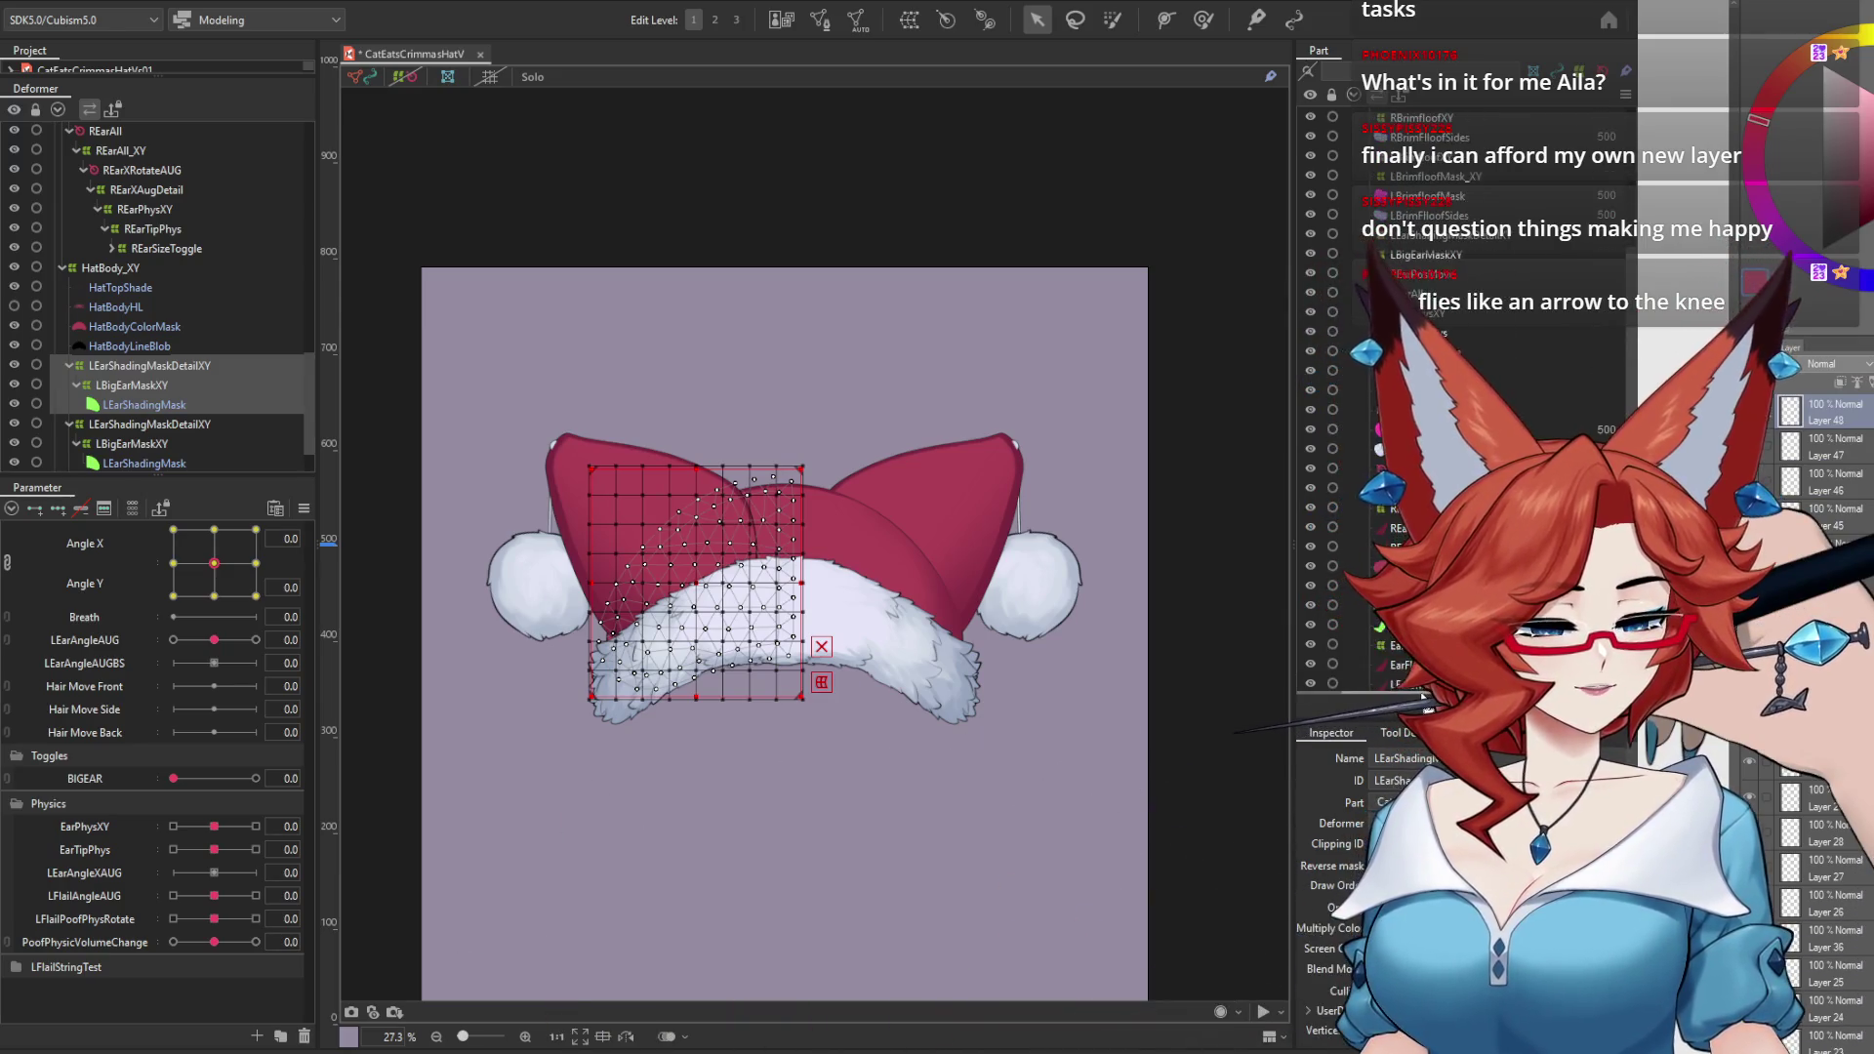
left_click(150, 423)
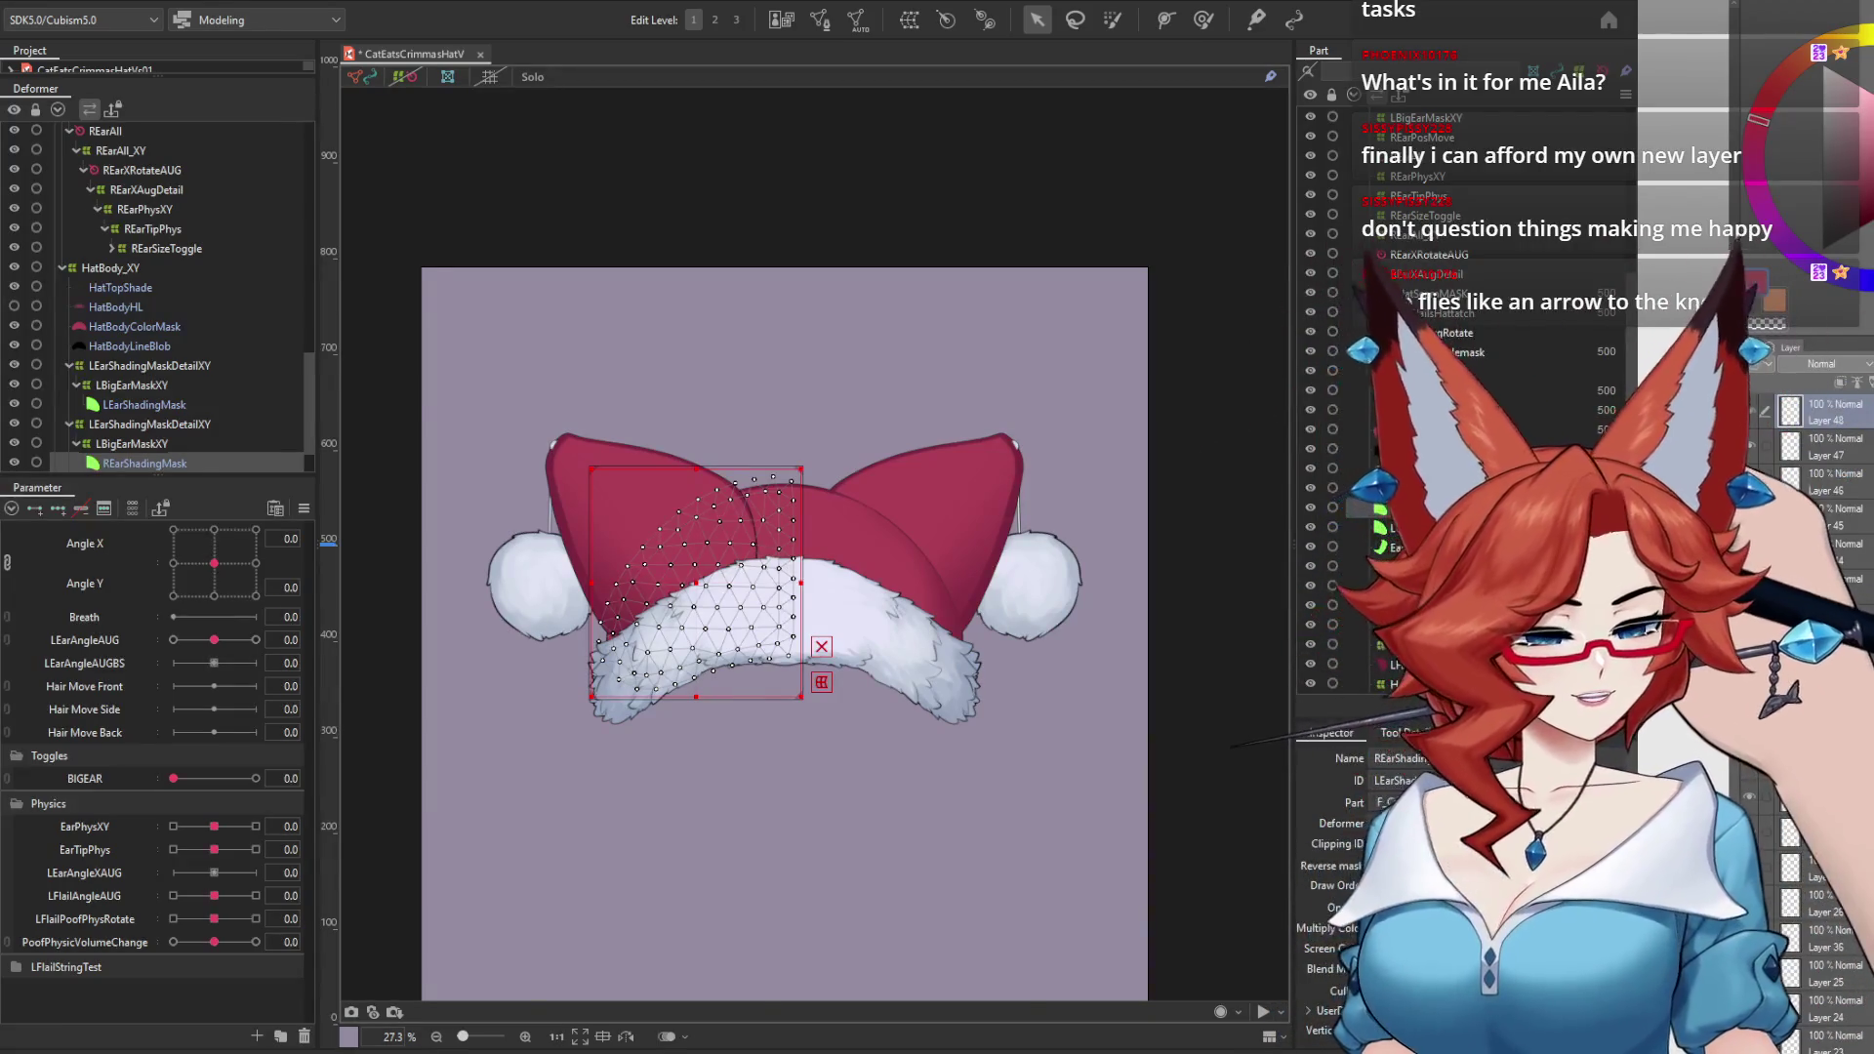
left_click(132, 443)
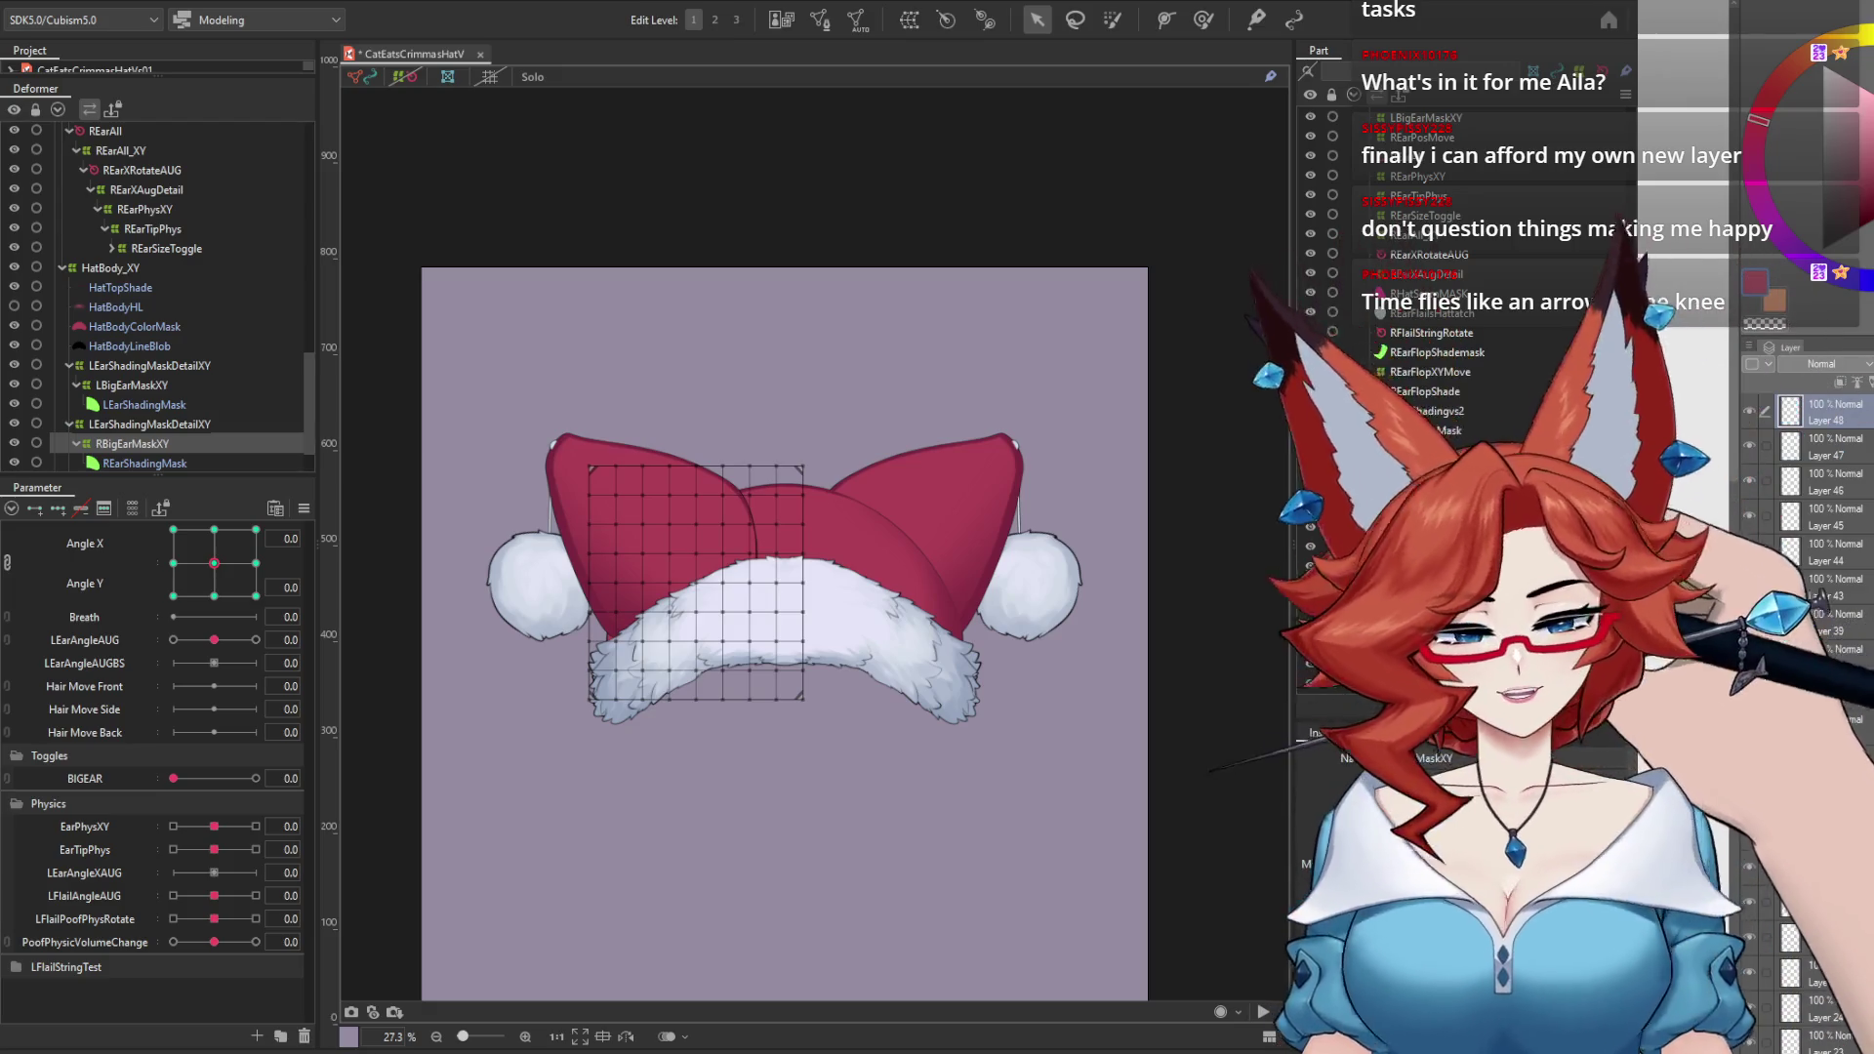
left_click(149, 423)
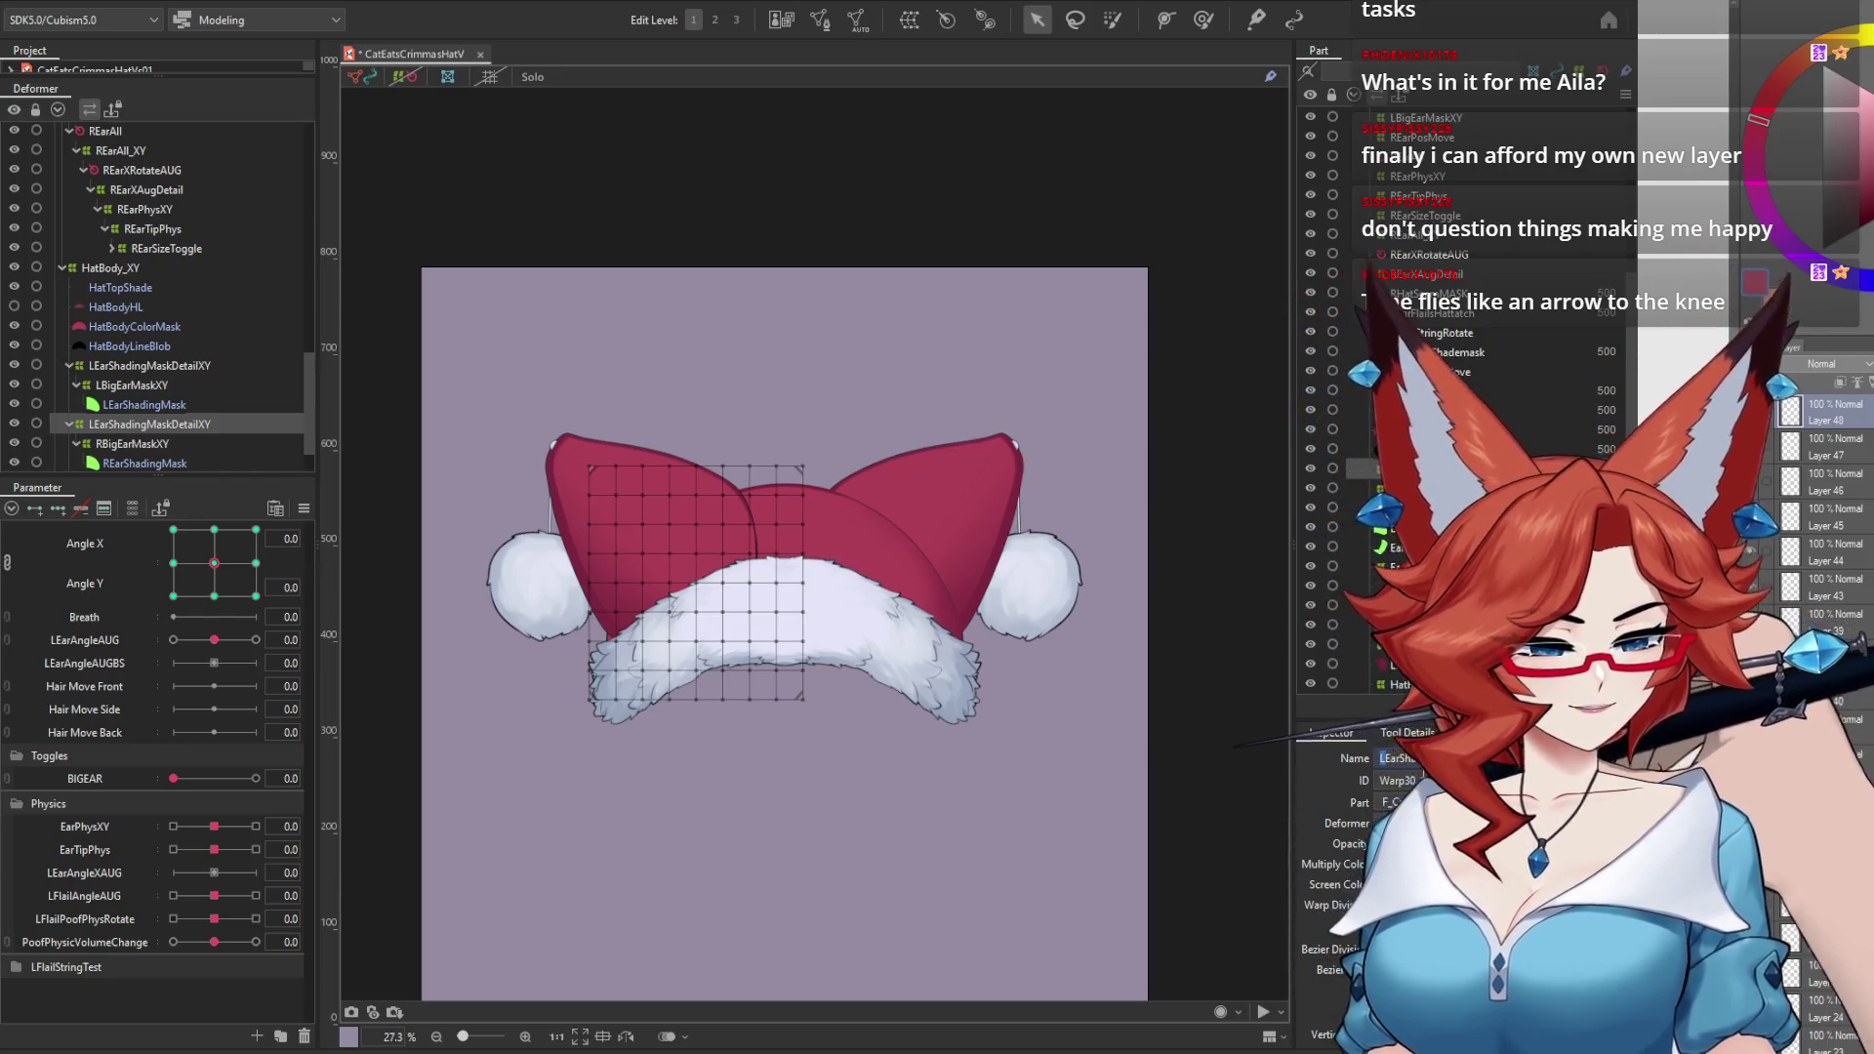
key("Return")
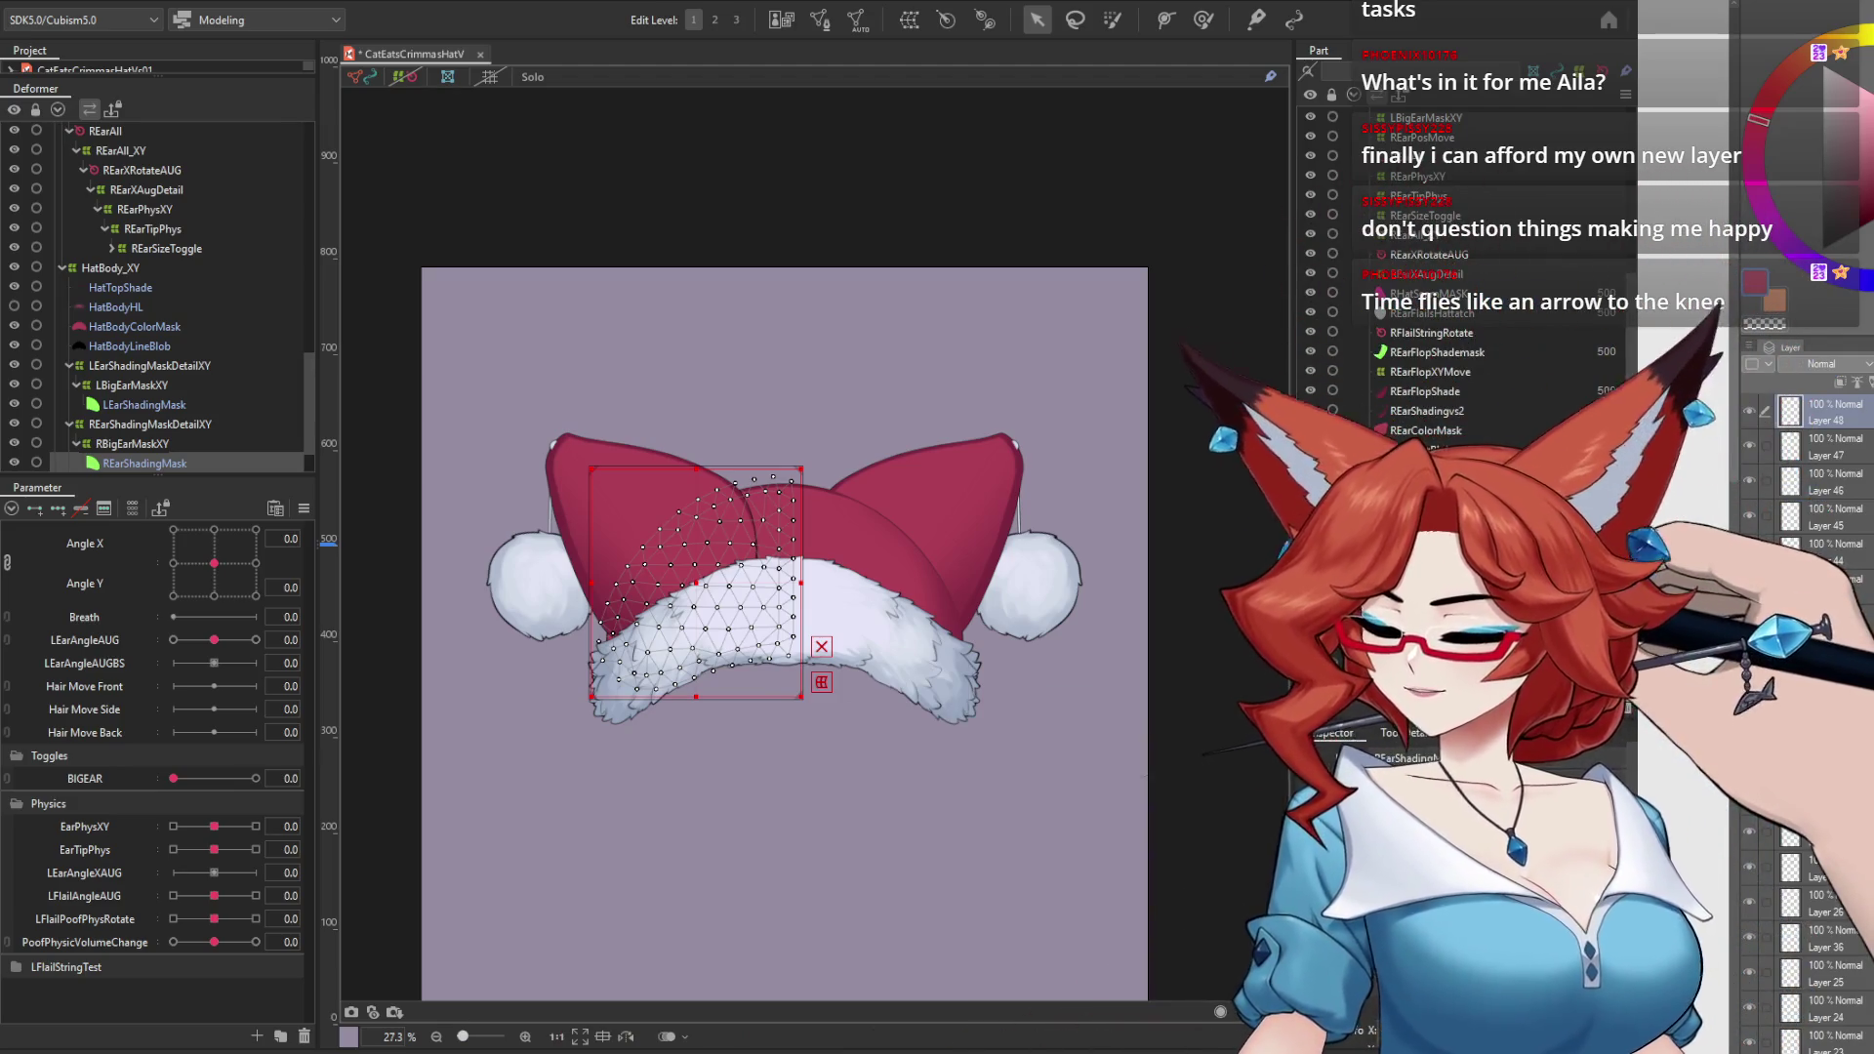
left_click(1412, 430)
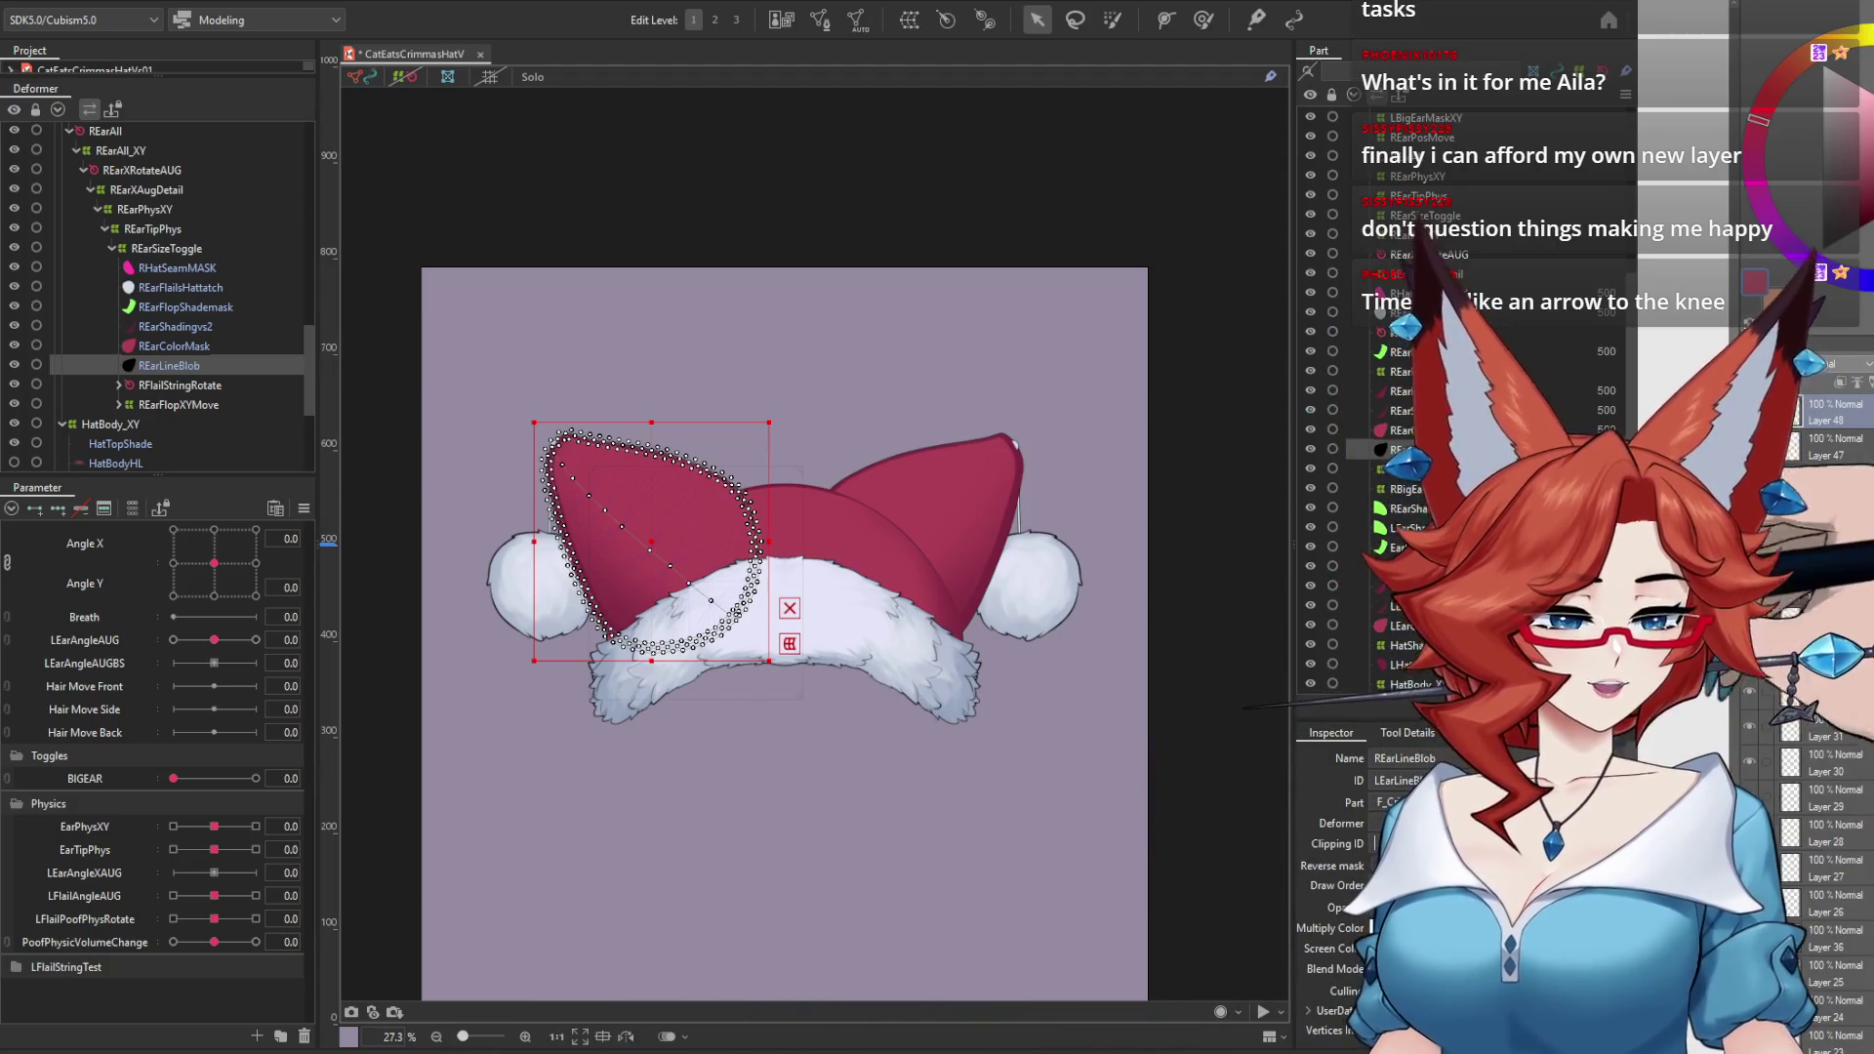
scroll(1463, 391, "down", 3)
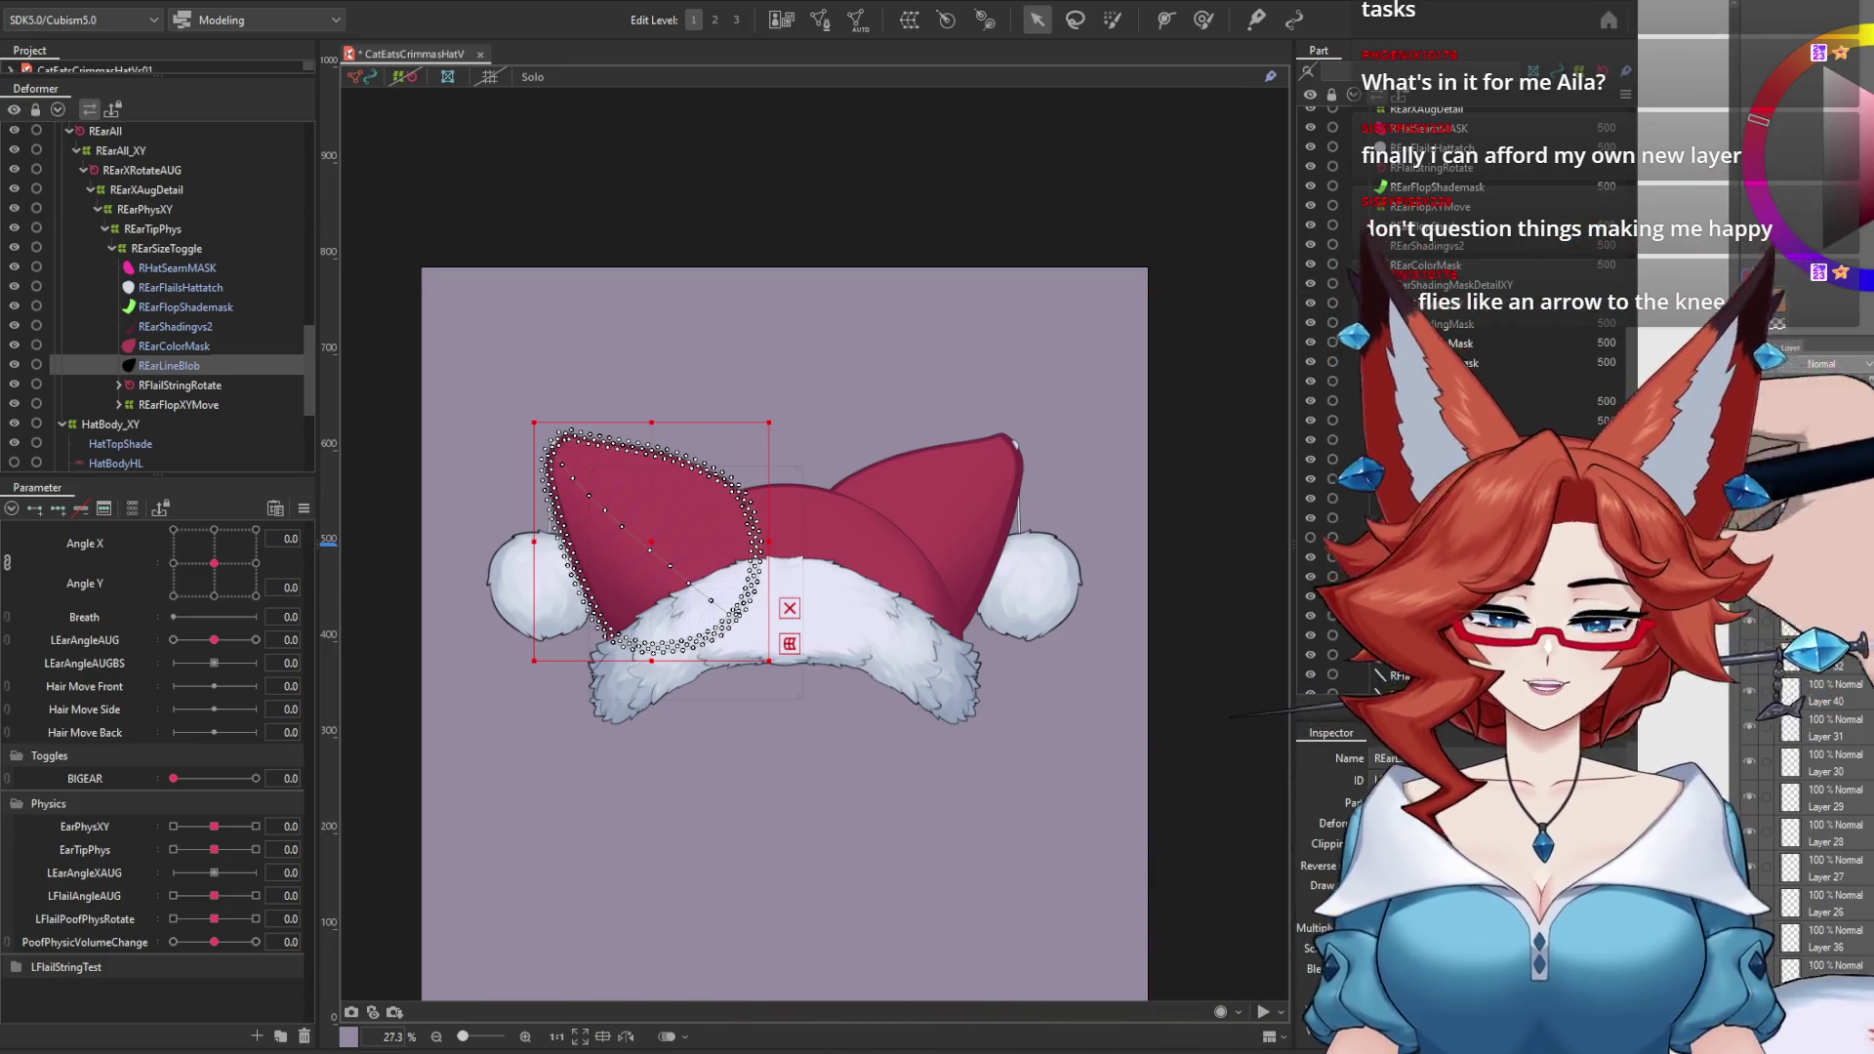
scroll(1464, 390, "up", 3)
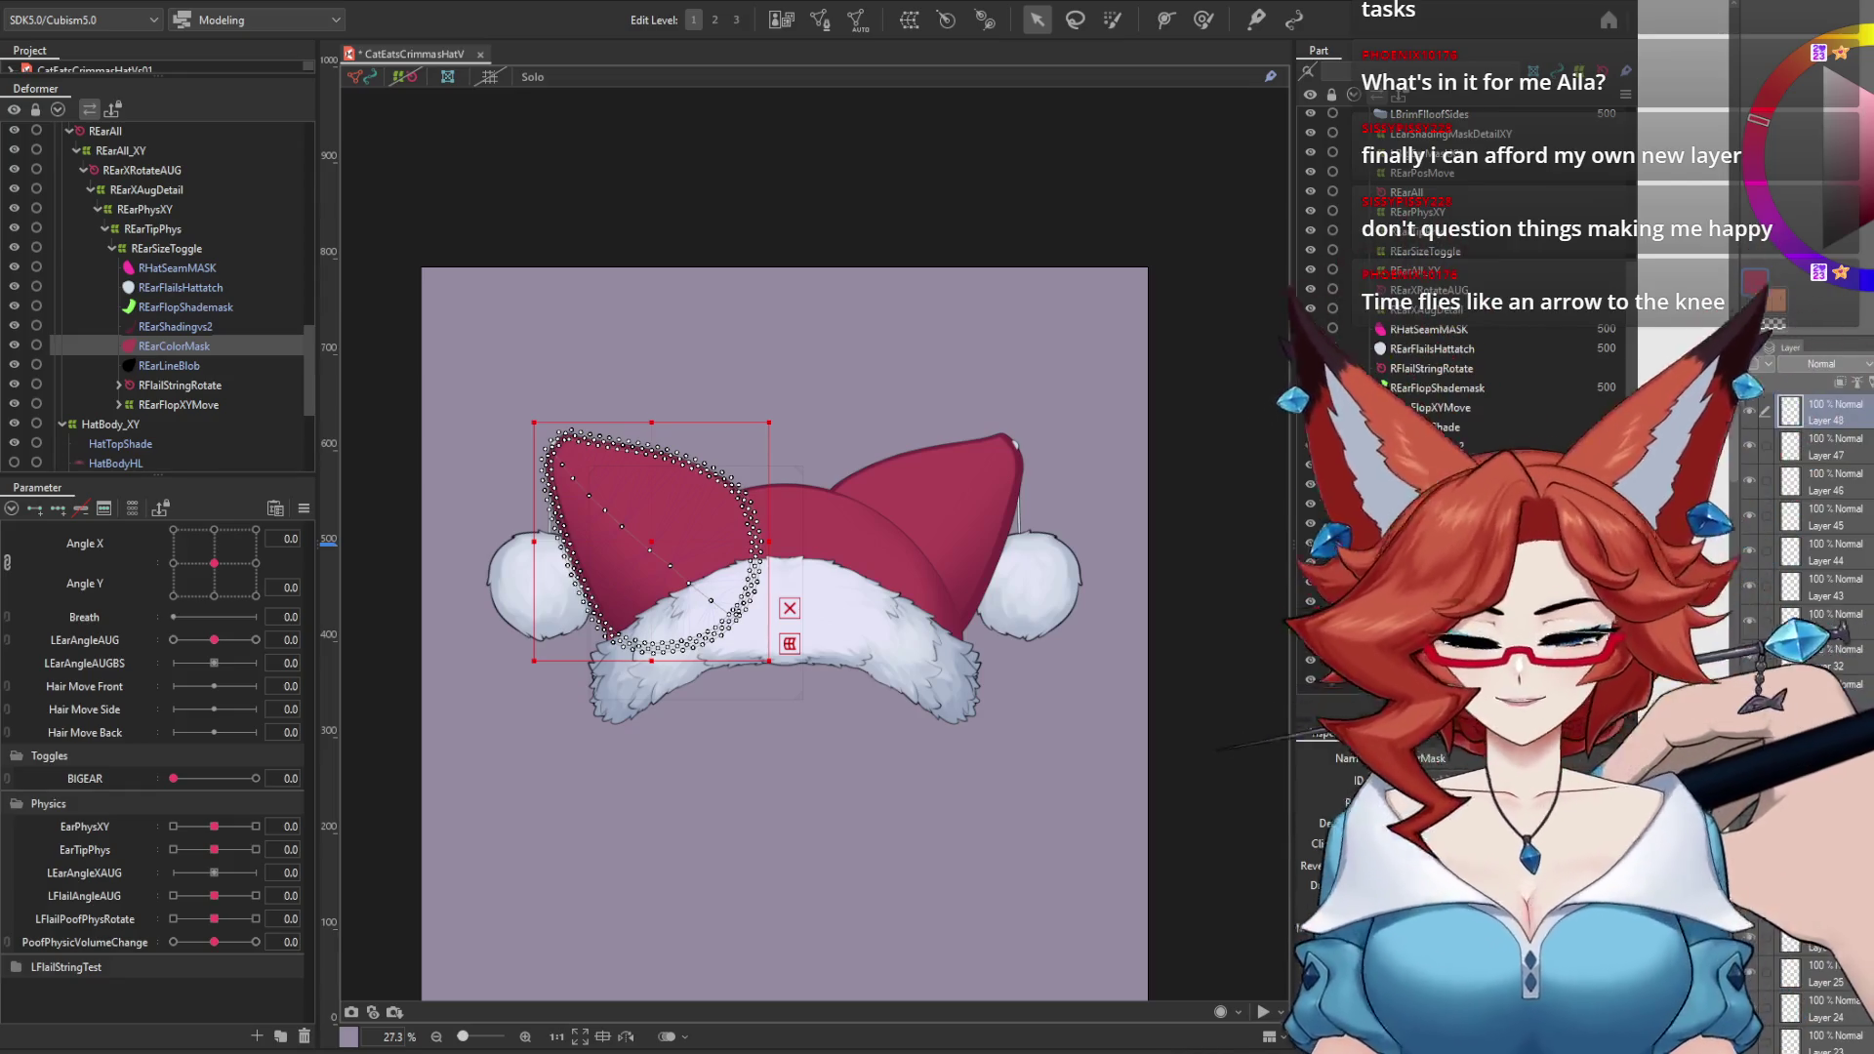
left_click(175, 326)
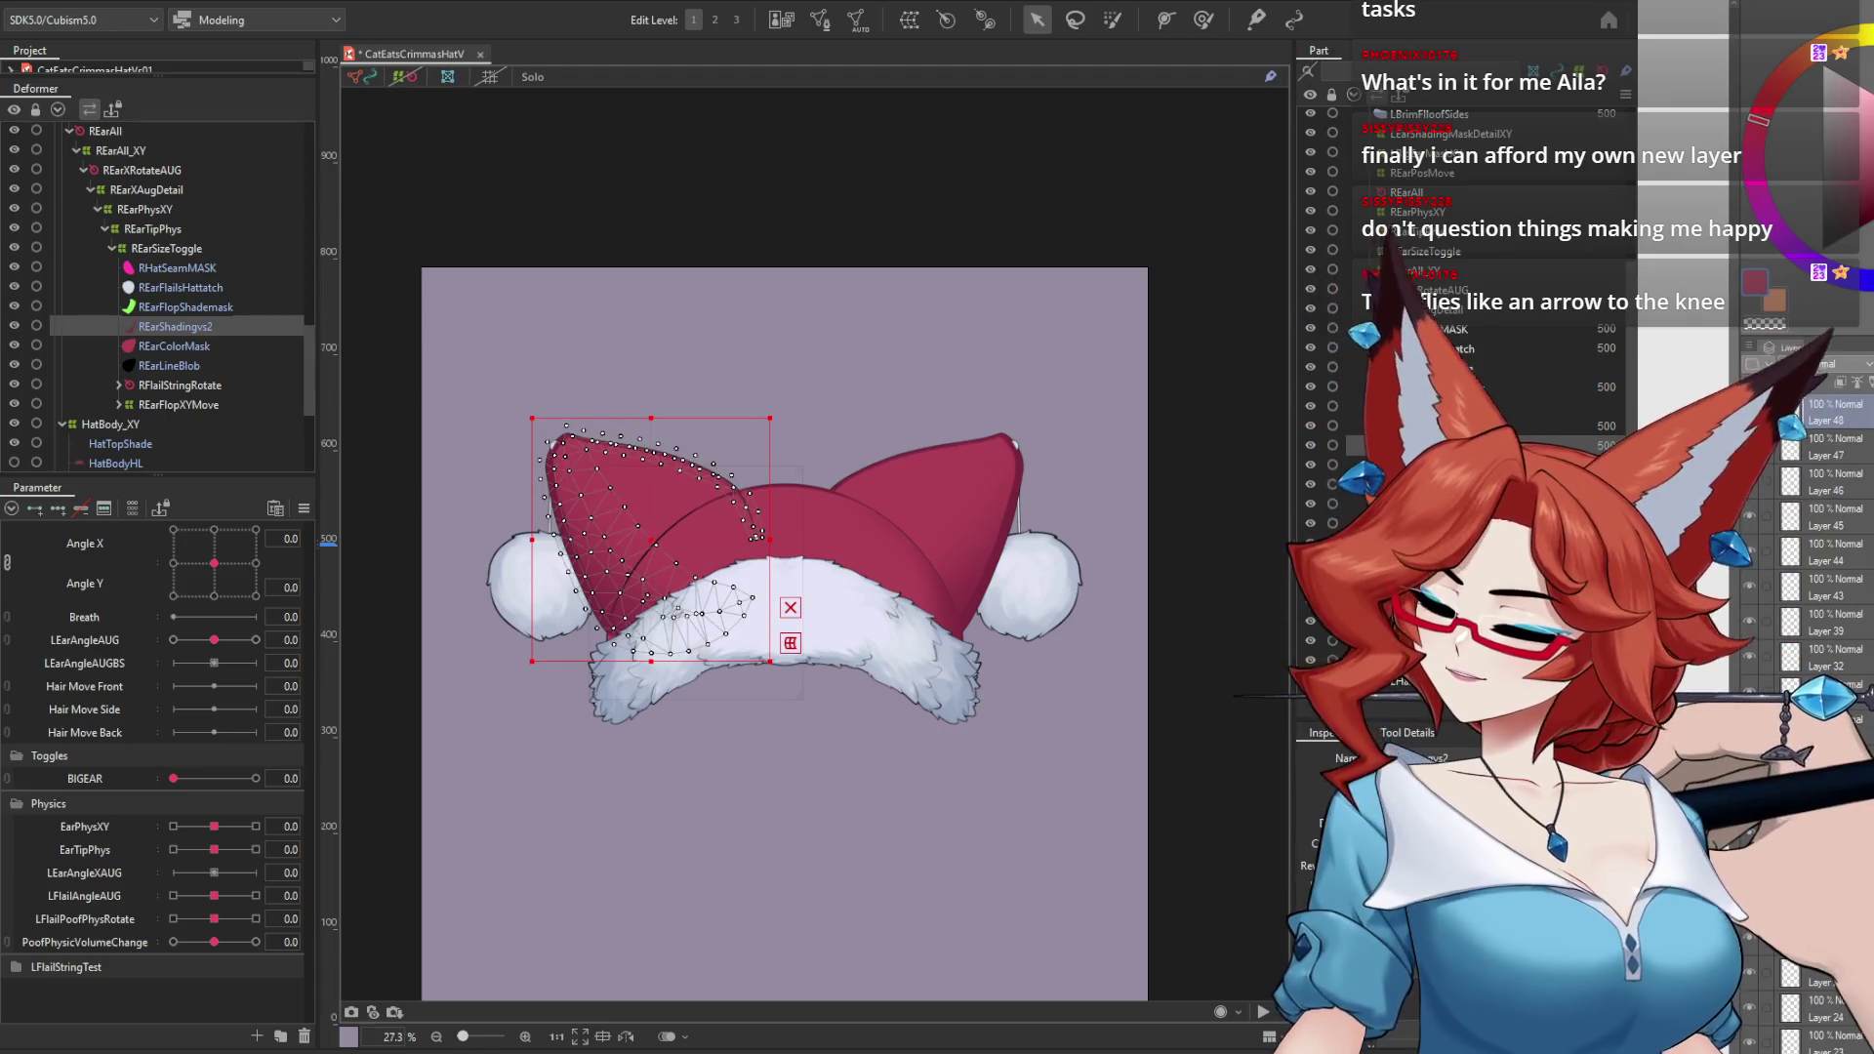
left_click(532, 585)
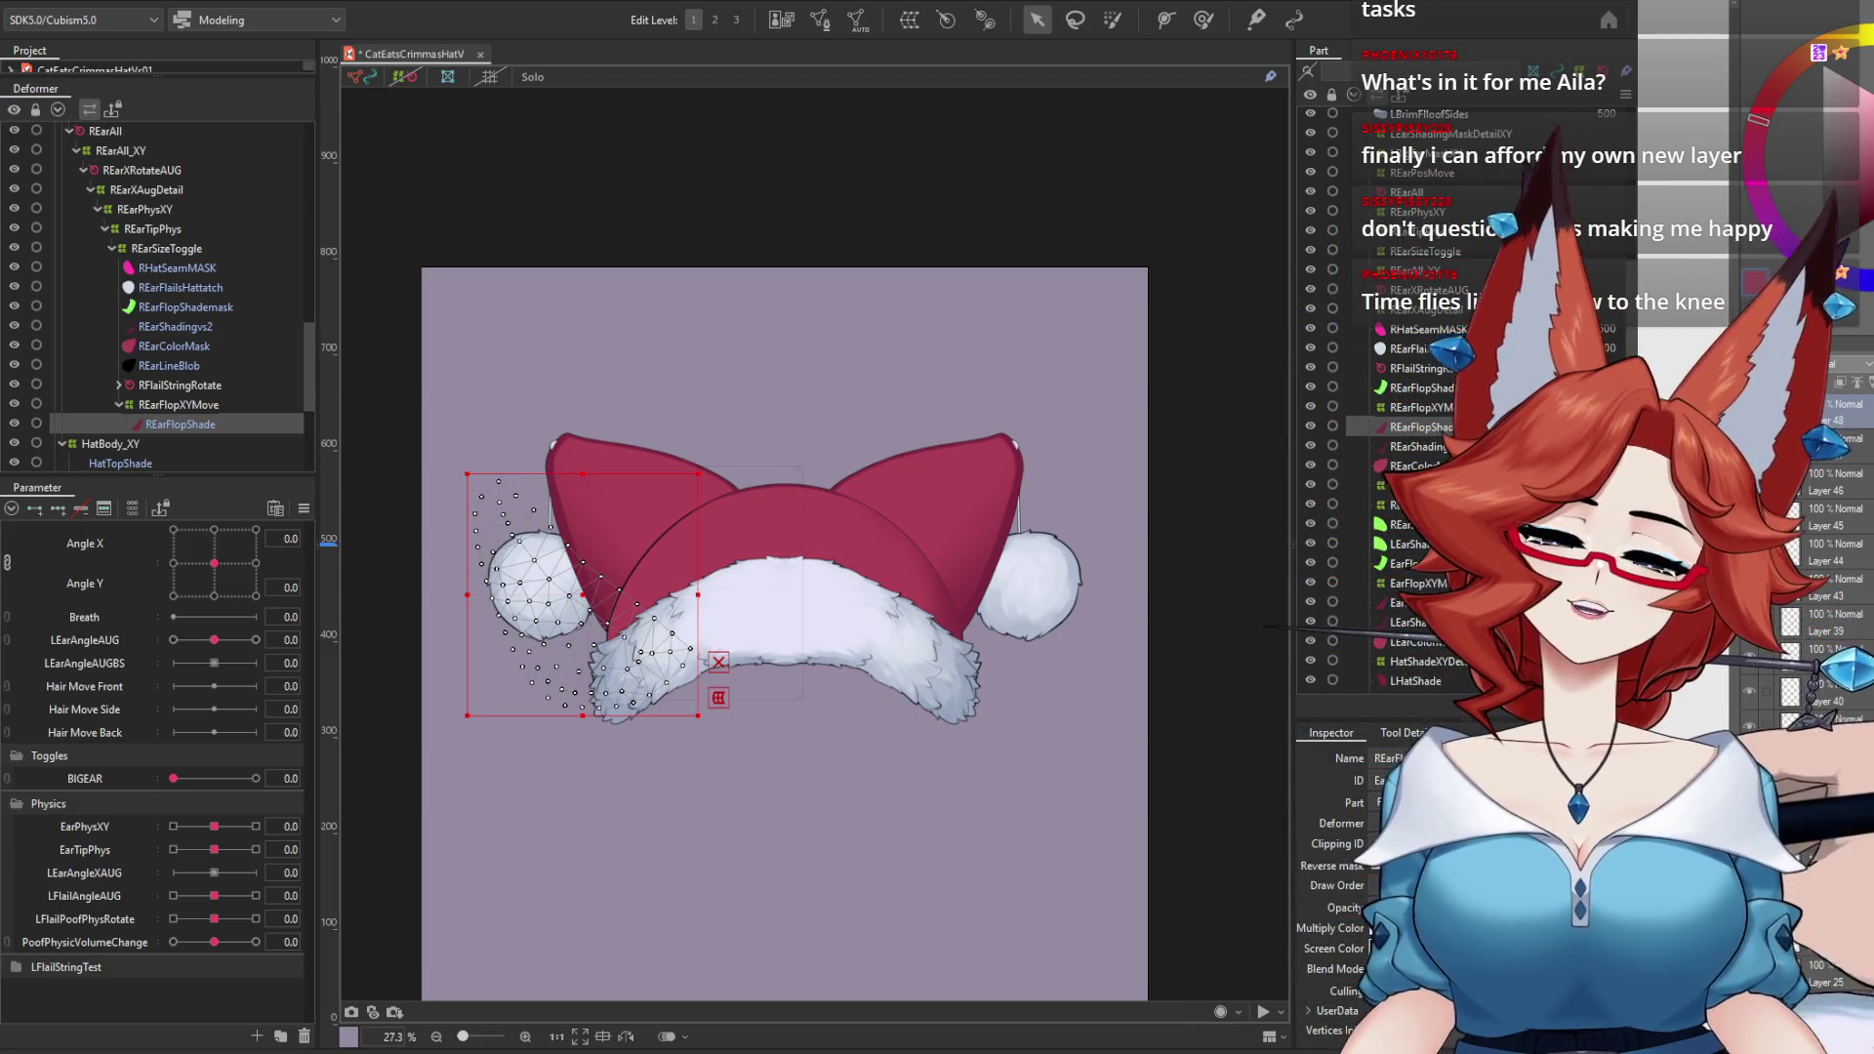
Step: Zoom in and nudge the REarShadingMask mesh slightly right on the brim
left_click(827, 708)
scroll(827, 709, "up", 3)
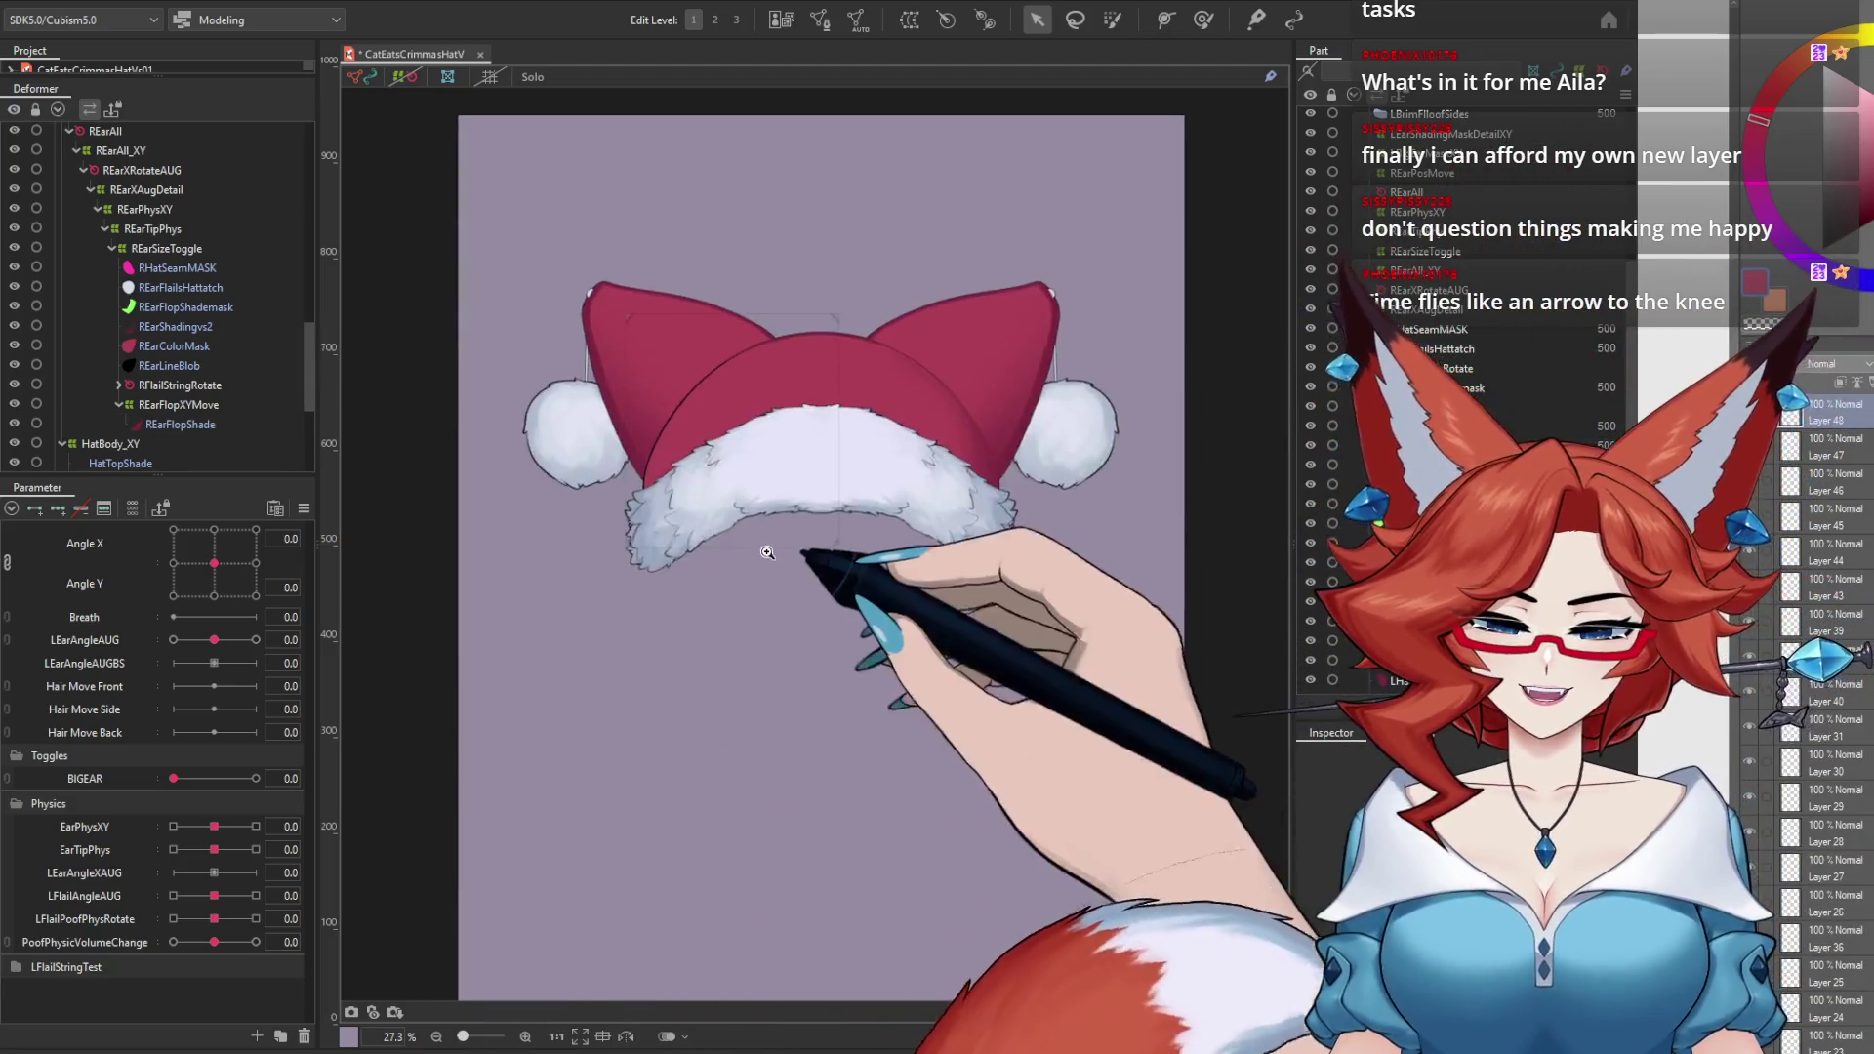
scroll(826, 709, "up", 1)
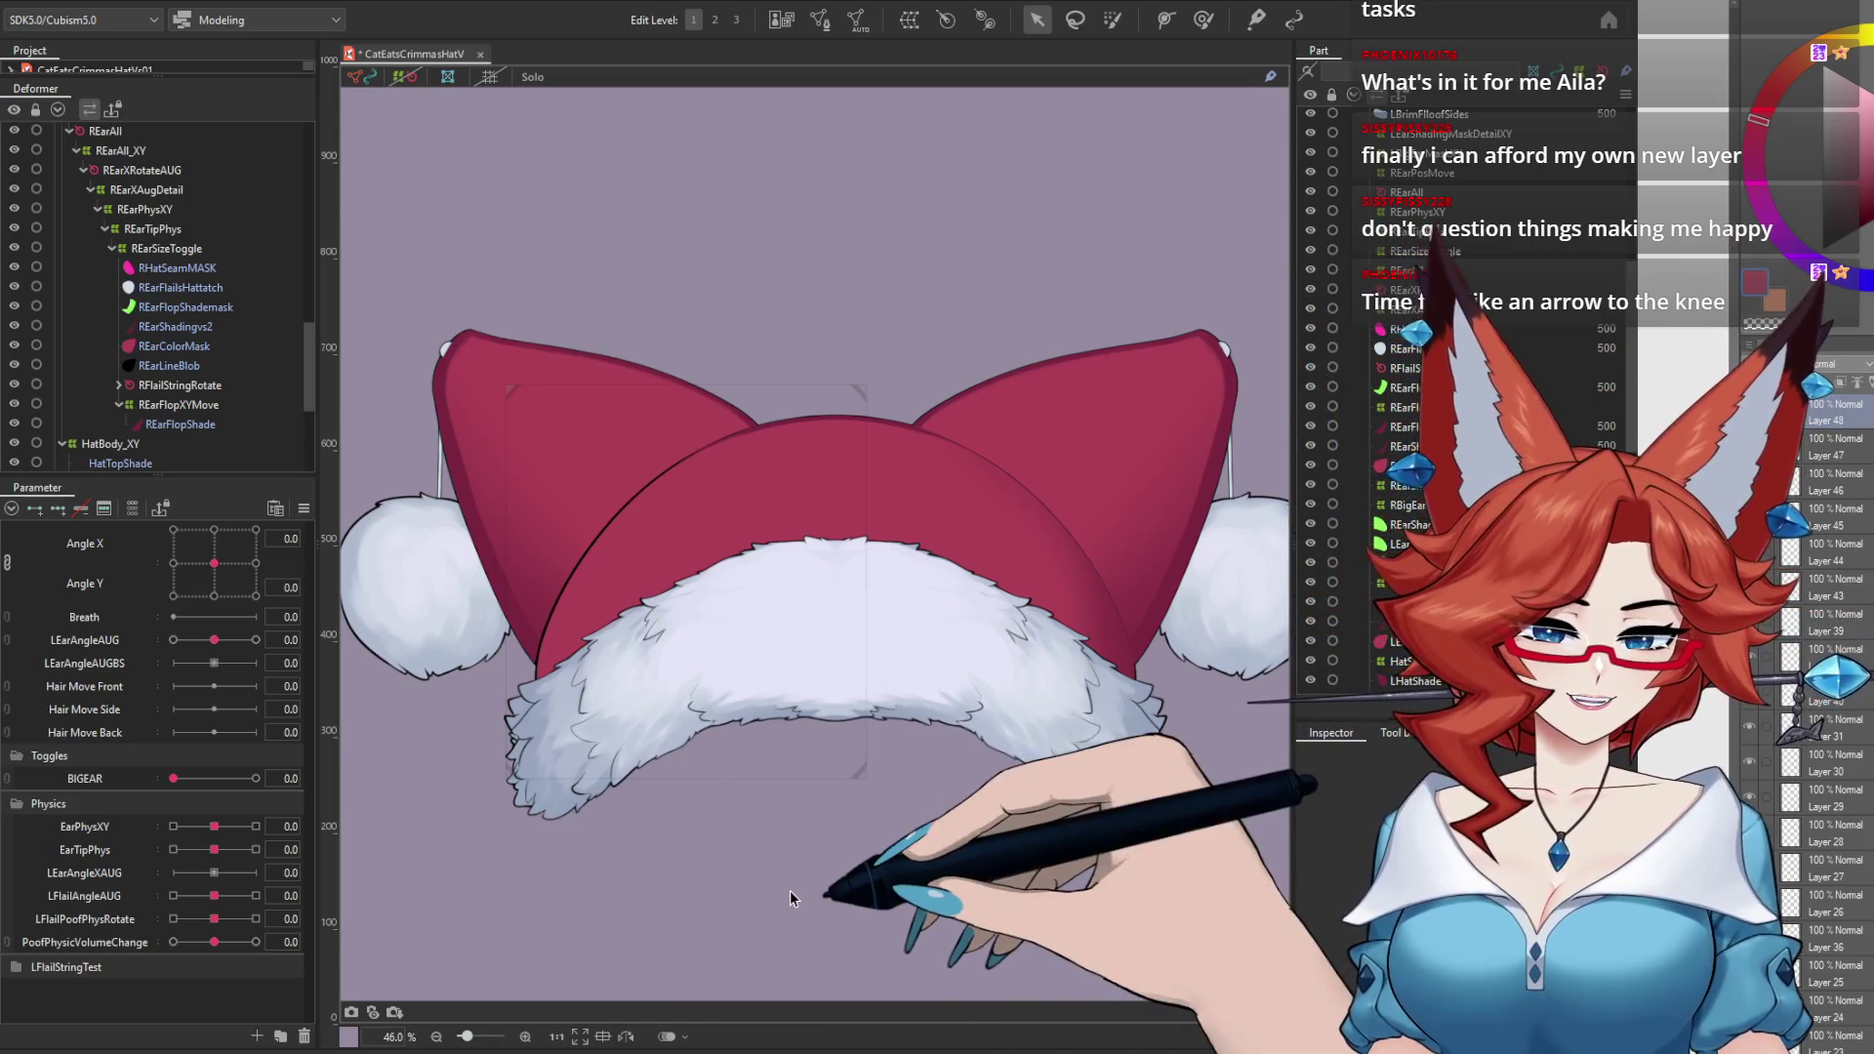
left_click(1304, 593)
left_click(1386, 524)
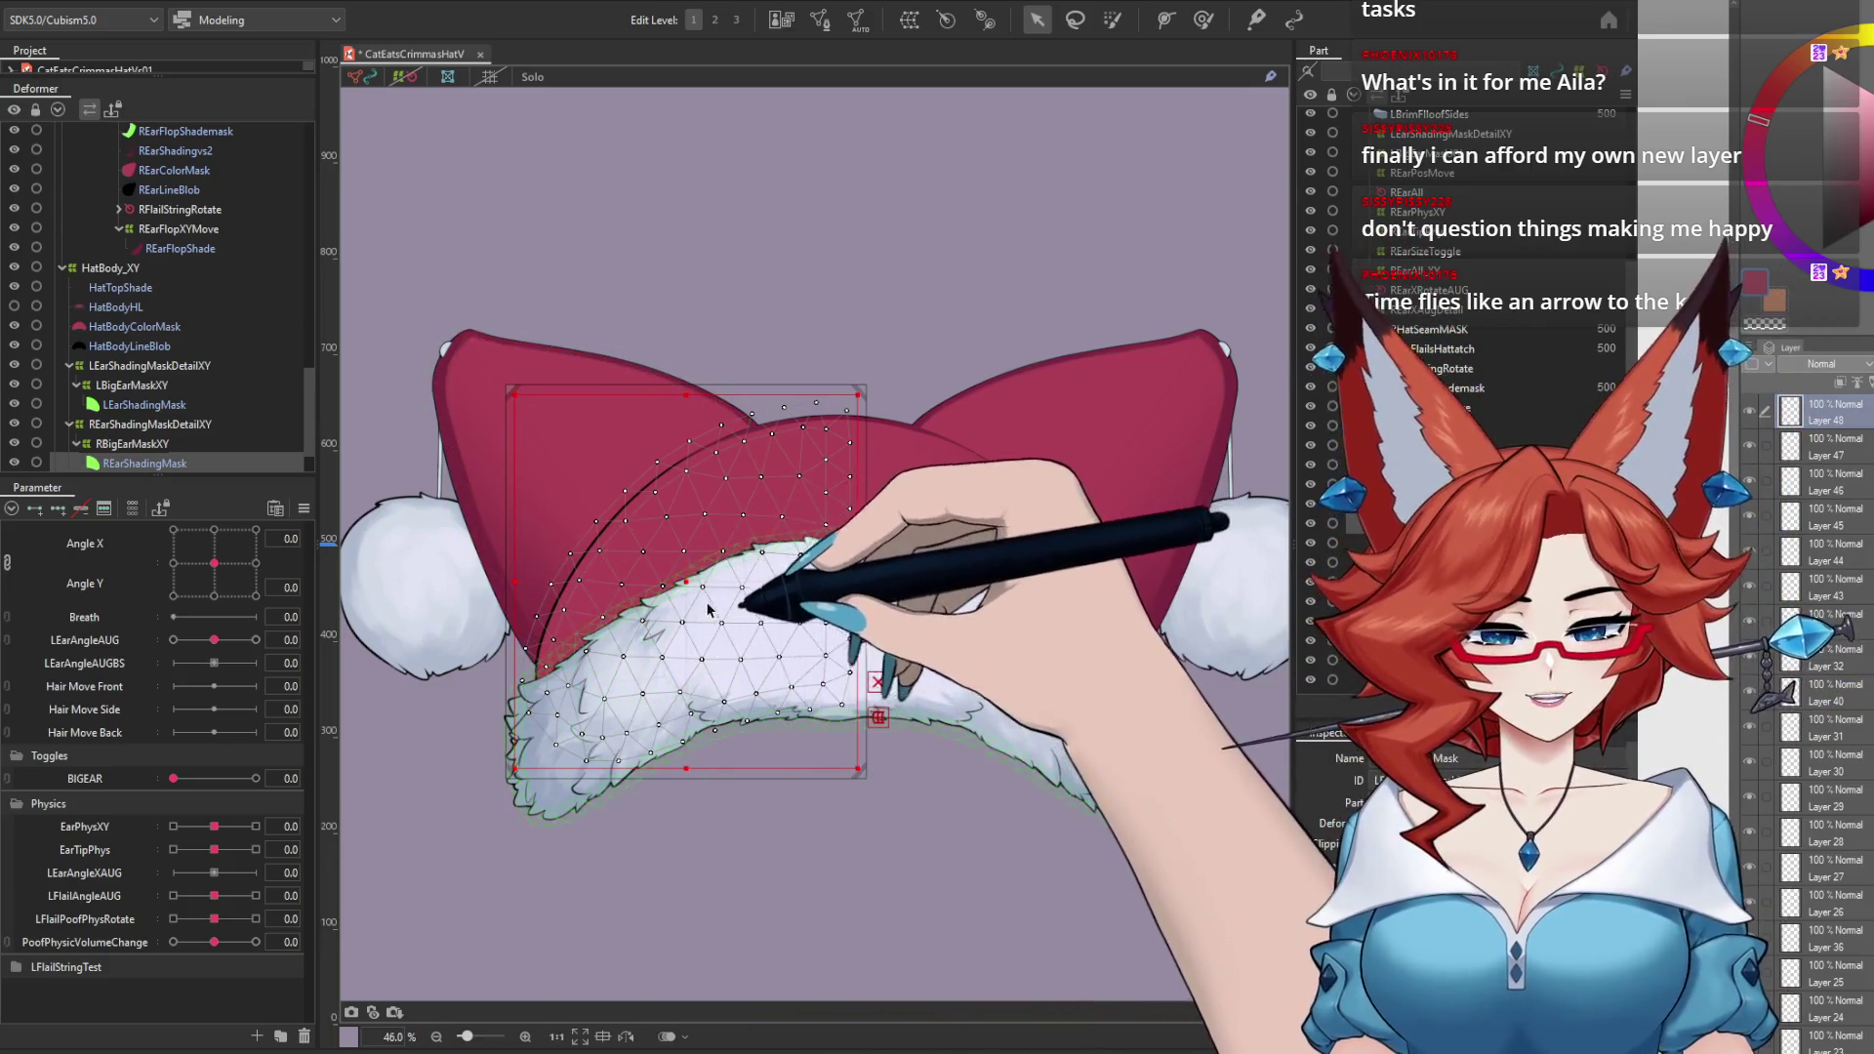
left_click_drag(684, 582, 687, 583)
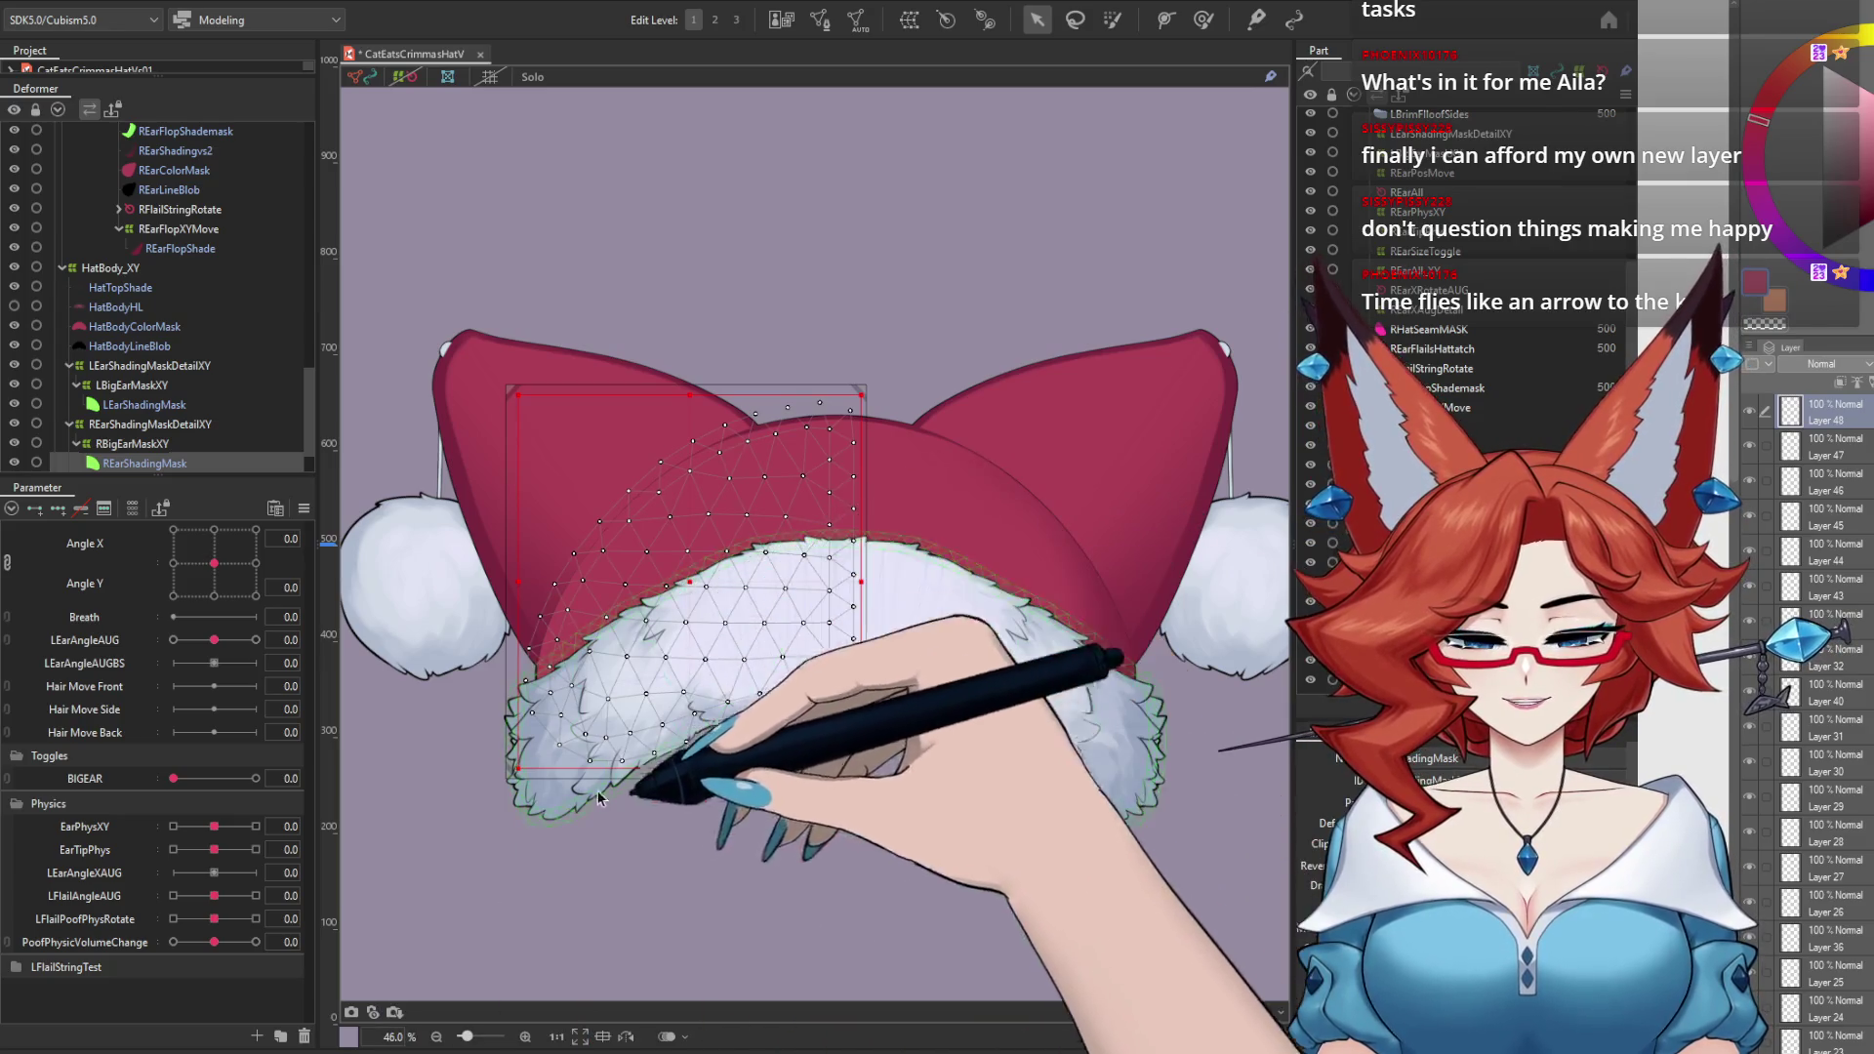
Step: Test the shading by turning the hat on the Angle X/Y pad, ending at X 30, Y -30
mouse_move(214, 563)
left_mouse_down()
mouse_move(210, 580)
mouse_move(178, 530)
mouse_move(266, 662)
left_mouse_up()
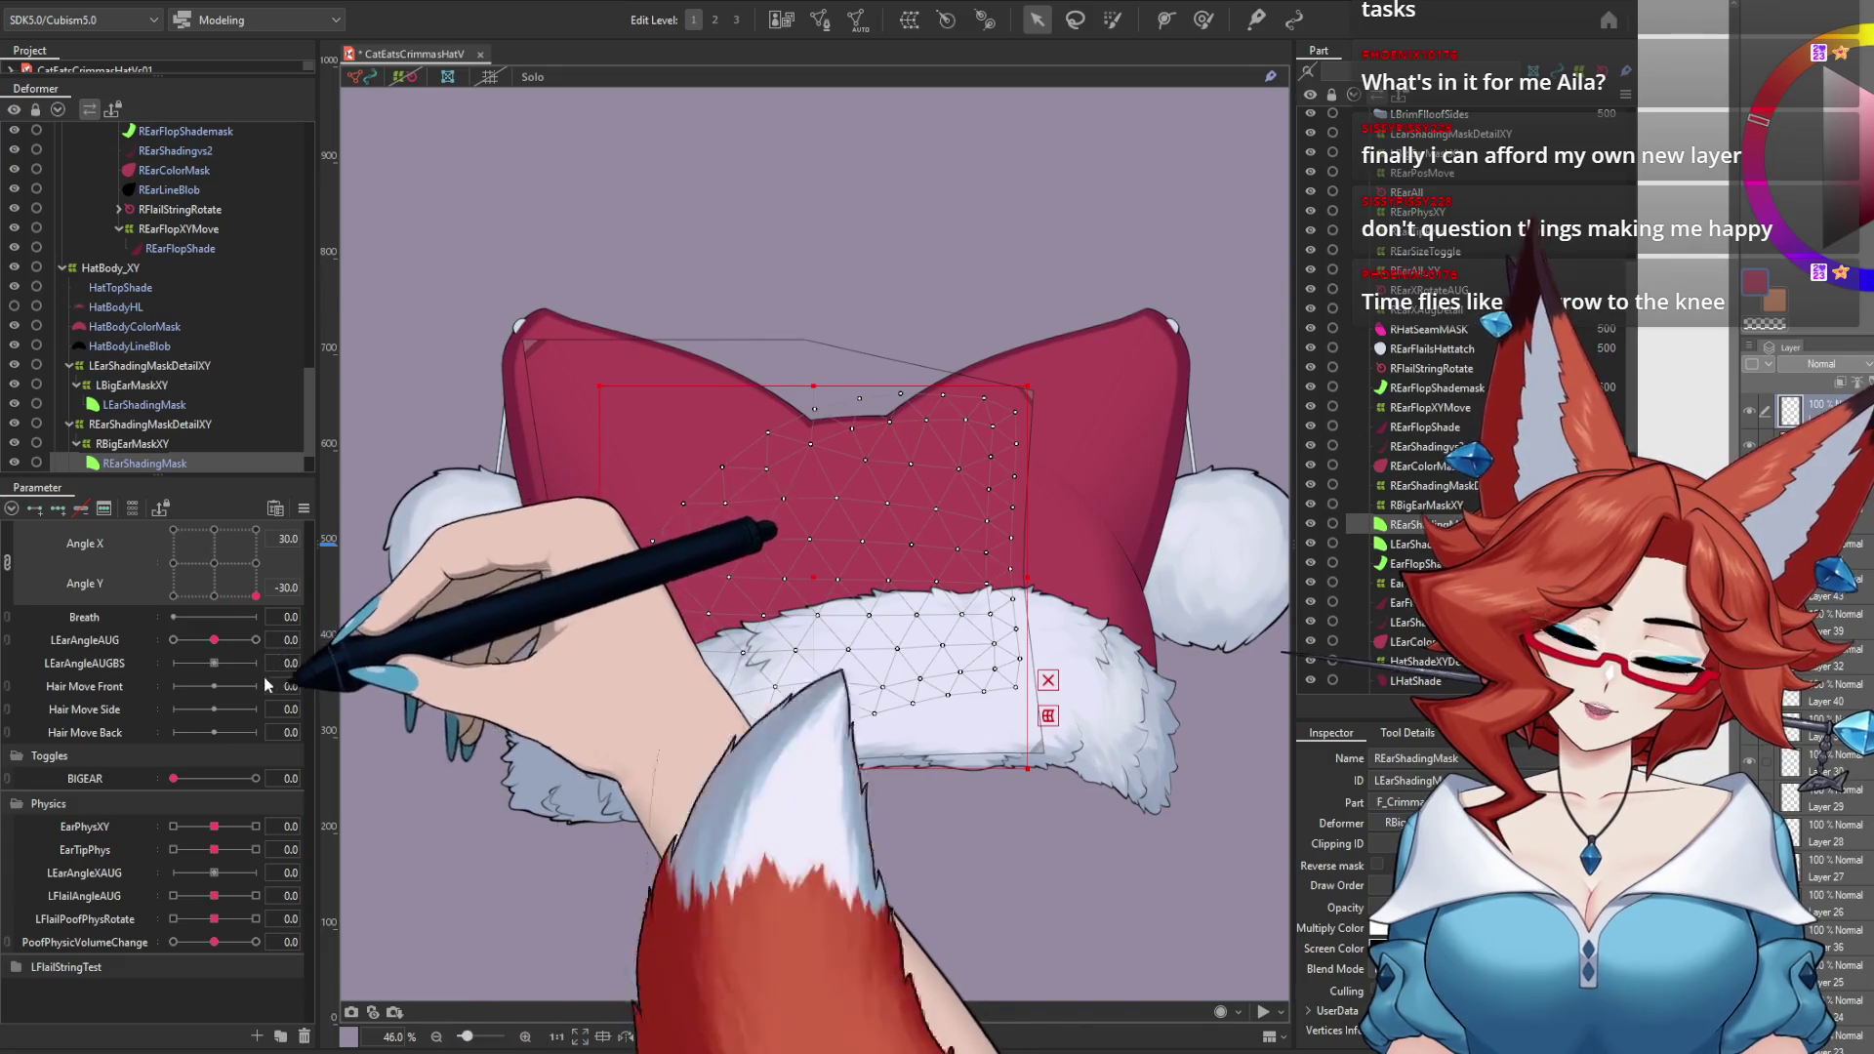
left_click_drag(255, 596, 214, 563)
left_click(918, 900)
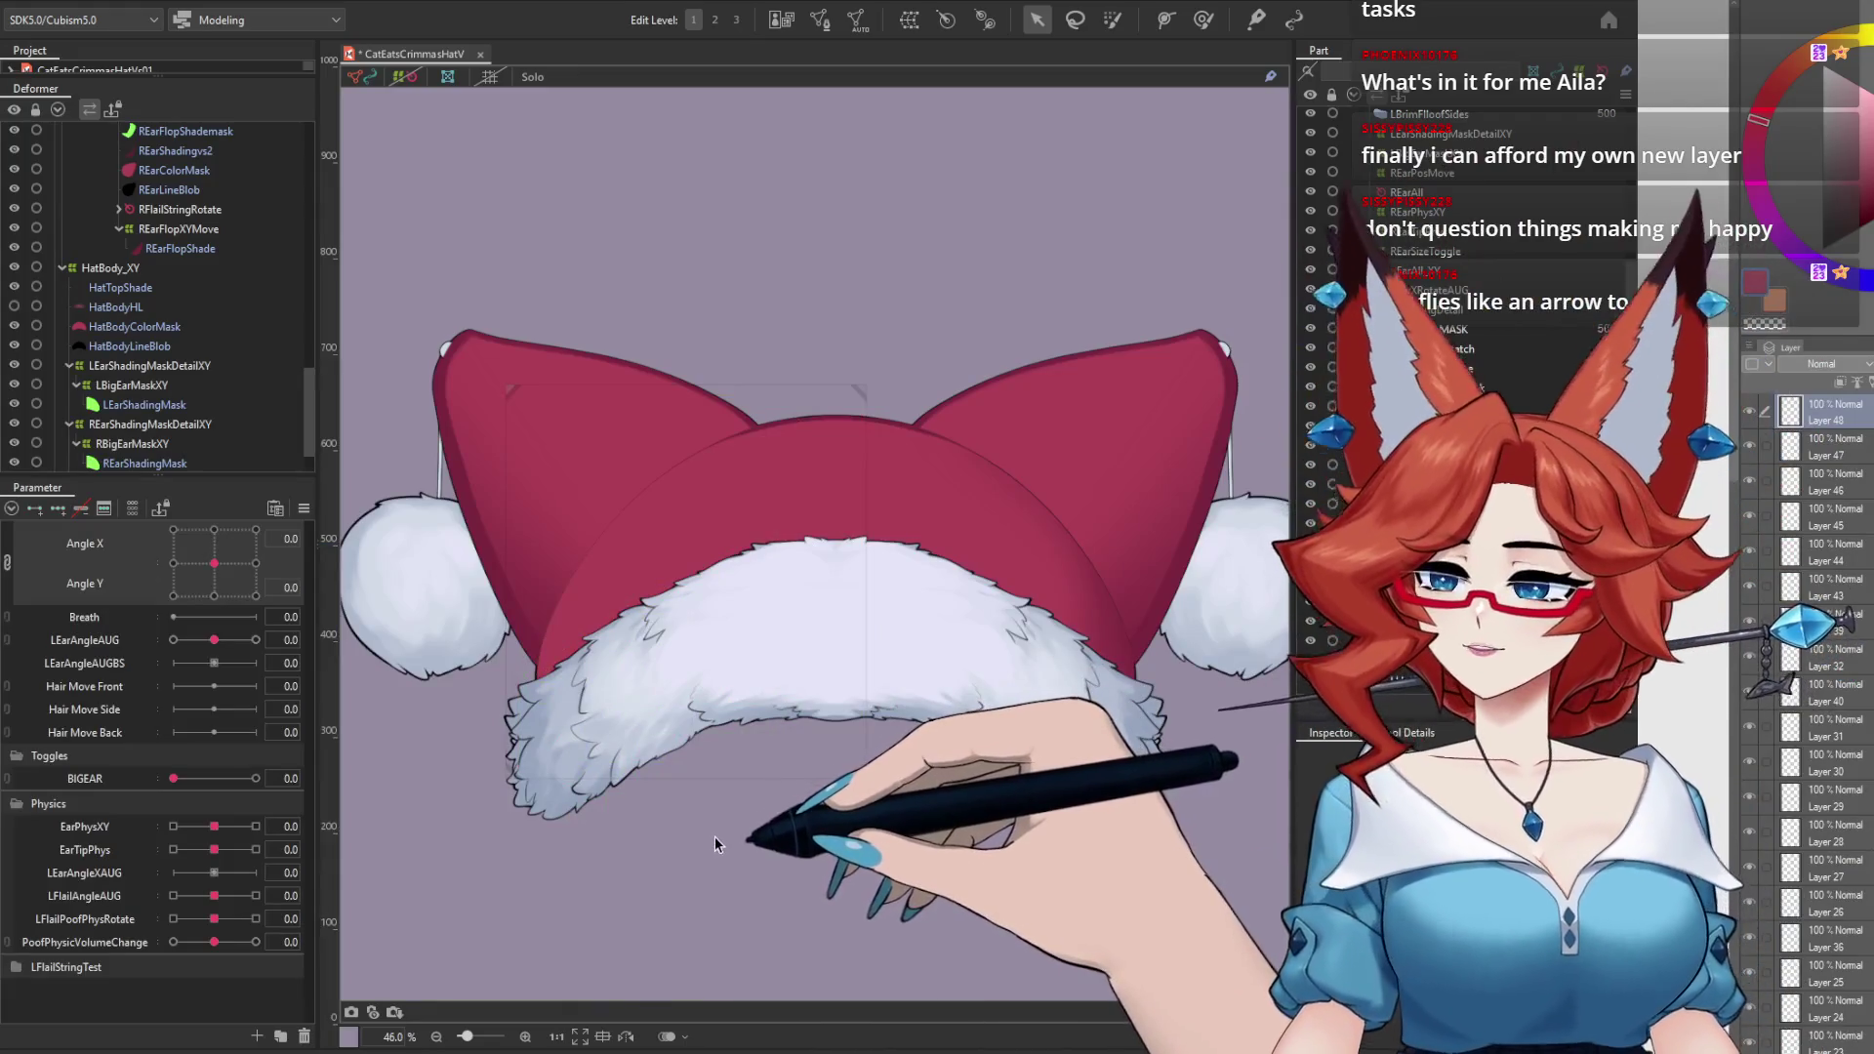
mouse_move(214, 563)
left_mouse_down()
mouse_move(222, 629)
mouse_move(305, 550)
left_mouse_up()
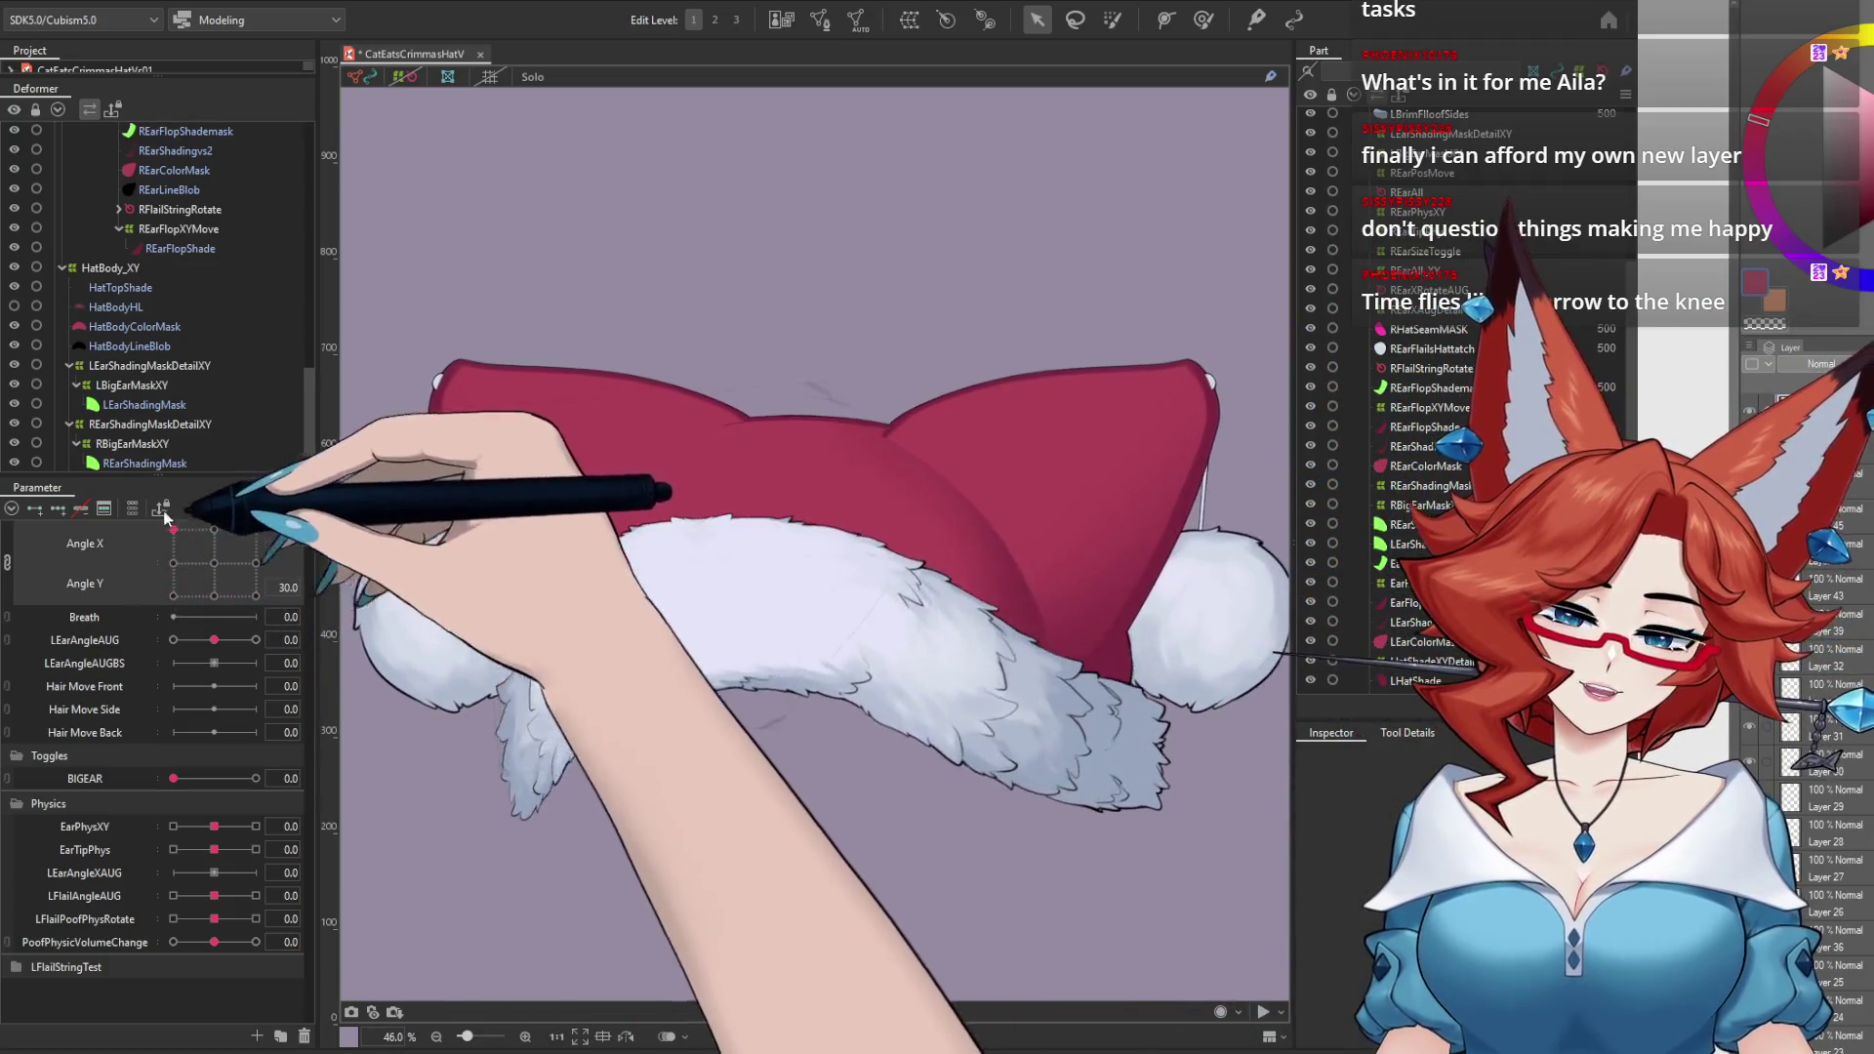
mouse_move(305, 549)
left_mouse_down()
mouse_move(332, 571)
mouse_move(331, 615)
left_mouse_up()
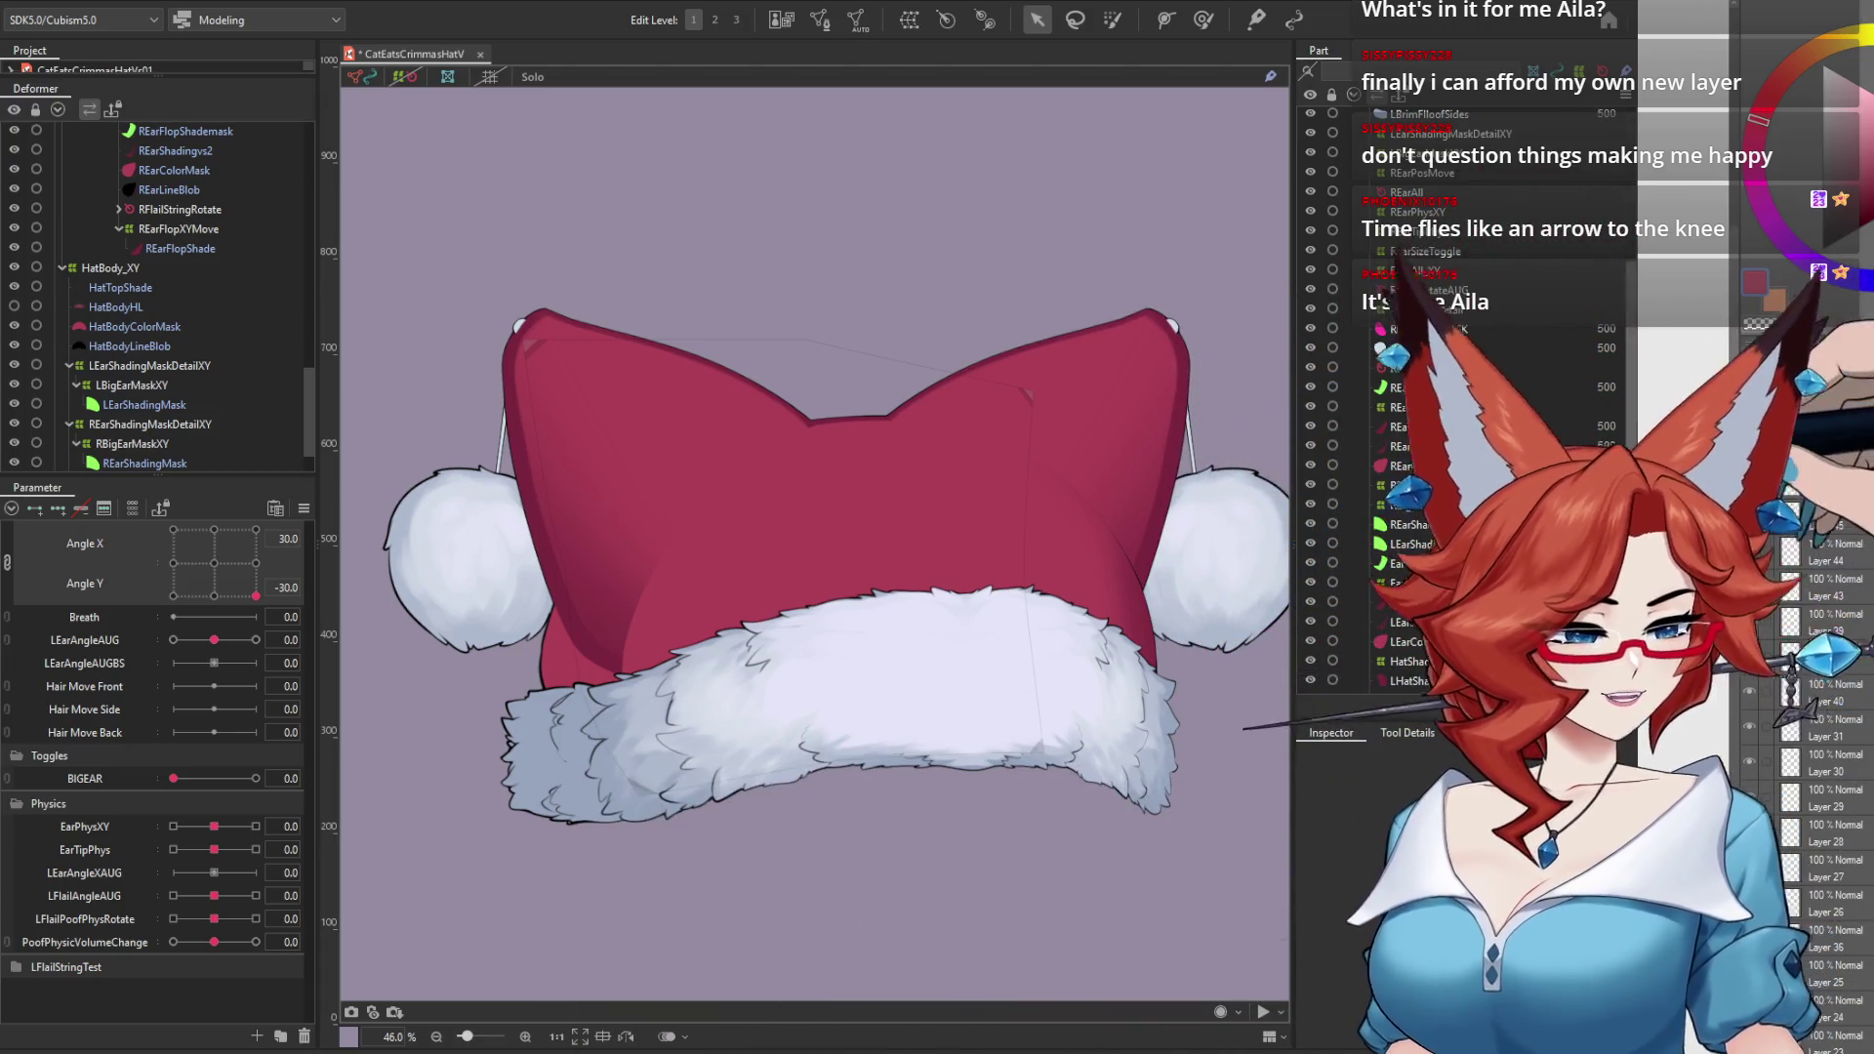
scroll(1464, 391, "down", 2)
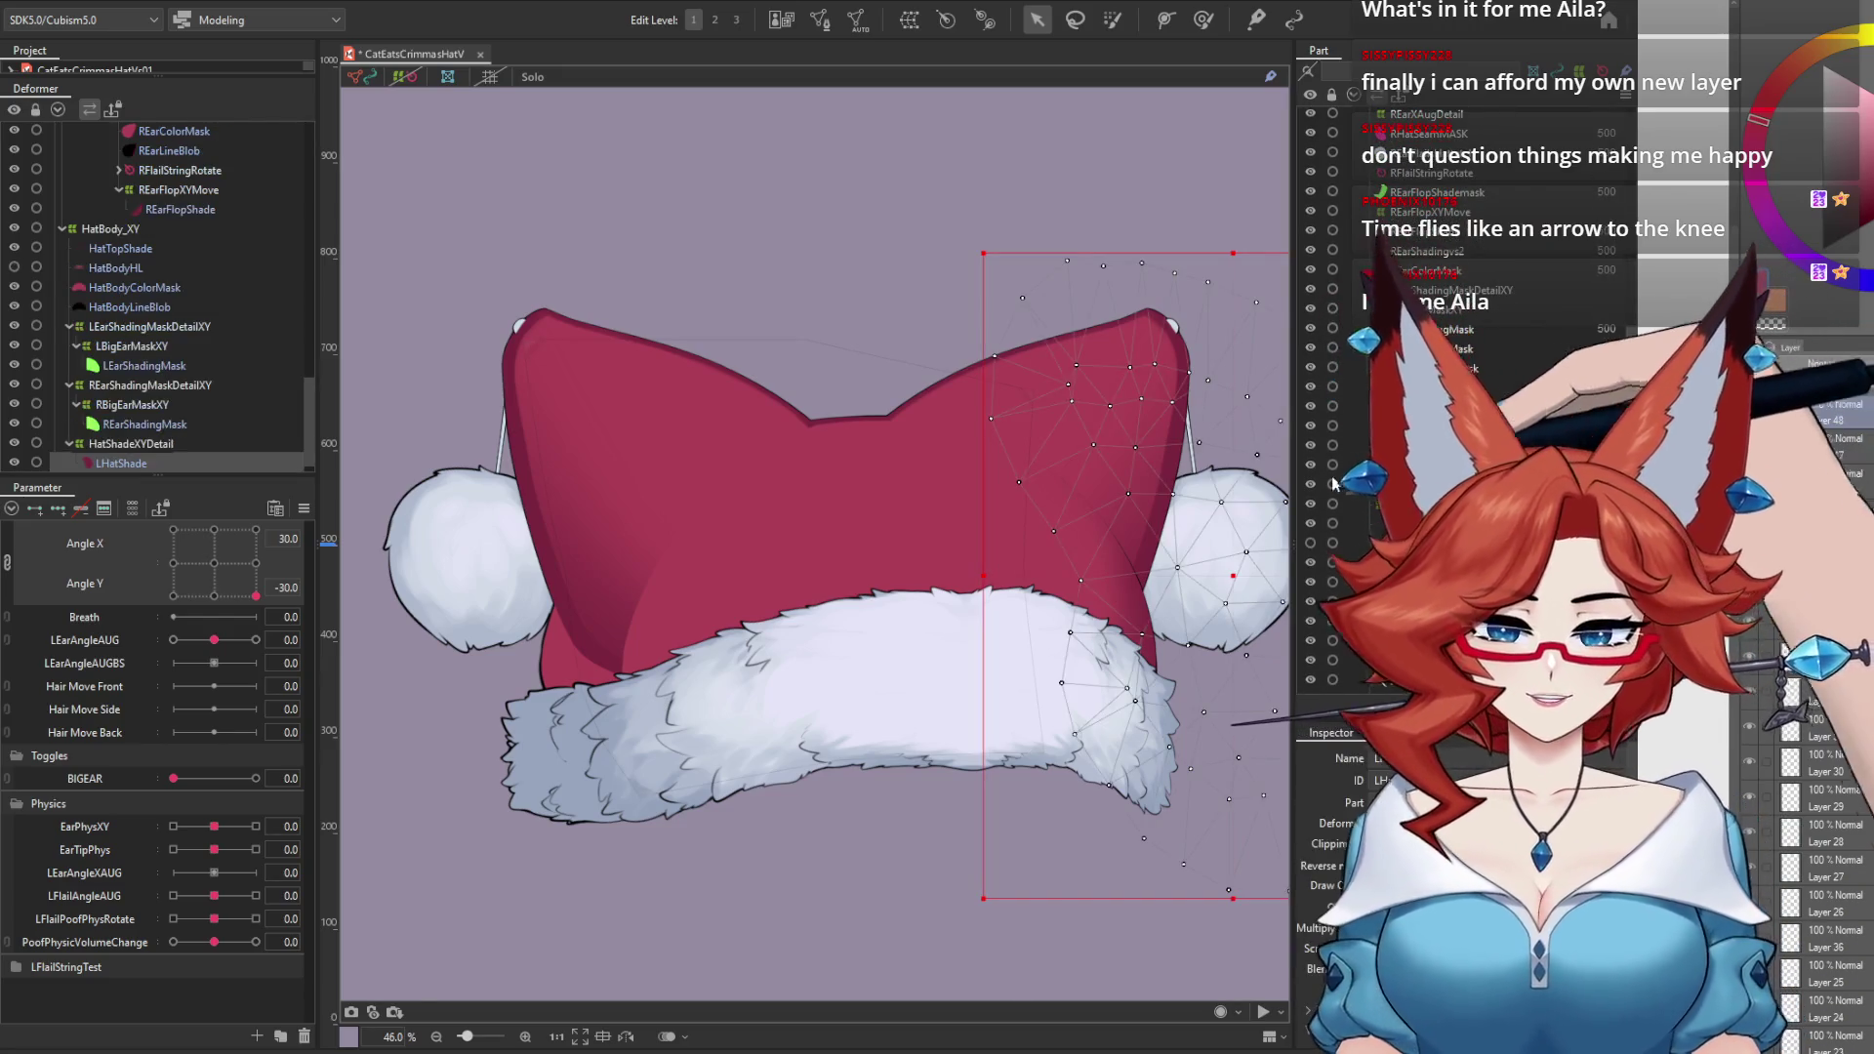
Step: Reset the hat's Angle X/Y to centre and select the HatShadeXYDetail warp deformer
left_click(161, 447, "ctrl")
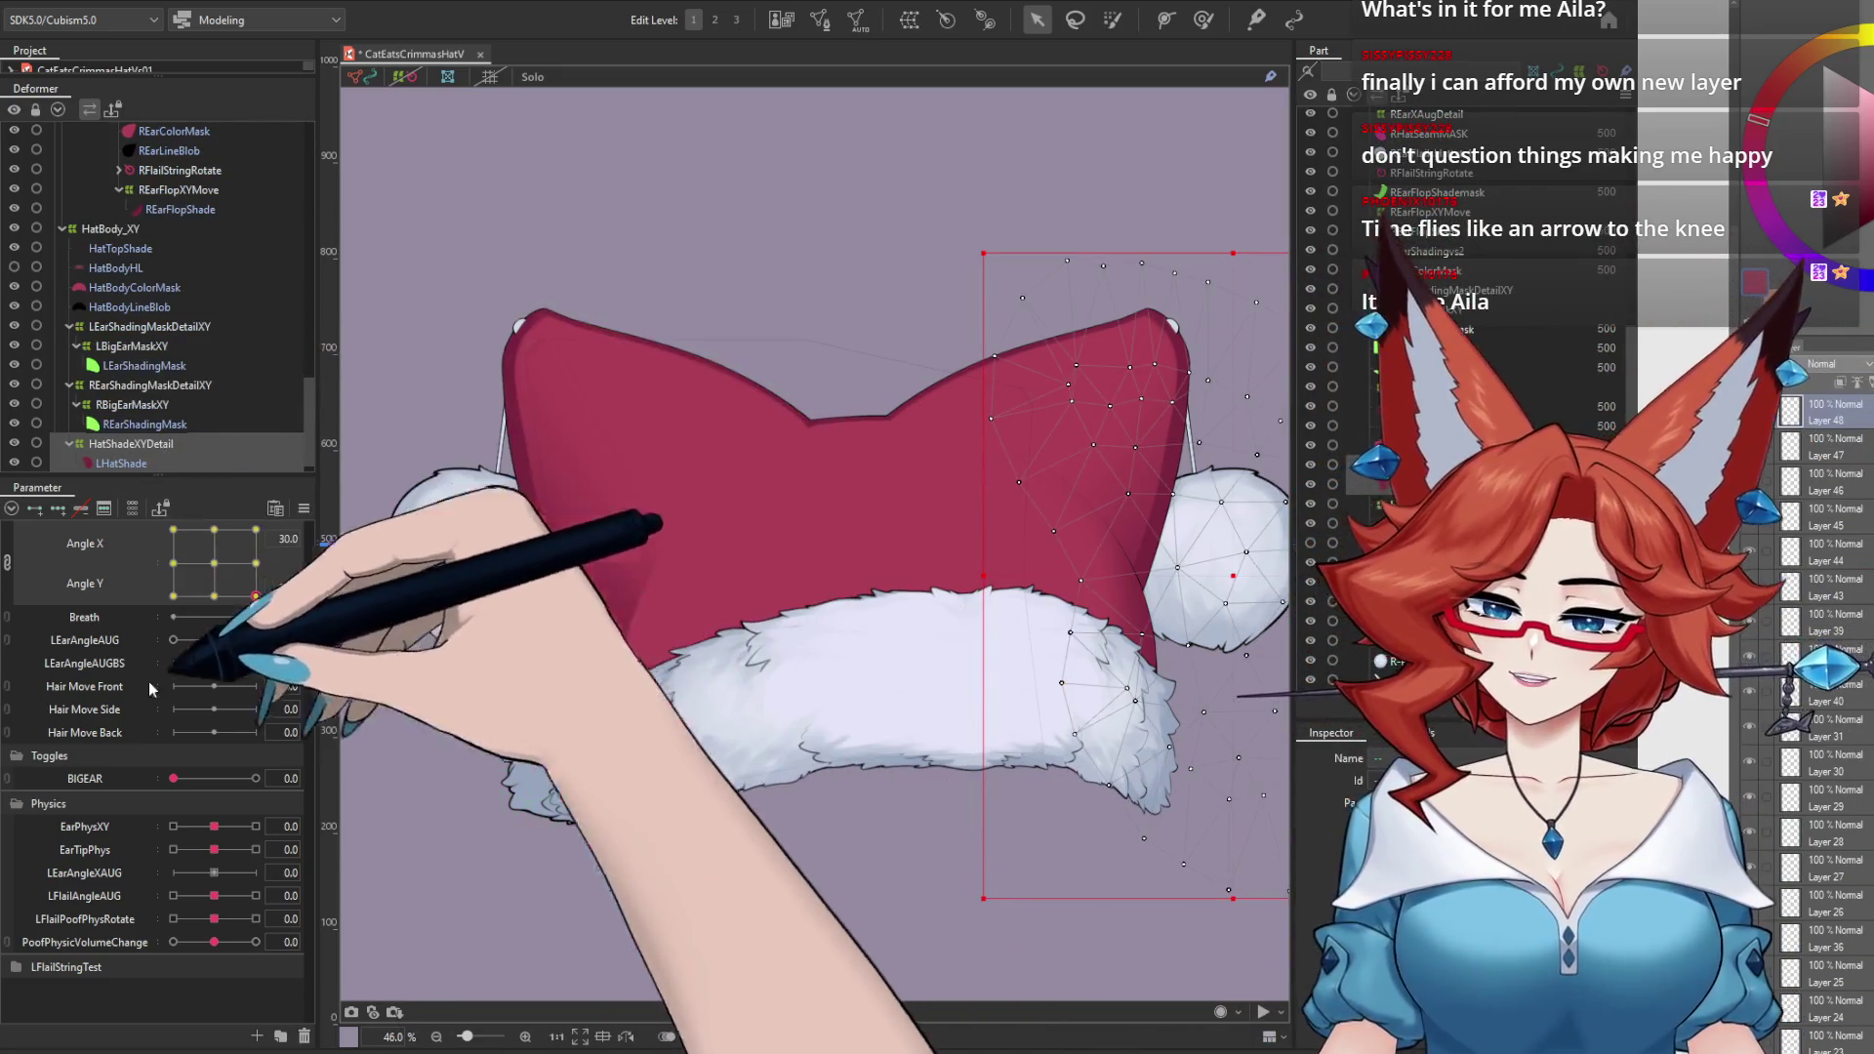
left_click(214, 563)
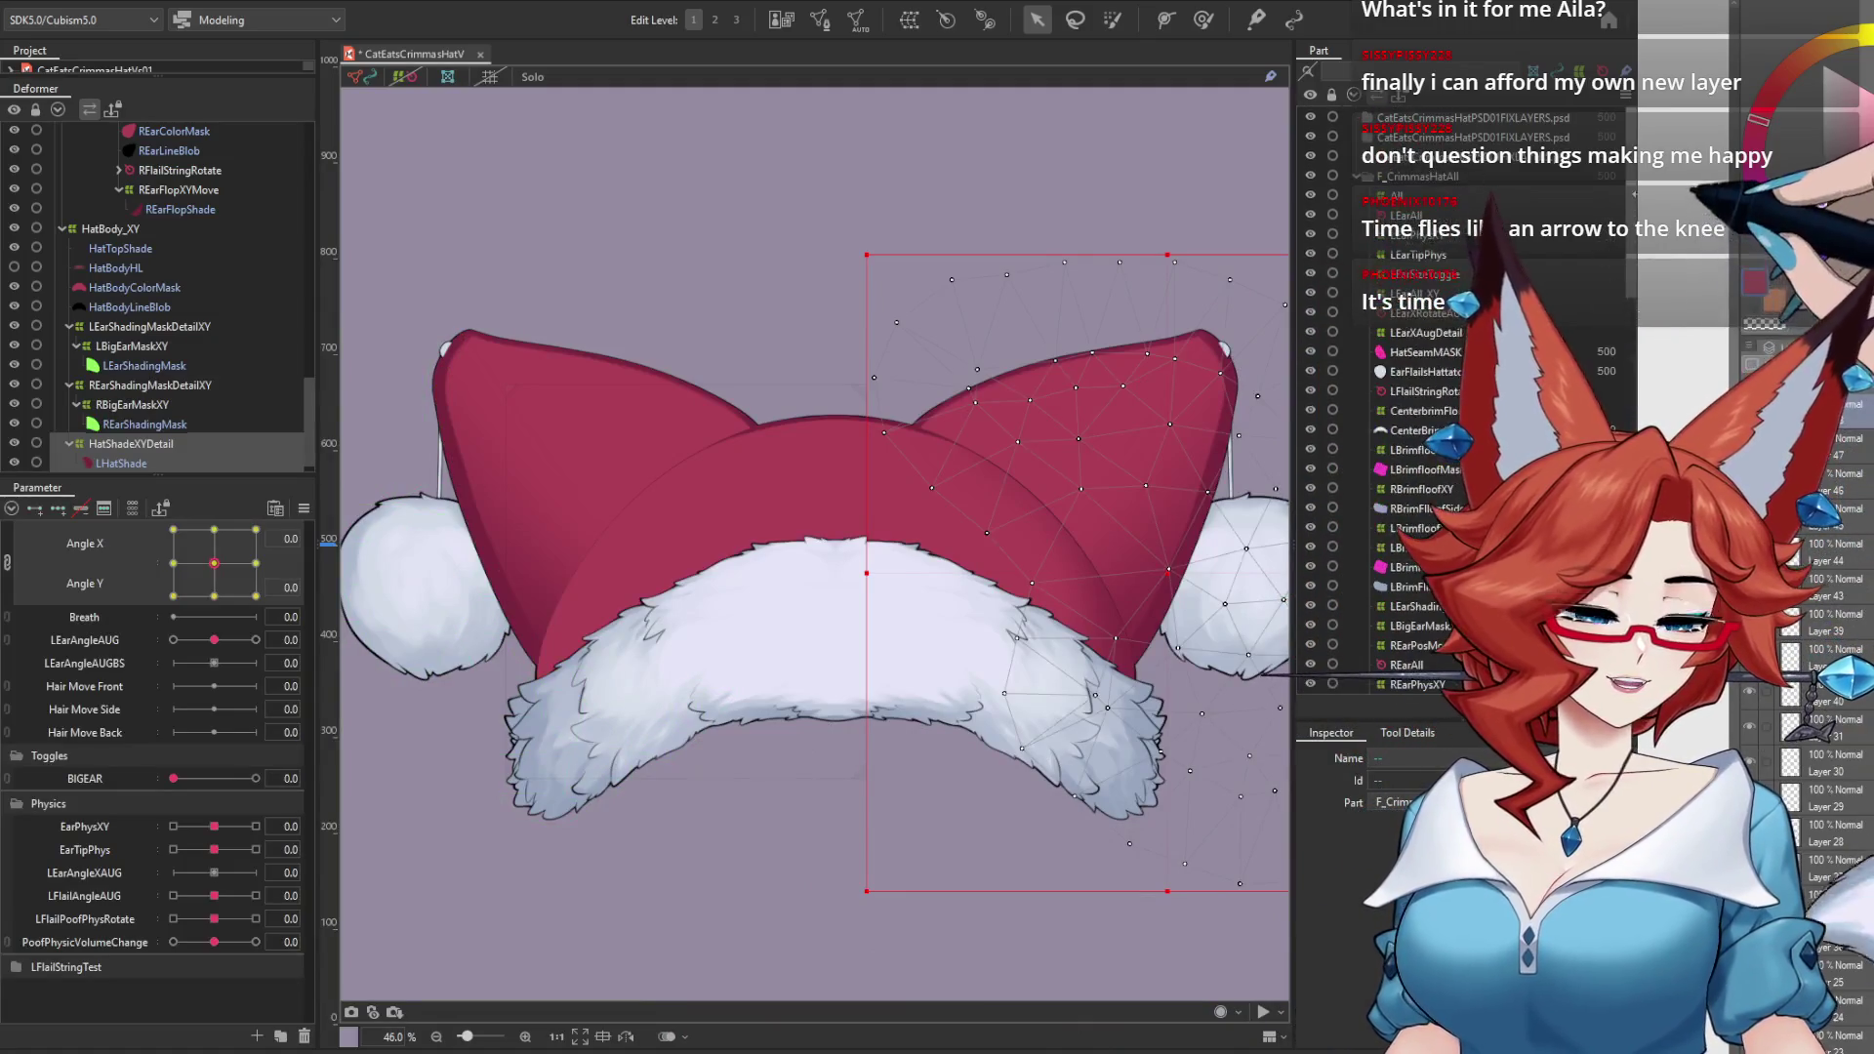
left_click_drag(1636, 333, 1636, 234)
left_click(1450, 176)
left_click(1450, 176)
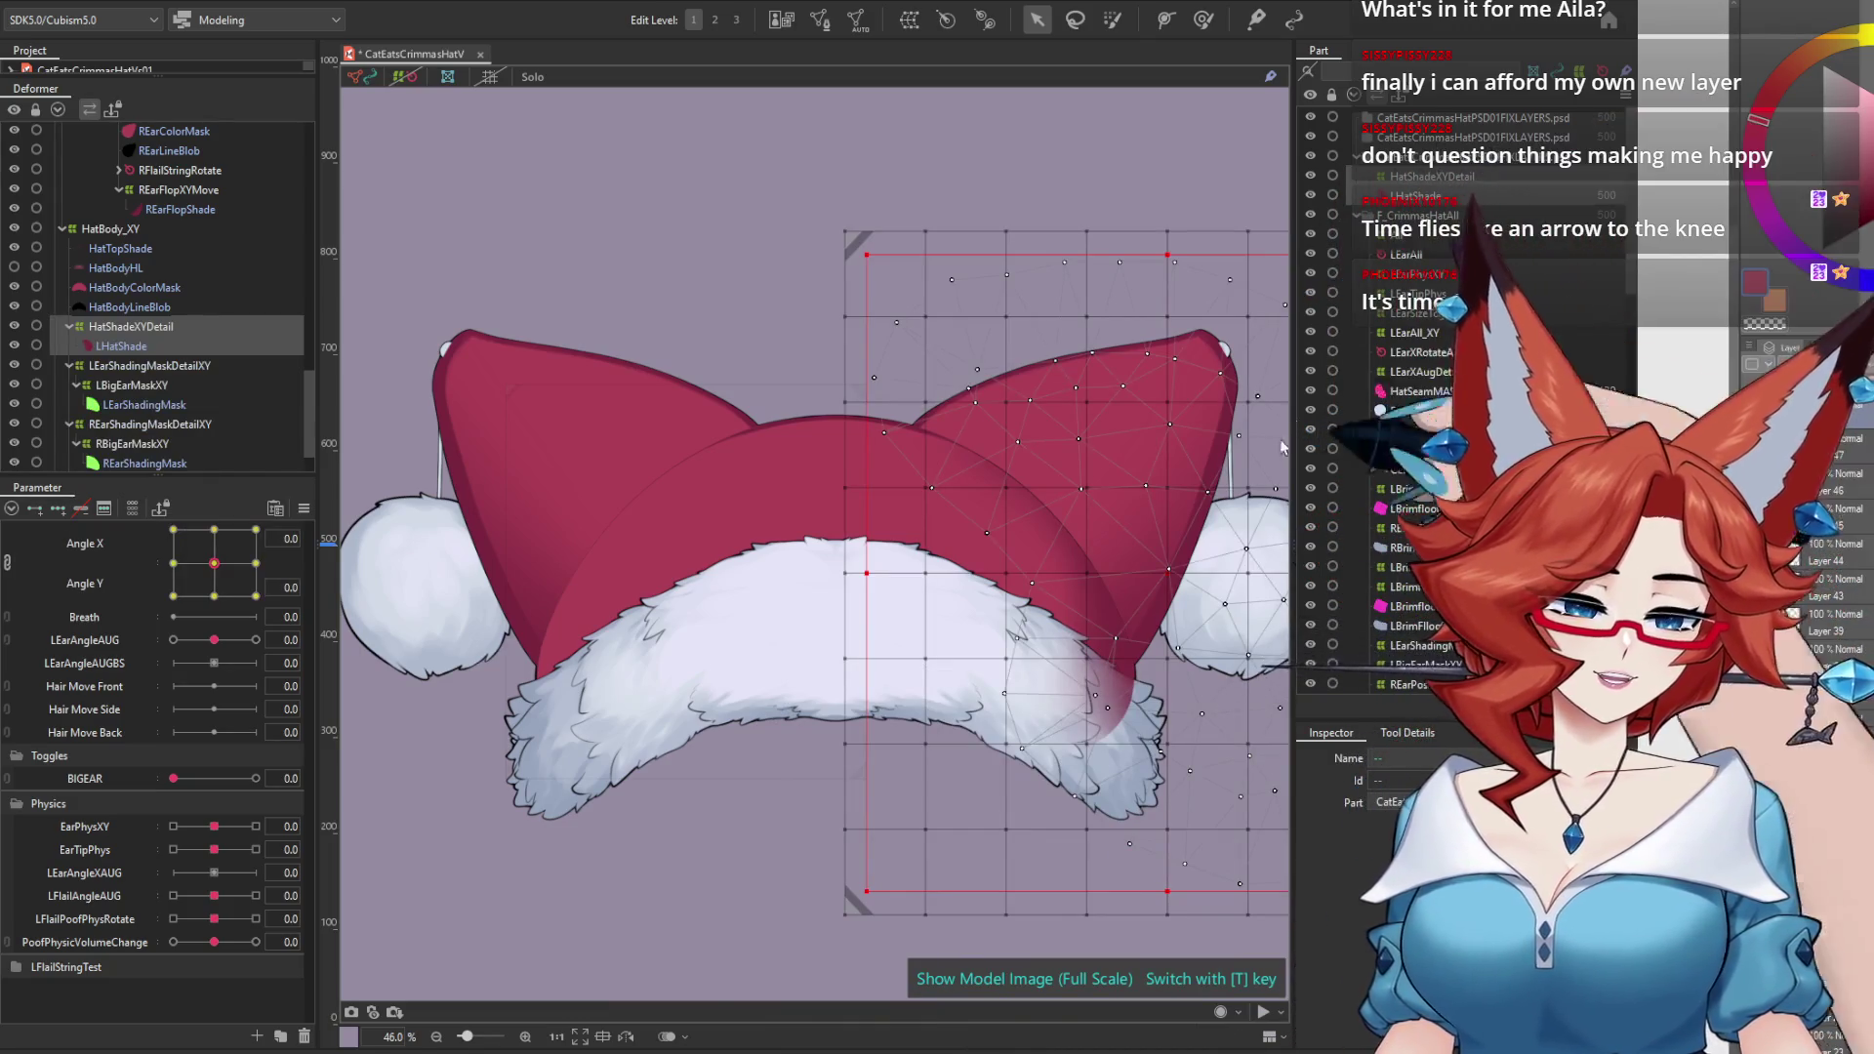
right_click(1127, 656)
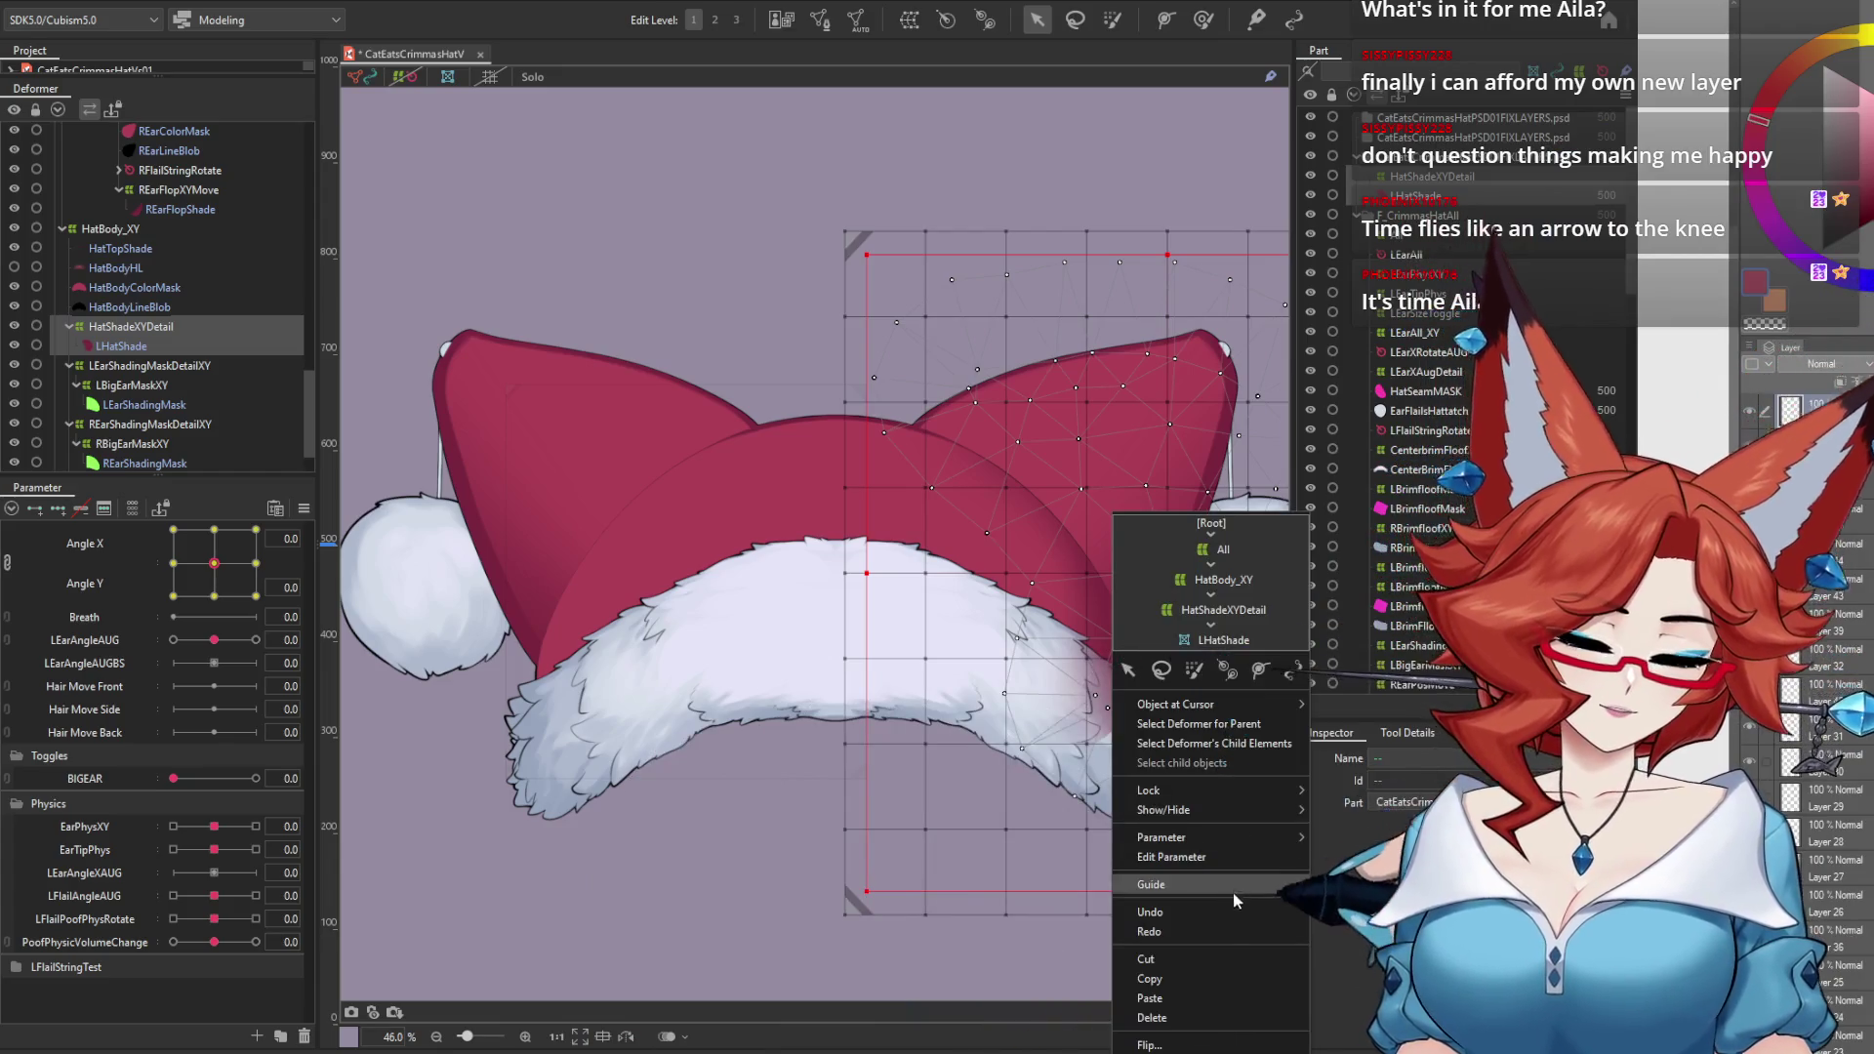
key("Escape")
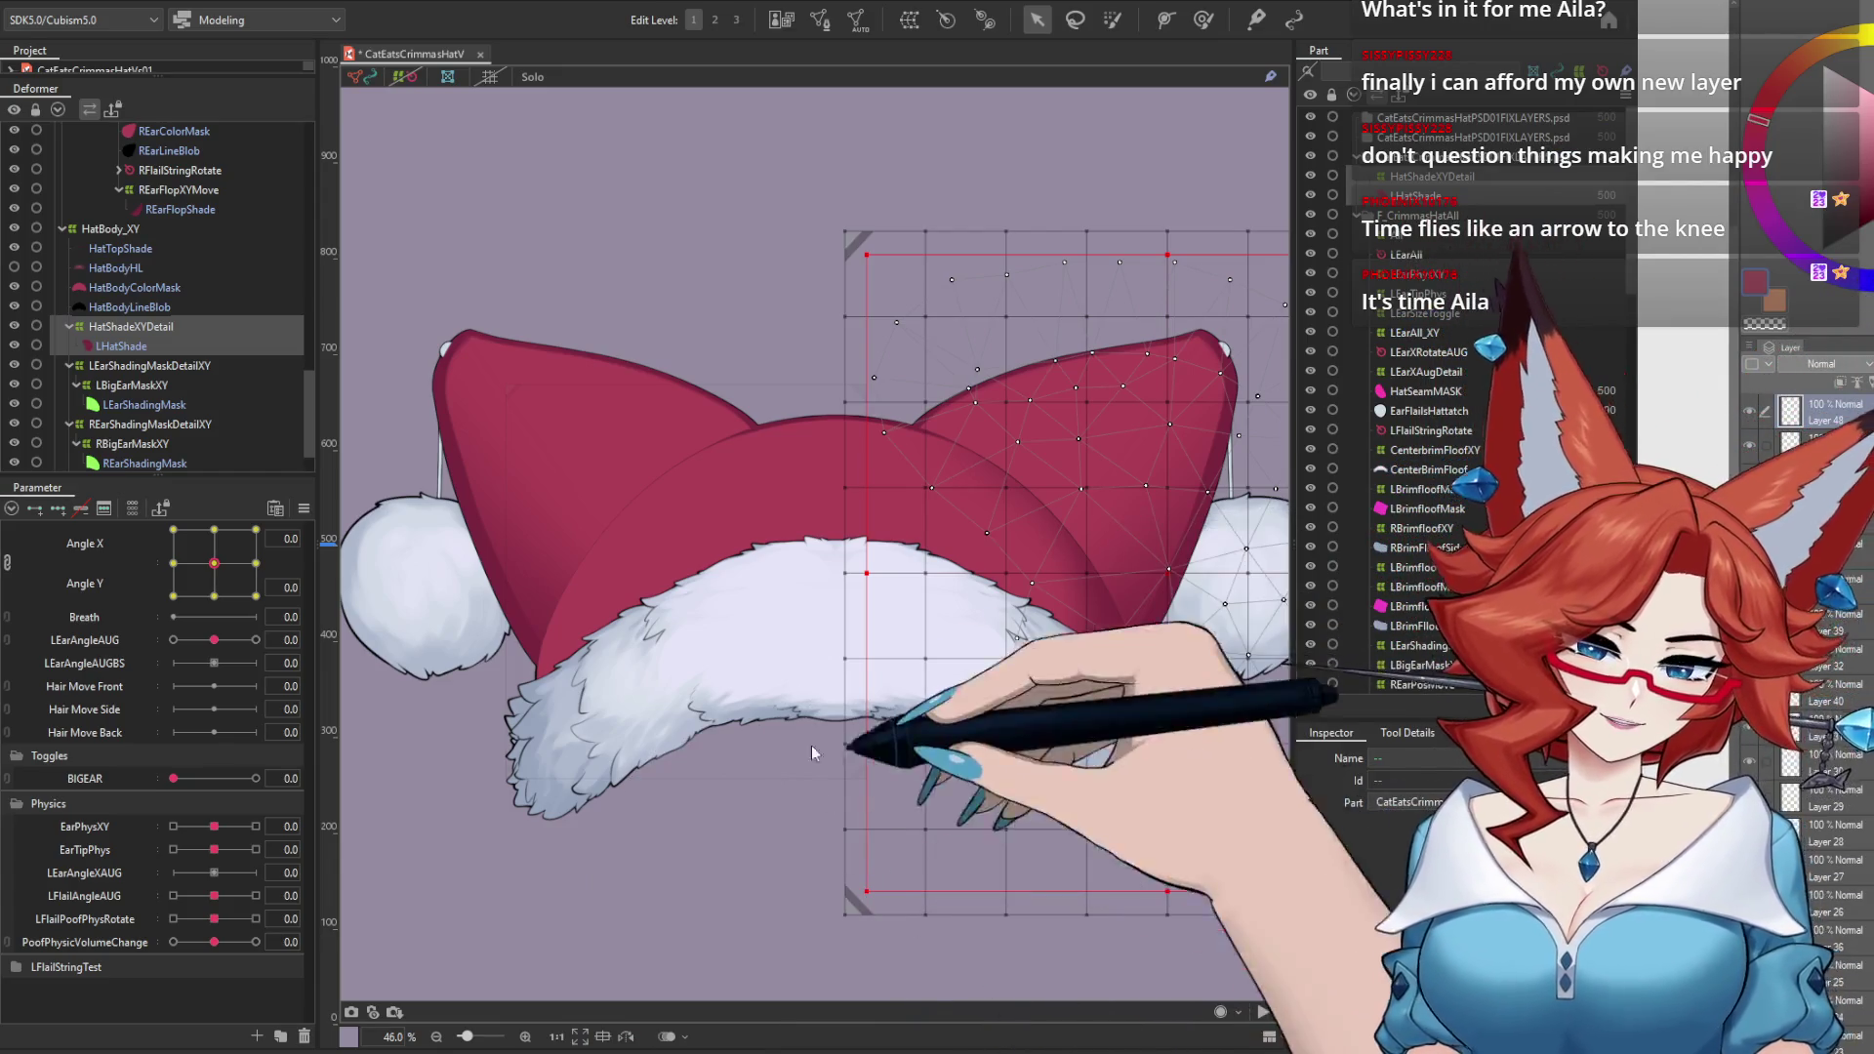
Step: Rename the deformer to RHatShadeXYDetail and the LHatShade mesh to RHatShade
left_click(781, 751)
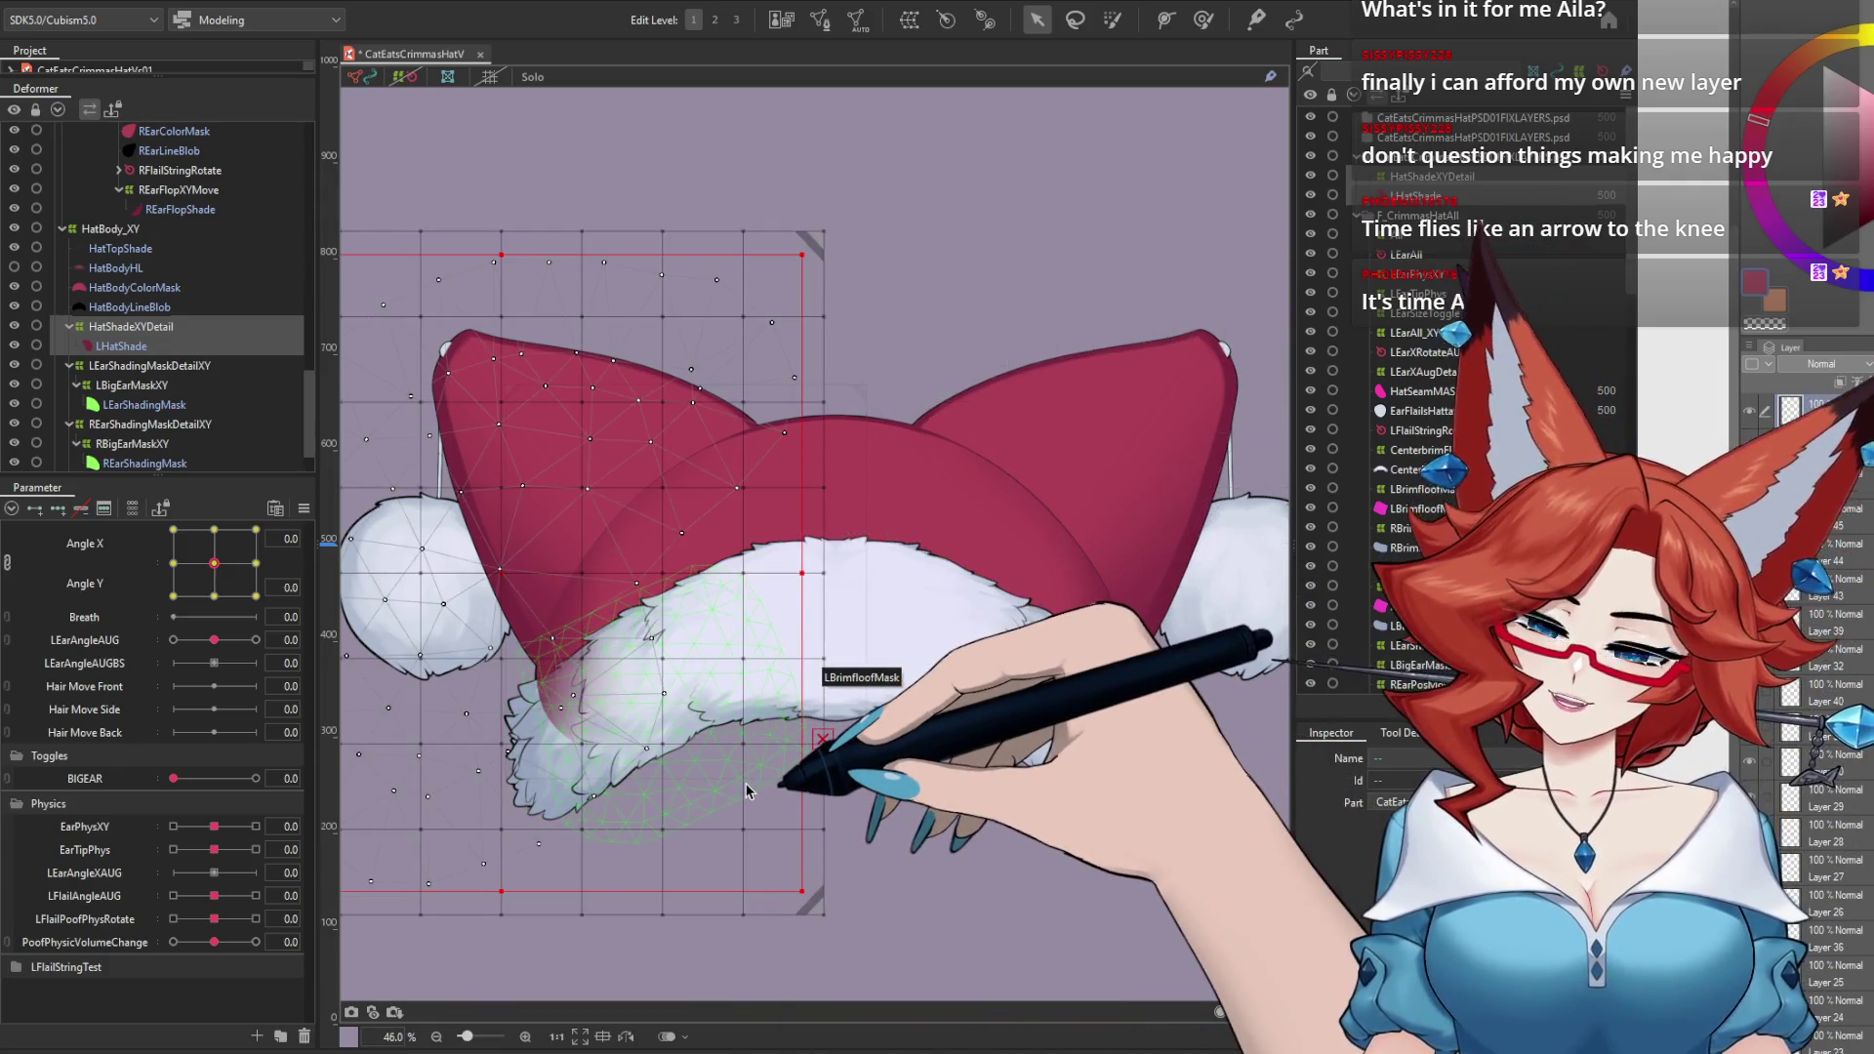
left_click(1417, 177)
left_click(1383, 759)
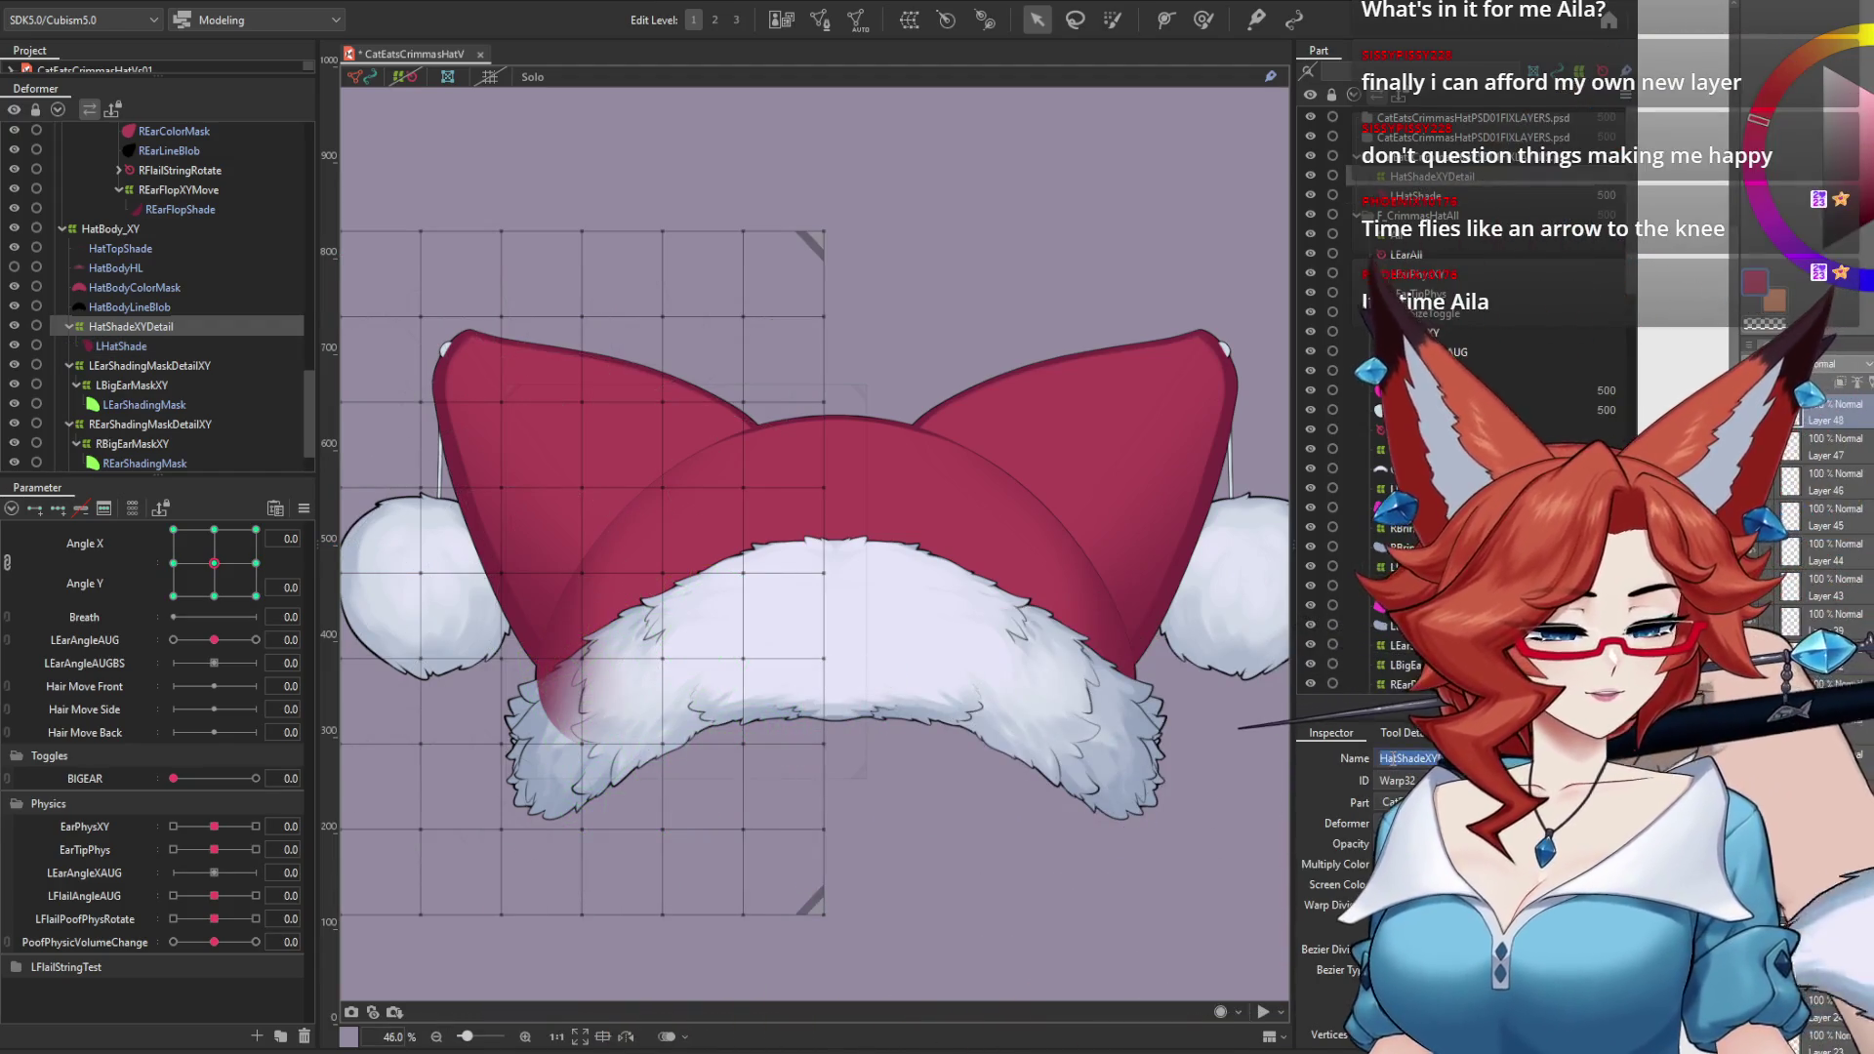
key("Home")
type("R")
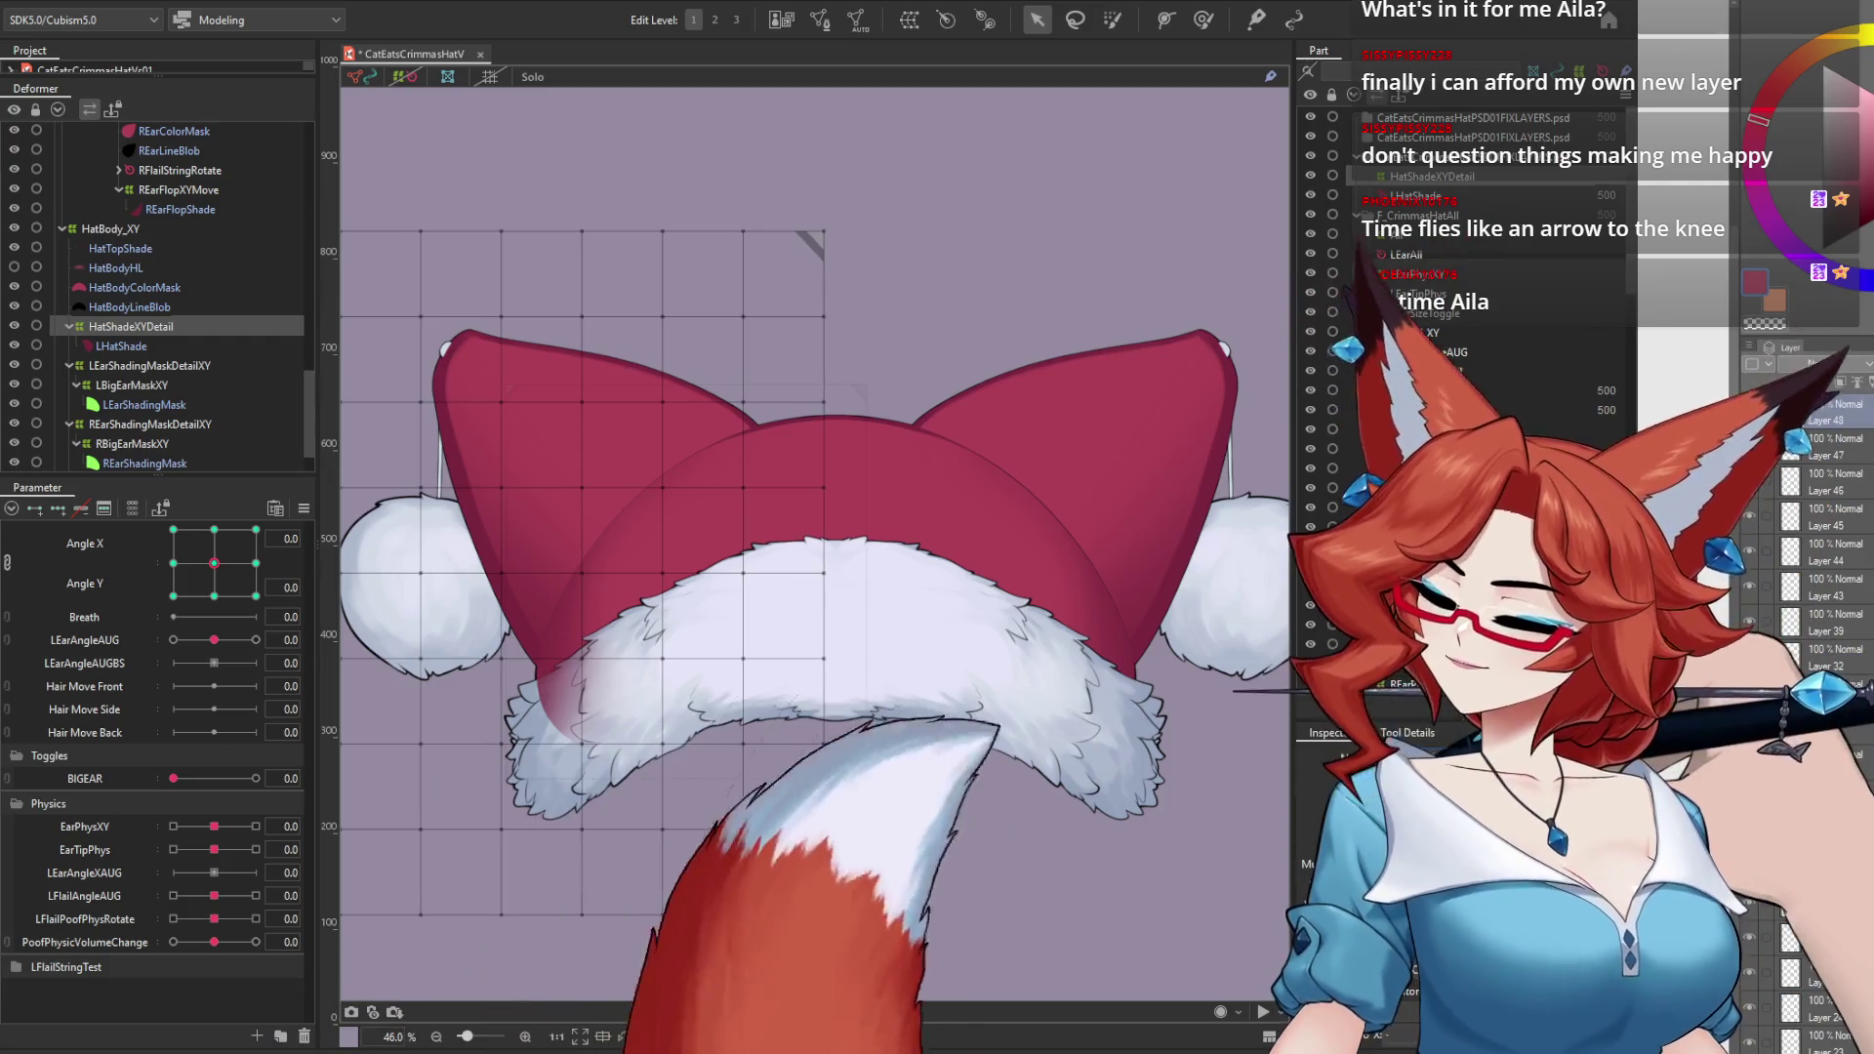
left_click(1417, 196)
left_click(1385, 758)
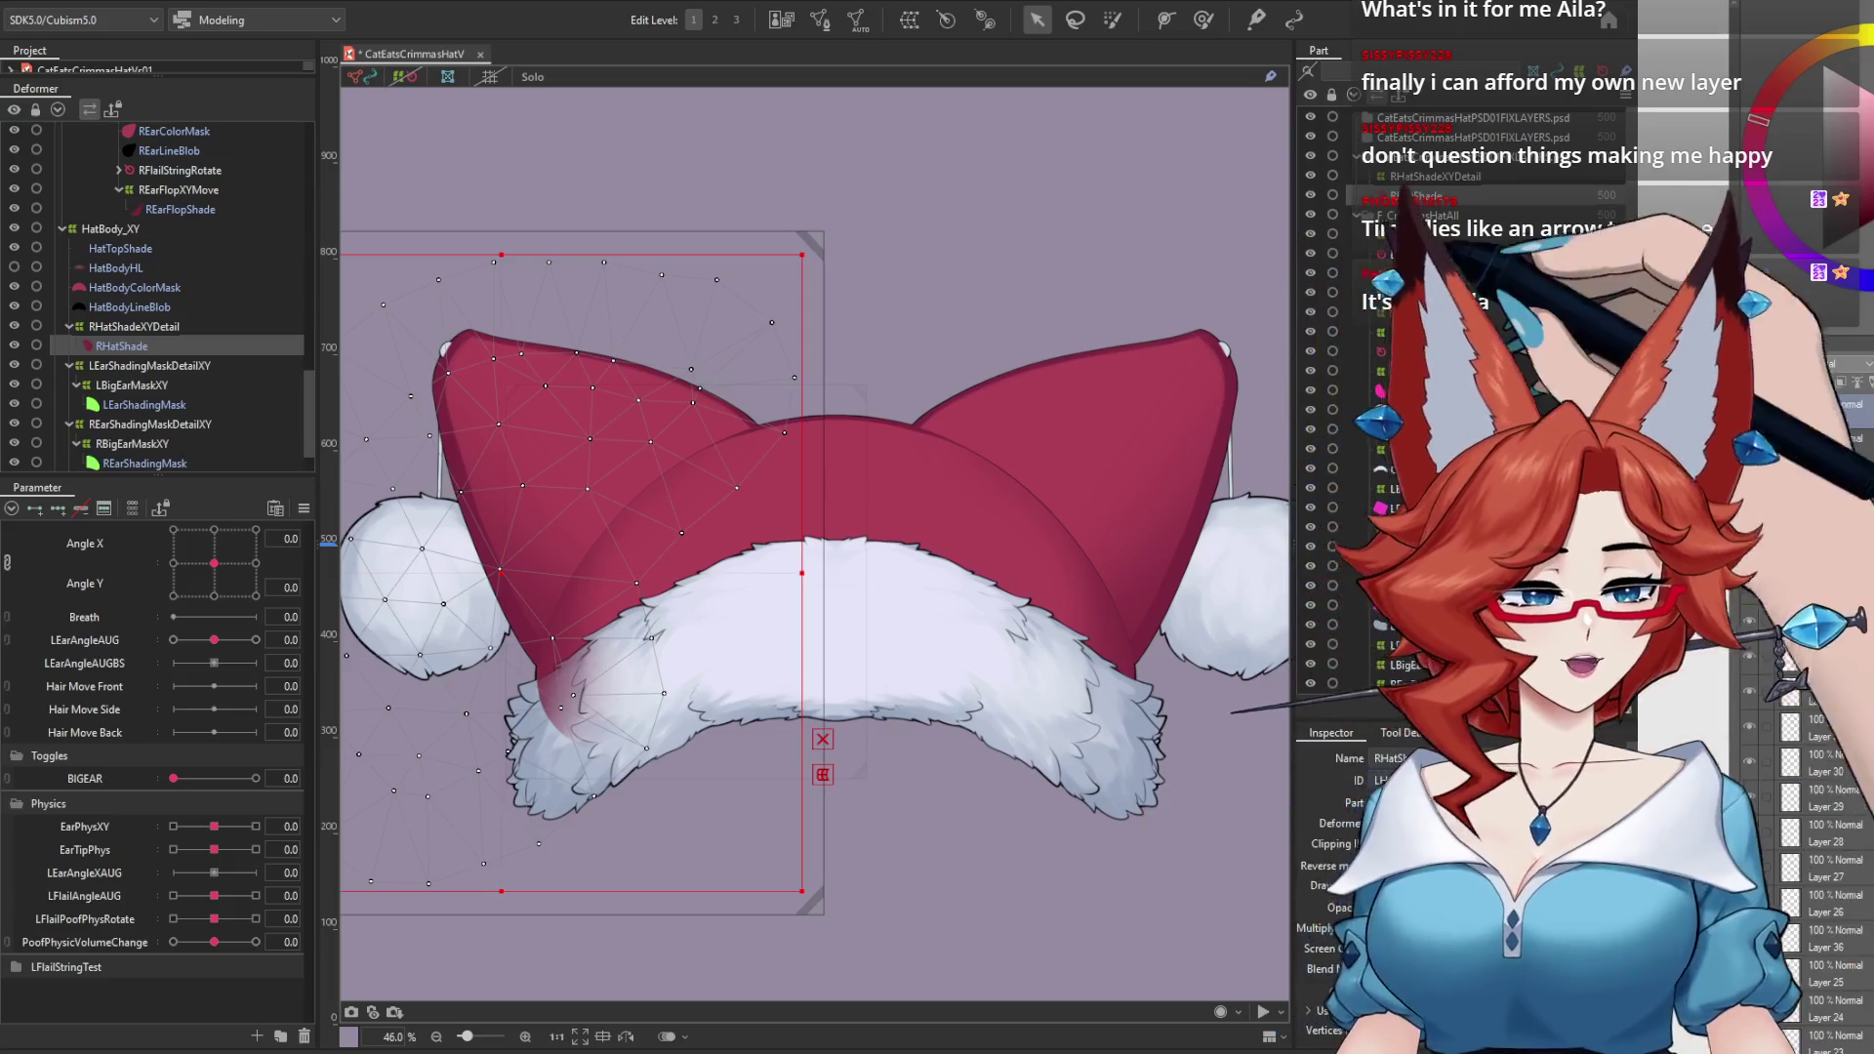
Step: Move RHatShadeXYDetail below REarShadingMask in the hierarchy and check RHatShade on the hat
left_click(1434, 177)
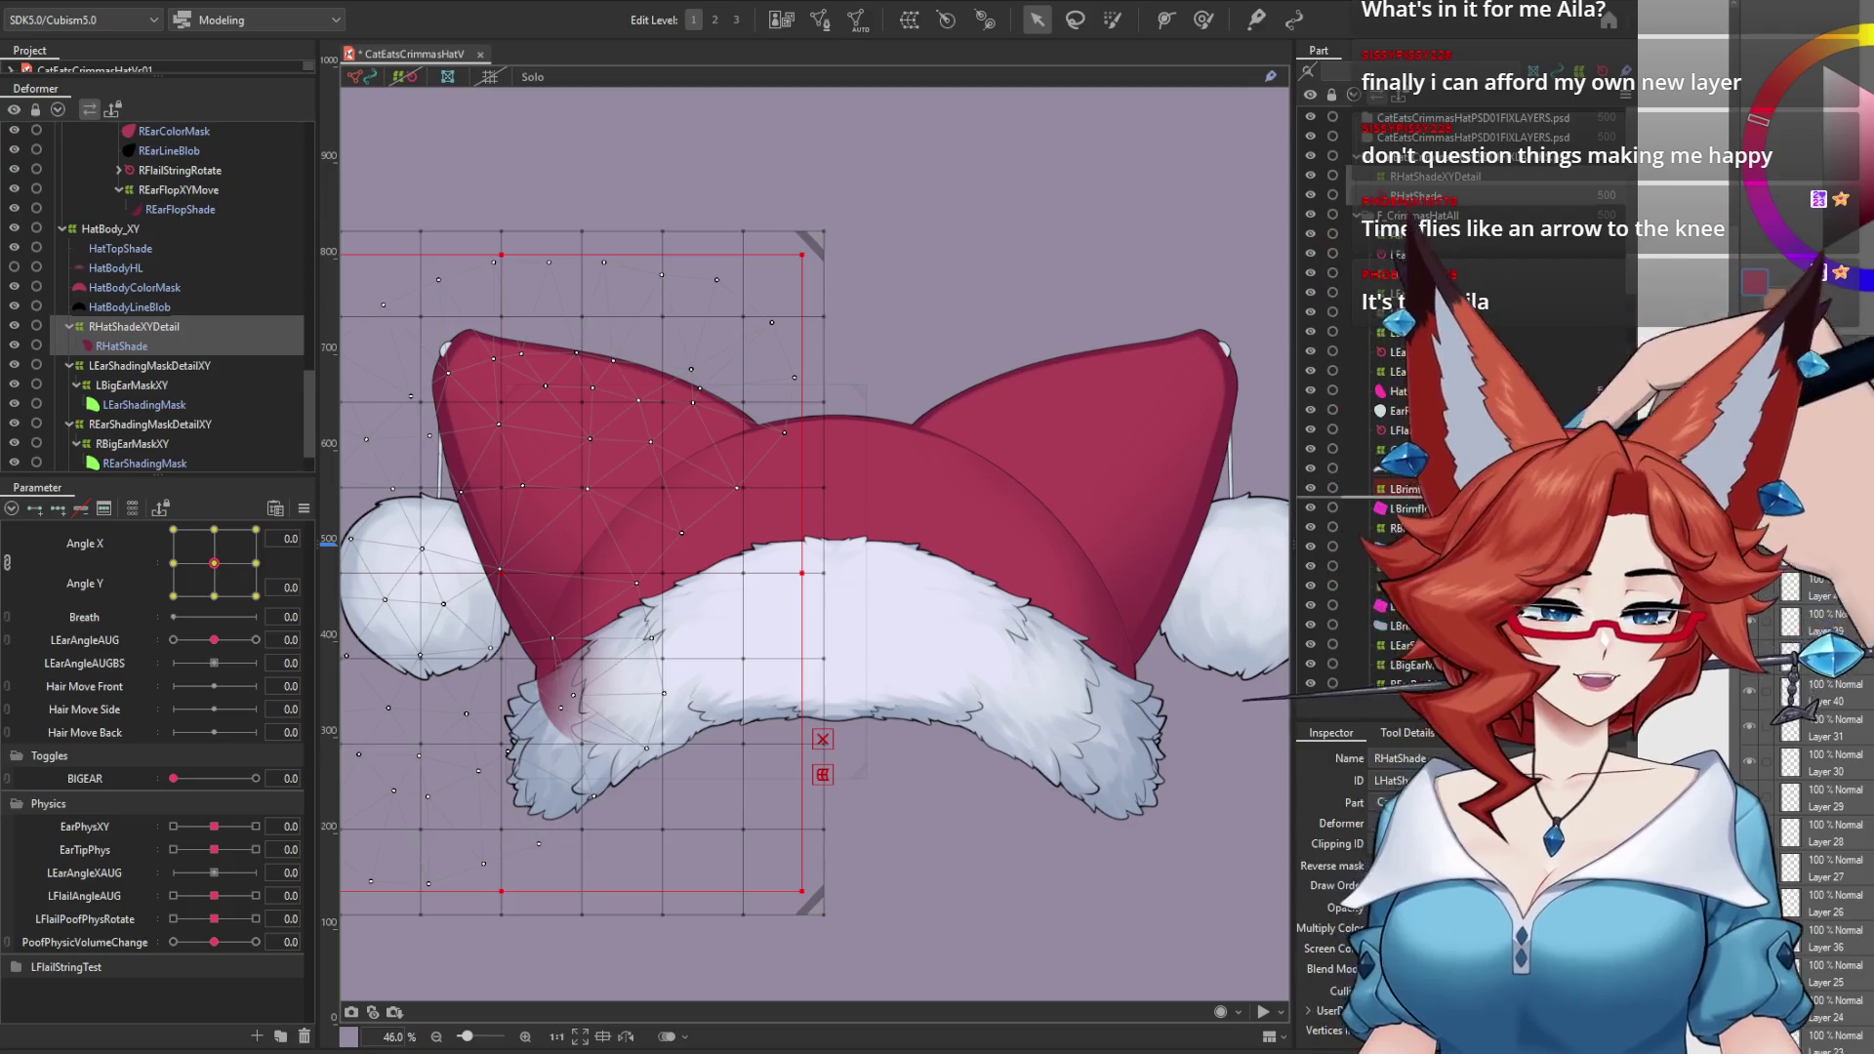
scroll(1464, 293, "down", 2)
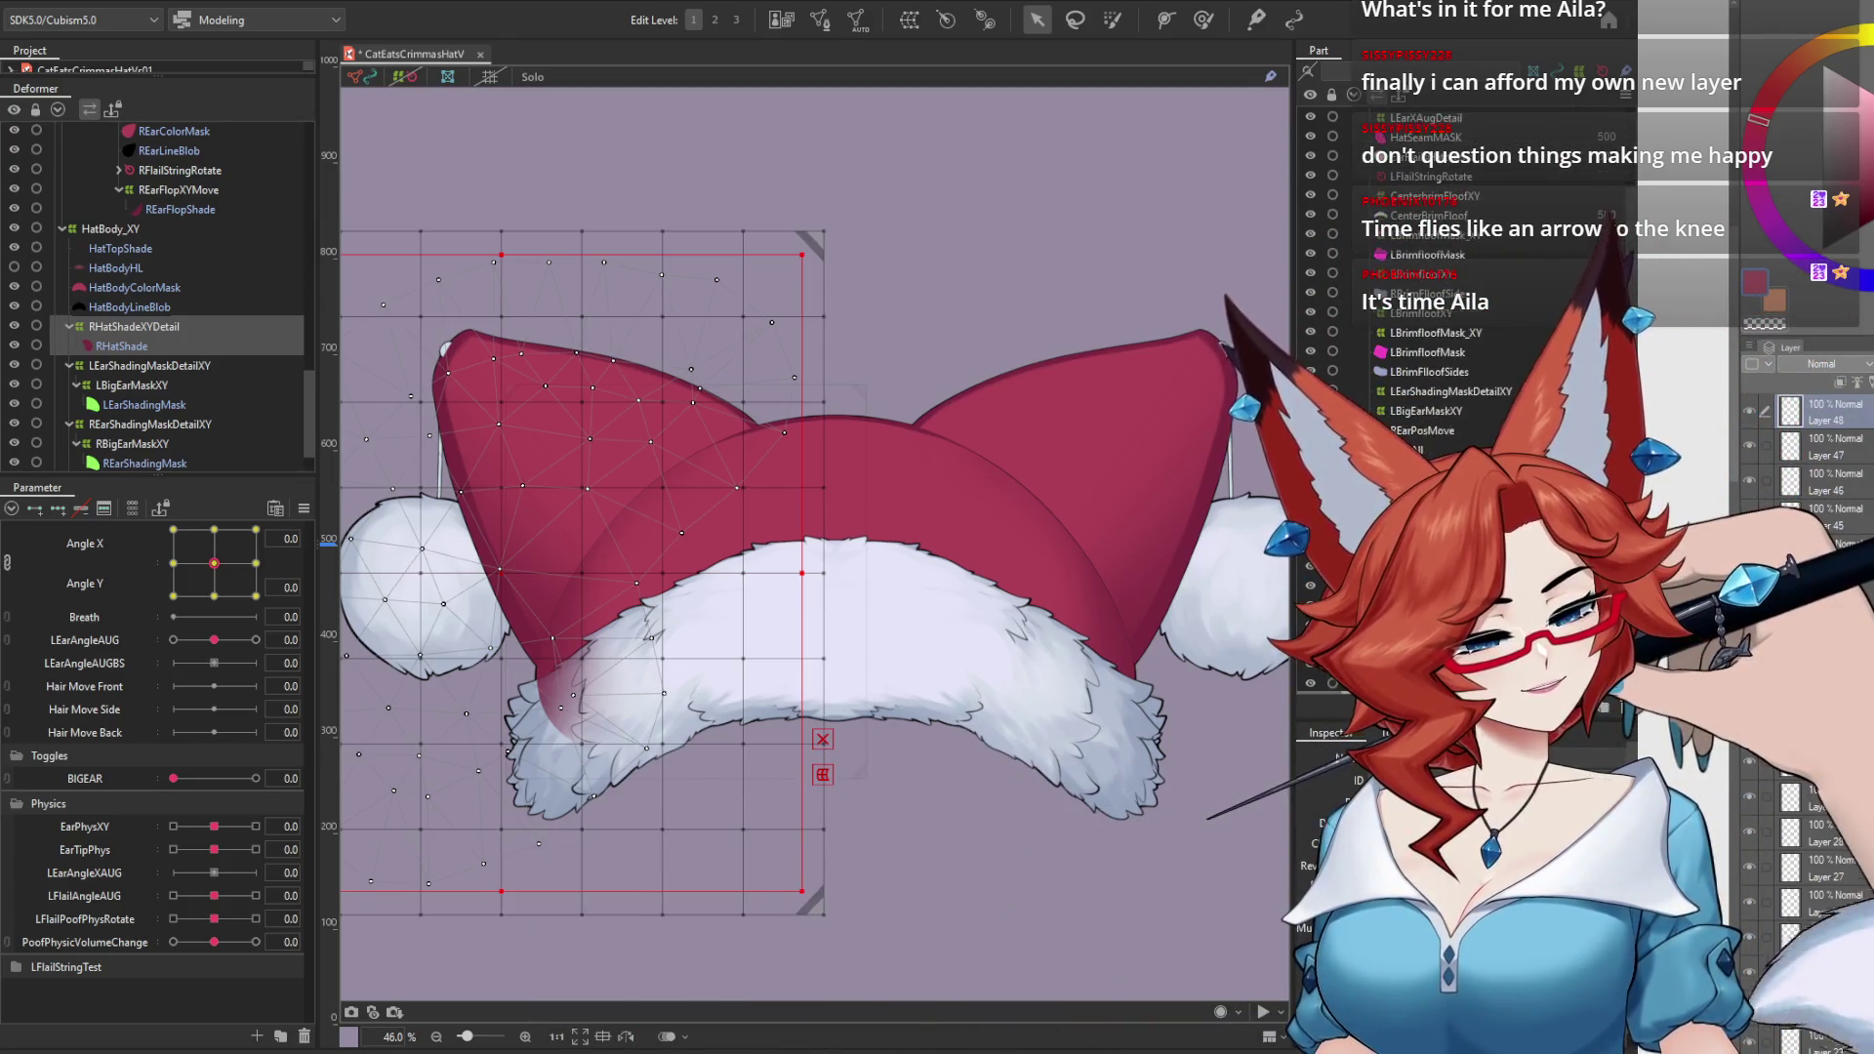
scroll(1434, 293, "down", 1)
scroll(1464, 293, "down", 2)
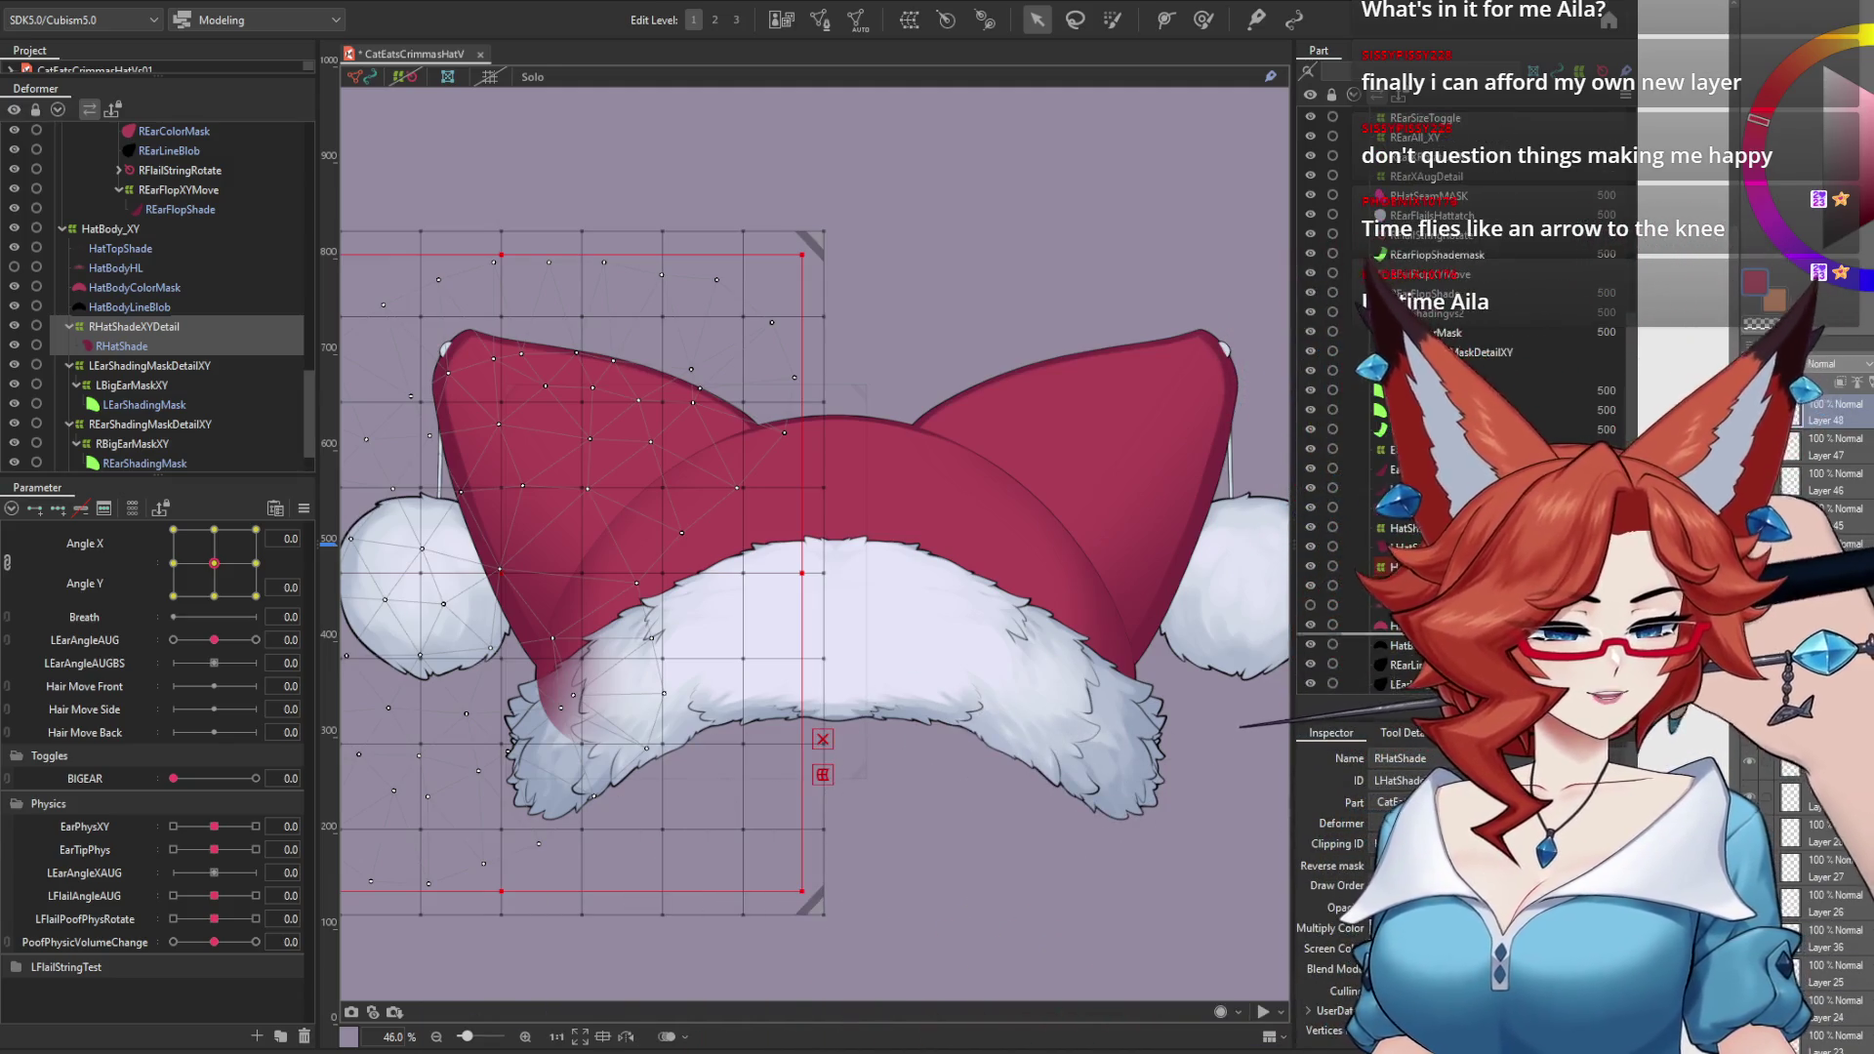
left_click_drag(1435, 332, 1435, 293)
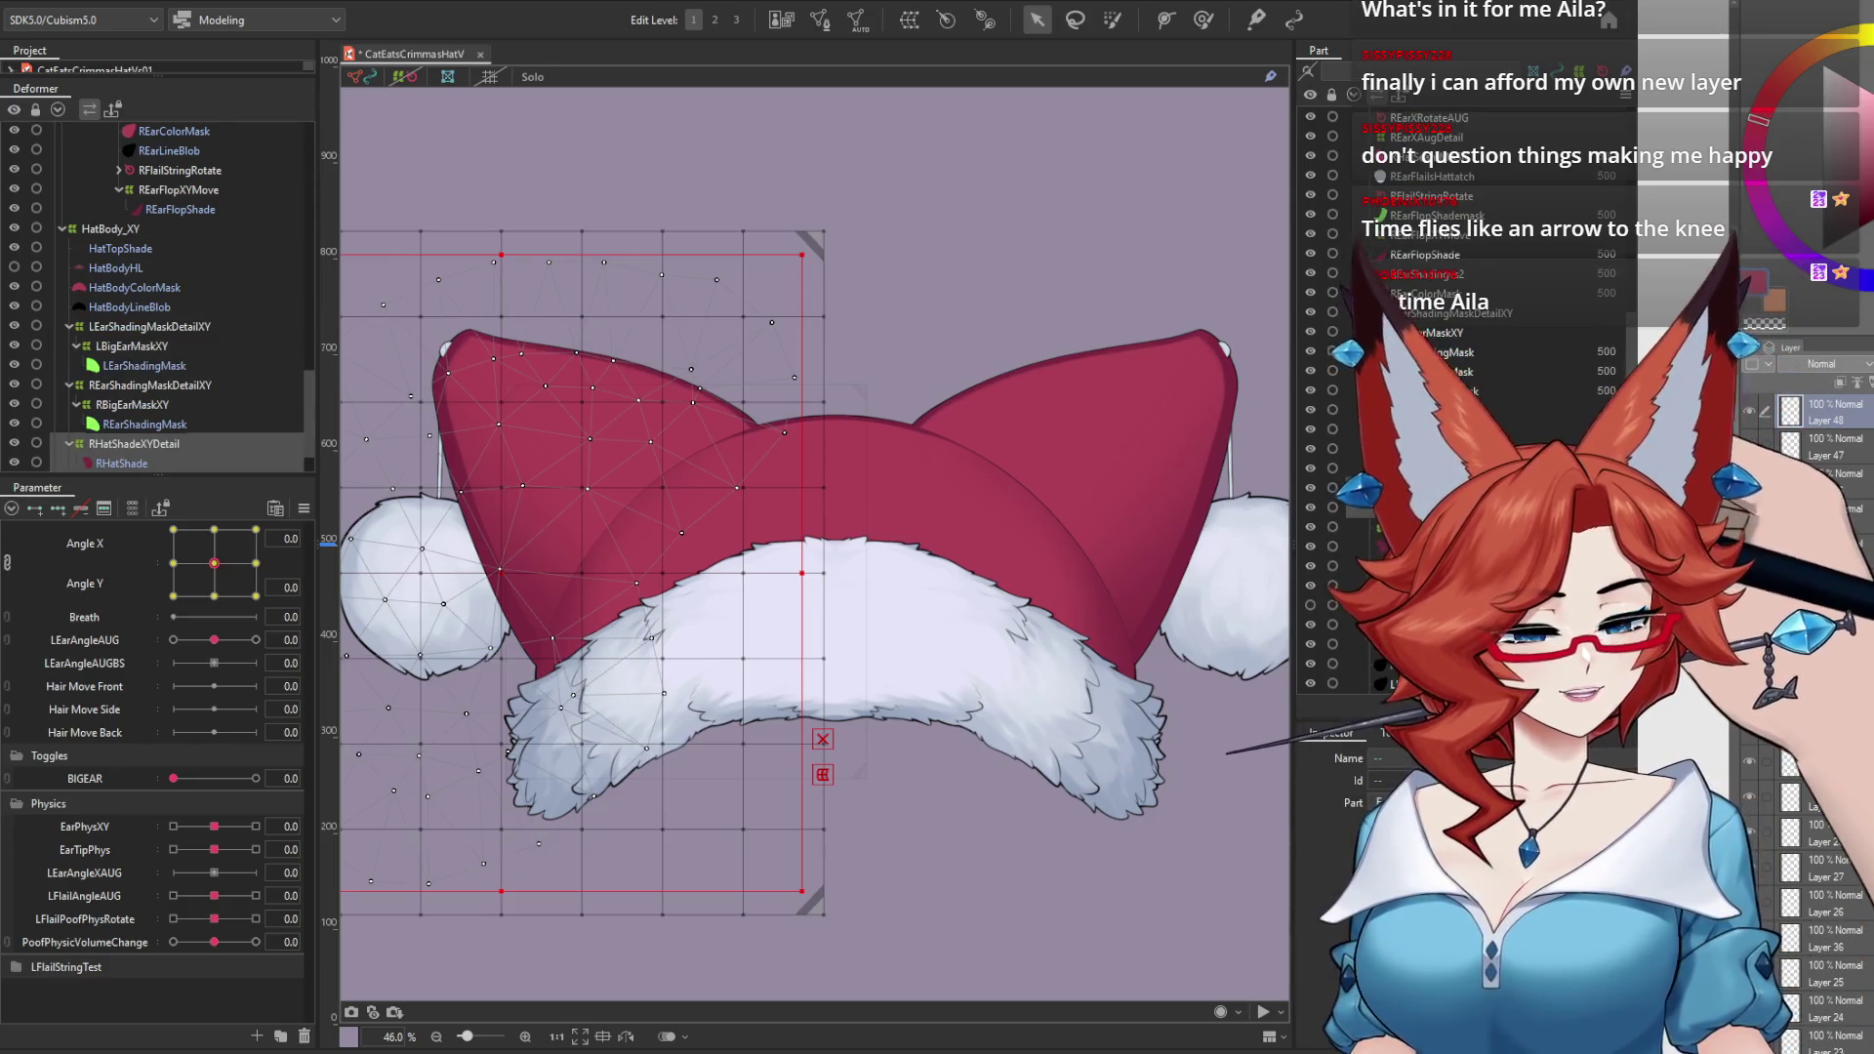
left_click(1425, 508)
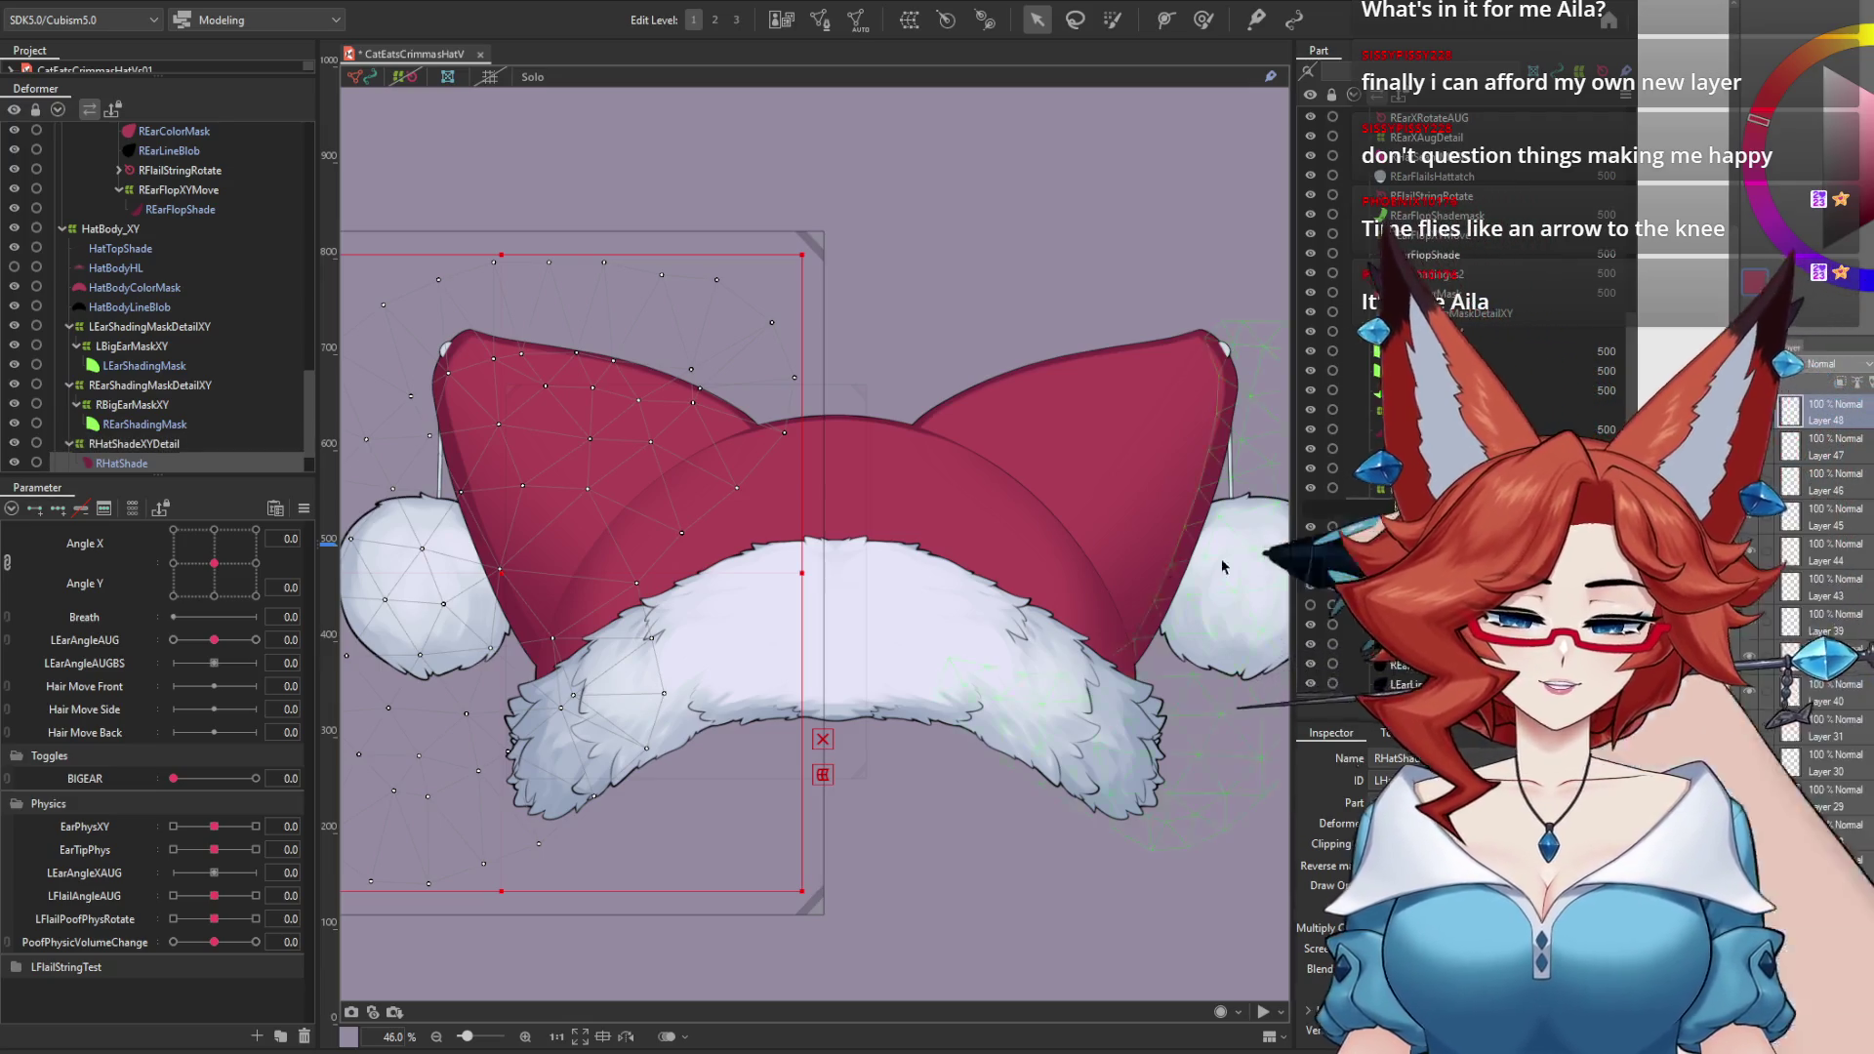
left_click_drag(941, 891, 972, 810)
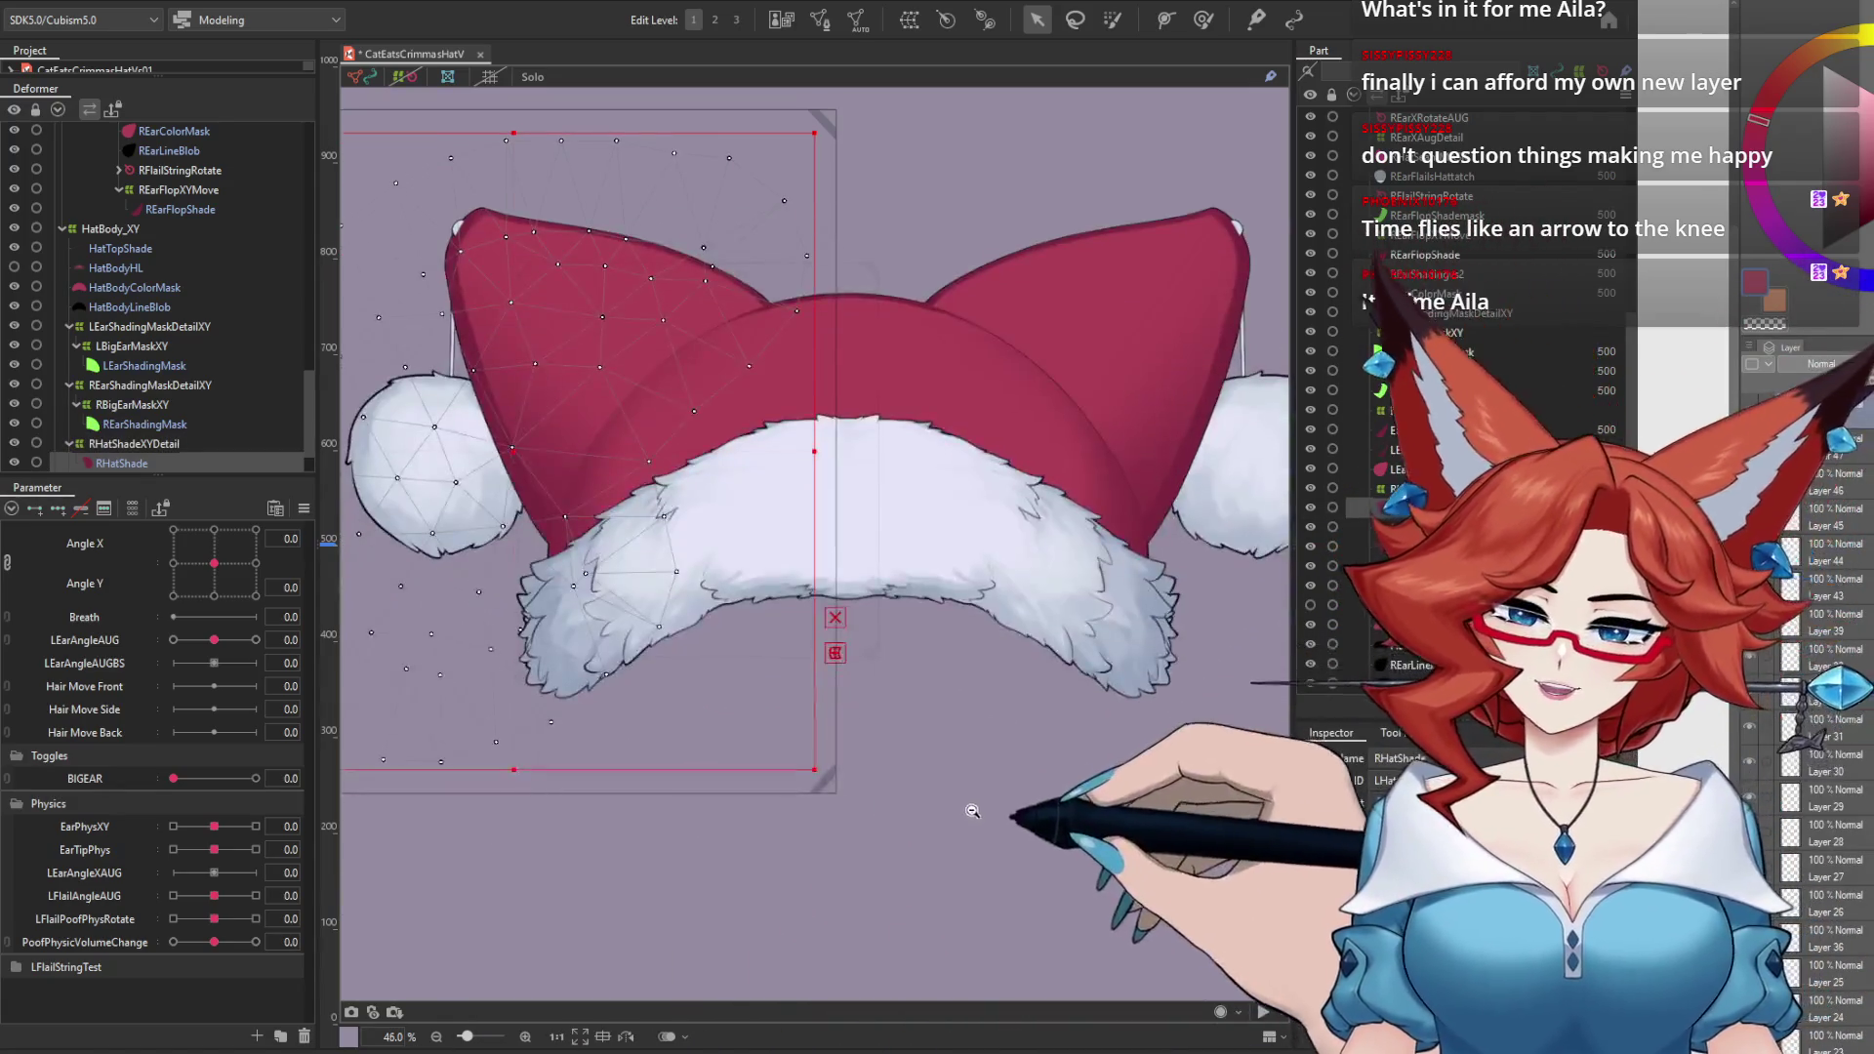
scroll(972, 810, "down", 2)
left_click(944, 857)
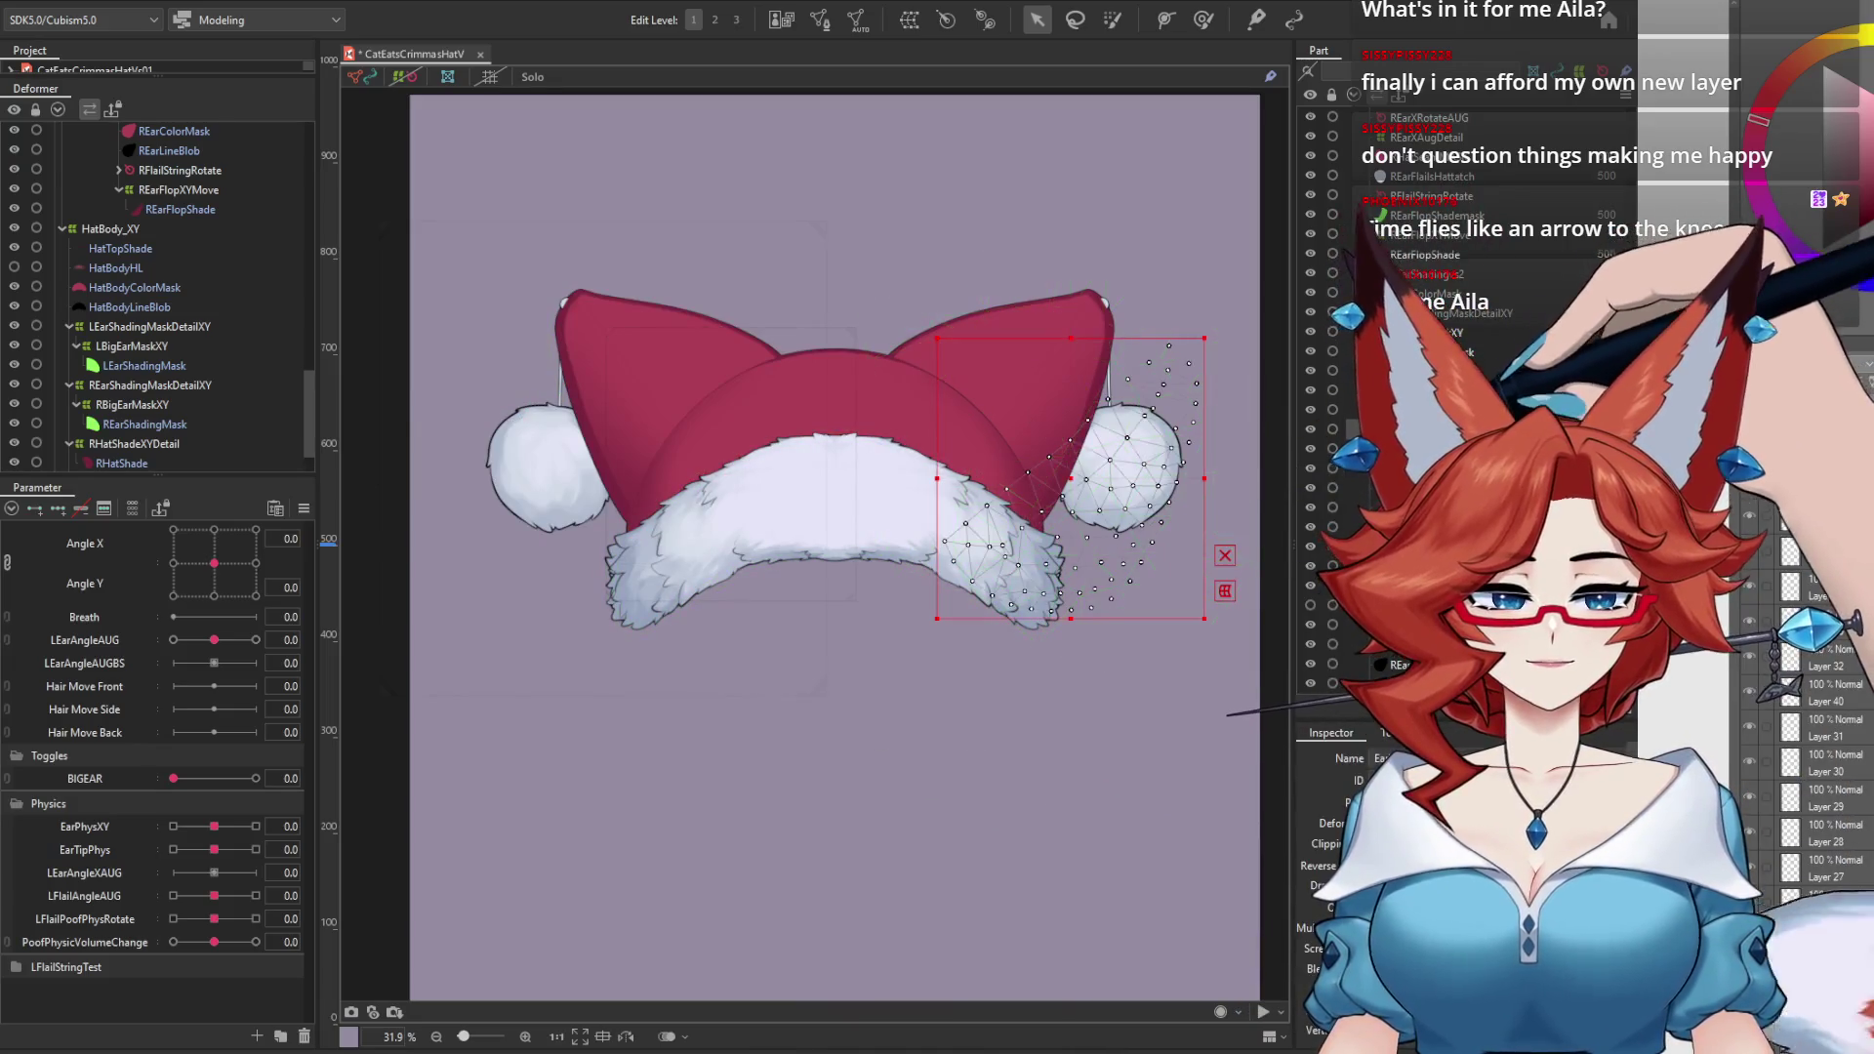
Step: Turn the head with the Angle X/Y pad to test the hat, then restore the front pose
left_click(836, 845)
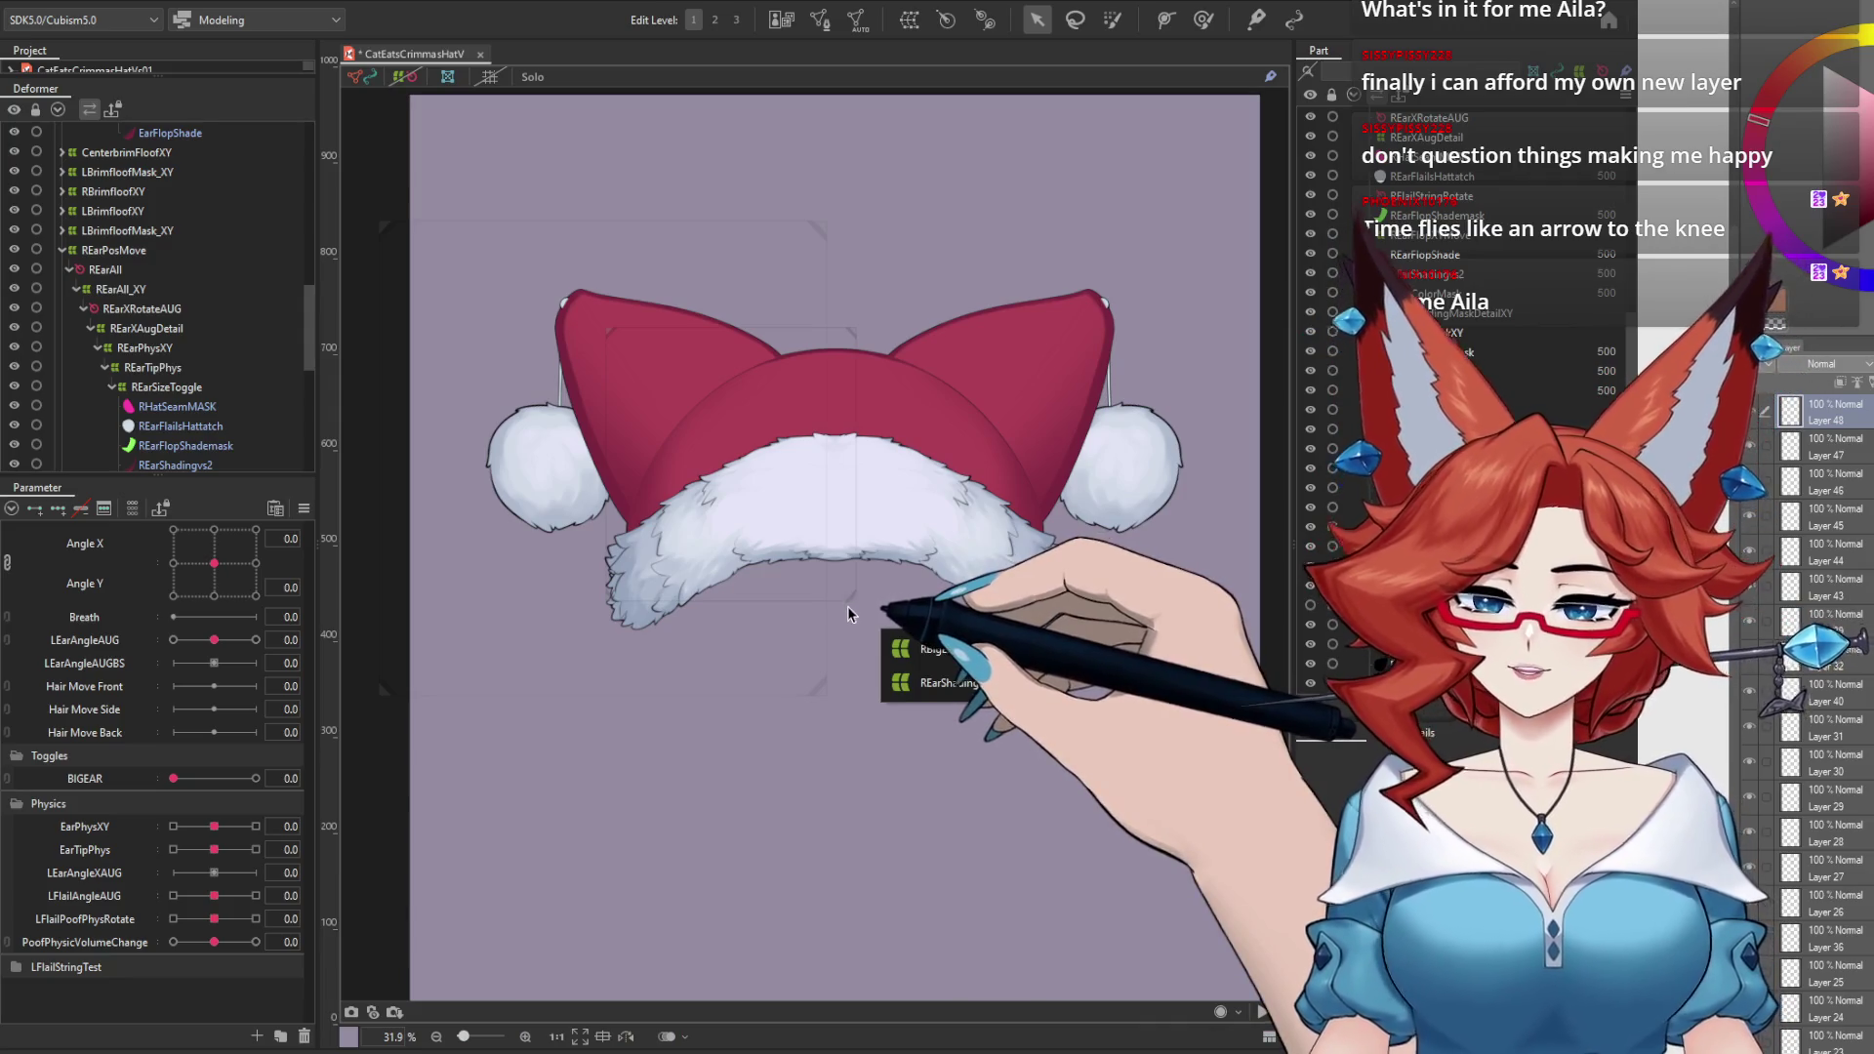
mouse_move(207, 568)
left_mouse_down()
mouse_move(299, 569)
mouse_move(187, 595)
left_mouse_up()
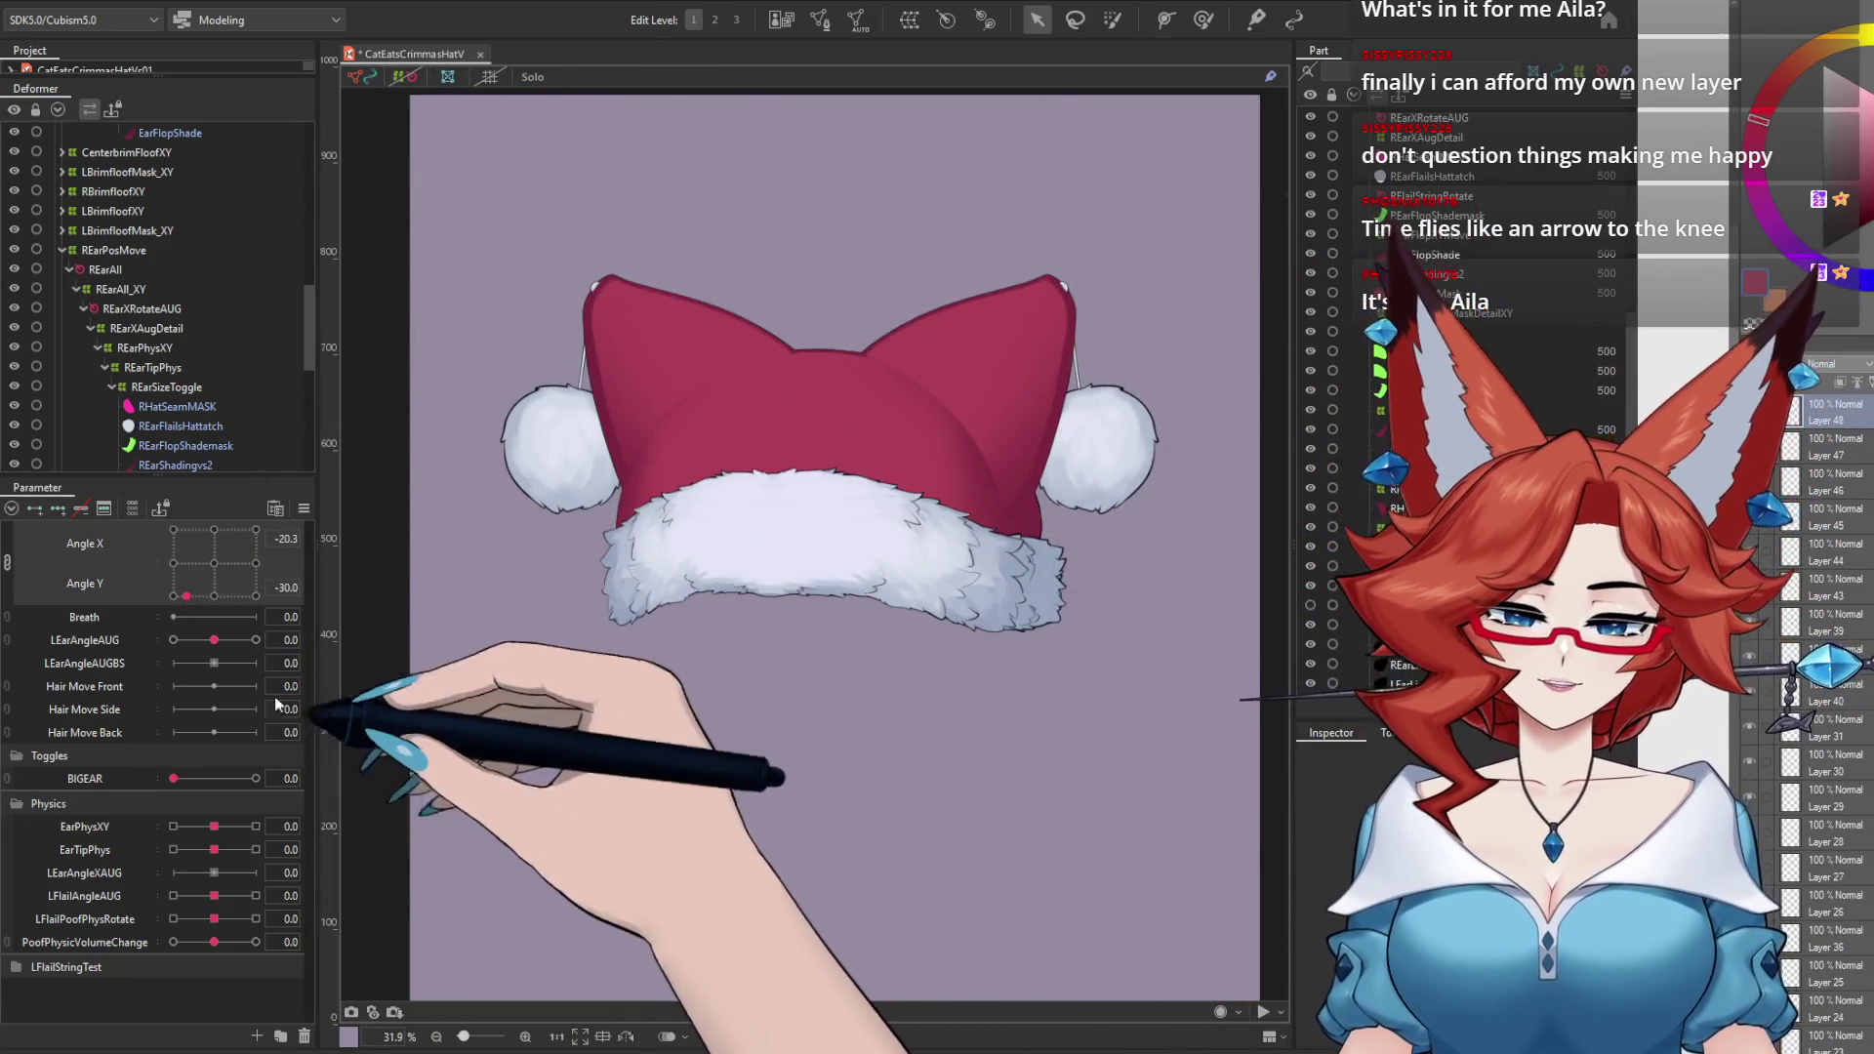
mouse_move(187, 595)
left_mouse_down()
mouse_move(255, 530)
mouse_move(175, 532)
mouse_move(224, 595)
left_mouse_up()
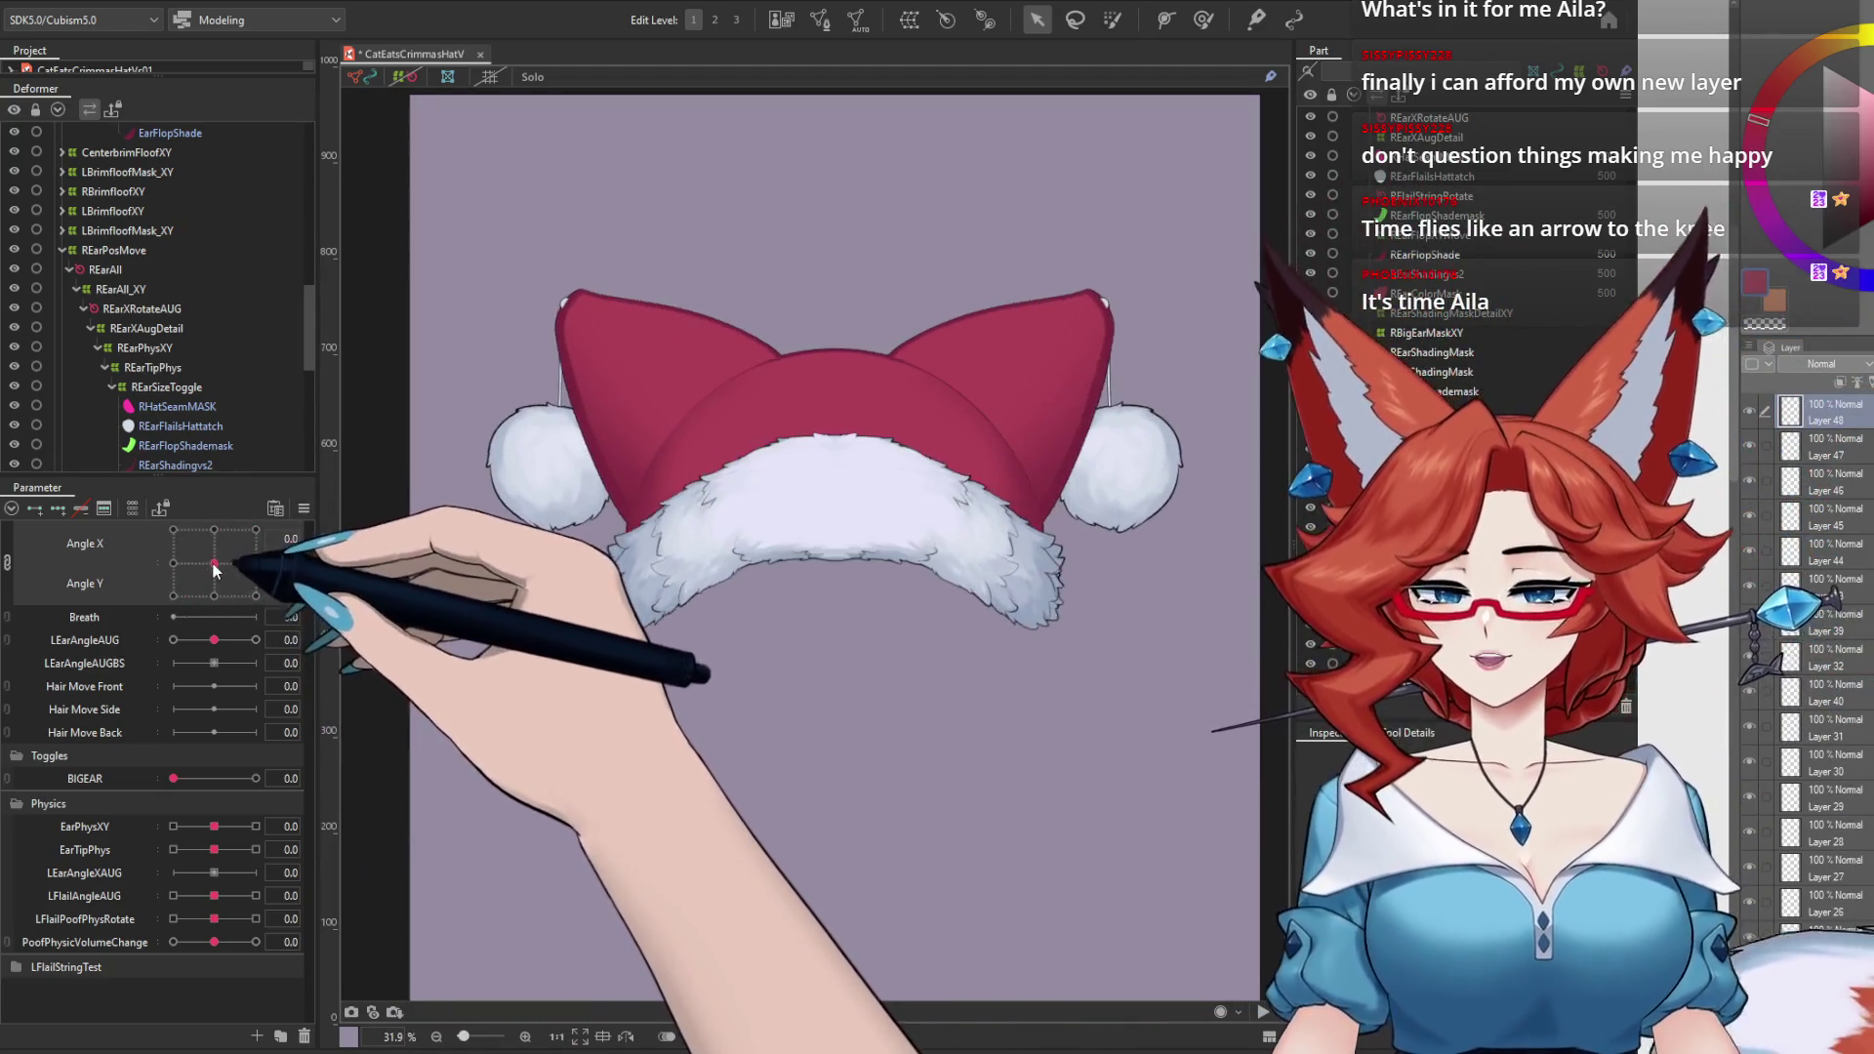
left_click(576, 666)
left_click(713, 734)
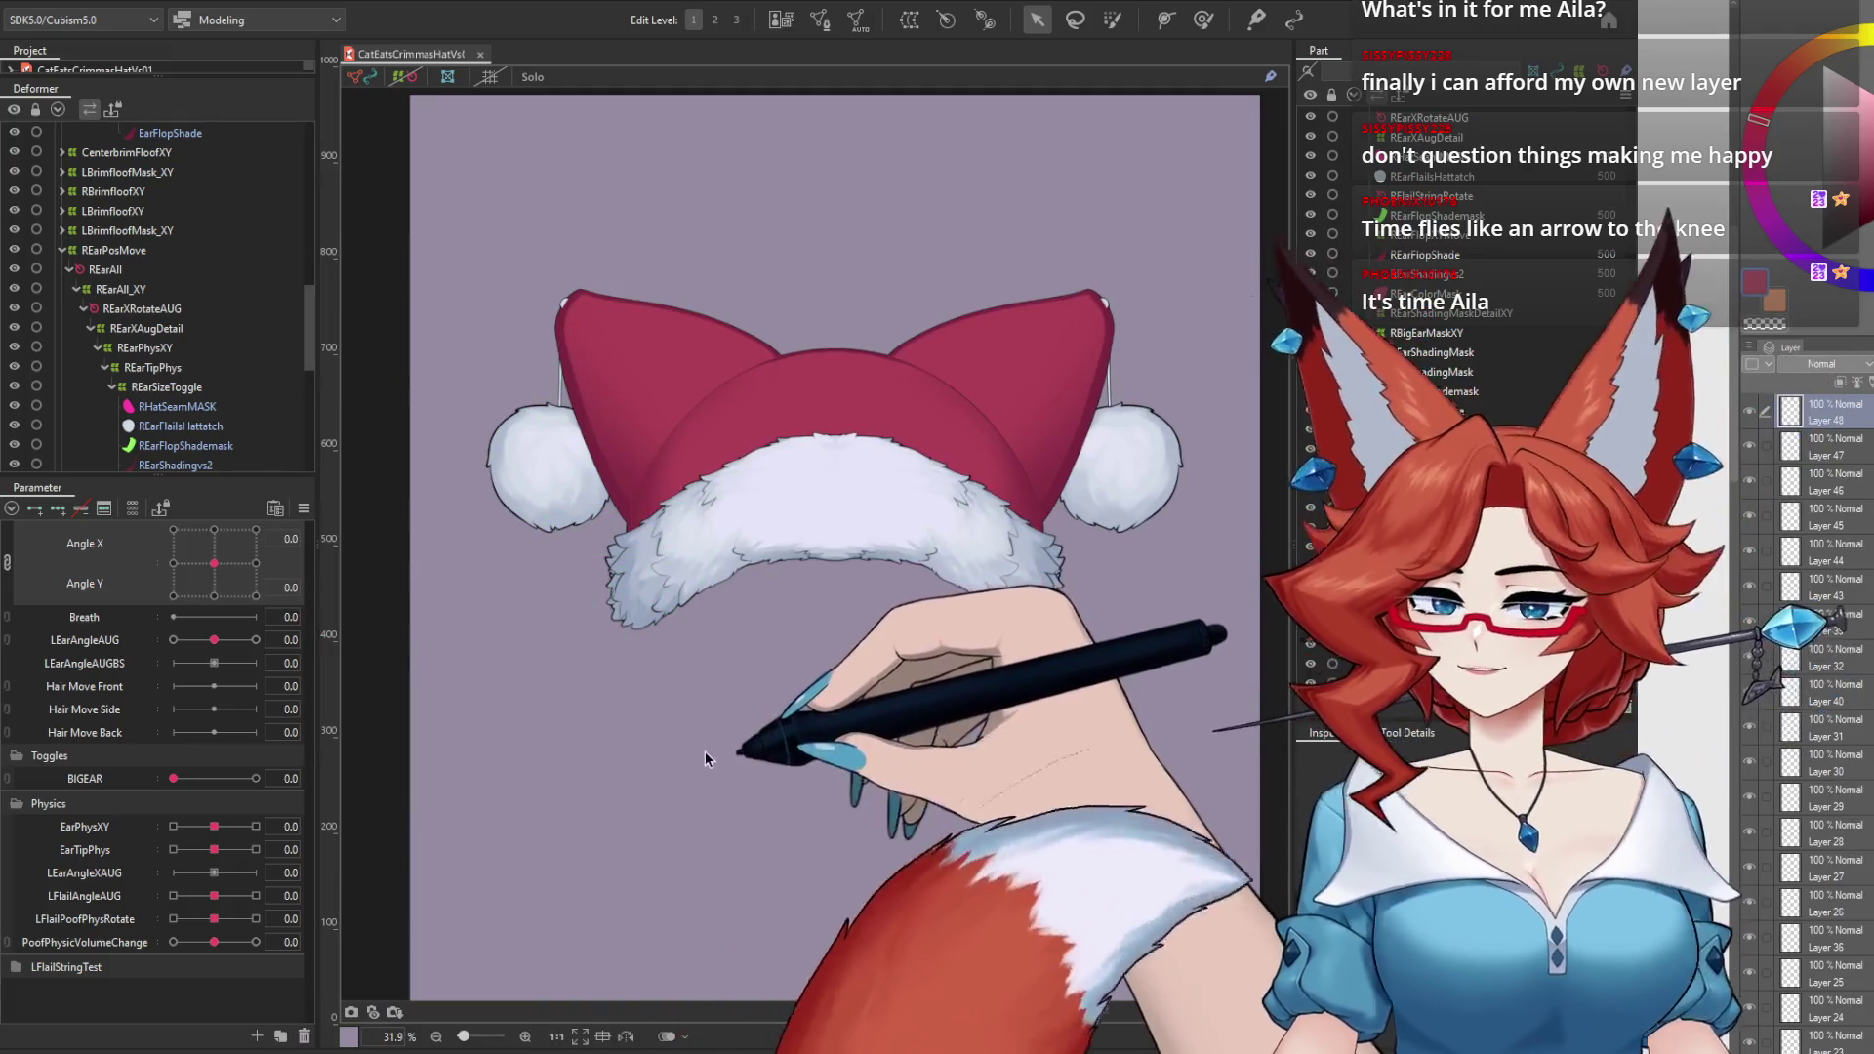
left_click(140, 5)
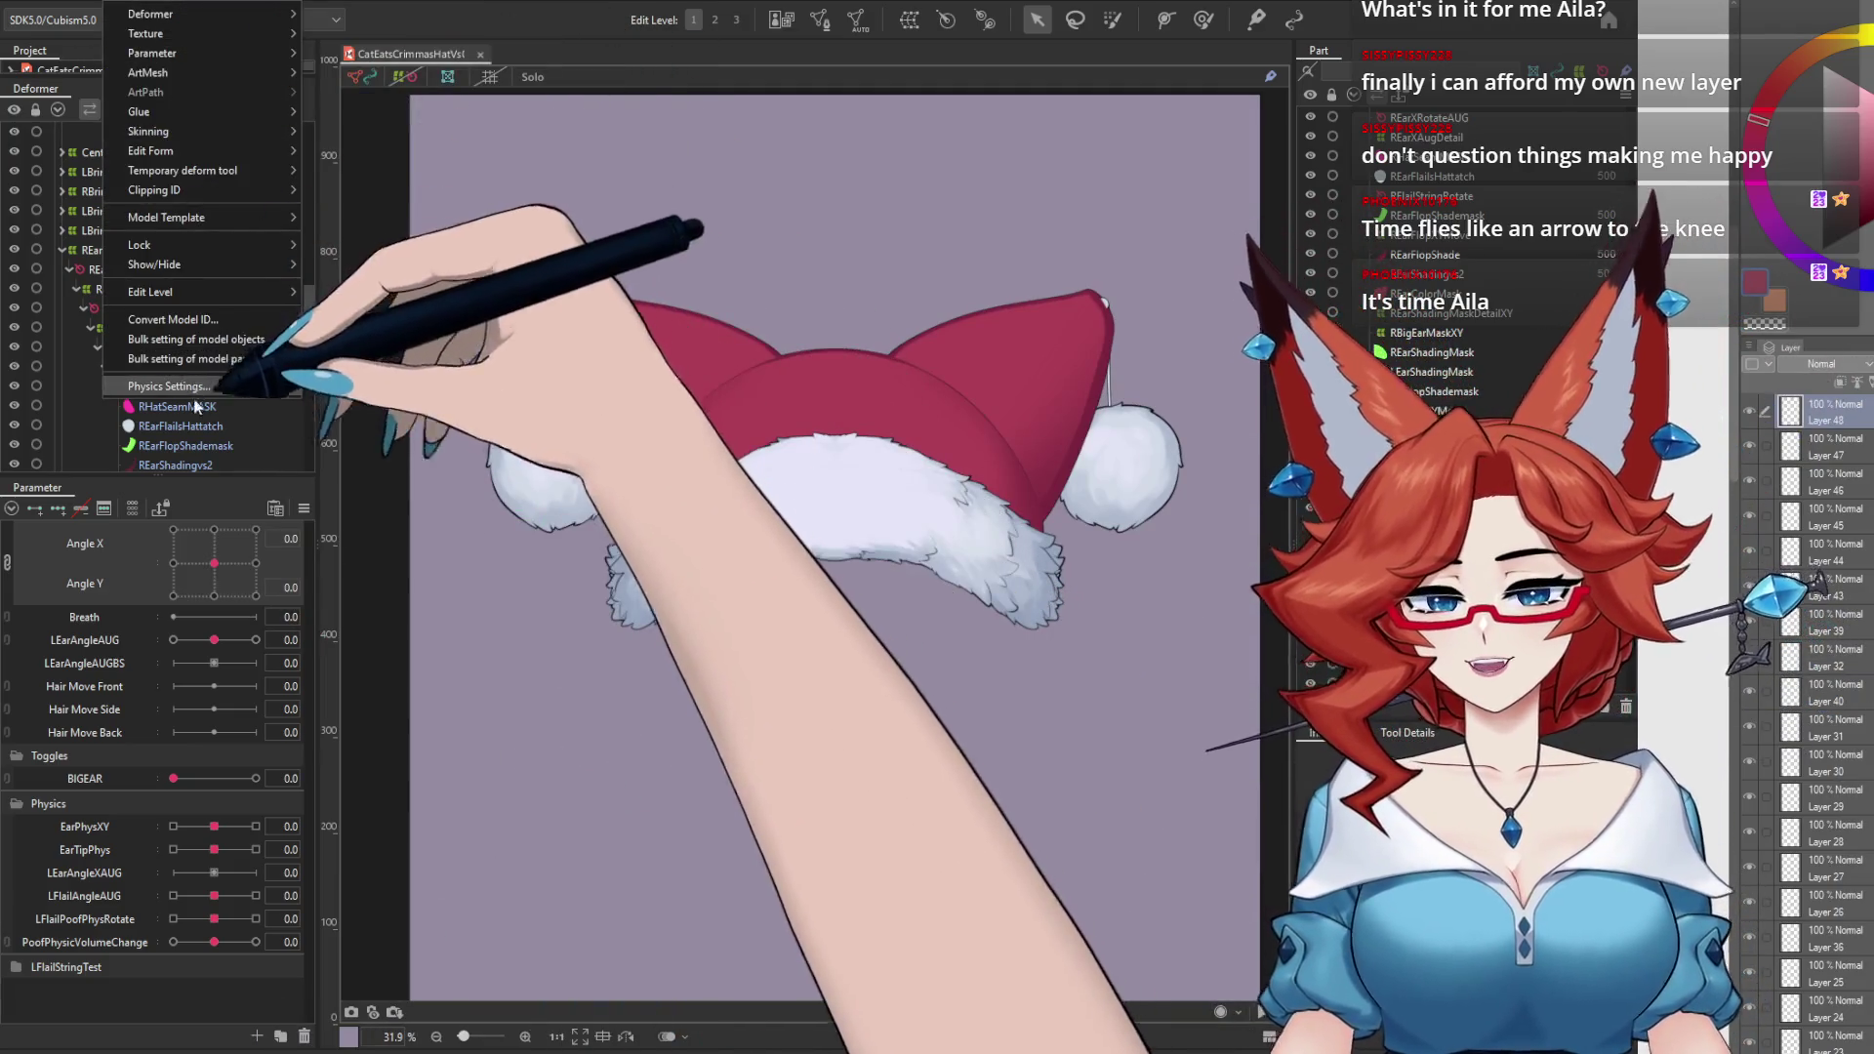
Step: Swing the hat side to side in the Physics Settings preview to test the PoofSquish pendulum
left_click(205, 366)
left_click_drag(997, 1047, 1308, 881)
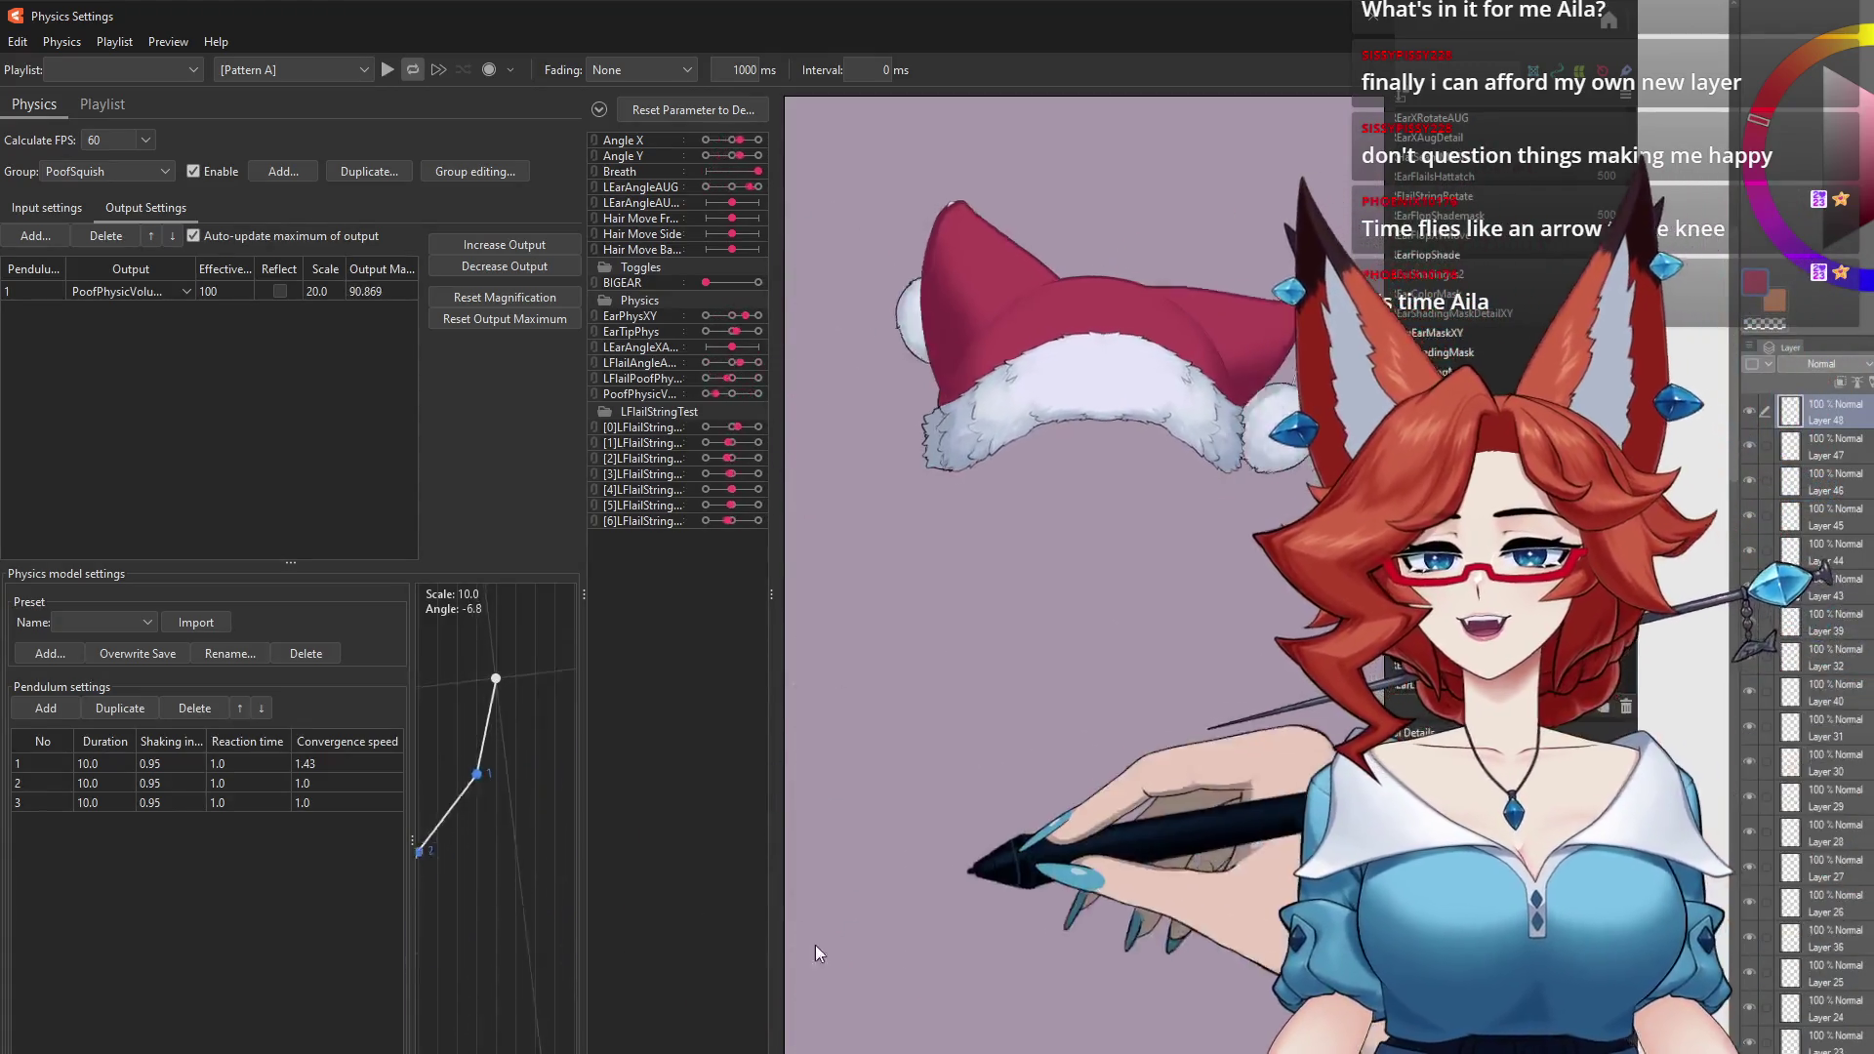
left_click_drag(1007, 768, 1389, 786)
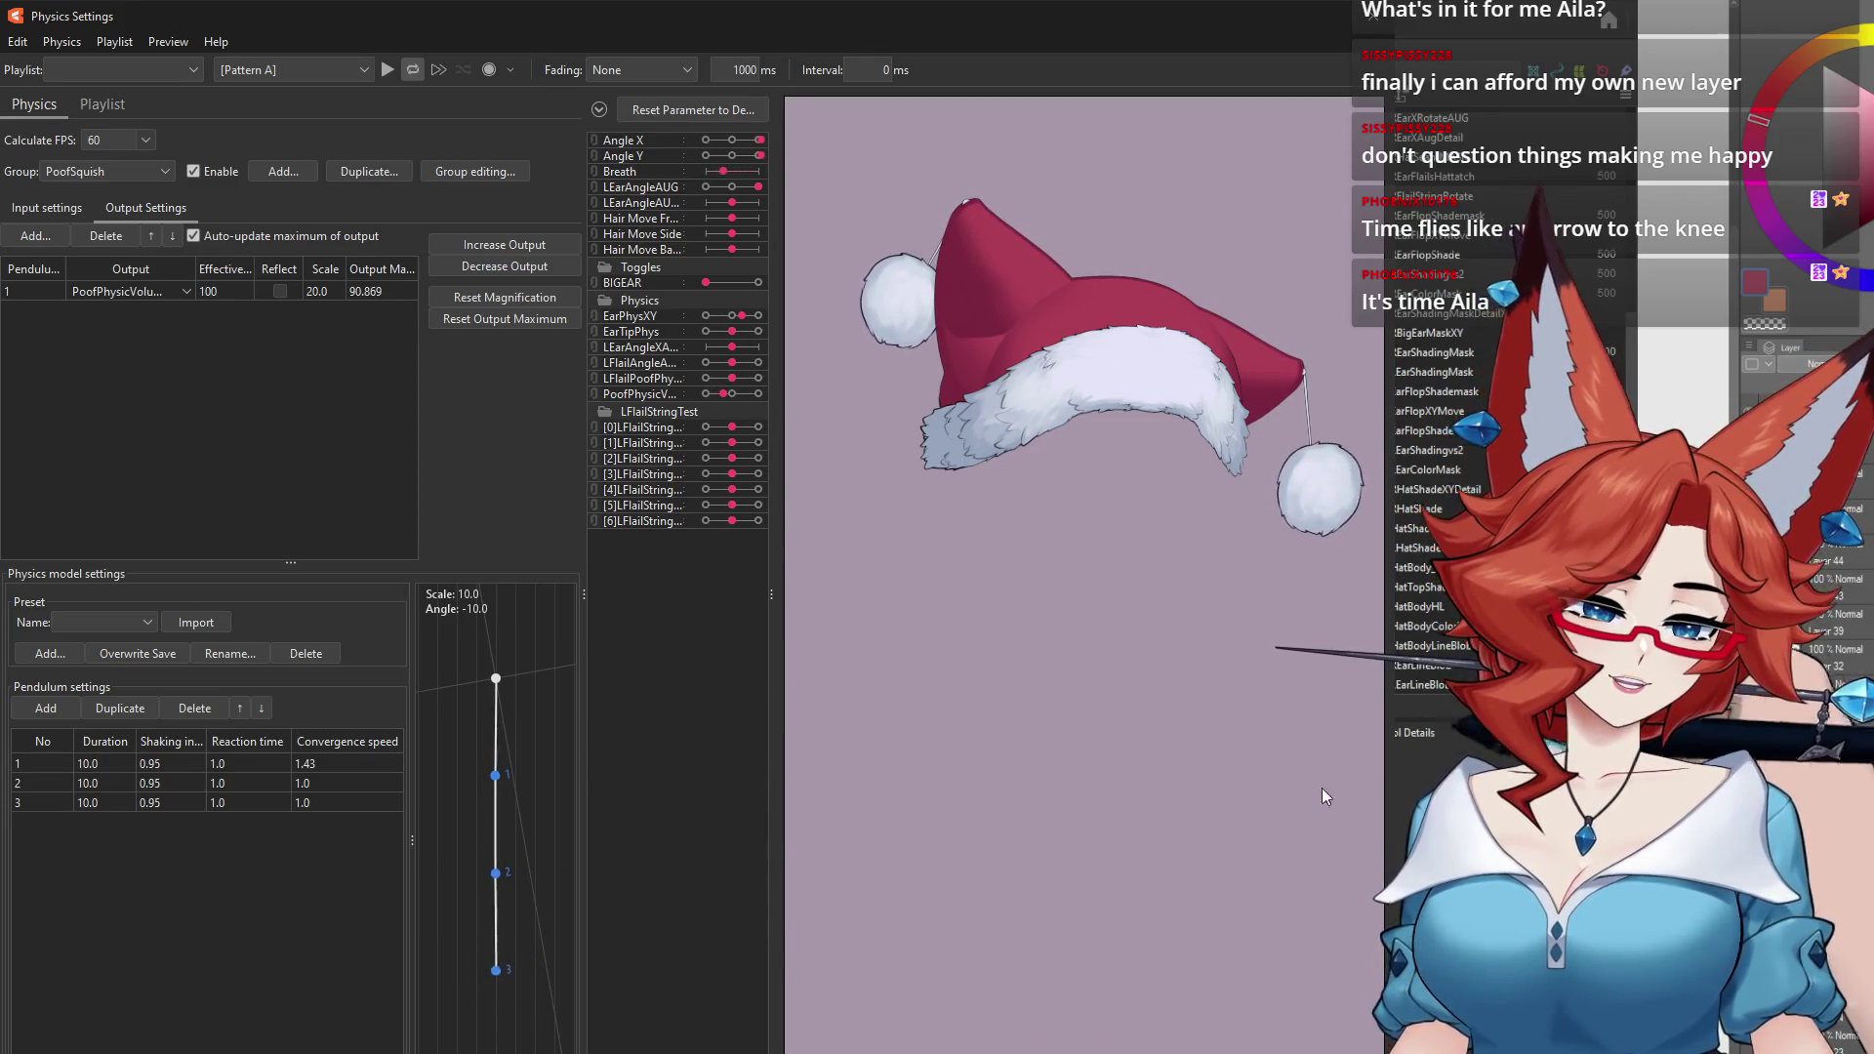
mouse_move(1325, 795)
left_mouse_down()
mouse_move(563, 856)
mouse_move(1503, 790)
left_mouse_up()
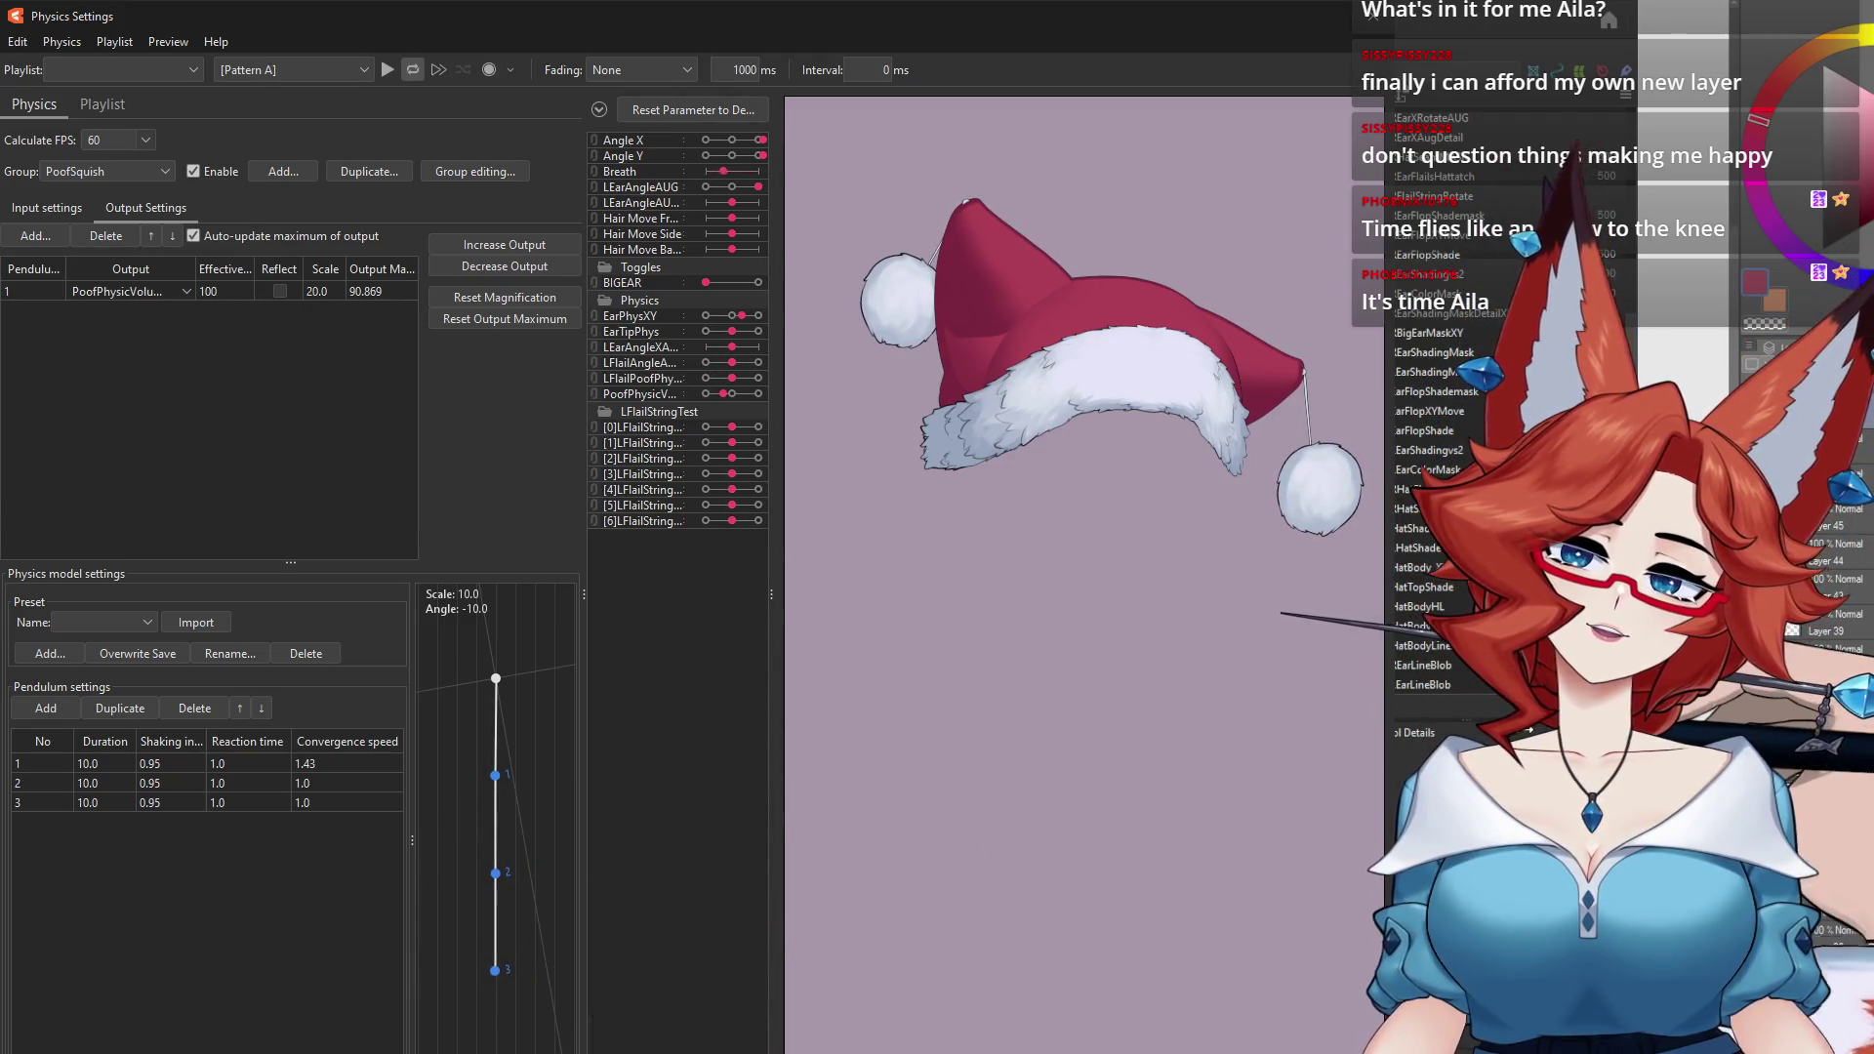
left_click_drag(885, 902, 792, 921)
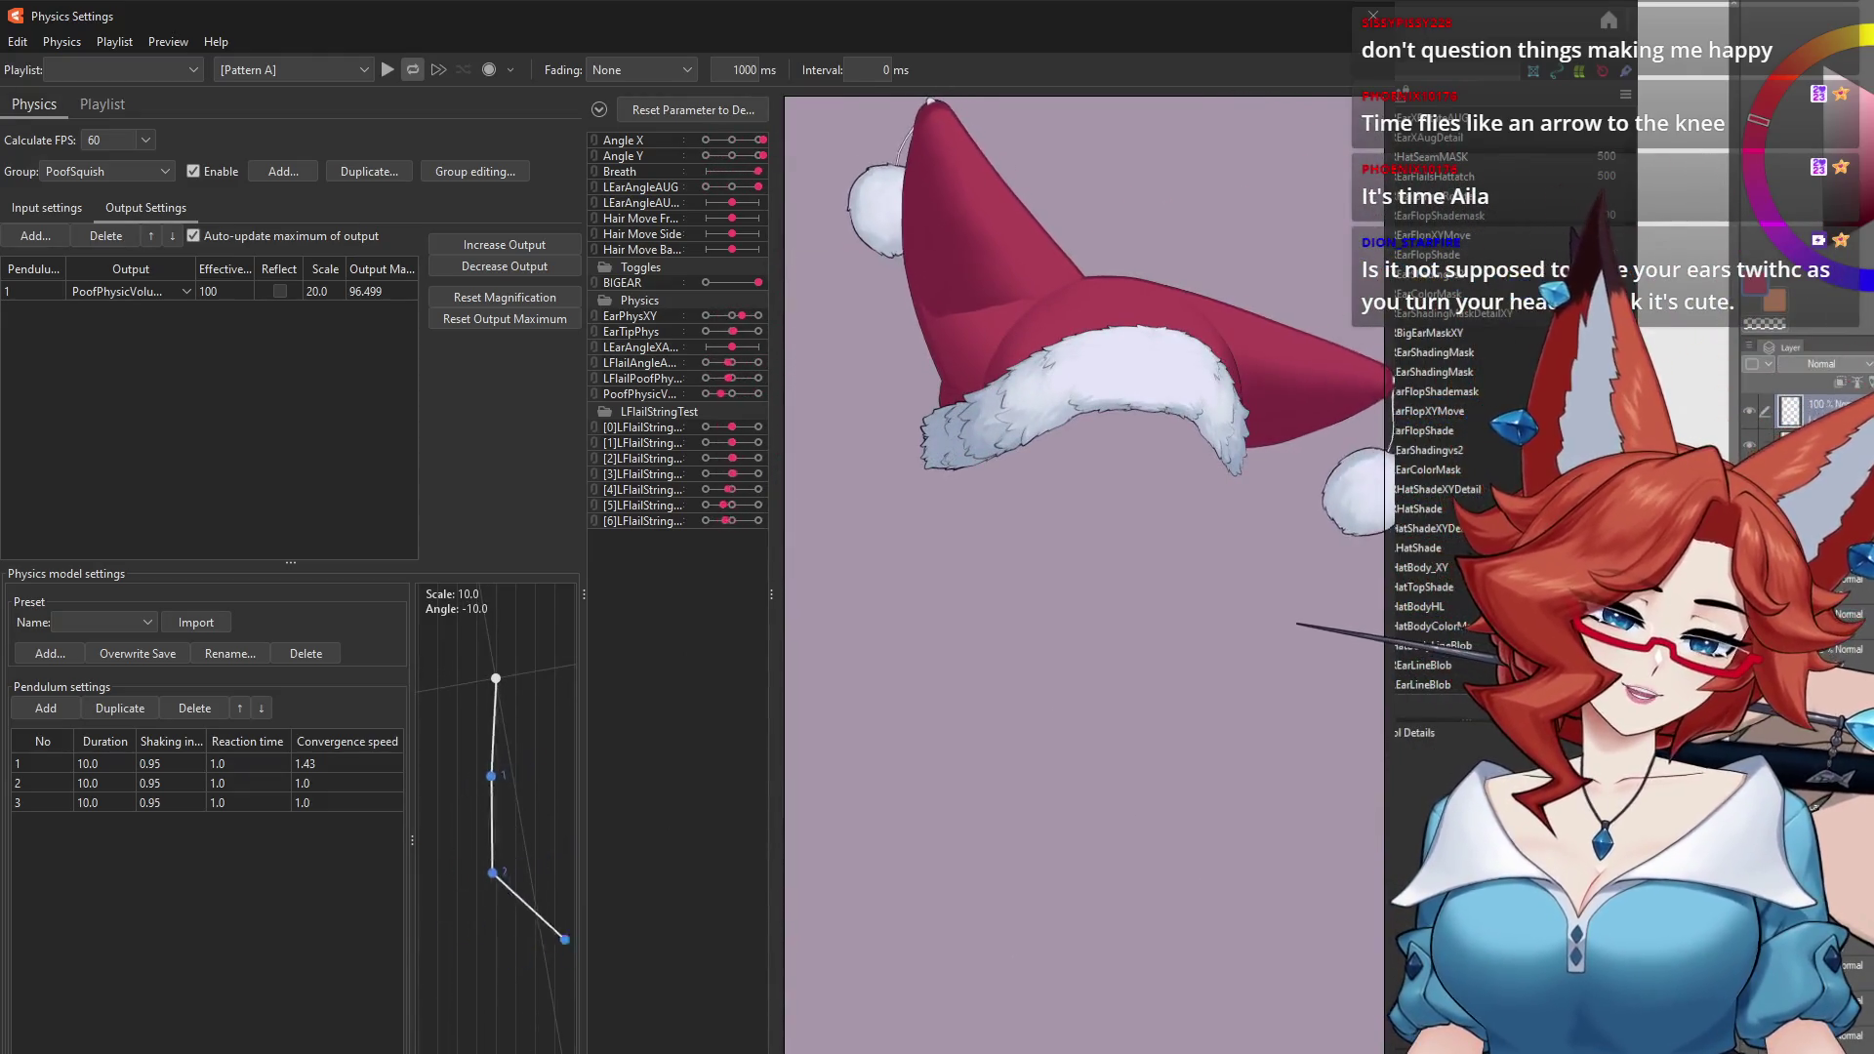
key("Escape")
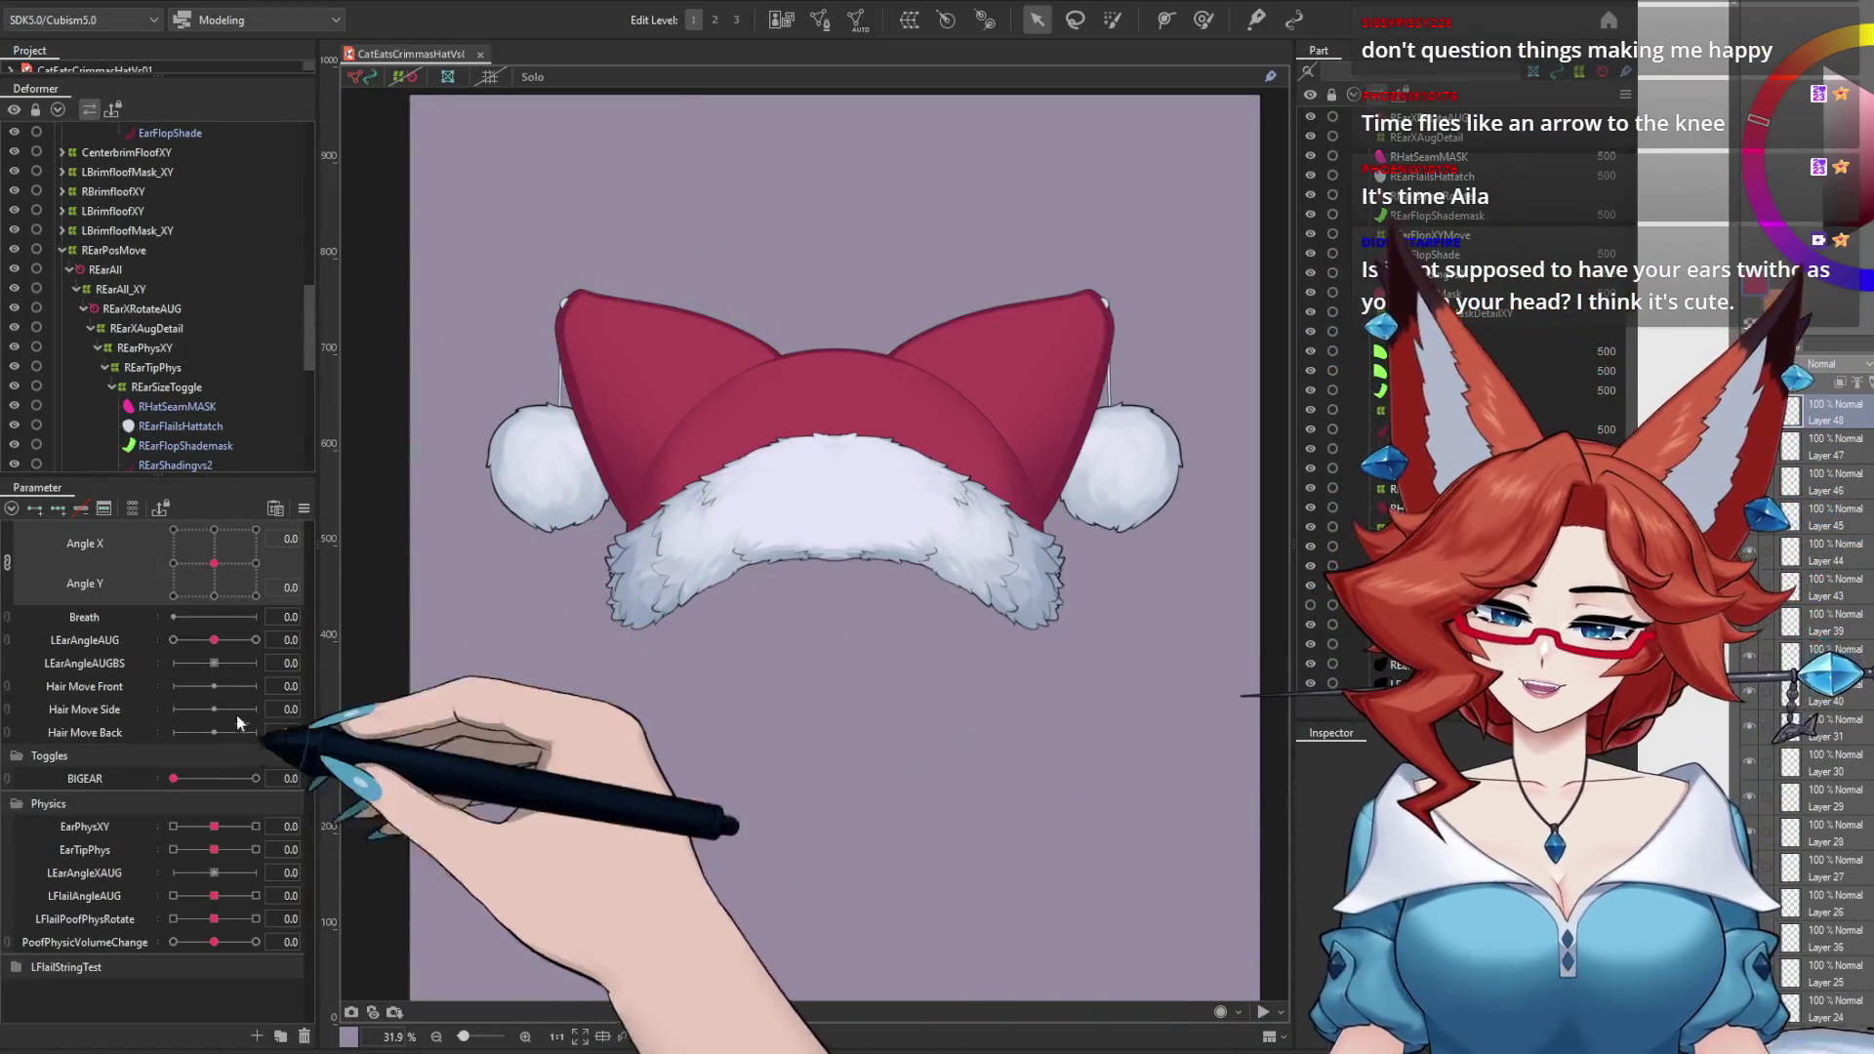
Step: Set Angle X to 30, pick REarFlopShade, and test the right ear flop with LEarAngleAUG
left_click(255, 563)
left_click(255, 640)
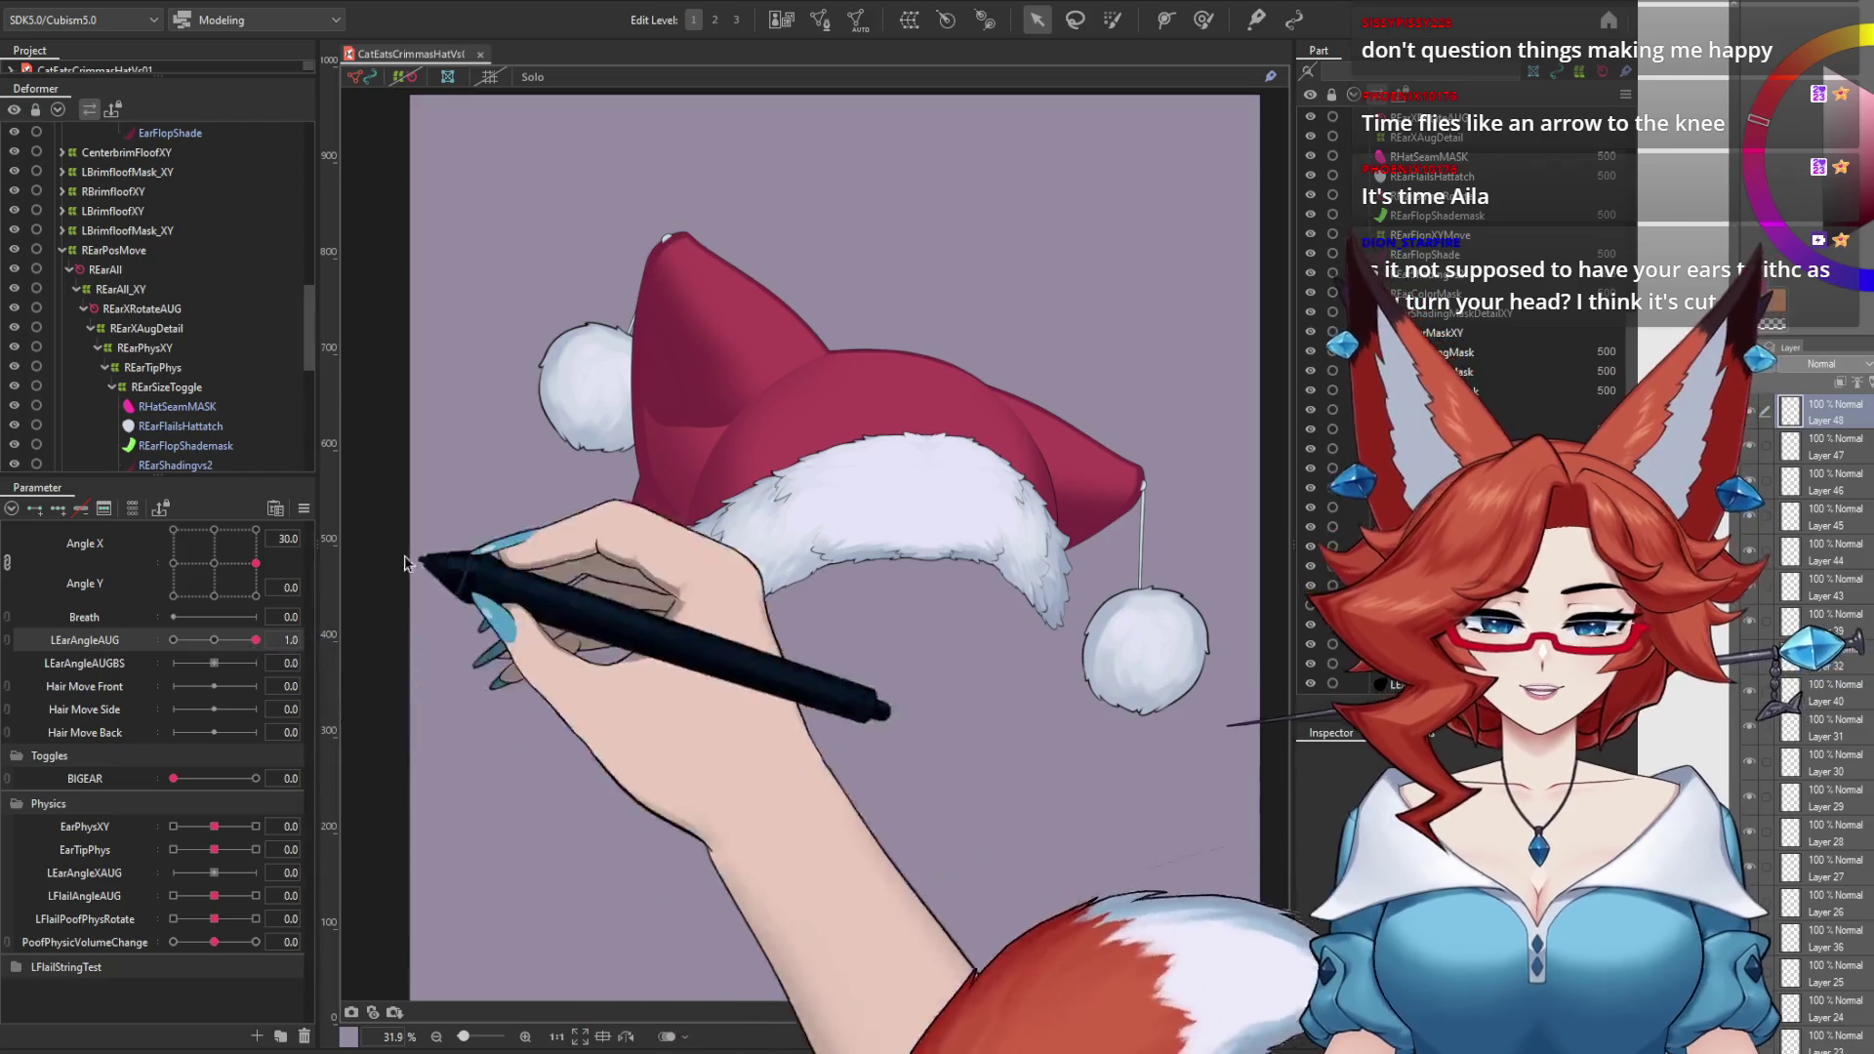
right_click(684, 391)
mouse_move(831, 455)
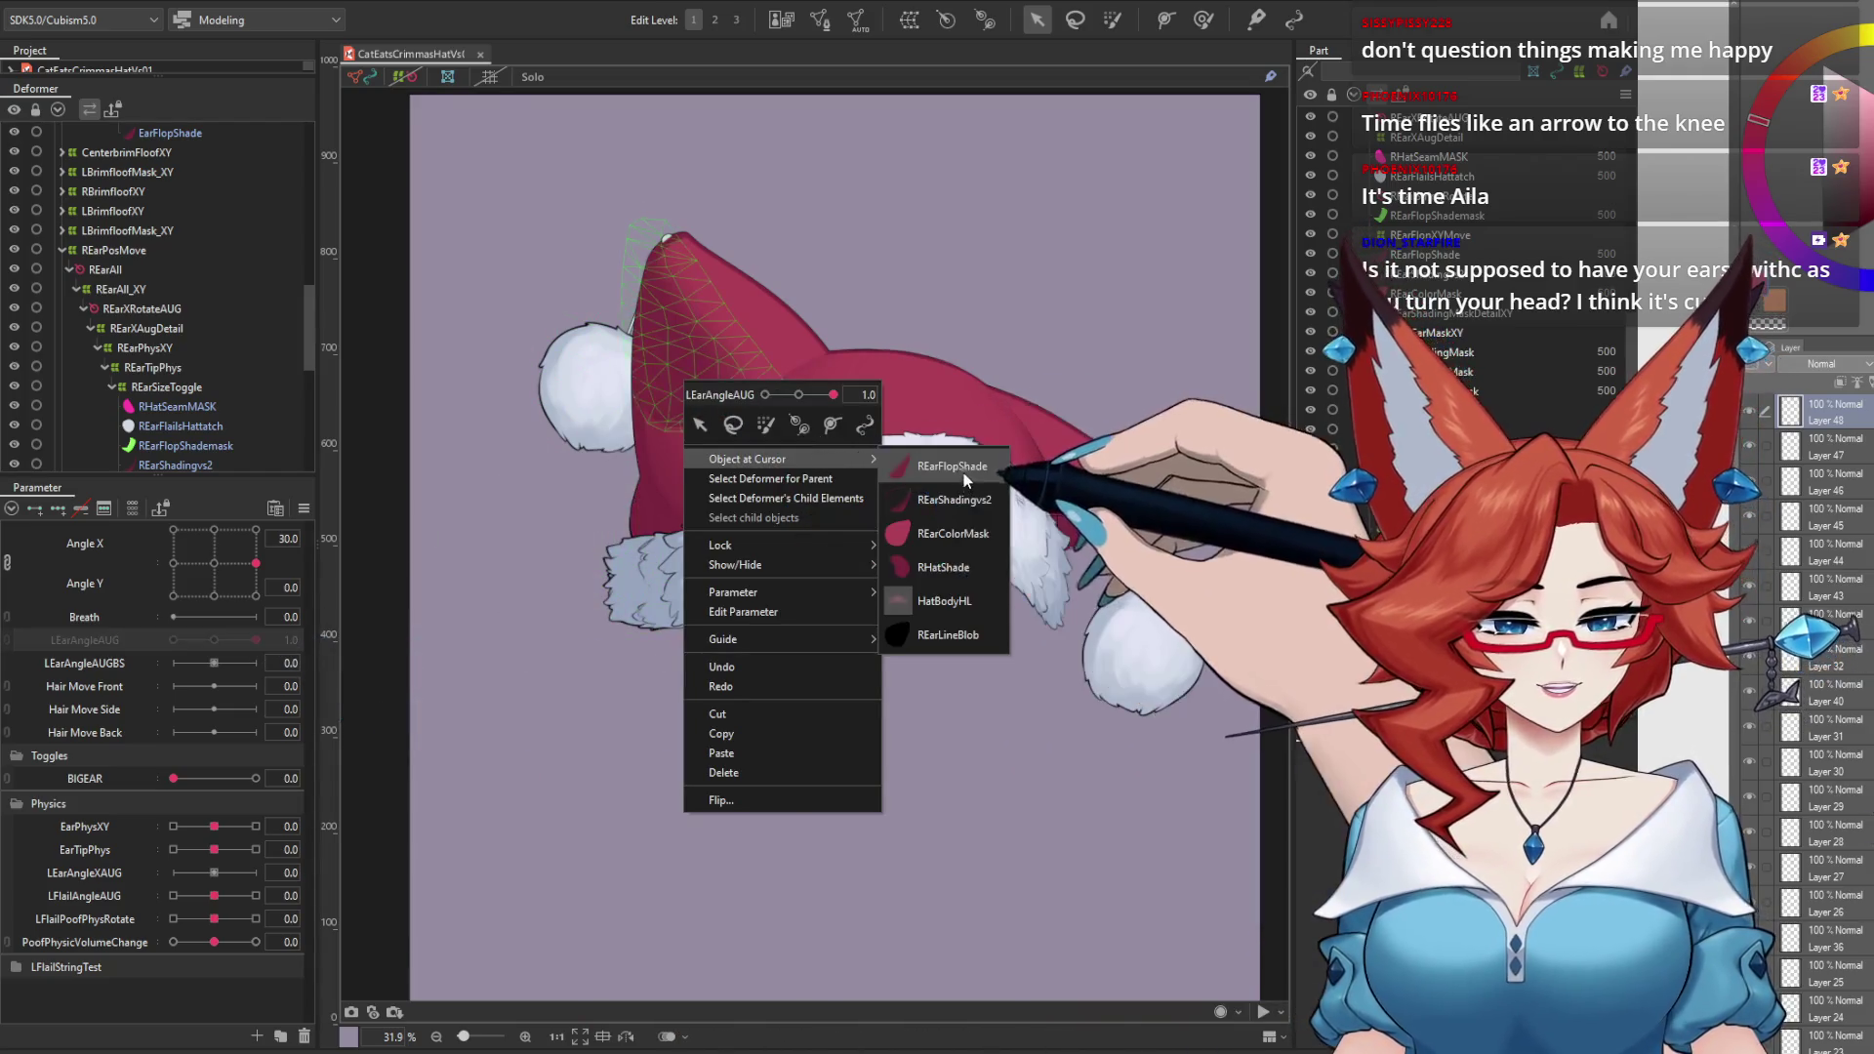
left_click(957, 470)
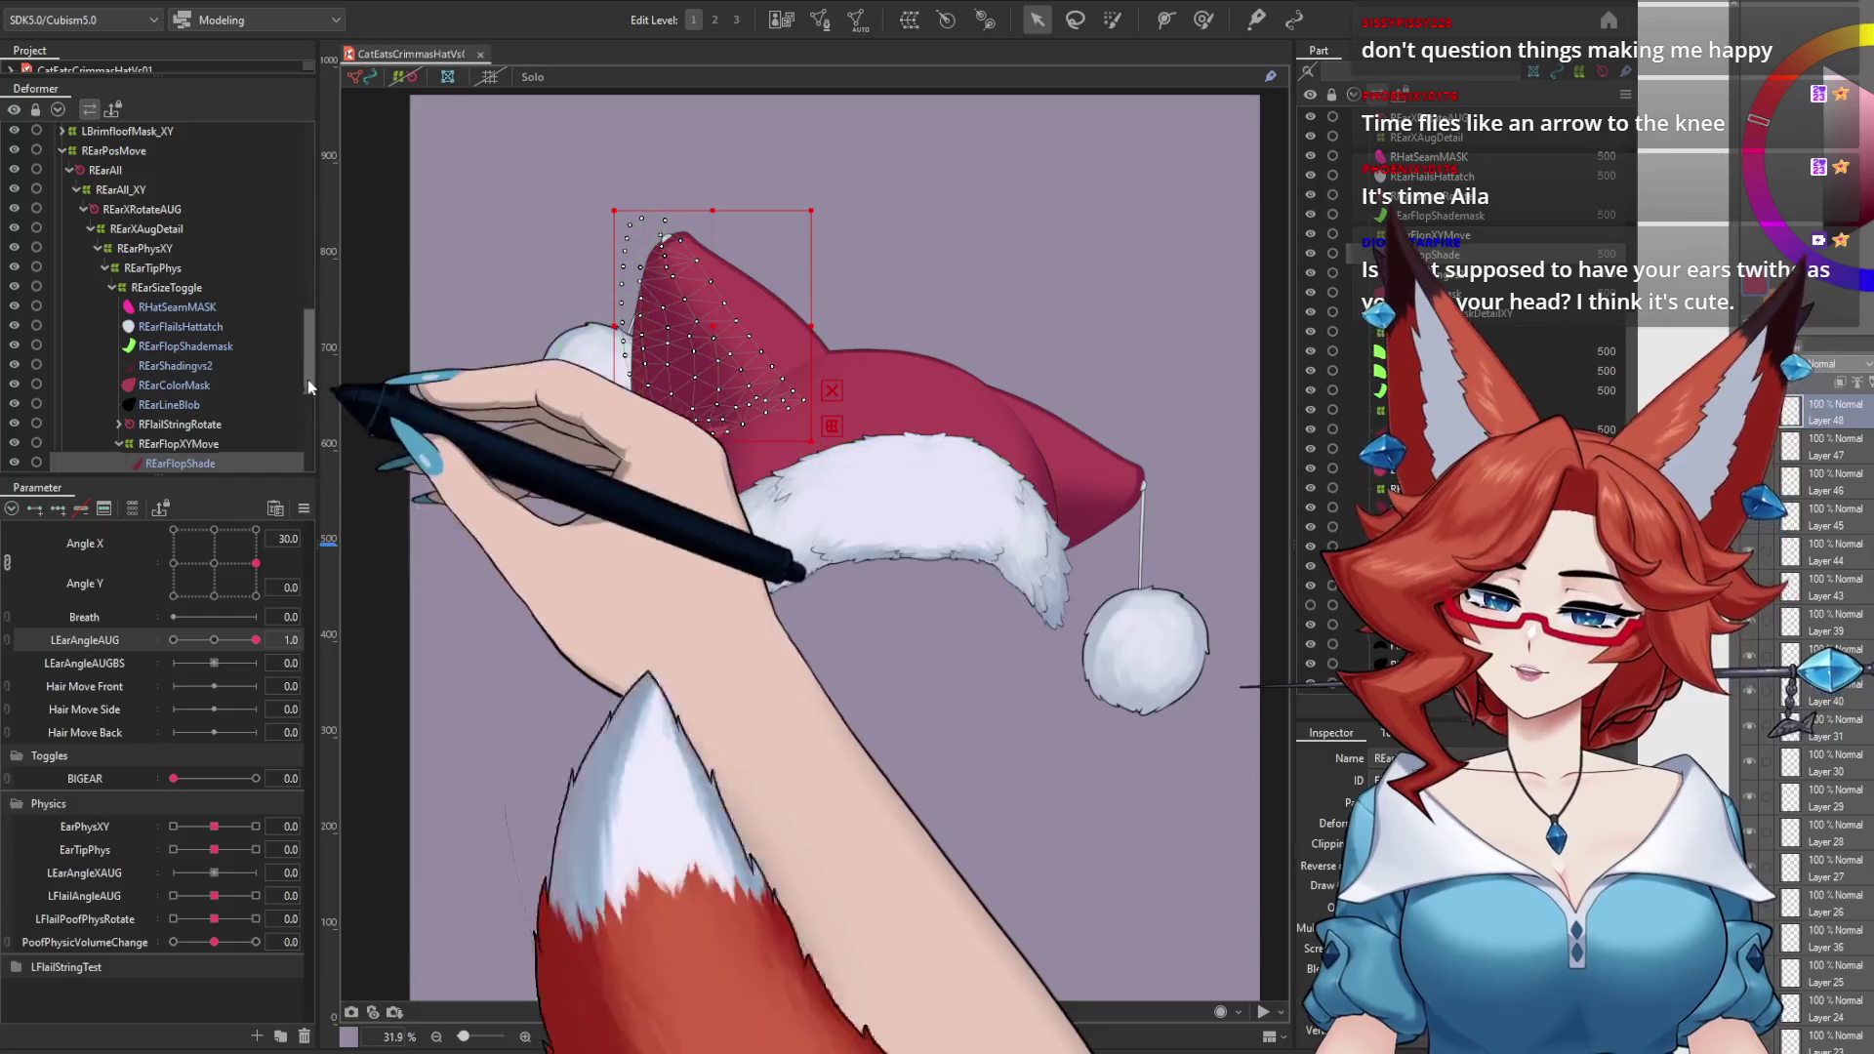
scroll(307, 385, "down", 3)
left_click(200, 351)
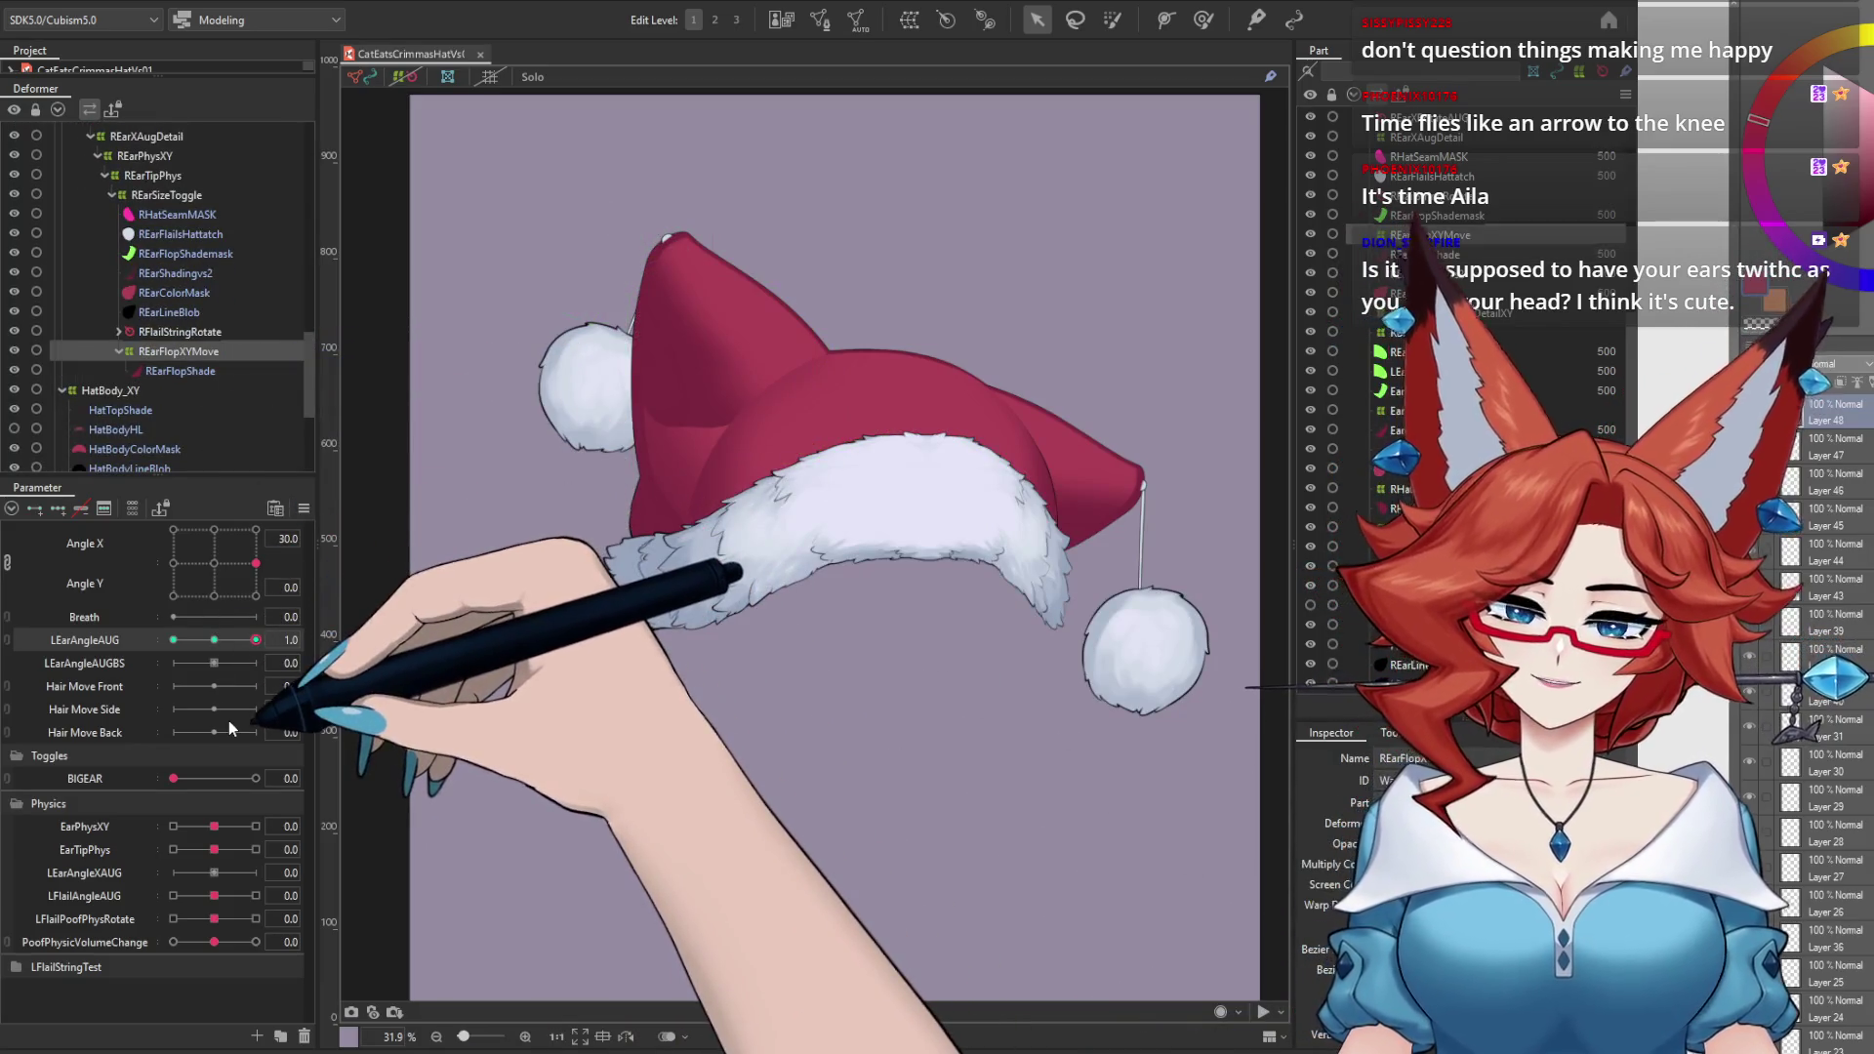
mouse_move(248, 644)
left_mouse_down()
mouse_move(200, 643)
mouse_move(347, 636)
left_mouse_up()
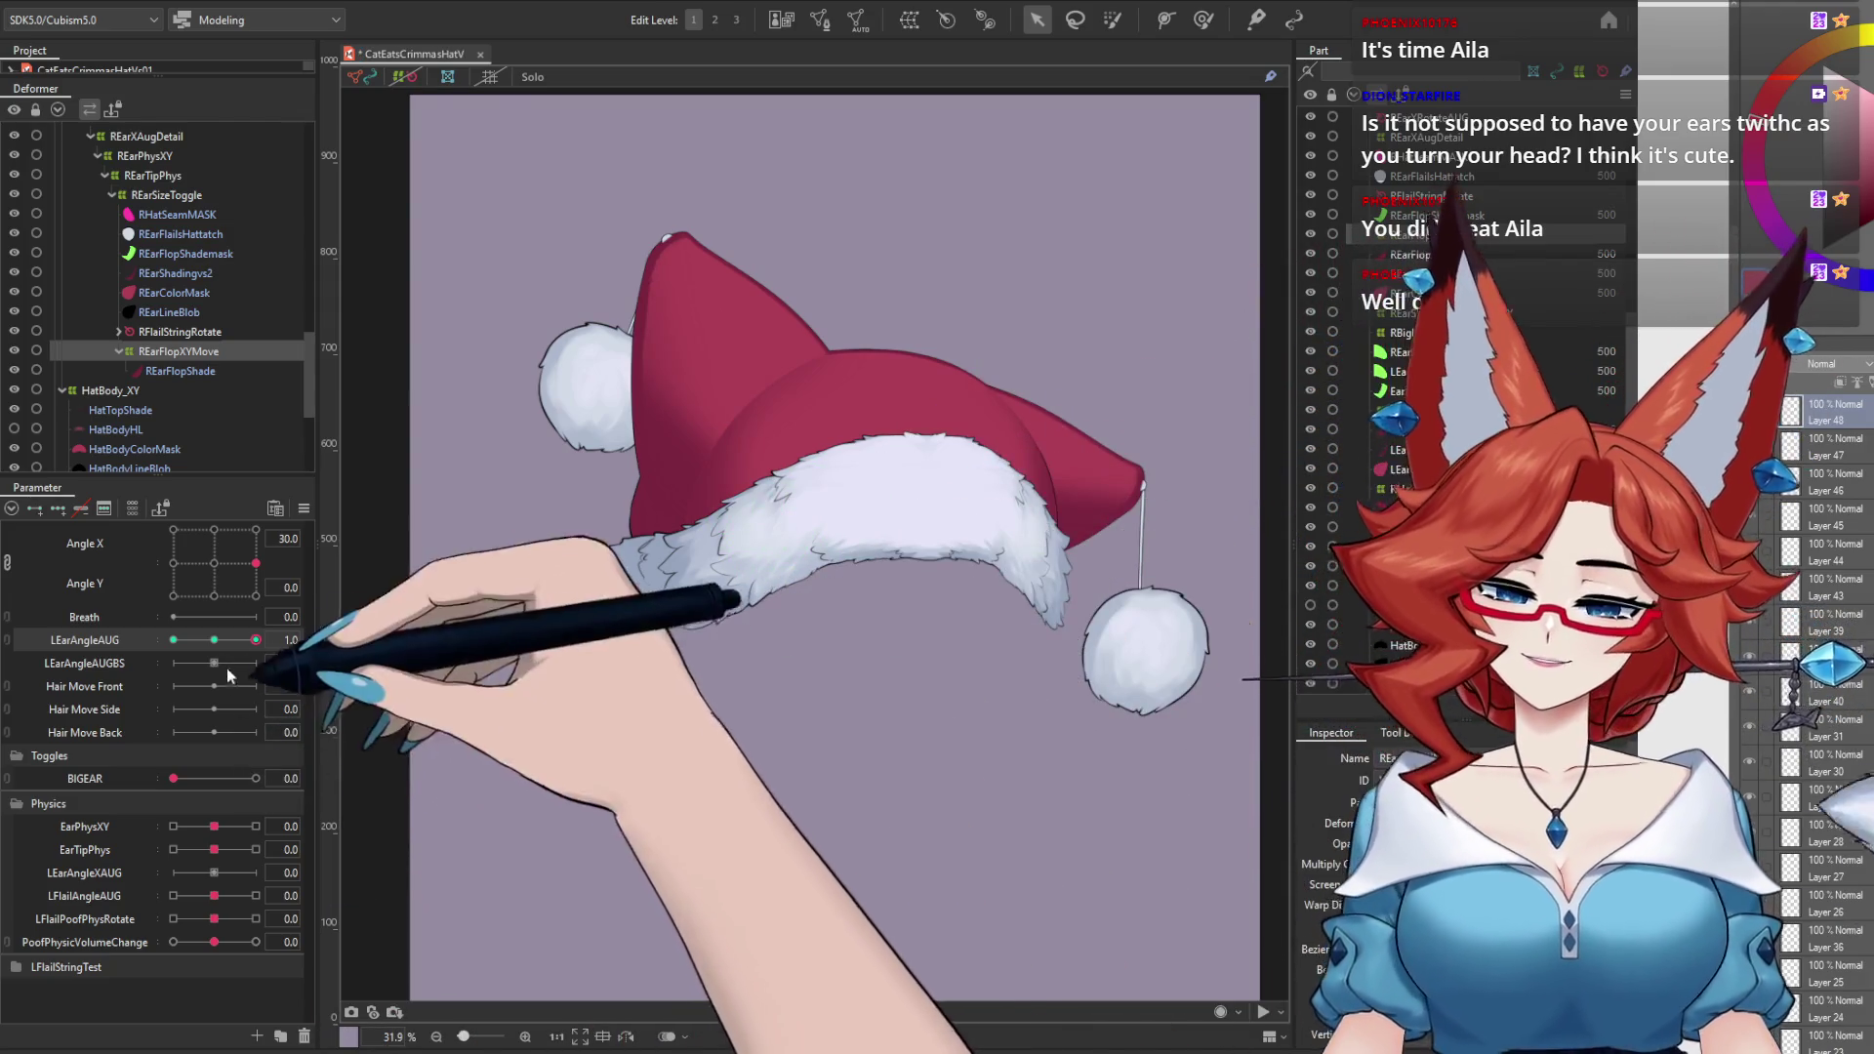
Step: Reset the angles to neutral, save the model, and reopen Physics Settings
left_click(11, 508)
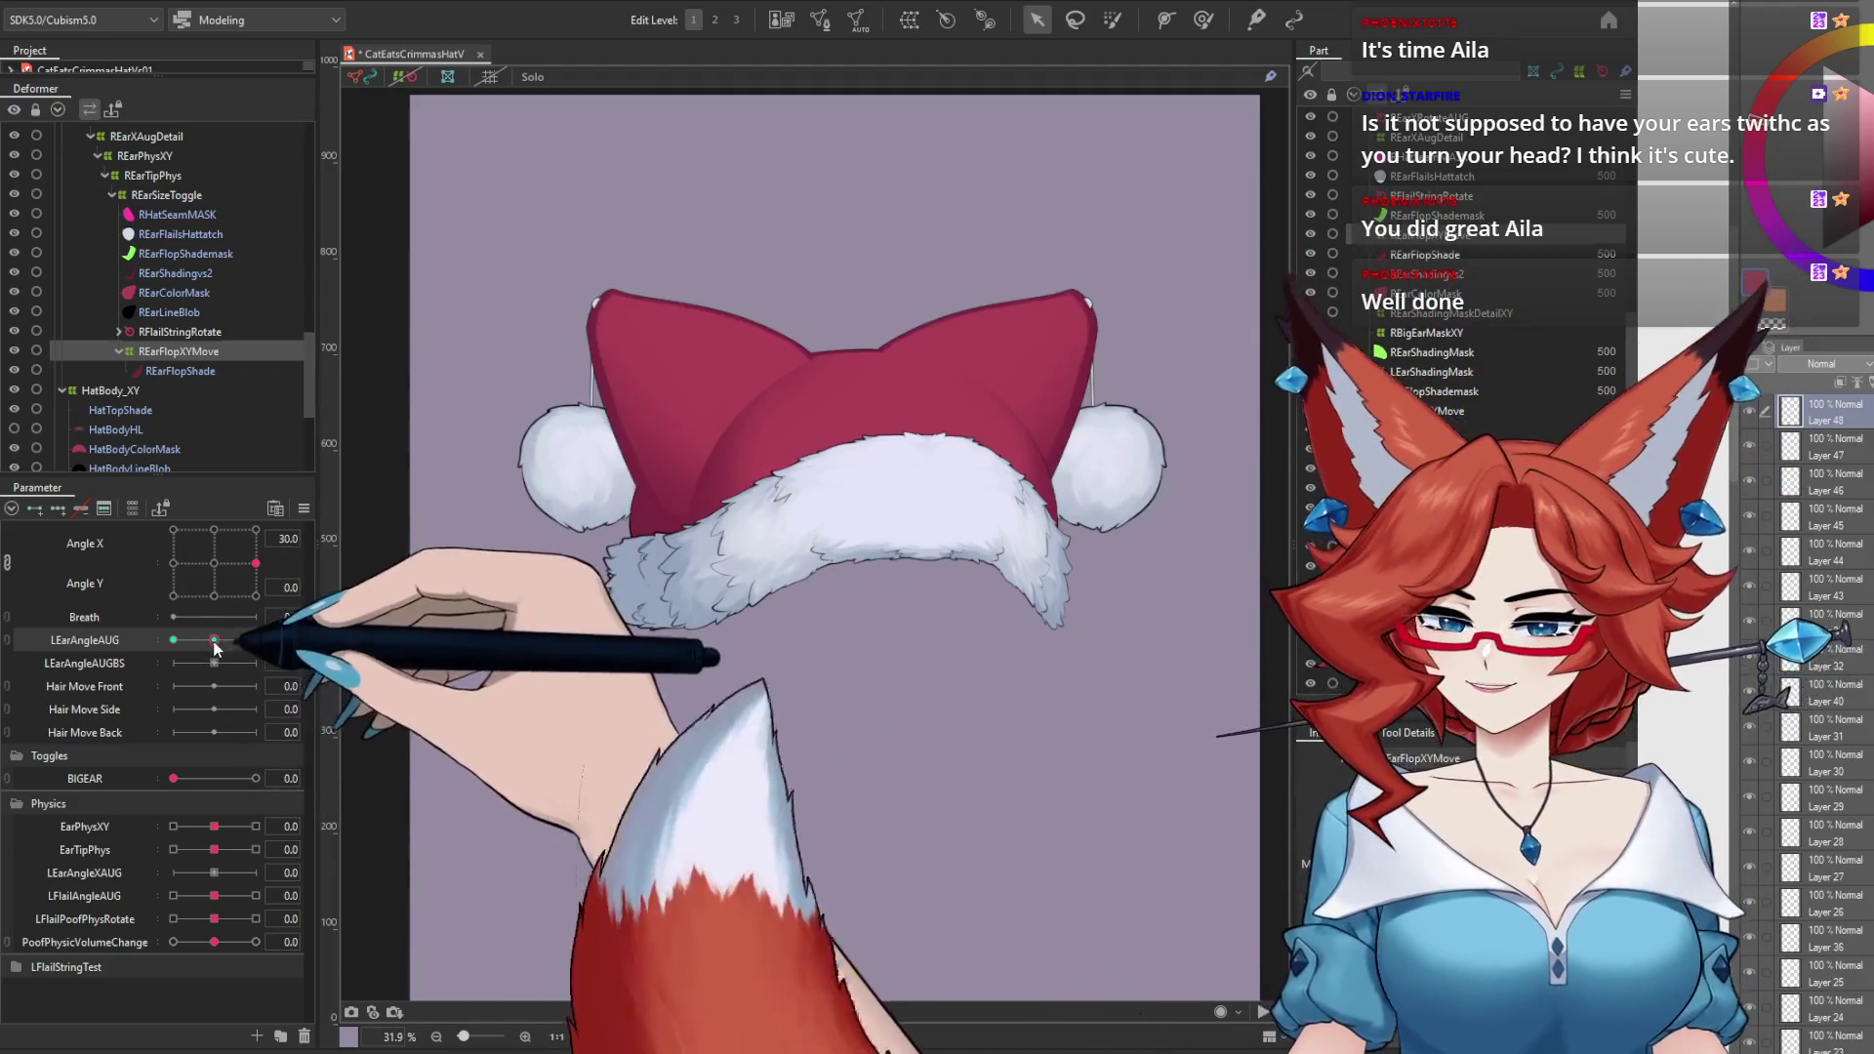
key("ctrl+s")
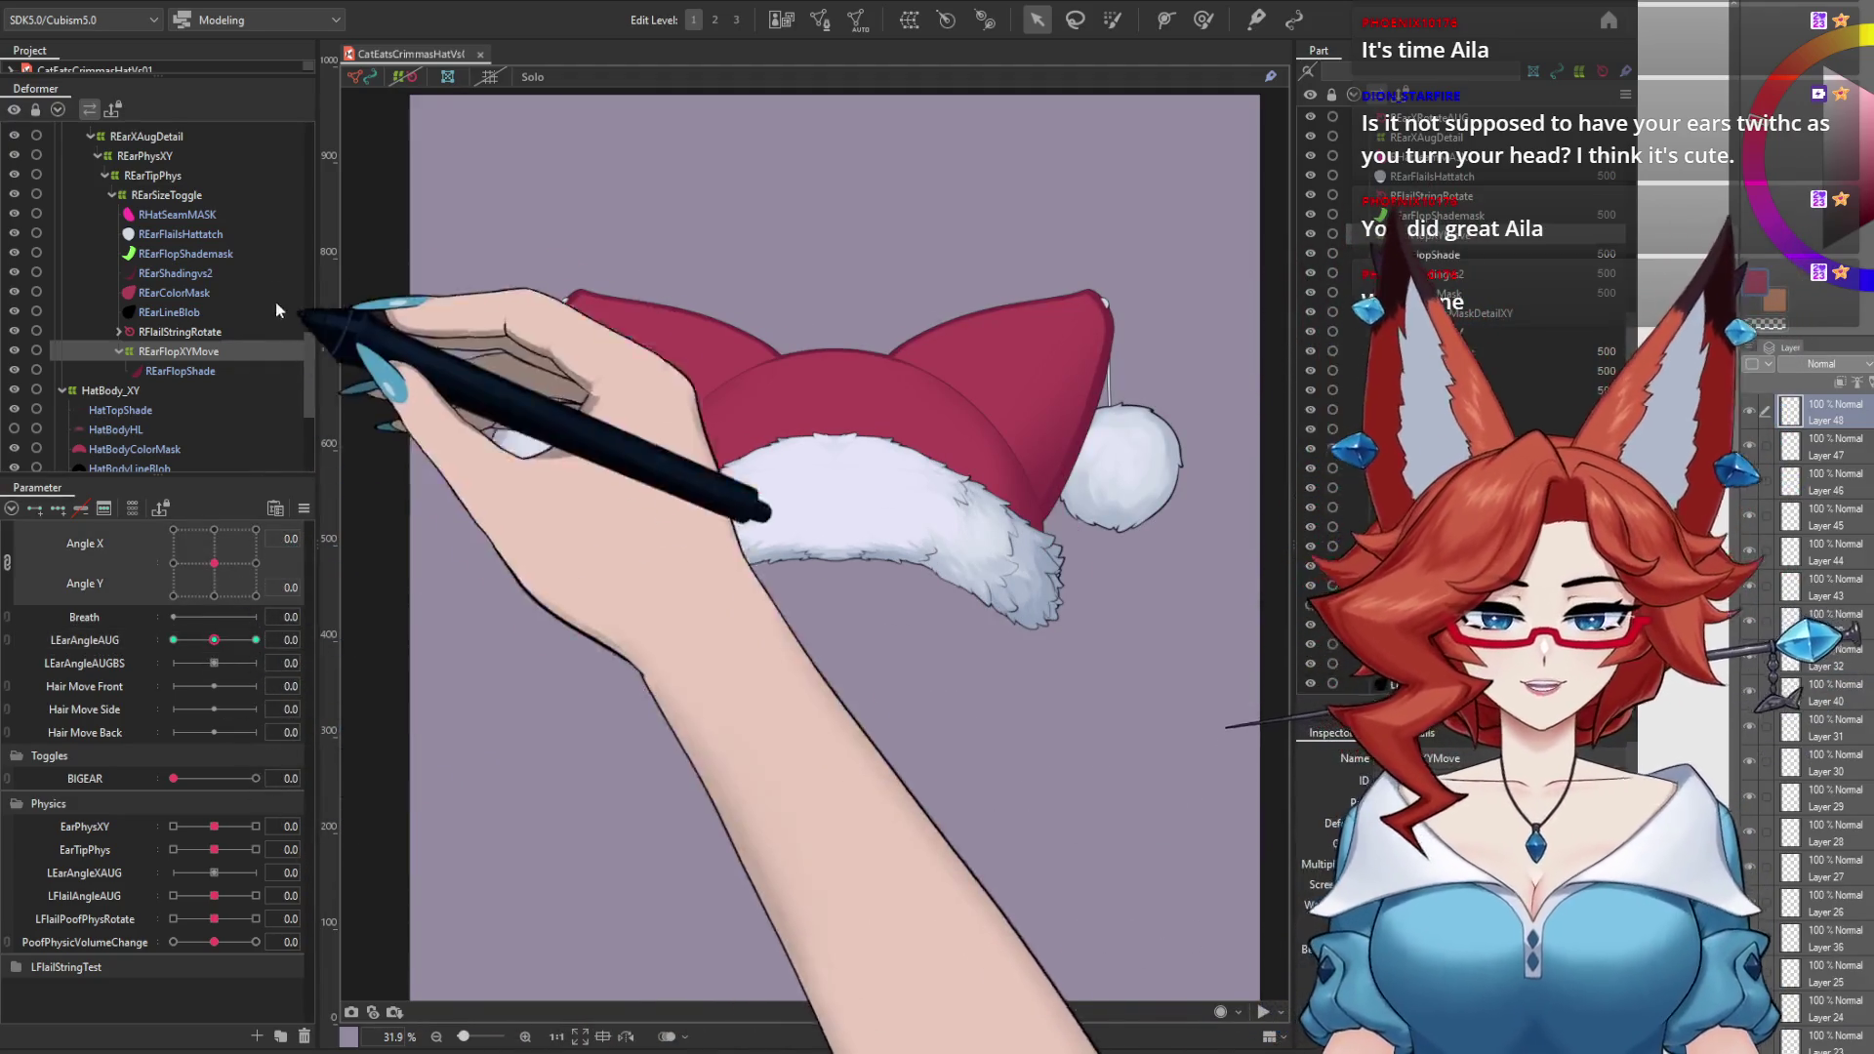
left_click(146, 2)
left_click(169, 386)
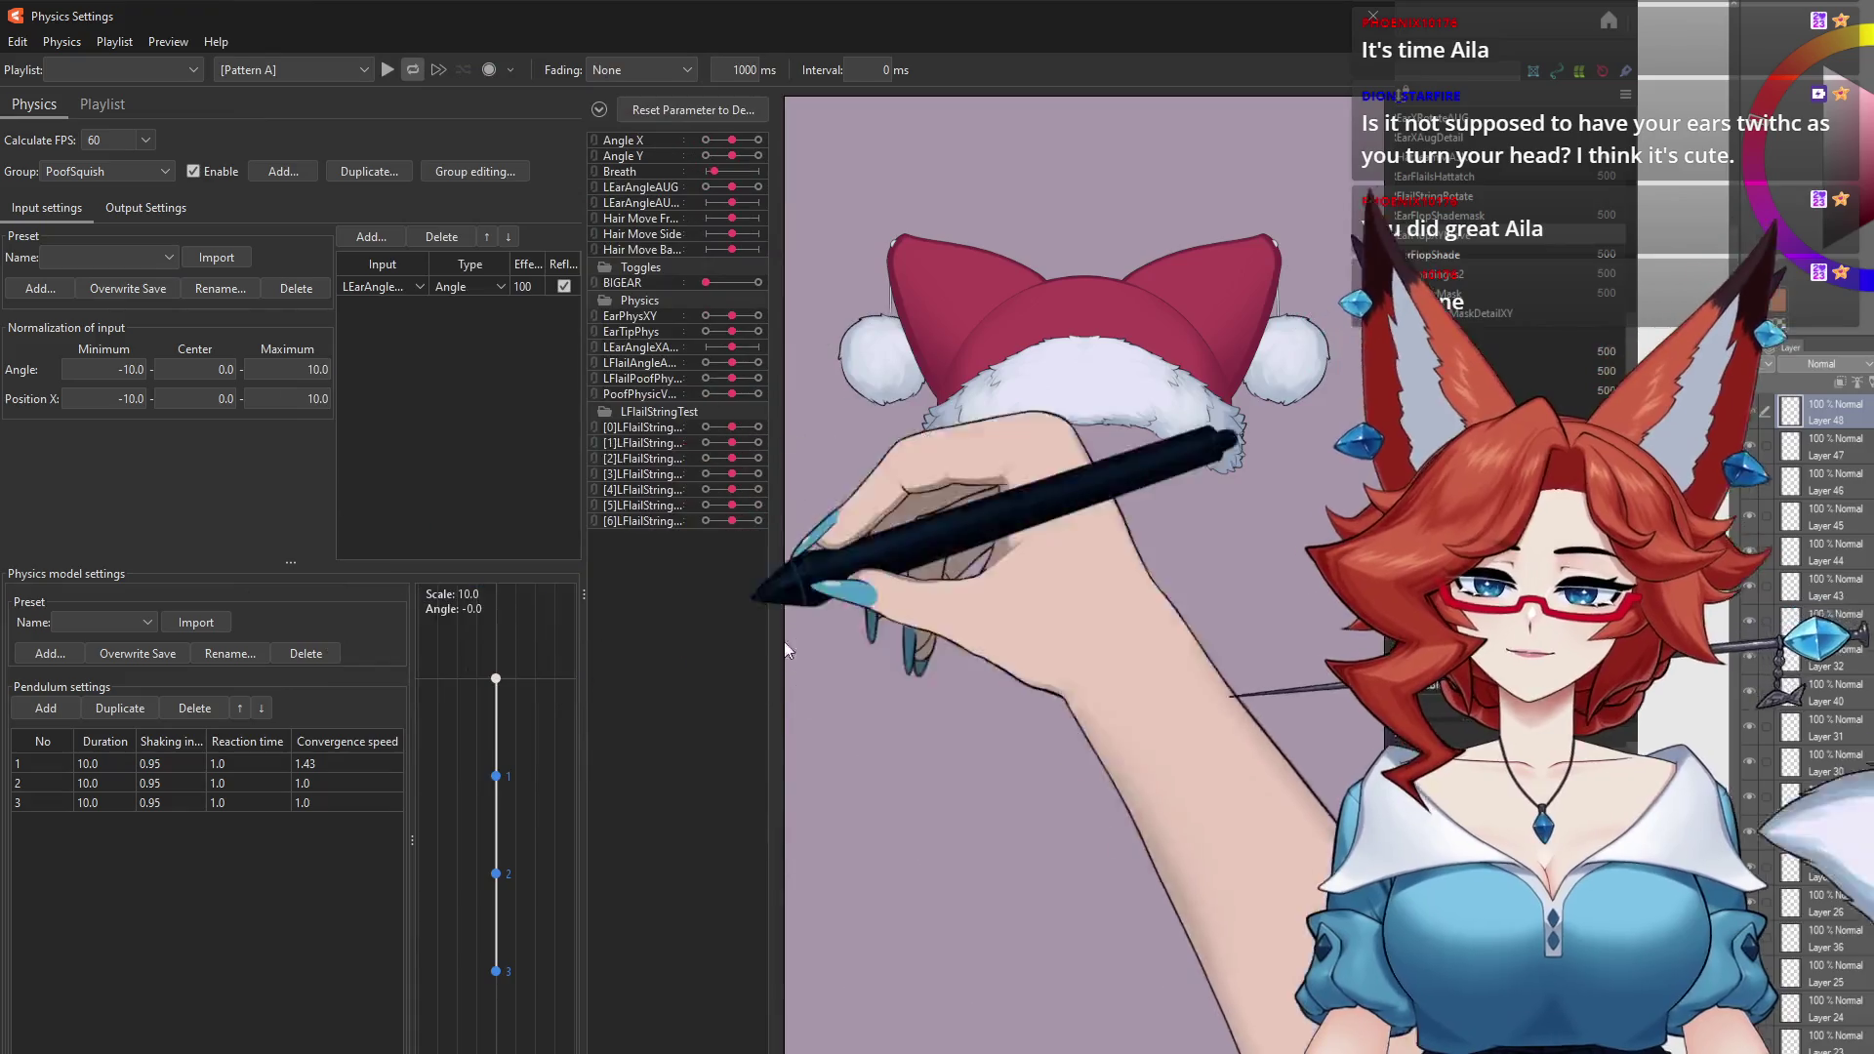
Step: Swing the preview hat left and right repeatedly to retest the PoofSquish pom-poms, then close Physics Settings
mouse_move(878, 634)
left_mouse_down()
mouse_move(709, 937)
mouse_move(801, 895)
left_mouse_up()
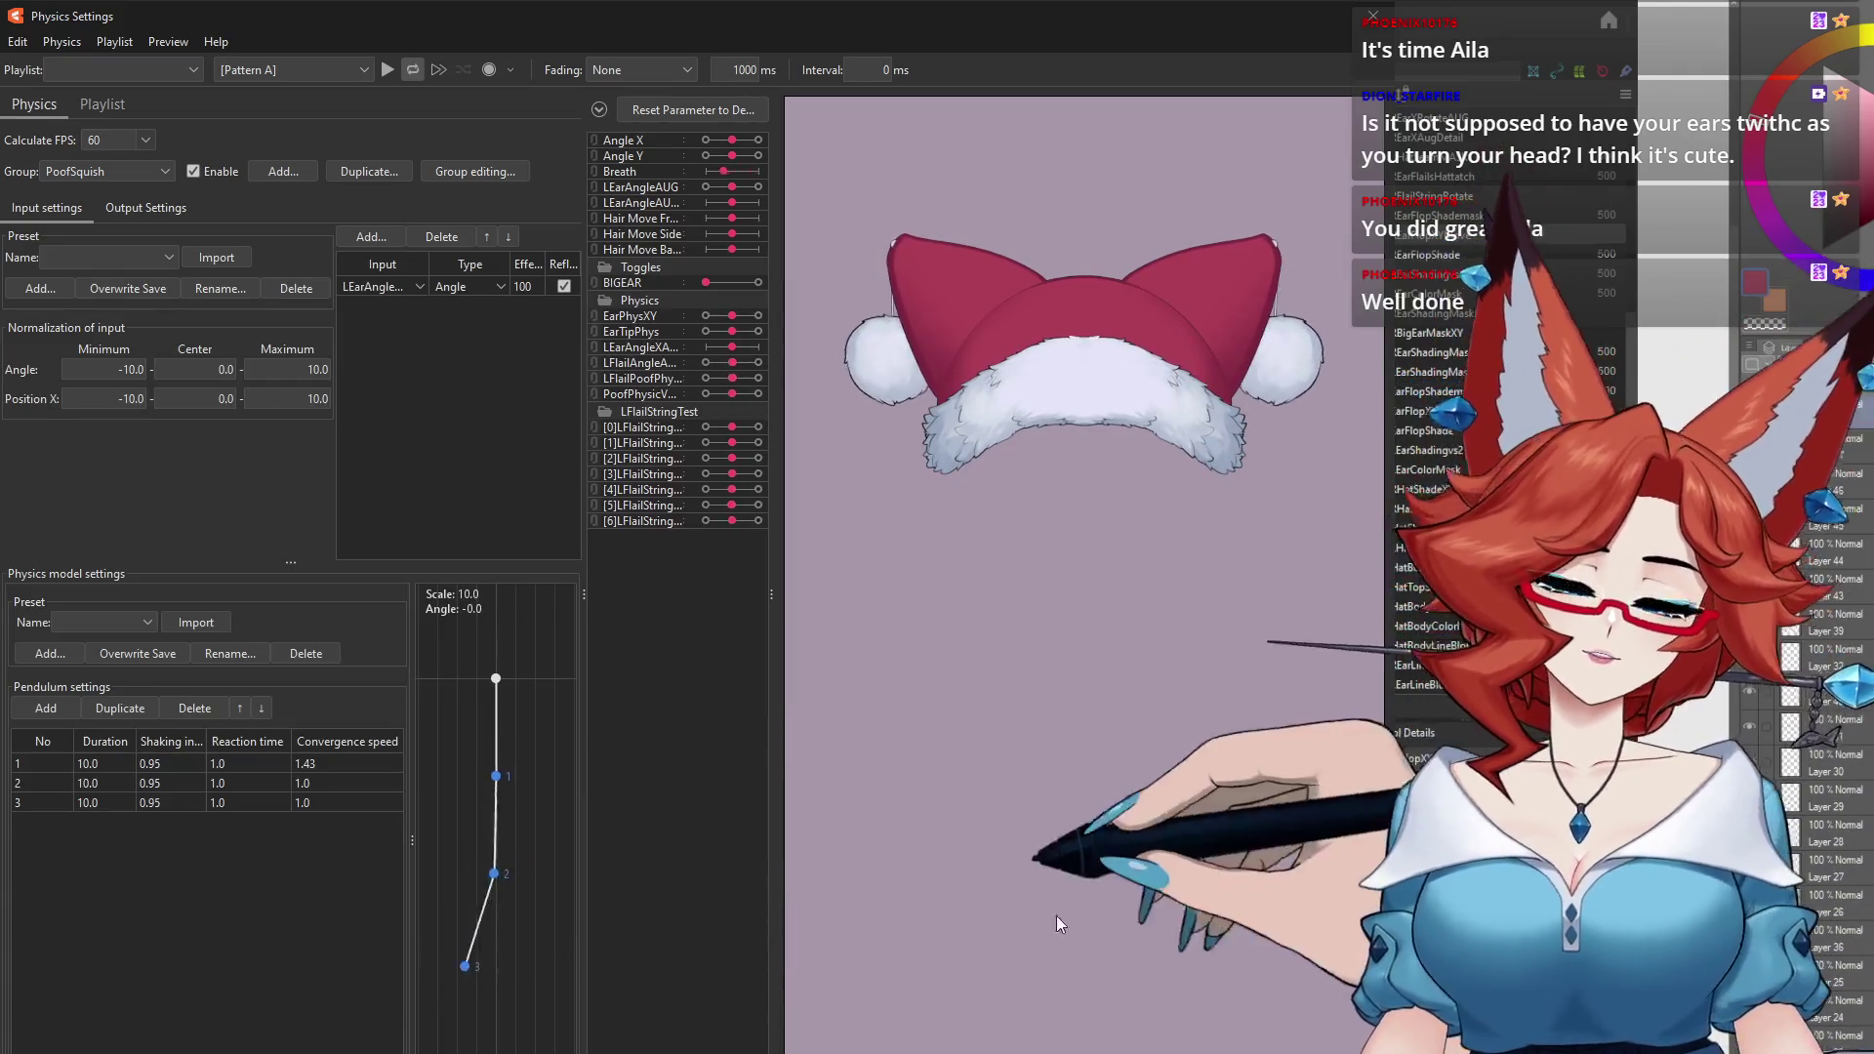
left_click_drag(690, 906, 1129, 551)
left_click_drag(918, 979, 1287, 804)
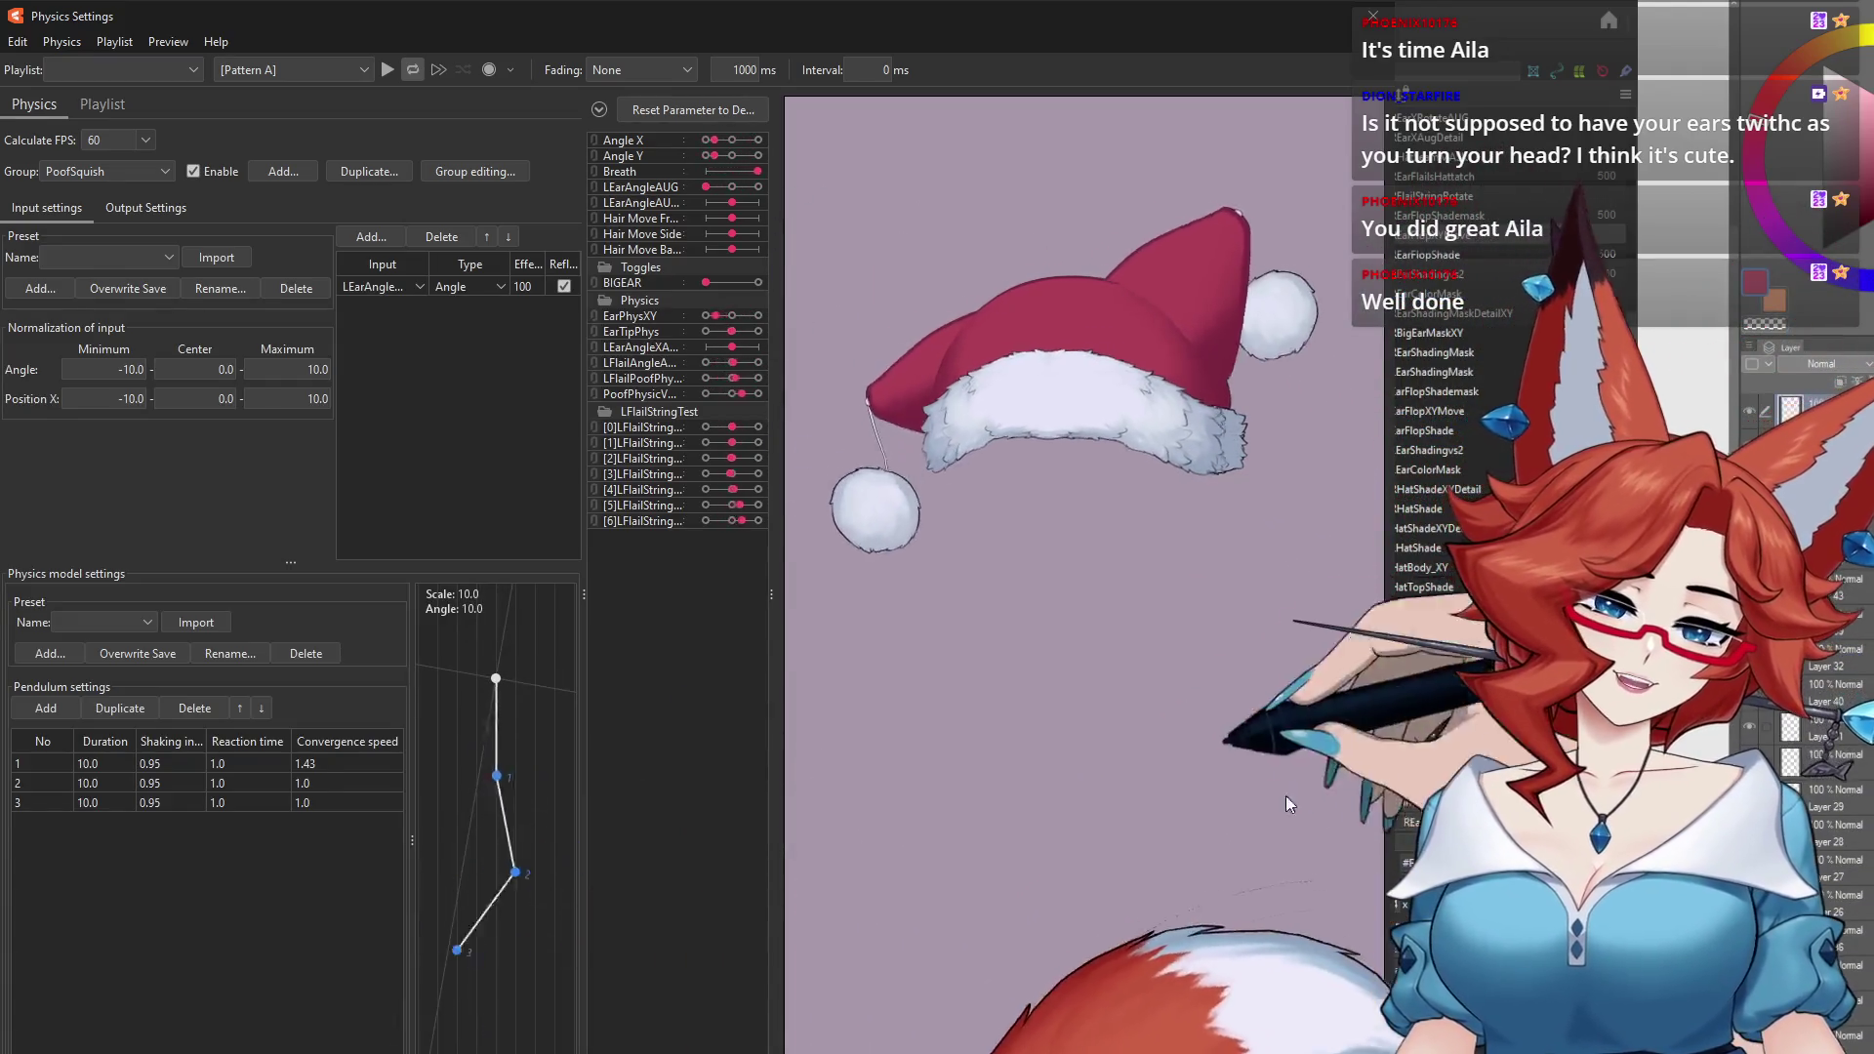
left_click_drag(1382, 934, 1010, 749)
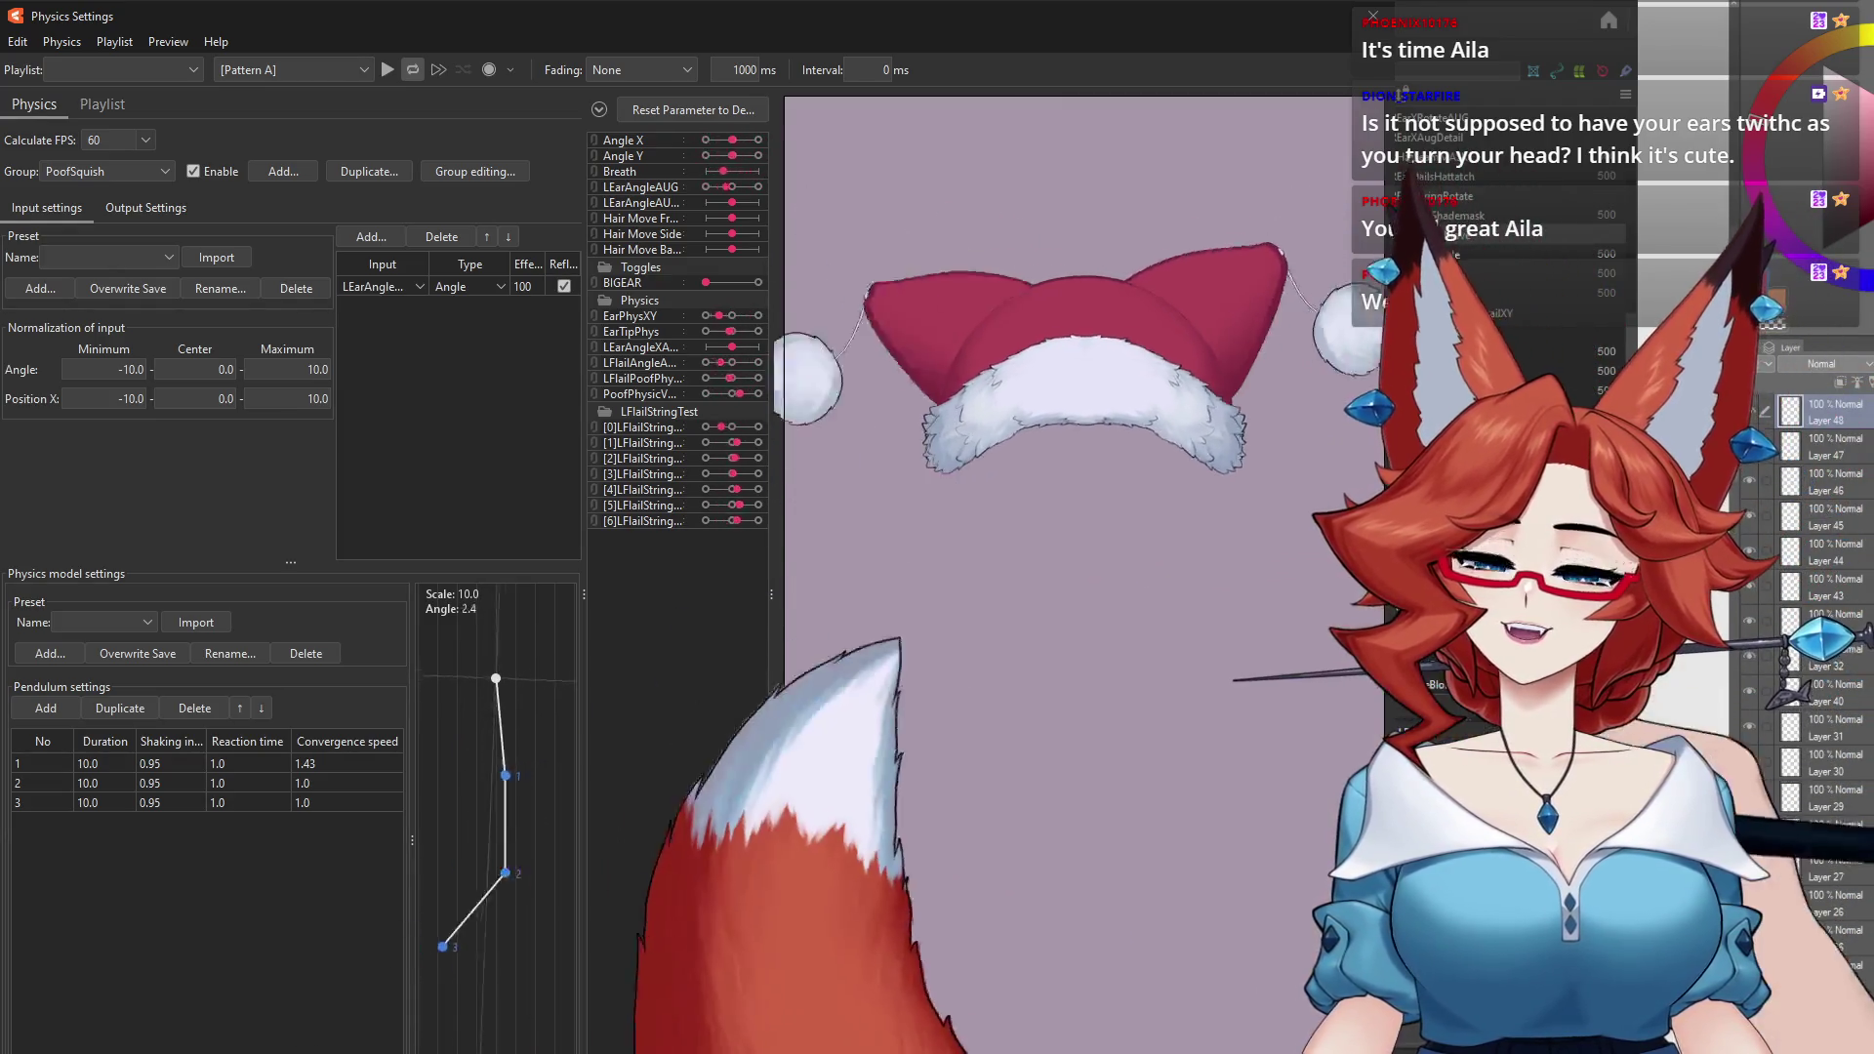
left_click_drag(857, 557, 1045, 1024)
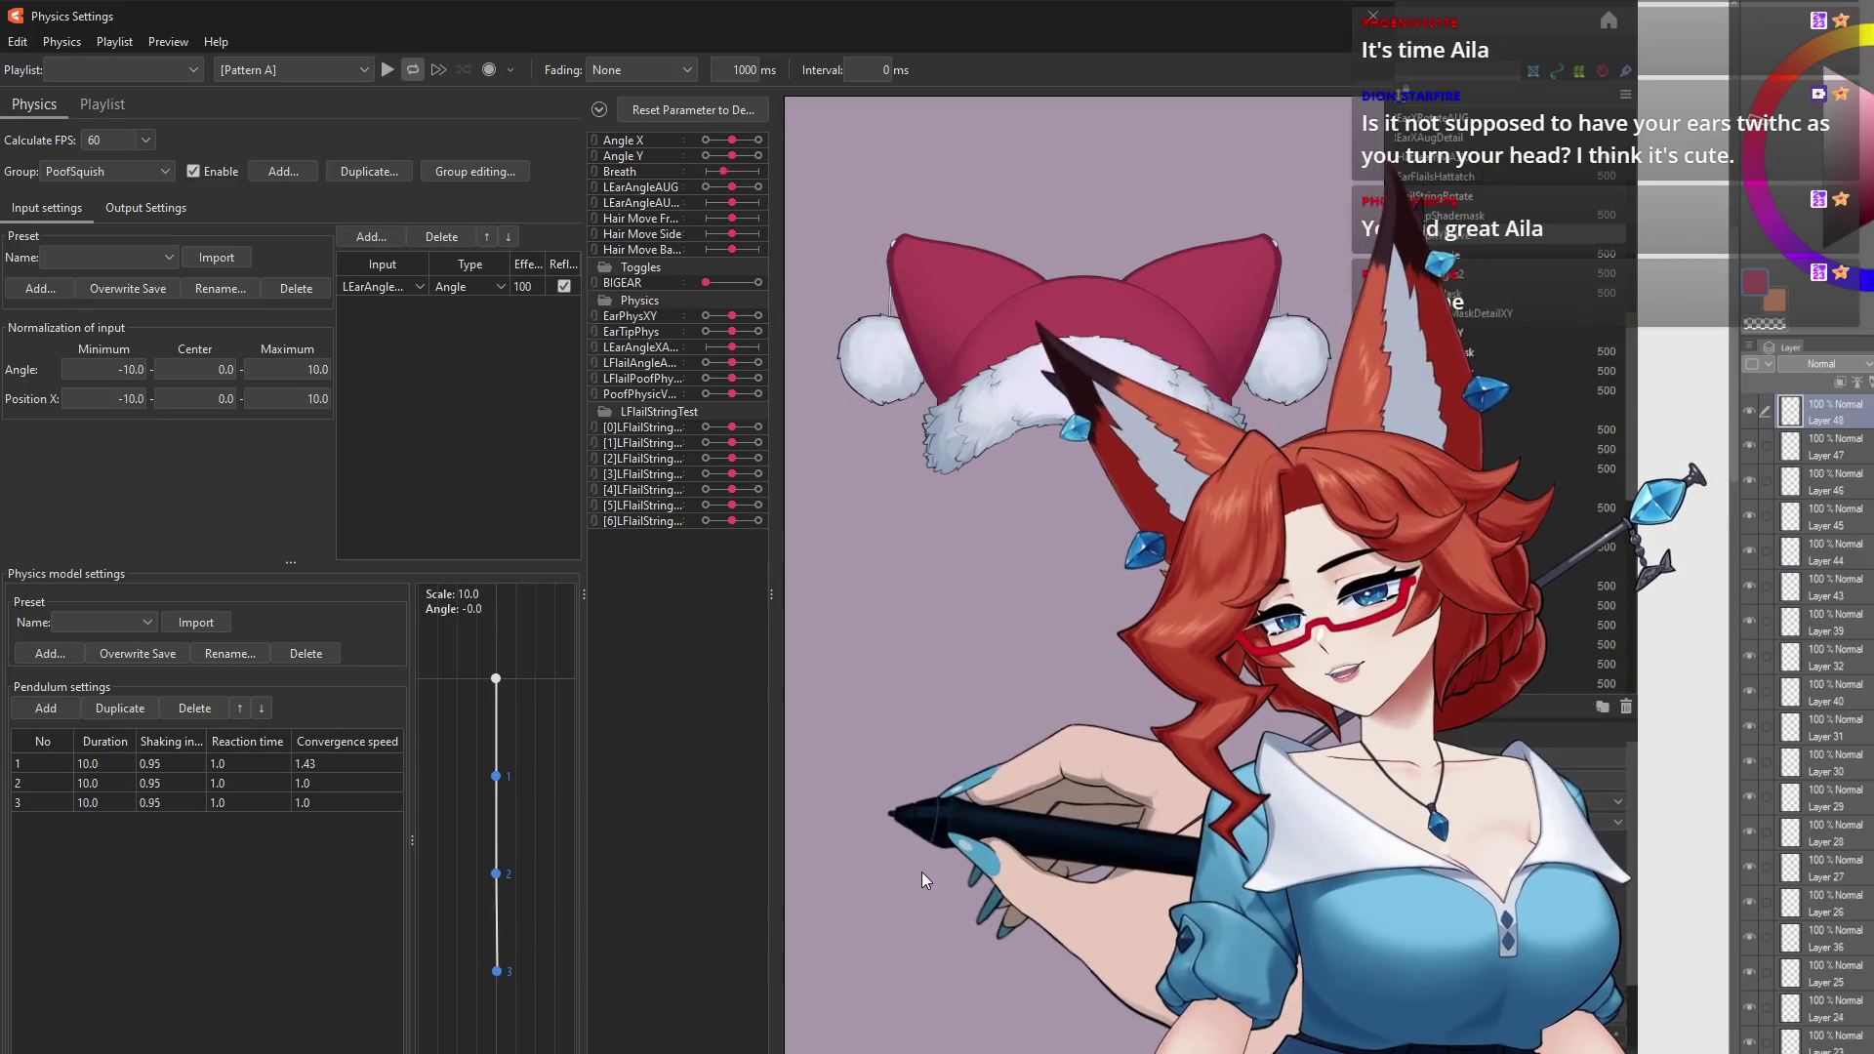
left_click_drag(921, 867, 922, 851)
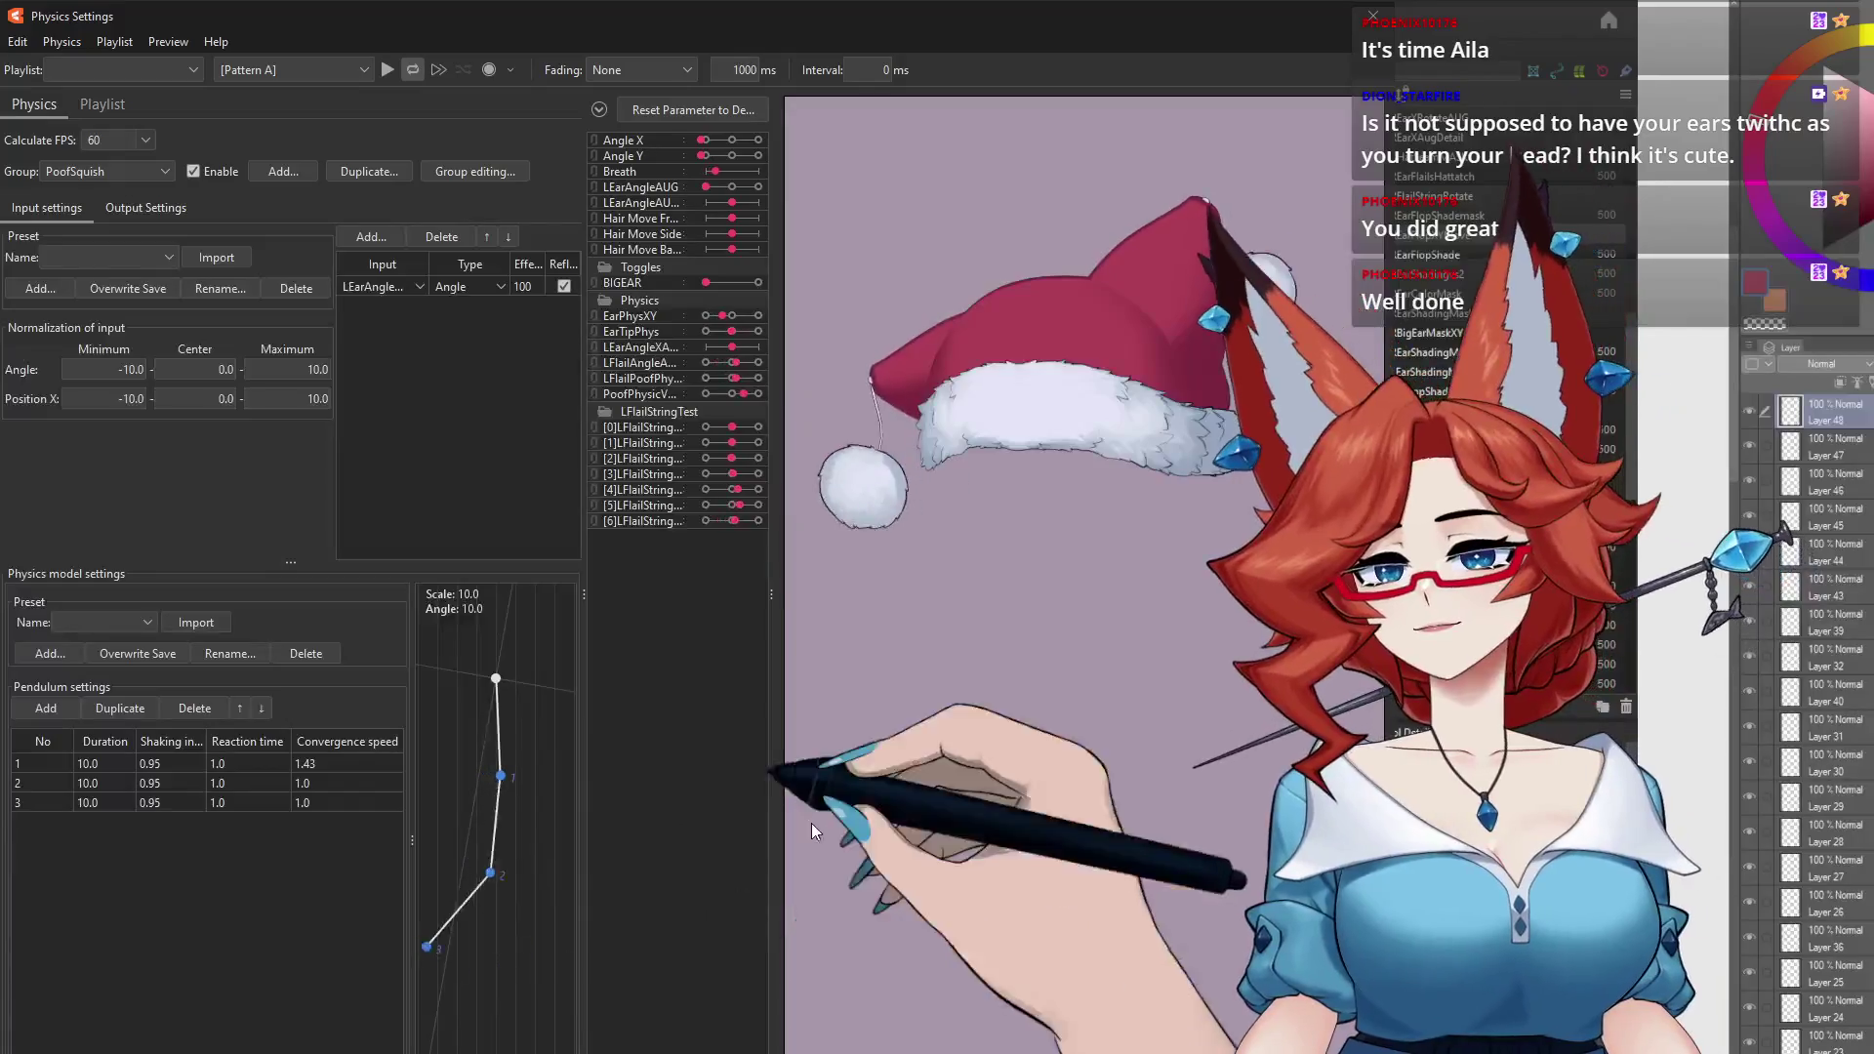
left_click_drag(1284, 917, 1049, 683)
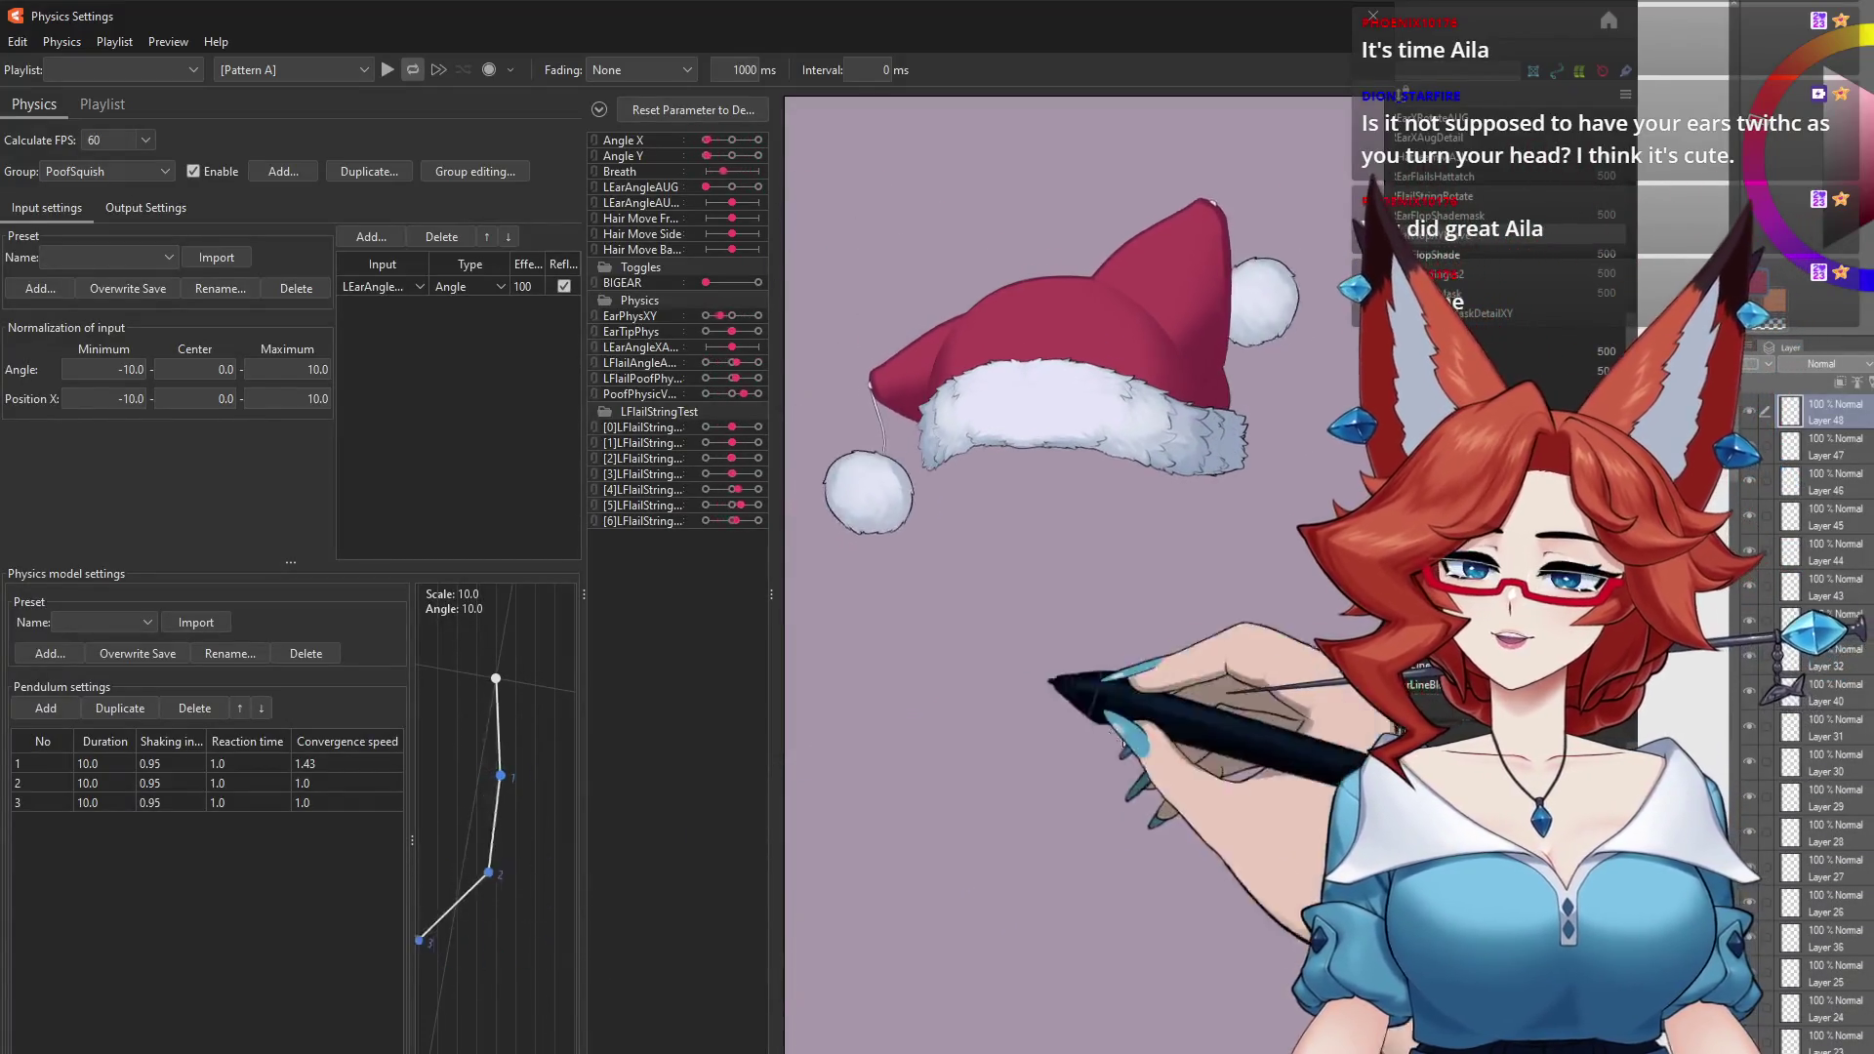
left_click(951, 971)
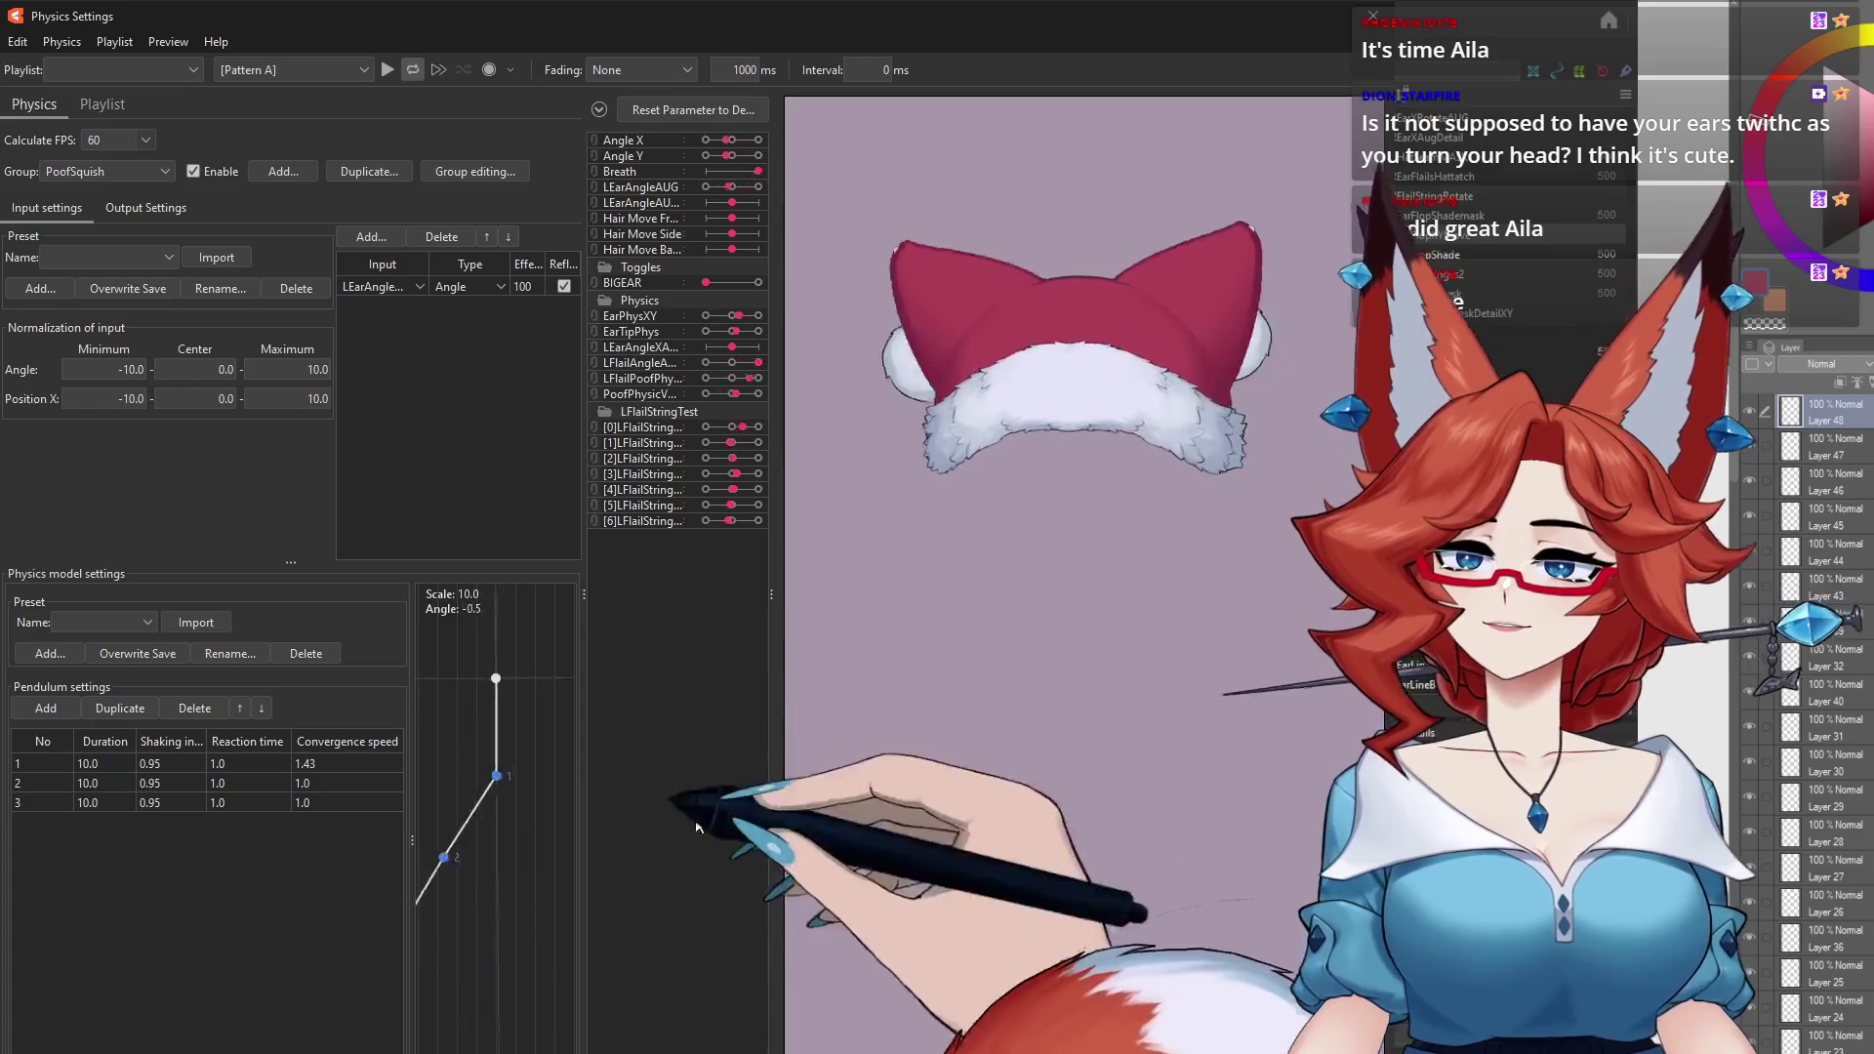
mouse_move(951, 971)
left_mouse_down()
mouse_move(1335, 846)
mouse_move(615, 911)
left_mouse_up()
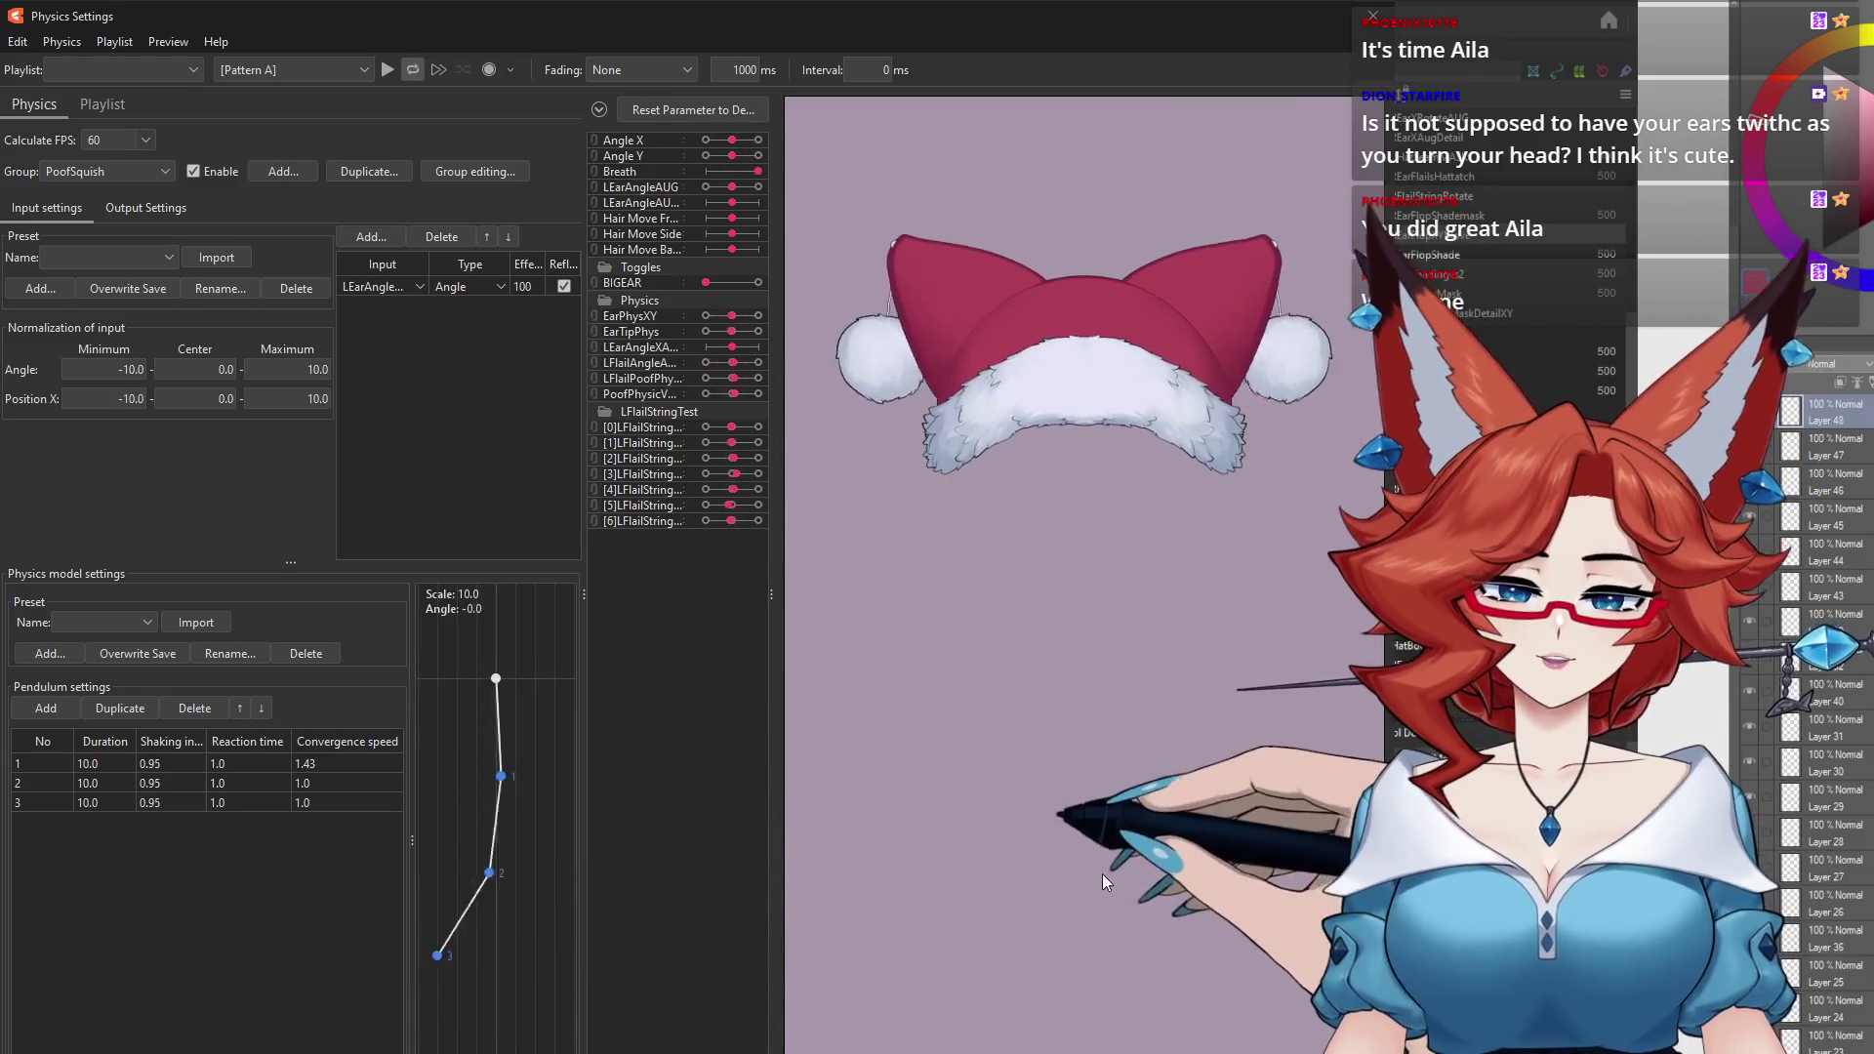
left_click_drag(868, 742, 693, 927)
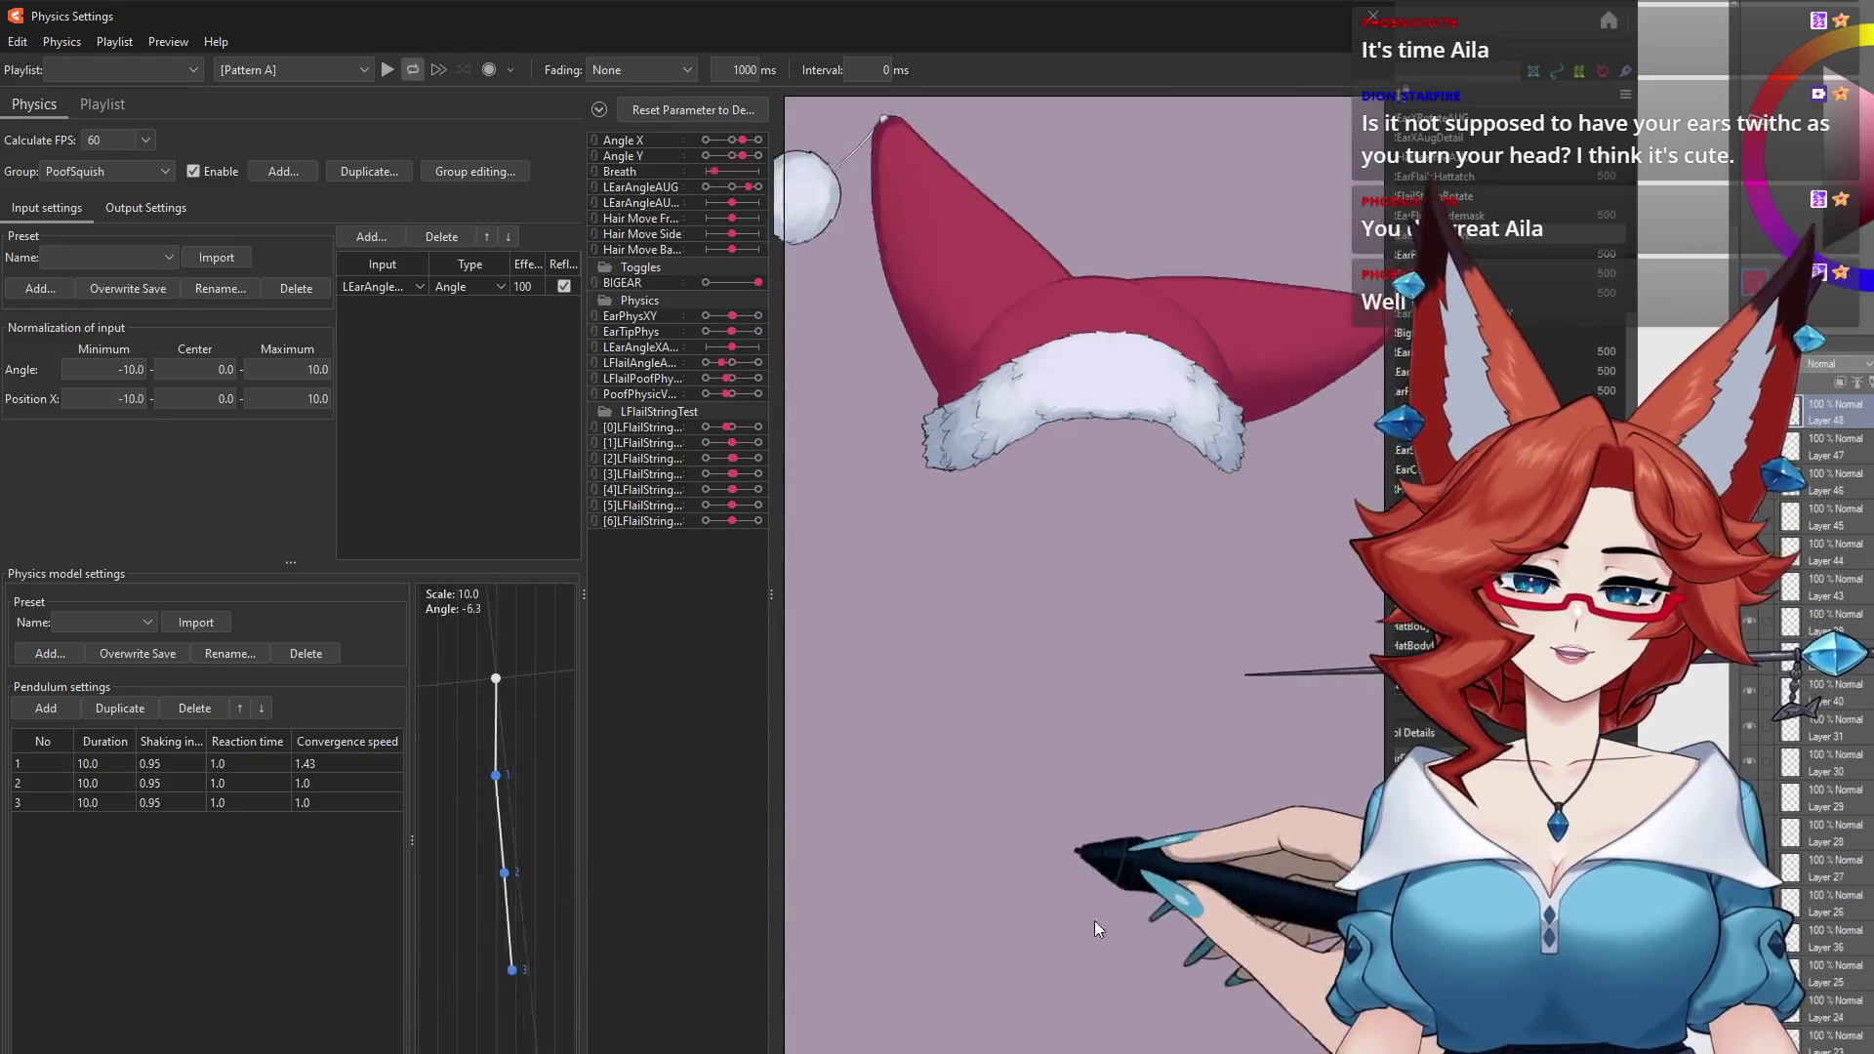
mouse_move(878, 780)
left_mouse_down()
mouse_move(674, 982)
mouse_move(670, 942)
left_mouse_up()
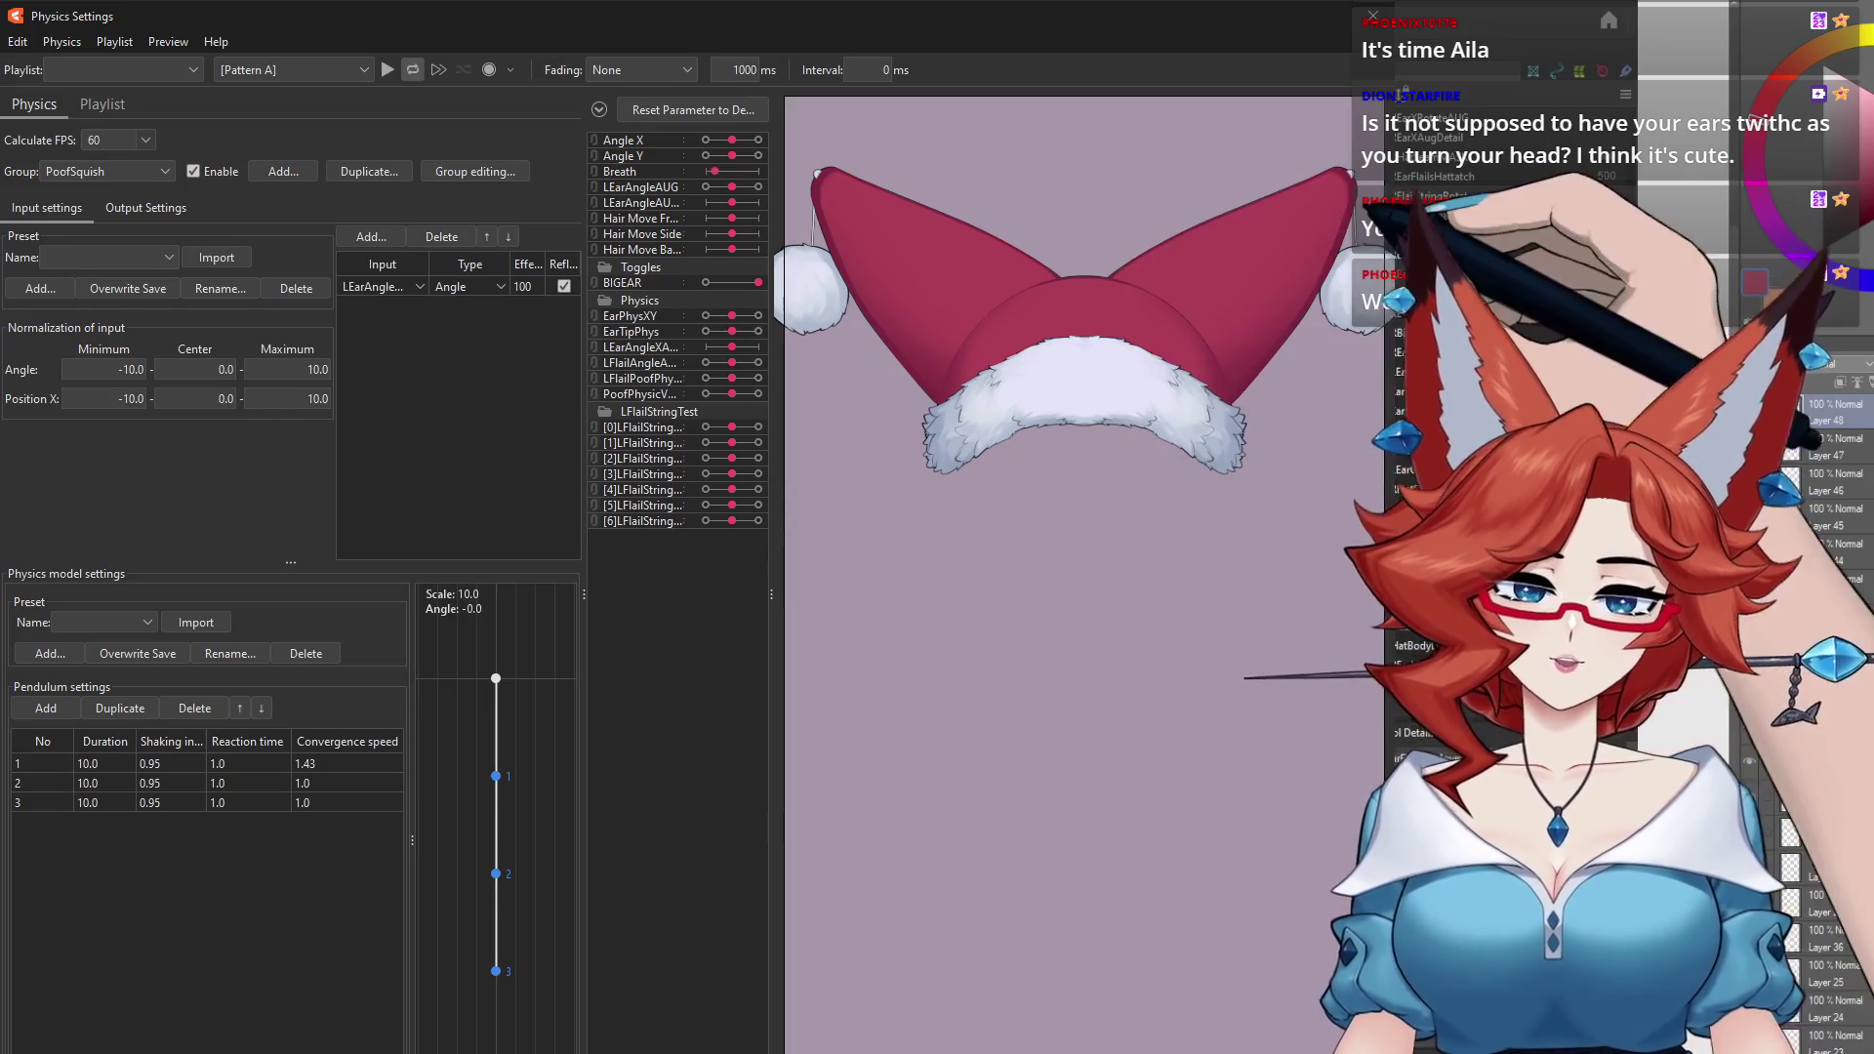
left_click(1373, 15)
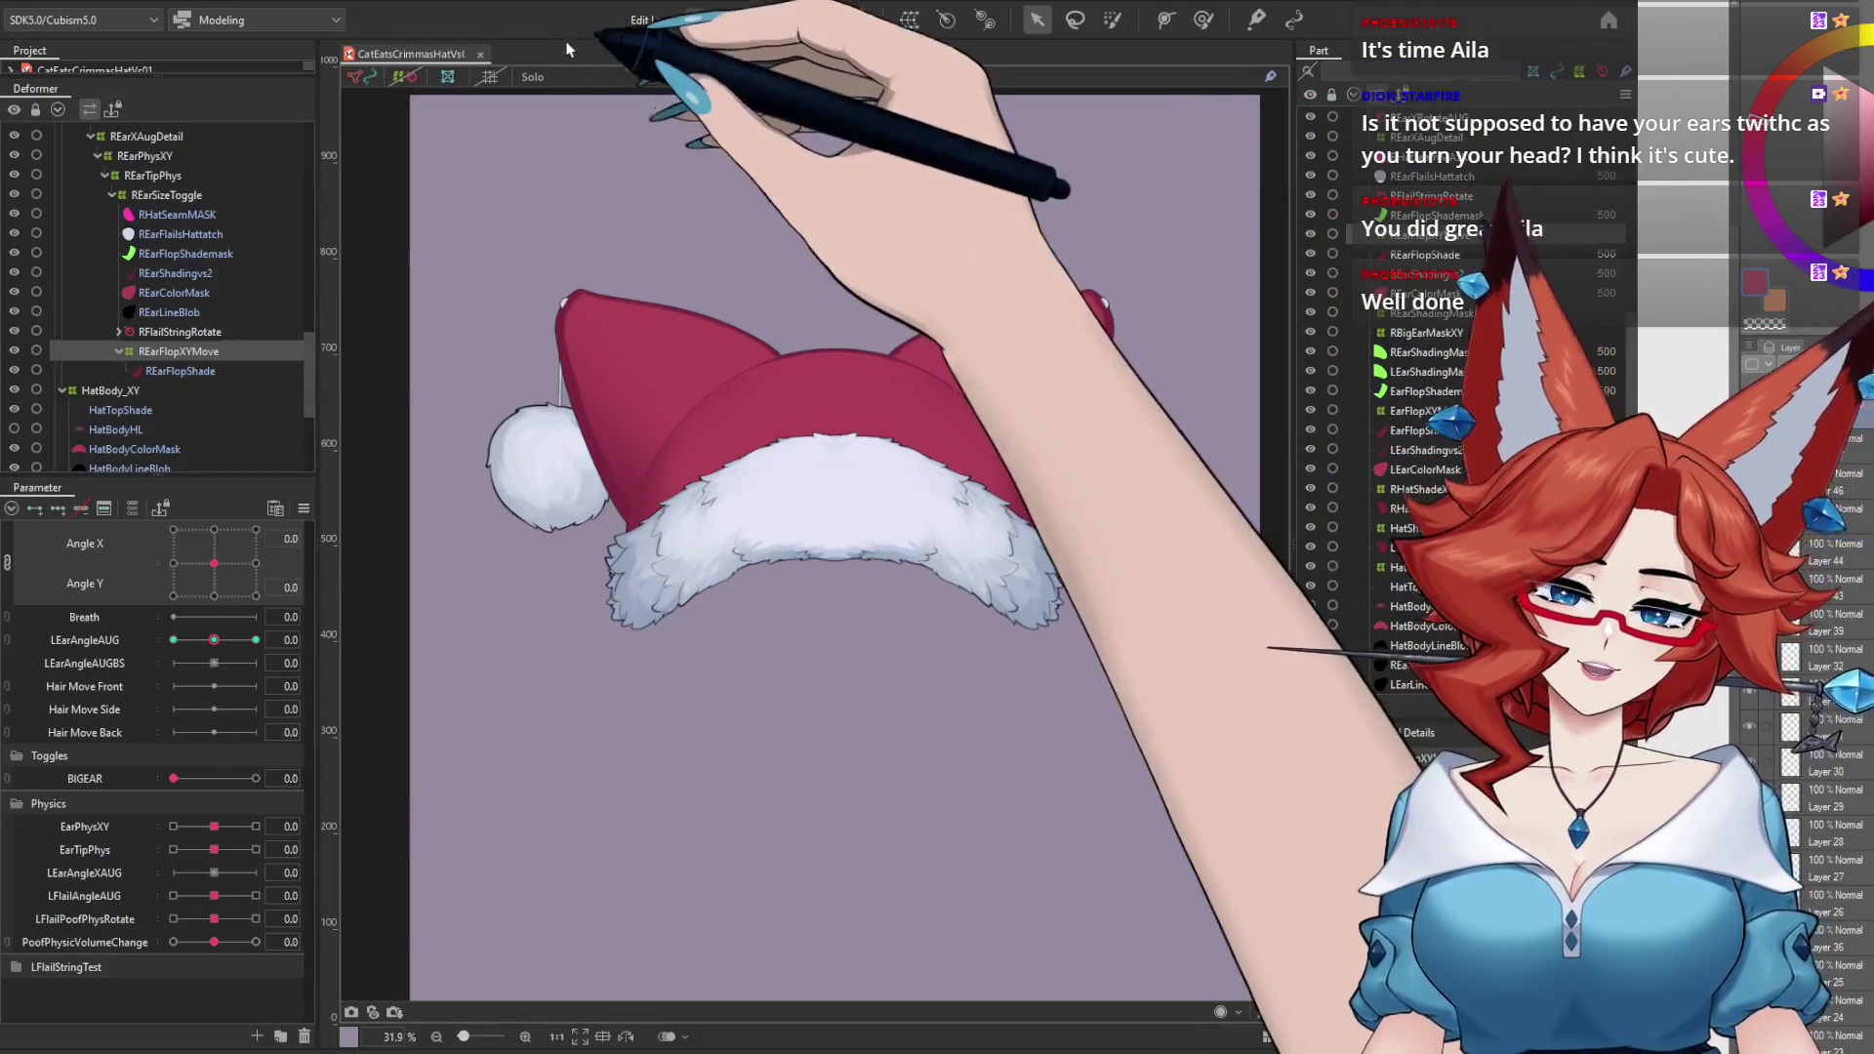